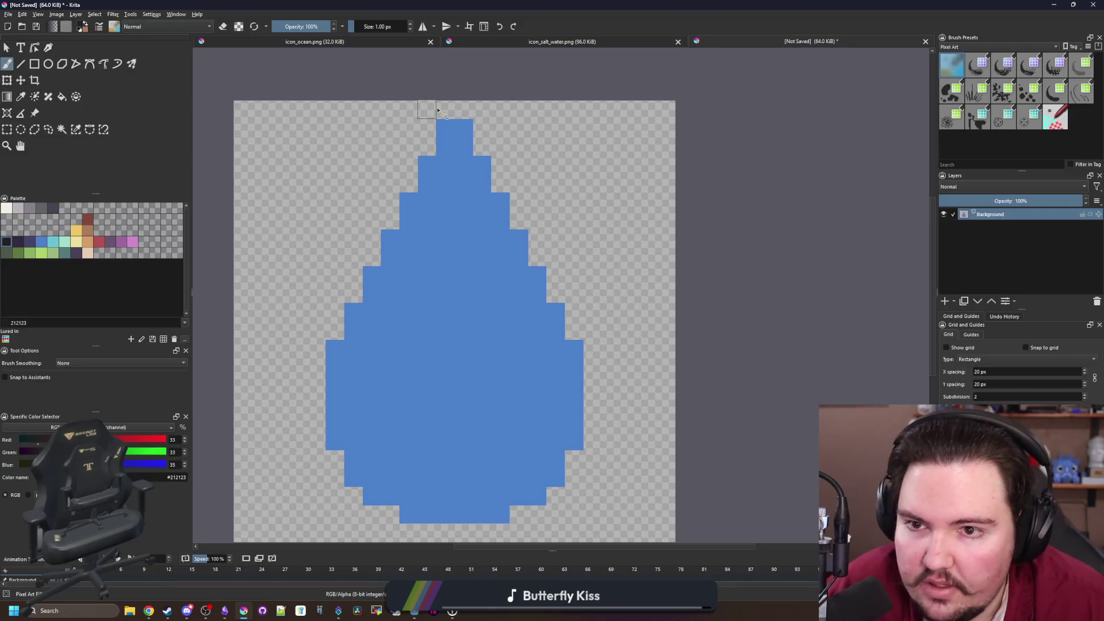
Paint a one-pixel #212123 outline around the drop's whole edge, then select the purple #43436a swatch
left_click_drag(437, 135, 357, 280)
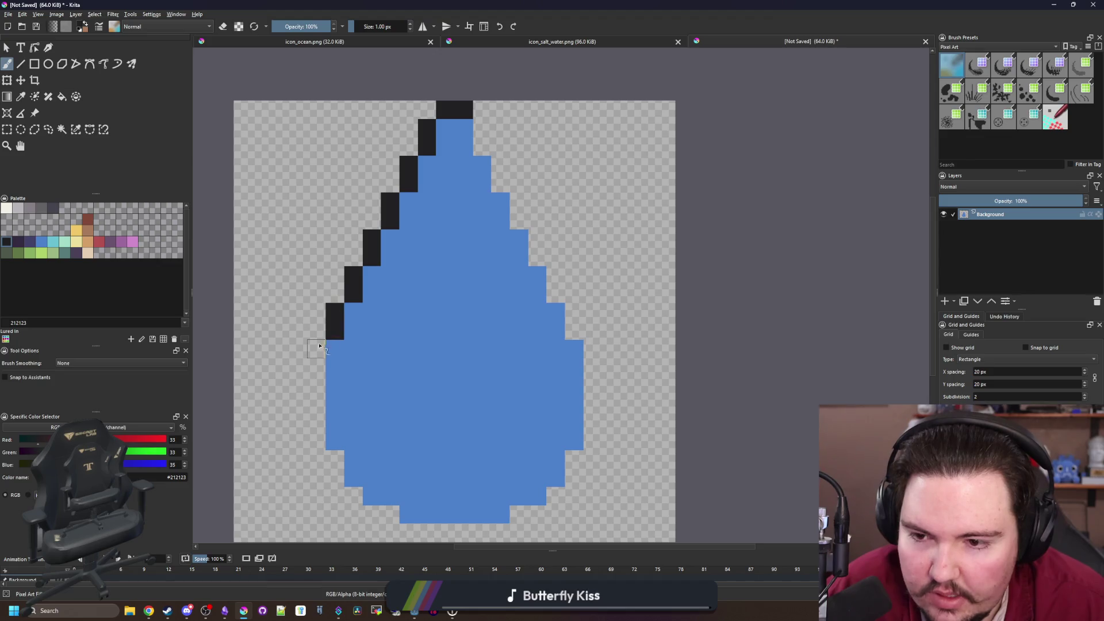
left_click_drag(320, 345, 316, 443)
scroll(345, 379, "down", 3)
mouse_move(345, 382)
left_mouse_down()
mouse_move(348, 403)
mouse_move(391, 448)
mouse_move(506, 460)
mouse_move(545, 445)
left_mouse_up()
mouse_move(579, 411)
left_mouse_down()
mouse_move(601, 350)
mouse_move(599, 266)
mouse_move(525, 128)
left_mouse_up()
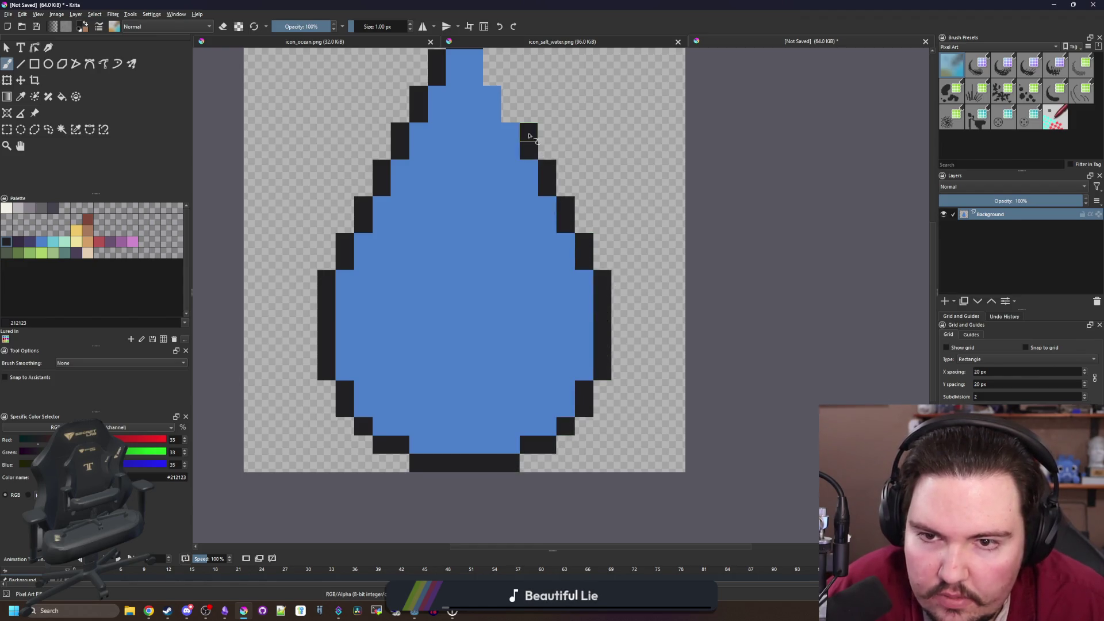
scroll(525, 129, "up", 2)
left_click_drag(520, 206, 492, 130)
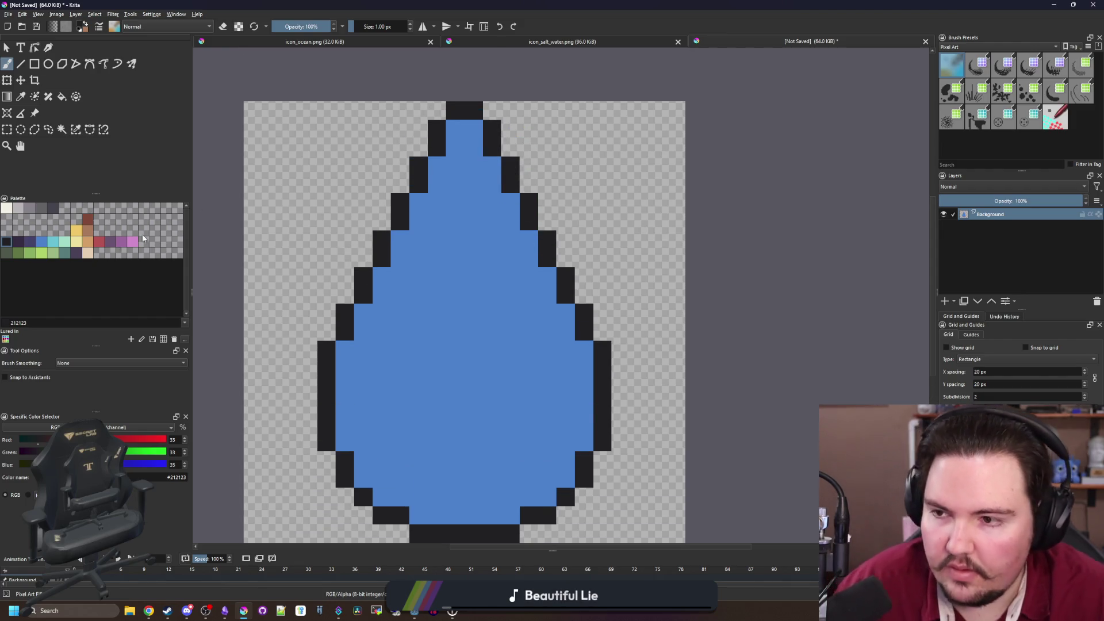
left_click(34, 244)
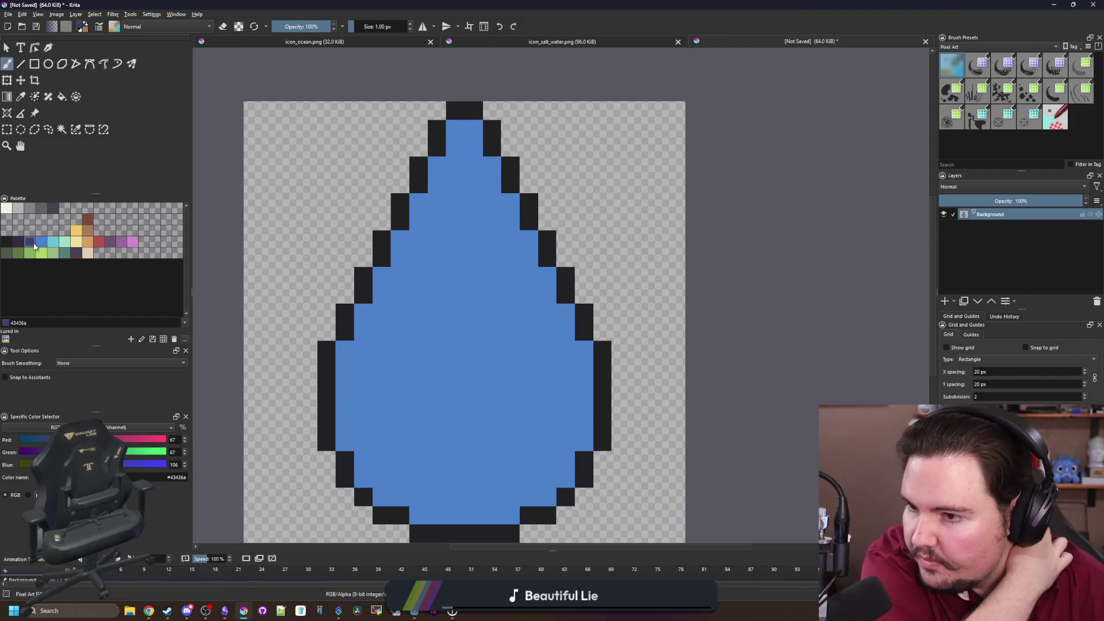
Add #43436a inner shading pixels just inside the outline steps on the drop's left edge
left_click(355, 315)
left_click(345, 349)
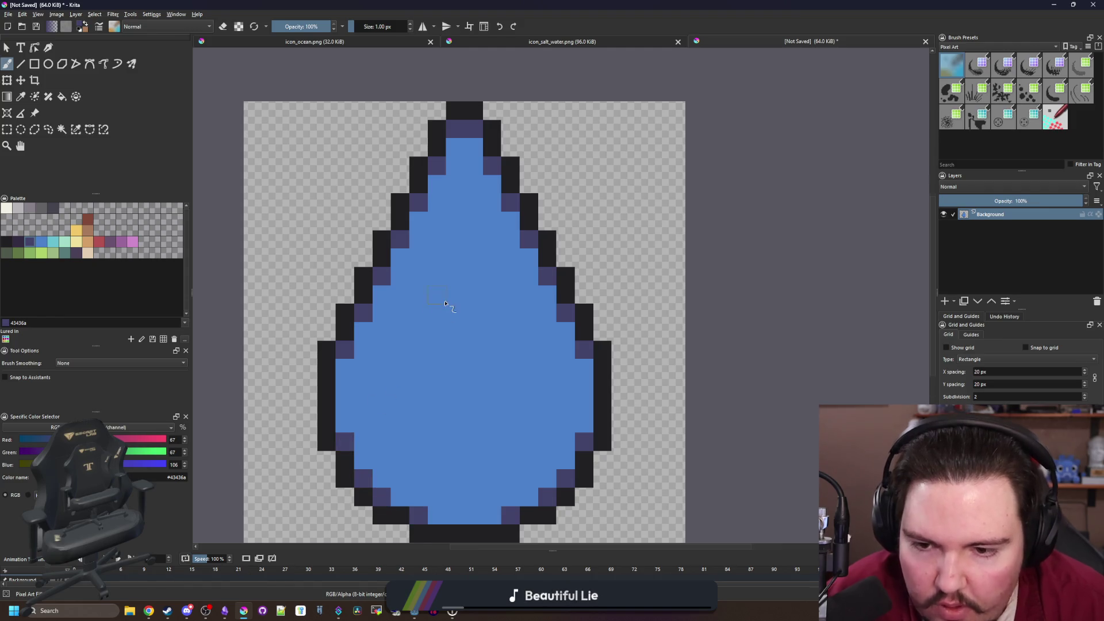
scroll(445, 303, "down", 10)
scroll(437, 242, "up", 8)
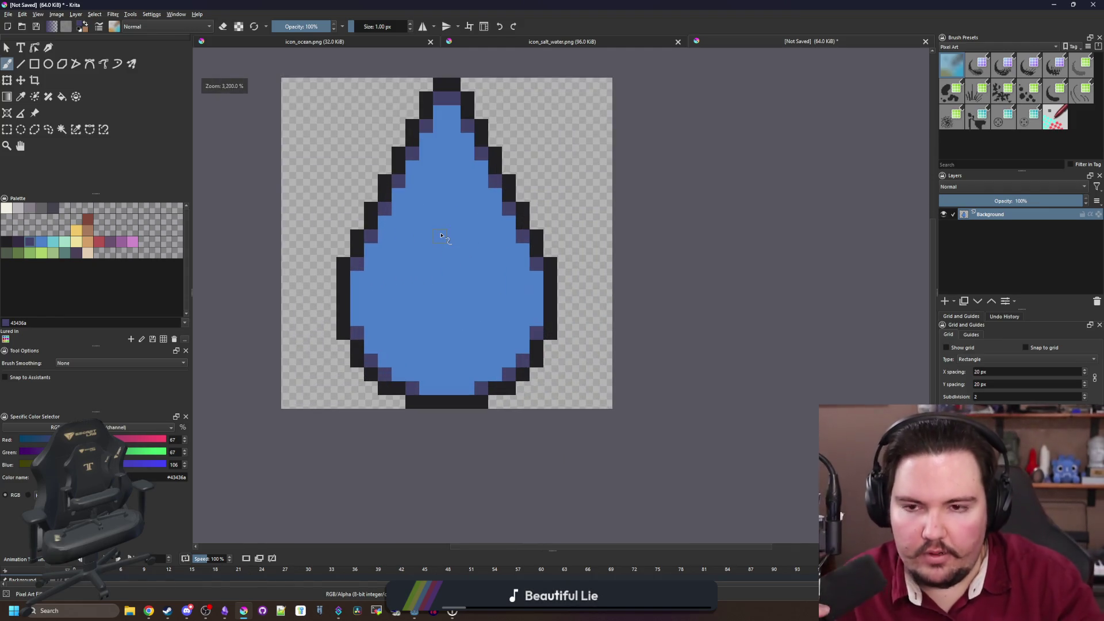
scroll(441, 236, "down", 1)
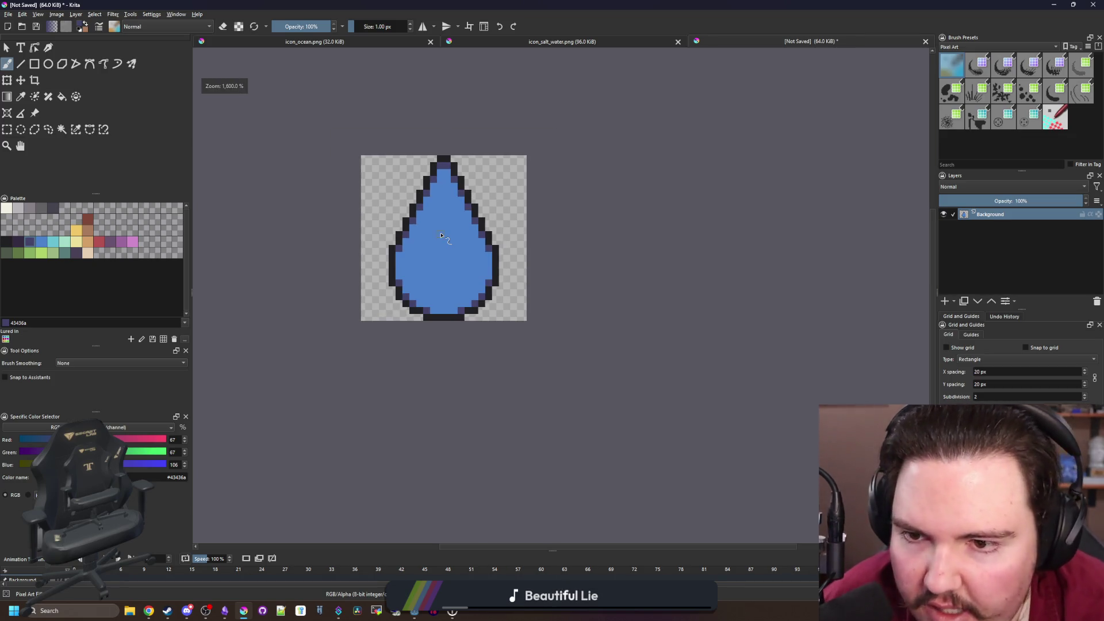
scroll(441, 235, "up", 2)
left_click(459, 181, "ctrl")
left_click_drag(428, 147, 455, 151)
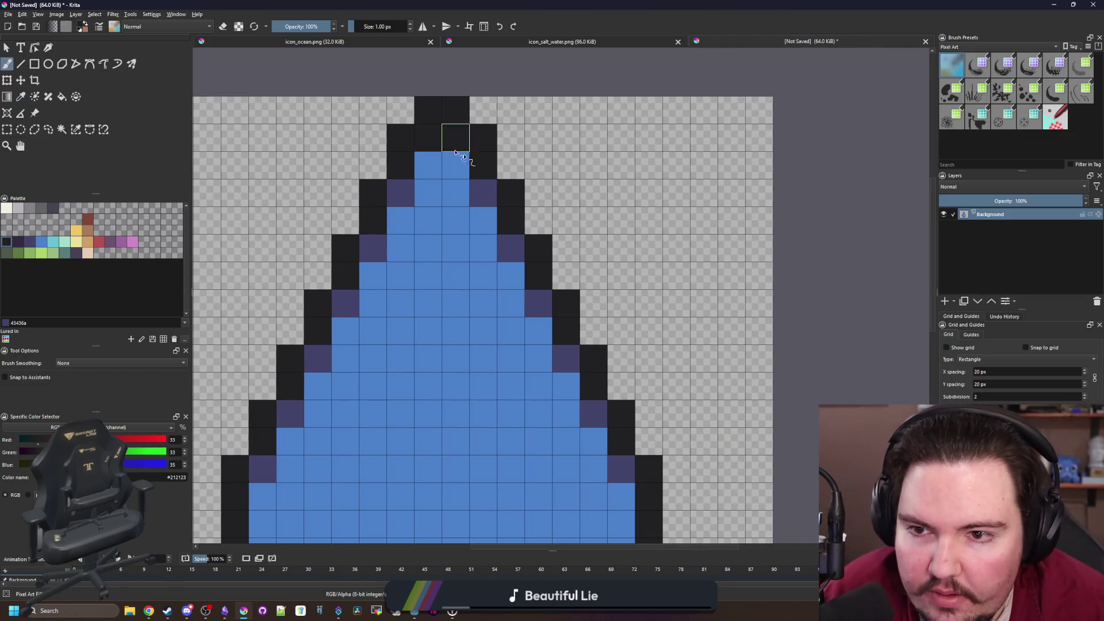
scroll(463, 157, "down", 4)
scroll(499, 148, "up", 3)
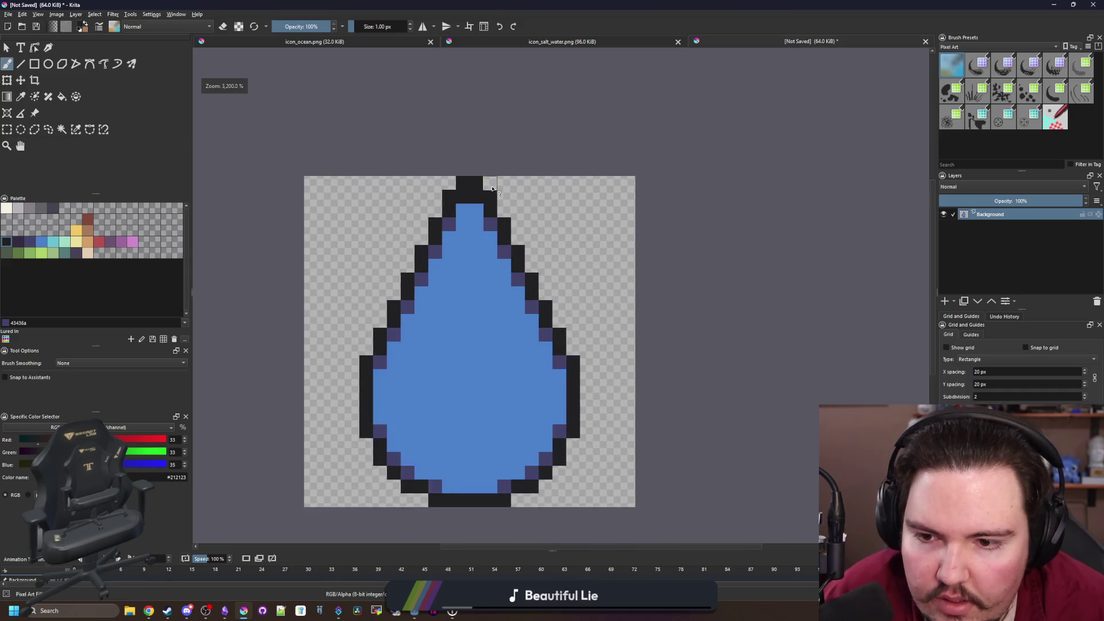
scroll(492, 188, "up", 1)
key("e")
left_click_drag(456, 177, 428, 178)
scroll(463, 202, "down", 3)
scroll(479, 193, "up", 3)
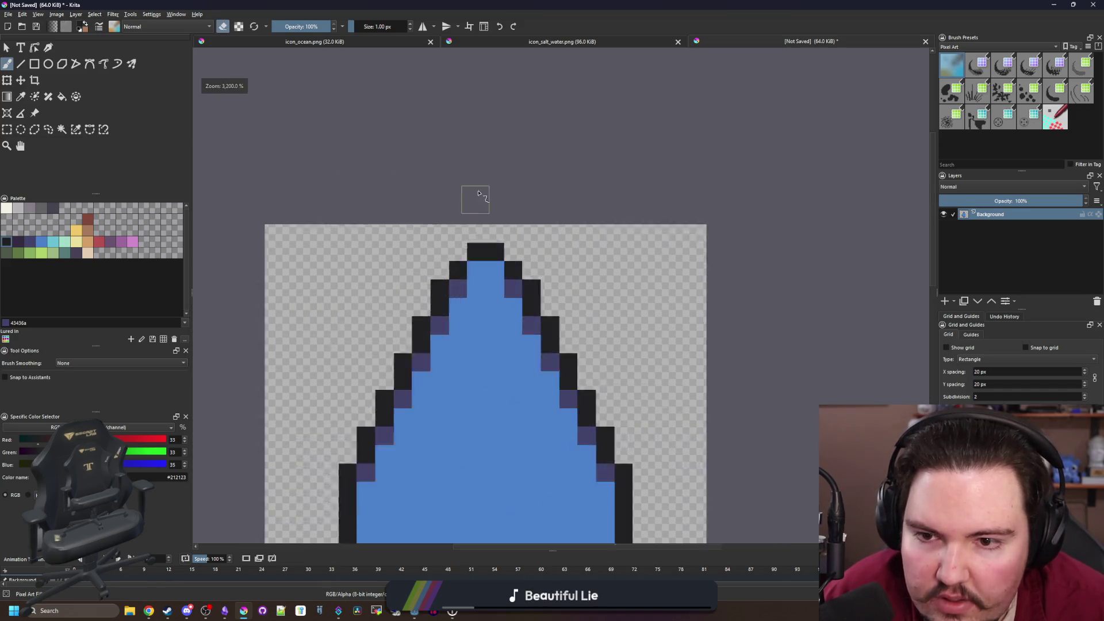
mouse_move(494, 270)
left_mouse_down()
mouse_move(508, 276)
mouse_move(493, 294)
left_mouse_up()
scroll(478, 287, "down", 4)
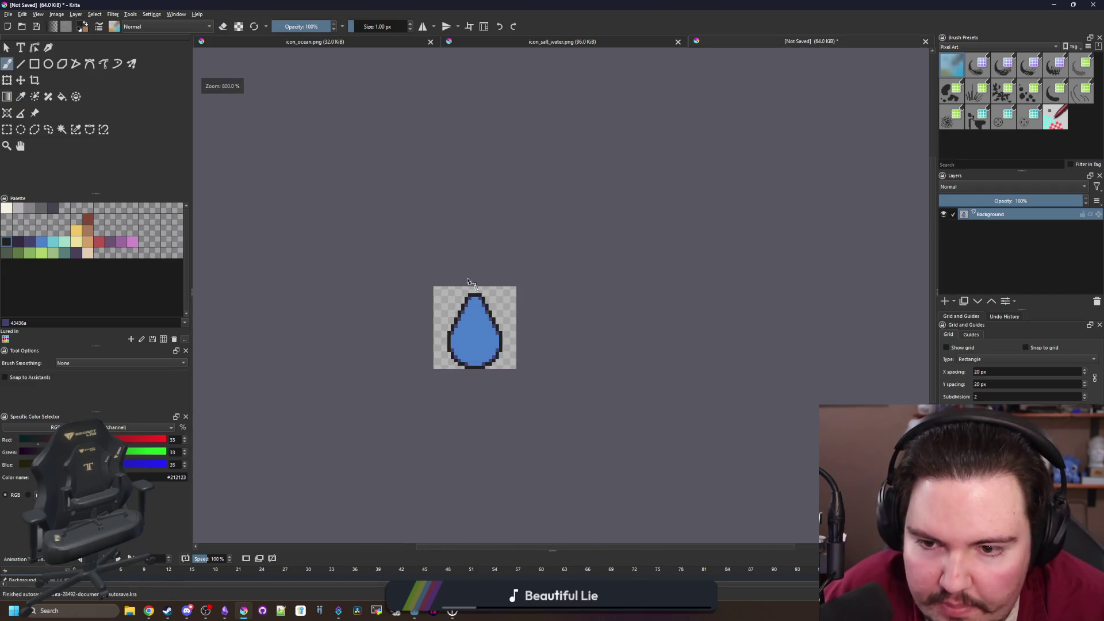
scroll(461, 262, "down", 2)
scroll(475, 295, "up", 5)
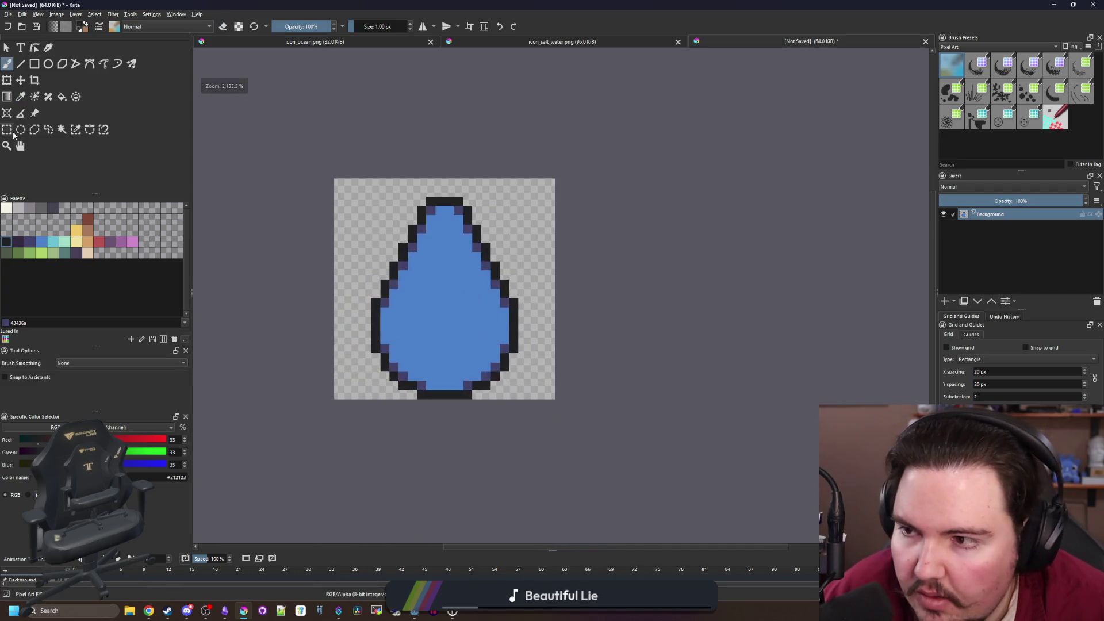
left_click(13, 136)
scroll(345, 224, "up", 1)
mouse_move(301, 183)
left_mouse_down()
mouse_move(647, 365)
mouse_move(646, 378)
left_mouse_up()
left_click(21, 83)
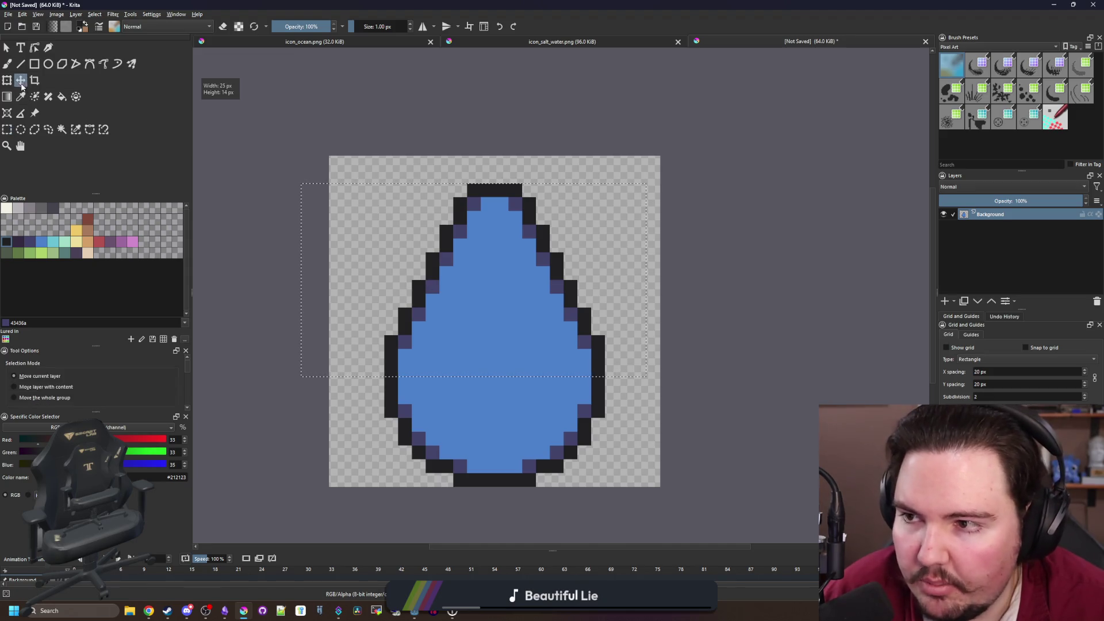
left_click_drag(505, 300, 502, 283)
scroll(461, 355, "up", 1)
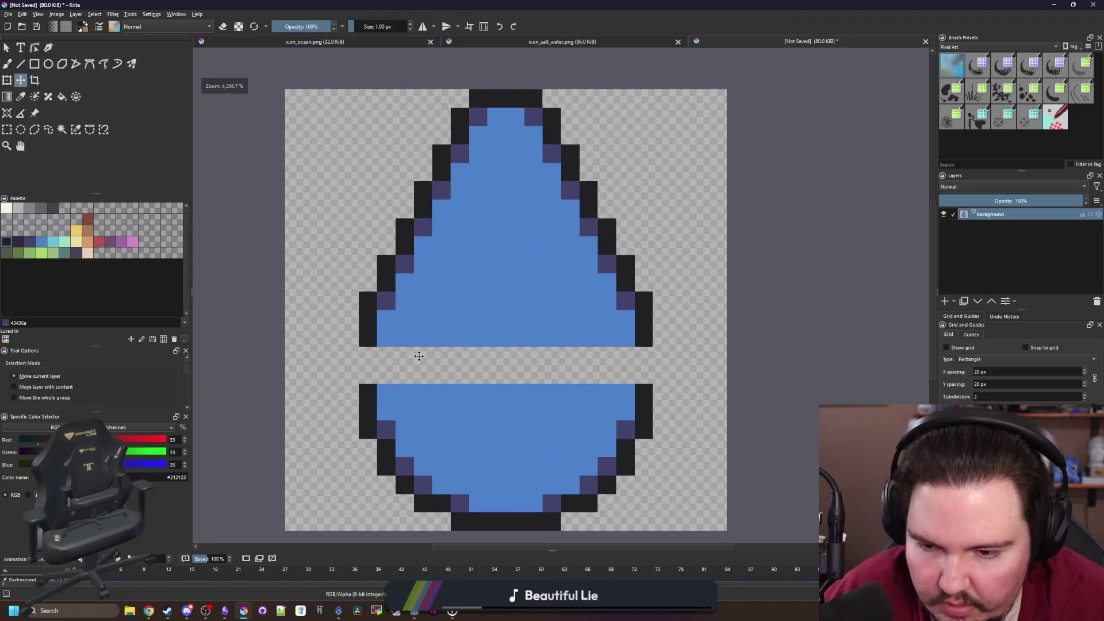
key("b")
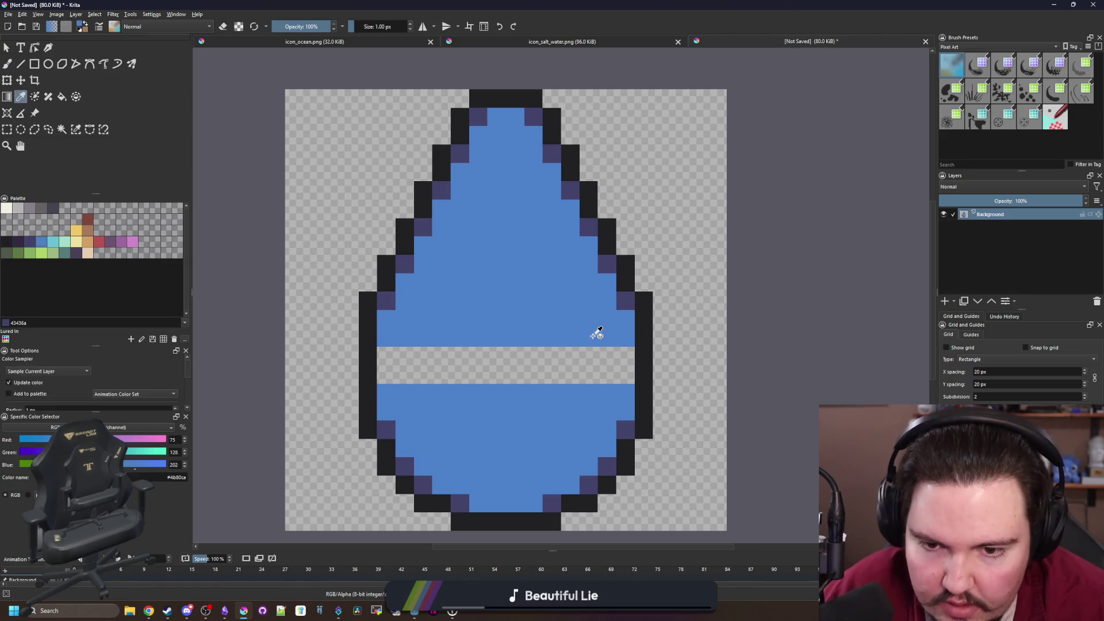
key("ctrl+z")
key("f")
scroll(449, 324, "down", 2)
scroll(446, 311, "up", 3)
scroll(469, 379, "up", 3)
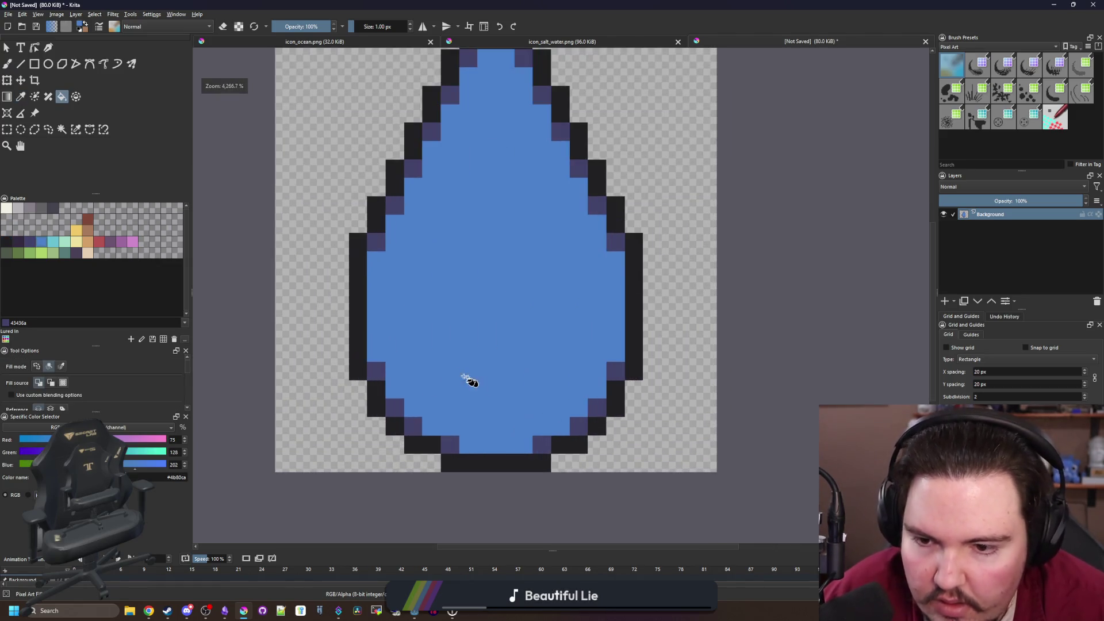
scroll(382, 326, "down", 1)
left_click(7, 130)
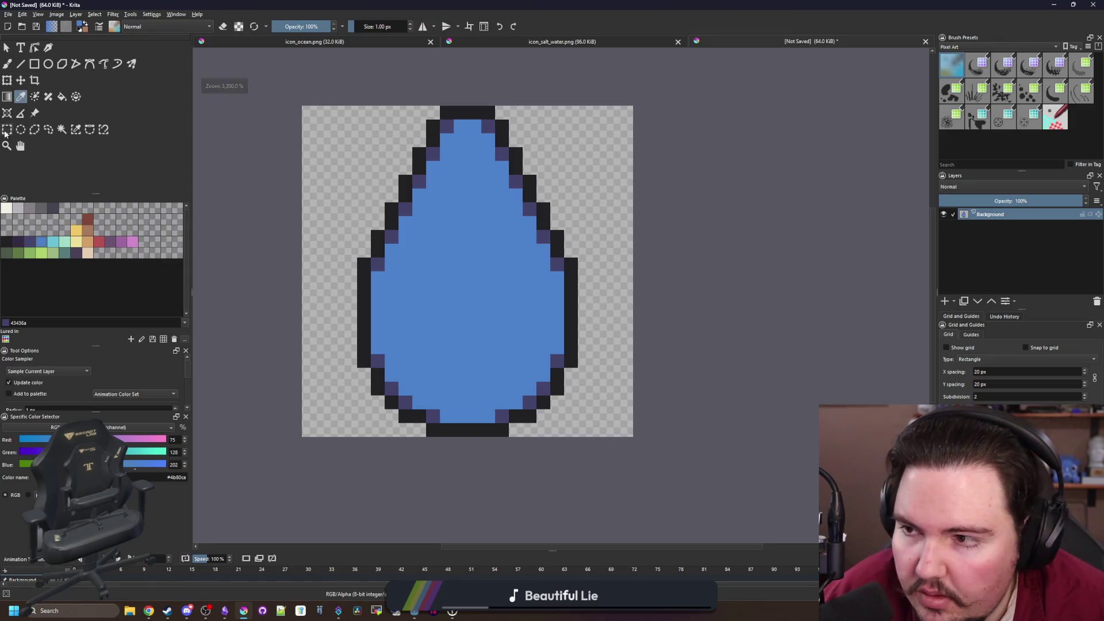
key("ctrl+z")
key("ctrl+z")
key("ctrl+z")
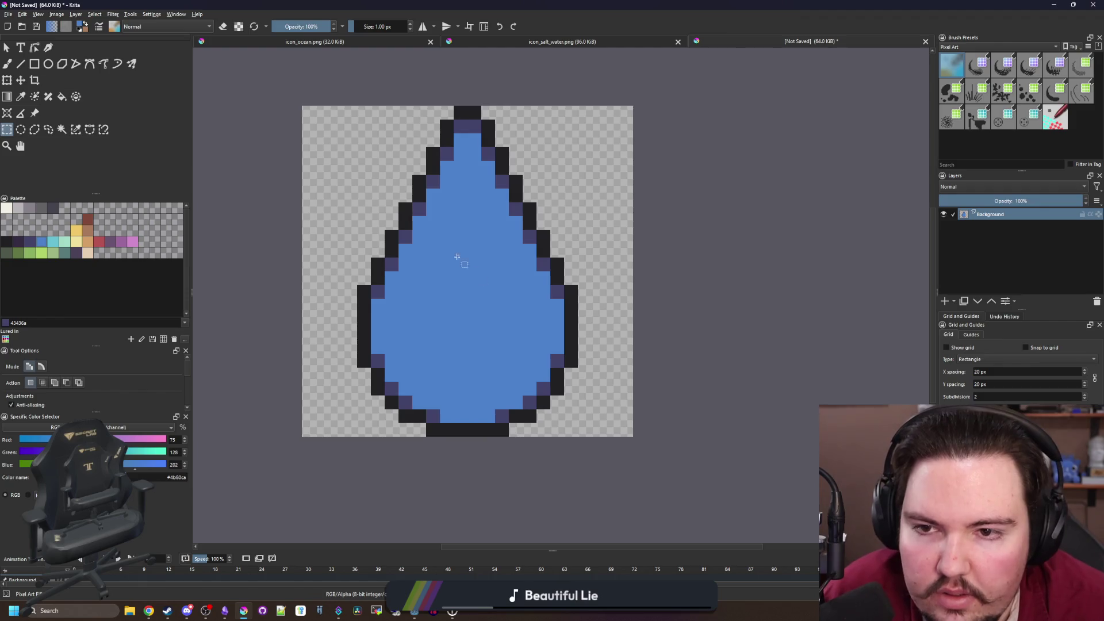
mouse_move(619, 465)
left_mouse_down()
mouse_move(492, 76)
mouse_move(467, 78)
left_mouse_up()
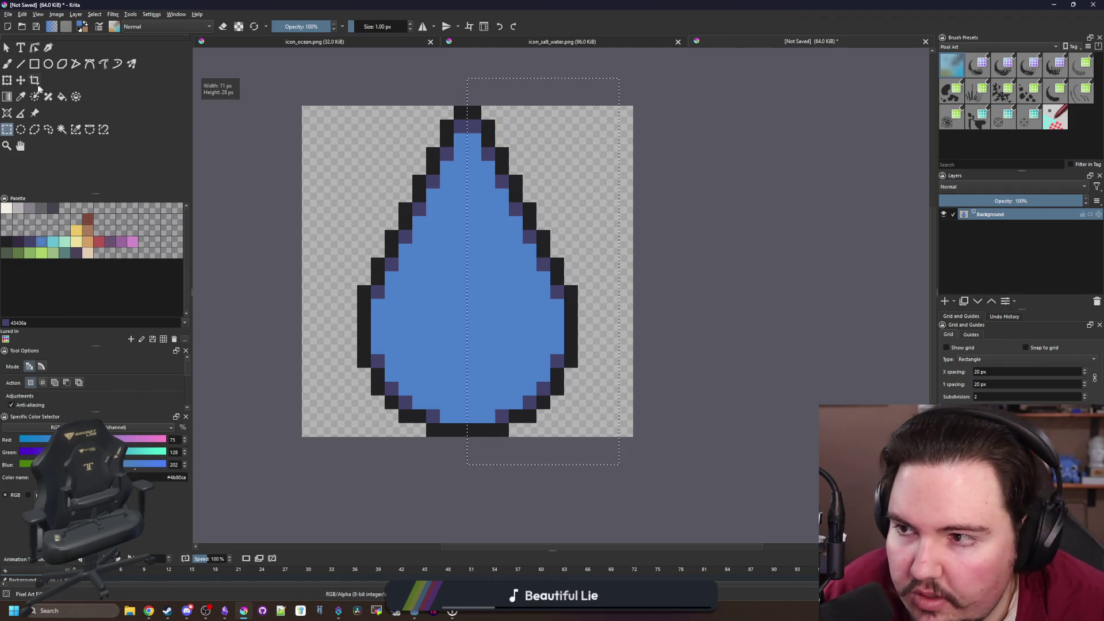
Move the drop's selected right half 2 px right, then nudge it 1 px left to recentre
key("t")
left_click_drag(539, 240, 573, 255)
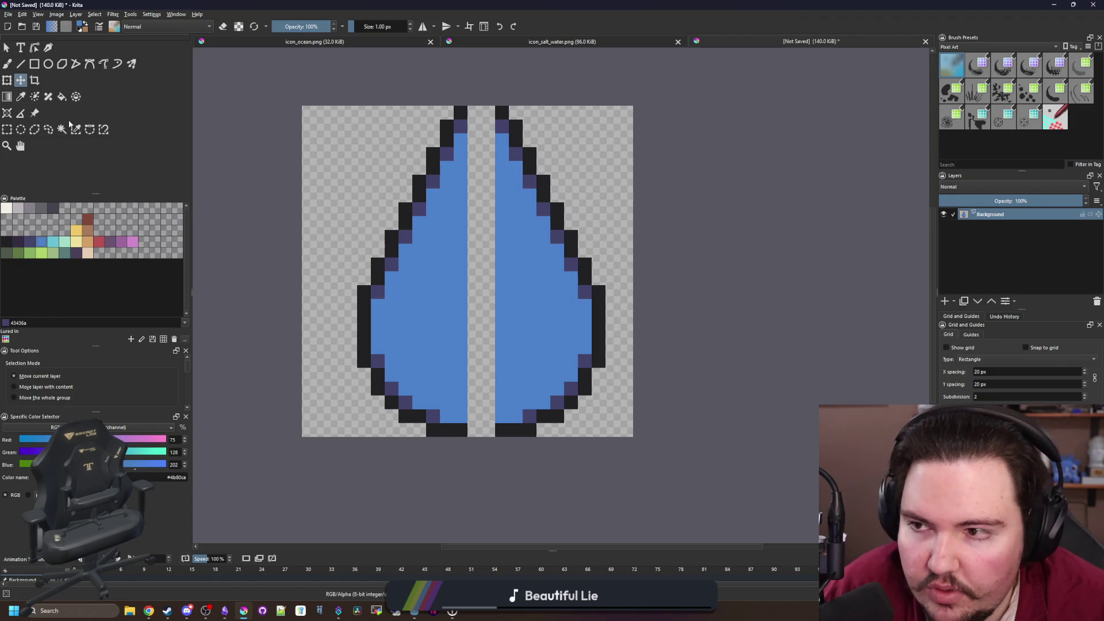
key("Left")
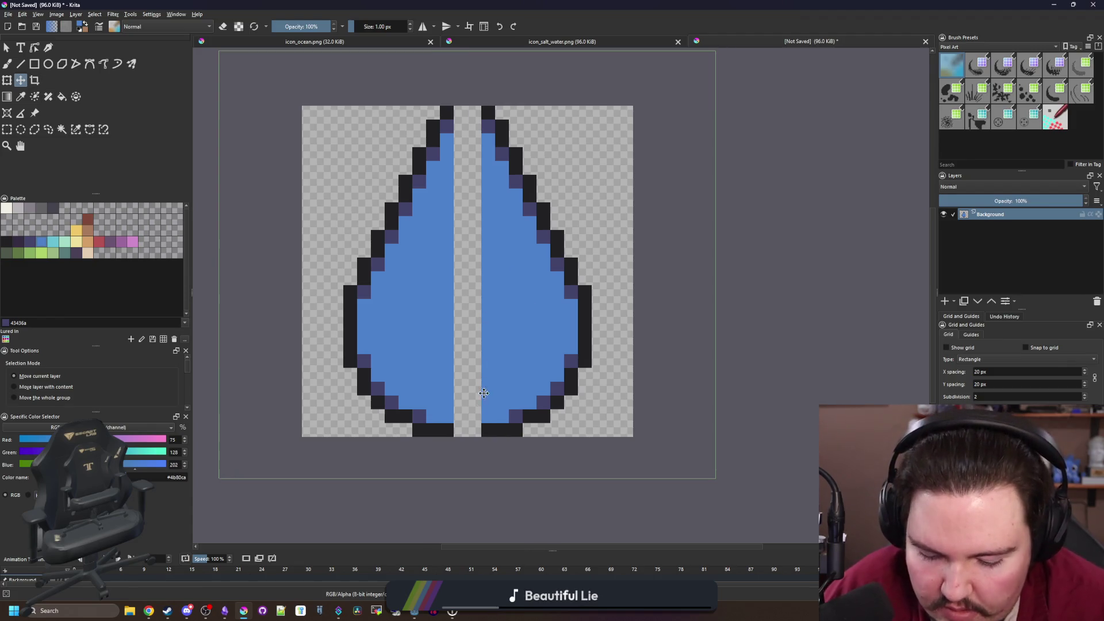
scroll(484, 394, "up", 2)
Close the widened top outline gap in #212123 and fill the middle gap with blue #4b80ca
key("b")
left_click(500, 443, "ctrl")
scroll(451, 444, "down", 2)
scroll(460, 127, "up", 2)
left_click(446, 127)
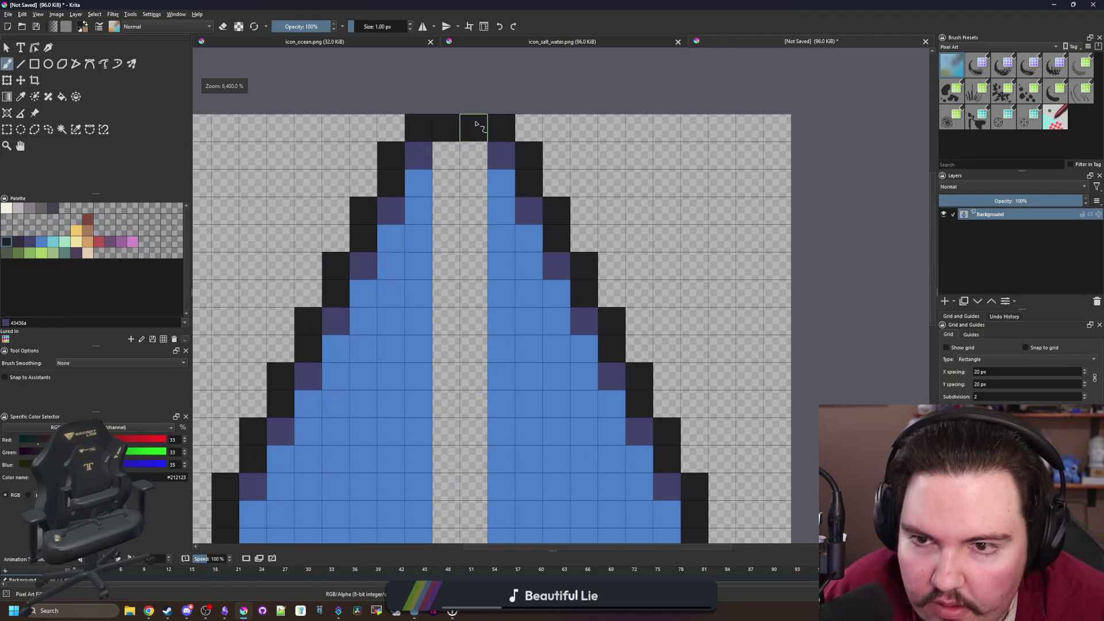
left_click(537, 296, "ctrl")
key("f")
scroll(468, 303, "down", 8)
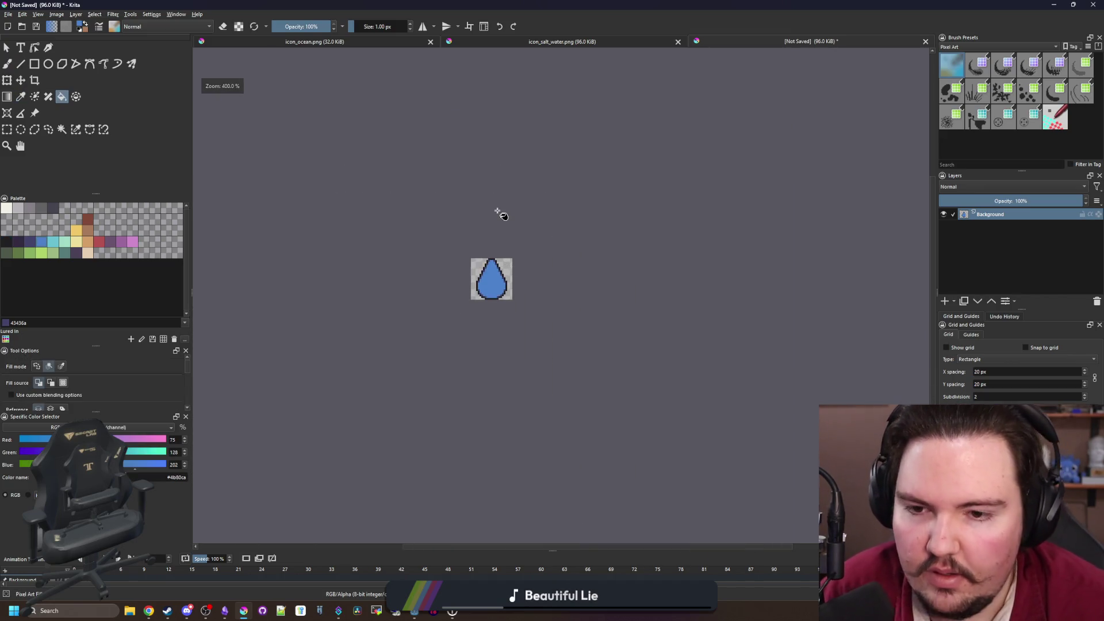
scroll(500, 278, "up", 5)
Paint a light cyan #68c2d3 highlight in the drop's right half with a 5 px brush, trimming its left edge blue
key("b")
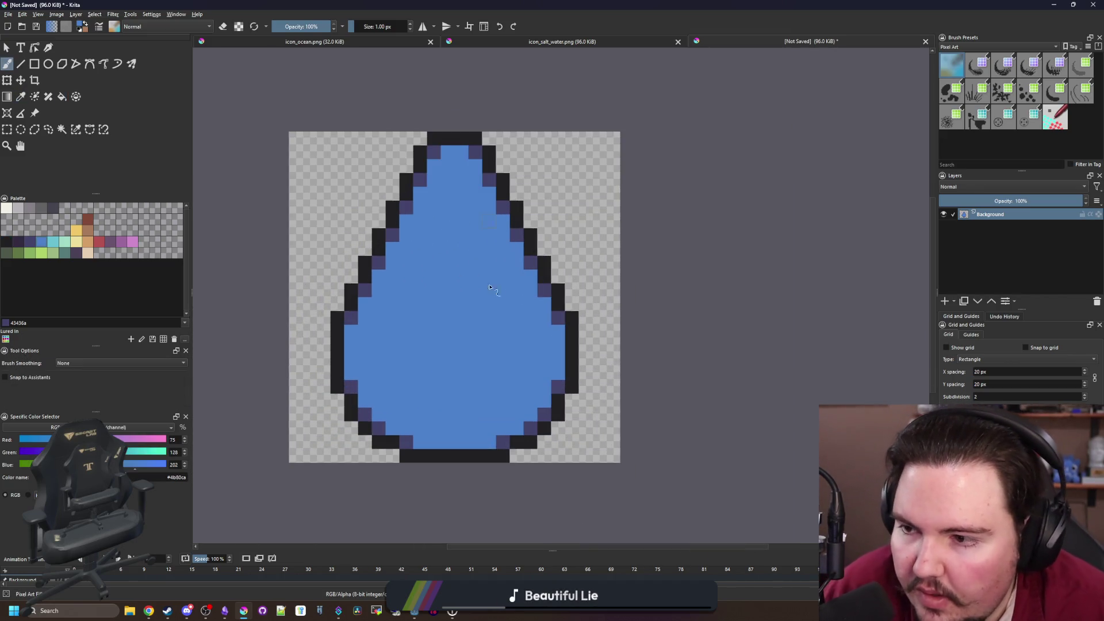
scroll(490, 287, "up", 1)
left_click(55, 245)
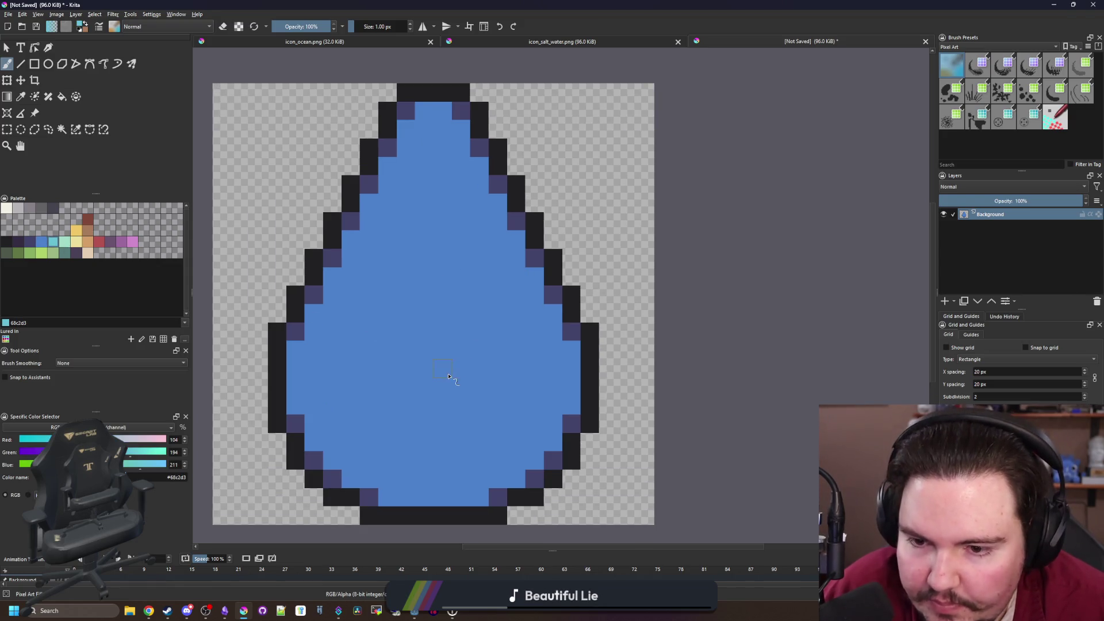
key("bracketleft")
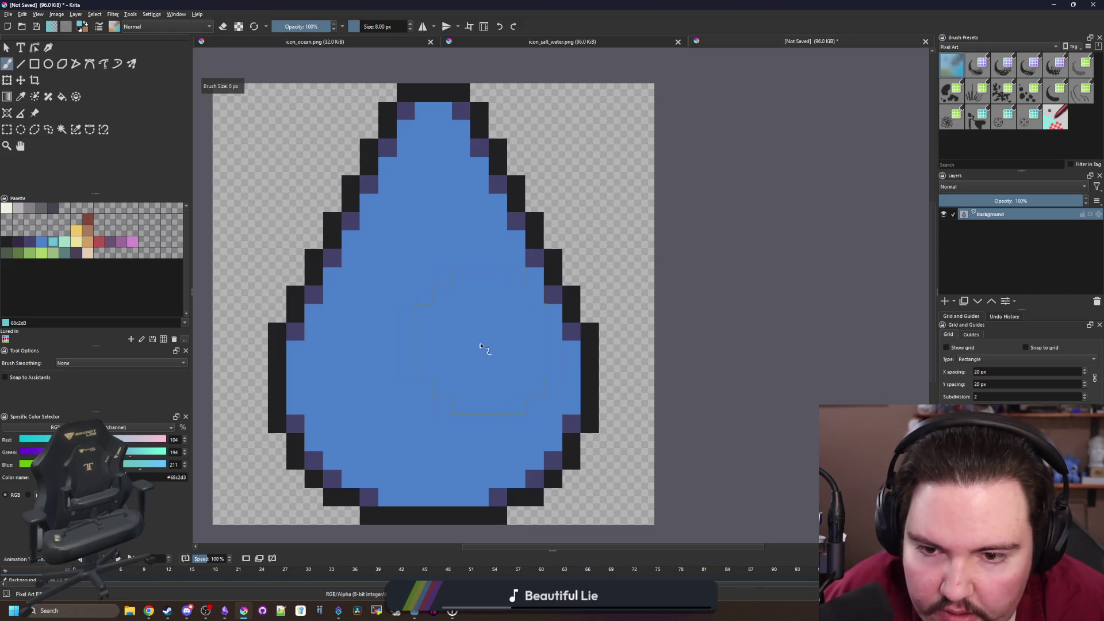
left_click(482, 345)
key("bracketleft")
key("bracketleft")
key("bracketleft")
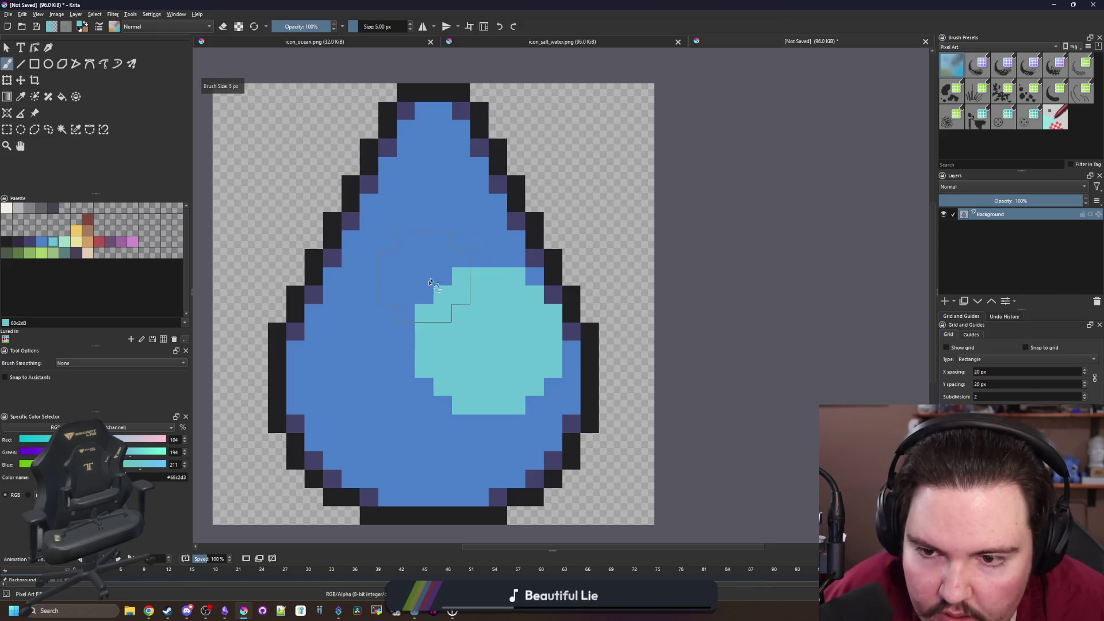
mouse_move(426, 299)
left_mouse_down()
mouse_move(435, 156)
mouse_move(447, 304)
left_mouse_up()
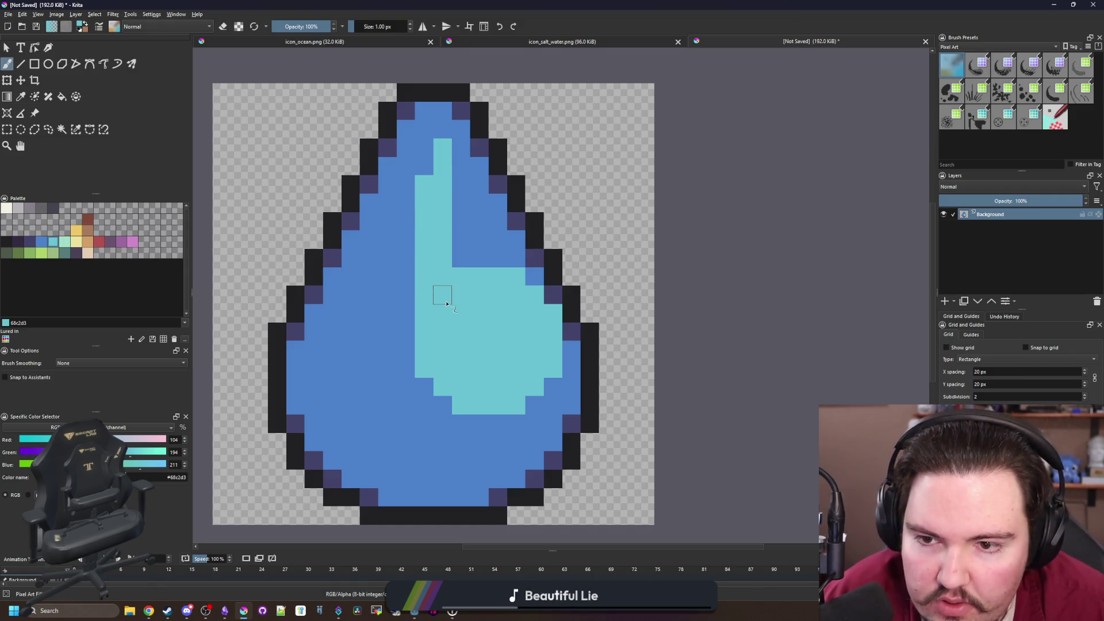
left_click(403, 268, "ctrl")
left_click_drag(424, 164, 422, 395)
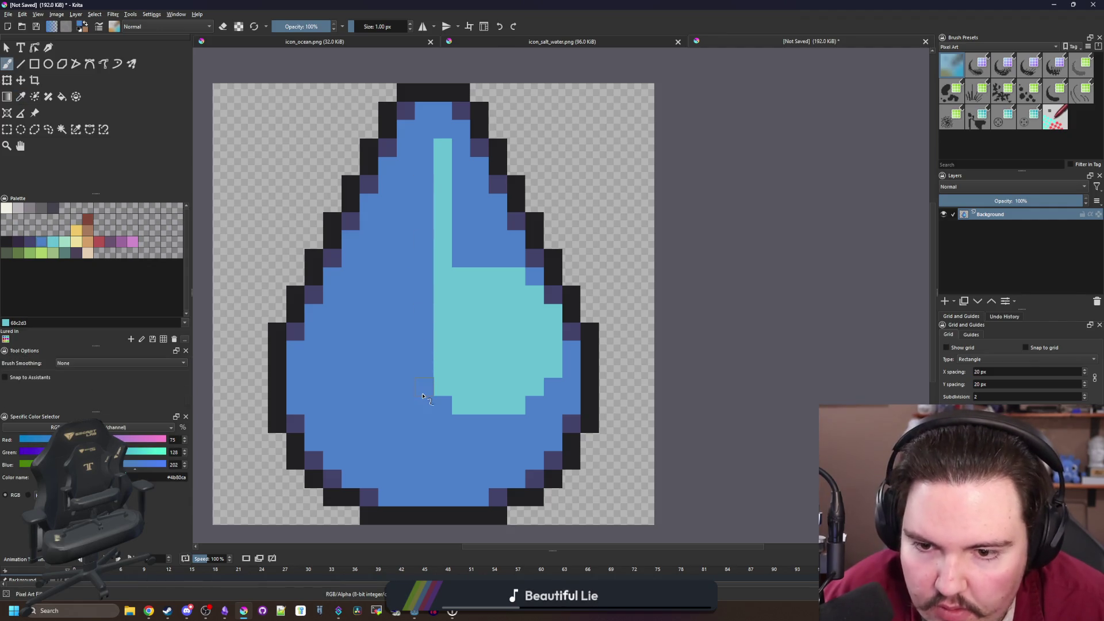
left_click(493, 343, "ctrl")
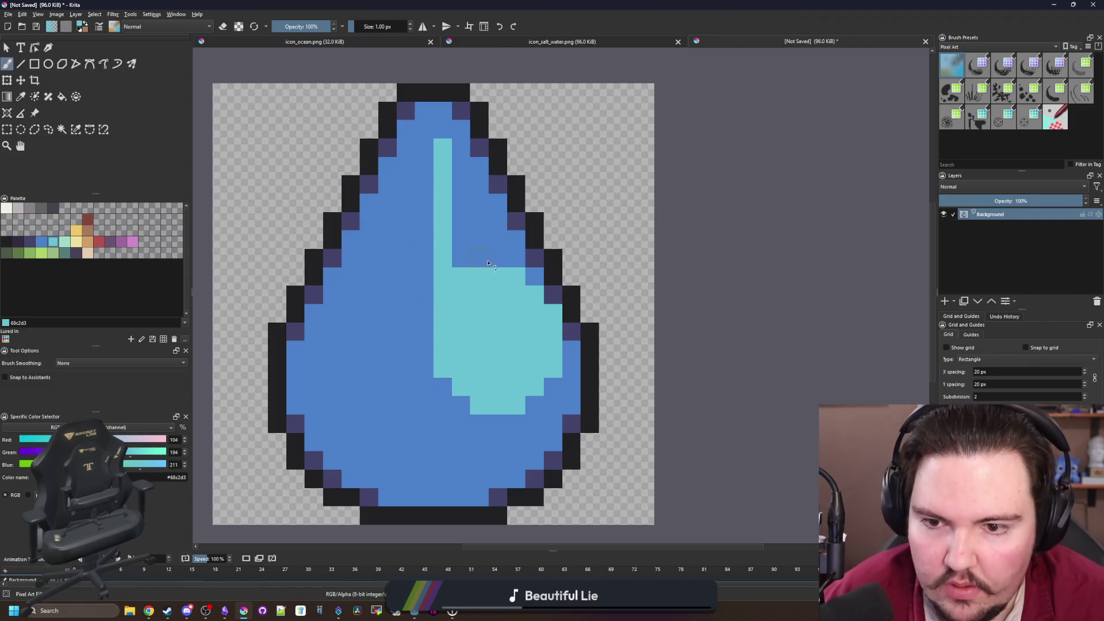
mouse_move(493, 260)
left_mouse_down()
mouse_move(481, 199)
mouse_move(460, 196)
mouse_move(461, 161)
left_mouse_up()
Sample the dark purple #43436a outline colour from the canvas and return to the Freehand Brush
scroll(450, 135, "down", 10)
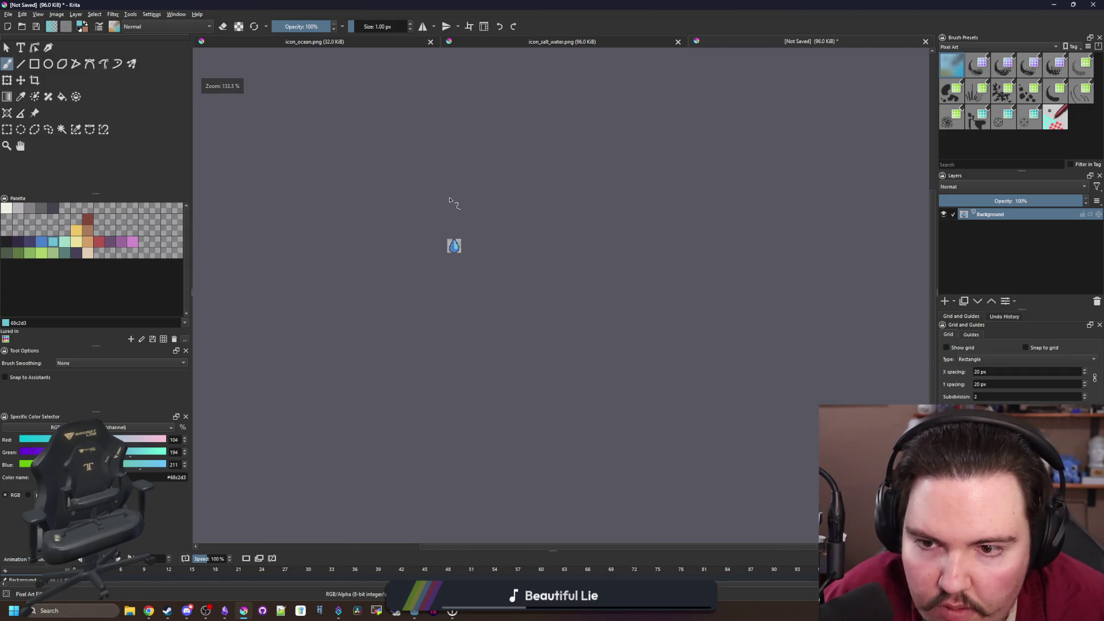
scroll(452, 227, "up", 10)
scroll(468, 259, "down", 2)
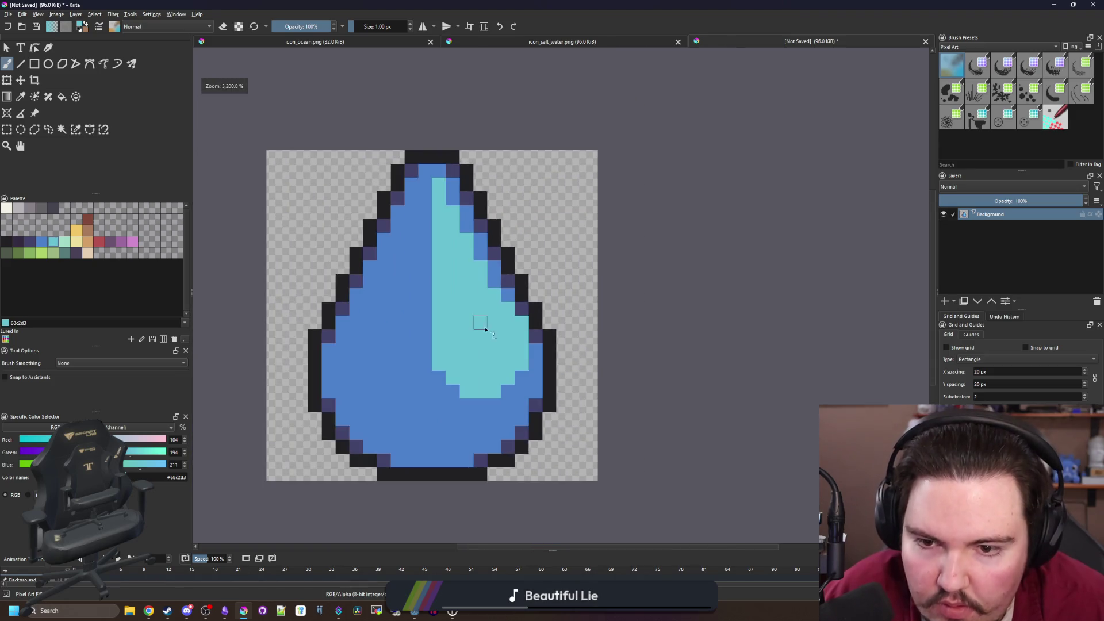
scroll(481, 320, "up", 1)
scroll(491, 331, "down", 6)
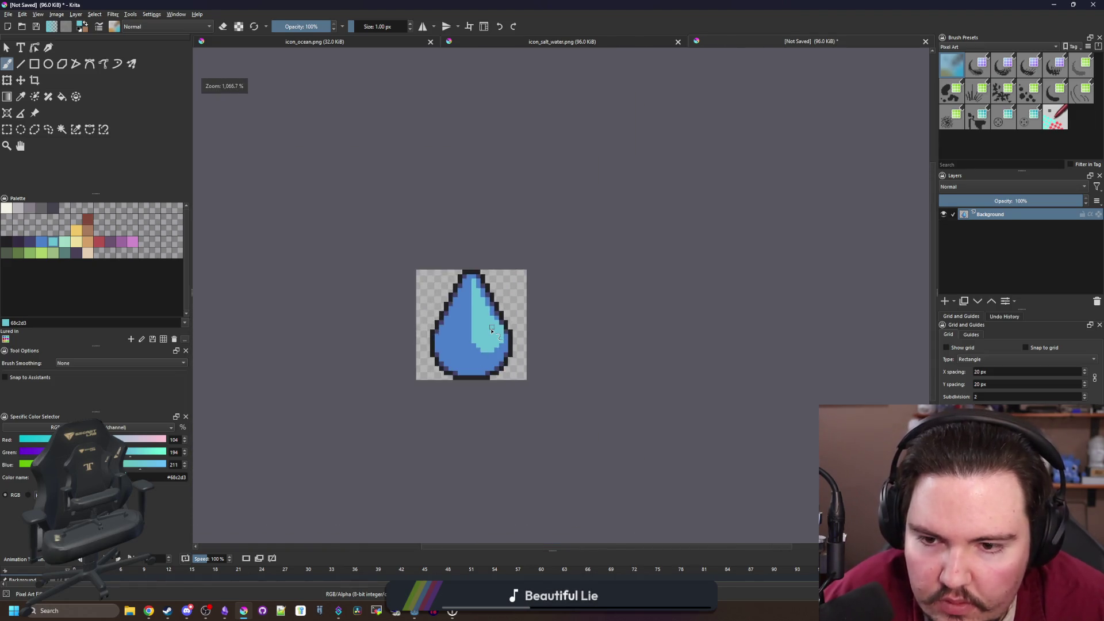
scroll(494, 342, "up", 6)
key("p")
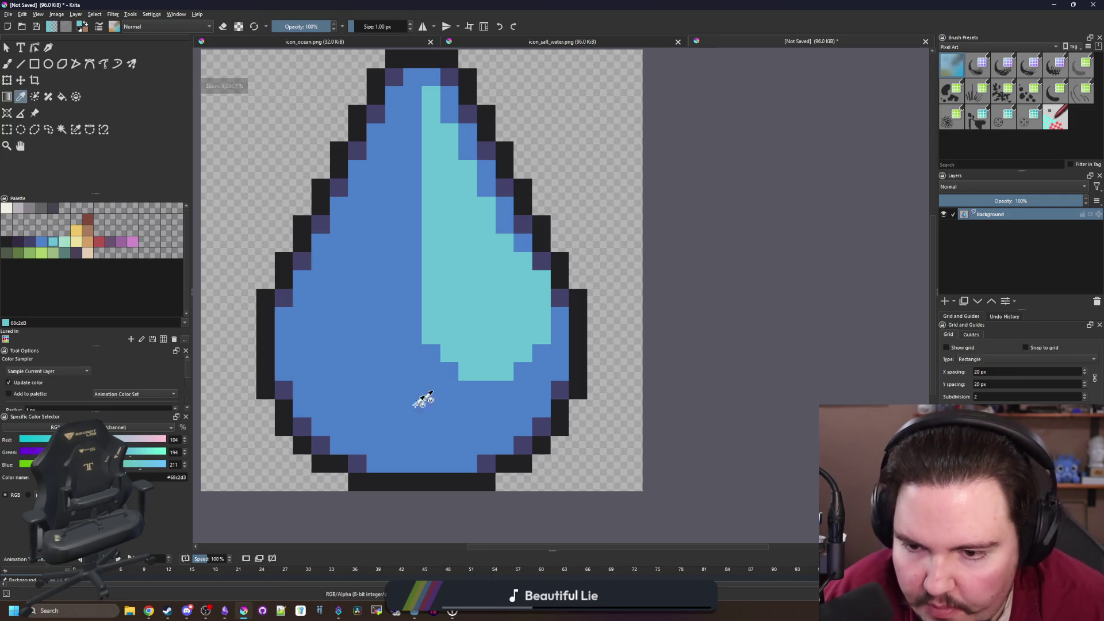
left_click(365, 457)
key("b")
scroll(345, 375, "up", 1)
scroll(364, 291, "down", 1)
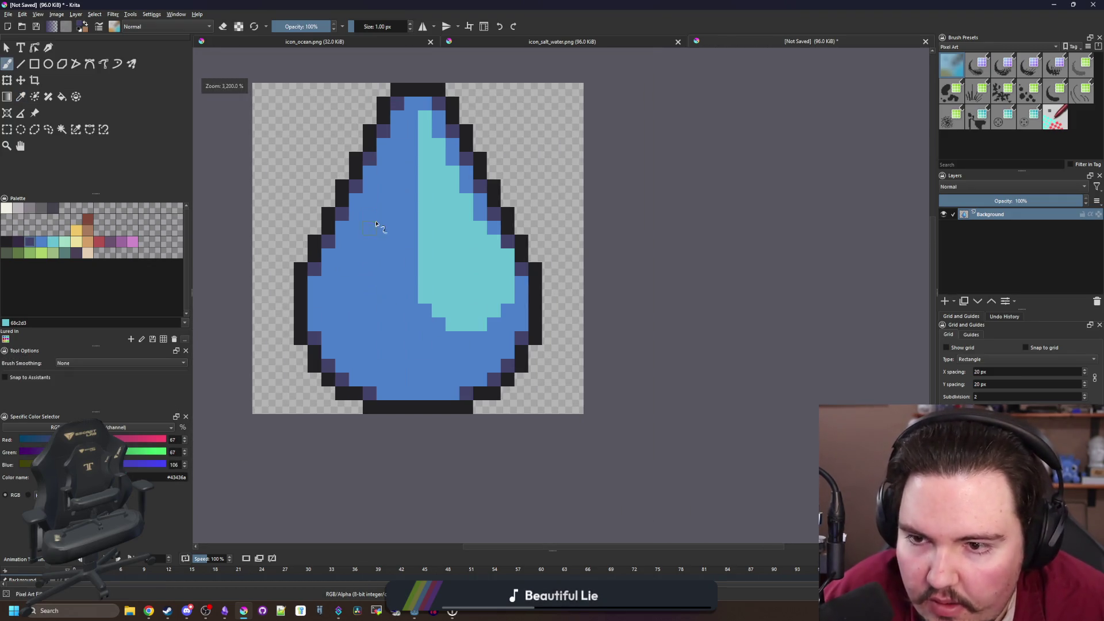
Paint dark purple #43436a shading down the drop's left body, undoing part of it
mouse_move(385, 207)
left_mouse_down()
mouse_move(359, 270)
mouse_move(404, 379)
mouse_move(467, 406)
mouse_move(454, 434)
mouse_move(423, 429)
mouse_move(401, 396)
mouse_move(332, 360)
mouse_move(336, 307)
mouse_move(365, 357)
mouse_move(391, 238)
mouse_move(384, 342)
mouse_move(414, 405)
left_mouse_up()
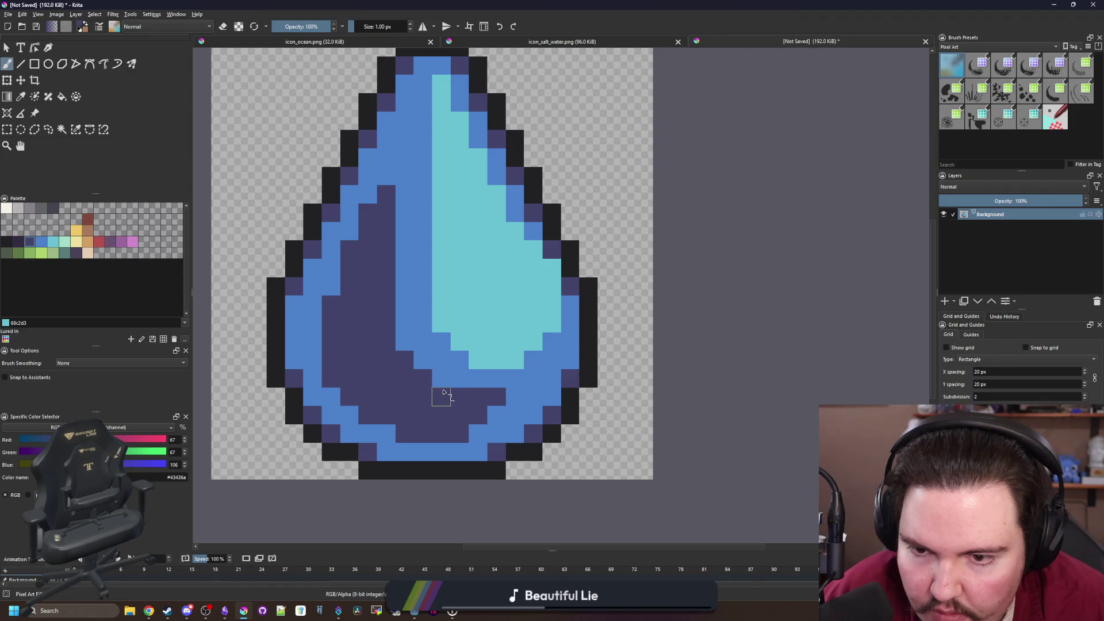
key("ctrl+z")
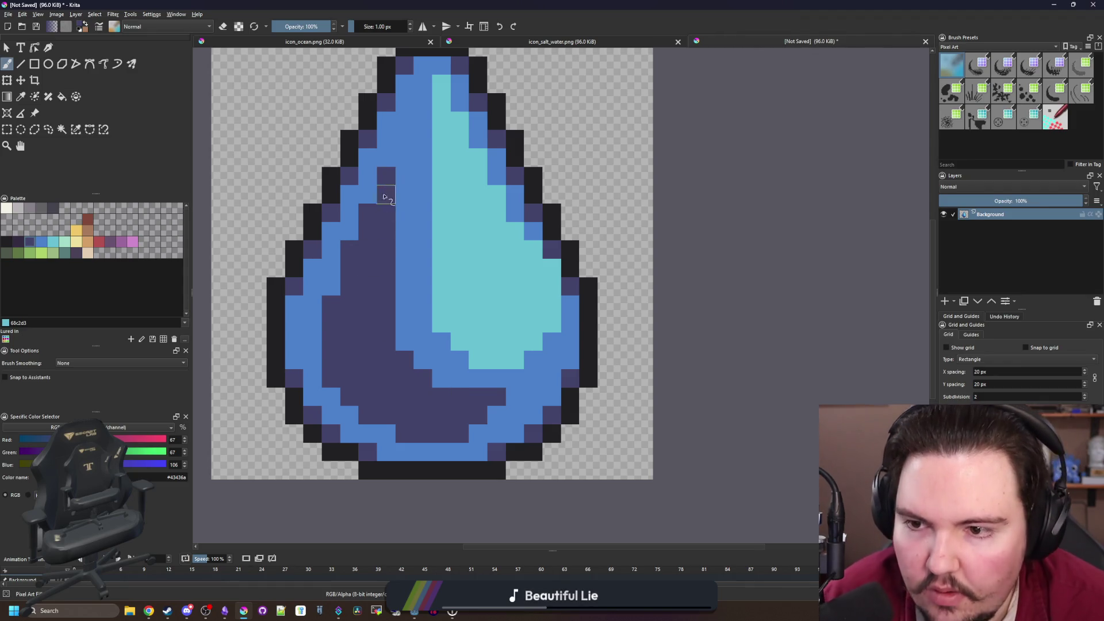
scroll(454, 352, "down", 5)
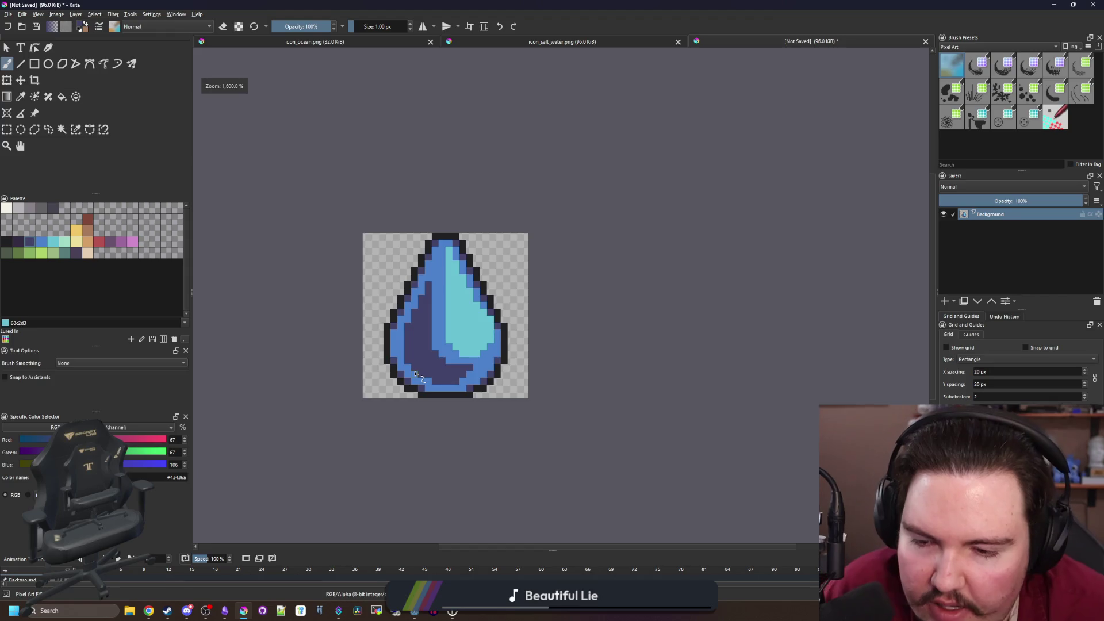
scroll(425, 351, "down", 6)
scroll(433, 339, "up", 4)
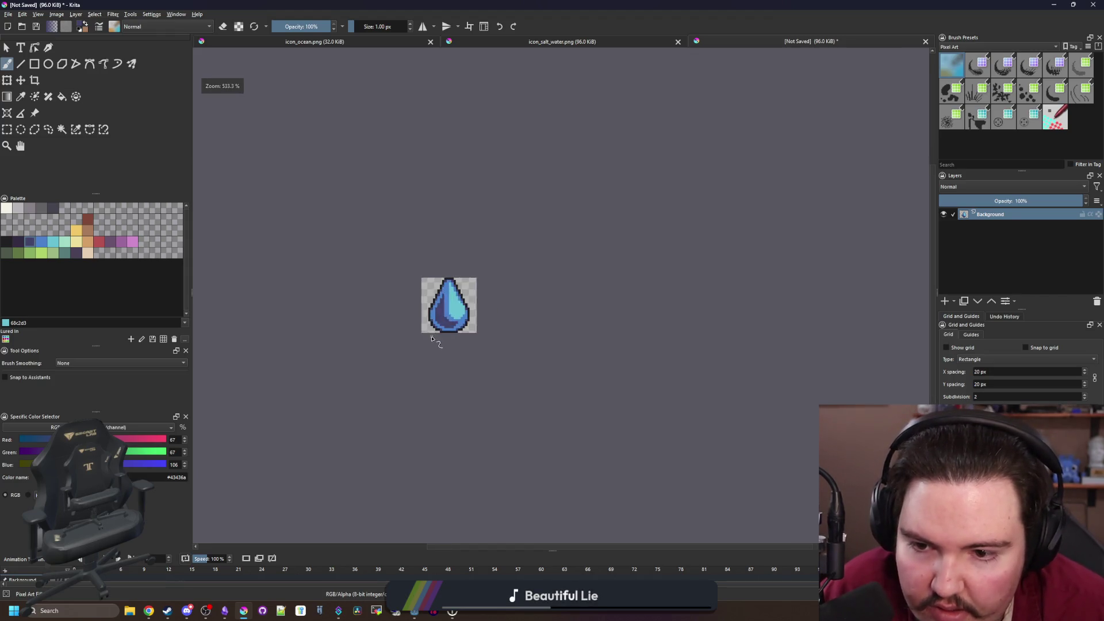
scroll(432, 340, "up", 6)
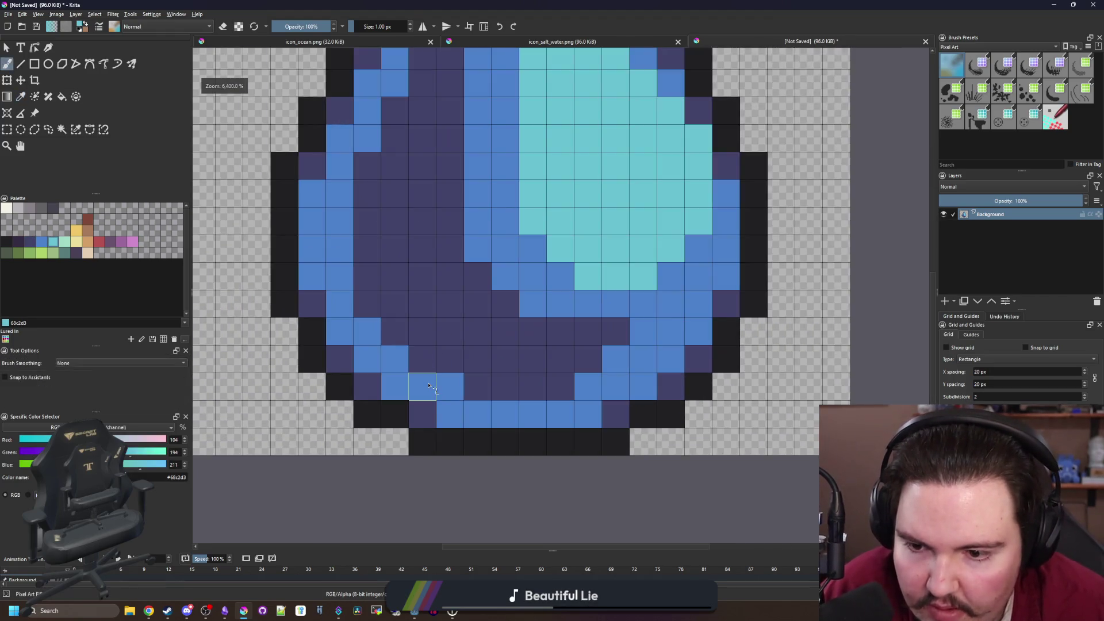
Add a light cyan highlight along the drop's lower-left edge, filling its gap
mouse_move(429, 385)
left_mouse_down()
mouse_move(395, 384)
mouse_move(340, 331)
mouse_move(340, 257)
left_mouse_up()
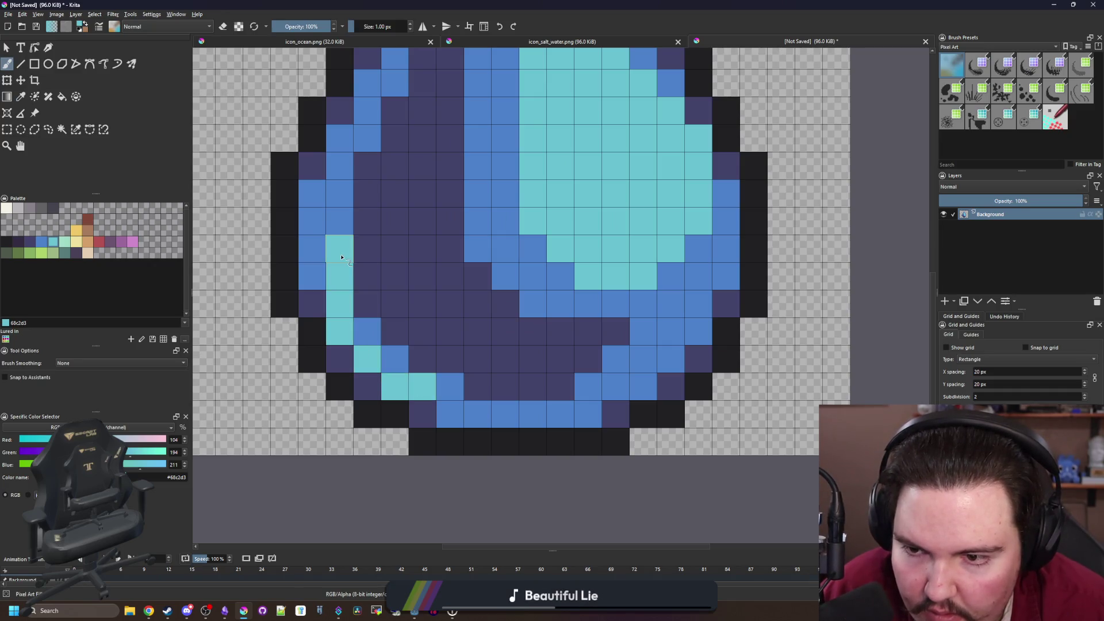
scroll(445, 399, "down", 8)
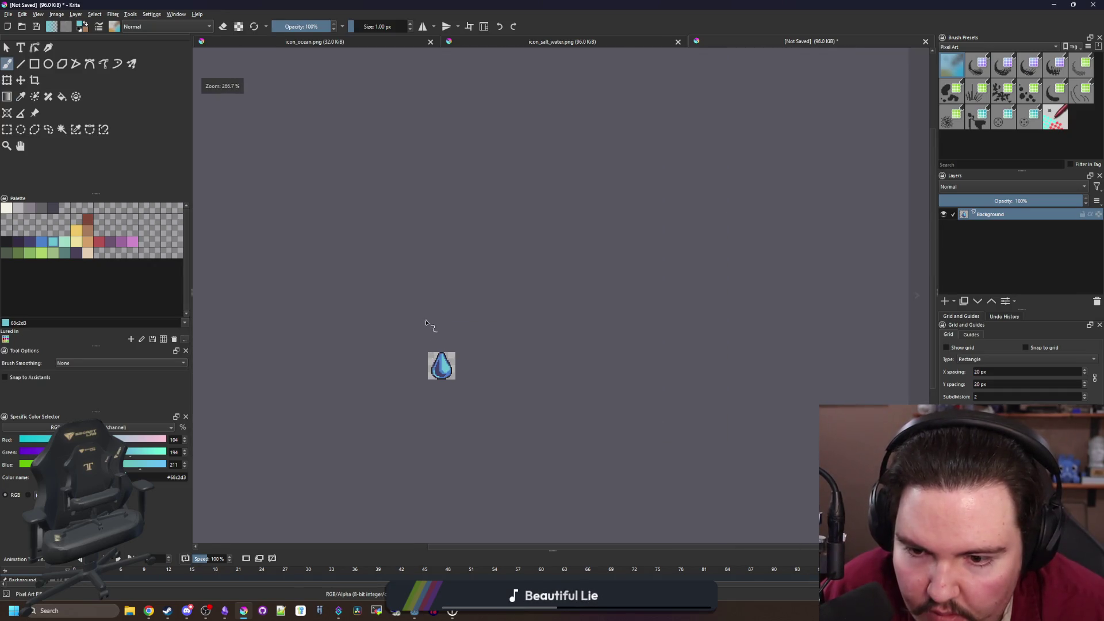
scroll(440, 377, "up", 8)
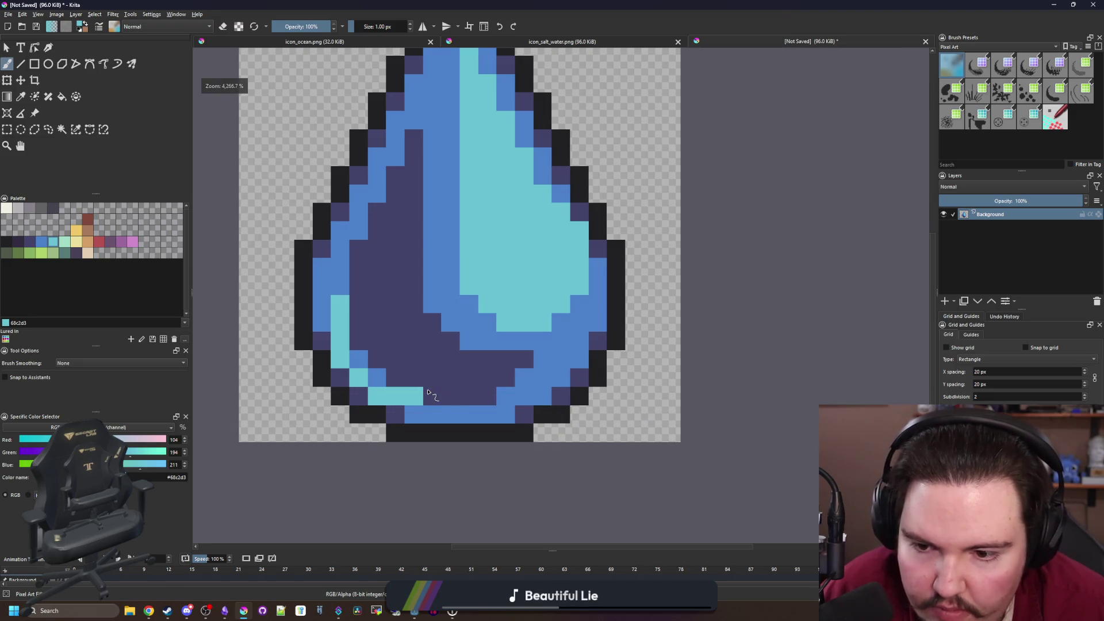
left_click(337, 328)
scroll(432, 394, "up", 2)
scroll(441, 197, "down", 2)
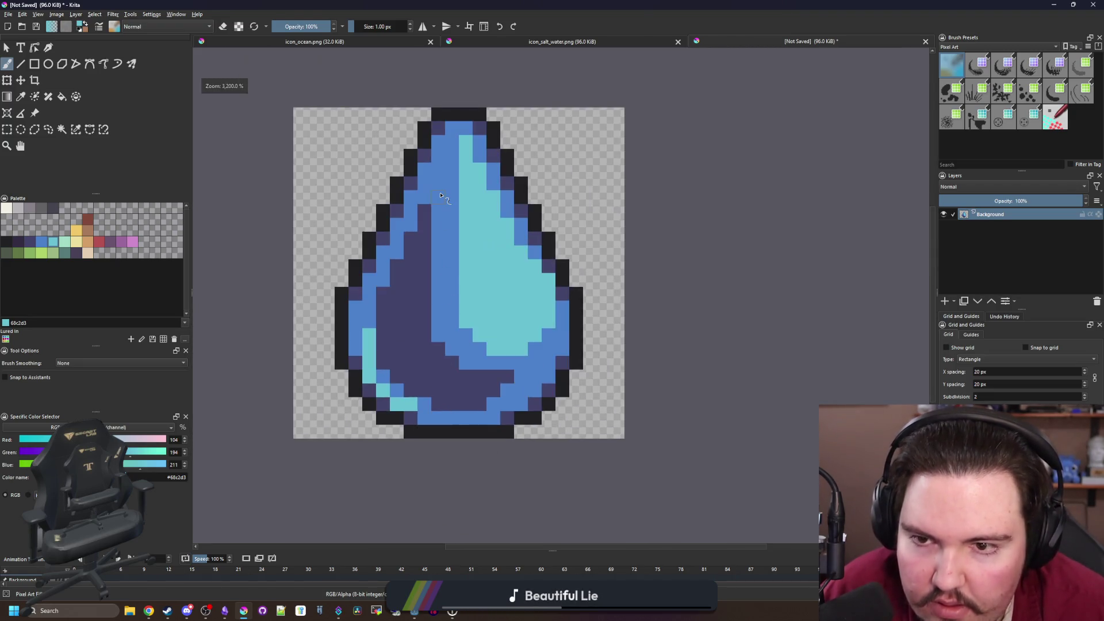
scroll(514, 398, "up", 2)
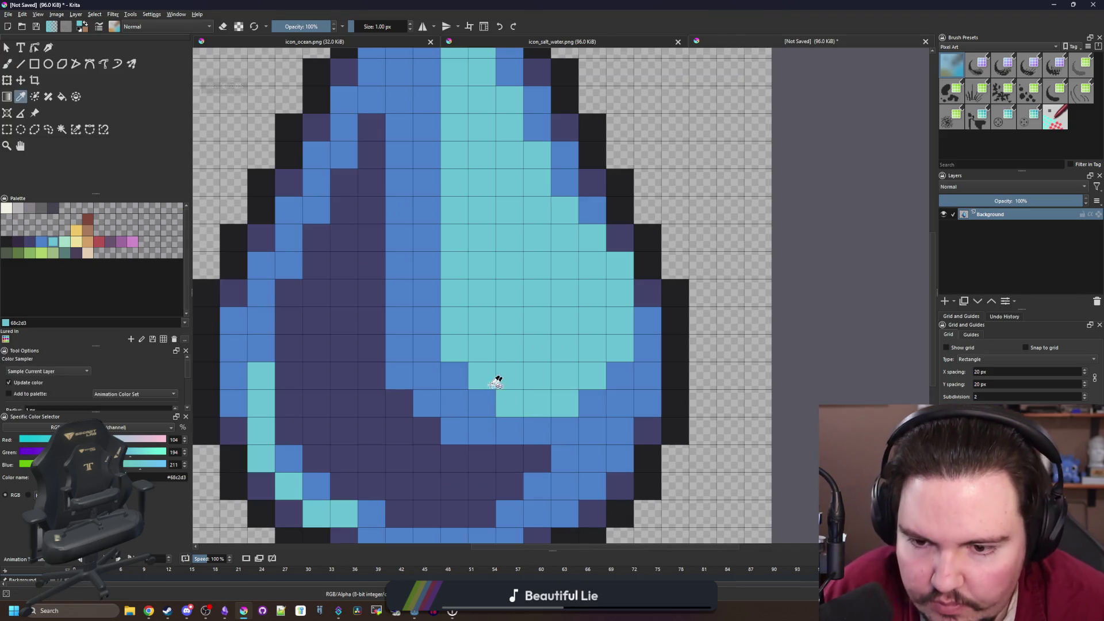
scroll(493, 376, "down", 2)
Extend the dark purple shading through the drop's middle and over its lower blue area
left_click(364, 370, "ctrl")
mouse_move(395, 195)
left_mouse_down()
mouse_move(384, 394)
mouse_move(407, 387)
mouse_move(407, 126)
left_mouse_up()
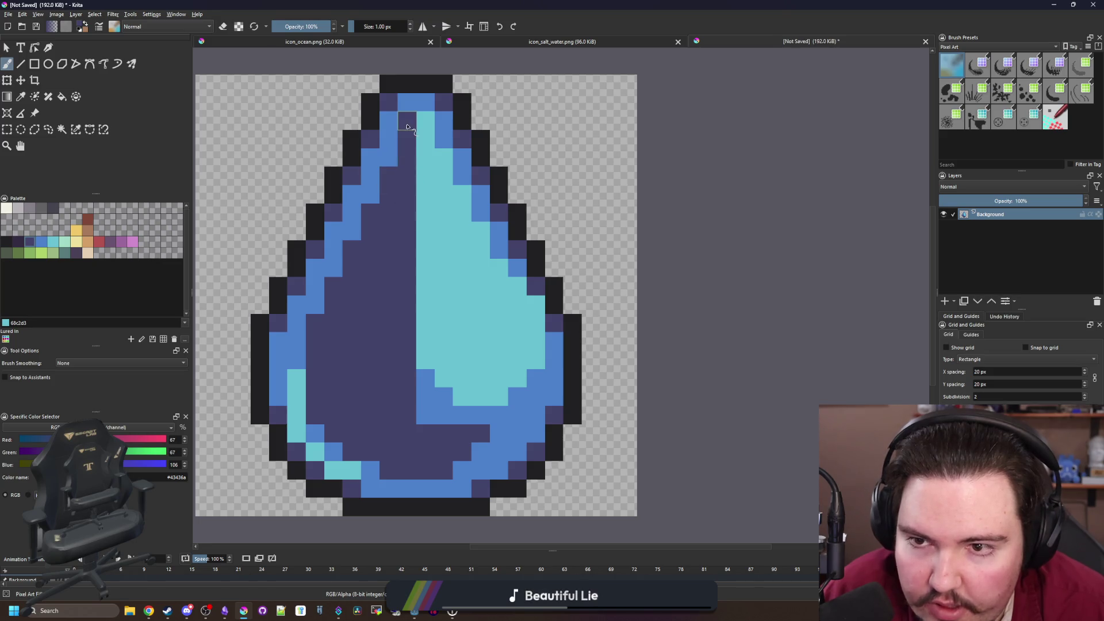
mouse_move(431, 414)
left_mouse_down()
mouse_move(426, 384)
mouse_move(475, 423)
left_mouse_up()
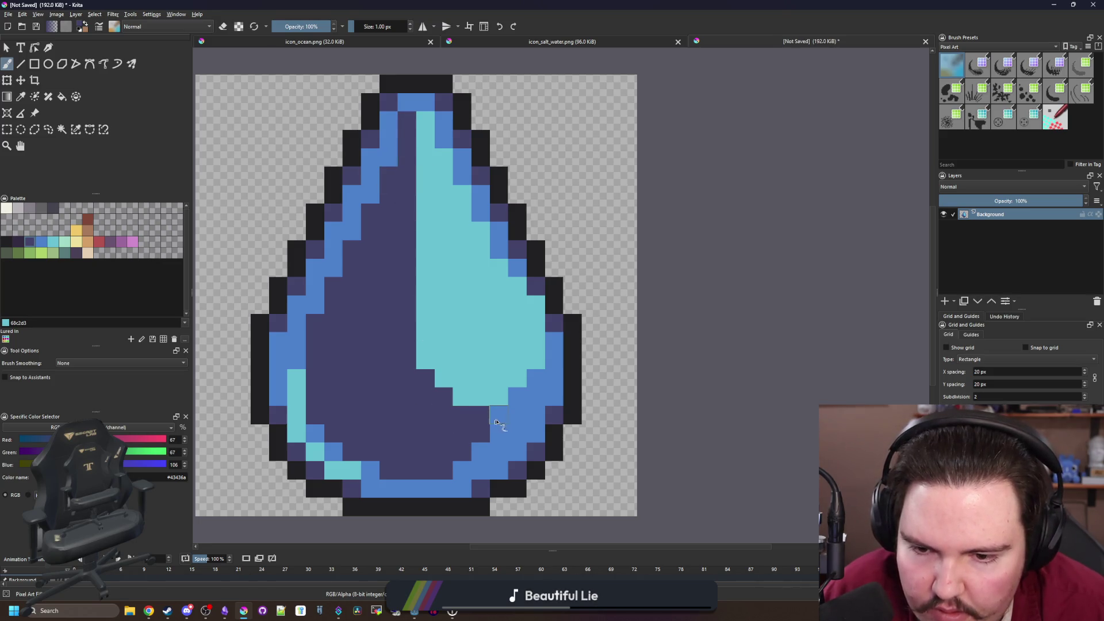
Touch up stray pixels: two purple pixels back to medium blue, one blue pixel to dark purple
scroll(435, 372, "up", 2)
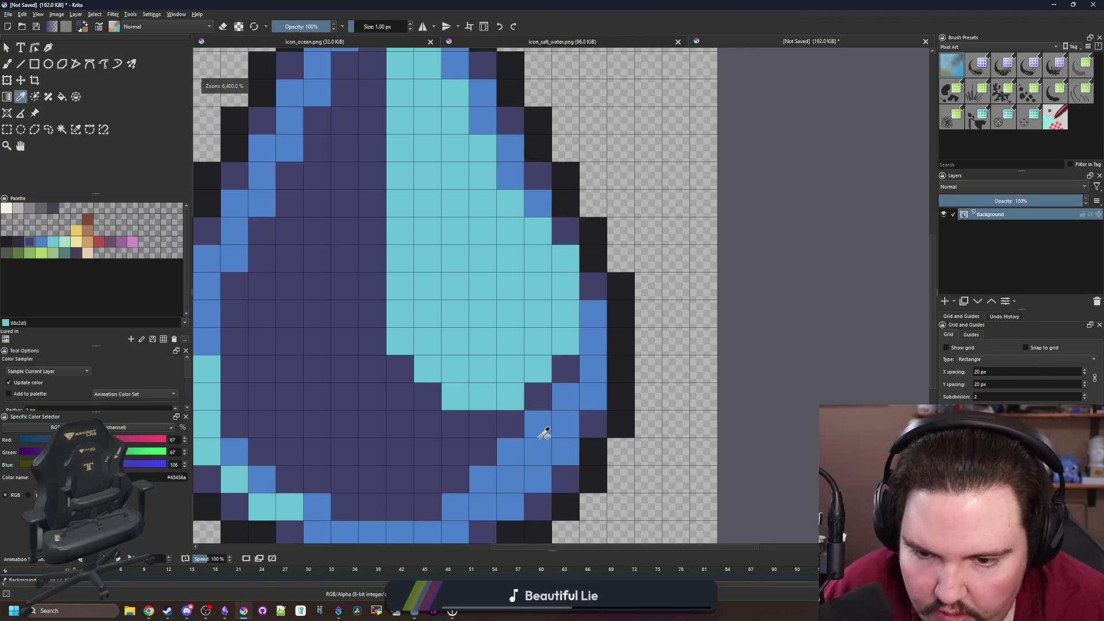
left_click(543, 432, "ctrl")
left_click_drag(428, 400, 402, 371)
scroll(417, 309, "down", 2)
scroll(416, 309, "up", 1)
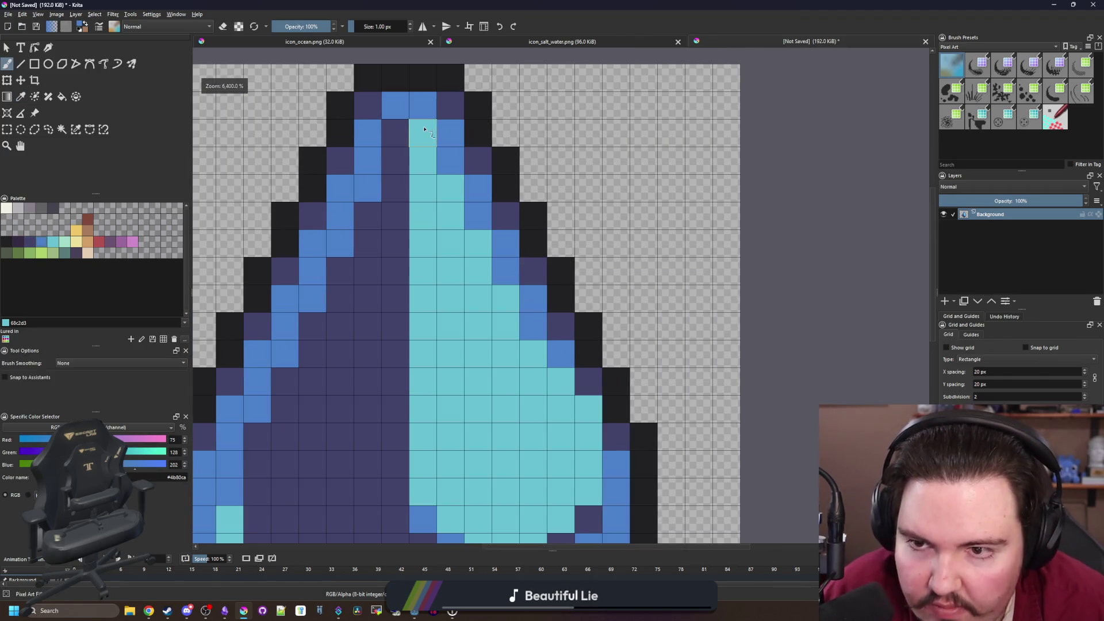
scroll(463, 196, "down", 7)
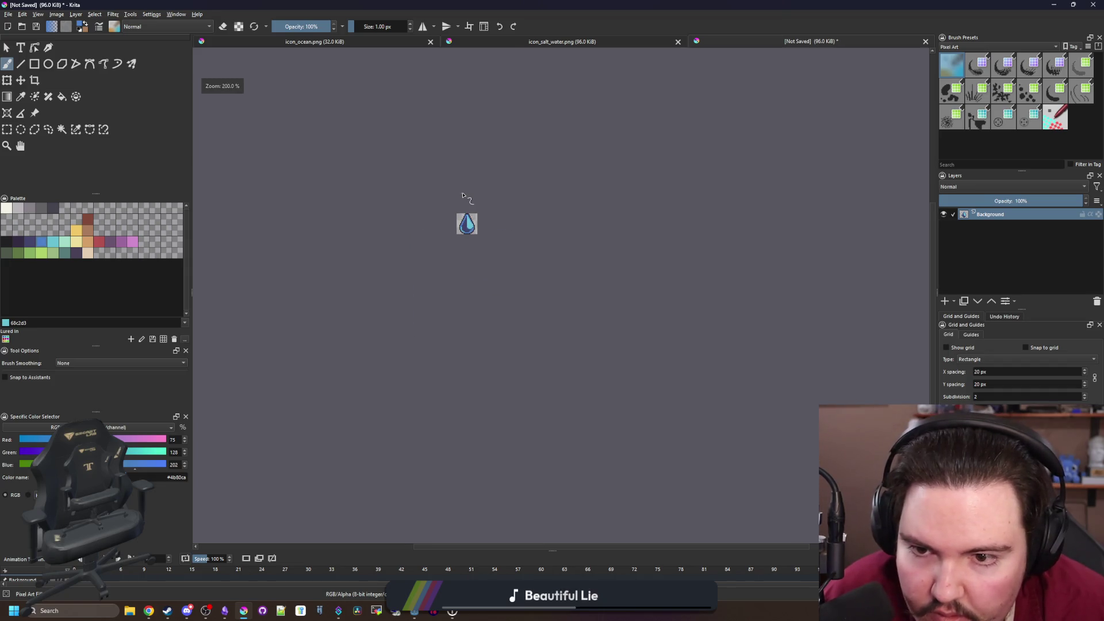
scroll(478, 253, "up", 7)
left_click(472, 322, "ctrl")
left_click(473, 341)
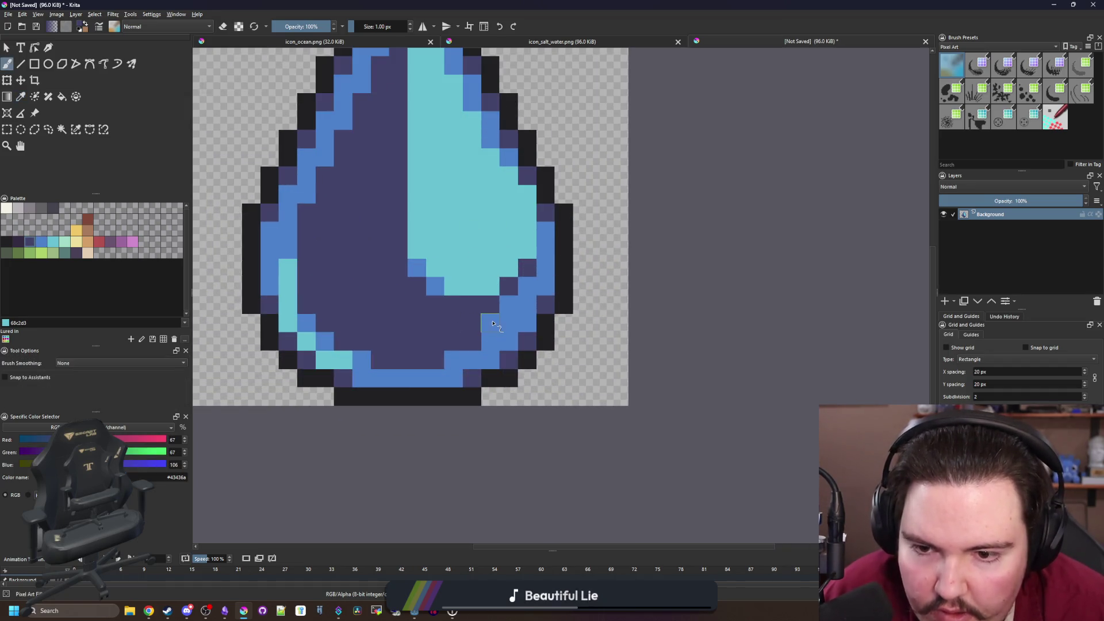
Sample the medium blue colour from the drop with the Color Sampler
scroll(488, 334, "down", 4)
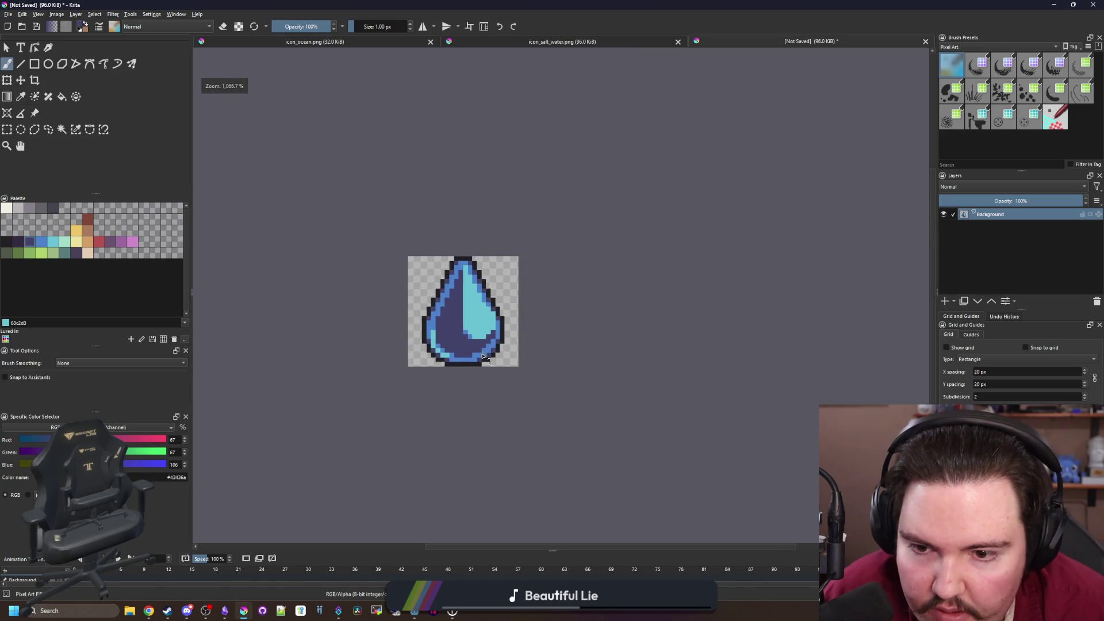
scroll(478, 343, "up", 4)
scroll(471, 351, "down", 8)
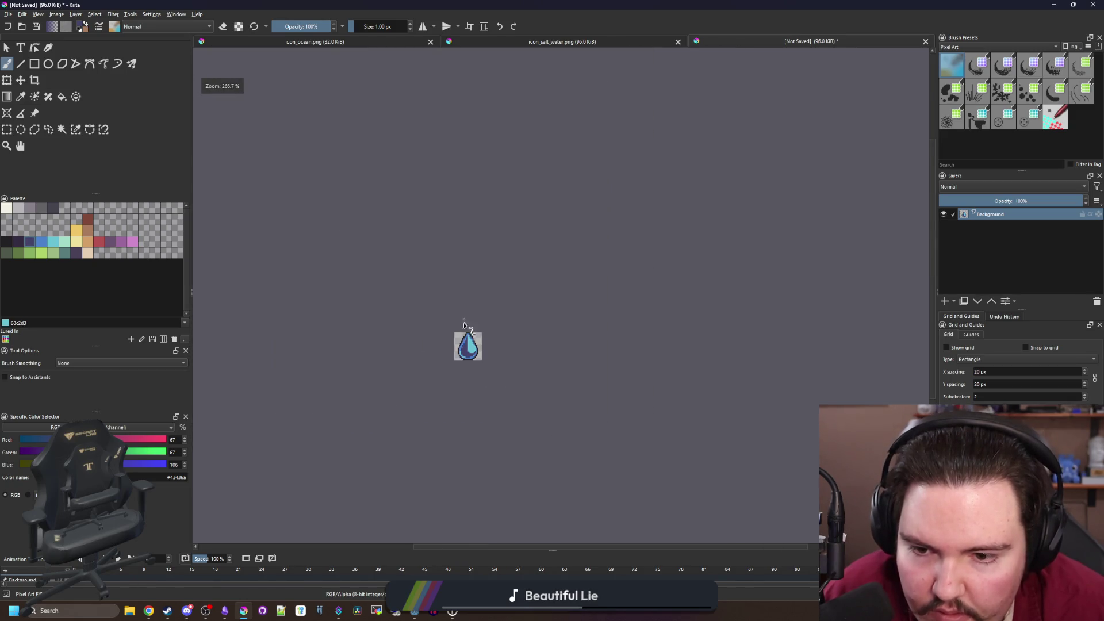
scroll(460, 360, "up", 5)
scroll(460, 359, "up", 4)
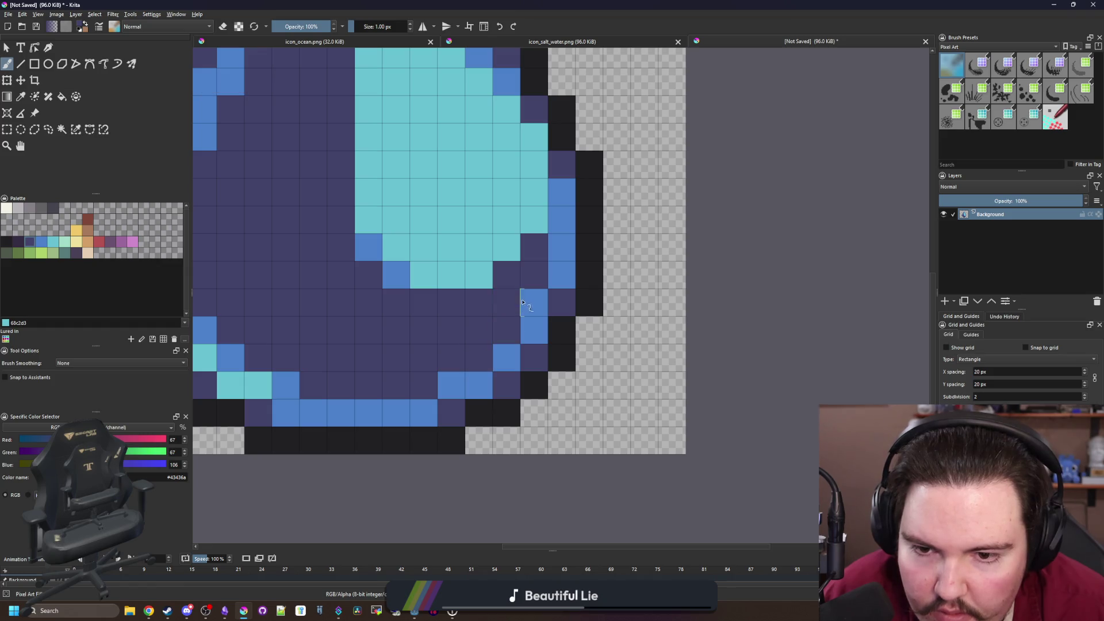
scroll(479, 356, "down", 6)
scroll(479, 287, "down", 2)
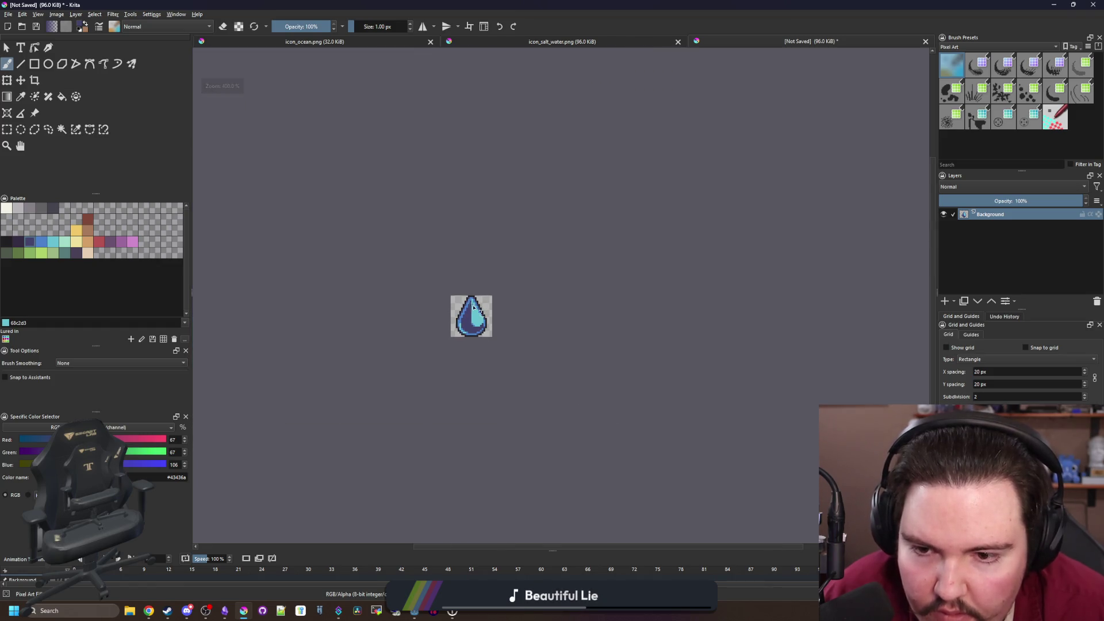
scroll(483, 311, "up", 2)
scroll(476, 358, "up", 4)
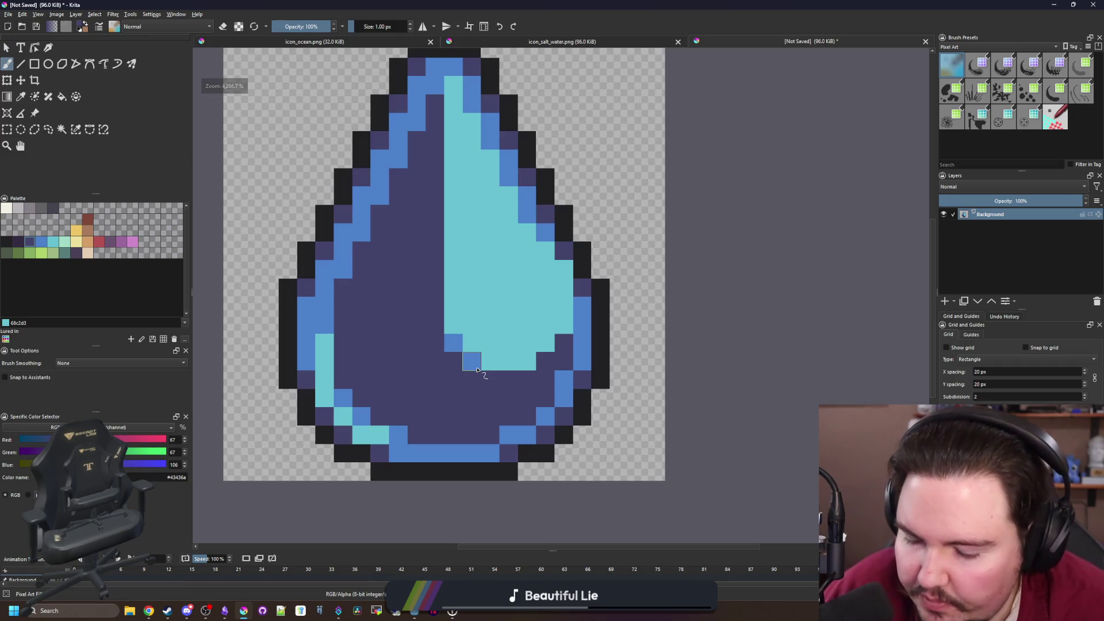
key("p")
left_click(476, 361)
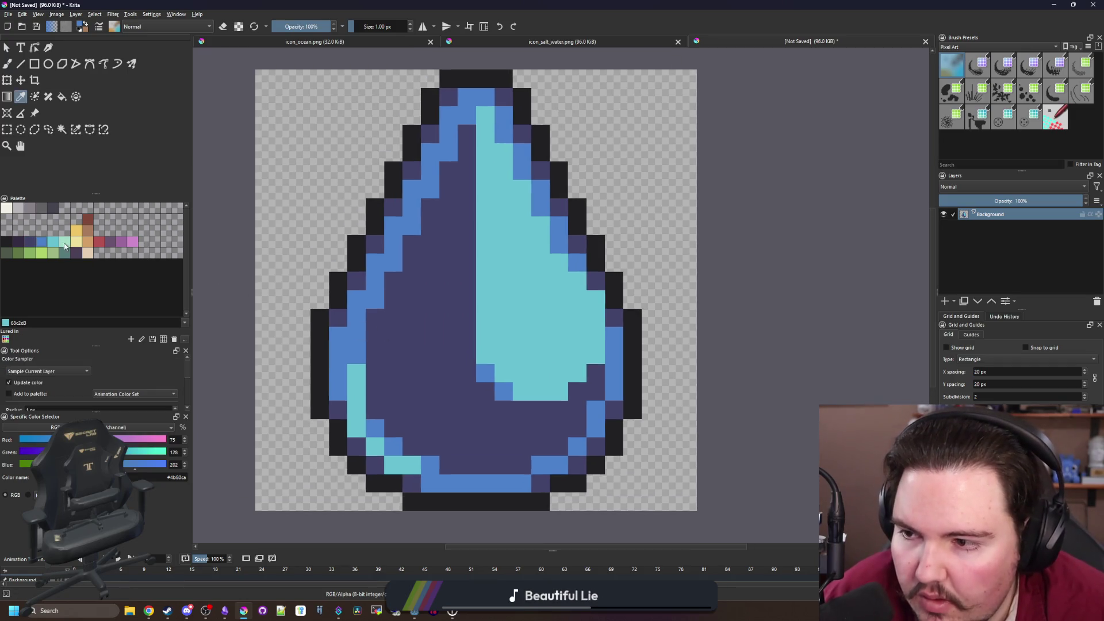
Trial-recolour the drop with fills: cyan highlight to mint, medium blue to cyan, purple interior to blue
left_click(51, 242)
left_click(64, 242)
key("f")
left_click(520, 308)
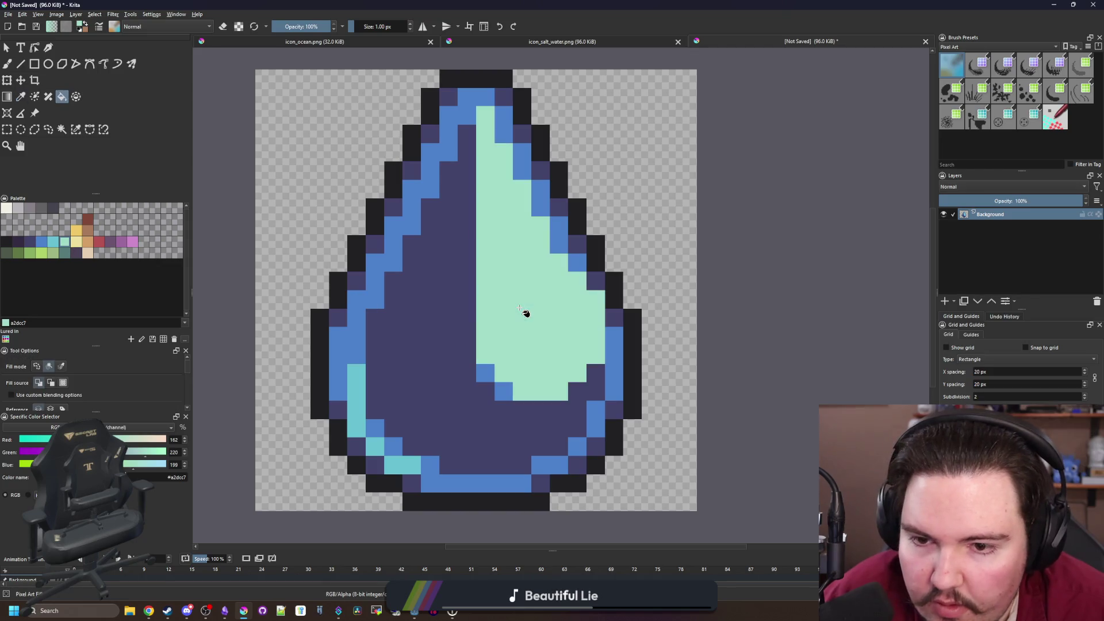
key("ctrl+z")
left_click(549, 341)
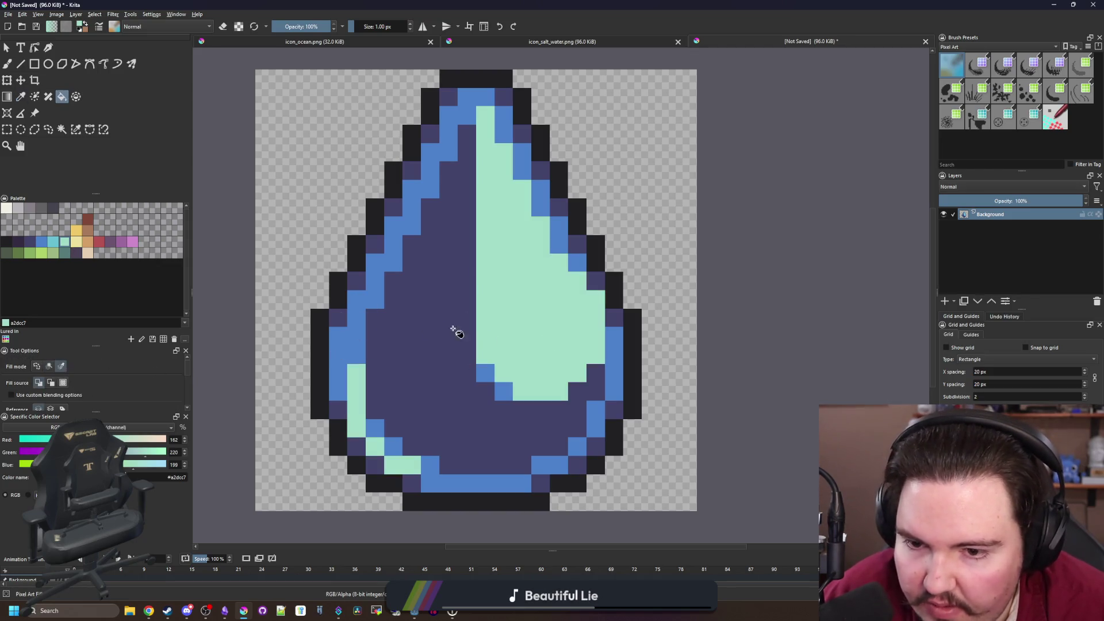
left_click(53, 240)
left_click(455, 135)
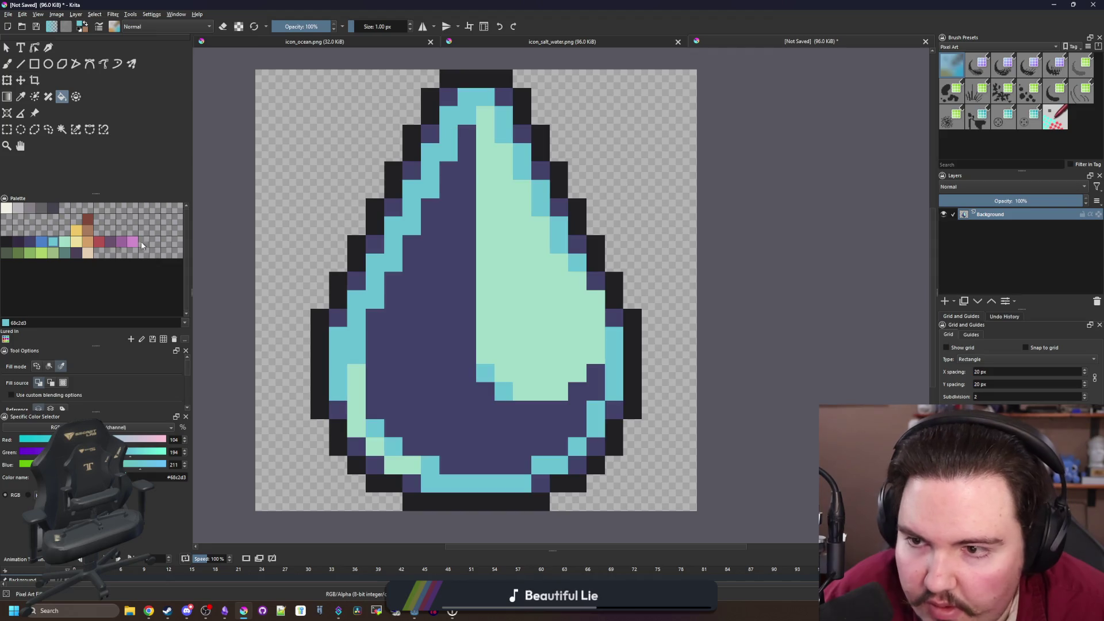
left_click(40, 243)
left_click(407, 345)
Undo the blue-and-mint recolouring so the drop has its dark purple body and cyan highlight again
scroll(412, 298, "down", 5)
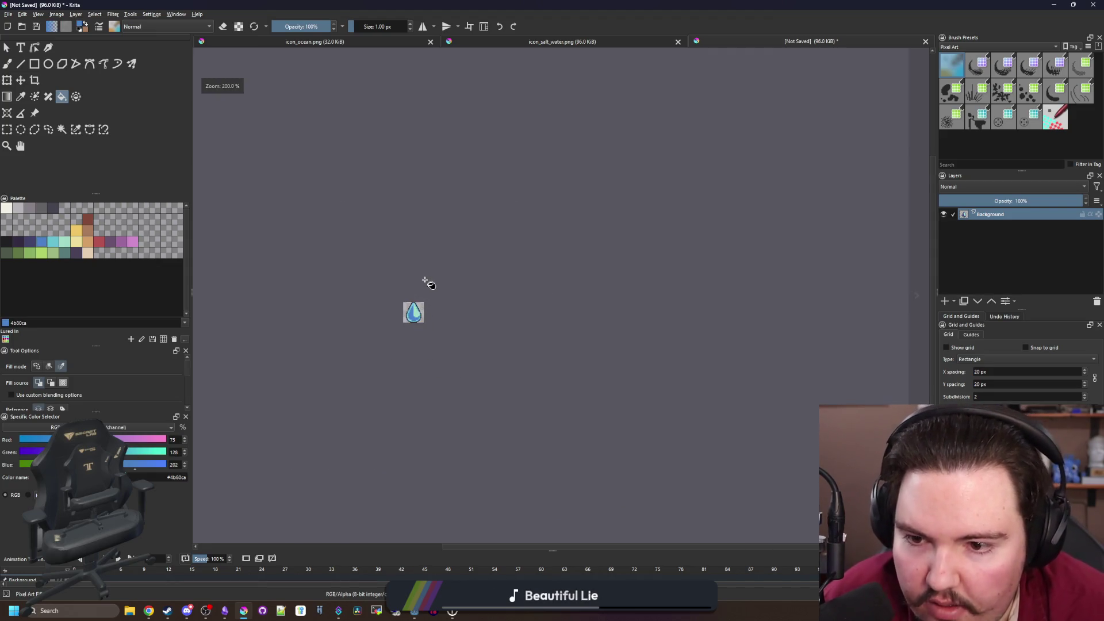
scroll(445, 265, "up", 8)
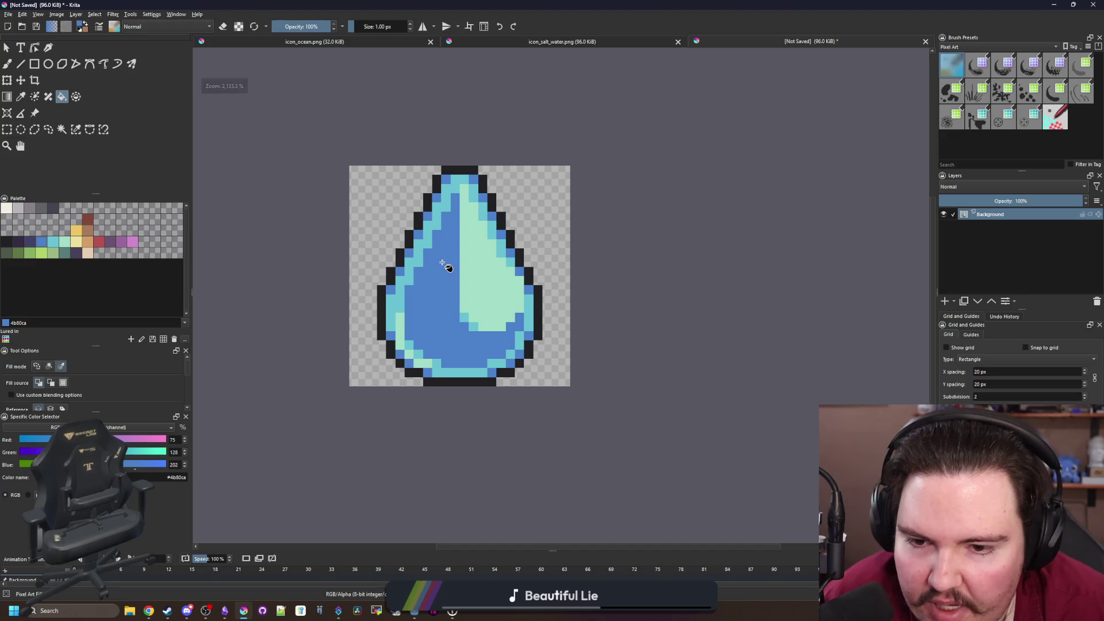
key("ctrl+z")
key("ctrl+z")
scroll(446, 262, "down", 7)
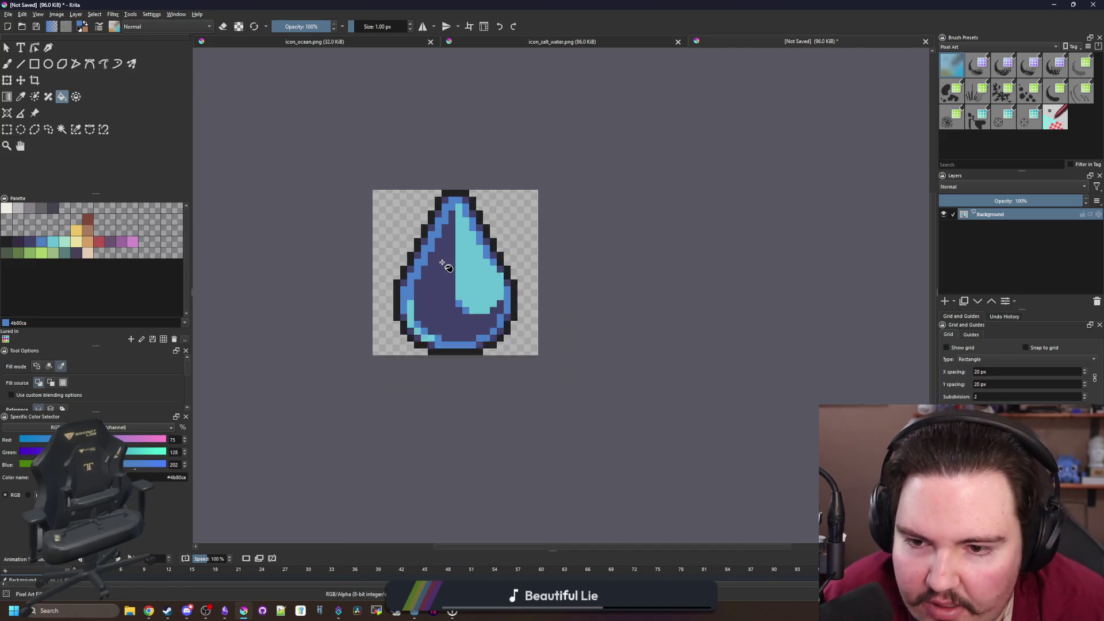
scroll(449, 202, "up", 8)
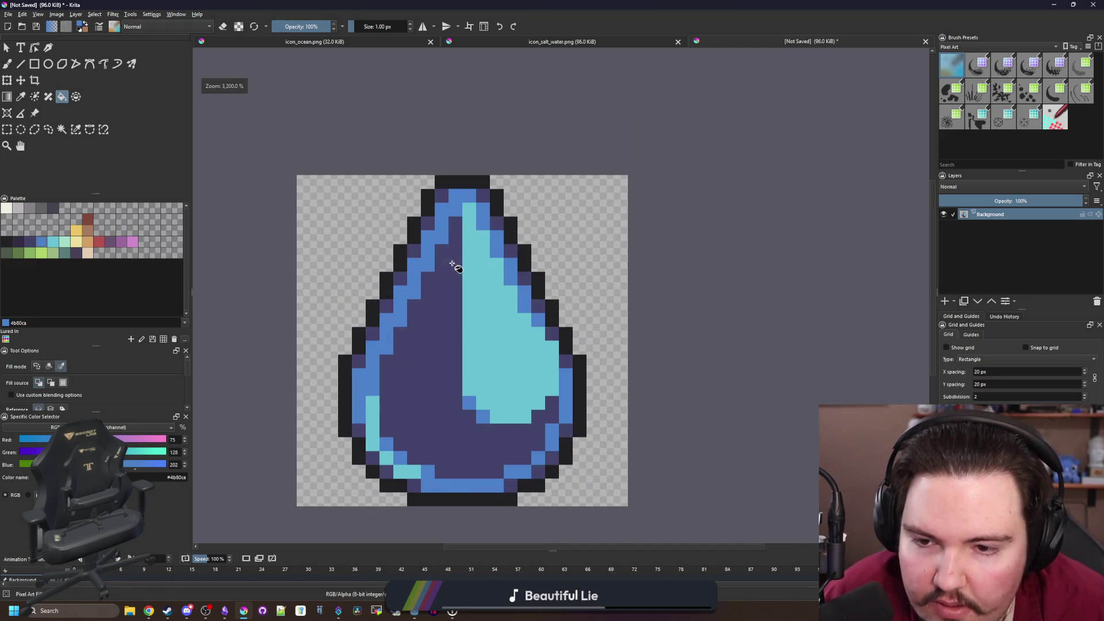
Paint a short blue #4b80ca pixel column between the purple body and the cyan highlight
key("b")
scroll(454, 299, "up", 1)
left_click_drag(456, 180, 460, 409)
scroll(489, 432, "down", 7)
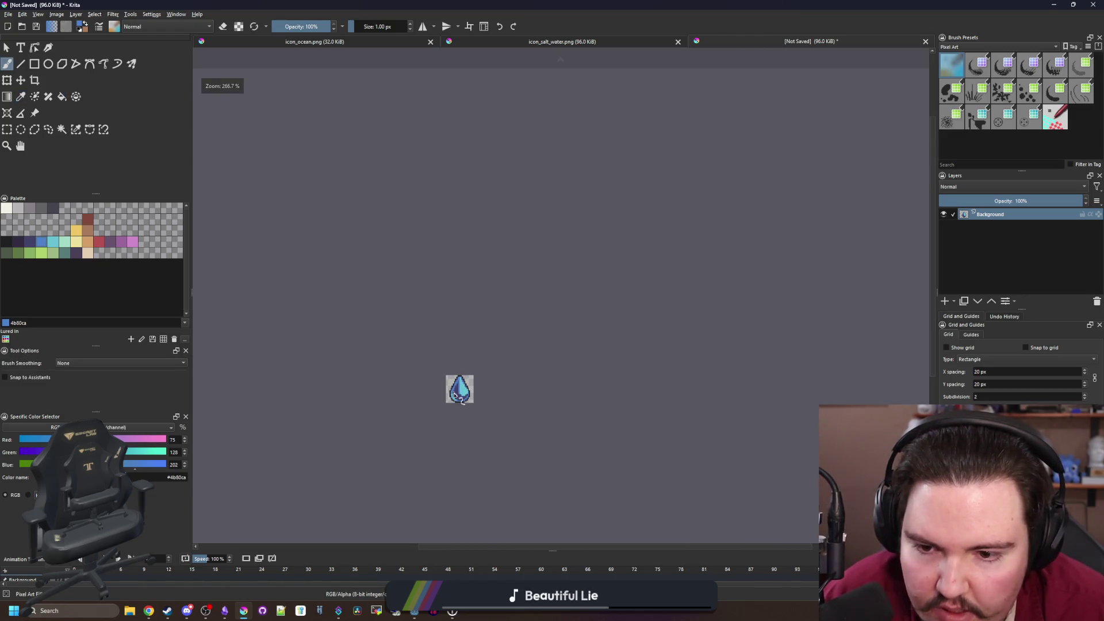
Add two cream #f2f0e5 glints, a 2×2 block and a single pixel, inside the cyan highlight
scroll(454, 395, "up", 8)
scroll(462, 356, "down", 3)
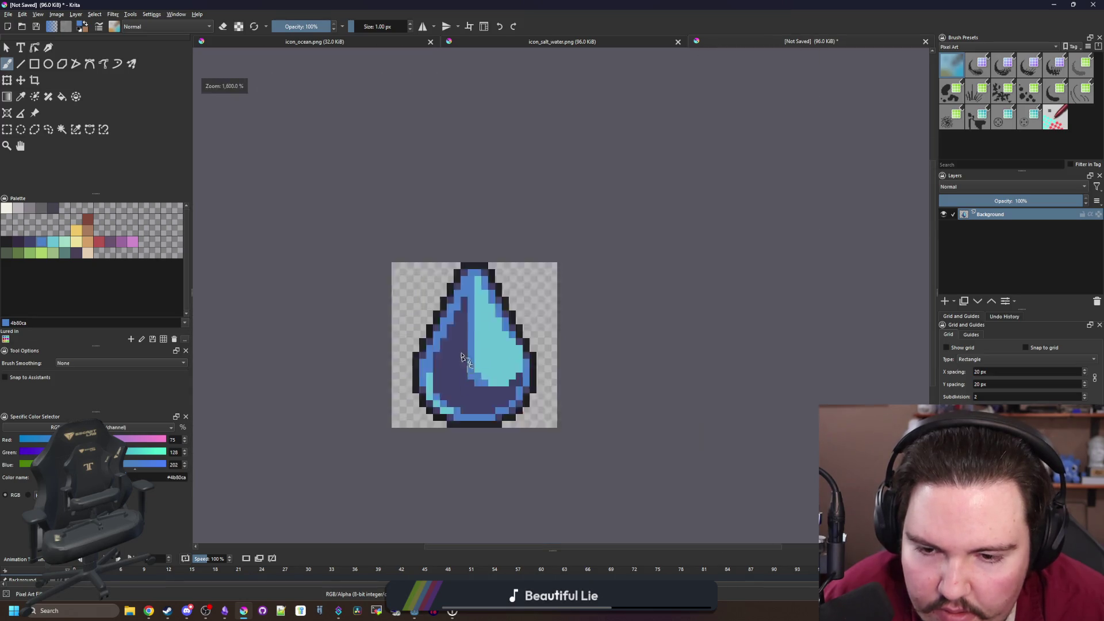
scroll(462, 357, "down", 5)
scroll(450, 292, "up", 8)
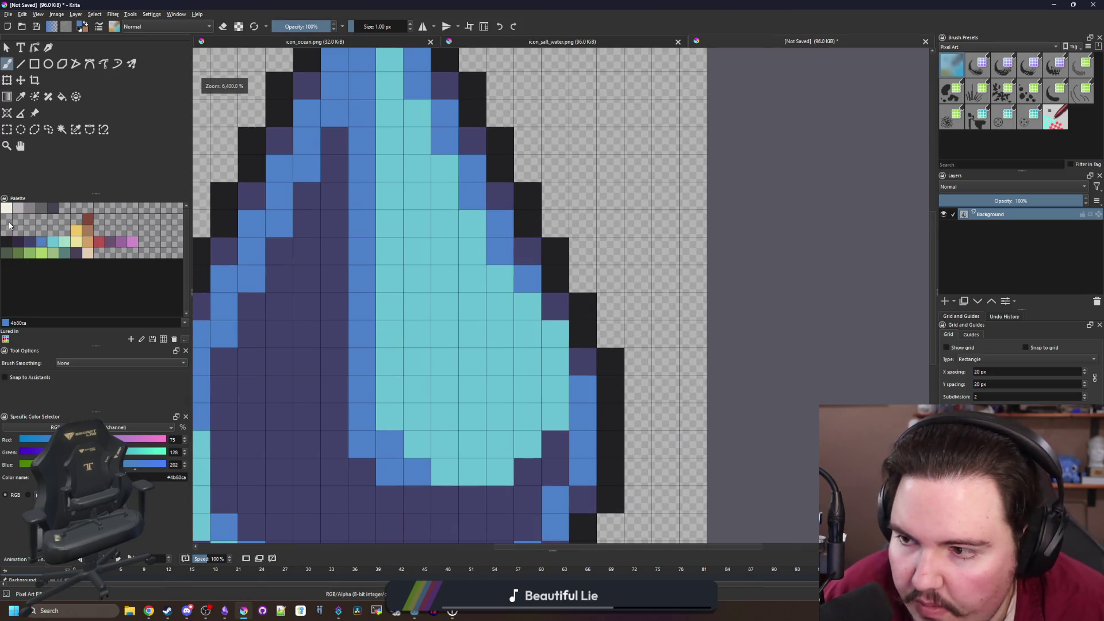
left_click(472, 311)
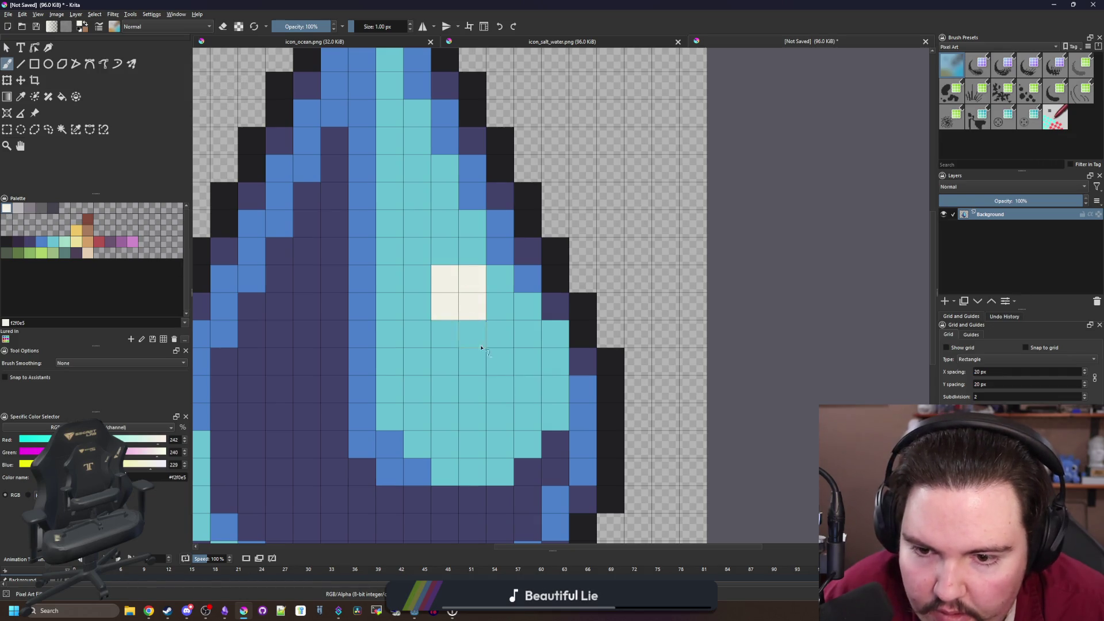
left_click(500, 361)
scroll(471, 322, "down", 10)
scroll(470, 322, "up", 8)
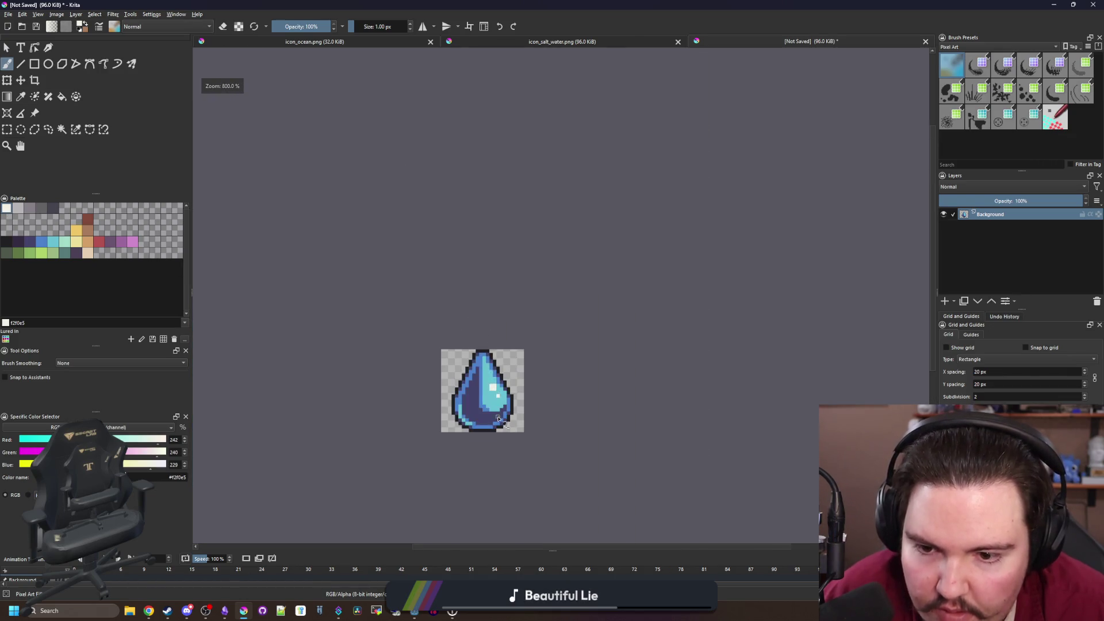
Fill the drop's black outline with dark purple 352b42
left_click(18, 244)
key("f")
left_click(392, 203)
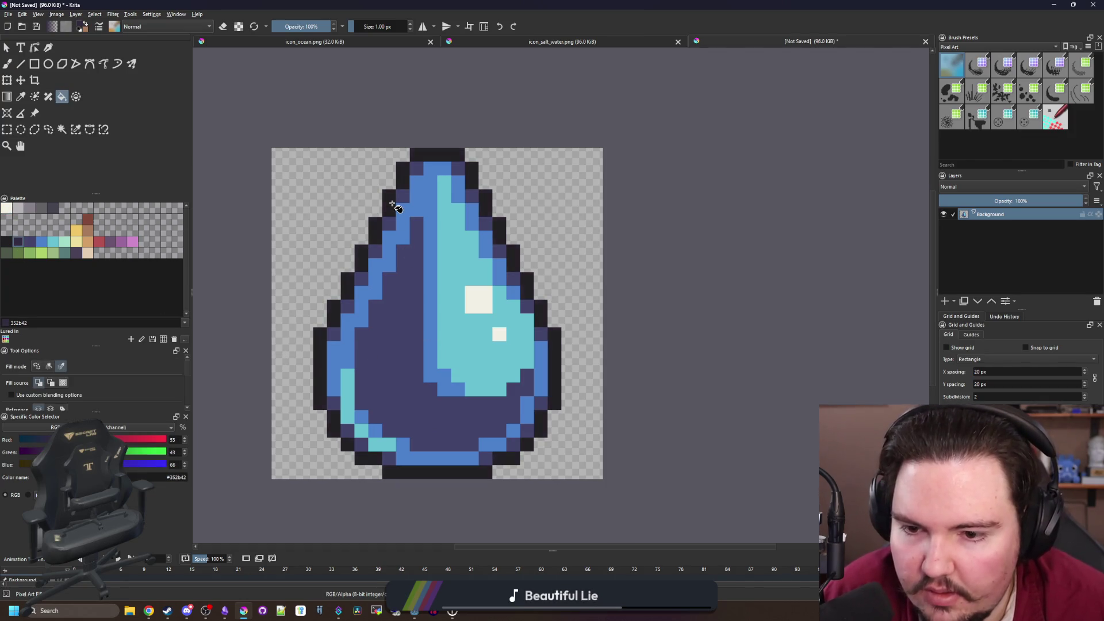
scroll(394, 207, "down", 1)
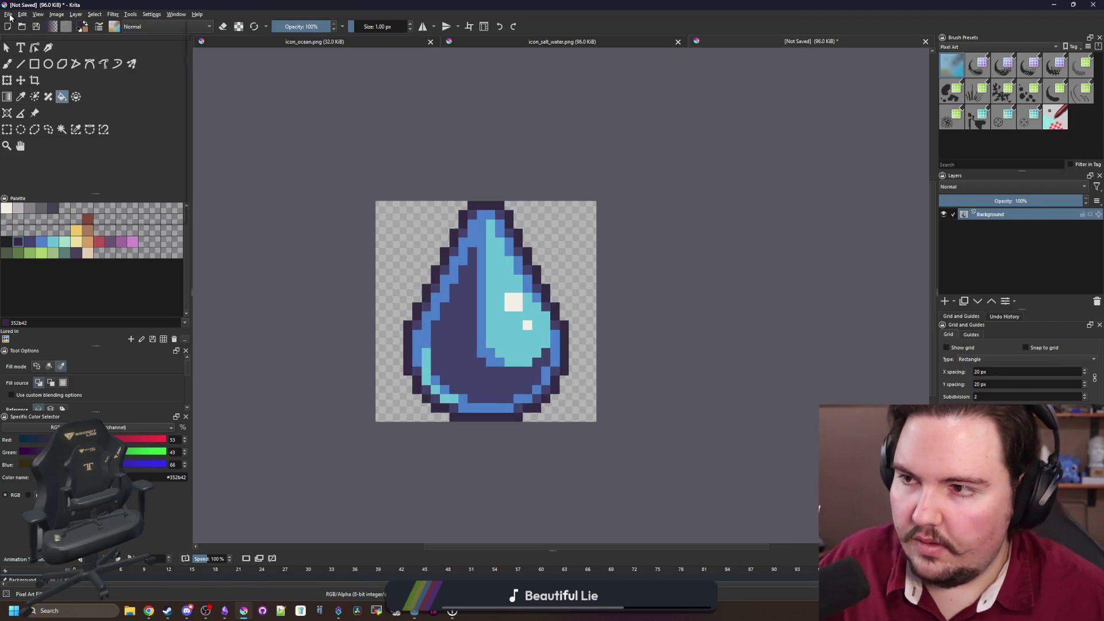
Save the drop as PNG image icon_freshwater.png in the Sprites/Icons folder, accepting the PNG options
left_click(8, 13)
left_click(32, 68)
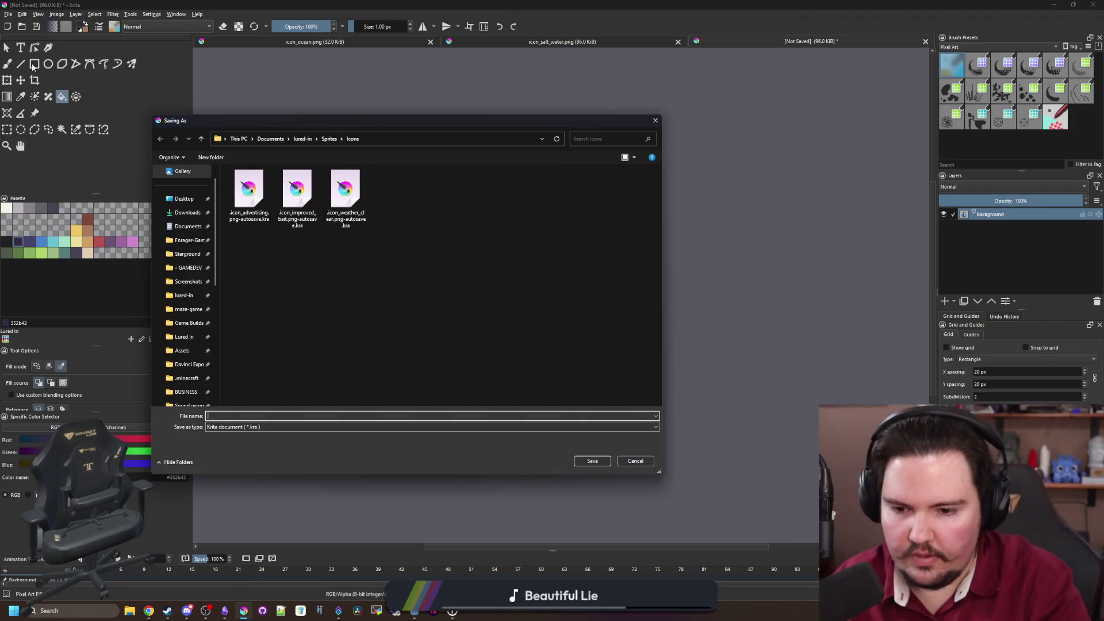
type("icon_wat")
key("BackSpace")
key("BackSpace")
key("BackSpace")
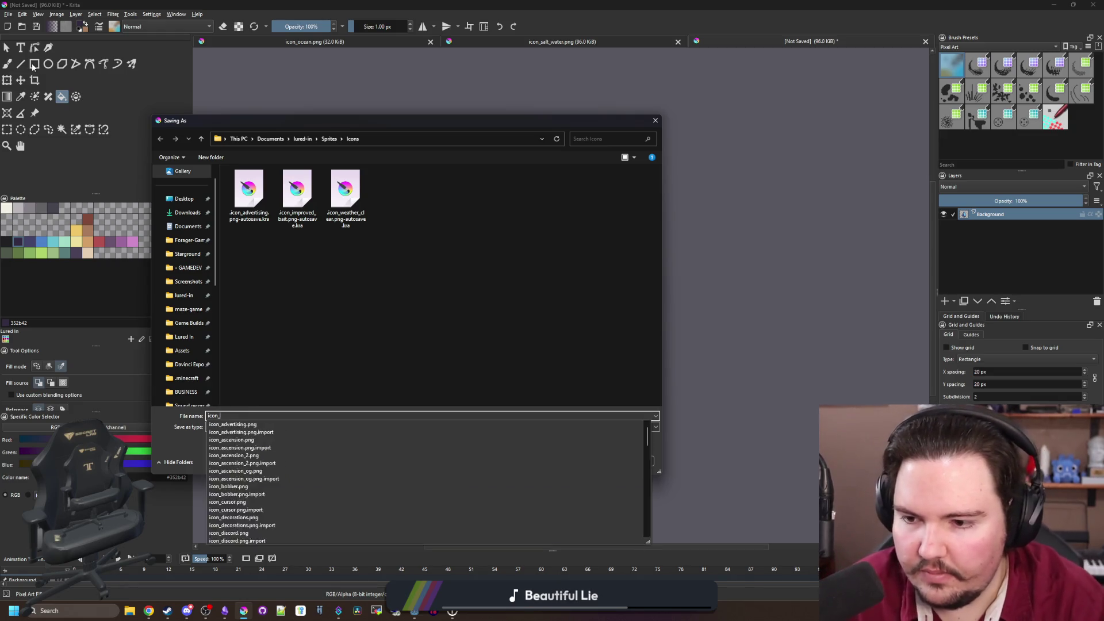
type("freshwater")
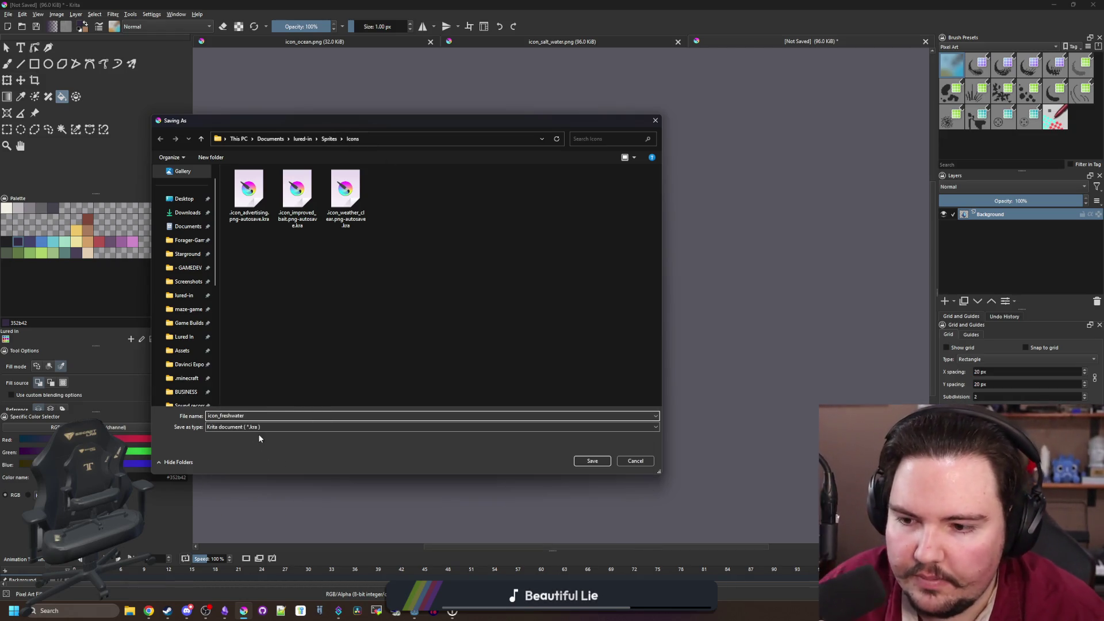
left_click(256, 431)
left_click(235, 327)
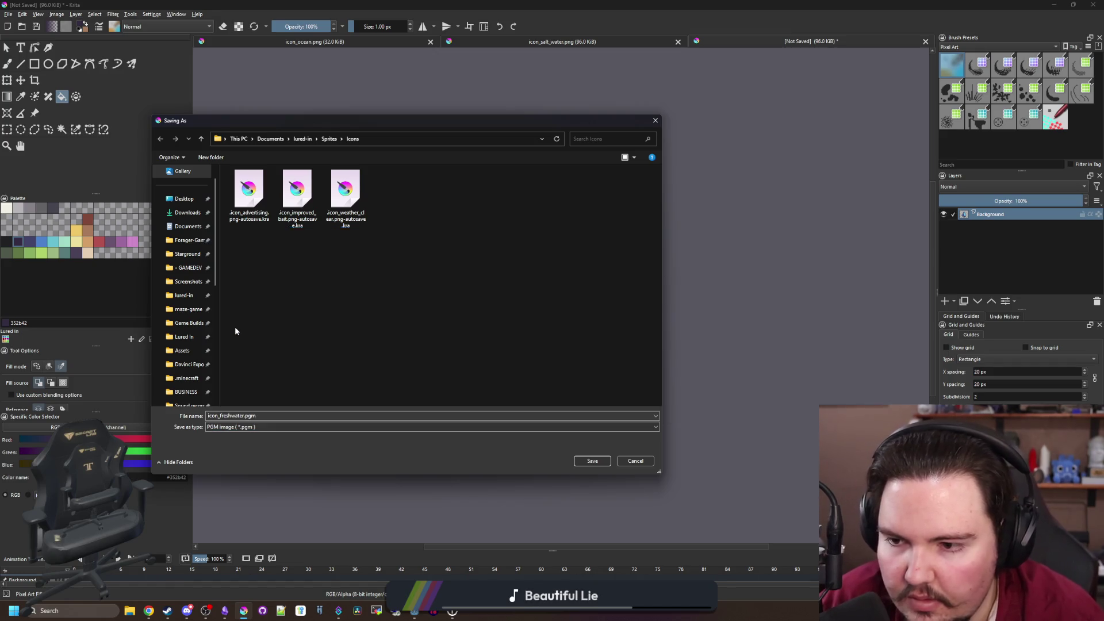
left_click(241, 426)
left_click(239, 328)
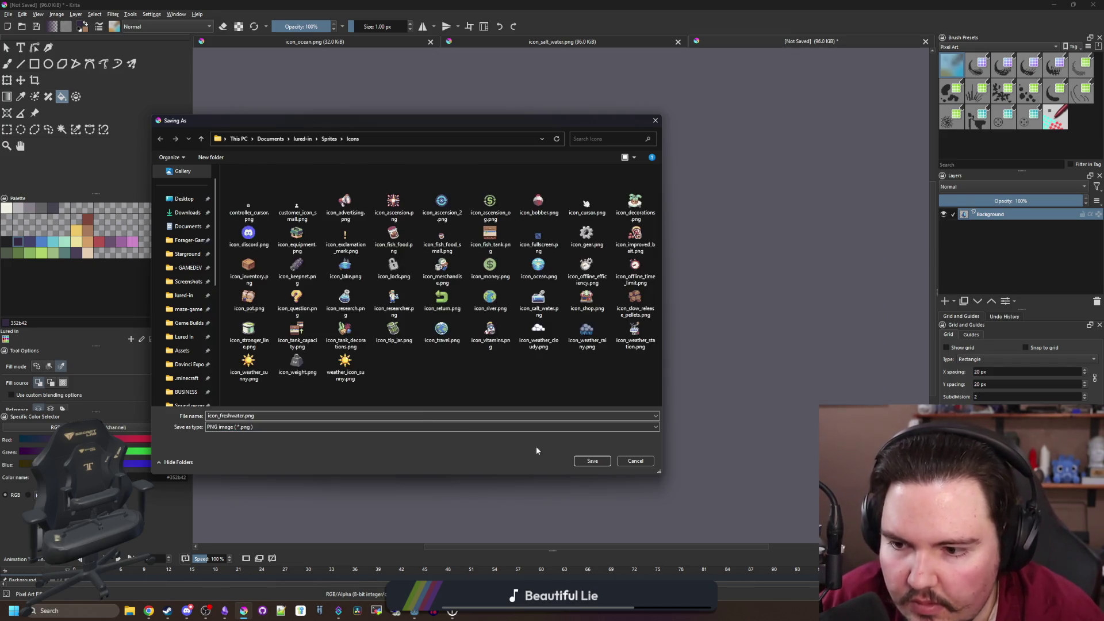
left_click(581, 460)
left_click(577, 386)
scroll(501, 320, "up", 1)
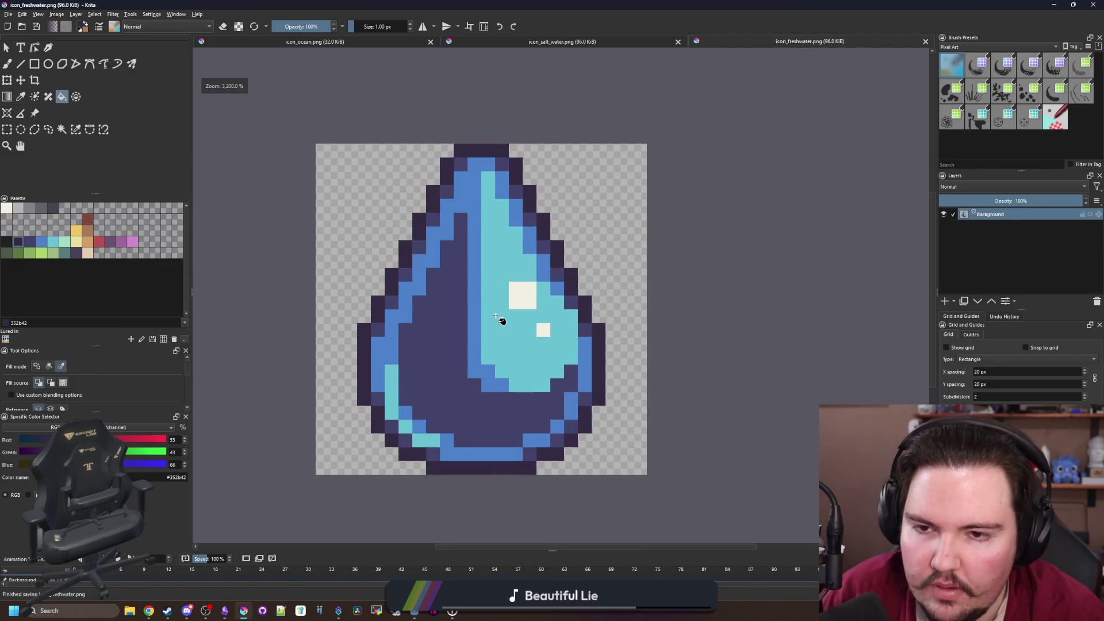
Fill cyan highlight with mint a2dcc7, blue band with cyan 68c2d3, navy body with blue 4b80ca; select 43436a
scroll(501, 315, "up", 1)
left_click(69, 243)
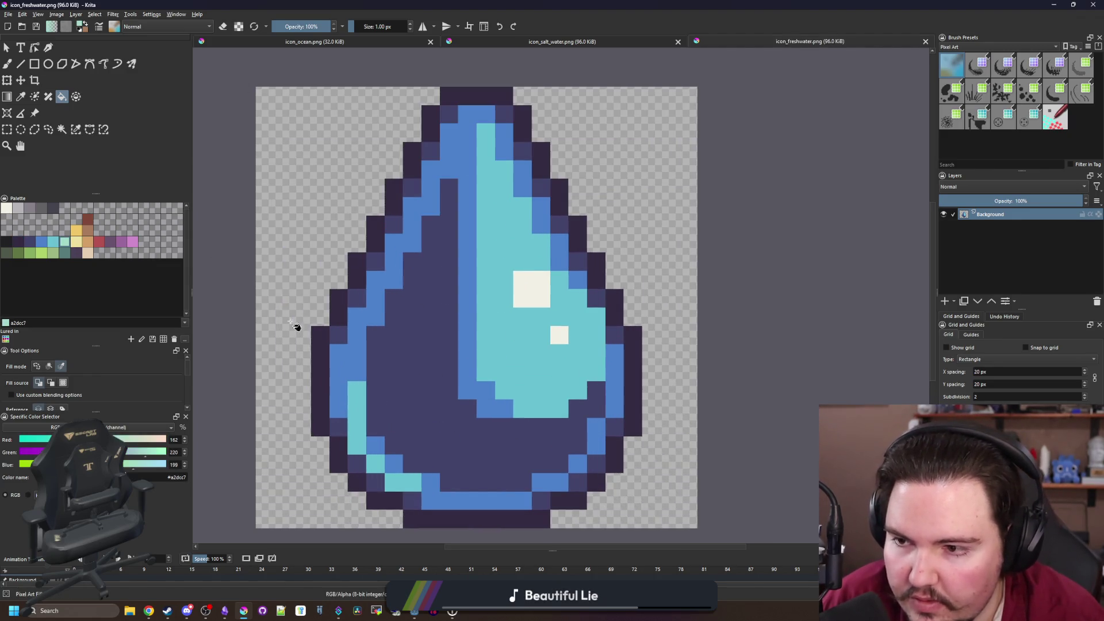
left_click(518, 371)
left_click(56, 245)
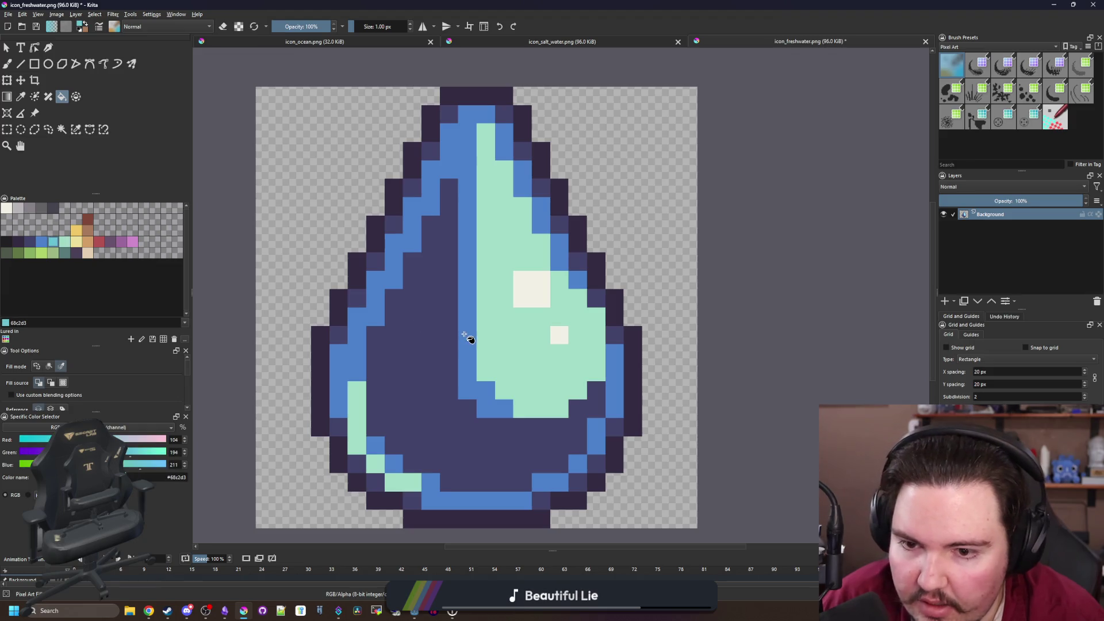
left_click(464, 335)
left_click(41, 243)
left_click(433, 397)
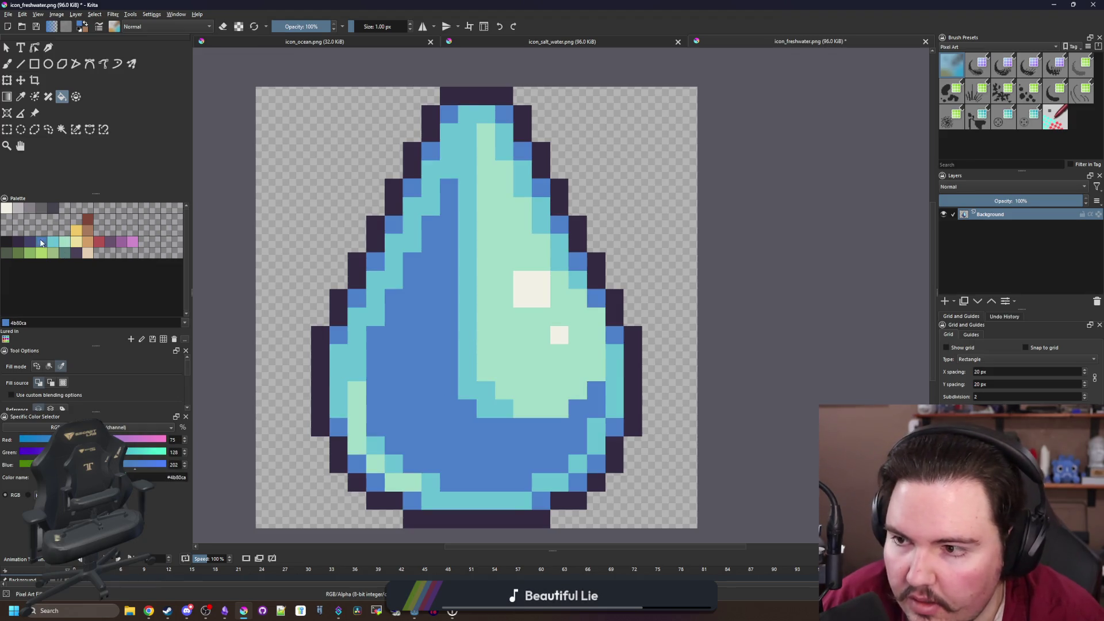
left_click(30, 244)
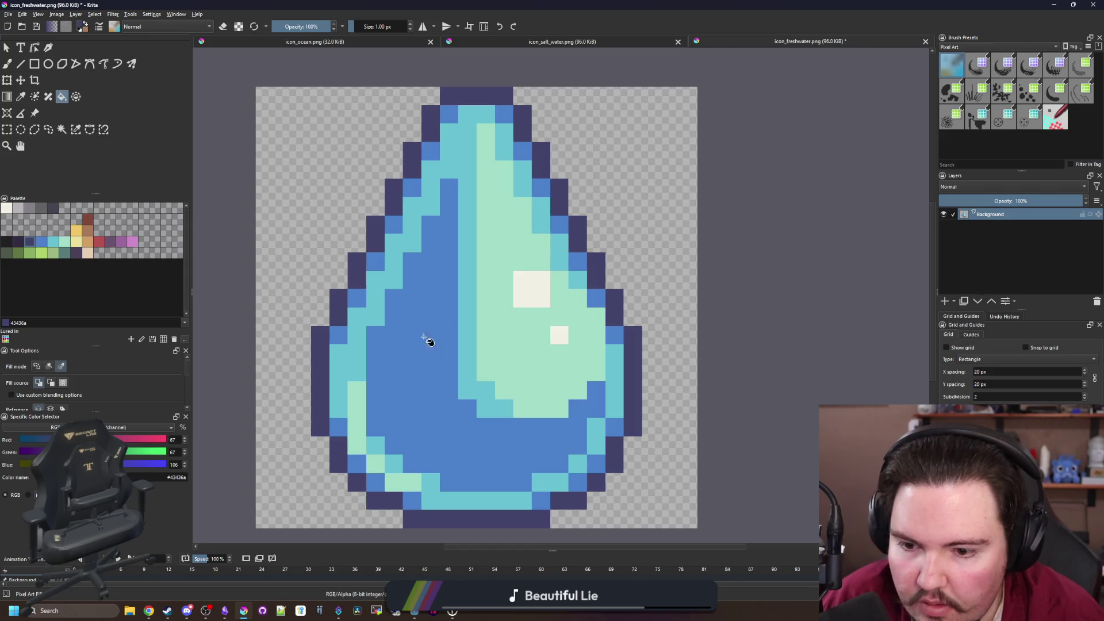
scroll(432, 356, "down", 8)
scroll(444, 385, "up", 5)
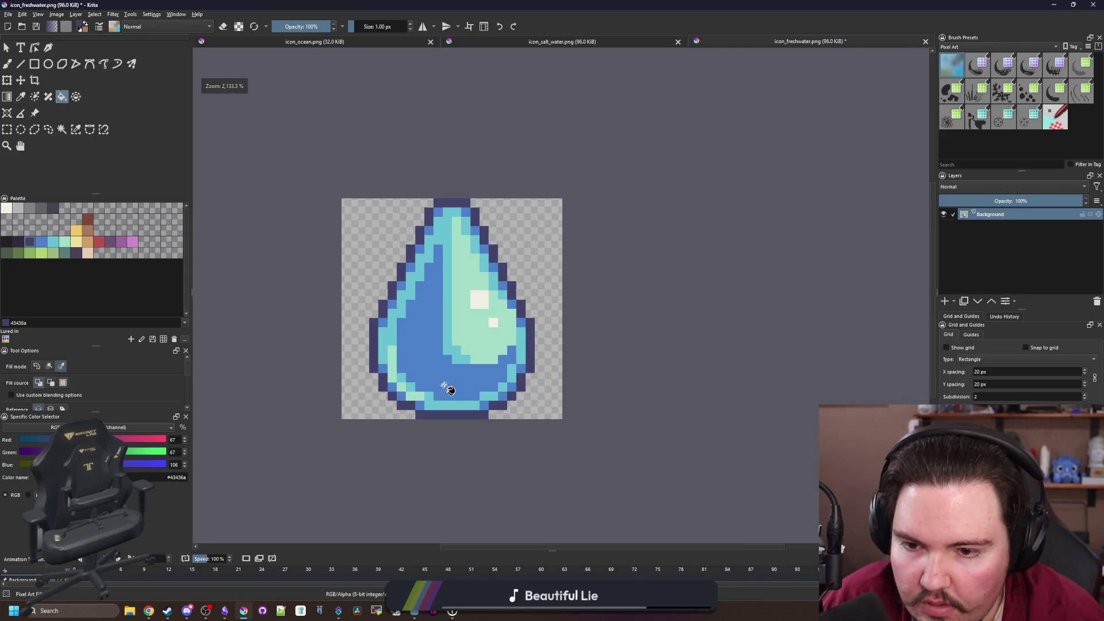
Scatter cream #f2f0e5 bubble pixels across the drop's blue body, then undo the last two
key("b")
scroll(450, 390, "up", 5)
left_click(6, 207)
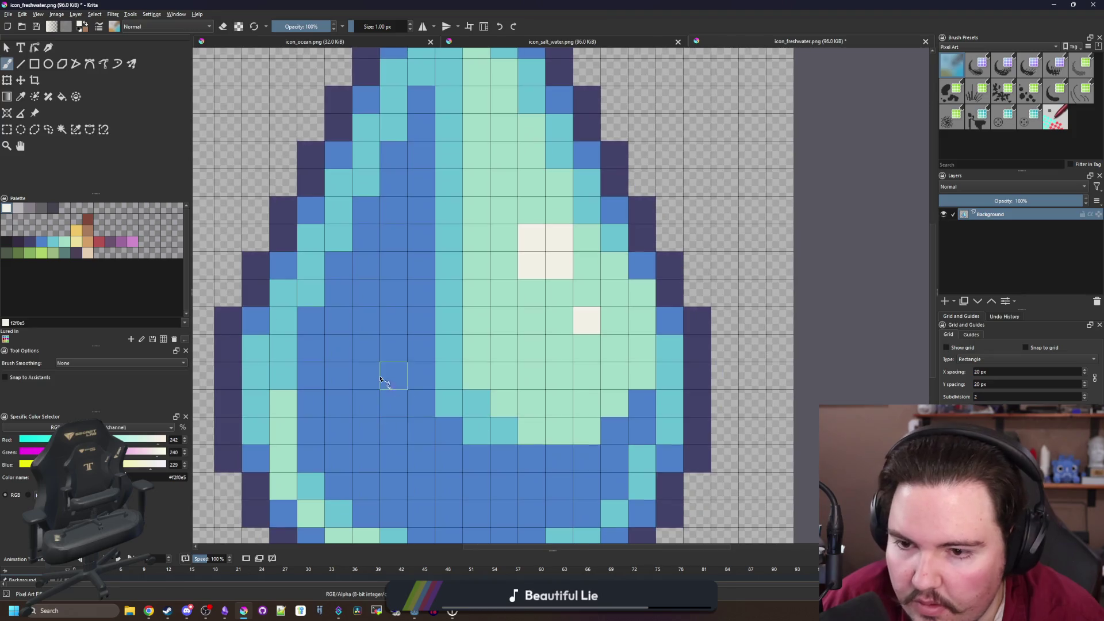
left_click(365, 348)
left_click(449, 486)
left_click(338, 430)
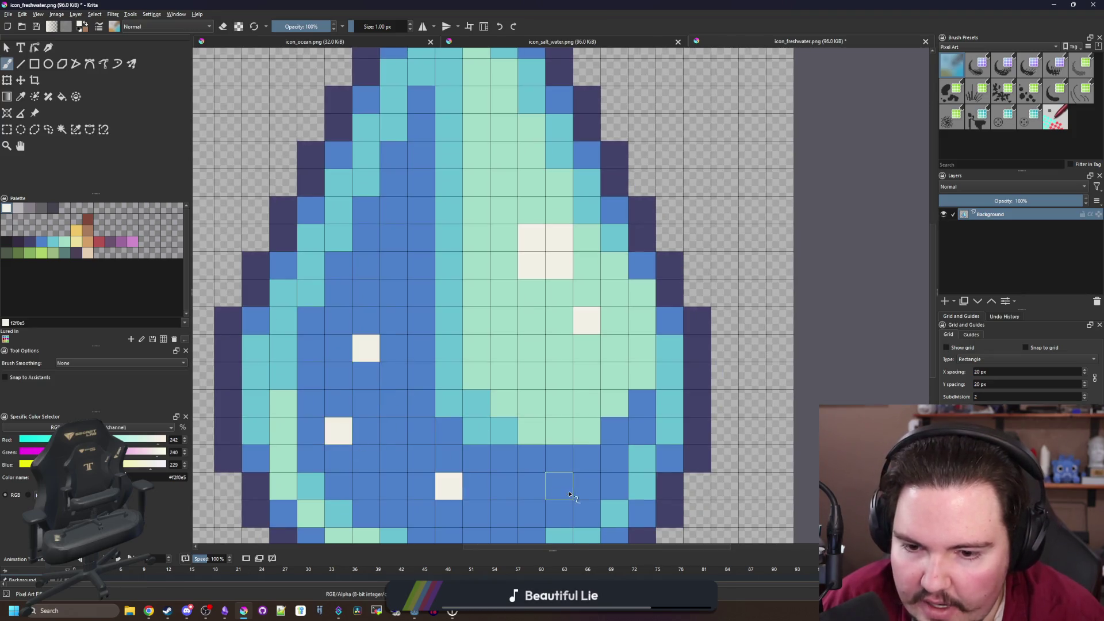
left_click(558, 486)
left_click(394, 237)
left_click(504, 181)
scroll(506, 236, "down", 8)
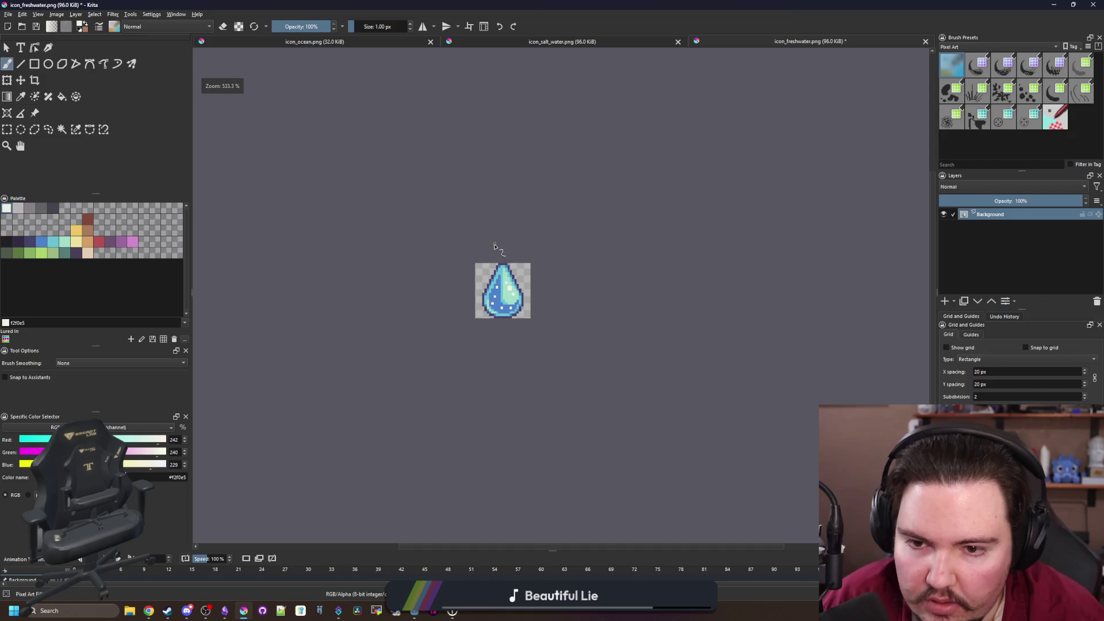
scroll(510, 242, "up", 8)
key("ctrl+z")
key("ctrl+z")
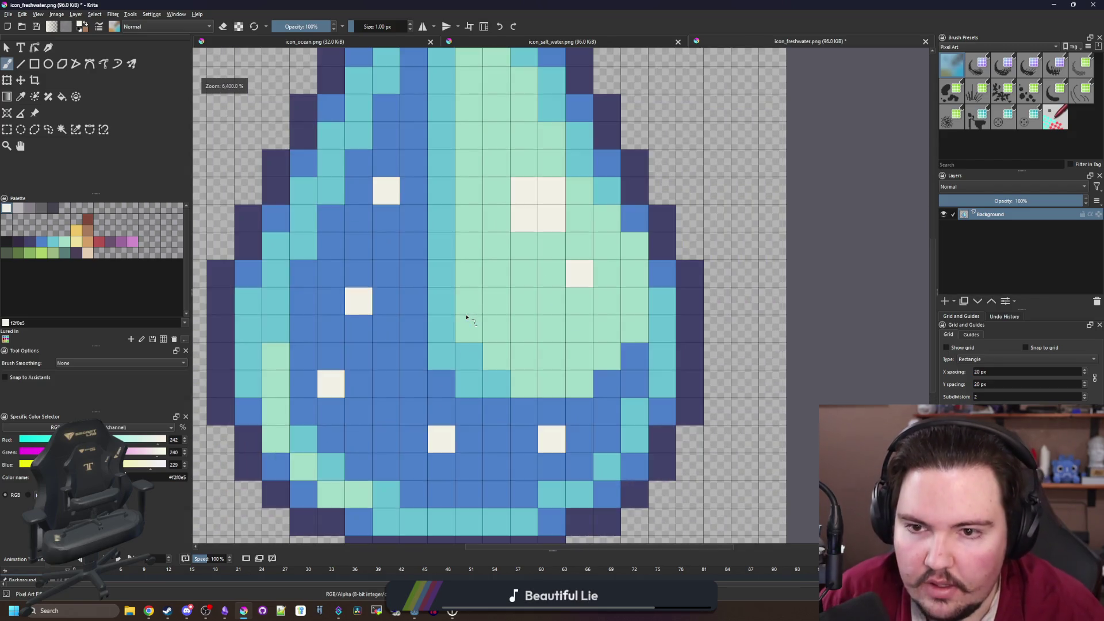
Try four more cream bubble pixels in the blue body, then undo the last three
left_click(361, 412)
key("ctrl+z")
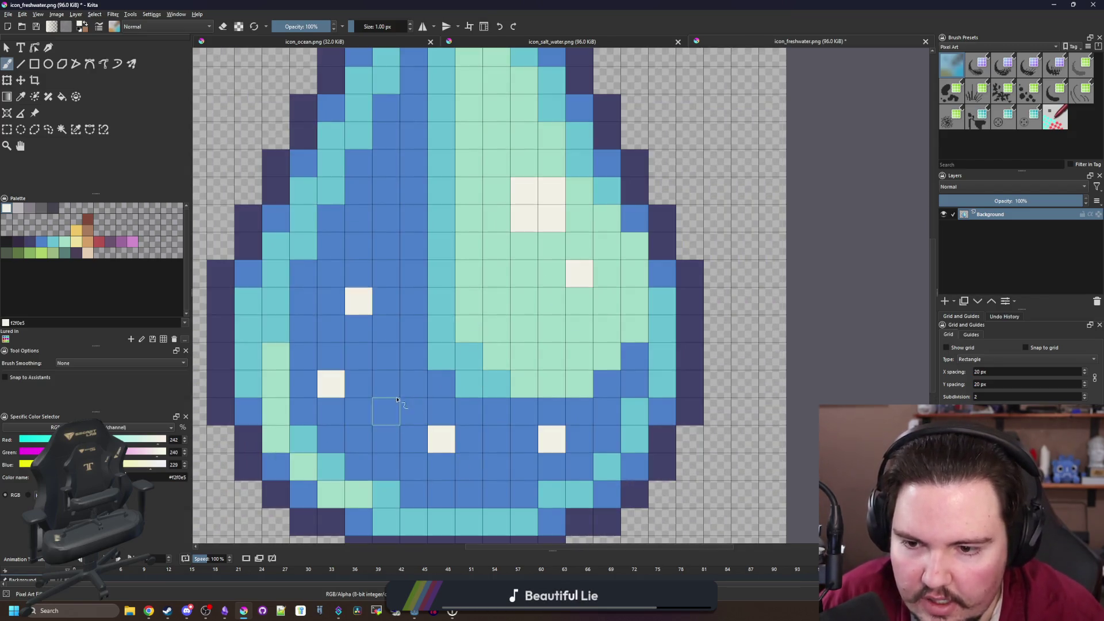
left_click(387, 412)
left_click(307, 340)
left_click(387, 246)
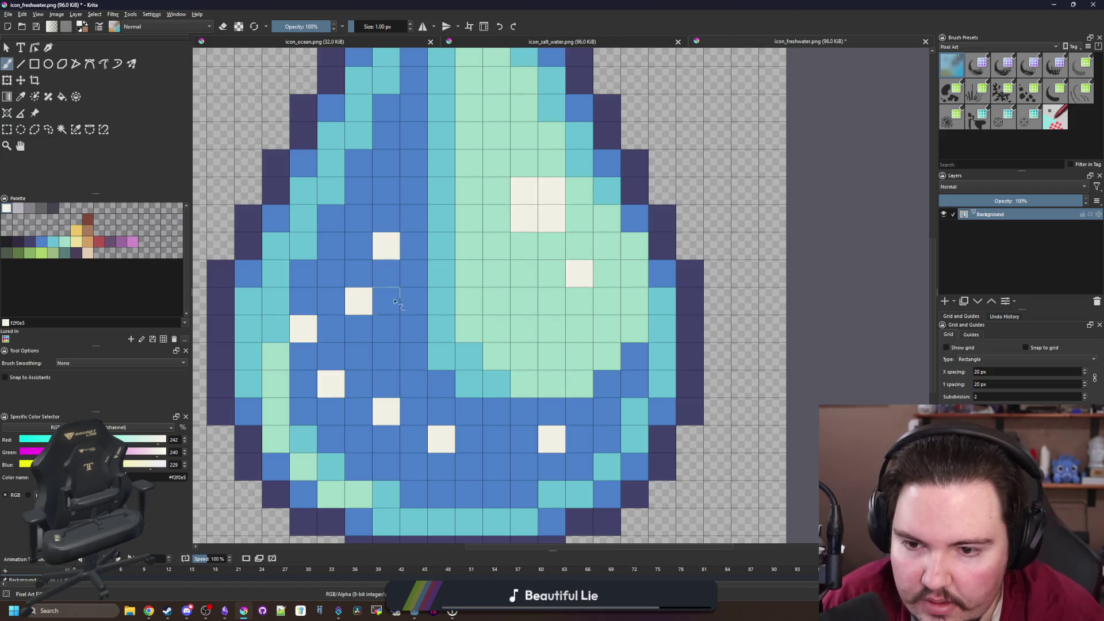
left_click(412, 478)
scroll(511, 477, "down", 10)
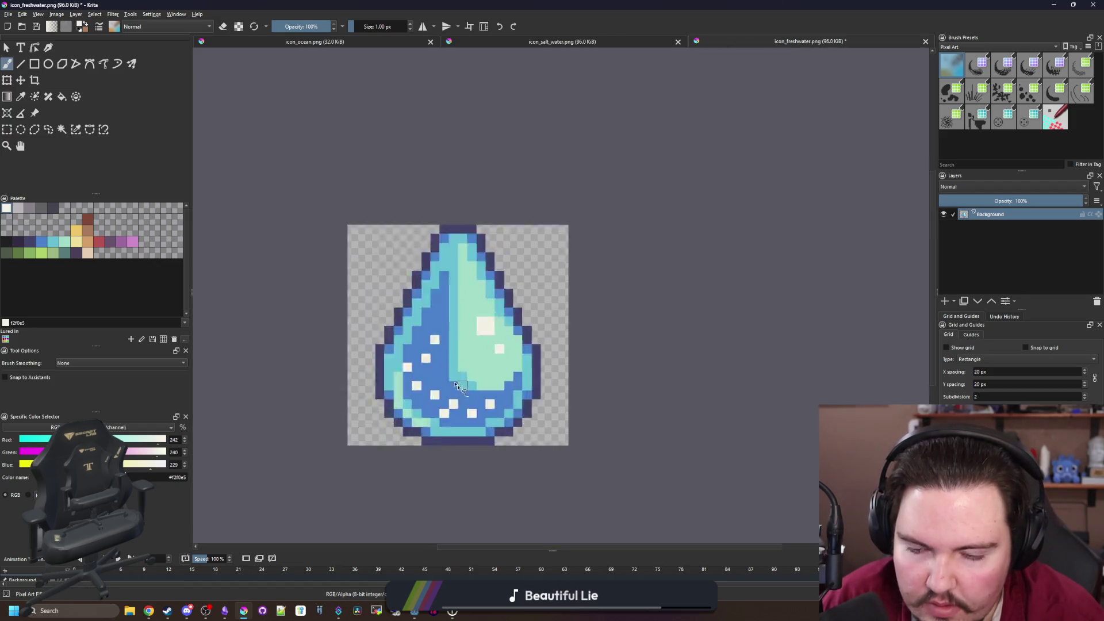
scroll(430, 343, "up", 10)
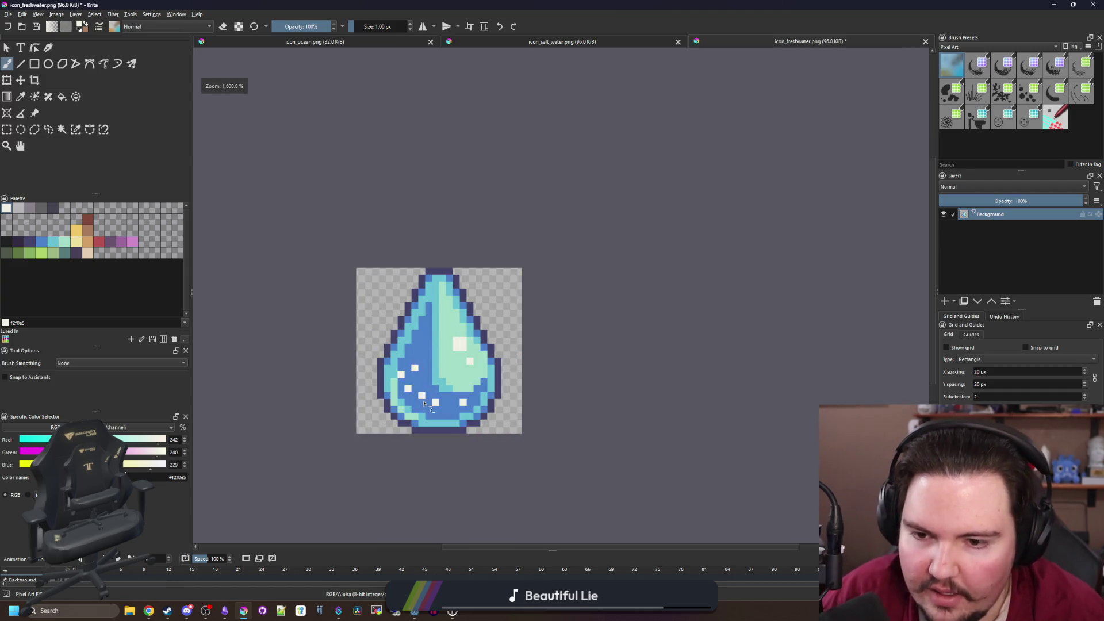
key("ctrl+z")
key("ctrl+z")
key("ctrl+z")
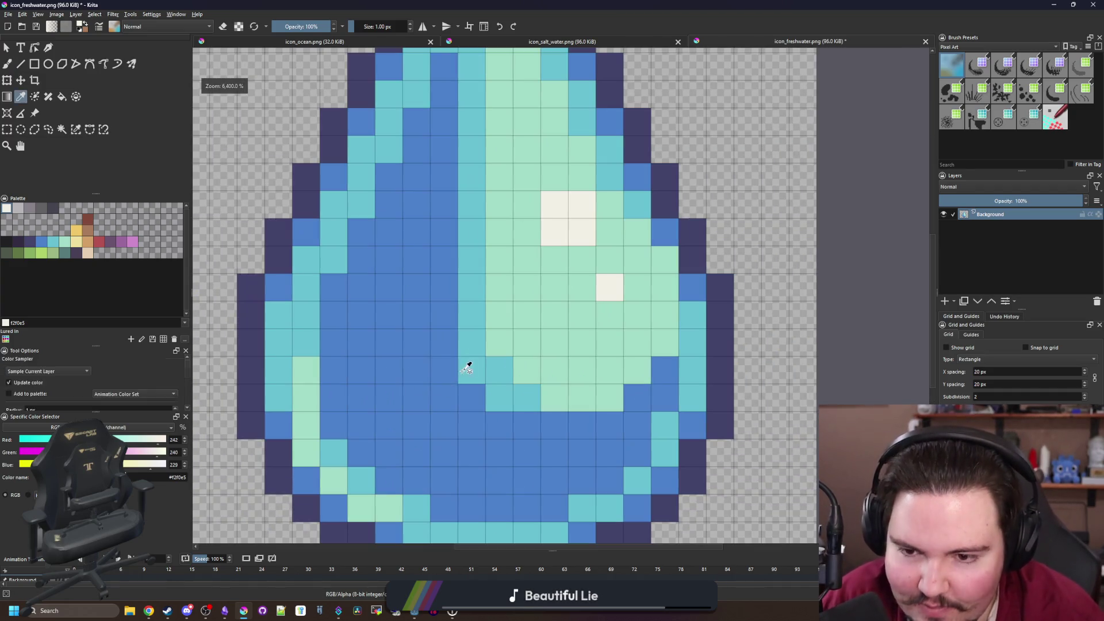
Paint cyan #68c2d3 bubble pixels in the drop's blue body instead and check the icon
scroll(432, 345, "up", 5)
key("ctrl+z")
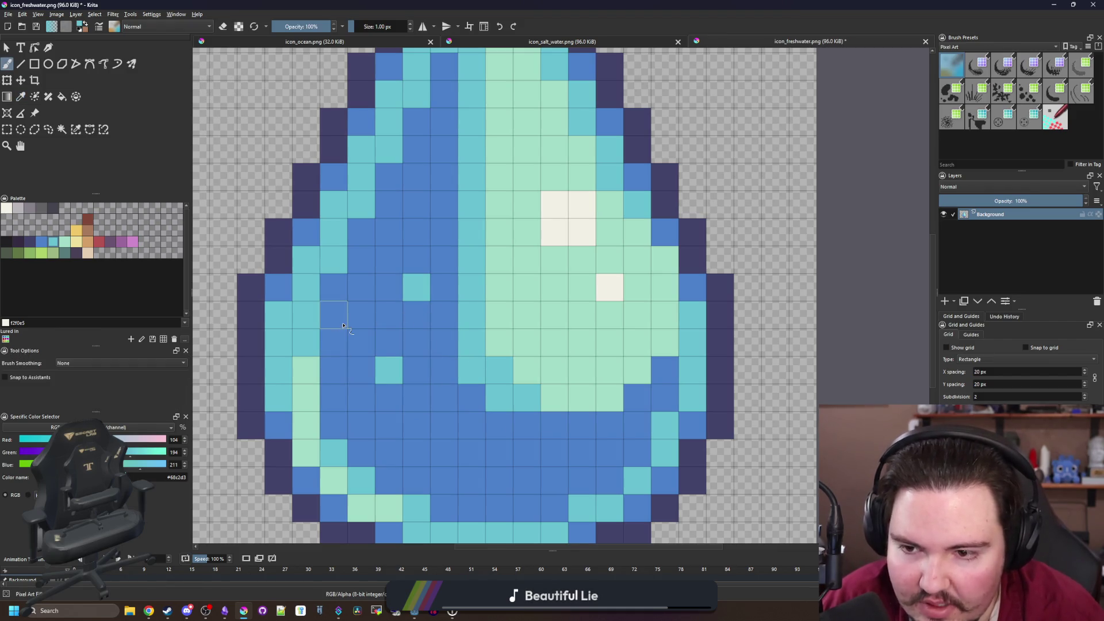
left_click(343, 325)
left_click(513, 476)
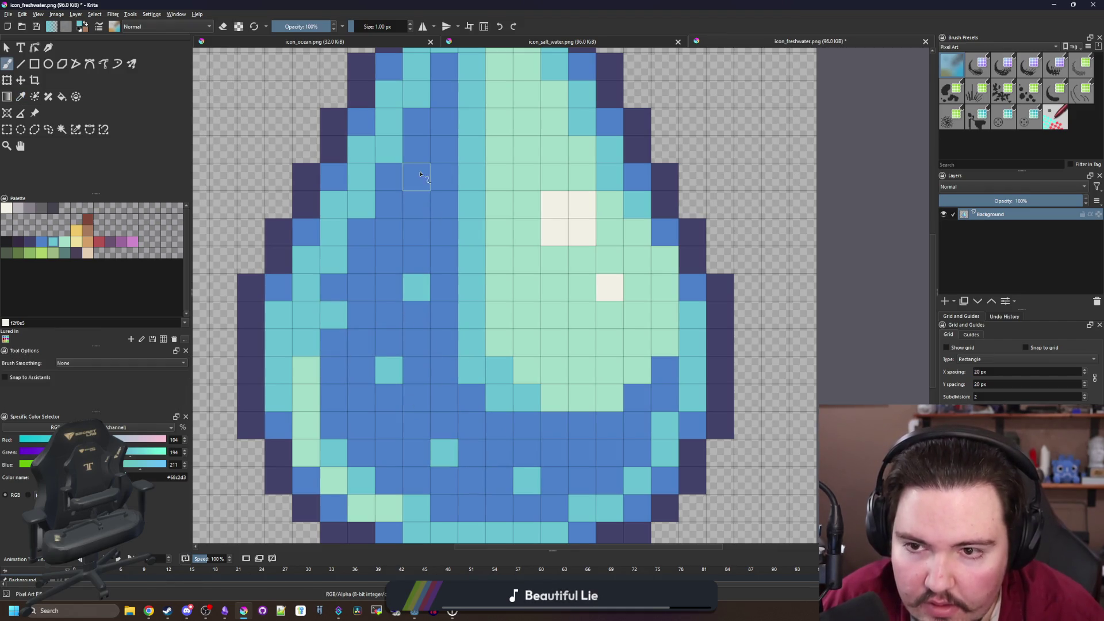
scroll(420, 253, "down", 10)
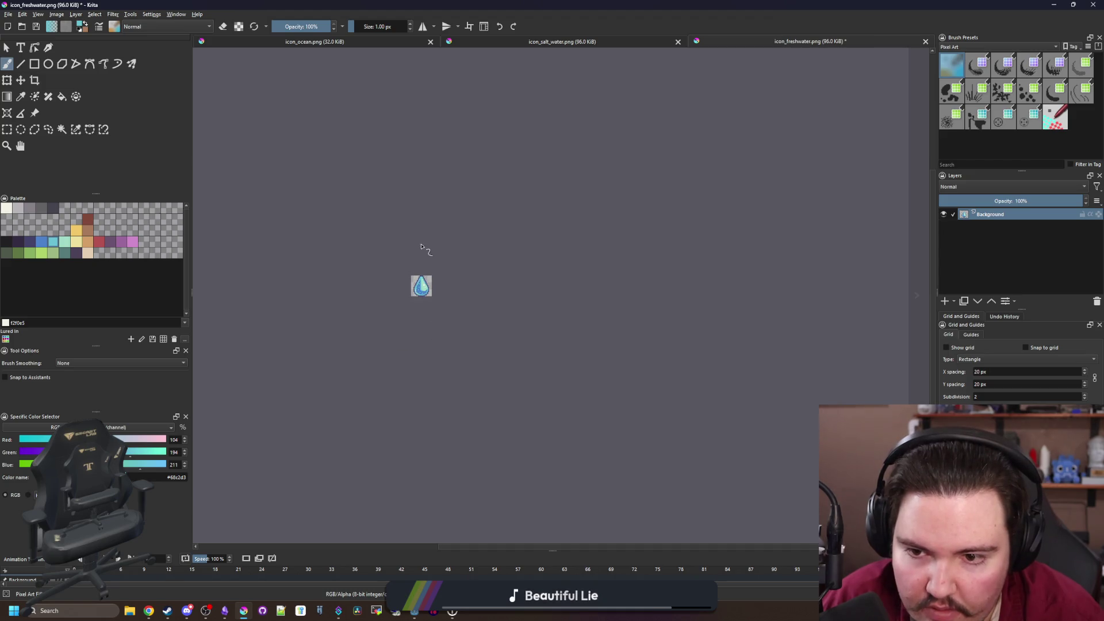
scroll(422, 253, "up", 10)
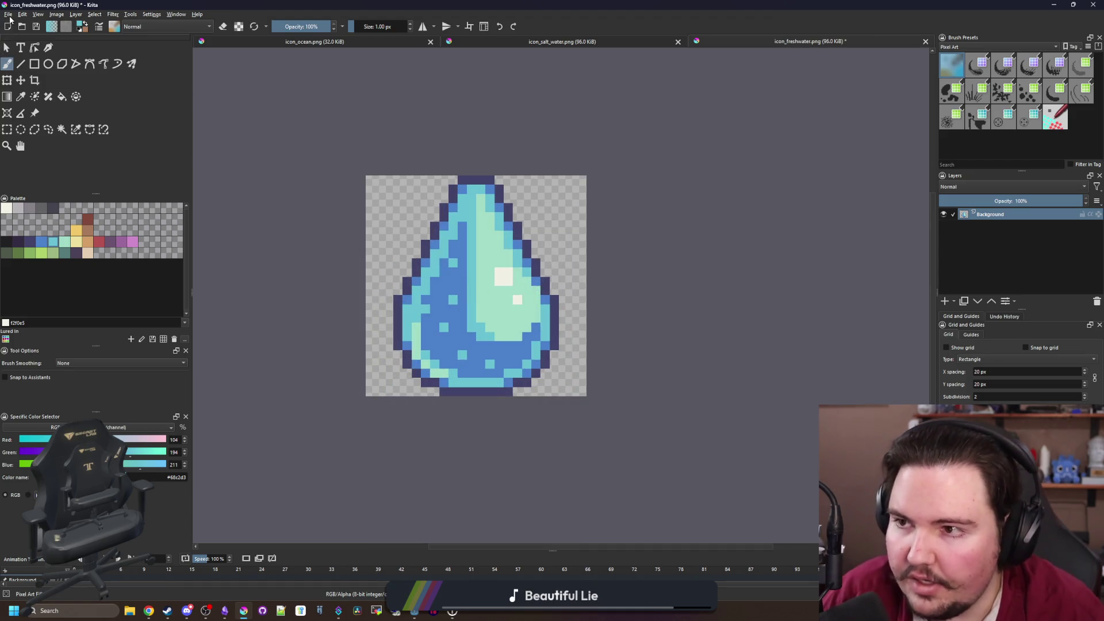
Save the drop as a copy named icon_saltwater.png with the default PNG export settings
left_click(8, 14)
key("Escape")
key("ctrl+shift+s")
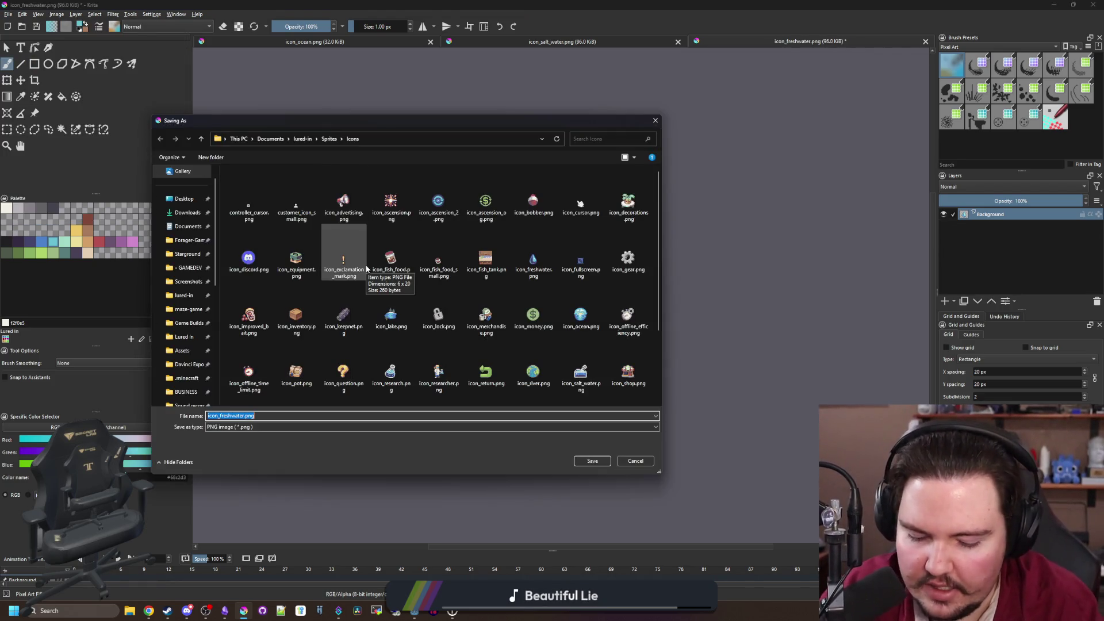
type("icon_saltwar")
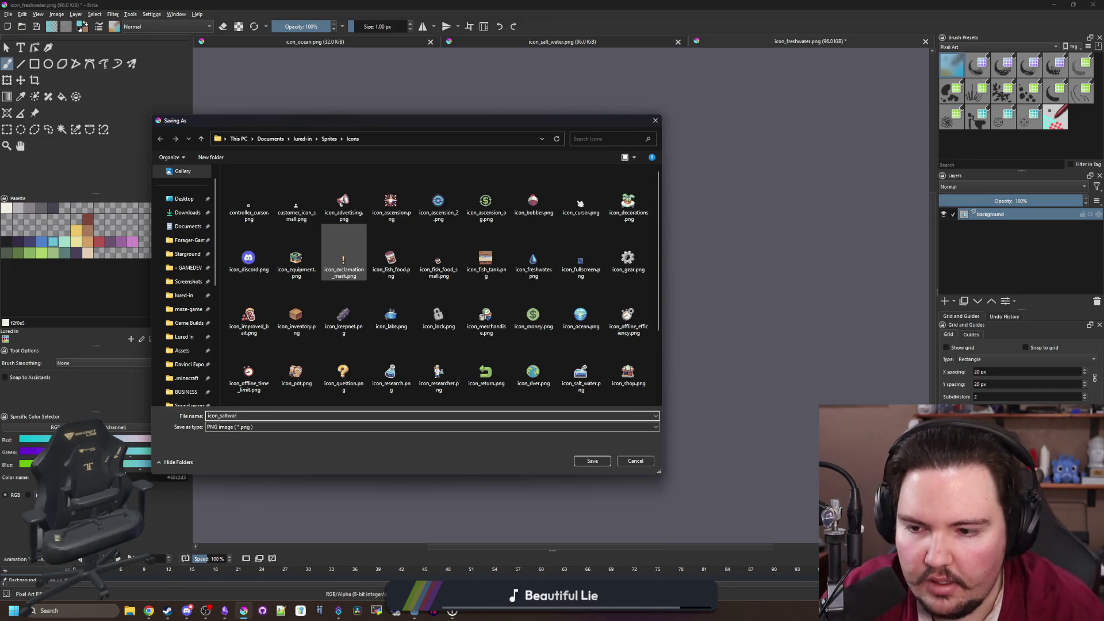
key("BackSpace")
type("ter")
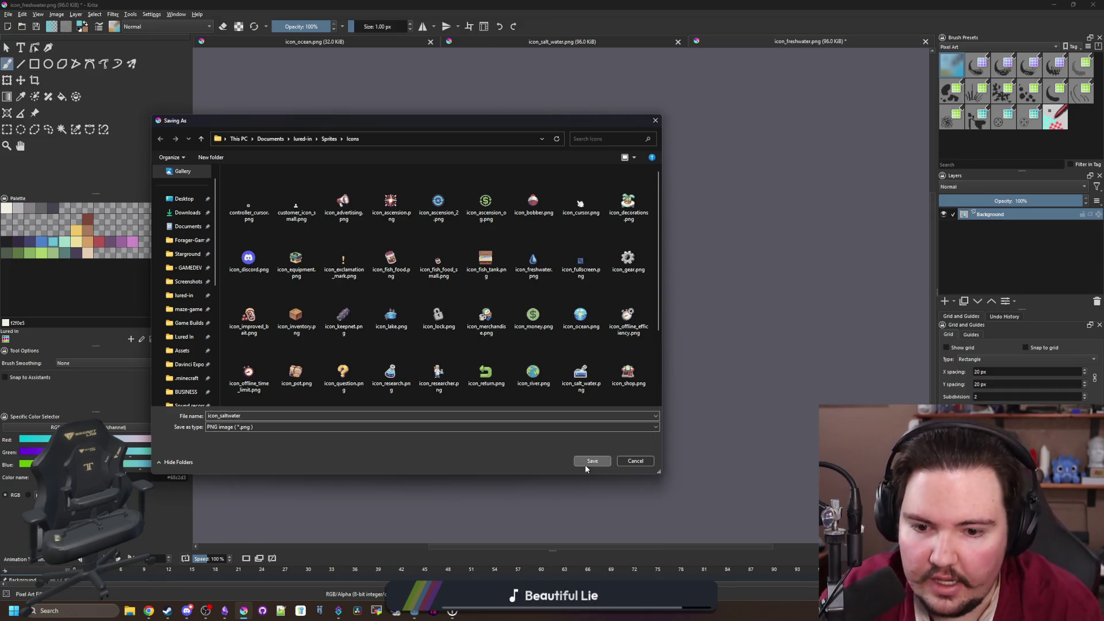
left_click(592, 461)
left_click(590, 384)
Paint sampled white highlight pixels on the drop's lower left and save icon_saltwater.png
scroll(477, 287, "down", 3)
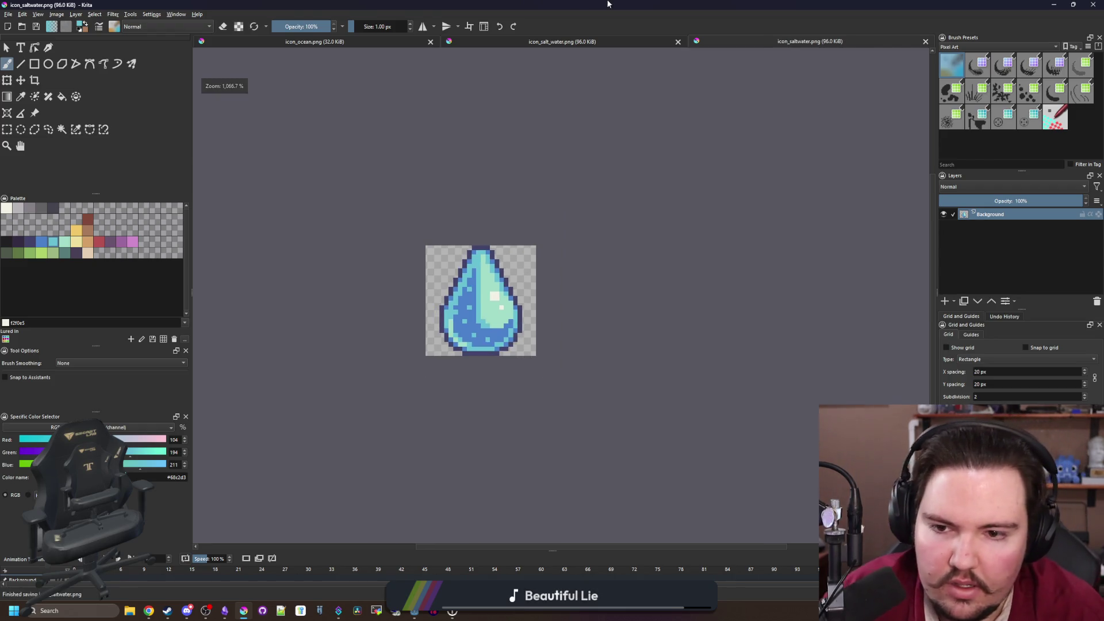
left_click_drag(614, 5, 491, 365)
double_click(491, 364)
scroll(518, 258, "up", 8)
key("p")
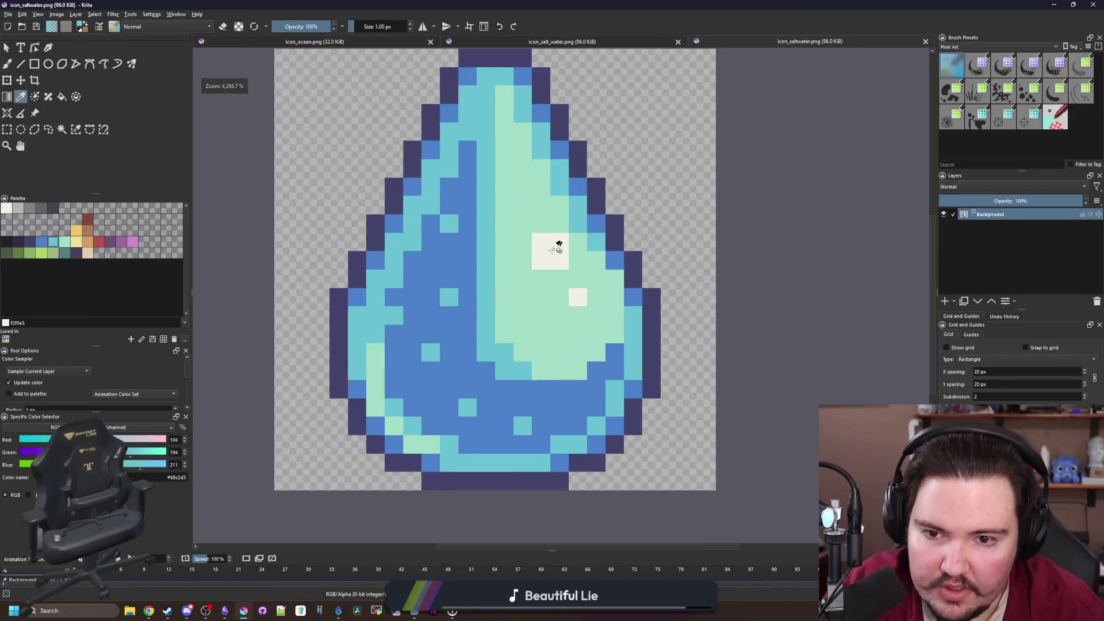
key("b")
left_click(402, 417)
left_click(374, 388)
left_click(374, 361)
scroll(380, 361, "down", 5)
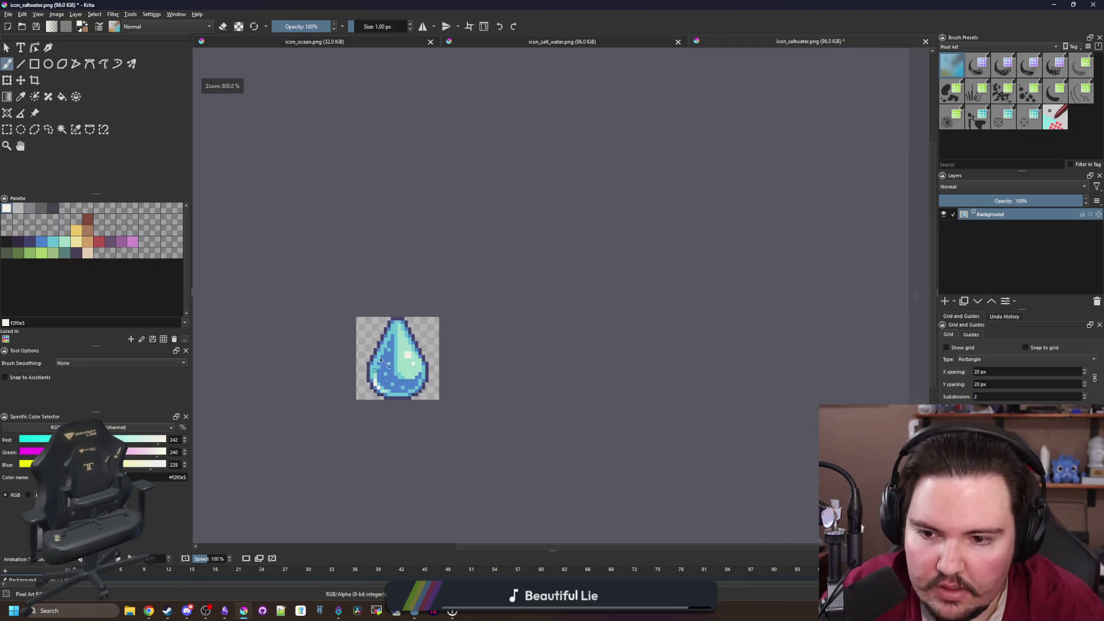
key("ctrl+s")
left_click(590, 385)
key("alt+Tab")
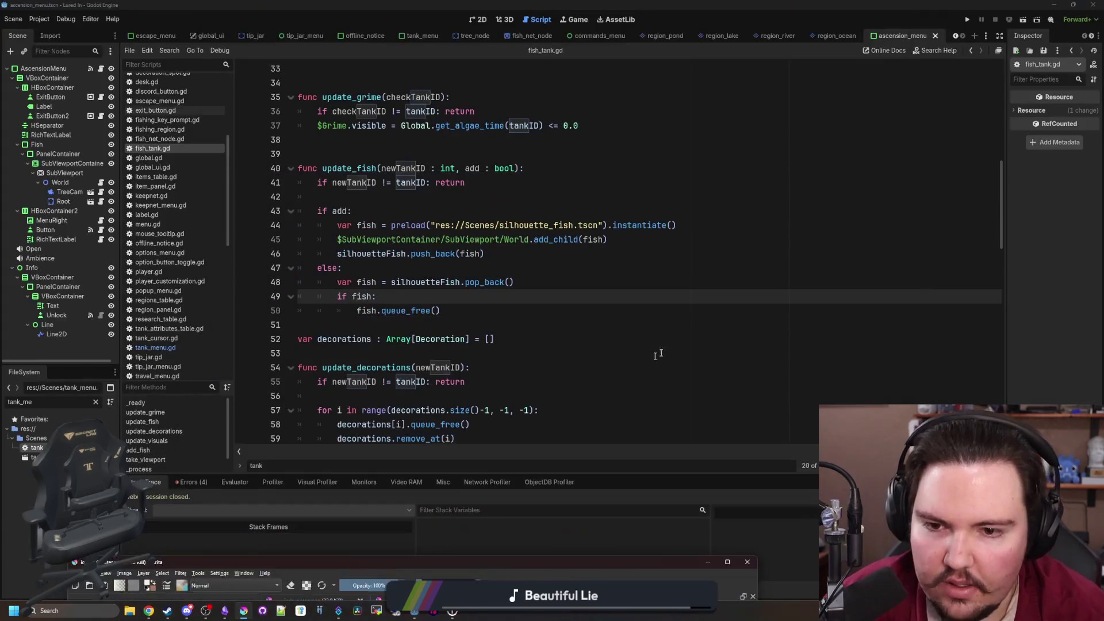
Filter the FileSystem for 'attr' and open tank_attributes_table.gd
left_click(417, 297)
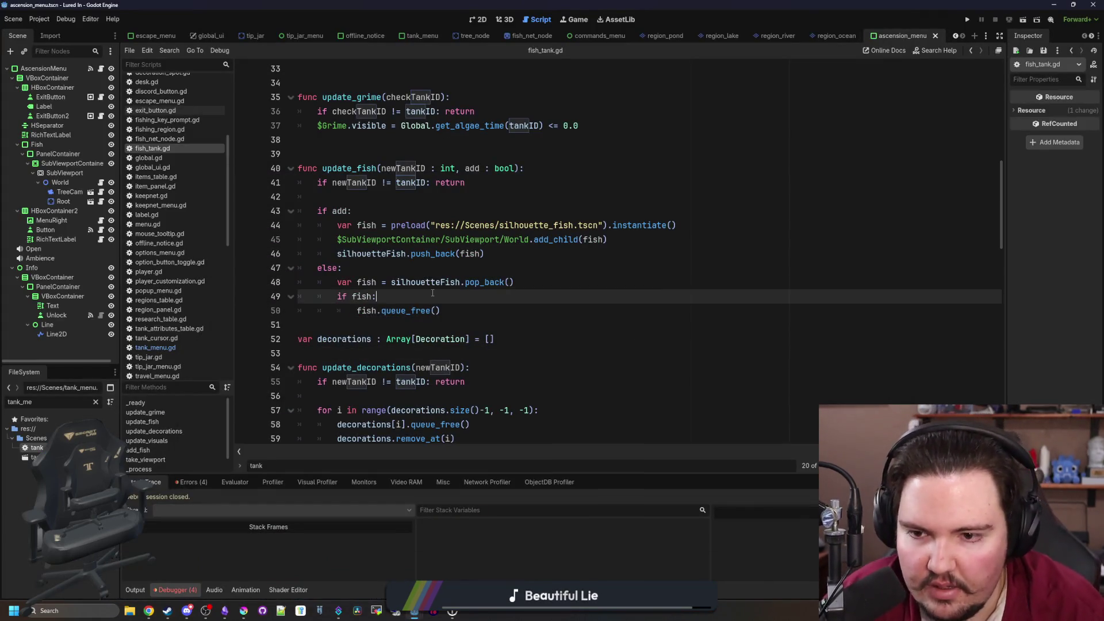
left_click(345, 268)
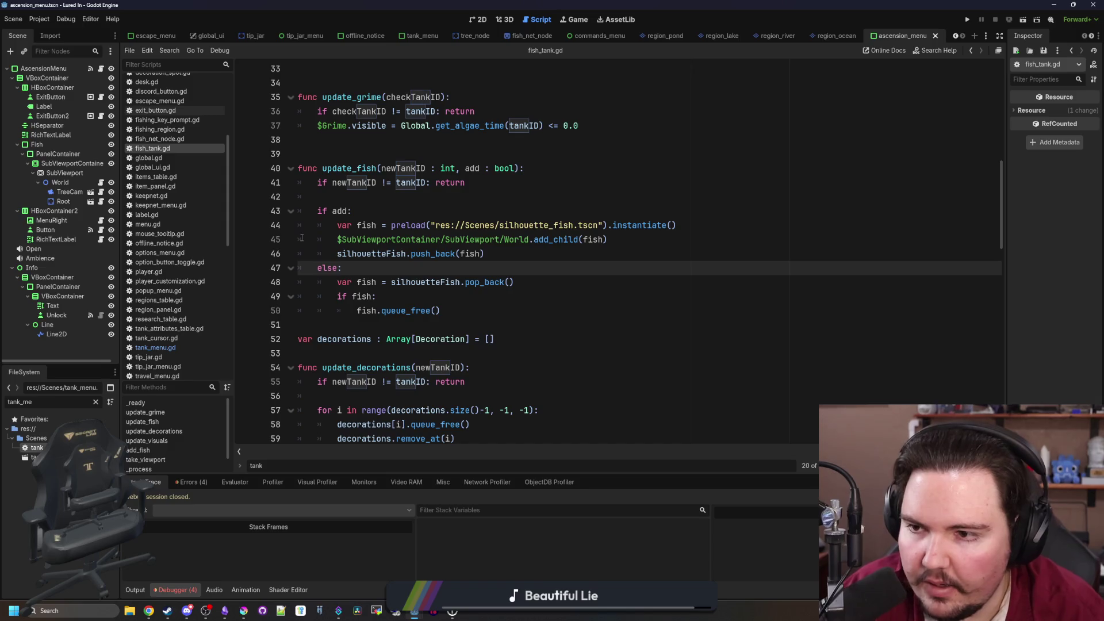
left_click(96, 401)
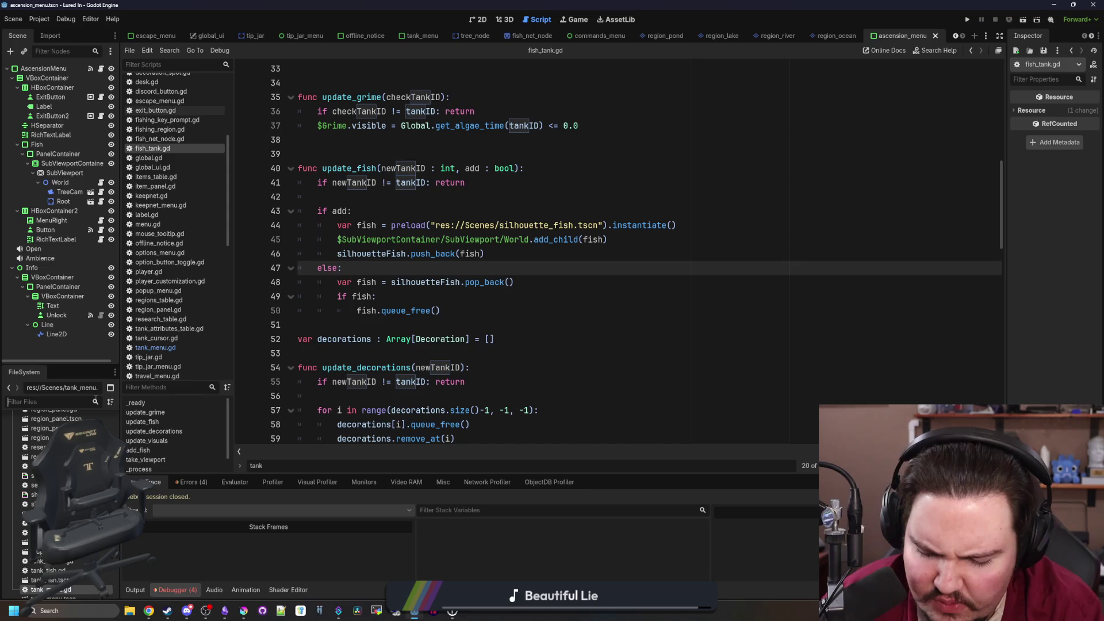
type("attr")
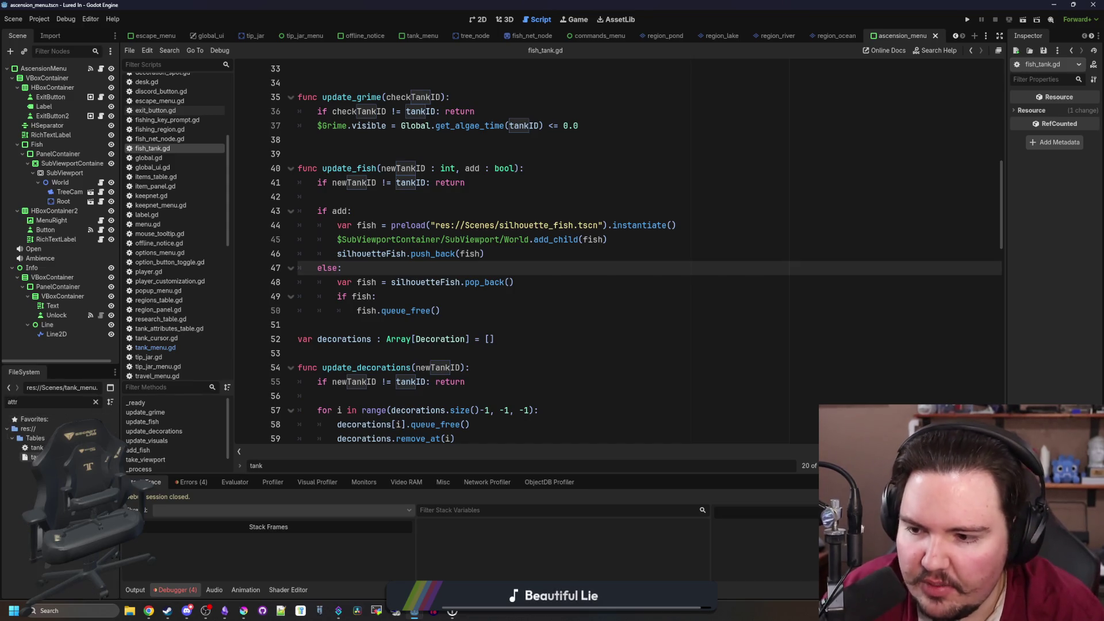
left_click(37, 448)
double_click(37, 448)
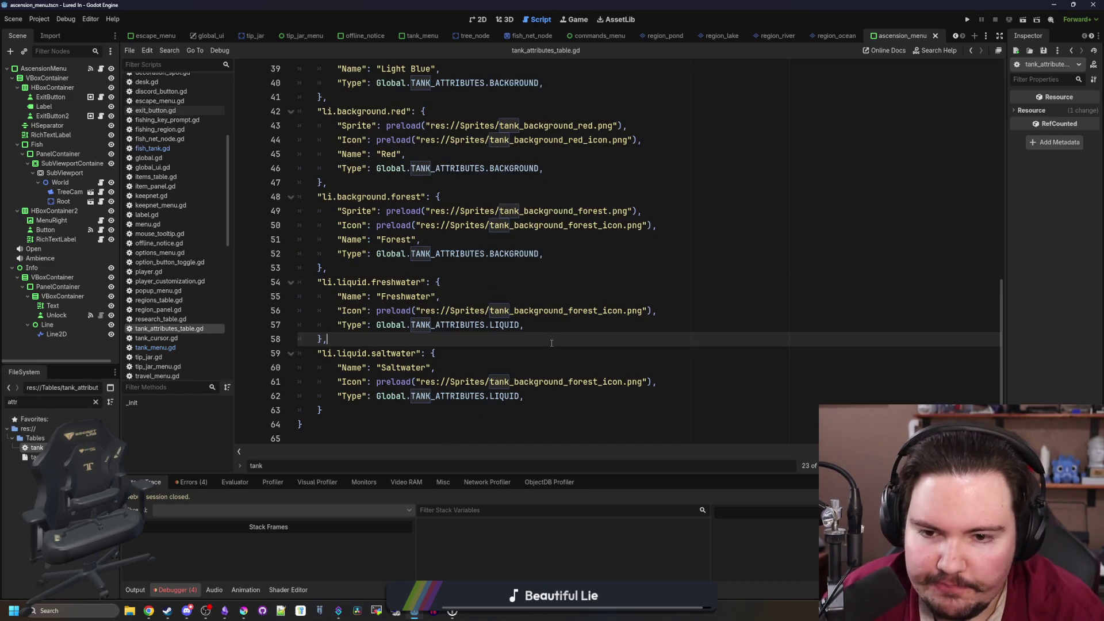
Change lines 56 and 61 icons to icon_freshwater.png and icon_saltwater.png, save, and run
left_click(616, 311)
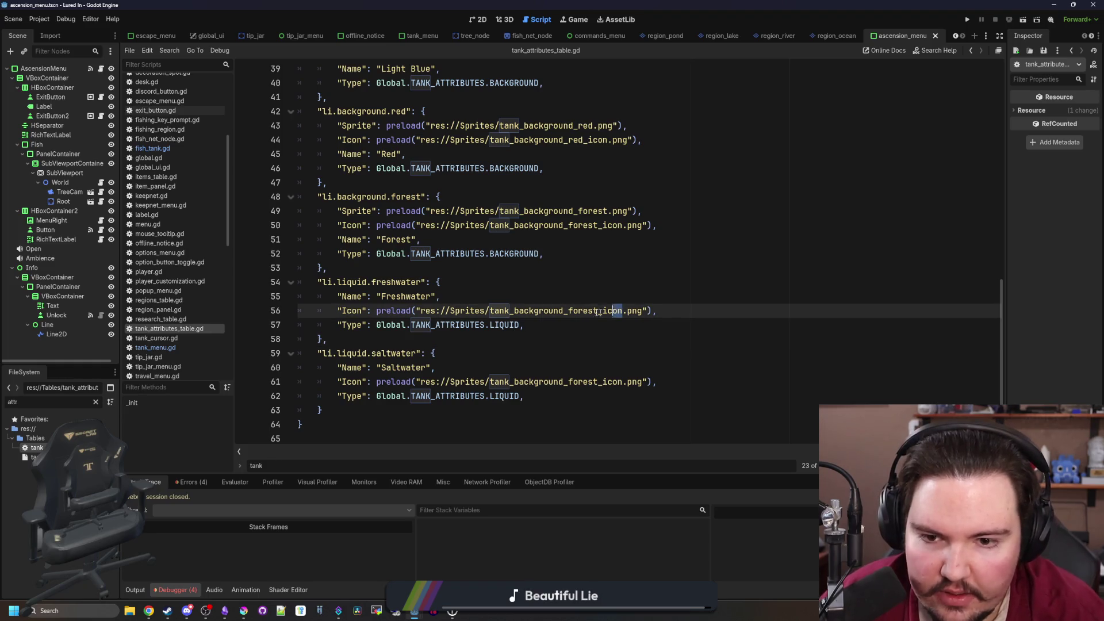
left_click_drag(598, 312, 490, 311)
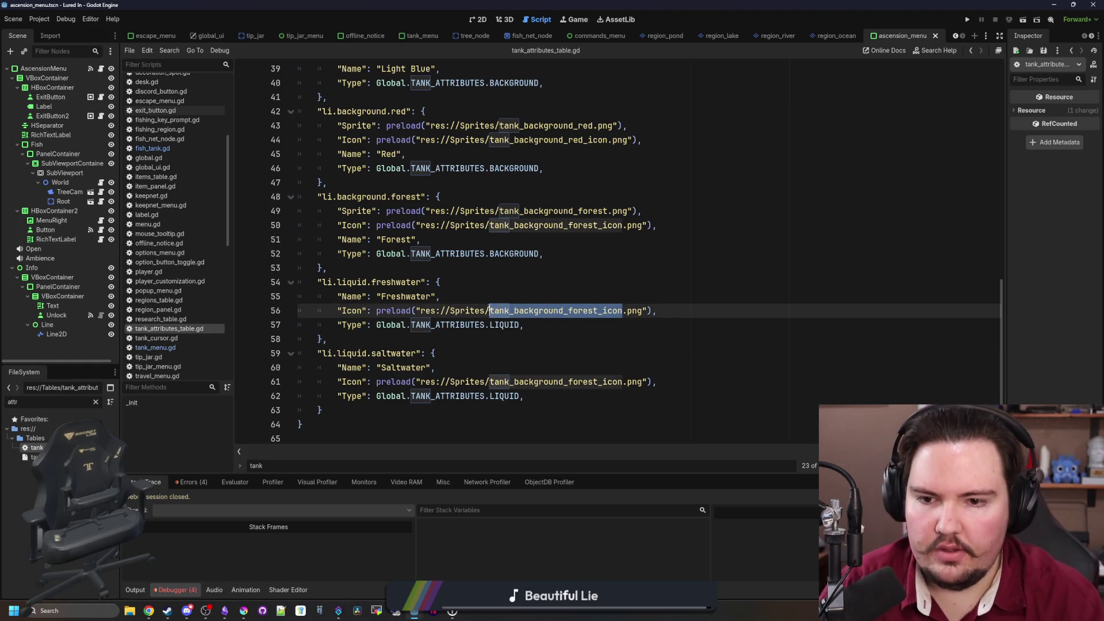
type("icon_")
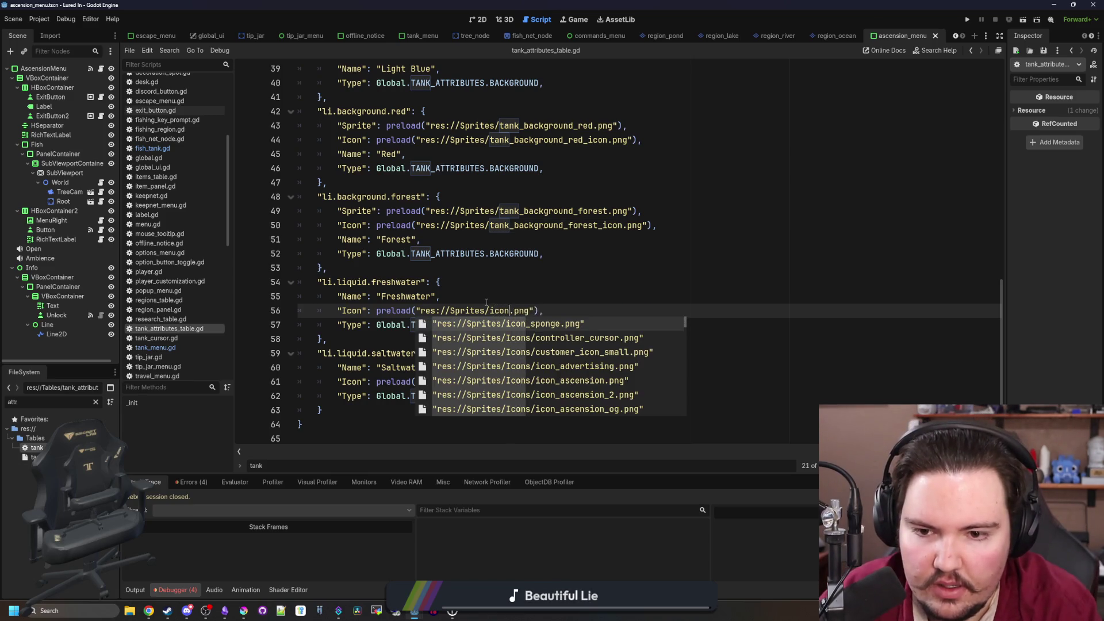
type("freshwater")
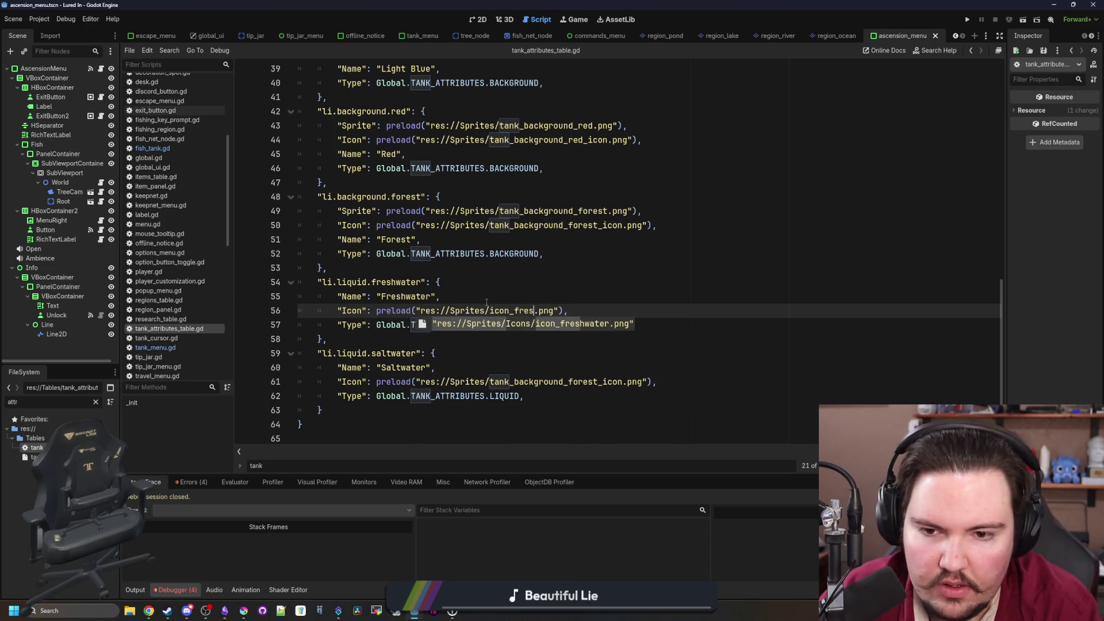
key("Return")
left_click_drag(623, 382, 486, 382)
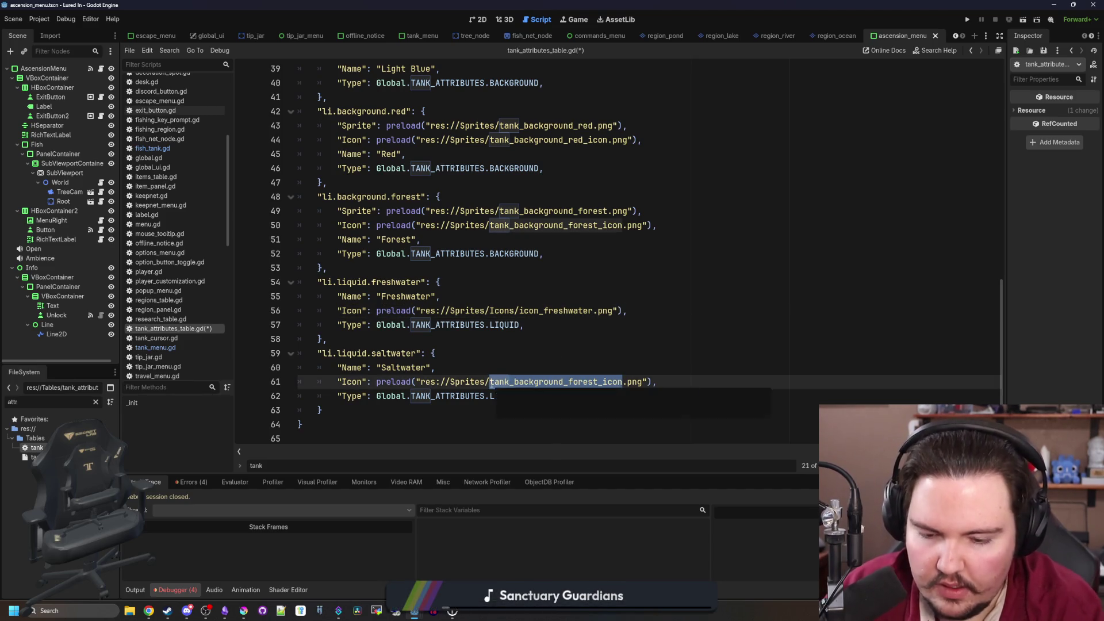
type("icon_salt")
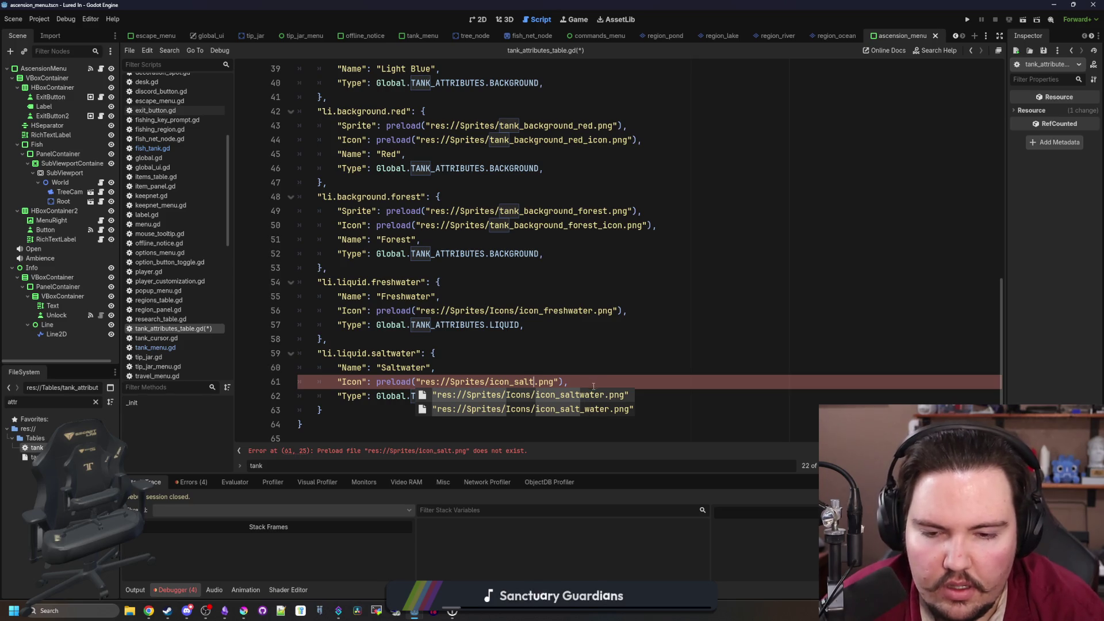
key("Return")
left_click(553, 383, "ctrl")
left_click(499, 338)
key("ctrl+s")
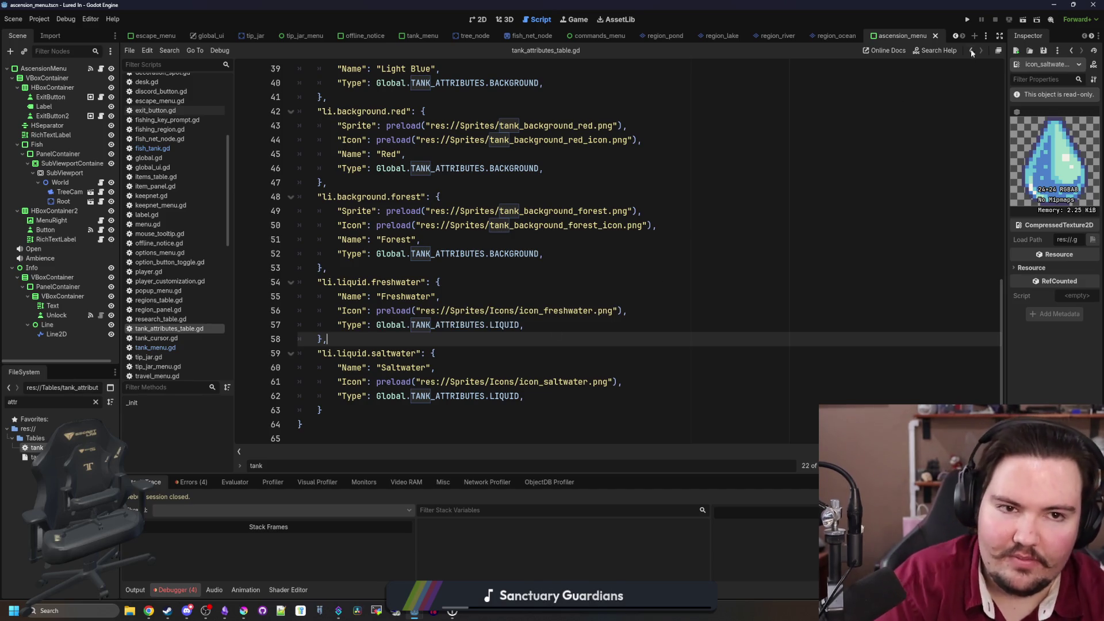
left_click(968, 21)
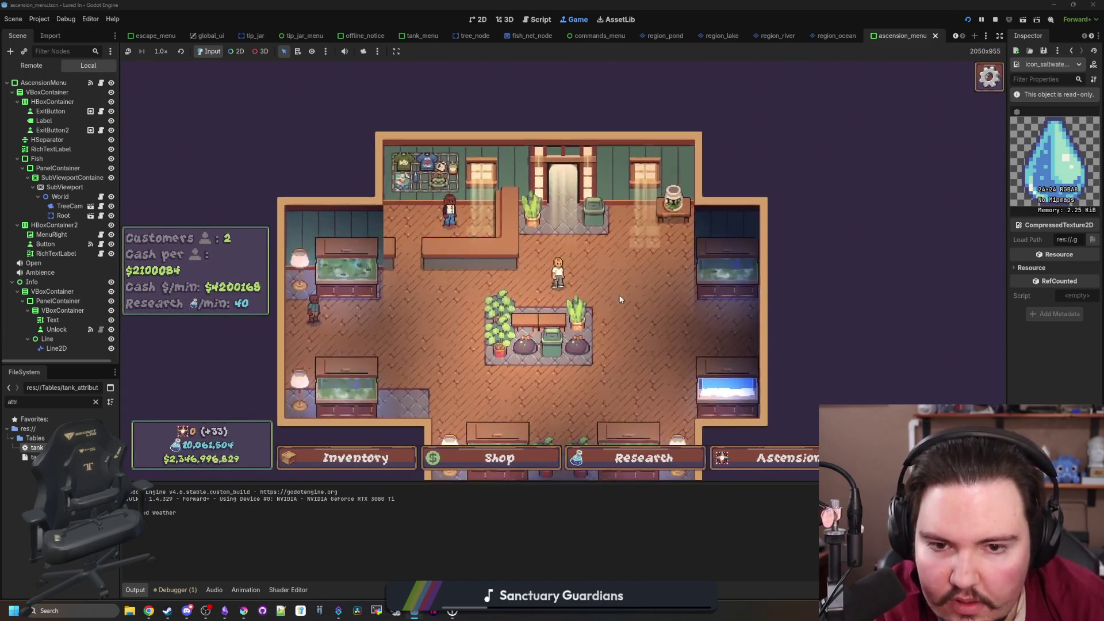
In Fish Tank 4's settings, toggle the liquid type between Saltwater and Freshwater
scroll(620, 299, "up", 3)
left_click(674, 333)
left_click(636, 168)
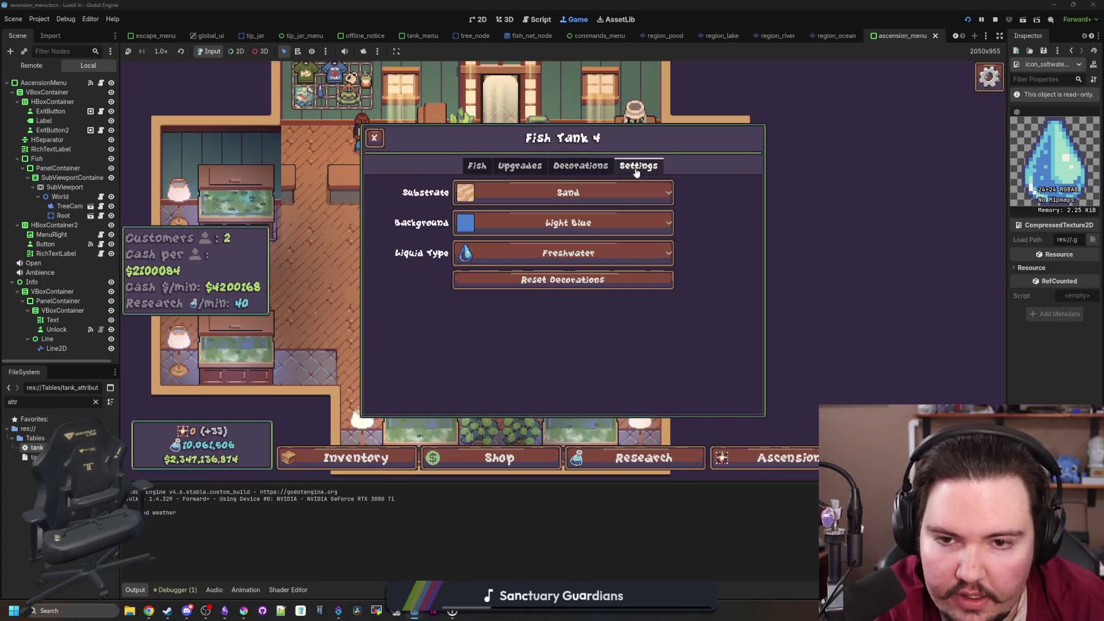
left_click(529, 253)
left_click(529, 294)
left_click(530, 253)
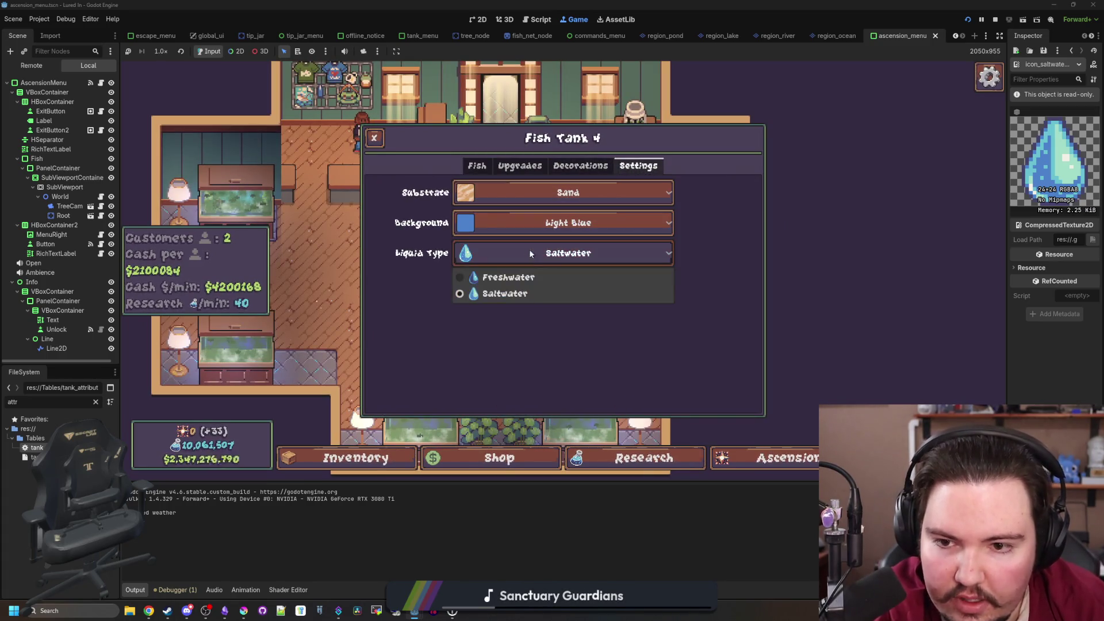
left_click(508, 277)
left_click(529, 253)
left_click(505, 293)
left_click(507, 253)
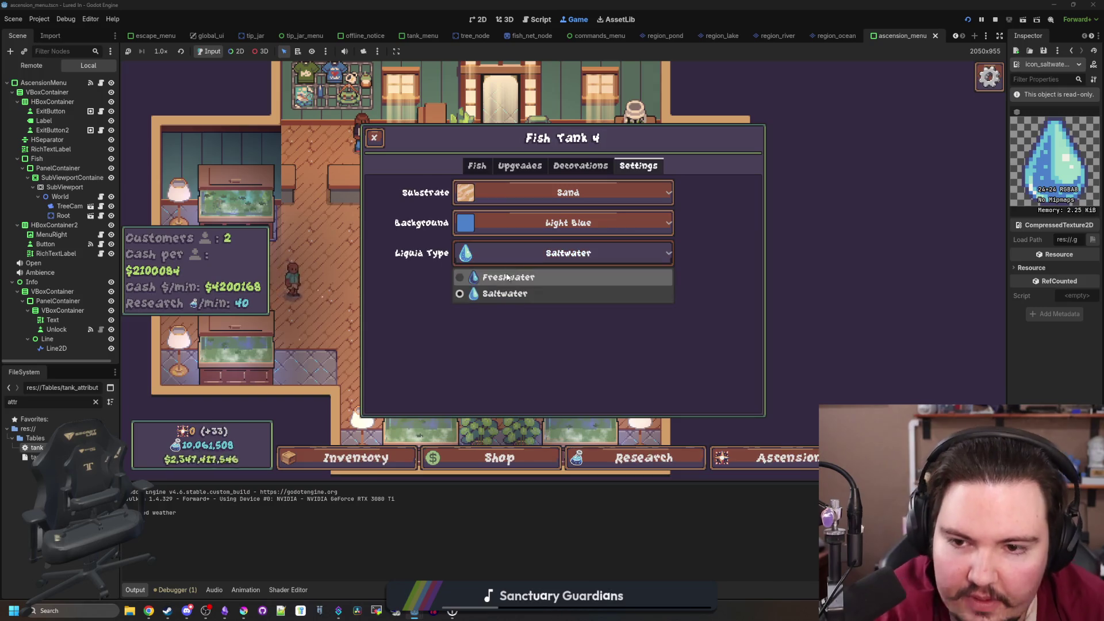
left_click(508, 277)
left_click(517, 253)
left_click(505, 293)
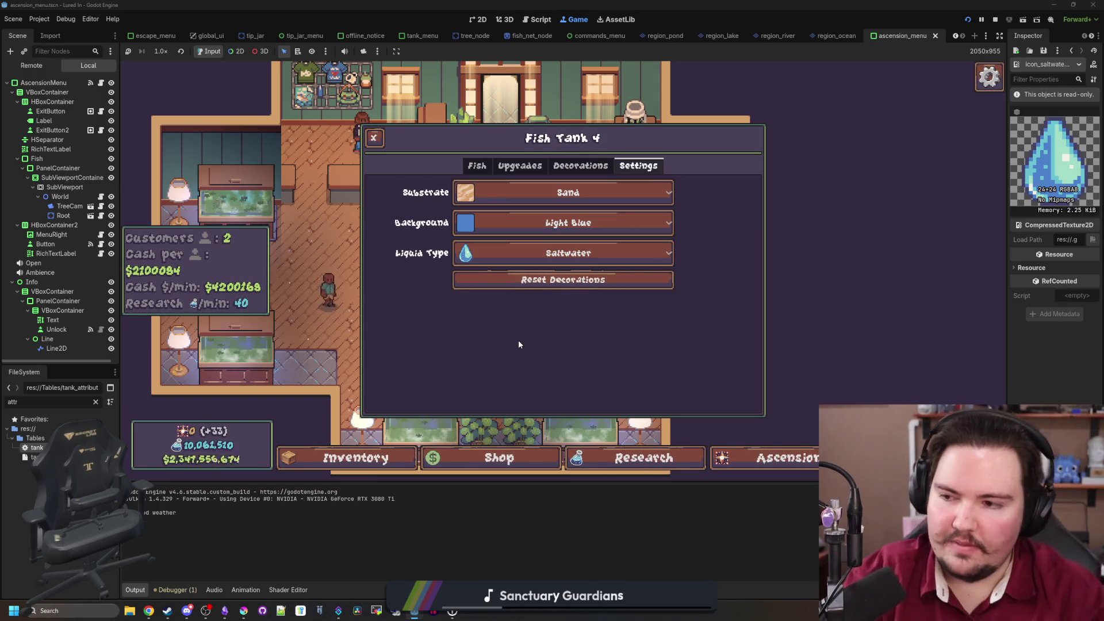
Switch the liquid once more, leave it on Saltwater, and check the tank's fish
left_click(543, 255)
left_click(532, 278)
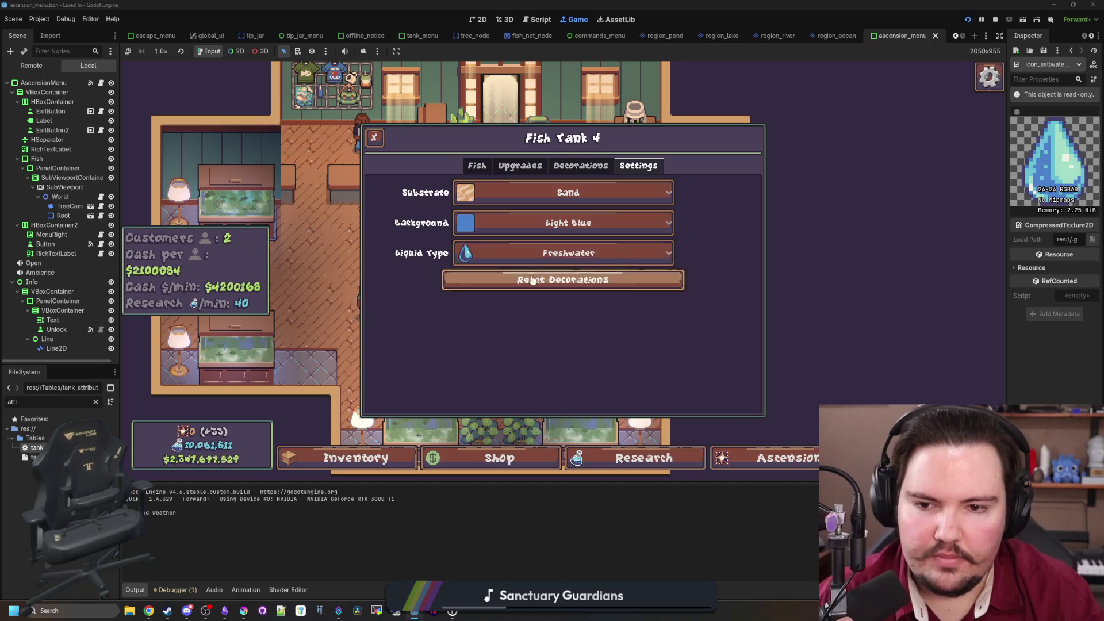
left_click(532, 253)
left_click(526, 287)
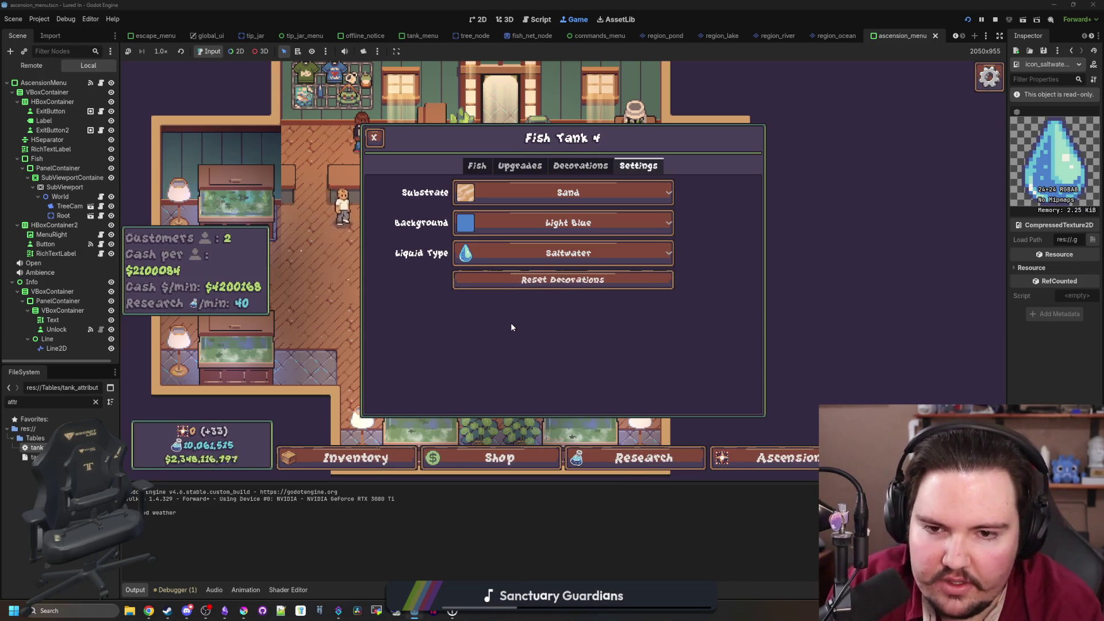
left_click(484, 168)
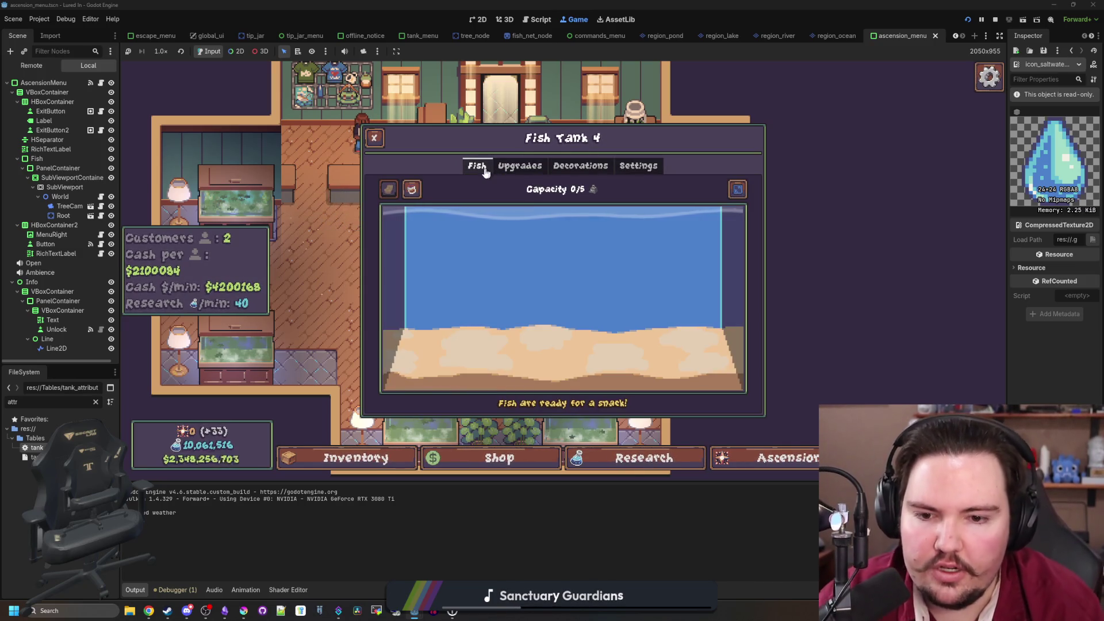
key("Escape")
Move the goldfish from the inventory into the empty tank
left_click(356, 457)
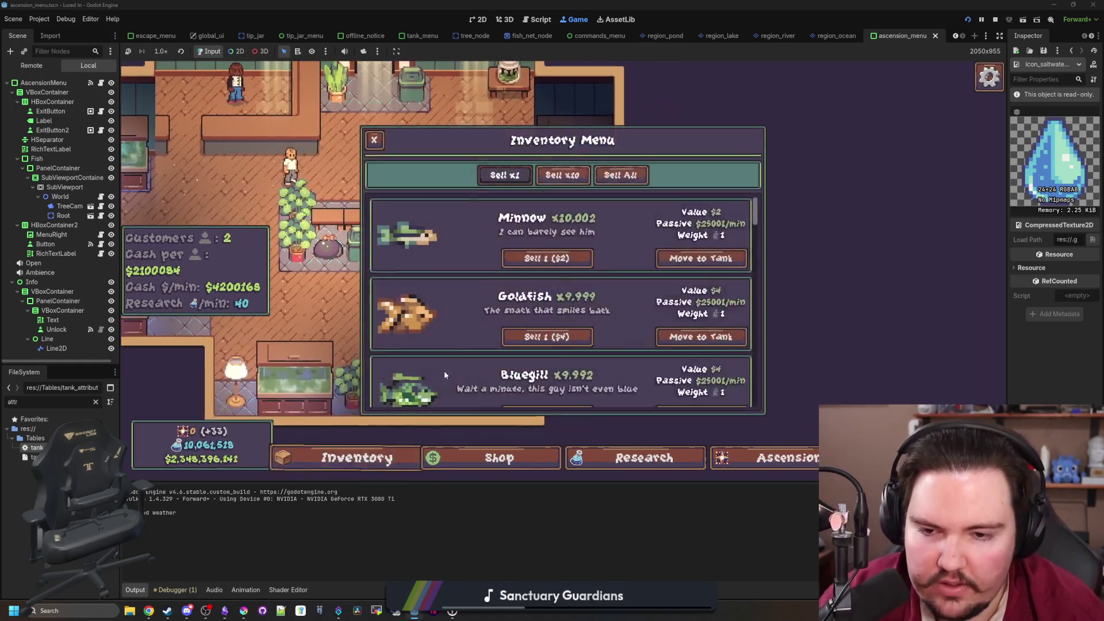
scroll(445, 375, "down", 15)
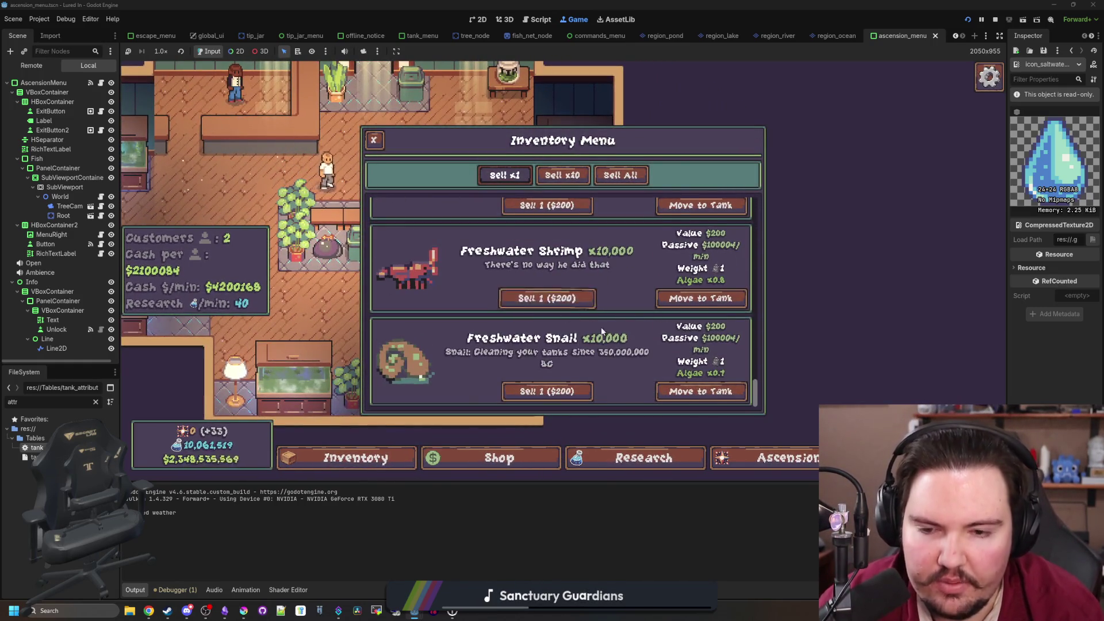
scroll(604, 336, "up", 15)
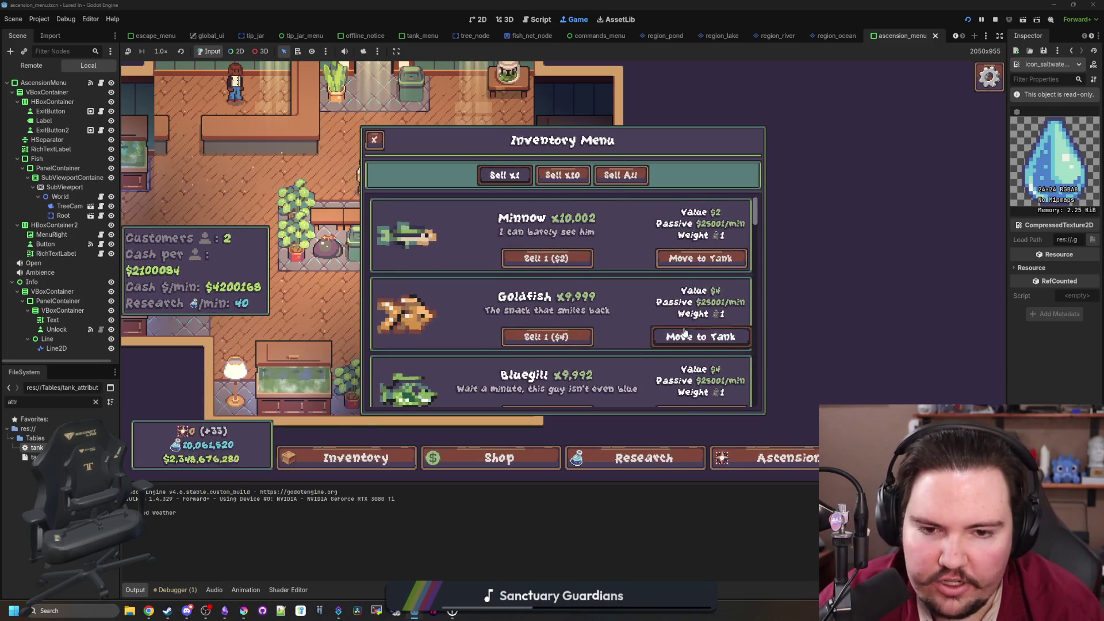
left_click(684, 333)
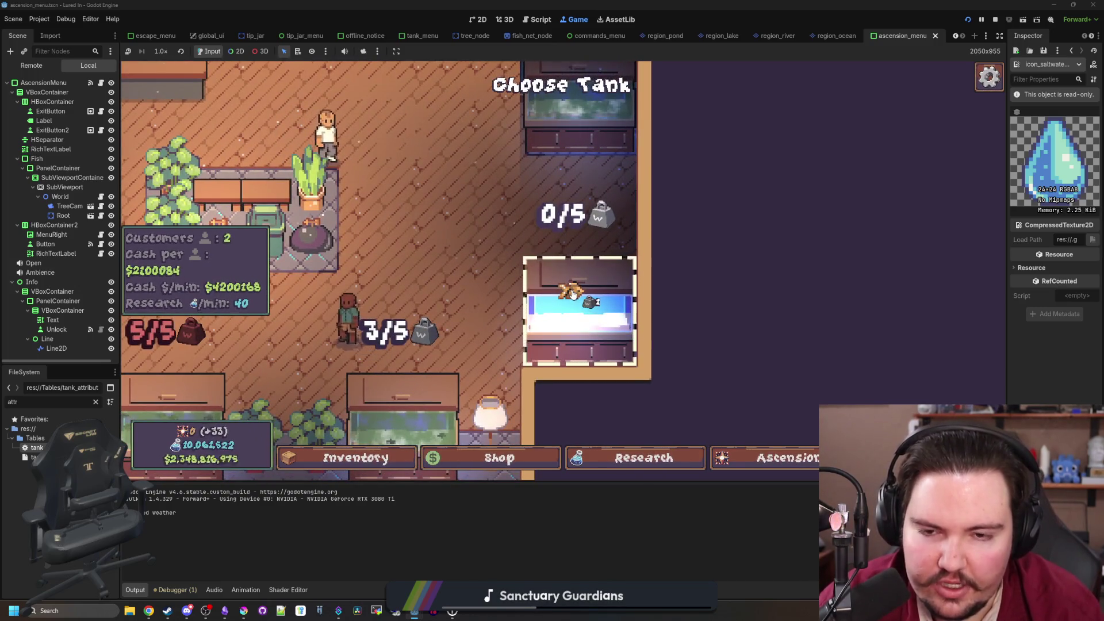
left_click(572, 293)
key("Escape")
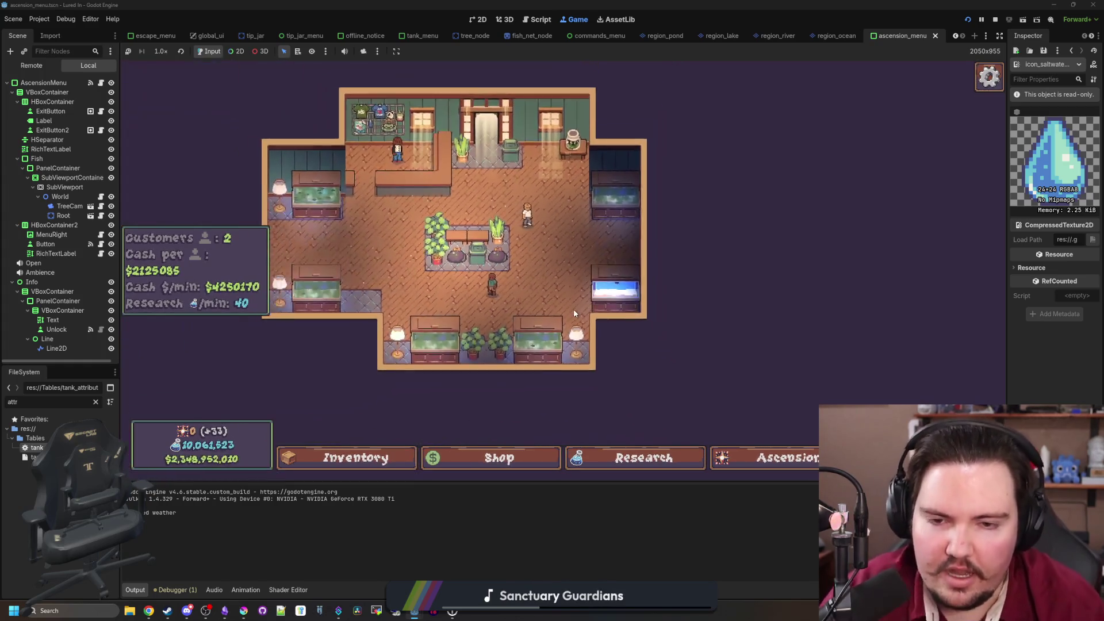
Set the goldfish tank's liquid type to Freshwater and confirm the change
left_click(616, 291)
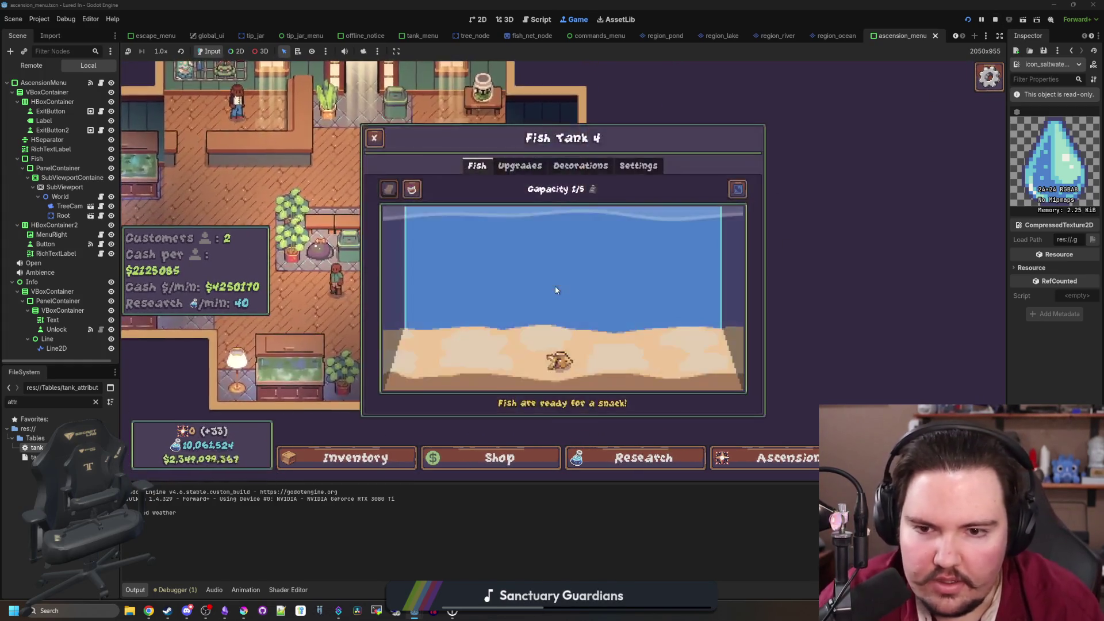
left_click(638, 166)
left_click(563, 253)
left_click(530, 274)
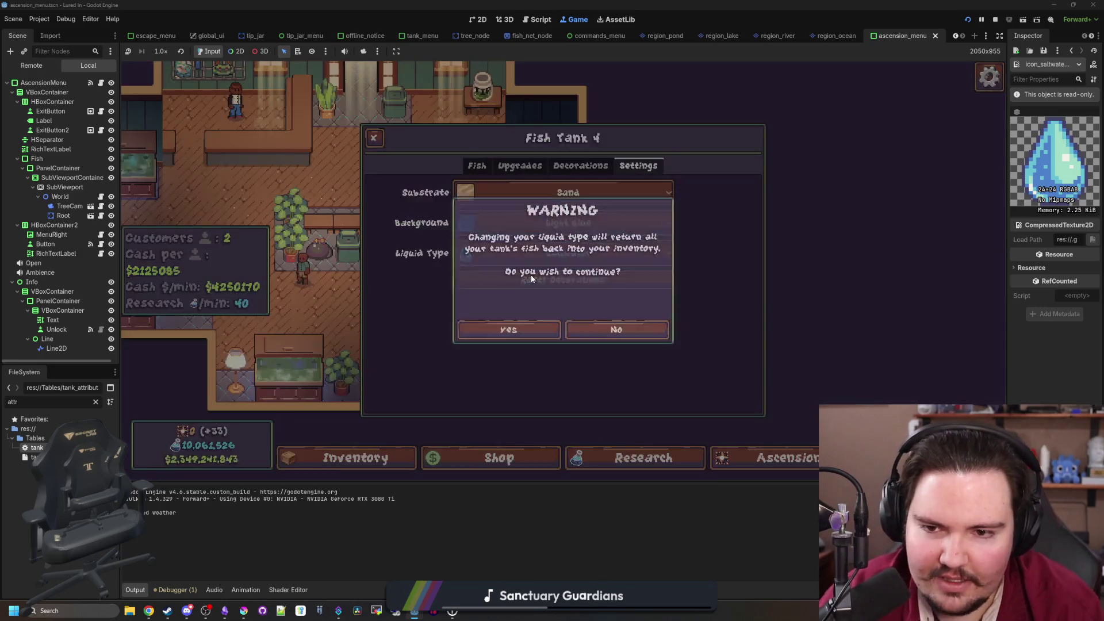
left_click(529, 330)
Review the tank's fish, upgrades, decorations and settings views, then close it
left_click(477, 166)
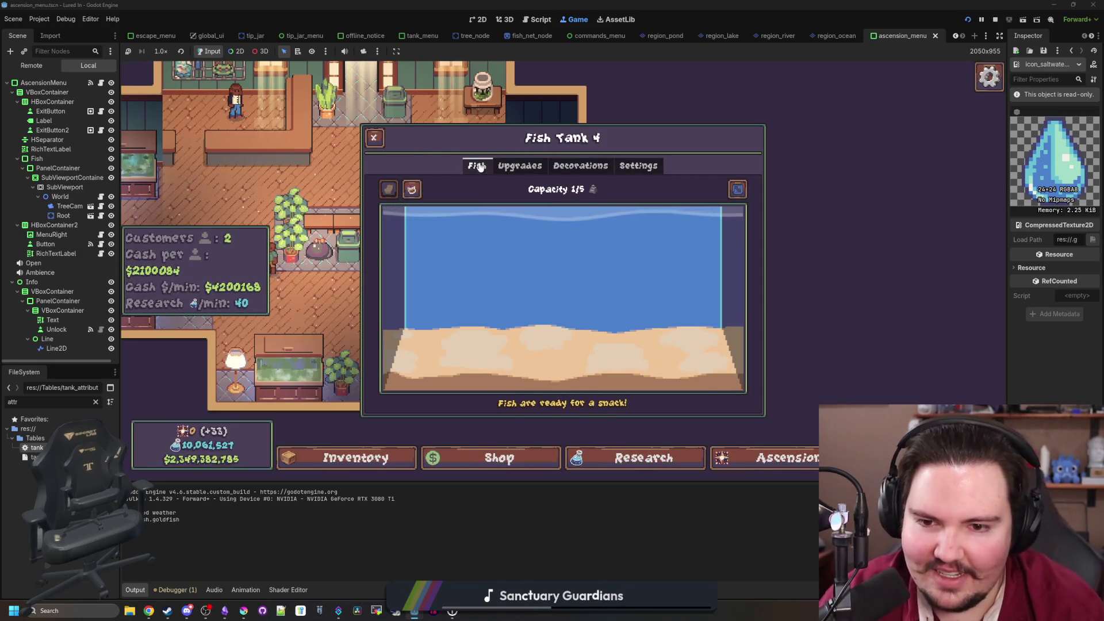
left_click(516, 168)
left_click(580, 168)
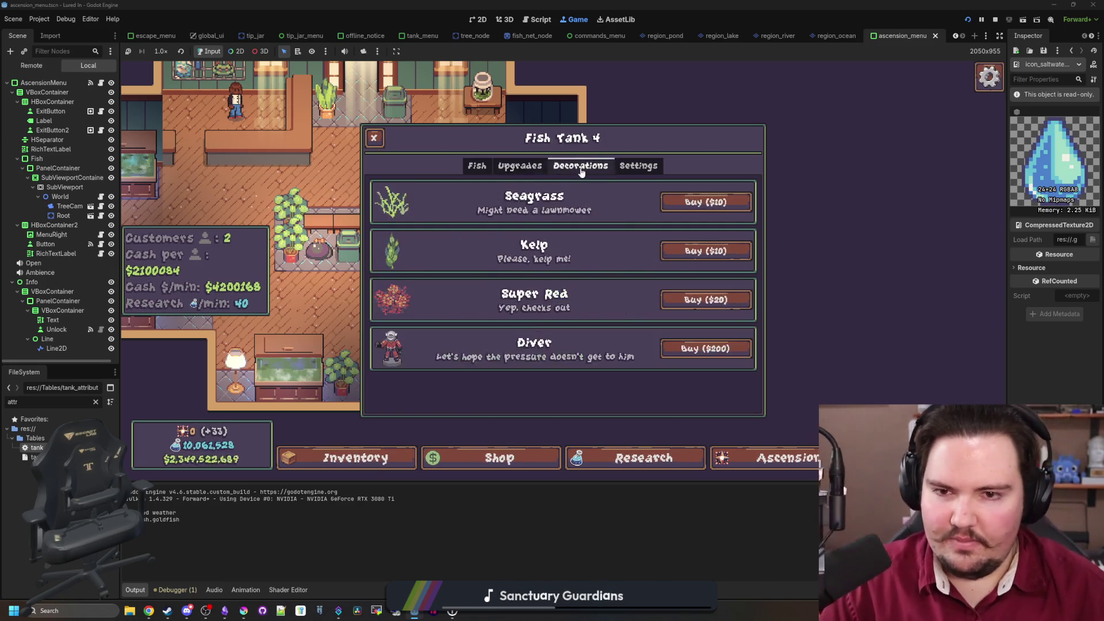
left_click(637, 167)
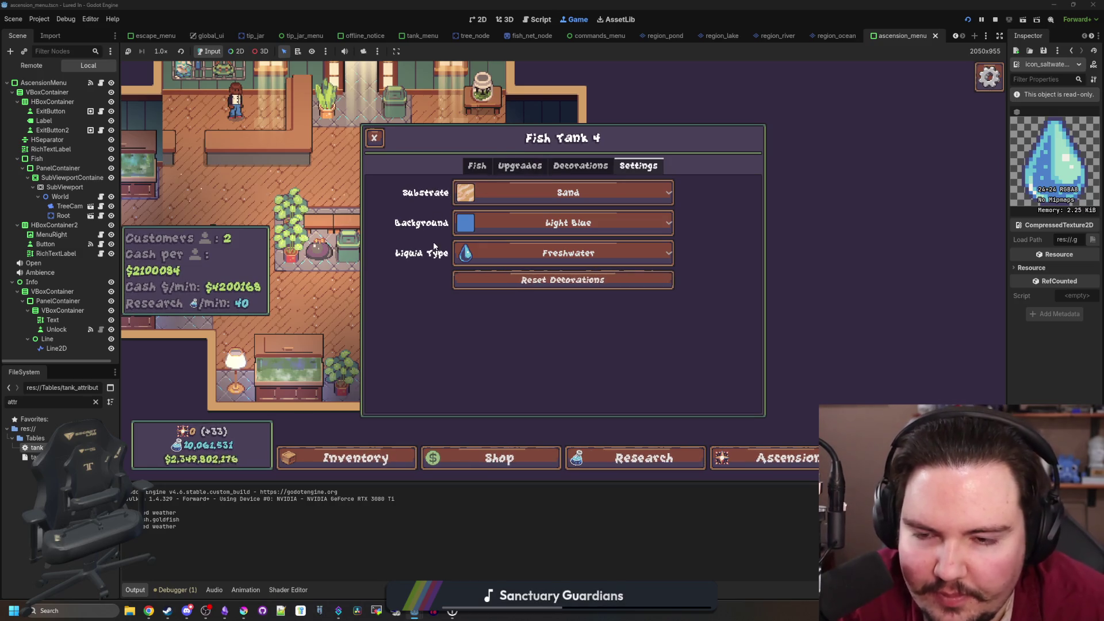
left_click(374, 138)
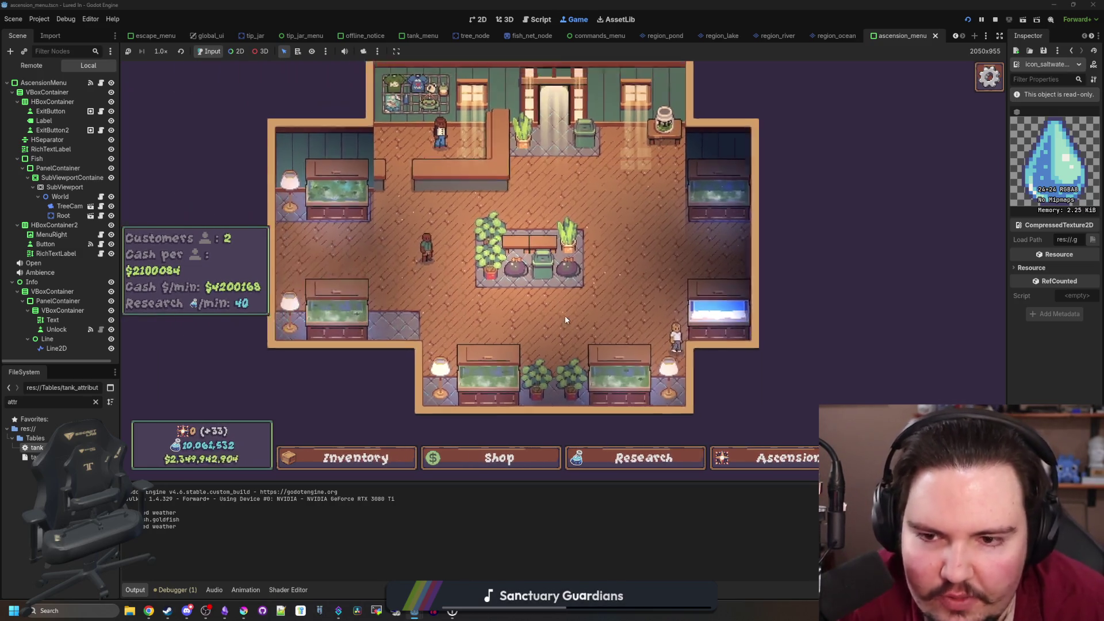
Open the Research tree and show the Salt Water node's 1,000-research unlock cost
left_click(643, 457)
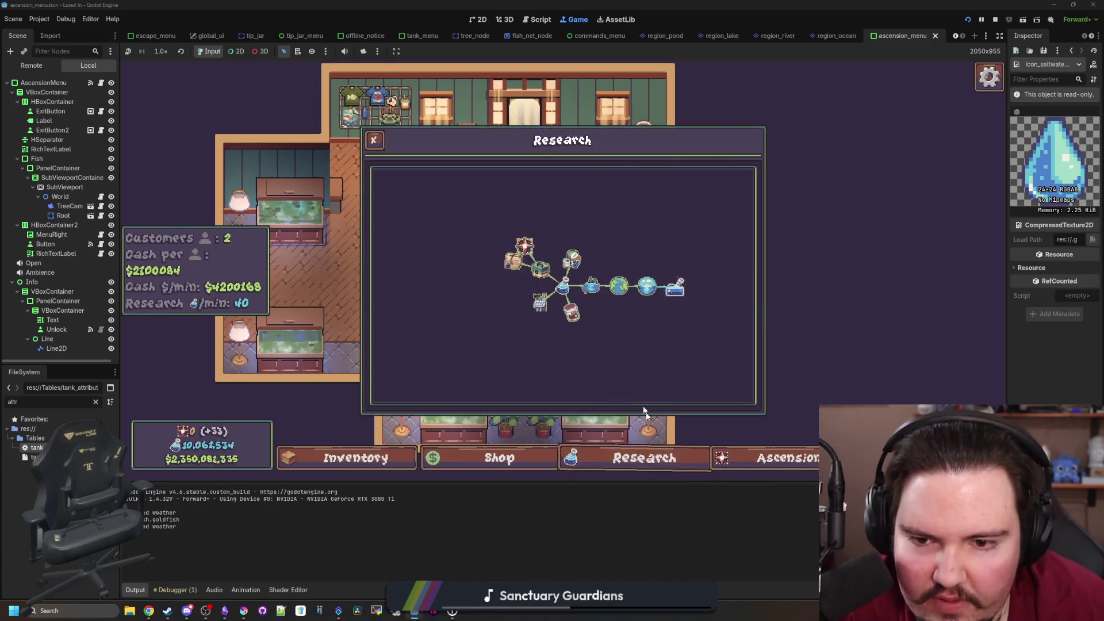
mouse_move(577, 295)
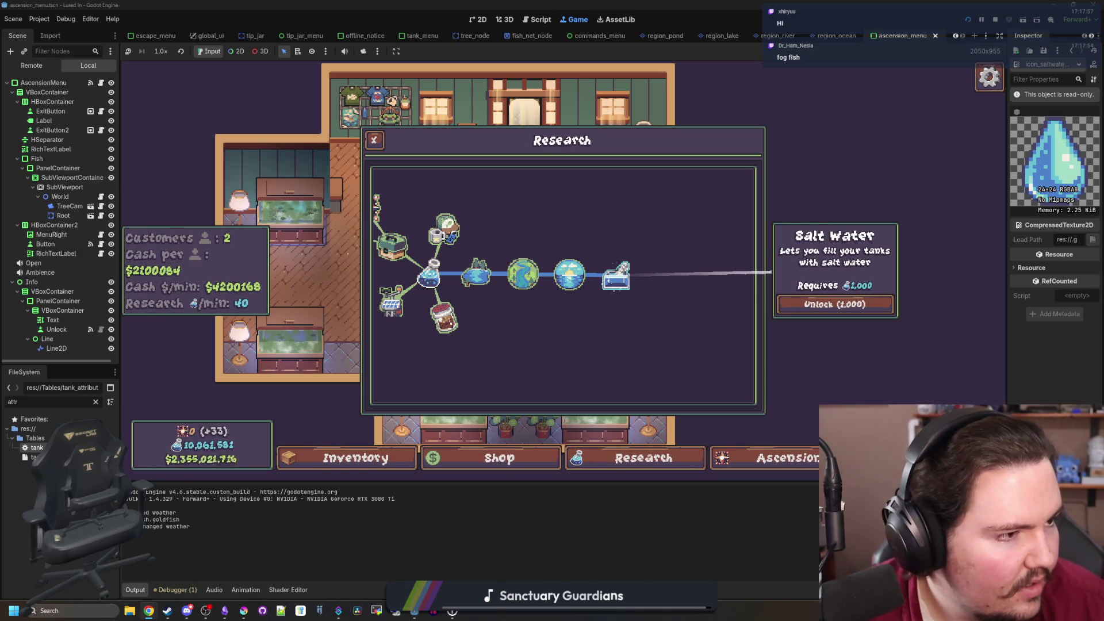
Close Research and browse the fish inventory list
left_click(335, 382)
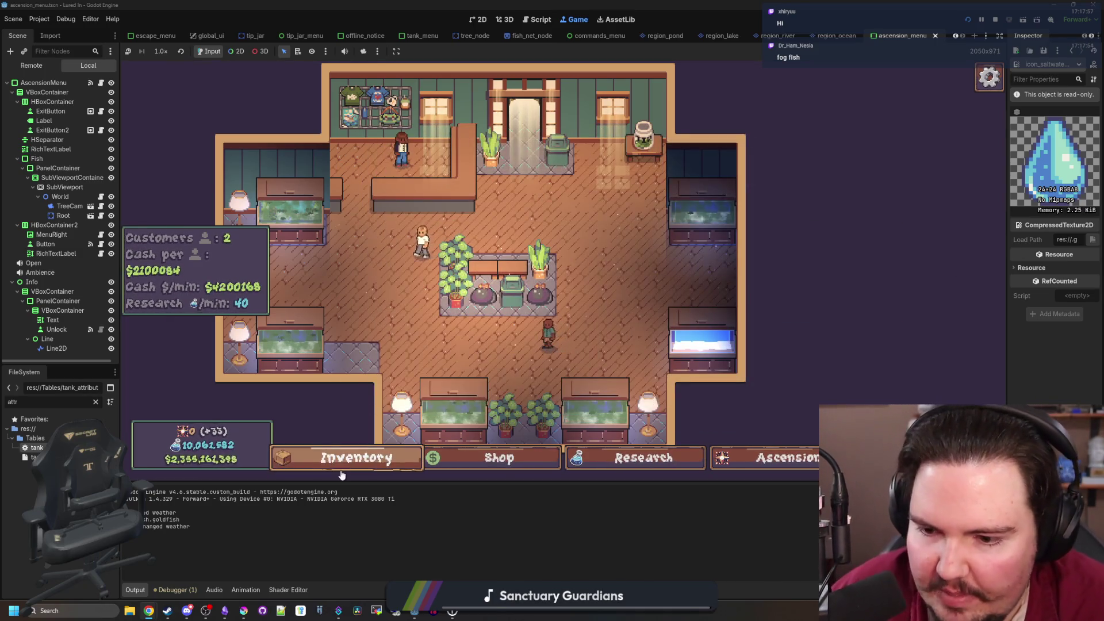
left_click(494, 457)
left_click(348, 456)
scroll(475, 336, "down", 15)
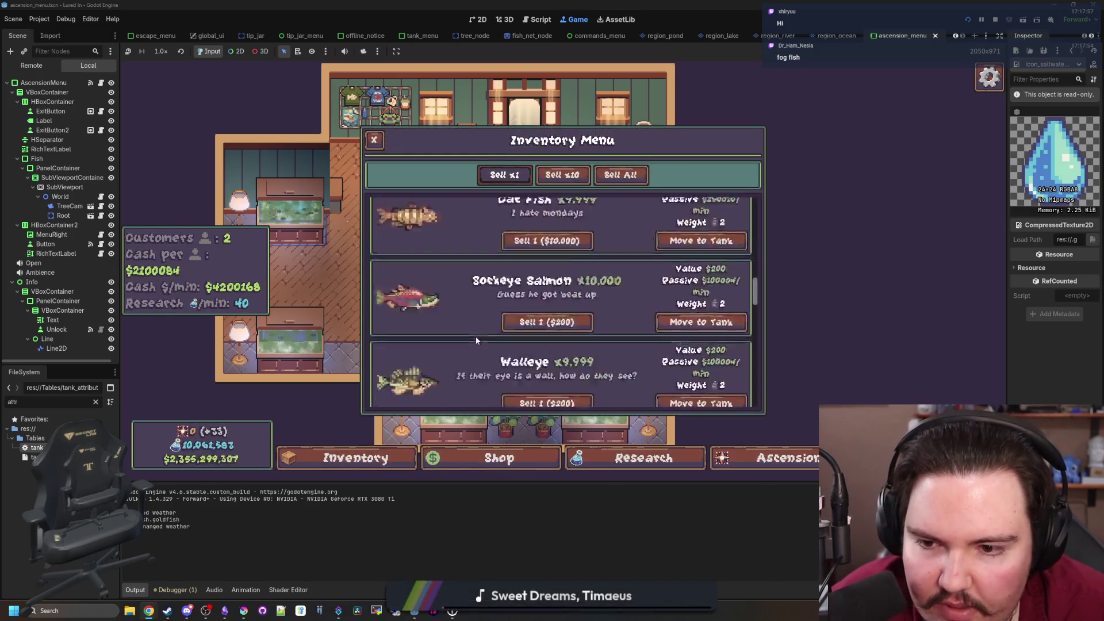
scroll(475, 337, "down", 4)
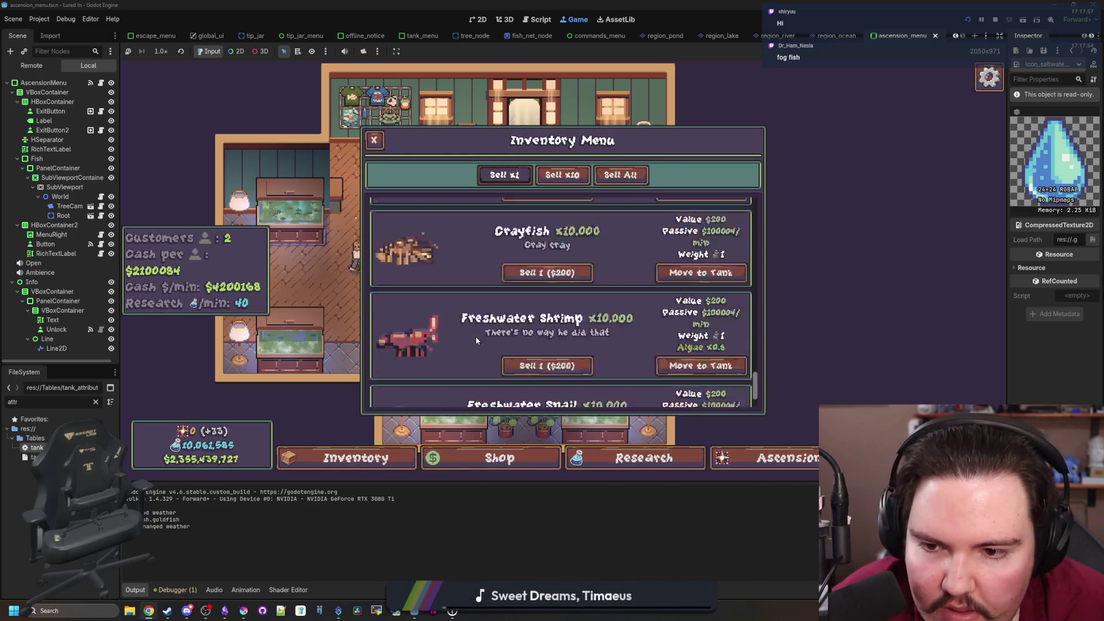
scroll(475, 336, "up", 6)
scroll(476, 341, "up", 10)
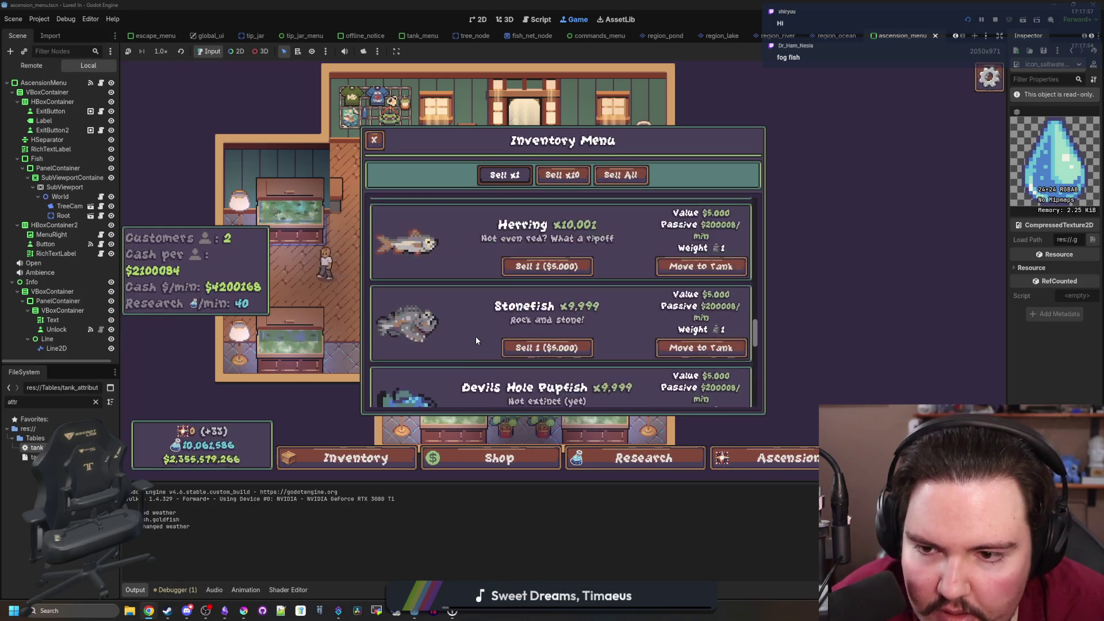
scroll(476, 340, "up", 10)
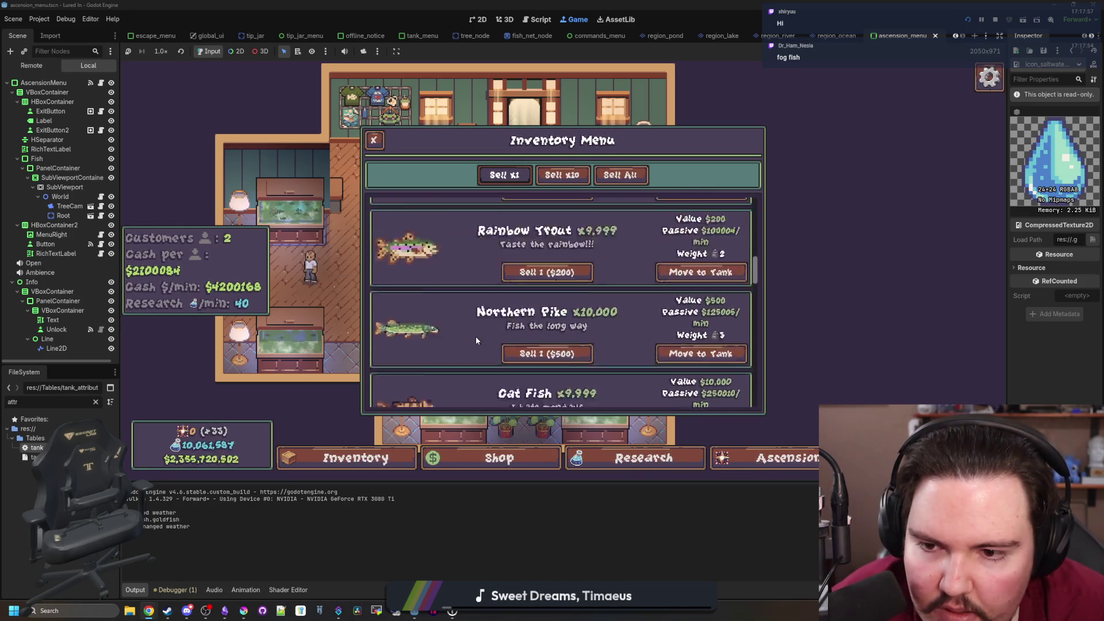
scroll(476, 340, "up", 1)
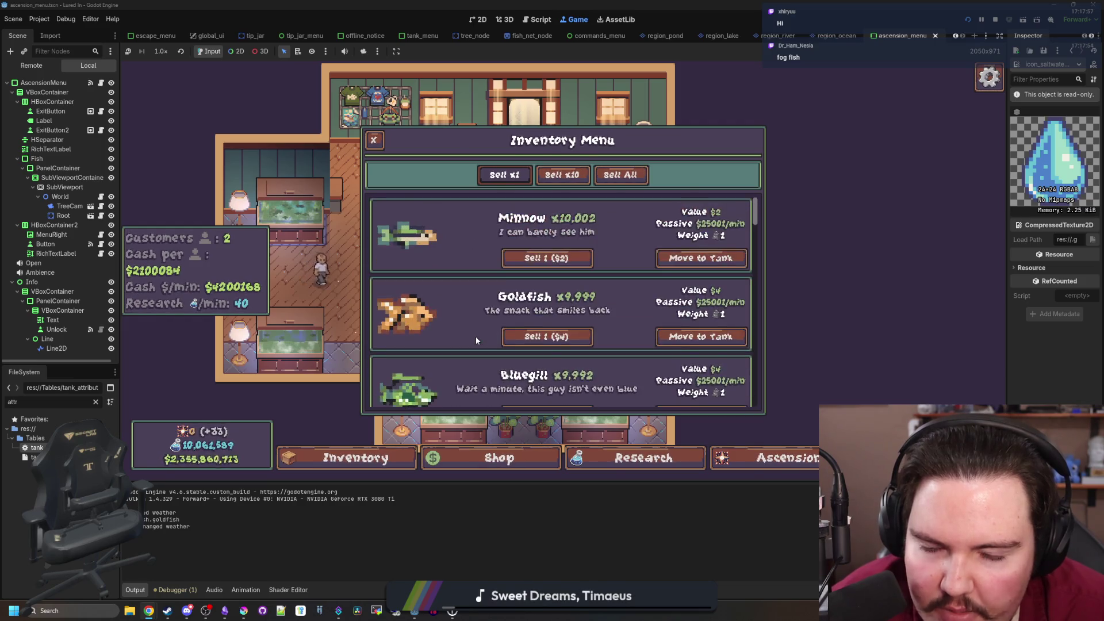
scroll(476, 340, "down", 10)
scroll(476, 341, "down", 15)
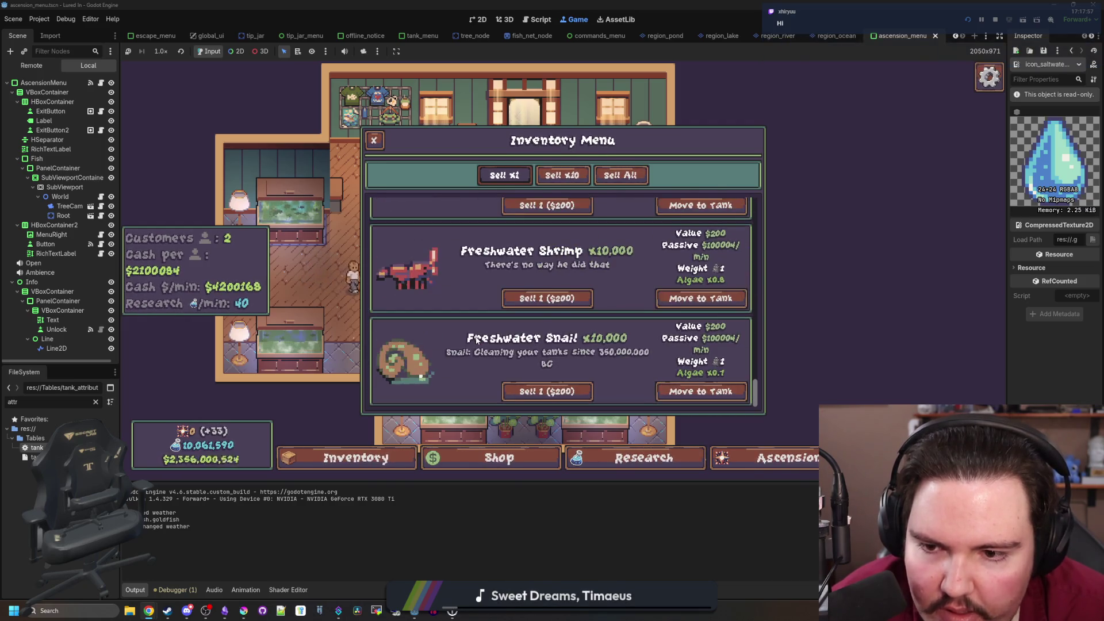
scroll(476, 341, "up", 5)
scroll(477, 342, "up", 15)
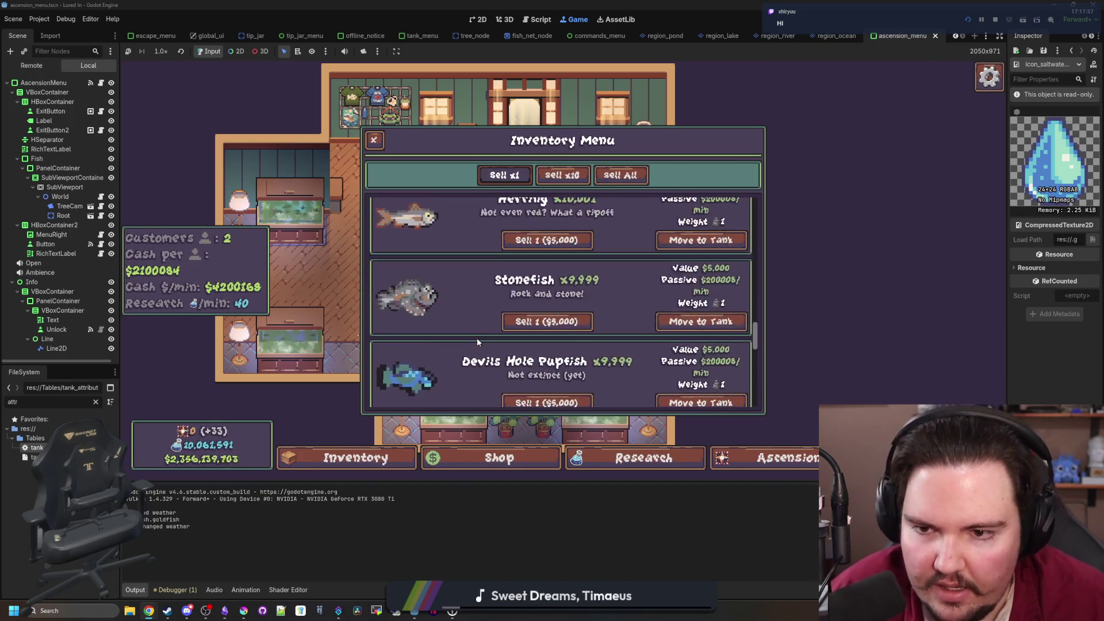
Filter files for 'frog', select pink_frogfish.png, and widen the Inspector to enlarge its preview
double_click(81, 402)
type("fra")
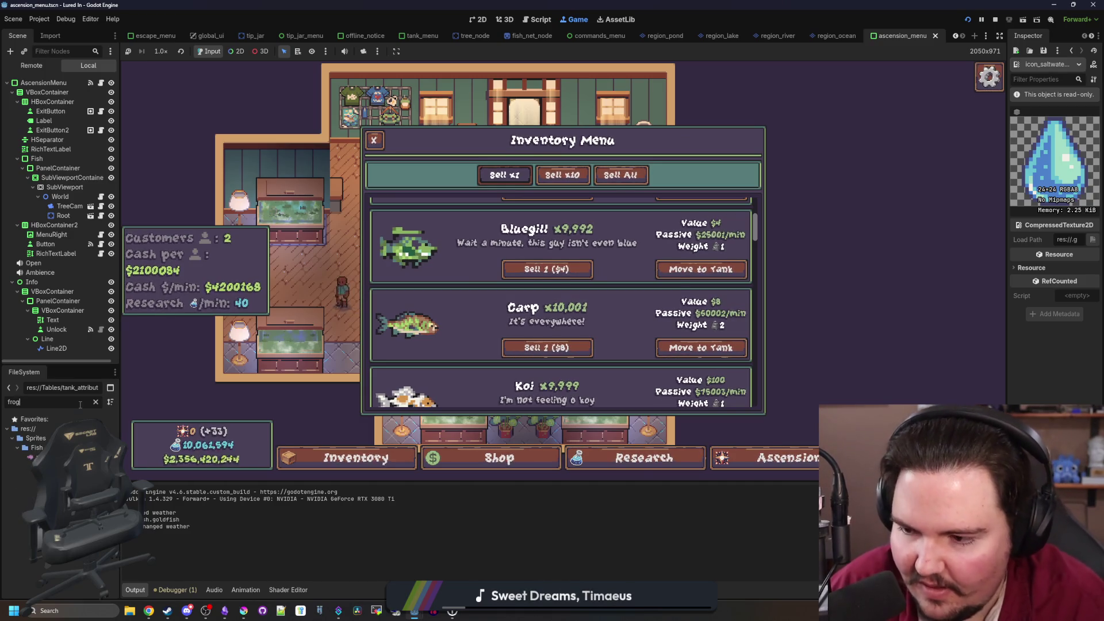
key("BackSpace")
type("og")
left_click(35, 457)
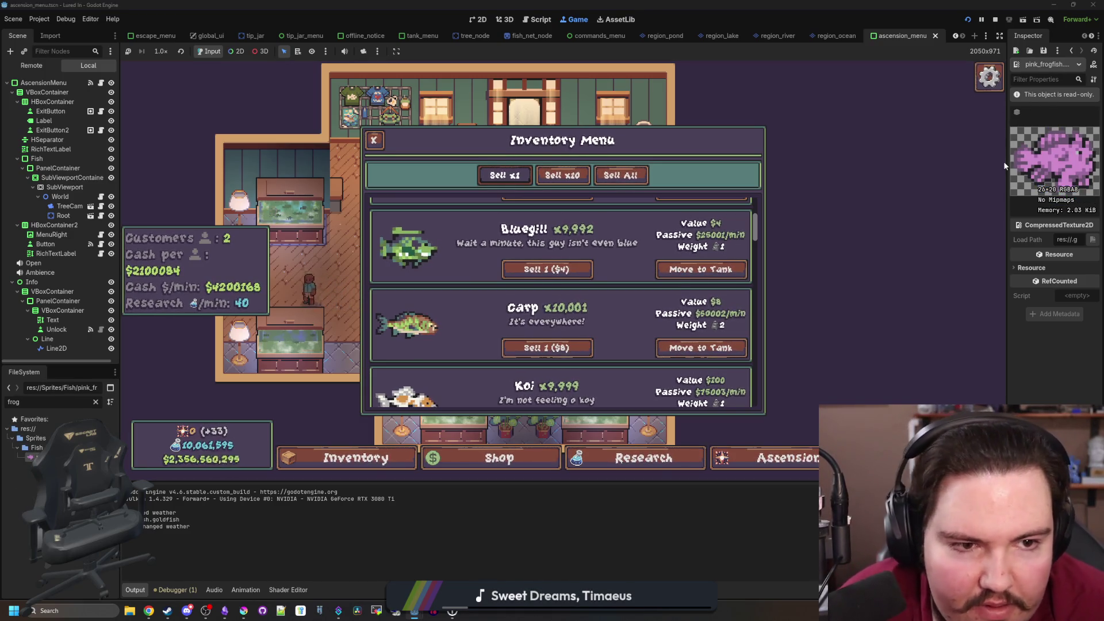
left_click_drag(1006, 161, 899, 162)
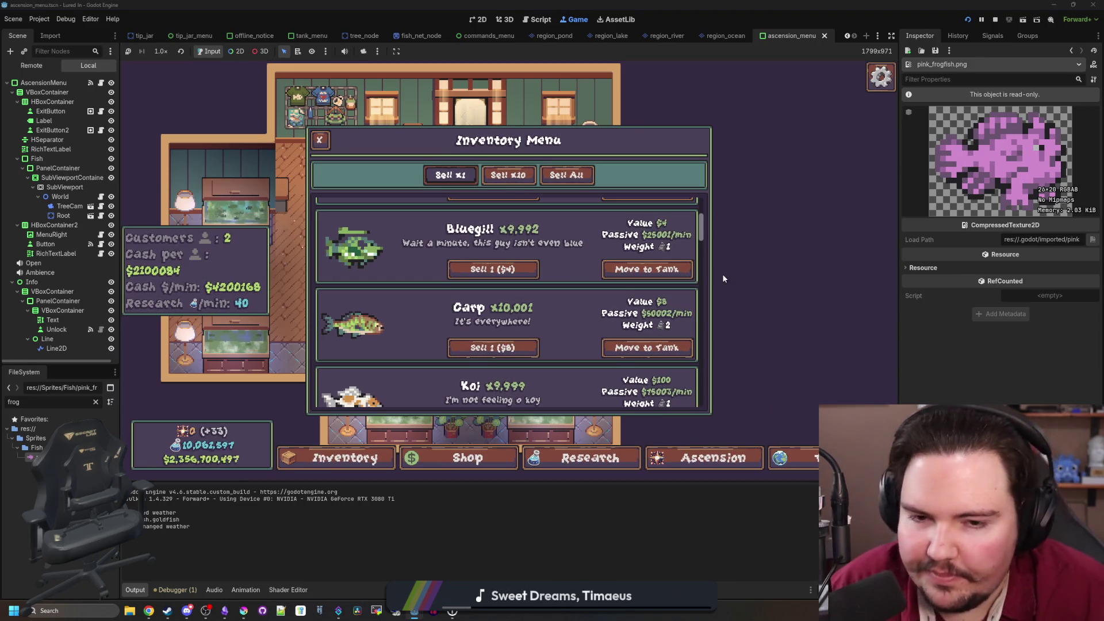
Close the inventory and open Fish Tank 4's details
left_click(320, 140)
scroll(567, 268, "down", 5)
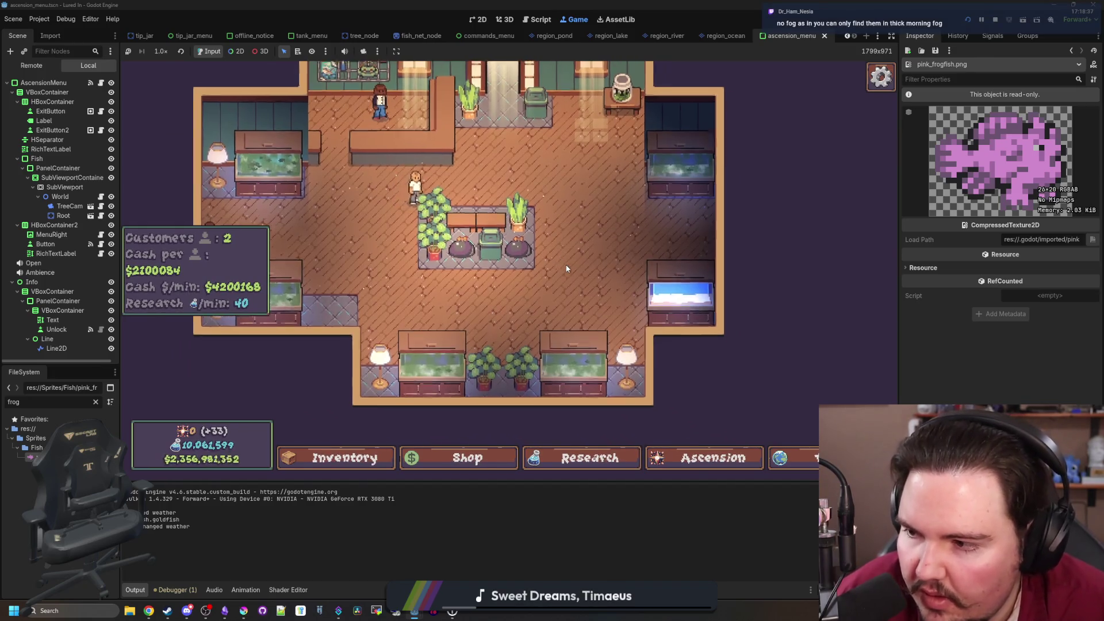
scroll(549, 304, "up", 5)
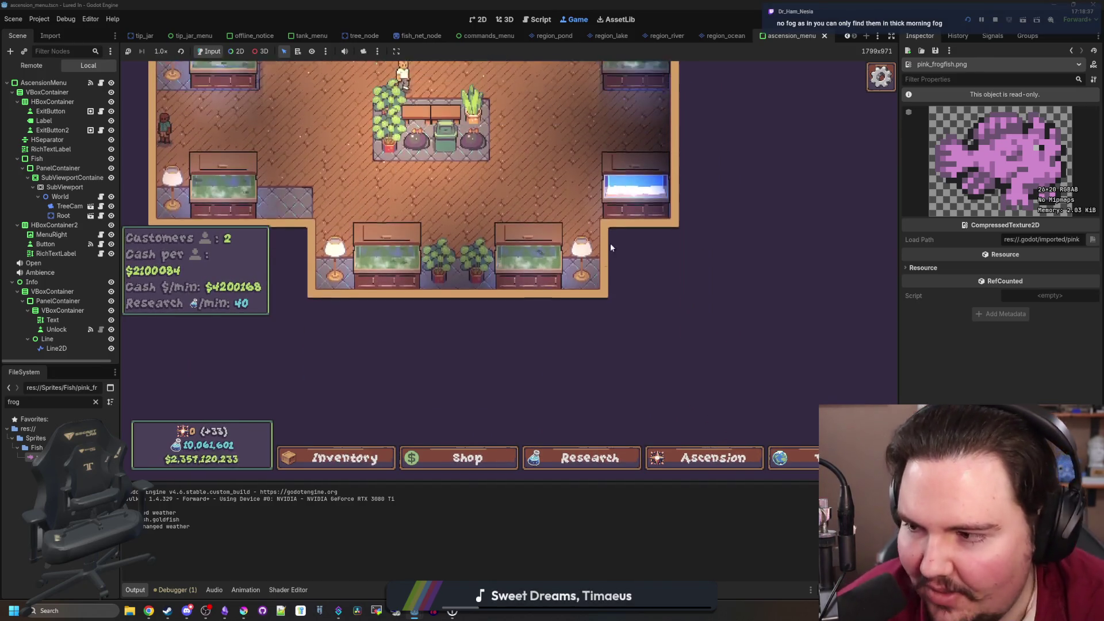
left_click(640, 344)
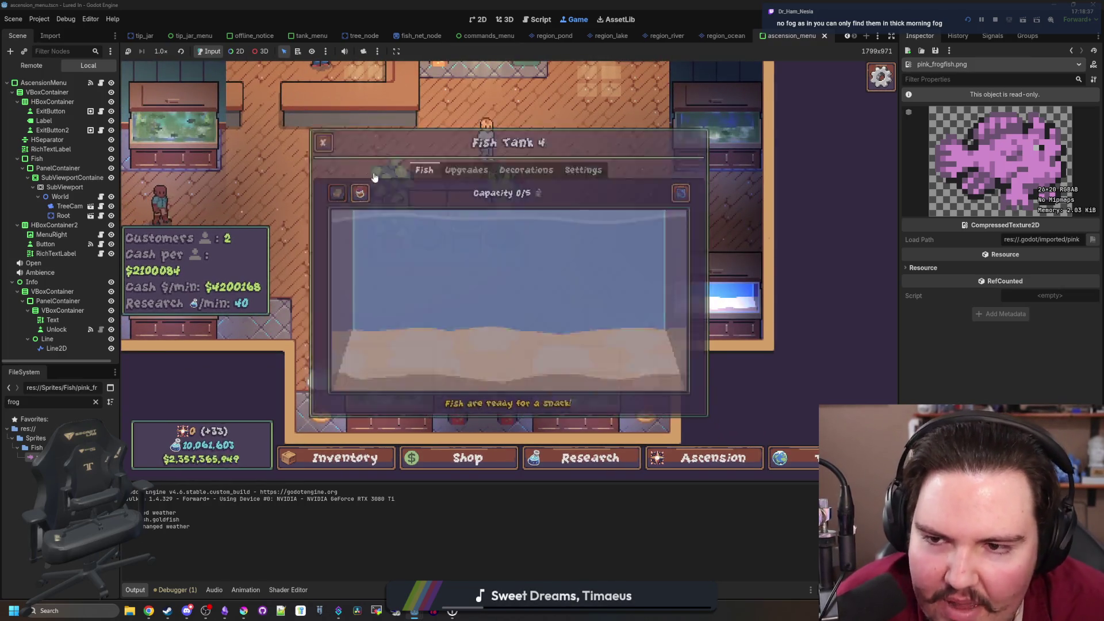
Travel to the Lake, cast and reel in, then return to reopen Fish Tank 4
left_click(788, 458)
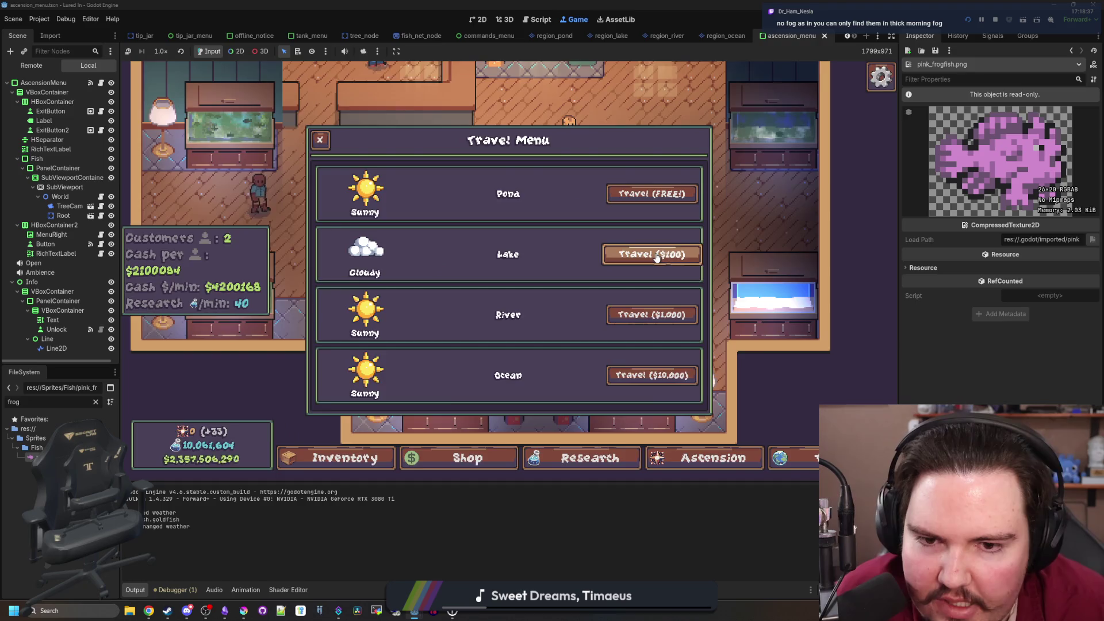
left_click(657, 257)
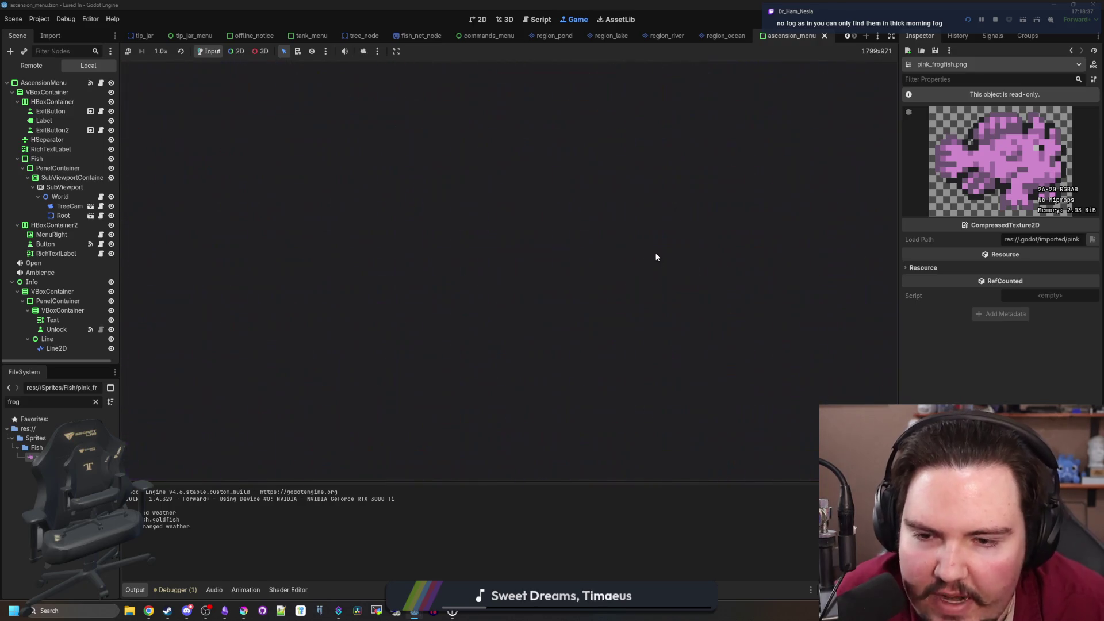
mouse_move(388, 189)
left_mouse_down()
mouse_move(394, 178)
mouse_move(510, 256)
left_mouse_up()
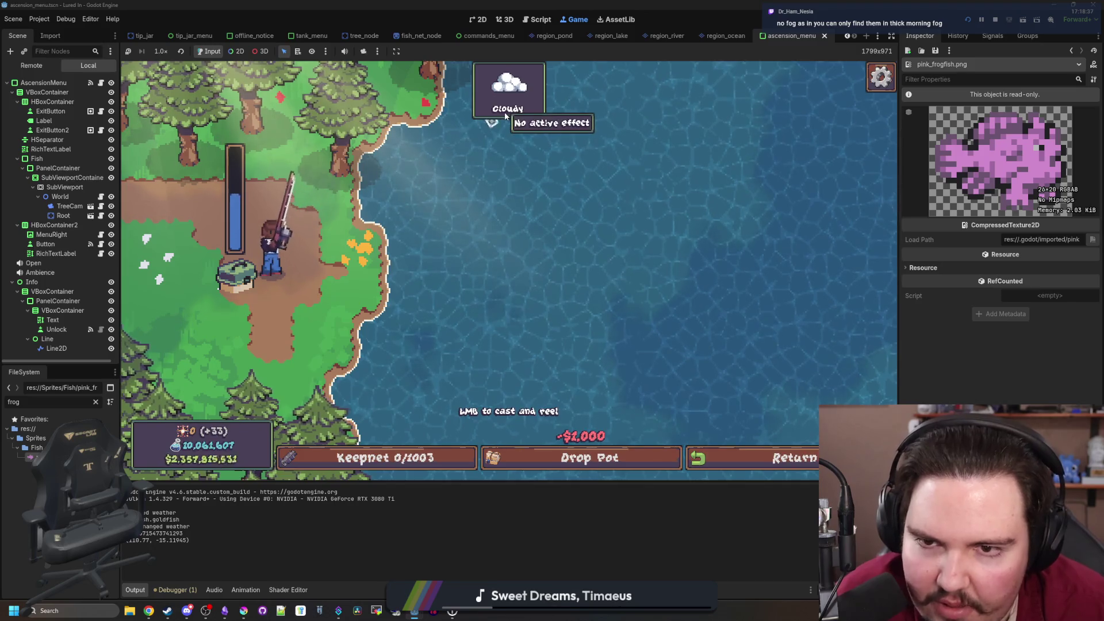
left_click(608, 186)
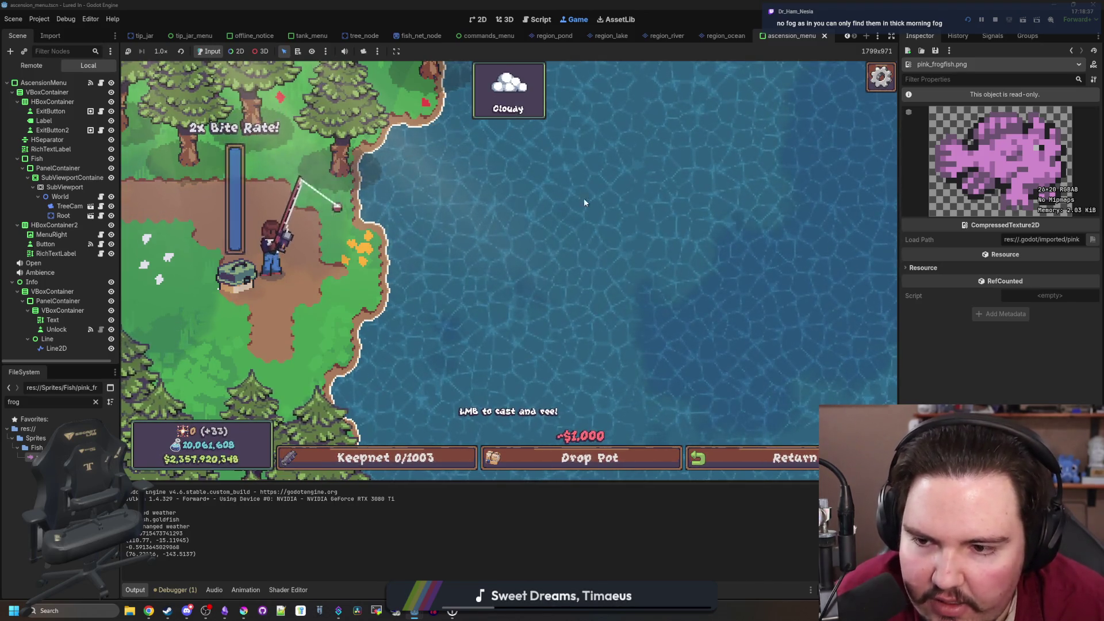
left_click(598, 276)
key("Escape")
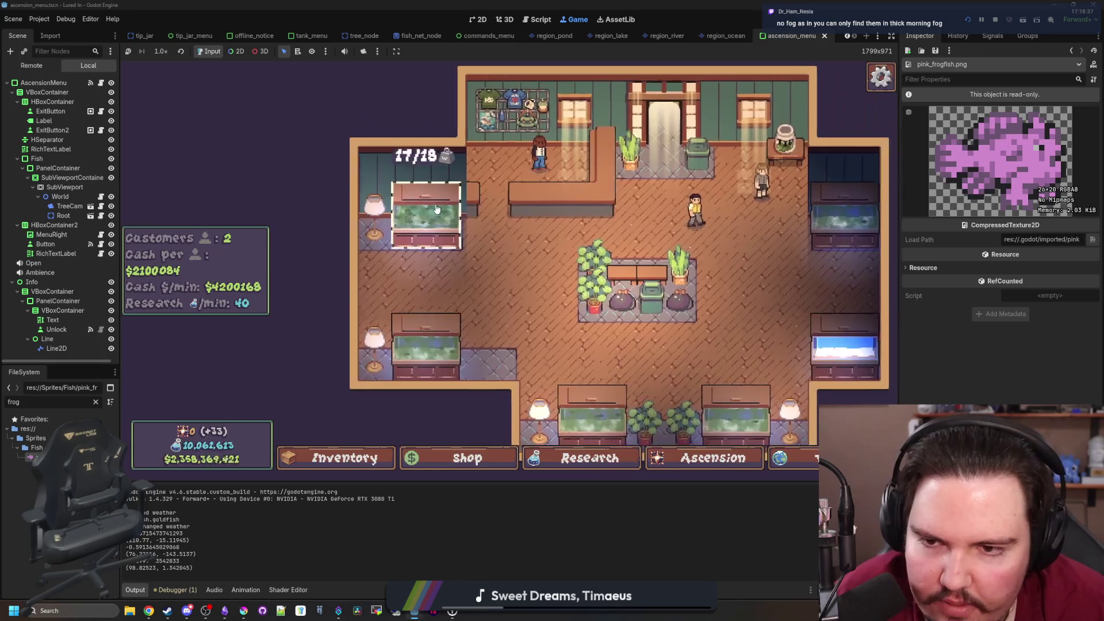
left_click(661, 347)
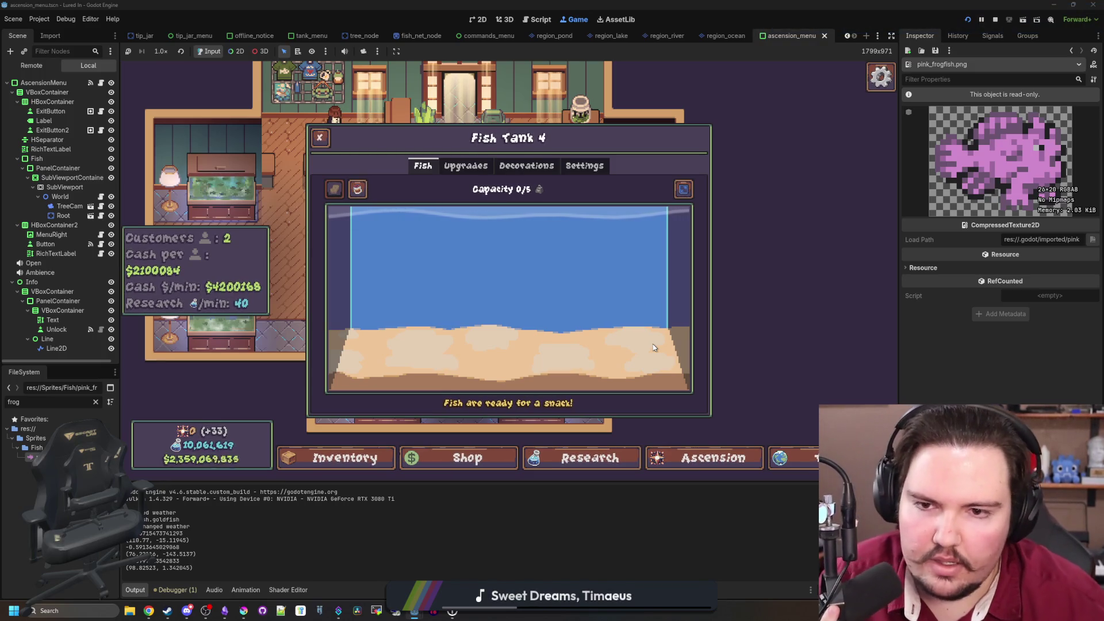
Set Fish Tank 4's liquid type to Saltwater in the running game
left_click(584, 166)
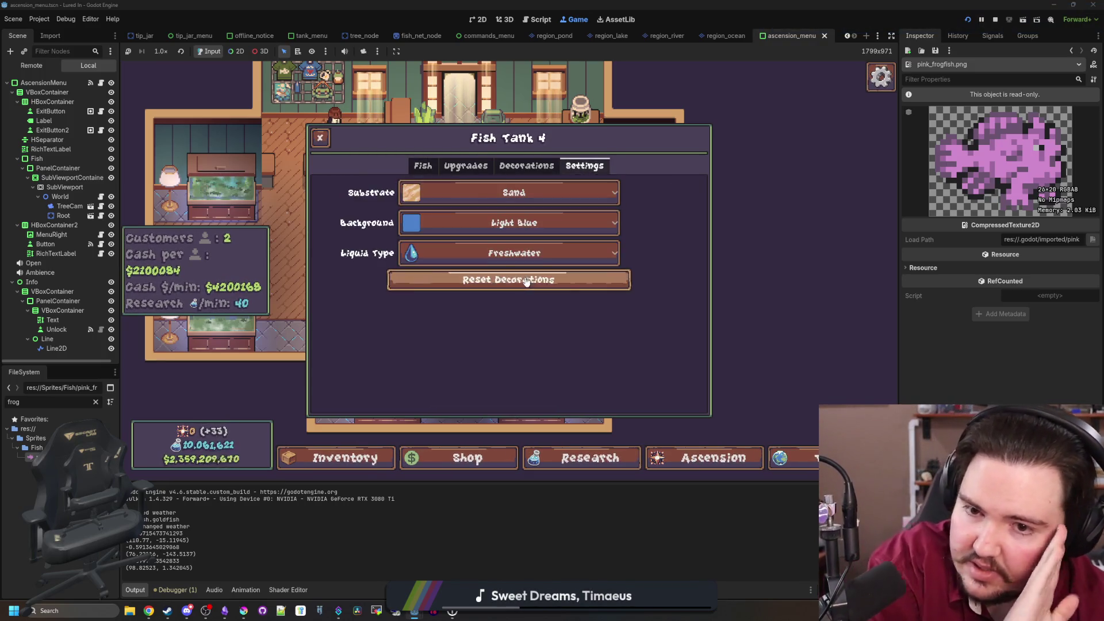
left_click(513, 253)
left_click(460, 293)
Move a herring from the fish inventory into a tank
left_click(345, 458)
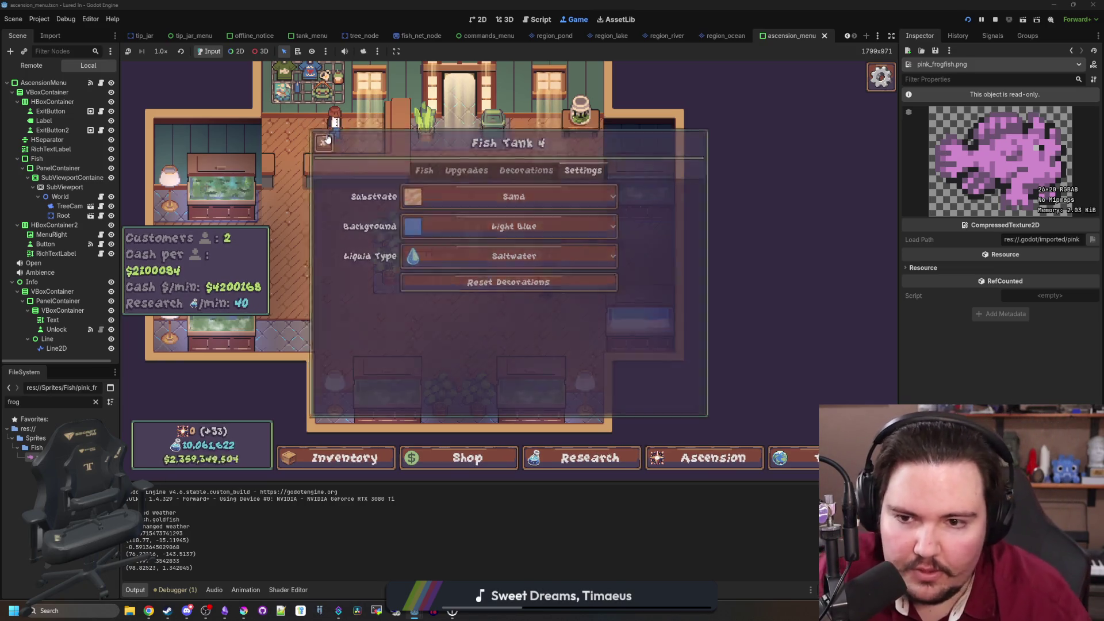
scroll(472, 322, "down", 10)
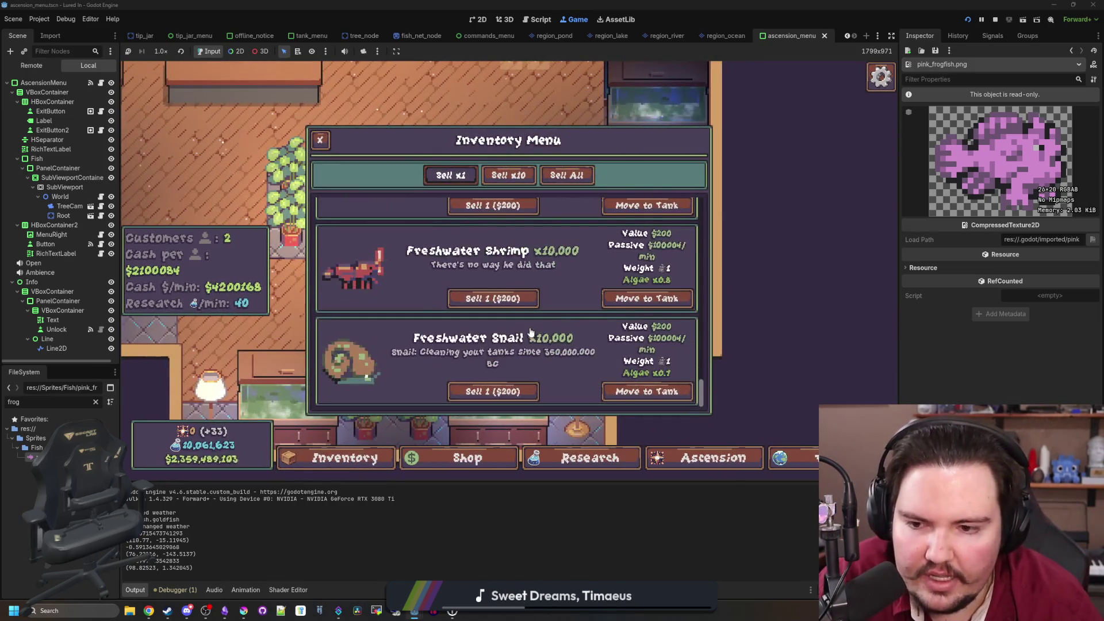
scroll(506, 328, "up", 5)
left_click(527, 328)
scroll(529, 322, "up", 4)
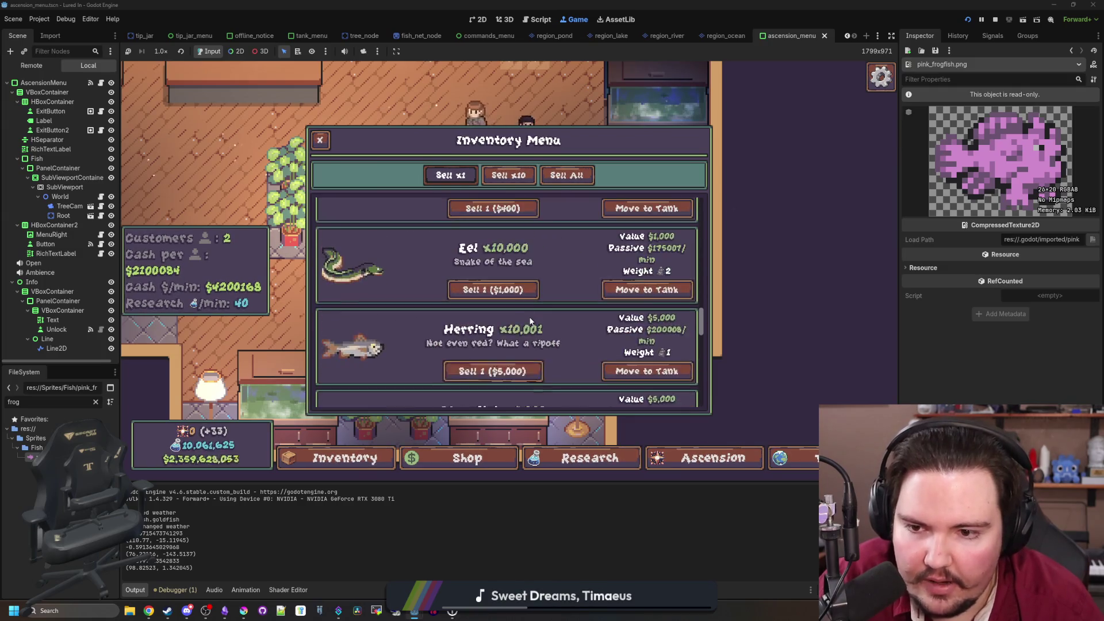
left_click(650, 369)
left_click(617, 314)
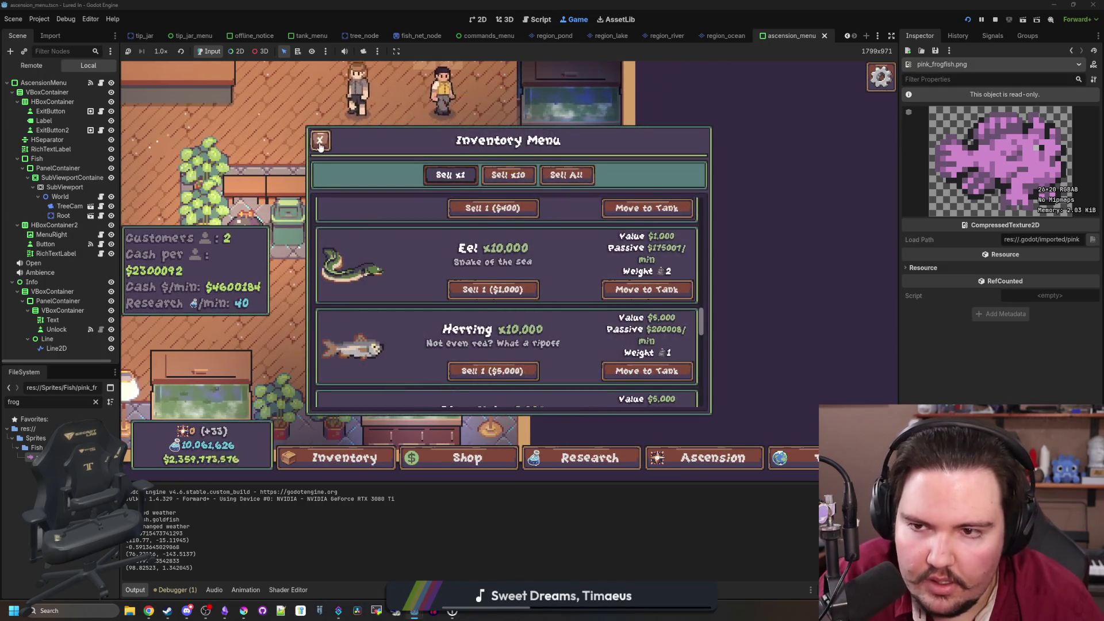
key("Escape")
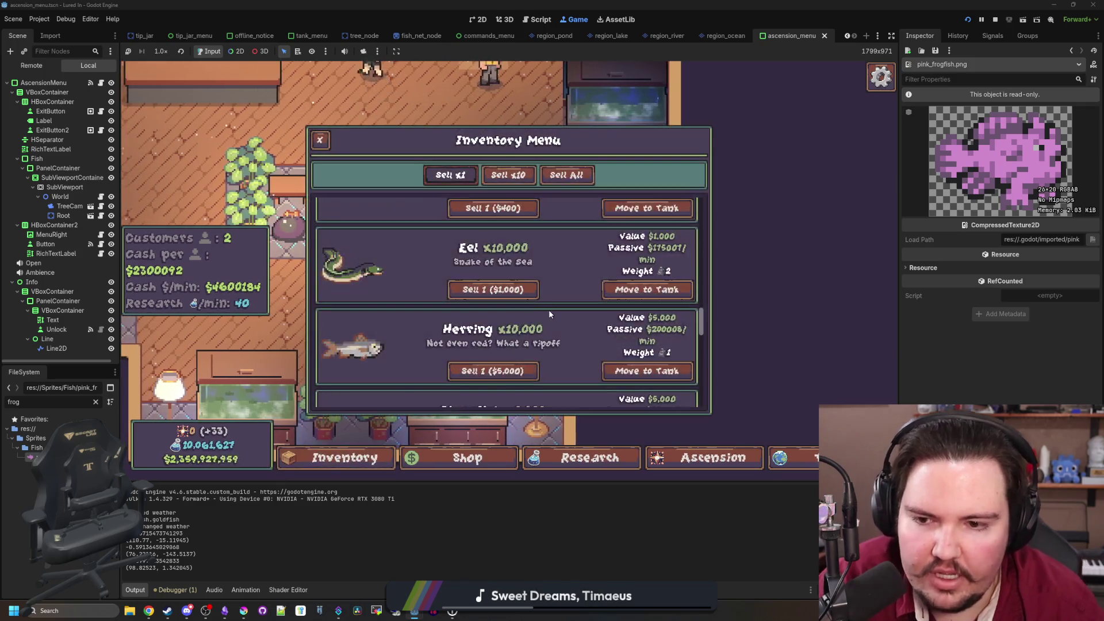
Move a carp from the fish inventory into a tank
scroll(549, 310, "down", 5)
scroll(549, 310, "down", 8)
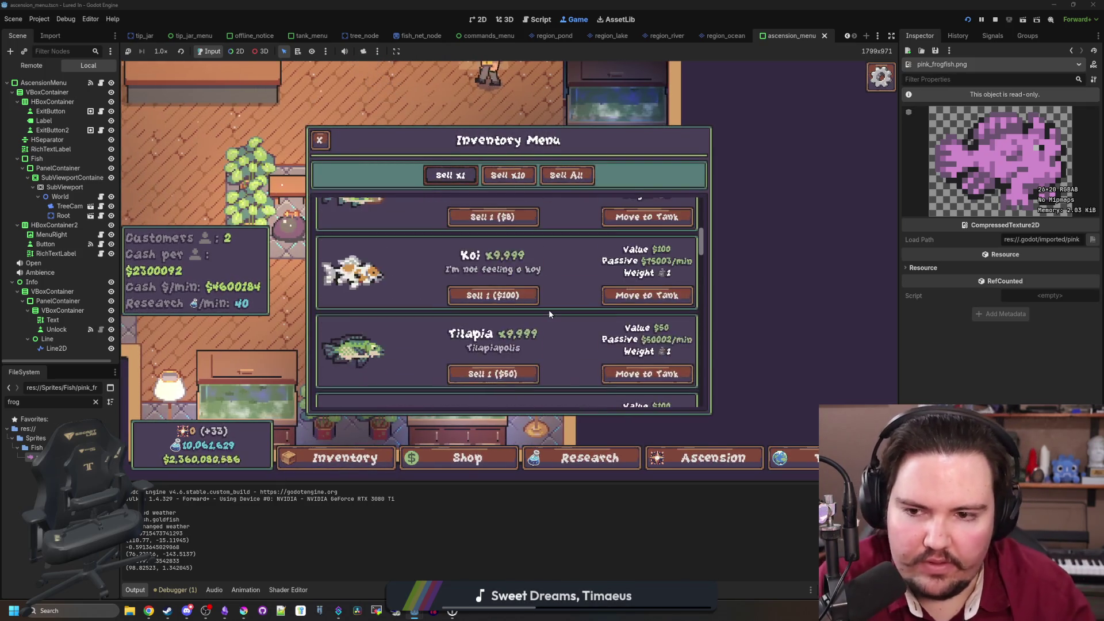
left_click(648, 375)
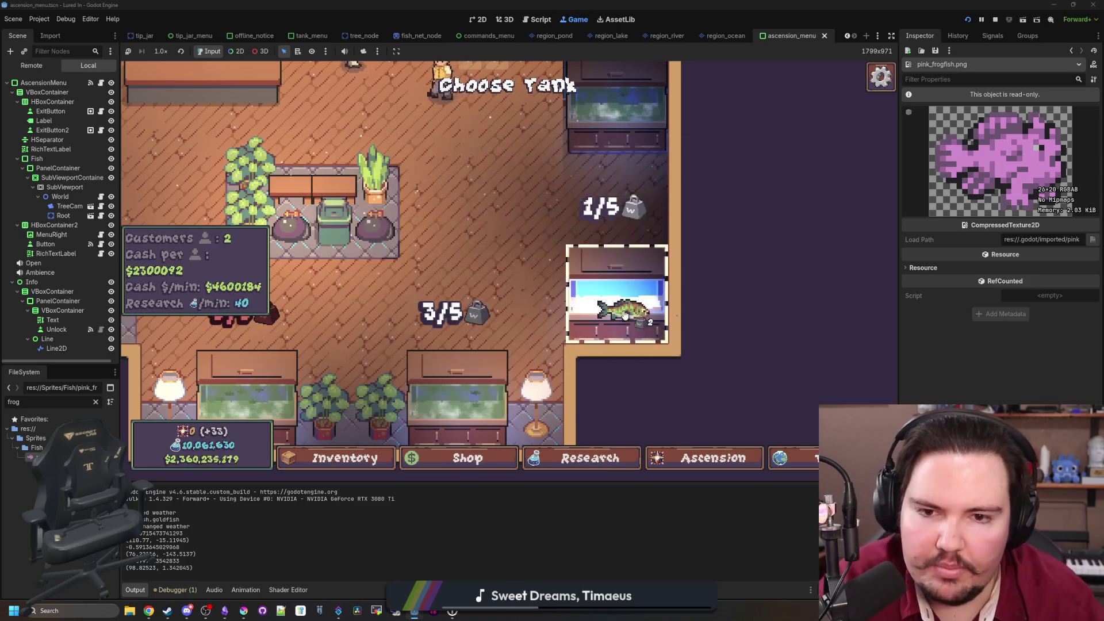
left_click(617, 310)
left_click(319, 140)
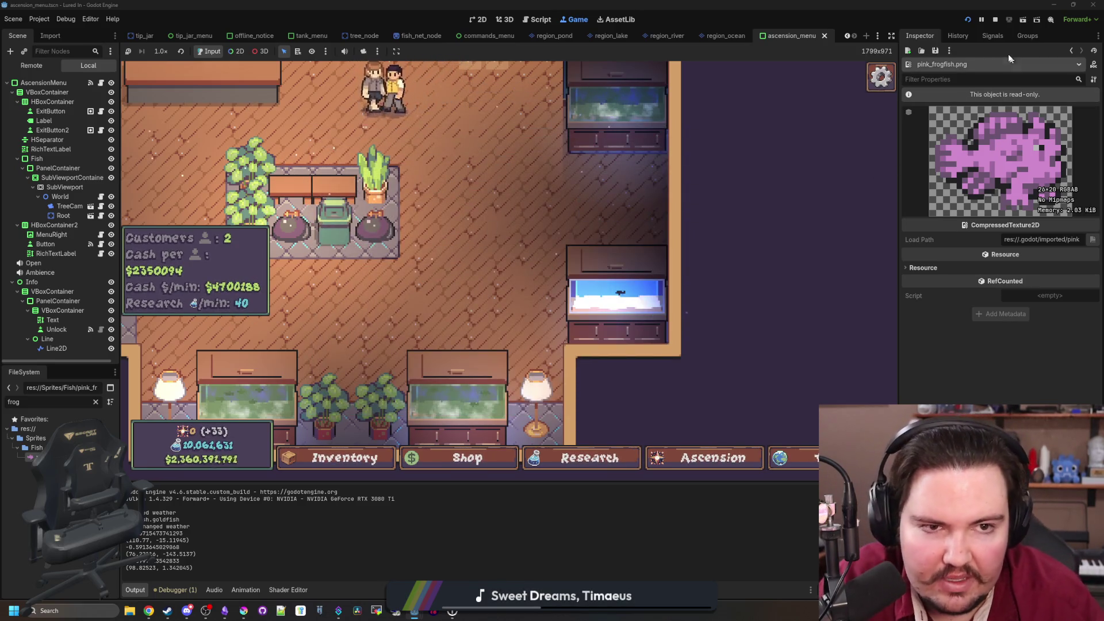
Stop the game and open items_table.gd by filtering the FileSystem for 'items'
left_click(995, 20)
left_click(326, 282)
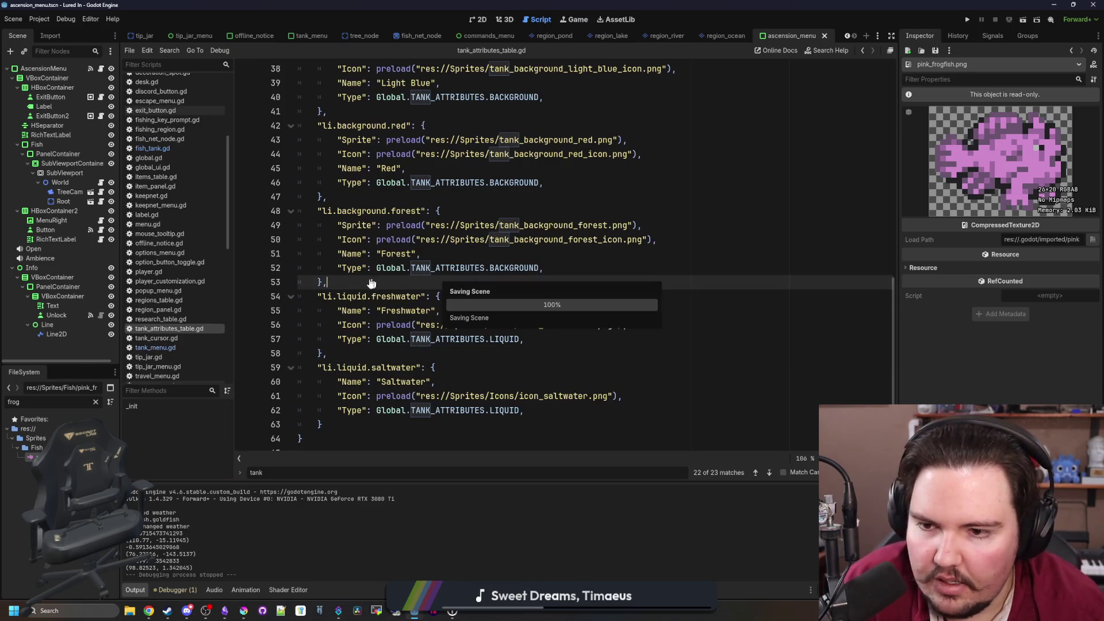
left_click(95, 401)
type("items")
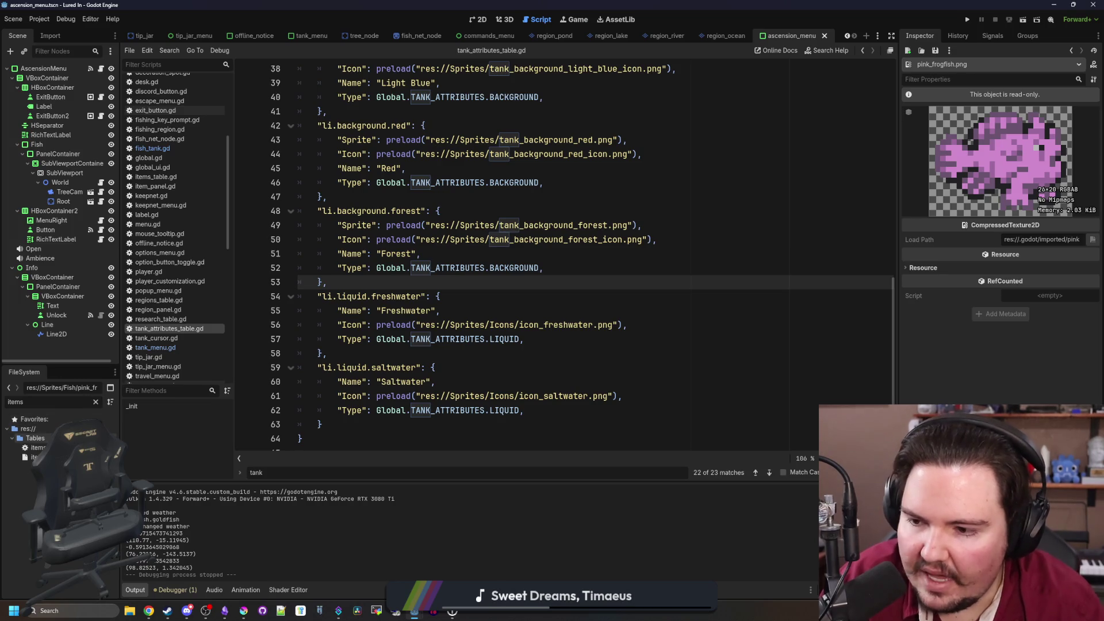
double_click(37, 447)
Rename the default RequiredLiquid key to "AllowedLiquids" with value "li.liquid.freshwater"
scroll(563, 253, "up", 20)
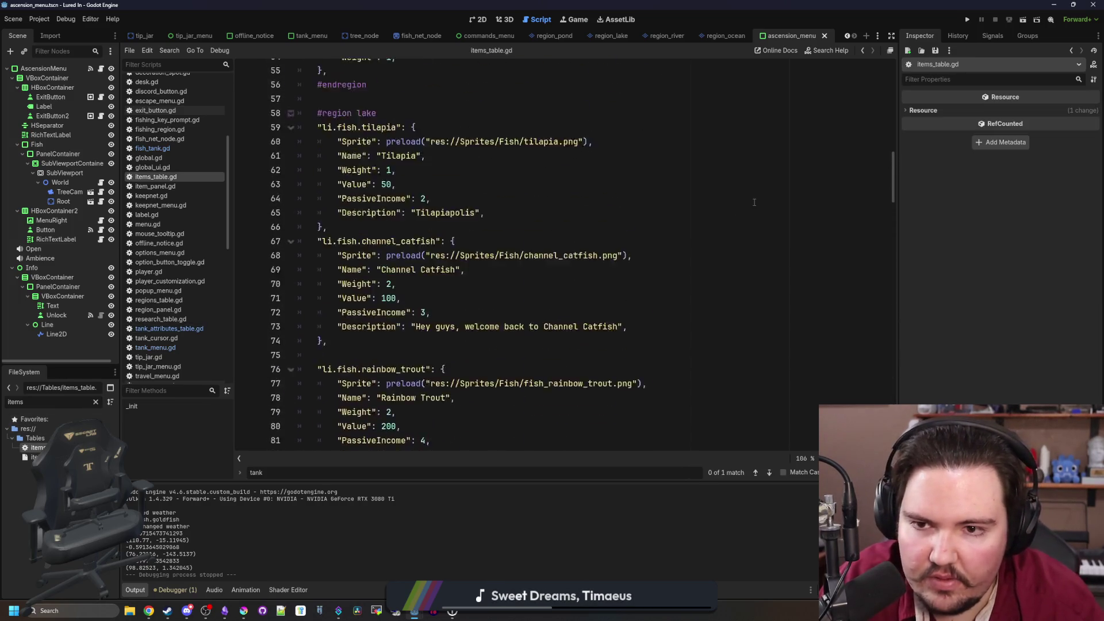
scroll(448, 257, "up", 4)
left_click(448, 255)
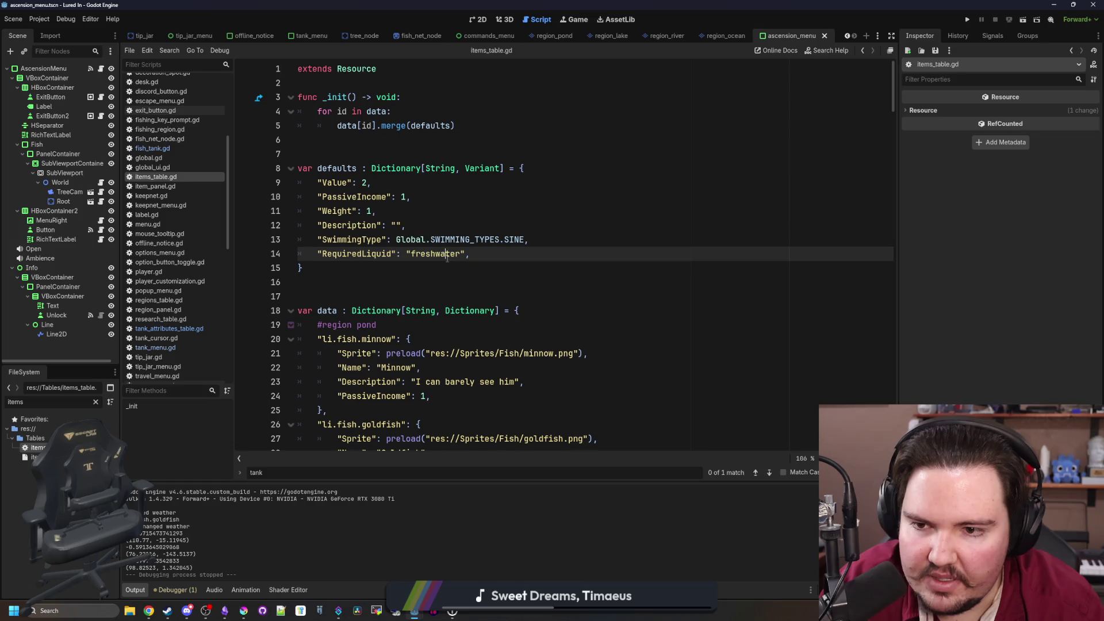
double_click(366, 254)
type("Allowed")
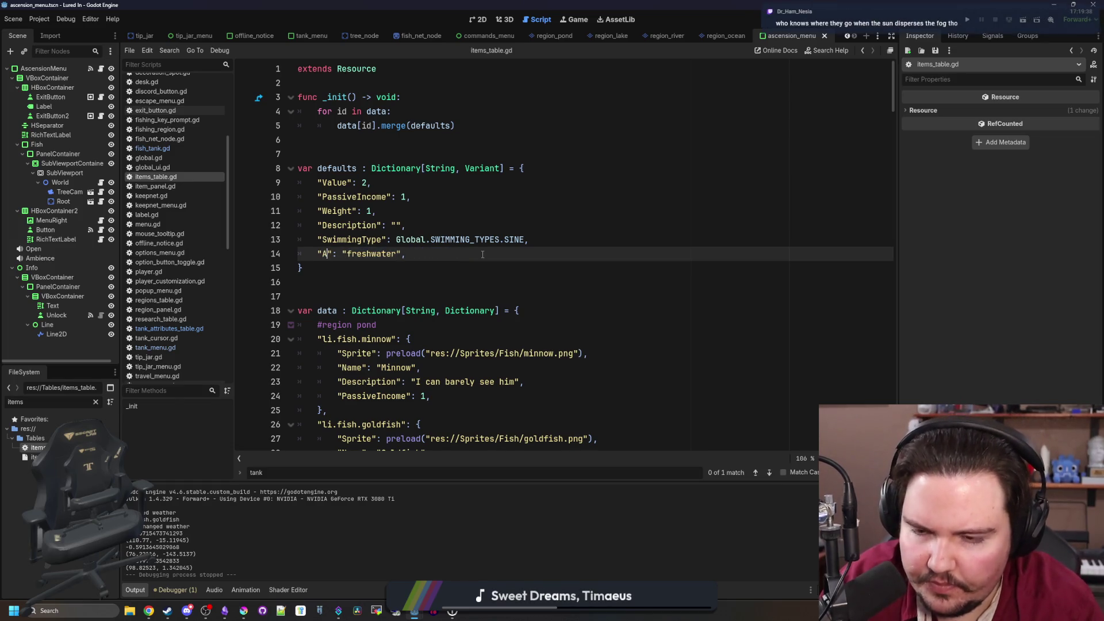
type("Liquids\": \"")
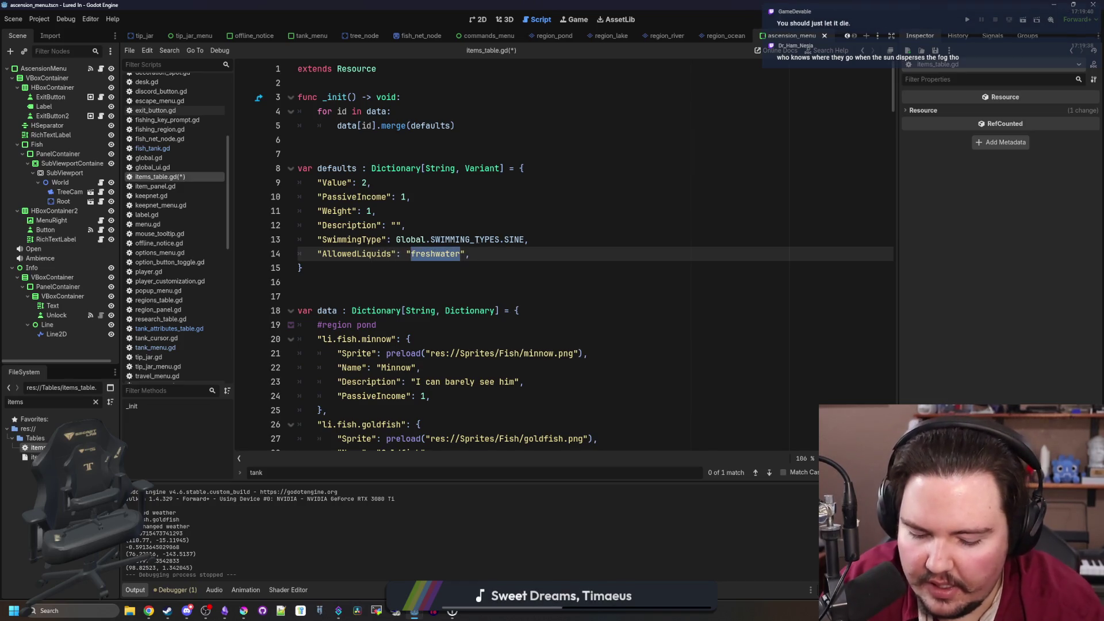
type("li.liquid.f")
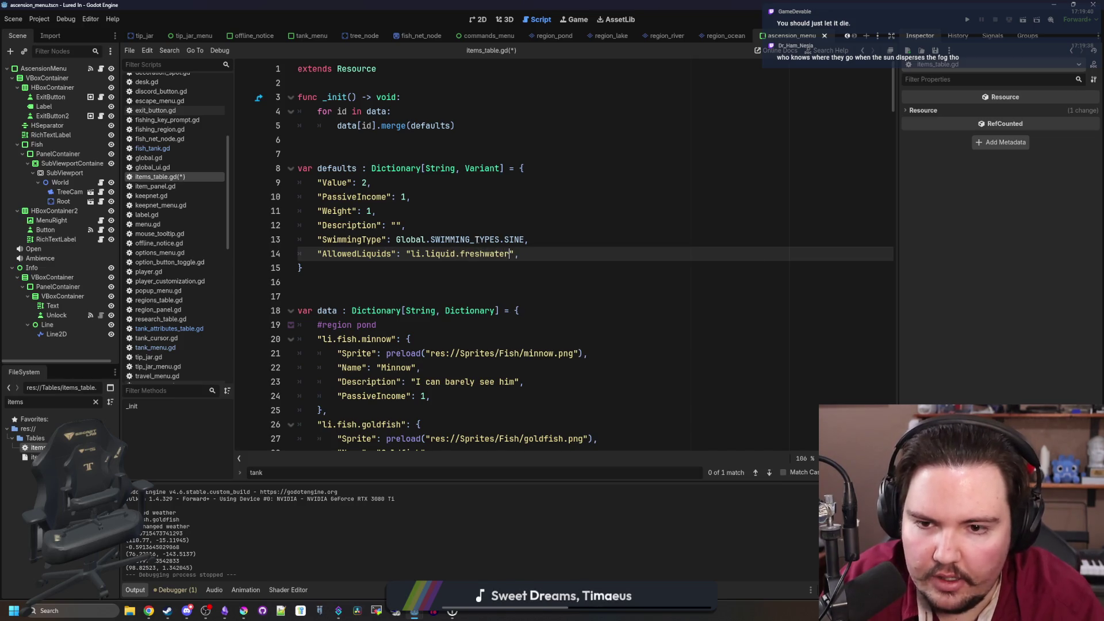
left_click(306, 254, "shift")
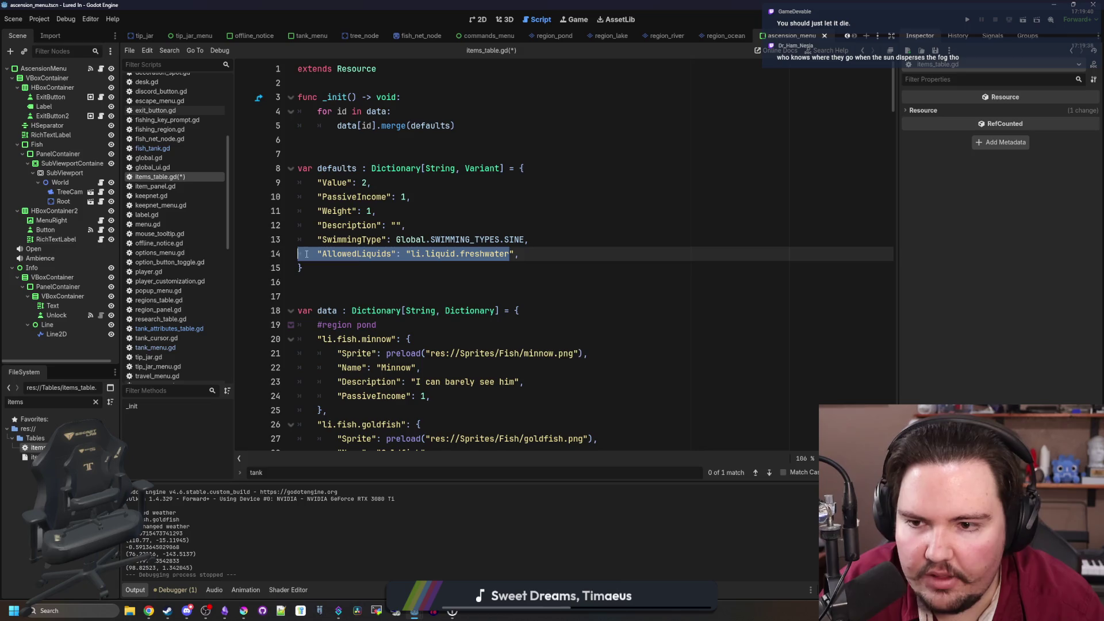
scroll(366, 264, "down", 20)
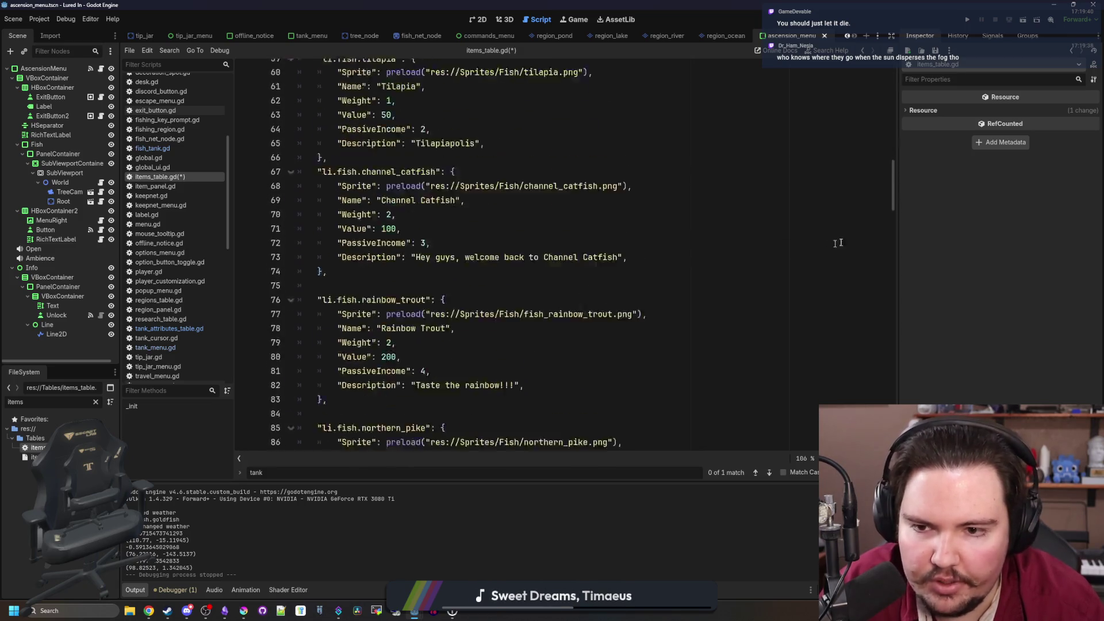
Replace the herring's RequiredLiquid line with "AllowedLiquids": "li.liquid.saltwater"
scroll(839, 304, "down", 15)
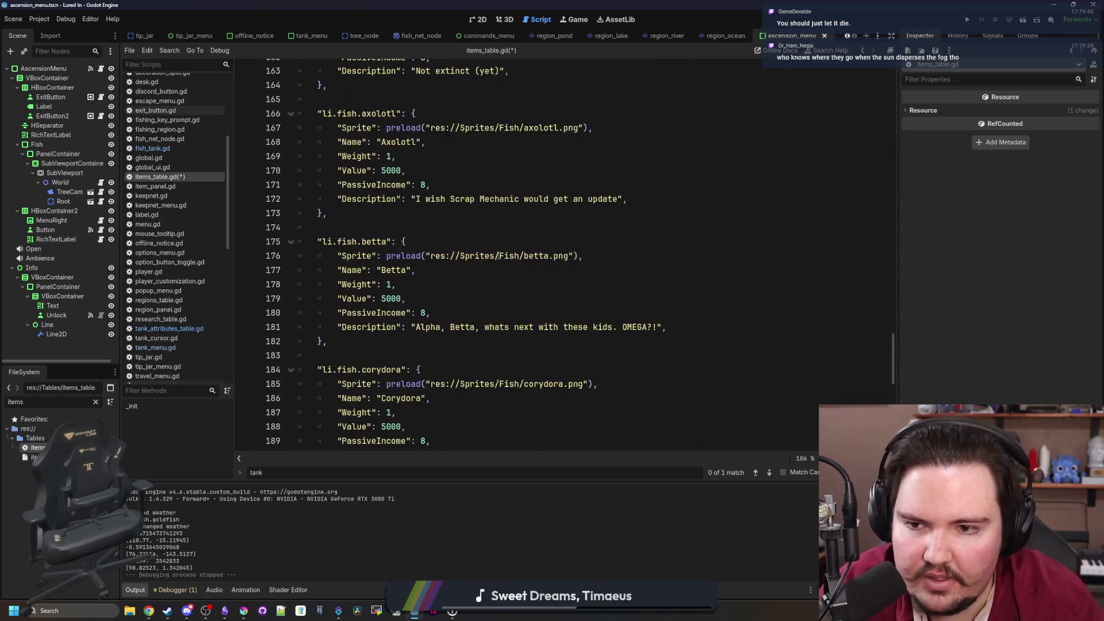
scroll(485, 279, "down", 7)
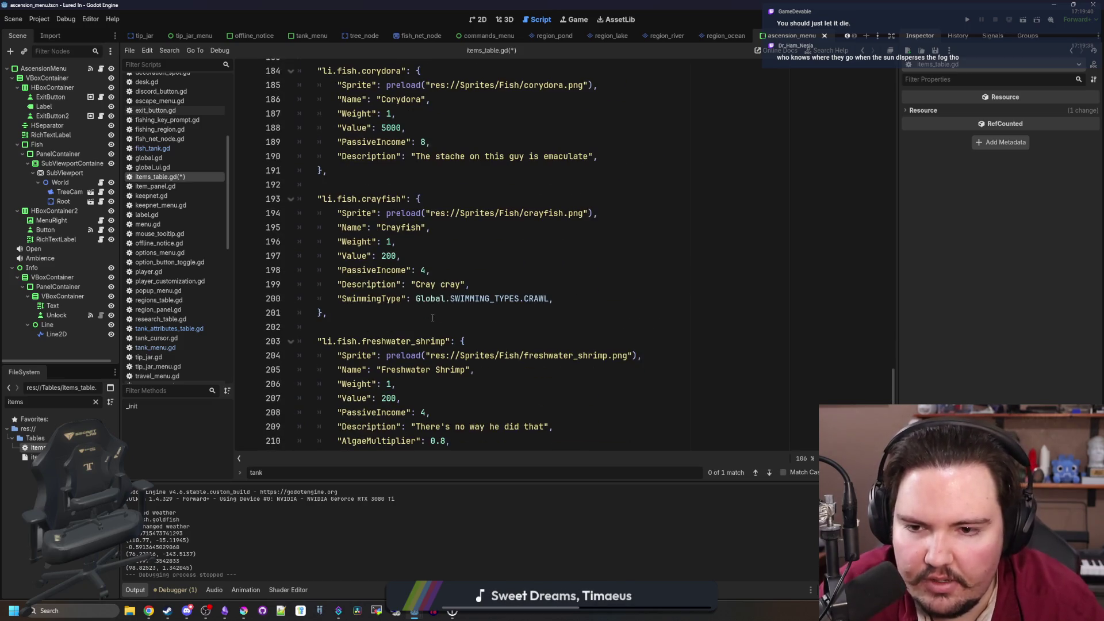
left_click(428, 322)
scroll(406, 319, "down", 4)
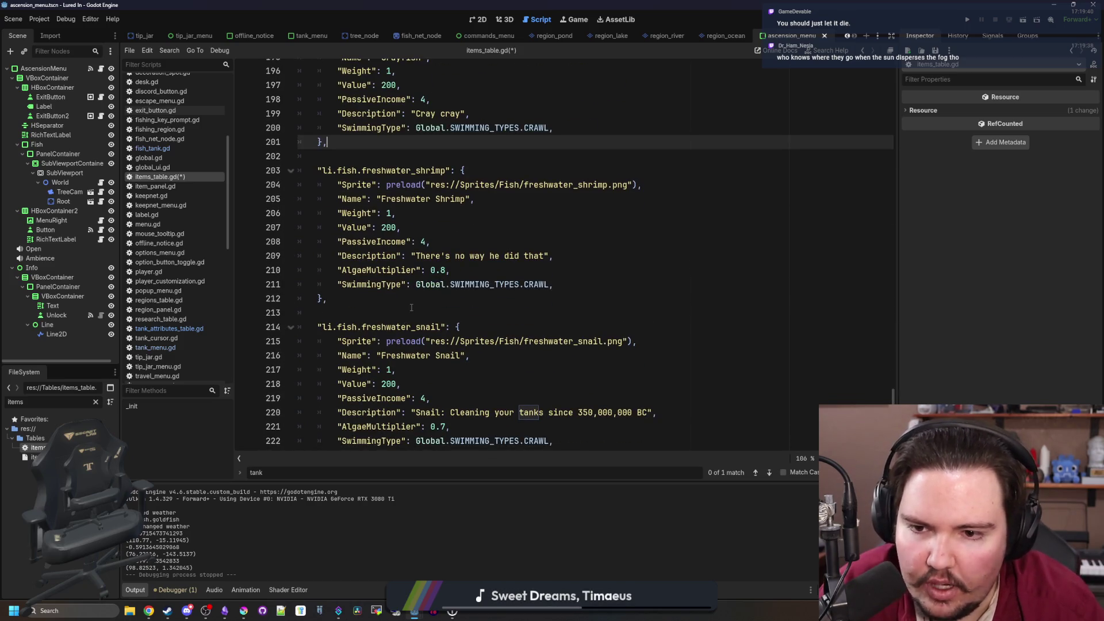
left_click(411, 310)
scroll(411, 309, "down", 2)
left_click(408, 401)
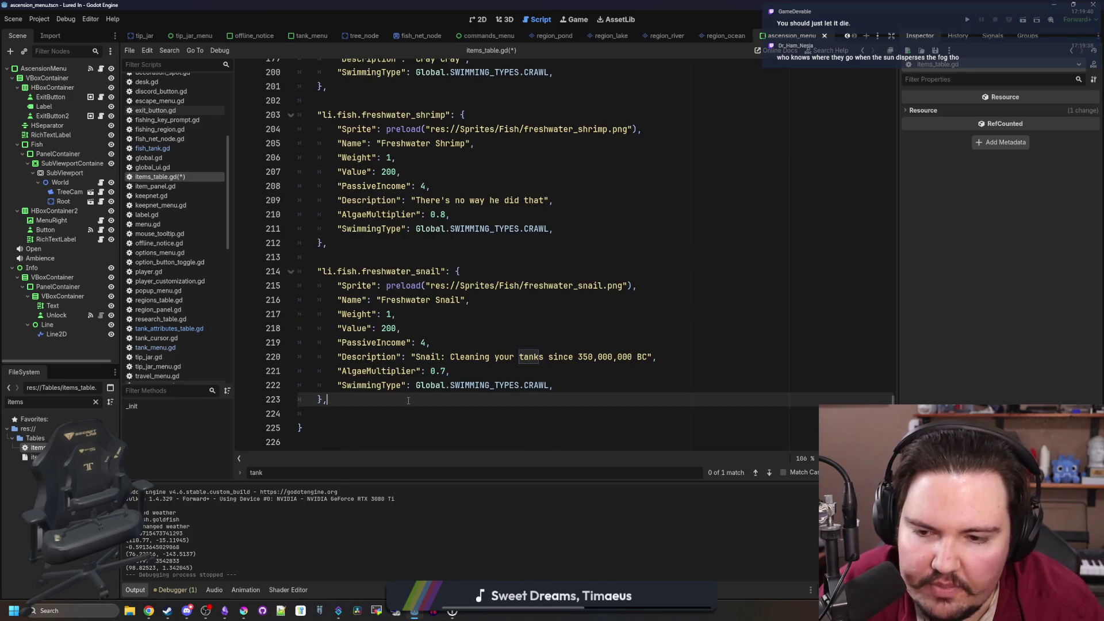
scroll(403, 310, "up", 18)
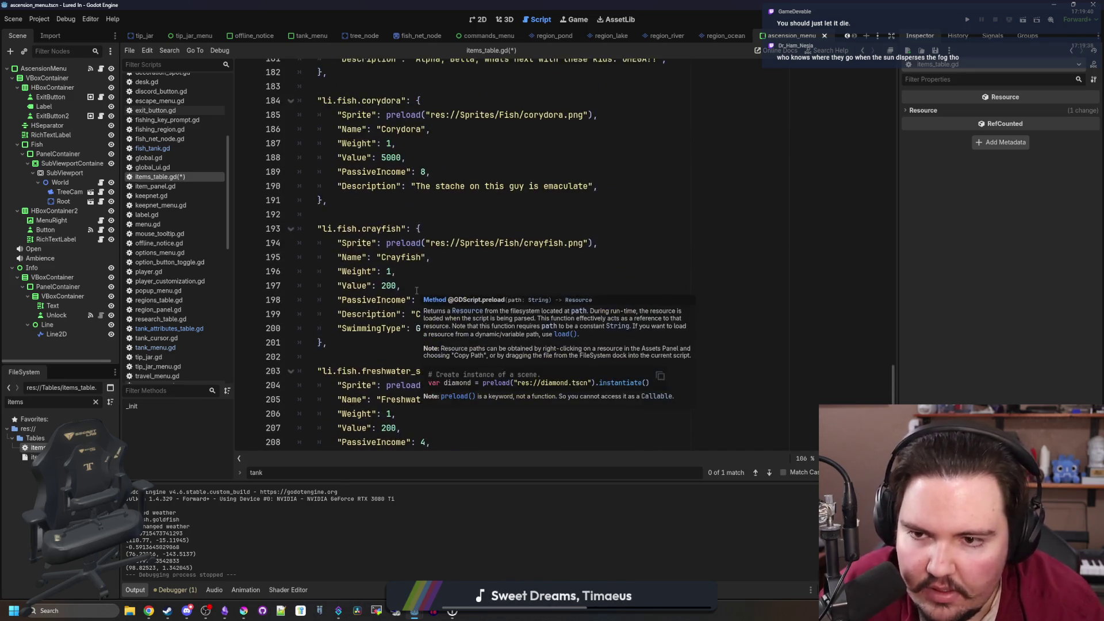
scroll(391, 322, "up", 6)
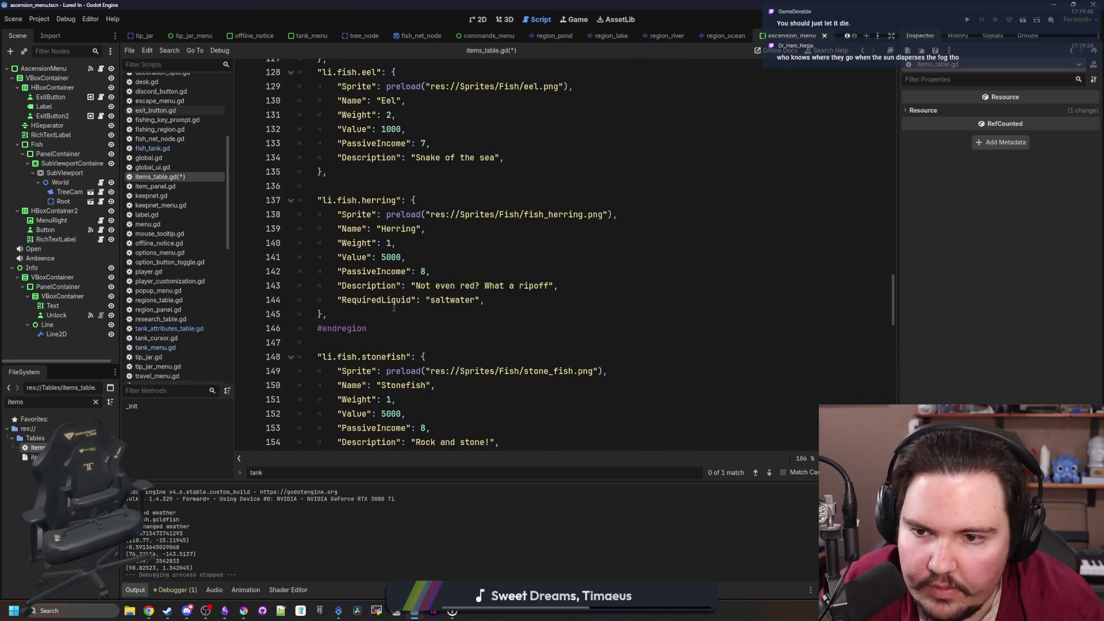
left_click(465, 315)
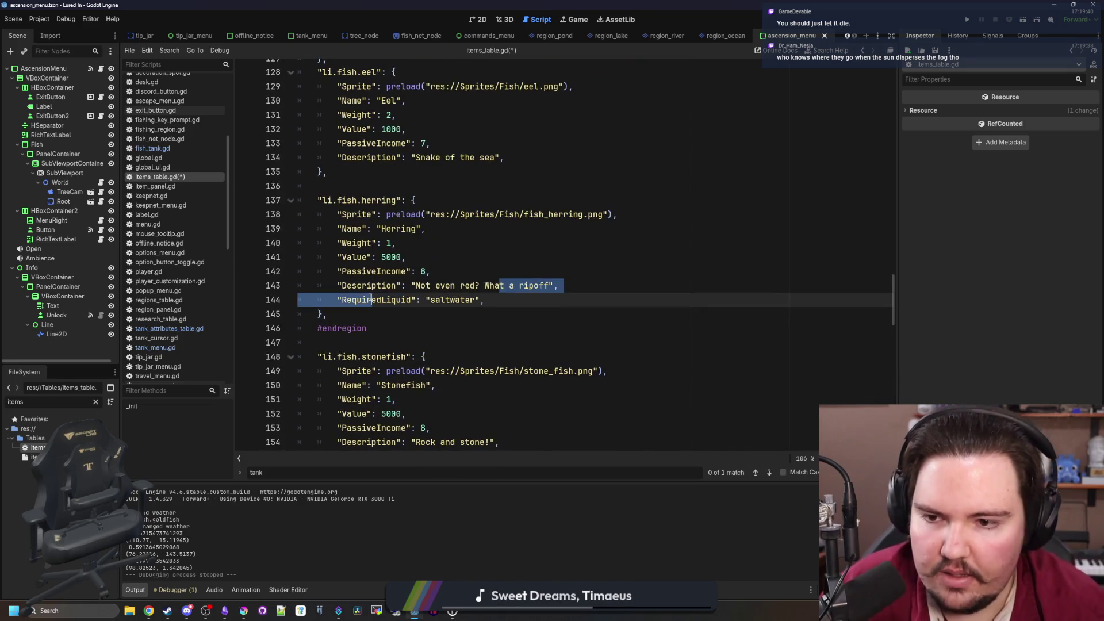
left_click_drag(494, 300, 342, 300)
type("\"AllowedLiquids\": \"li.liquid.freshwater")
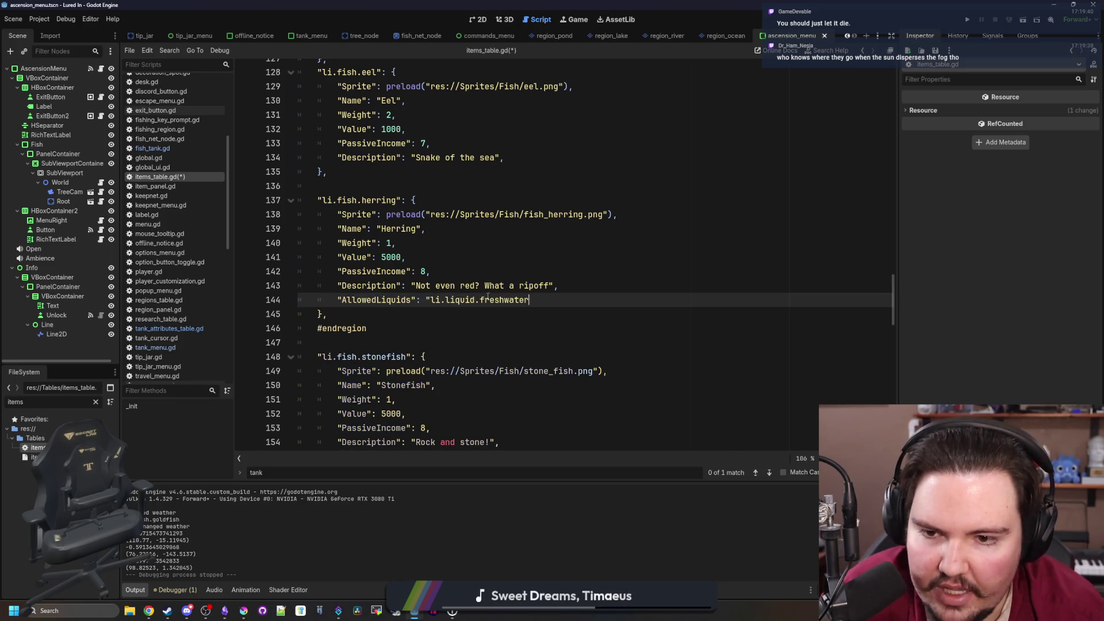
type("water\",")
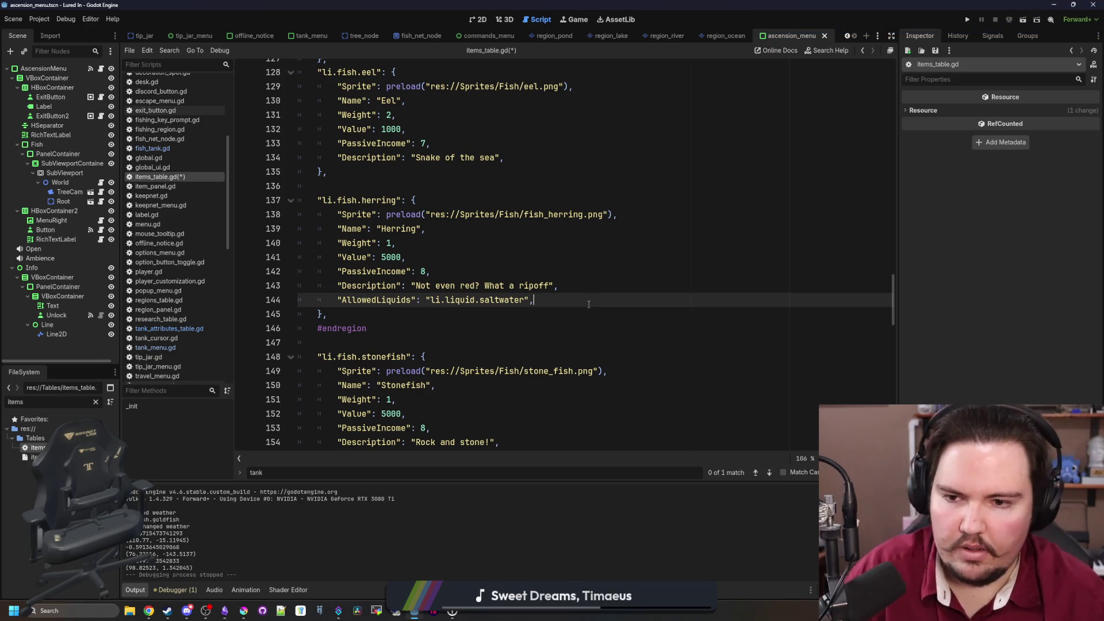
Save items_table.gd with Ctrl+S
left_click(593, 285)
key("ctrl+s")
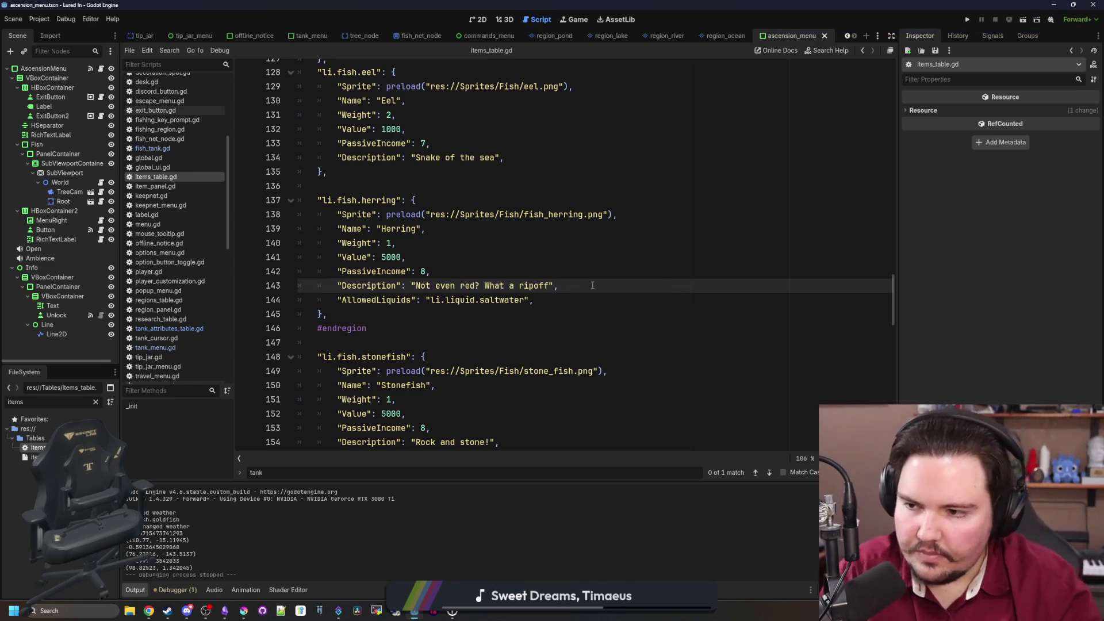
left_click(507, 257)
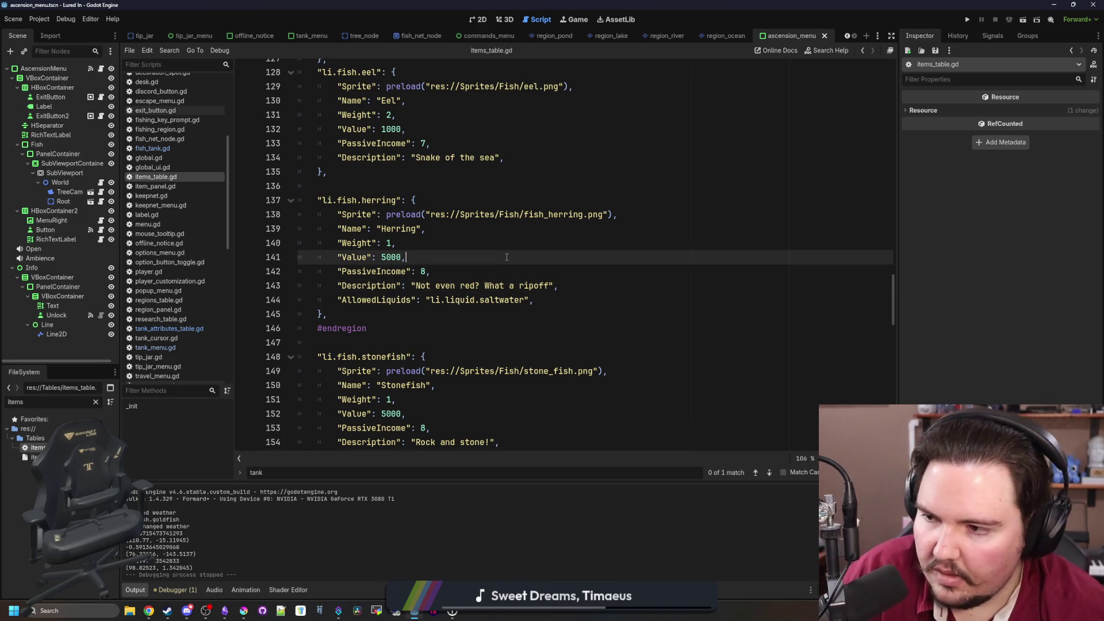
key("ctrl+s")
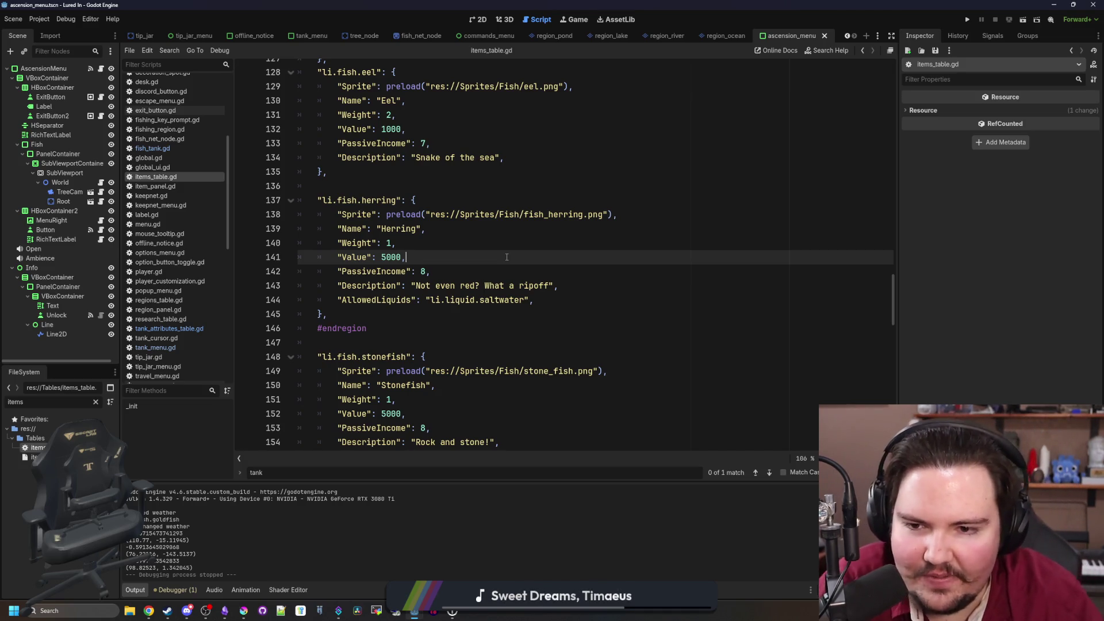
scroll(507, 257, "down", 11)
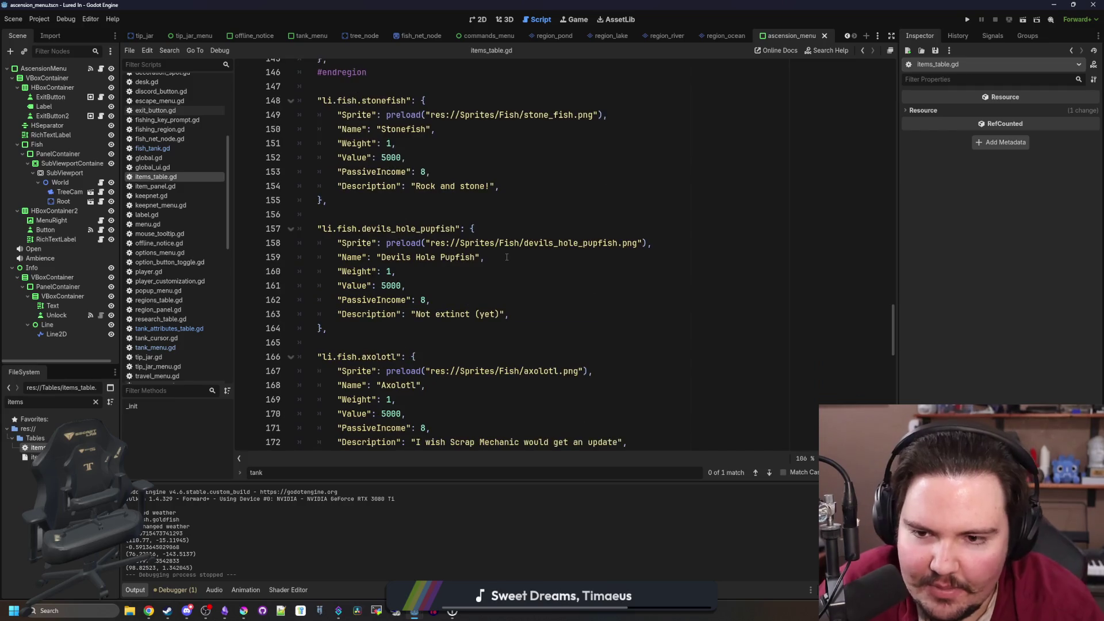
scroll(506, 257, "down", 13)
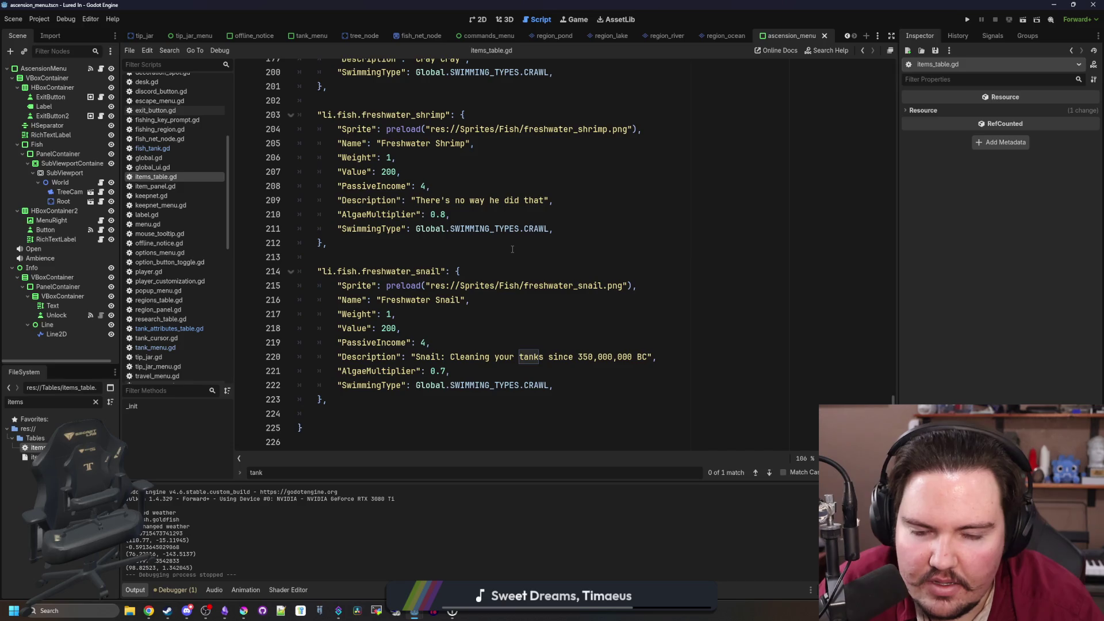
scroll(512, 249, "up", 11)
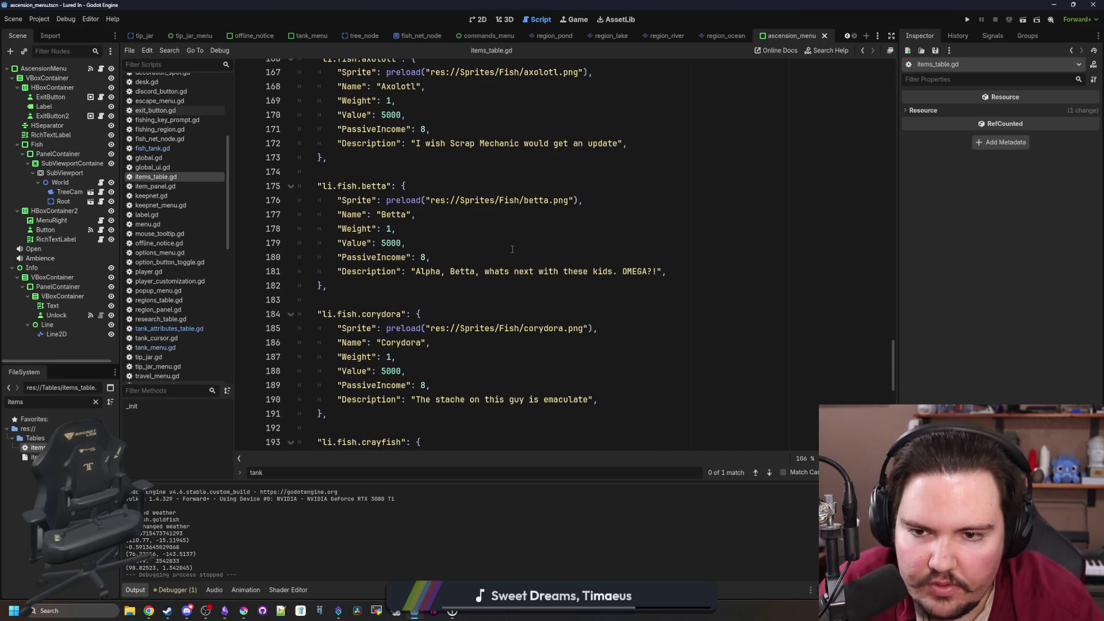
scroll(512, 249, "up", 6)
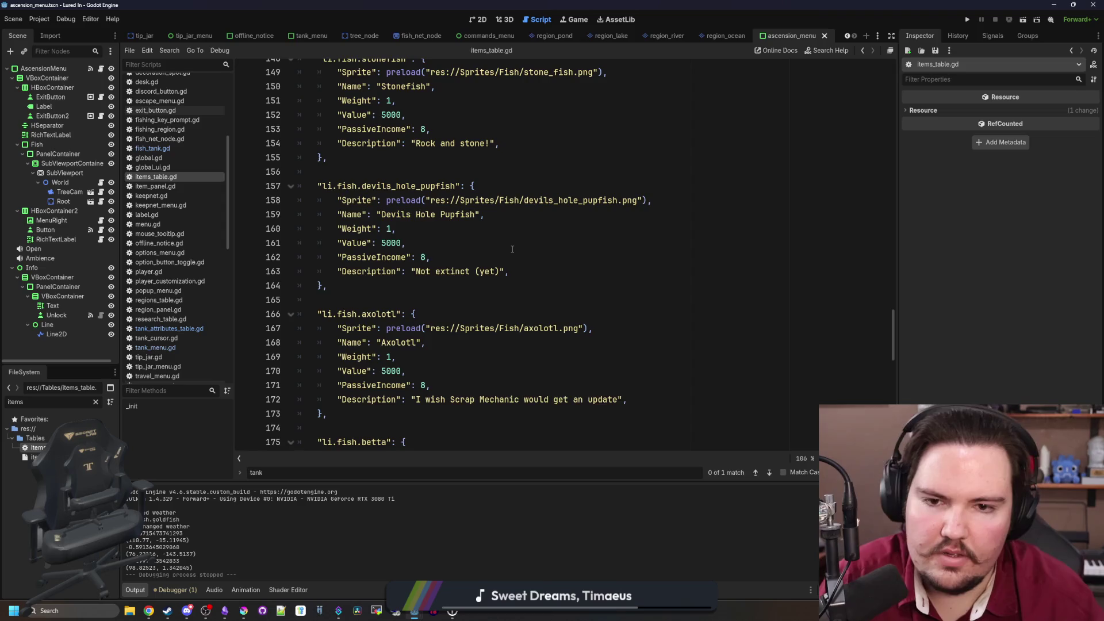
scroll(513, 249, "up", 5)
left_click(466, 366)
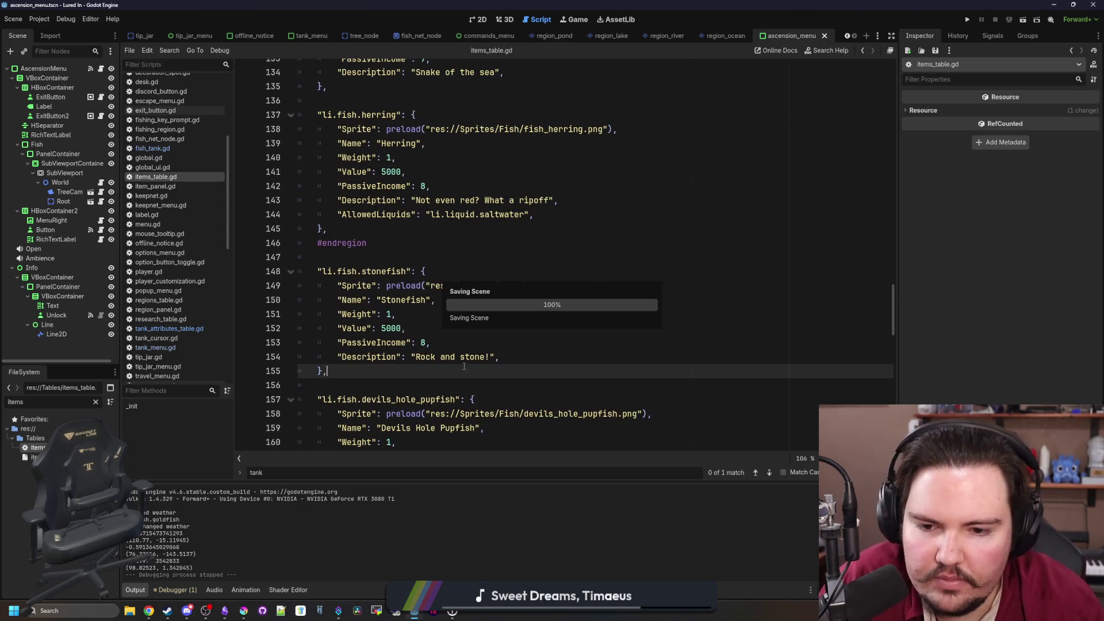
left_click(381, 246)
left_click(369, 256)
scroll(558, 301, "up", 3)
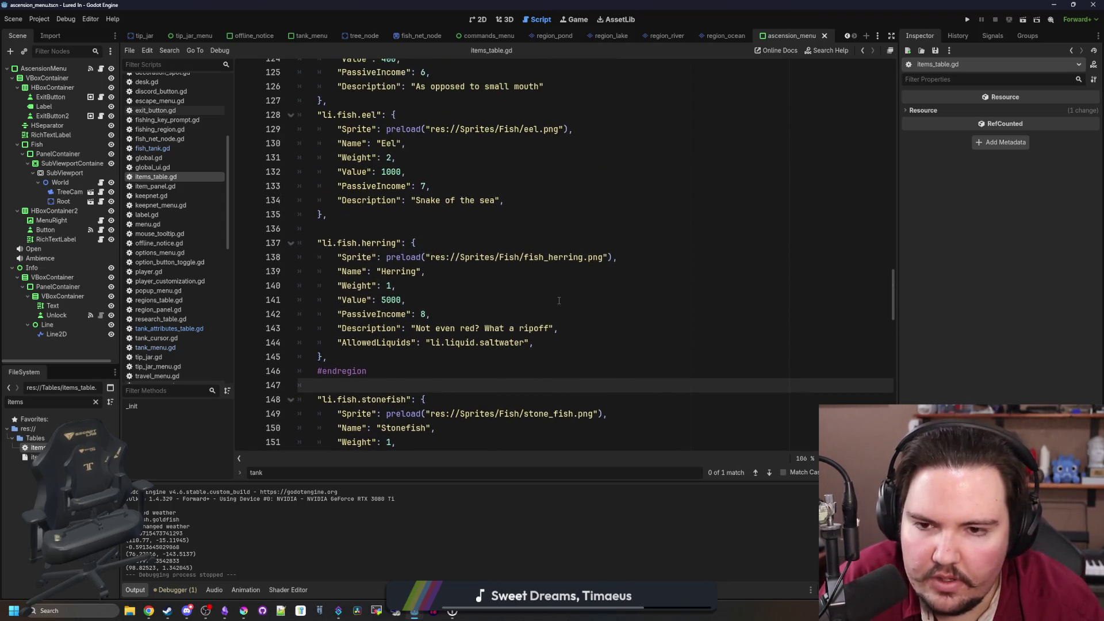
left_click_drag(534, 342, 337, 344)
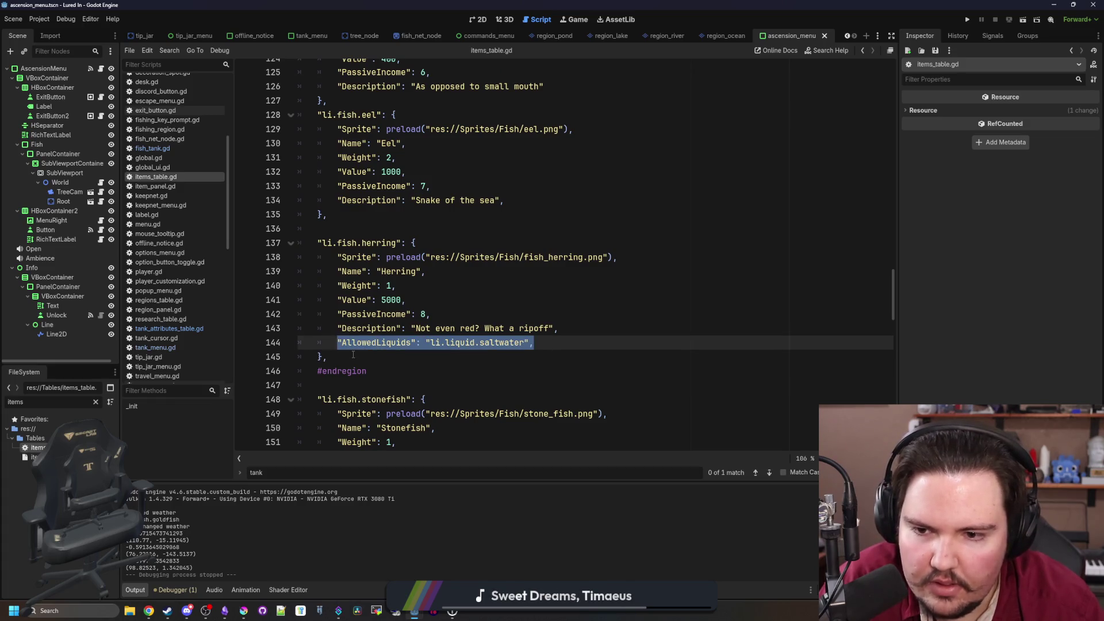
Wrap the herring's saltwater and the default freshwater AllowedLiquids values in square brackets
left_click(434, 343)
type("[")
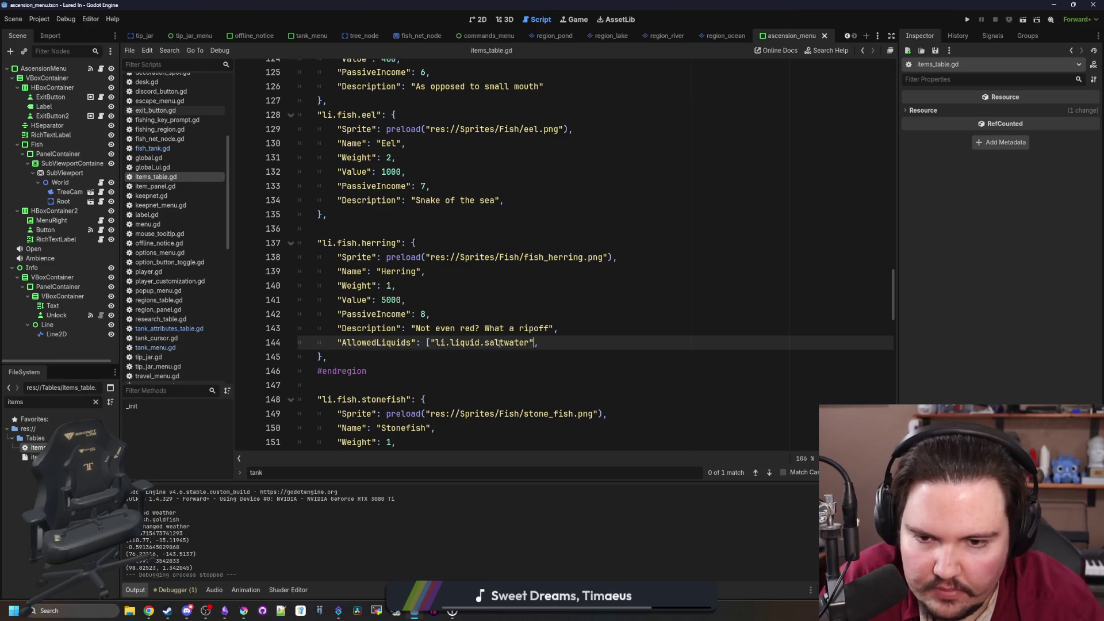
scroll(499, 343, "up", 1)
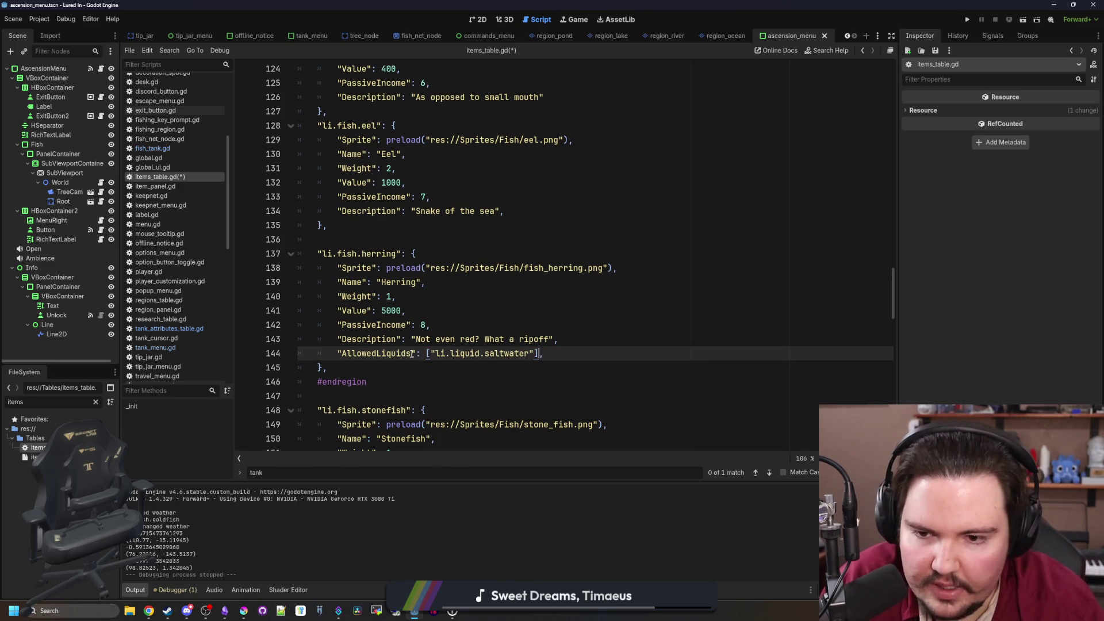
scroll(551, 260, "up", 20)
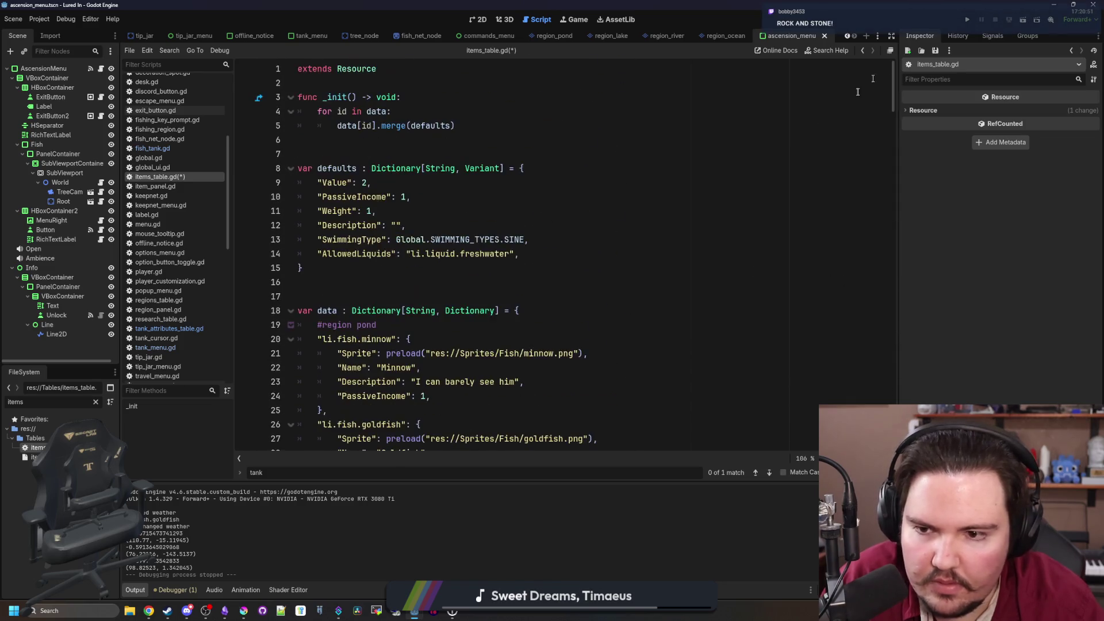
scroll(431, 288, "down", 2)
left_click(406, 170)
type("[")
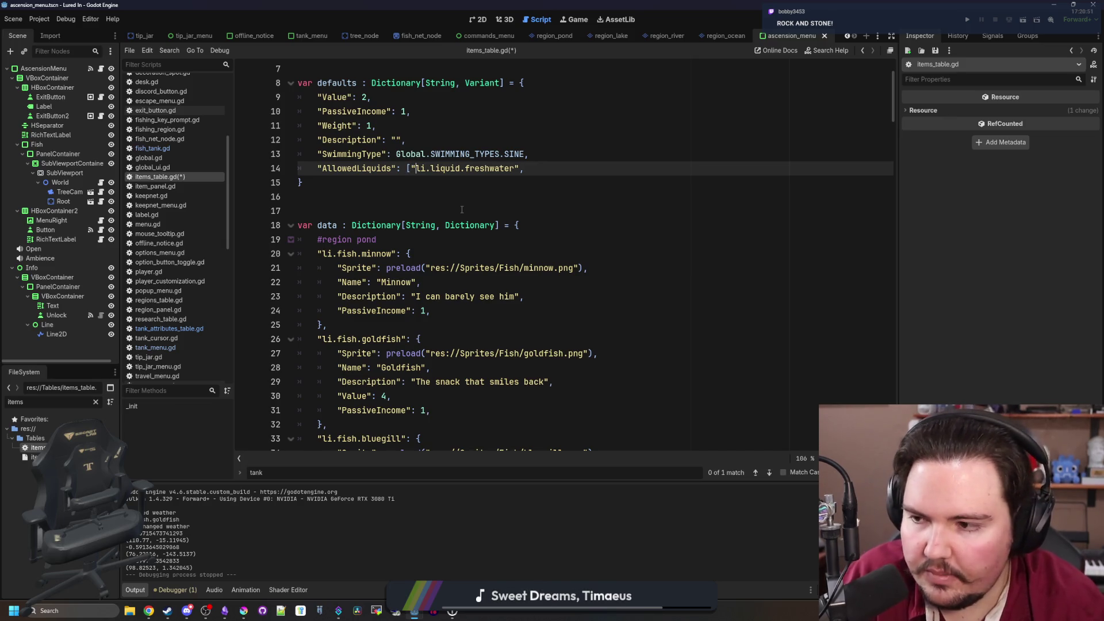
key("ctrl+Right")
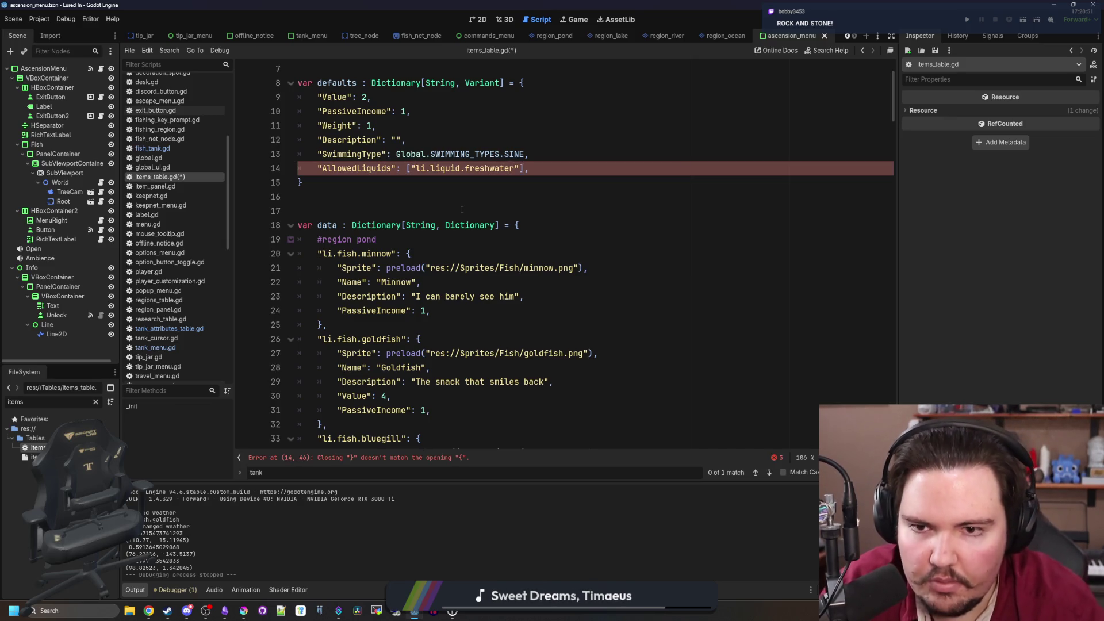
Save items_table.gd and bring up the ascension_menu scene in the 2D workspace
left_click(462, 209)
key("ctrl+s")
left_click(349, 188)
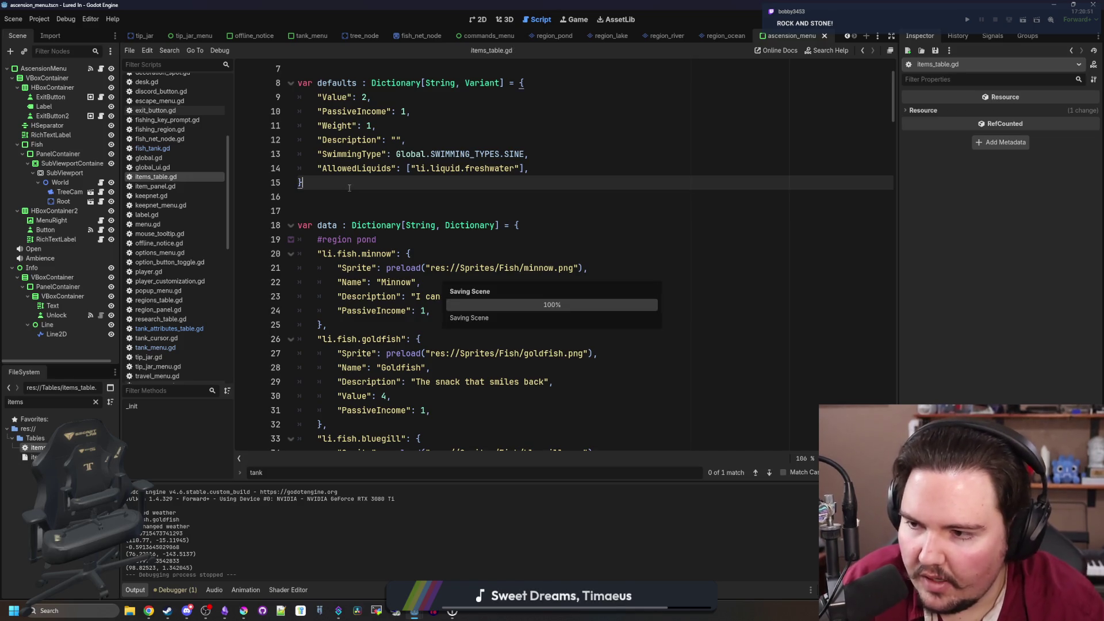
scroll(349, 277, "up", 2)
left_click(349, 277)
key("ctrl+s")
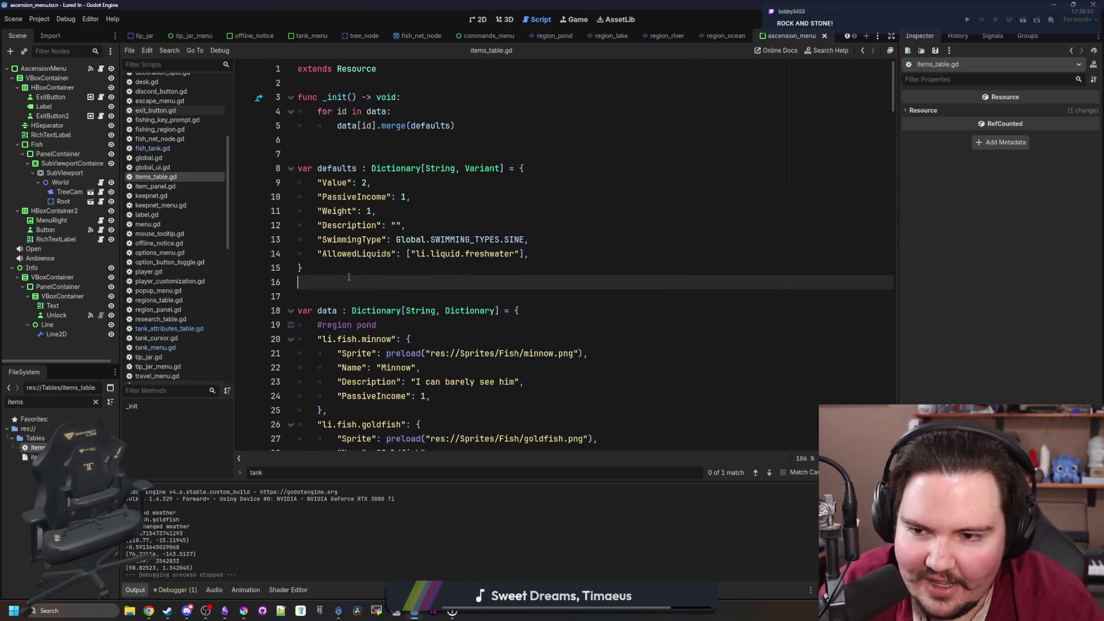
left_click(364, 141)
key("ctrl+s")
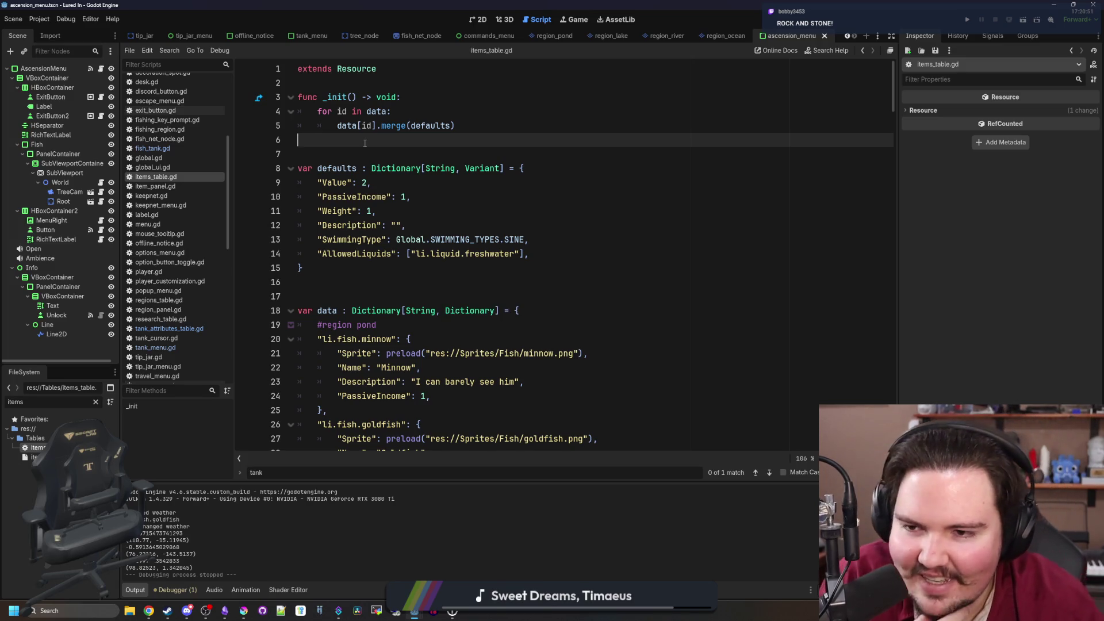
left_click(486, 23)
scroll(386, 233, "down", 2)
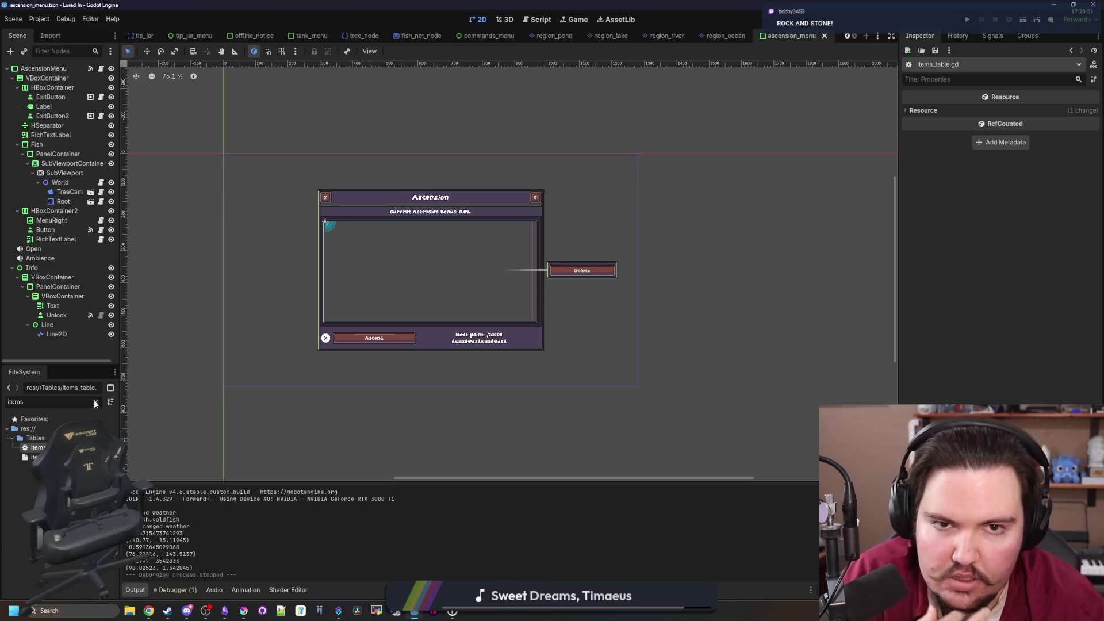
Filter the FileSystem for 'tank' and open fish_tank.gd
left_click(95, 402)
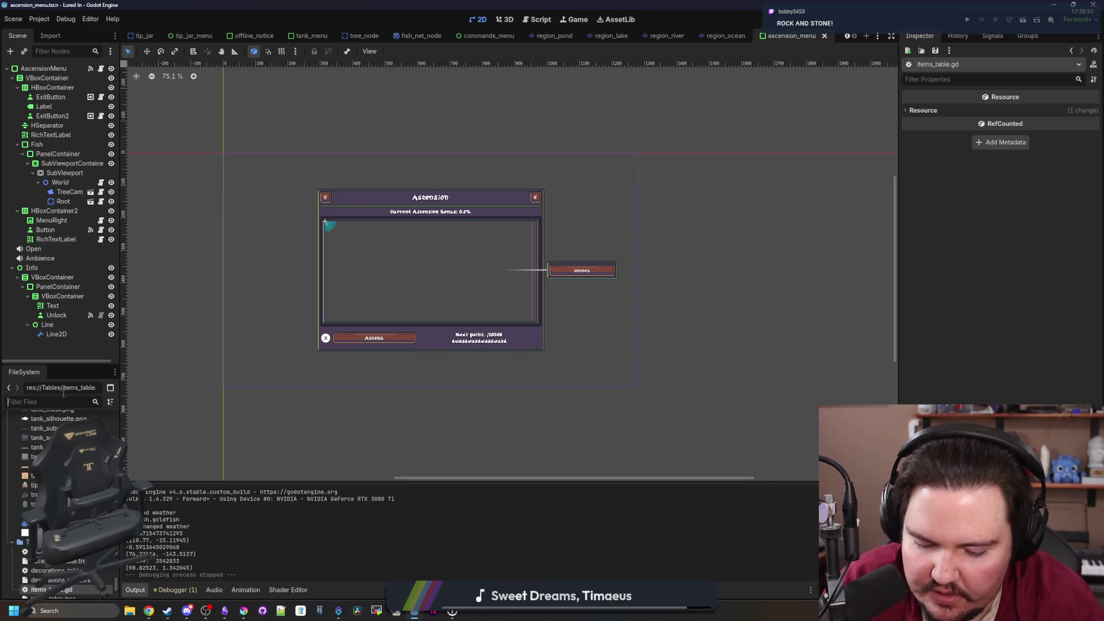
type("aqu")
key("BackSpace")
key("BackSpace")
key("BackSpace")
type("tank")
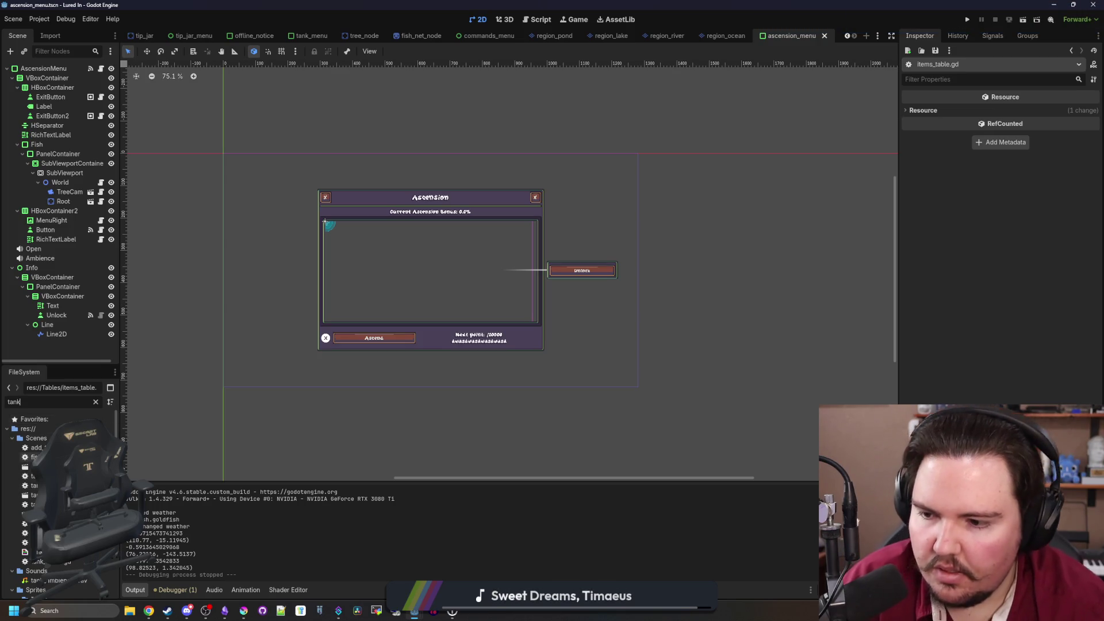
double_click(34, 457)
scroll(600, 287, "down", 8)
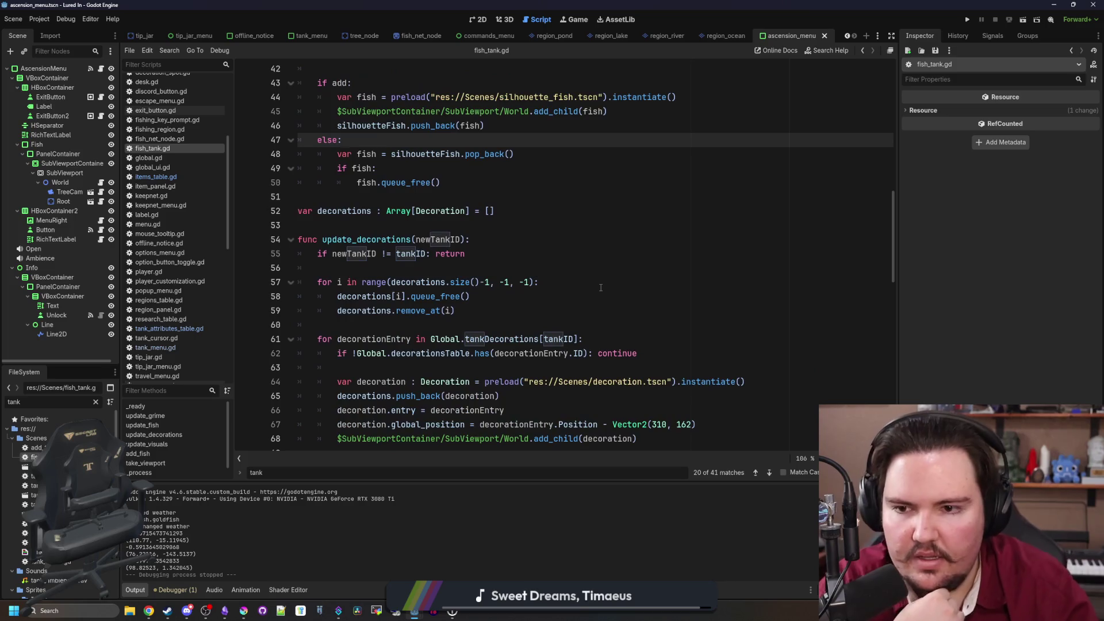
scroll(600, 288, "down", 10)
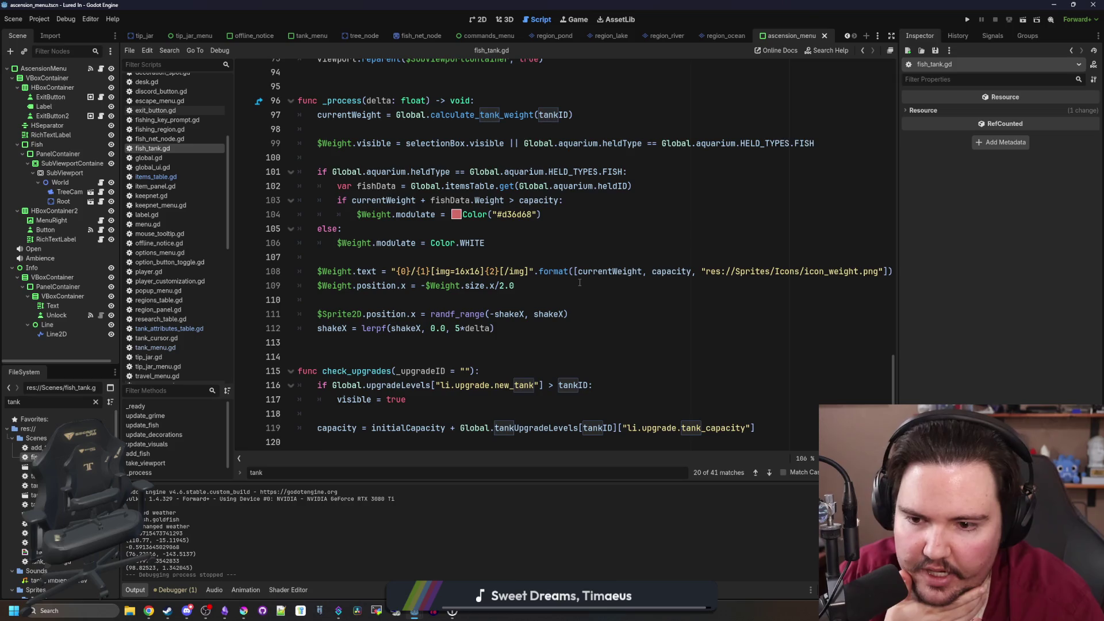
Look over the fish_tank.gd code, then filter the FileSystem for 'aquar'
left_click(495, 329)
scroll(357, 355, "up", 11)
scroll(357, 354, "up", 15)
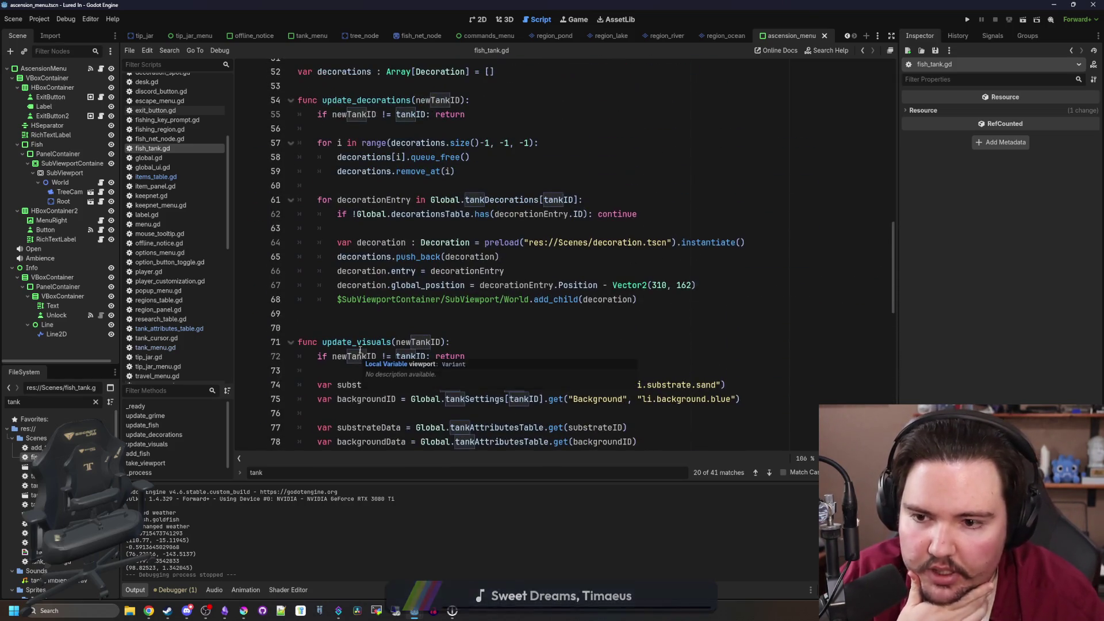
scroll(379, 322, "up", 6)
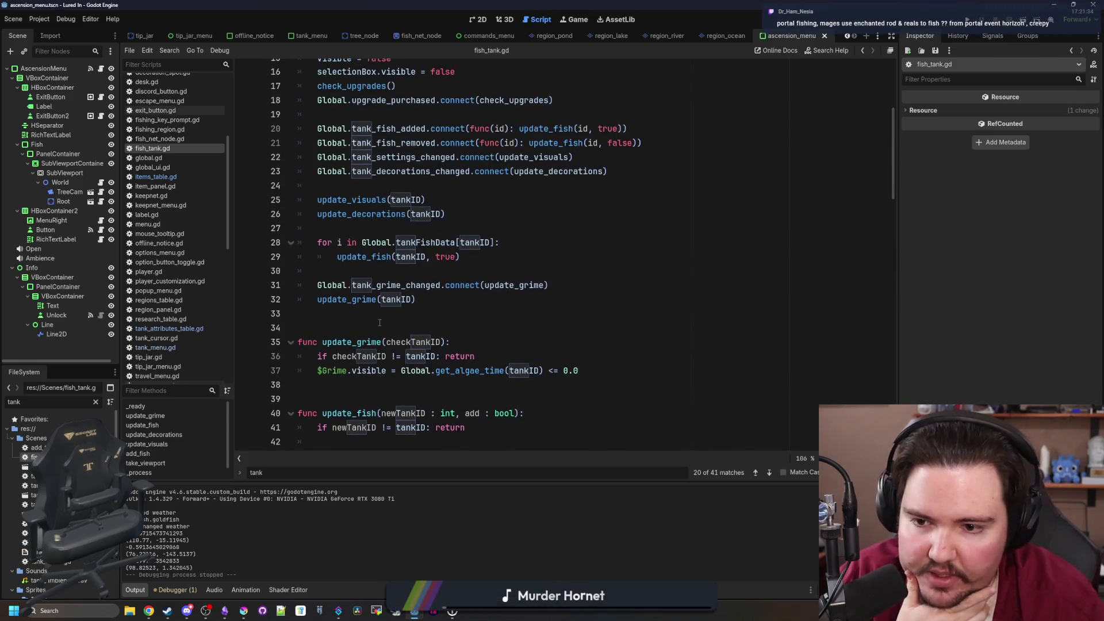
left_click(95, 401)
type("aquar")
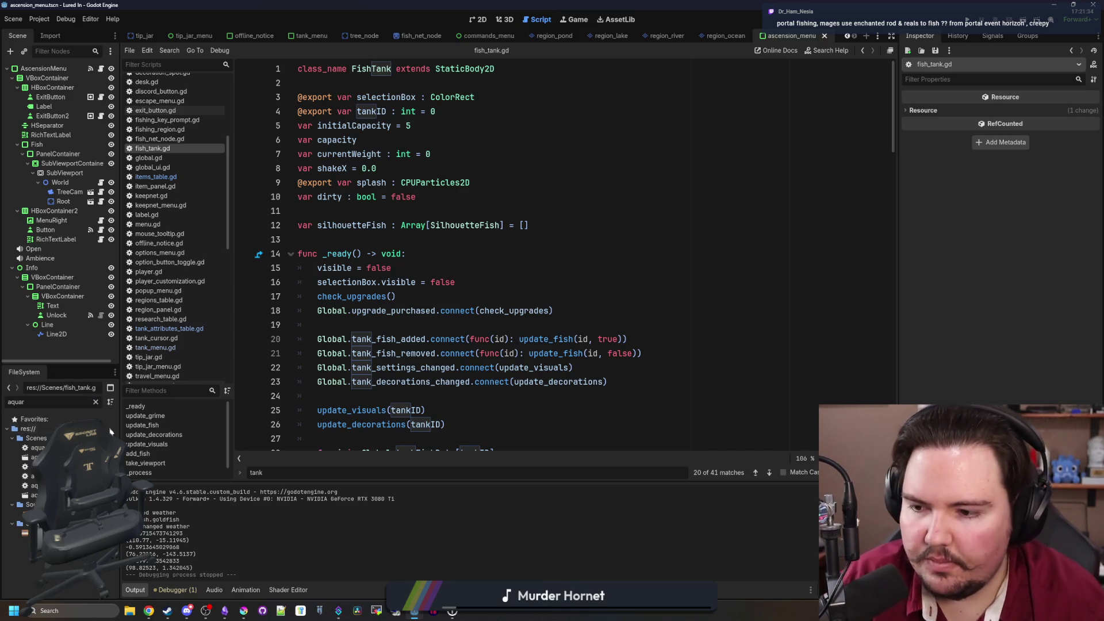
Open aquarium_cursor.gd, look through it, then switch to a new web browser window
double_click(38, 447)
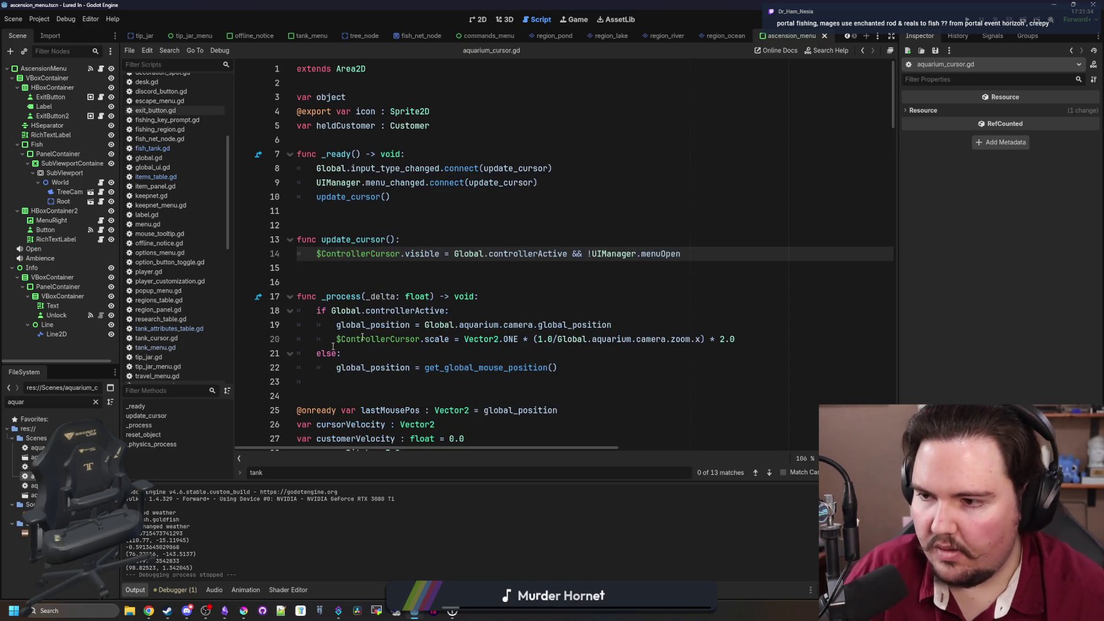
left_click(532, 271)
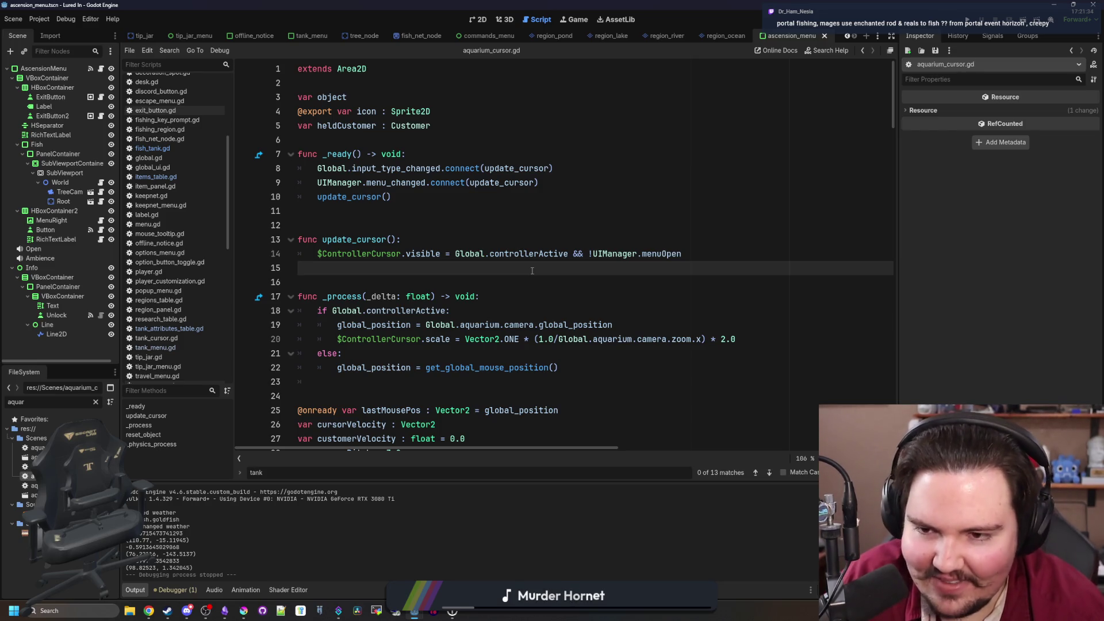
scroll(446, 241, "down", 2)
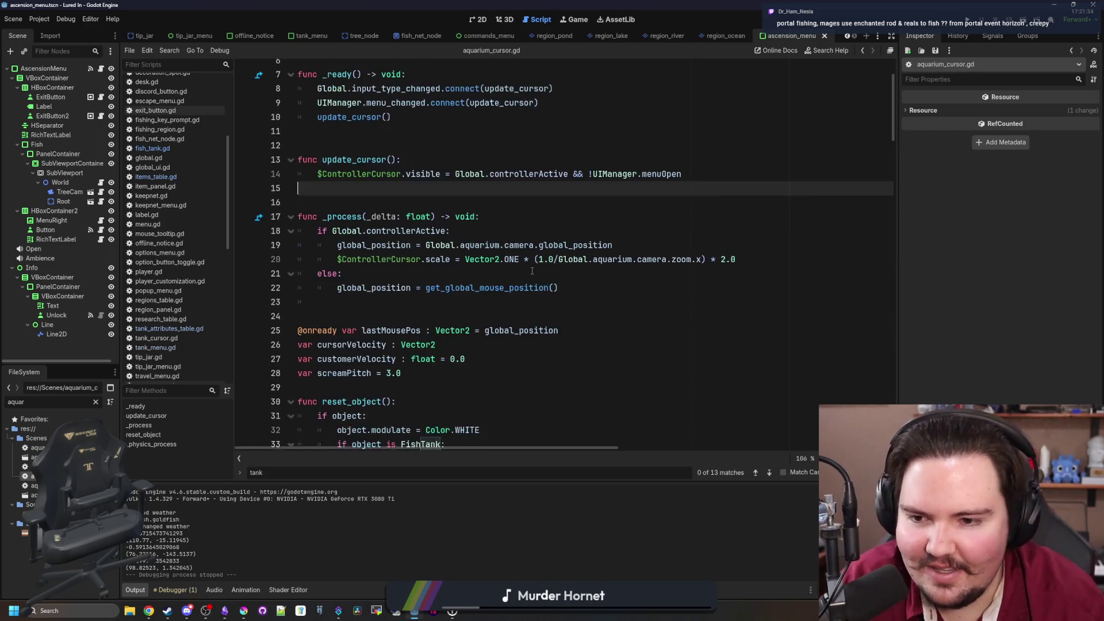
scroll(446, 242, "down", 1)
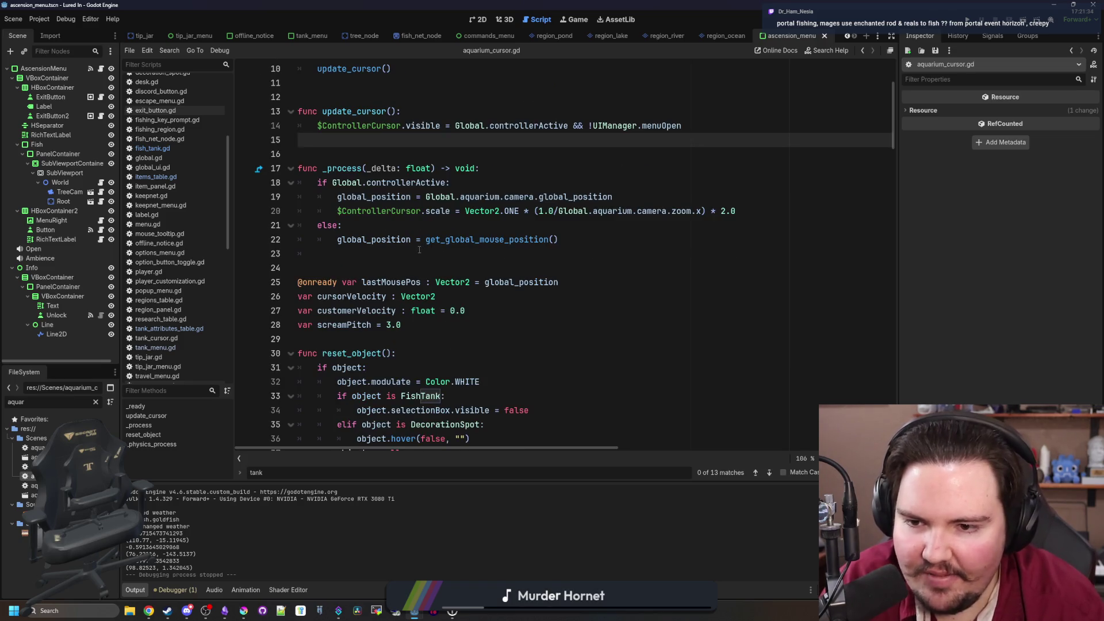
left_click(419, 250)
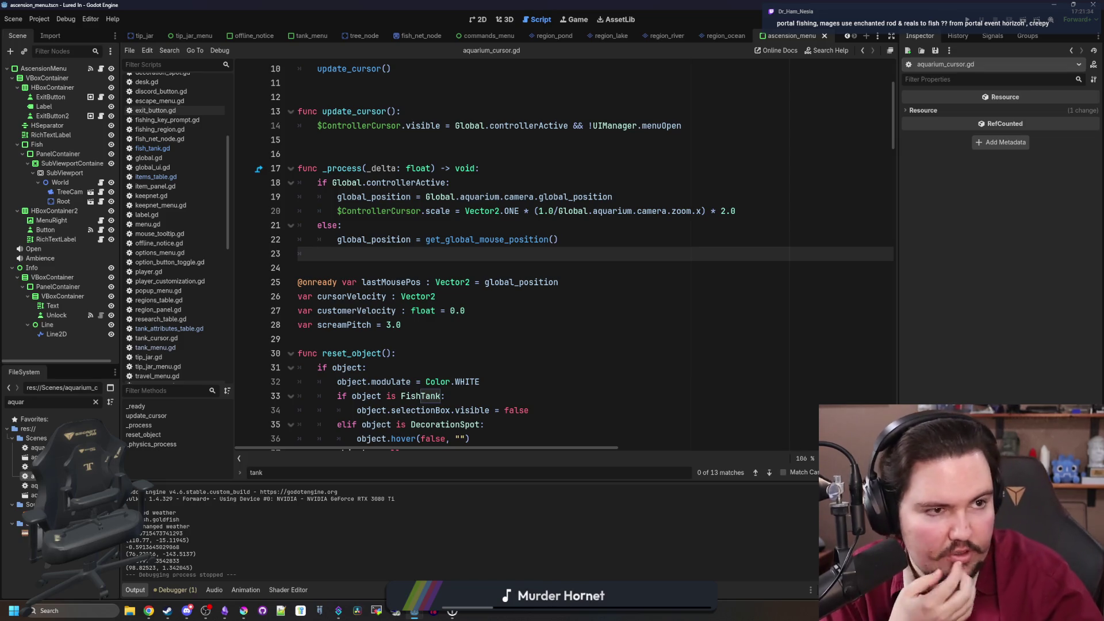
key("alt+Tab")
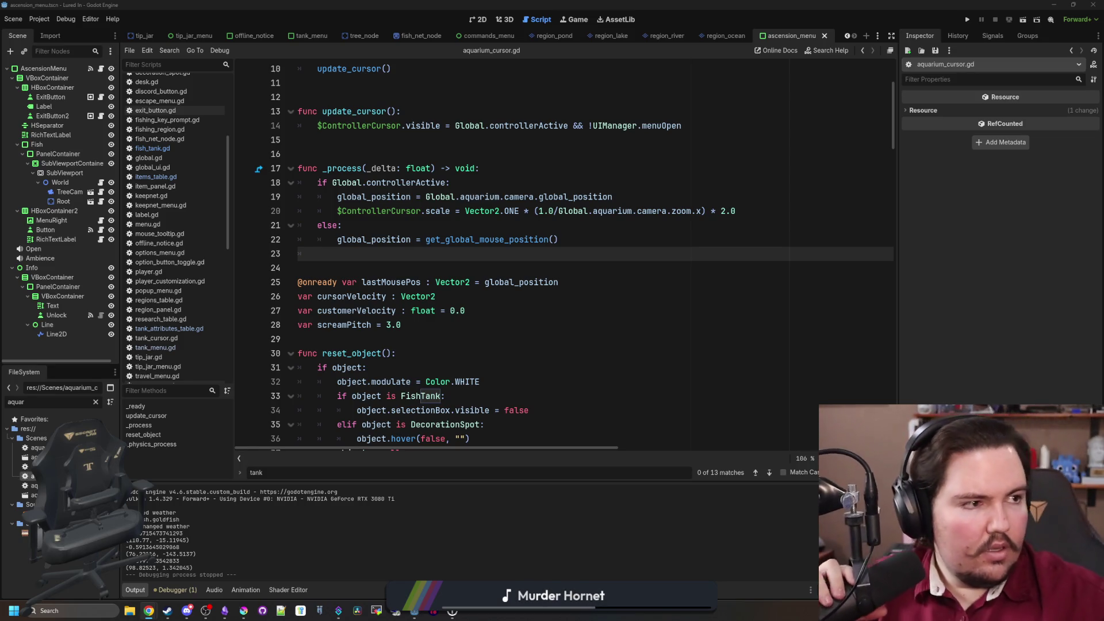
key("super+2")
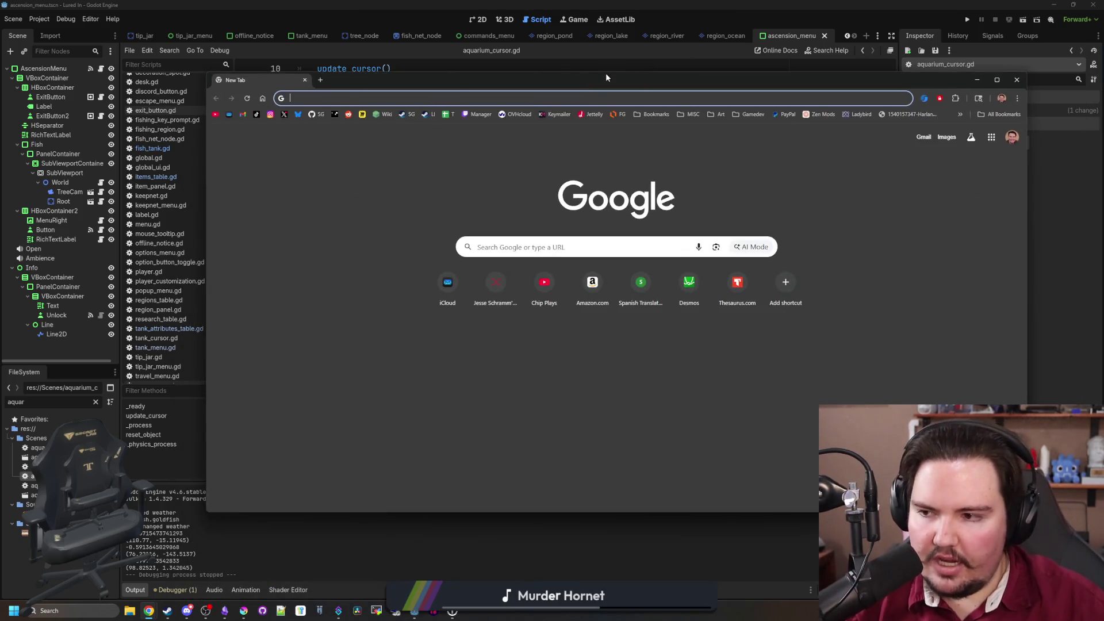
Search Google Images for 'adventure capitalist'
type("adventure cp")
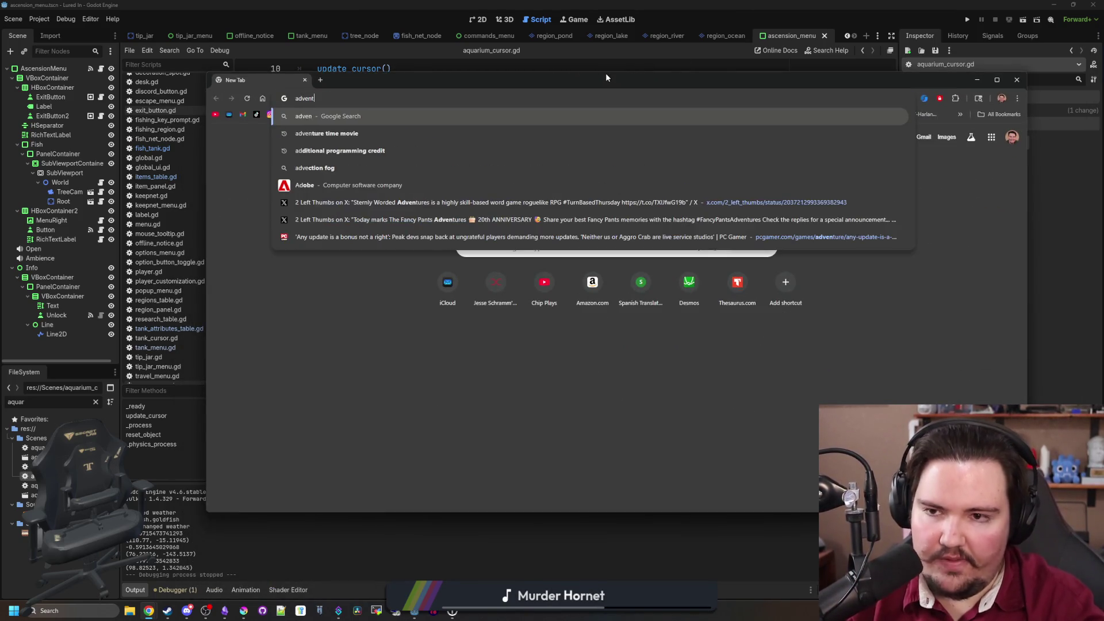
key("BackSpace")
type("apitalist")
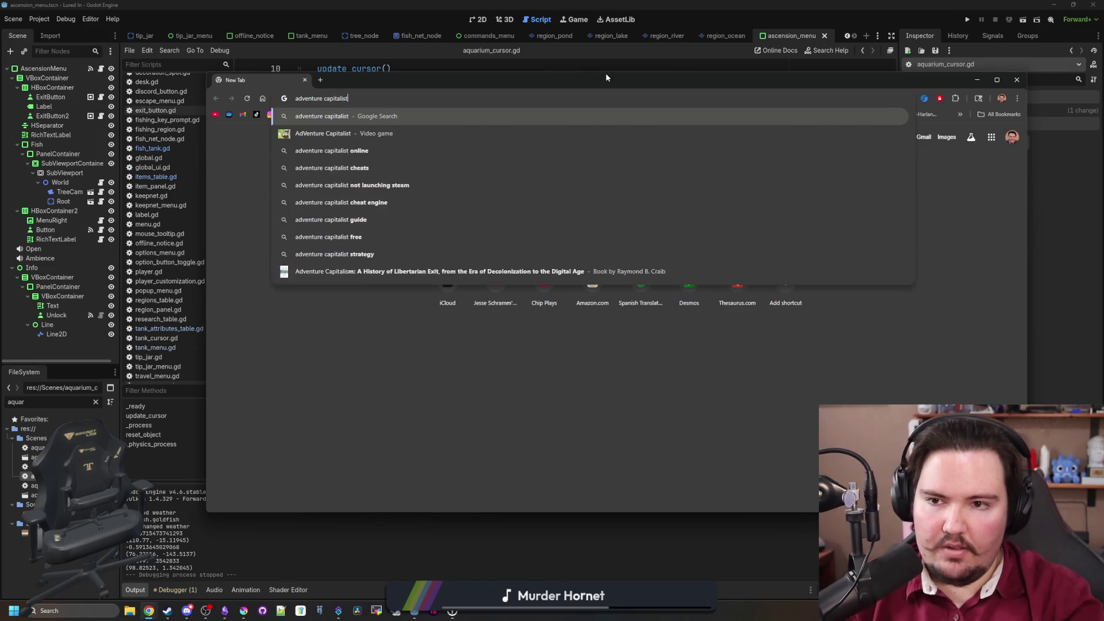
key("Return")
left_click(333, 172)
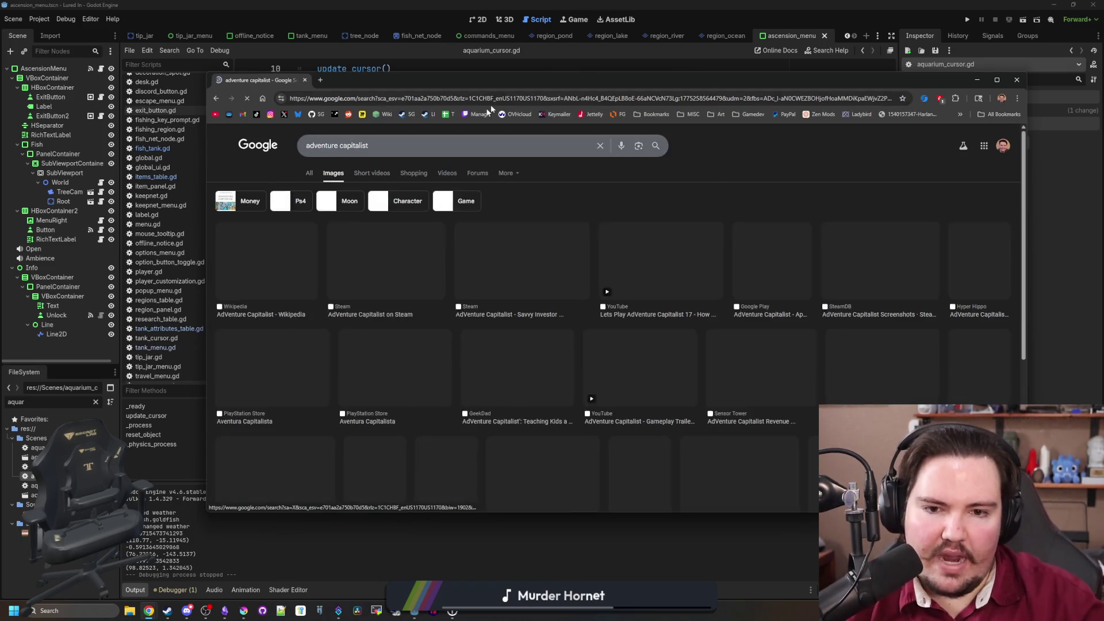
left_click_drag(691, 77, 484, 3)
Preview AdVenture Capitalist screenshots from Fandom, GeekDad, PlayStation Store, IMDb, Rock Paper Shotgun and Jay is games
left_click(621, 191)
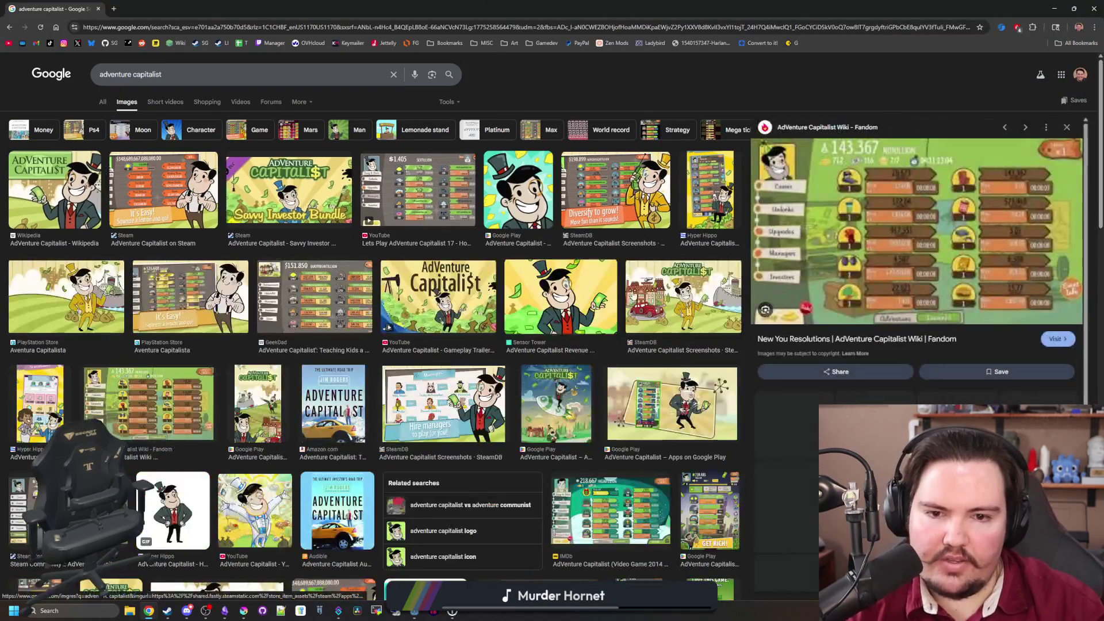
left_click(447, 207)
left_click(315, 288)
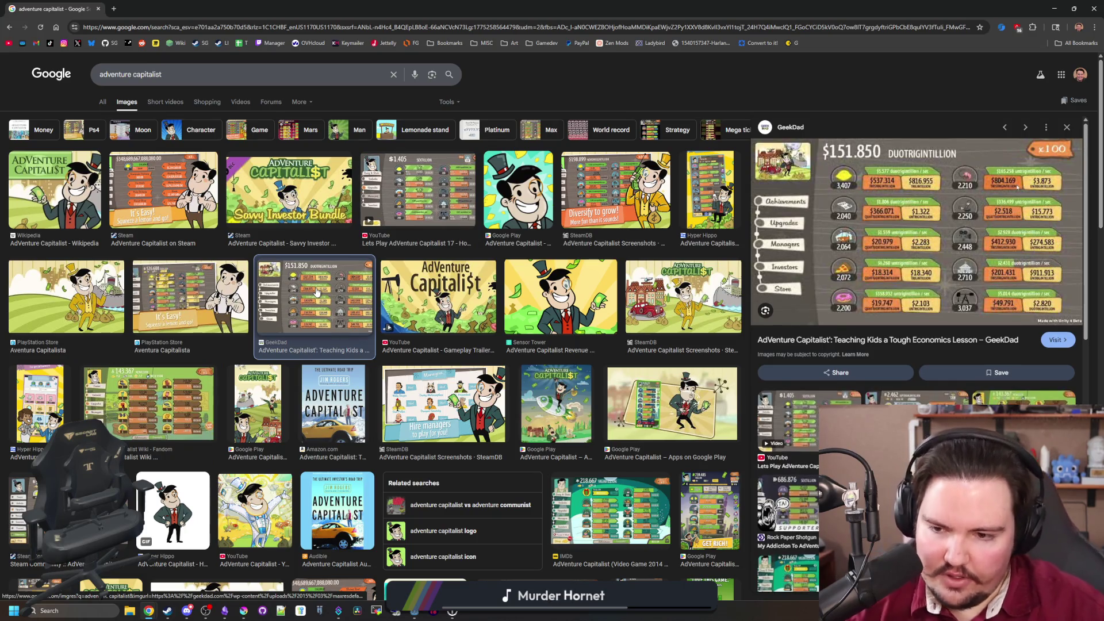
left_click(223, 321)
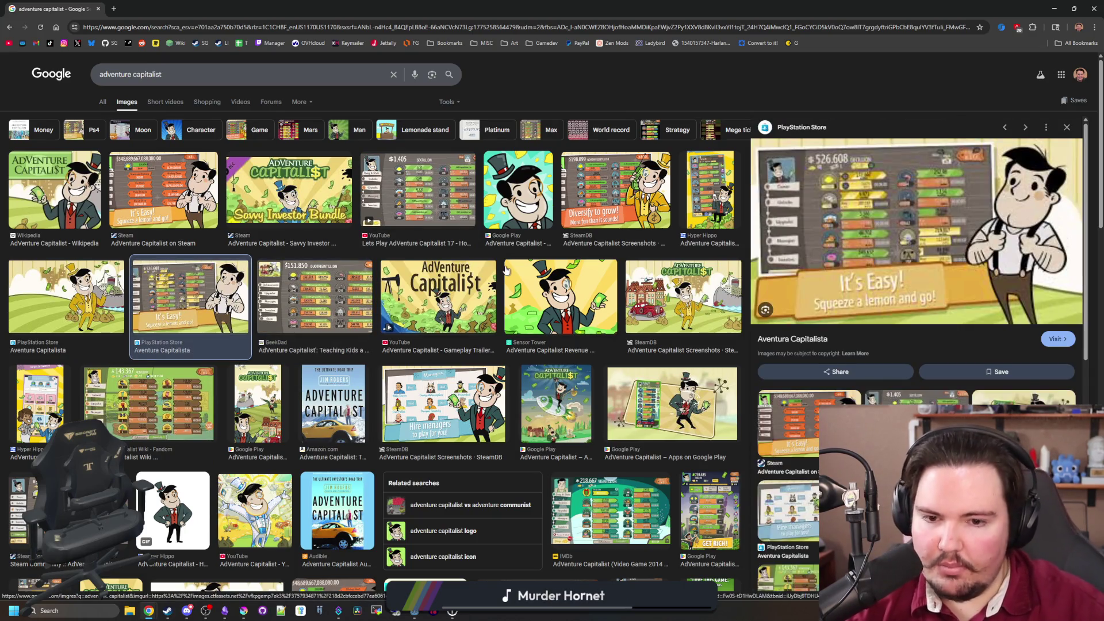
left_click(645, 508)
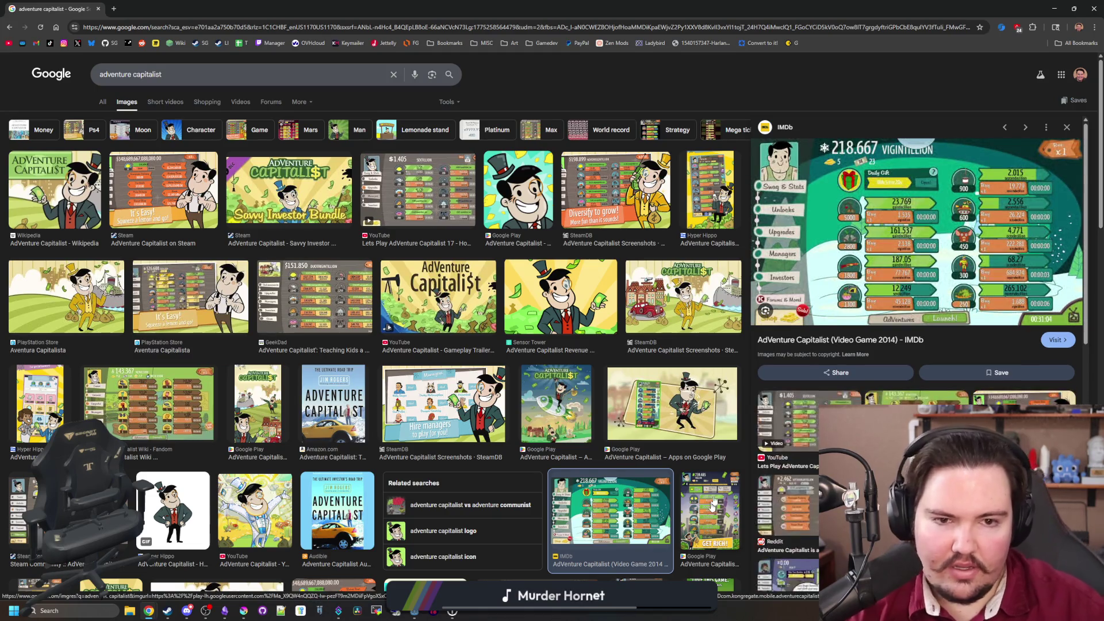
scroll(640, 403, "down", 1)
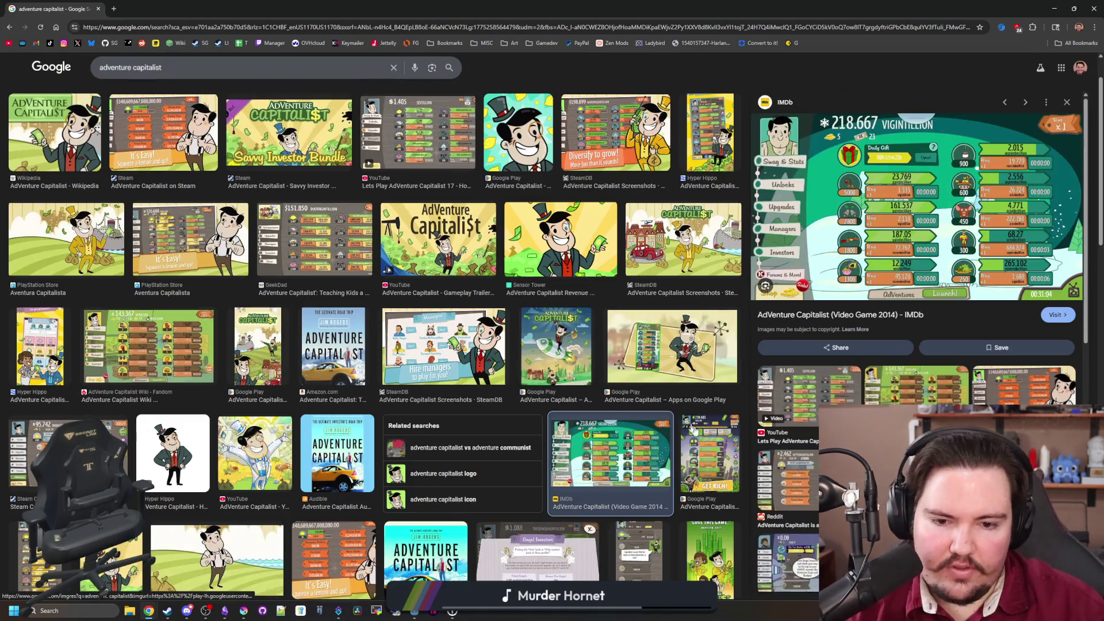
scroll(631, 405, "up", 1)
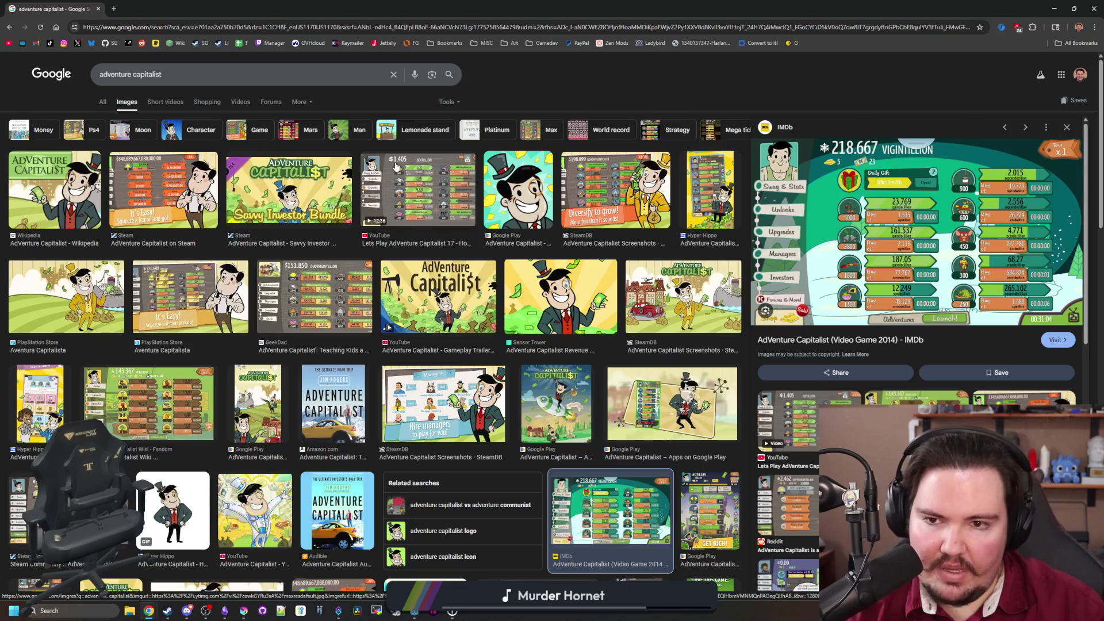
left_click(810, 411)
scroll(424, 280, "down", 4)
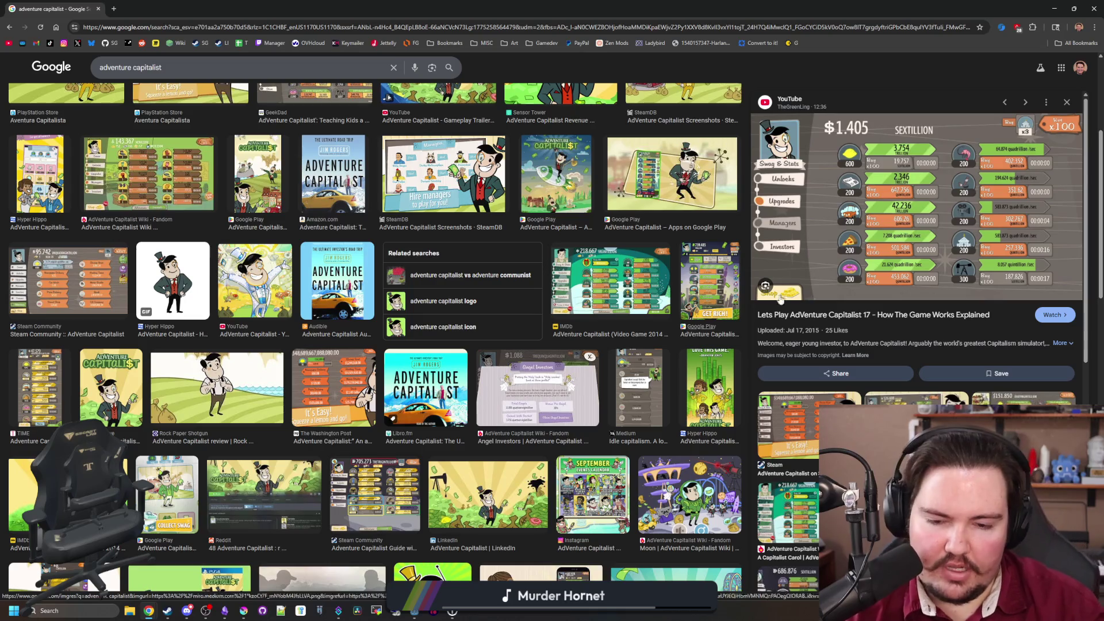
scroll(528, 404, "down", 2)
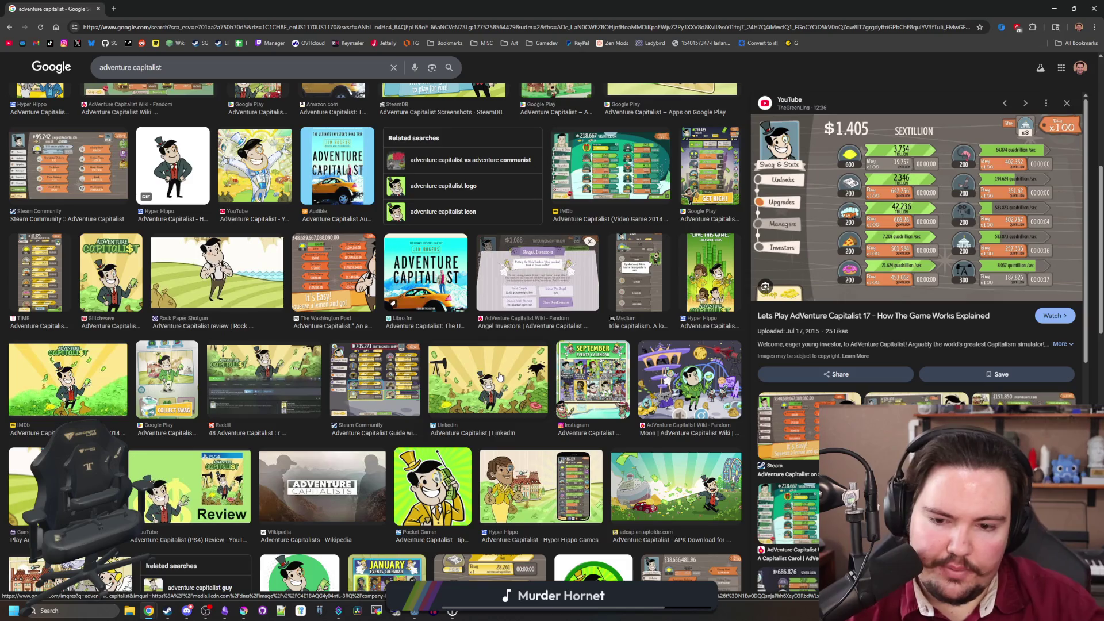
scroll(657, 340, "down", 3)
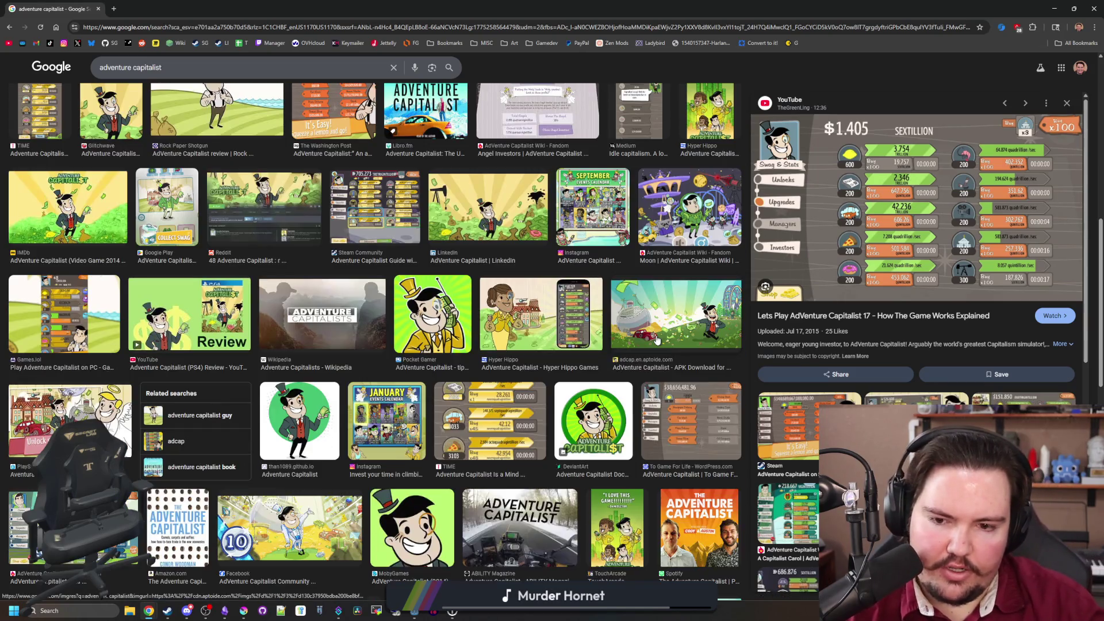
scroll(657, 340, "down", 4)
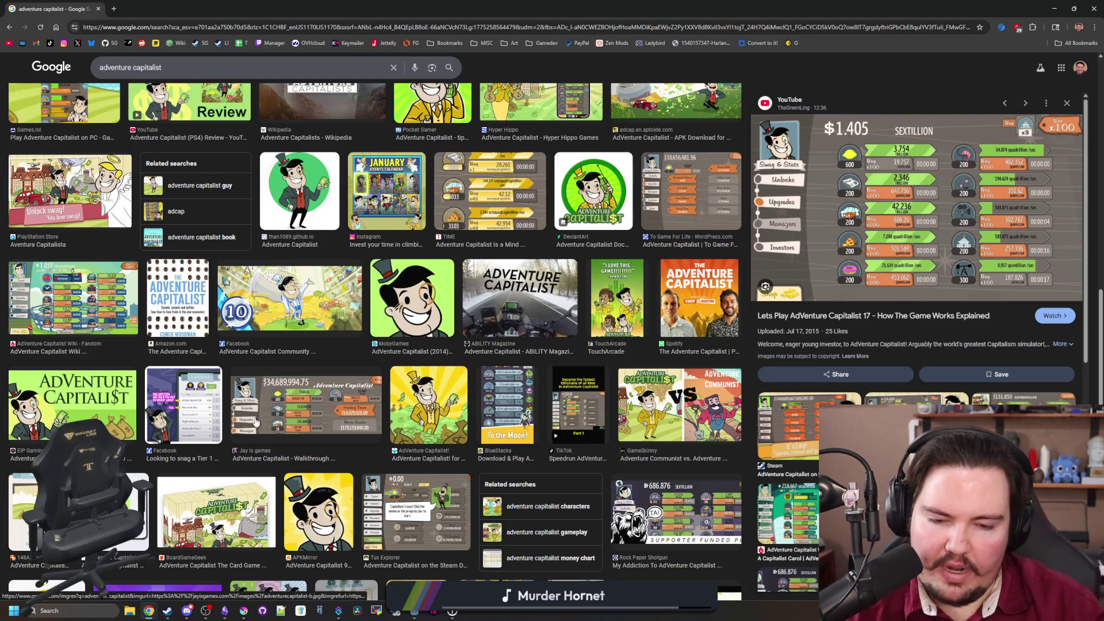
left_click(688, 545)
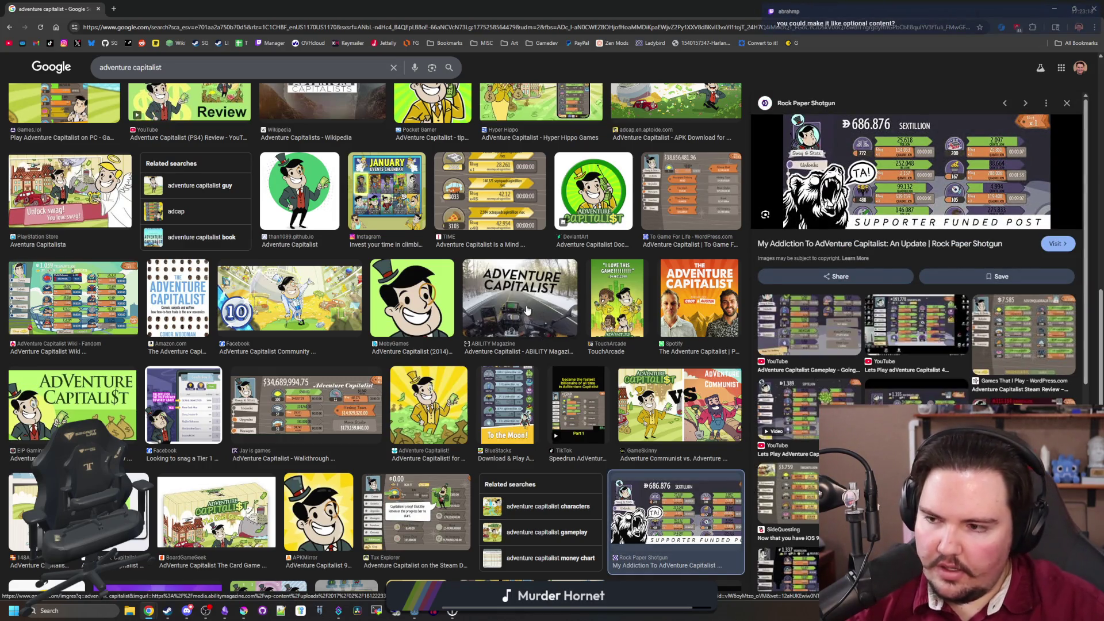
left_click(315, 390)
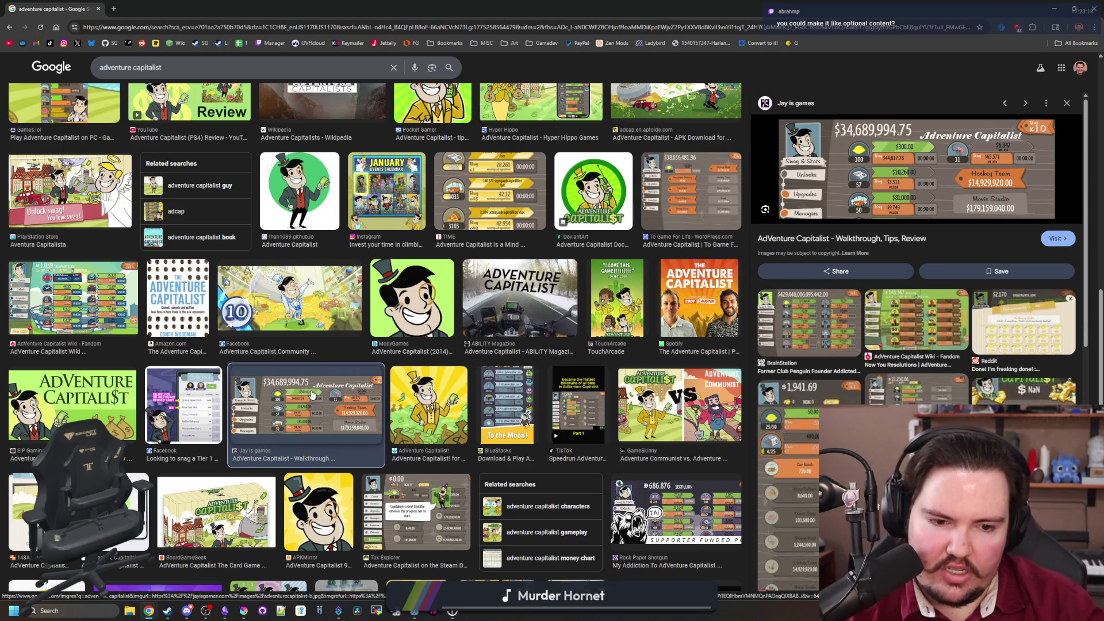
Preview more screenshots (MobyGames, SteamDB, Steam), then bring Godot's script editor back to front
scroll(376, 399, "down", 3)
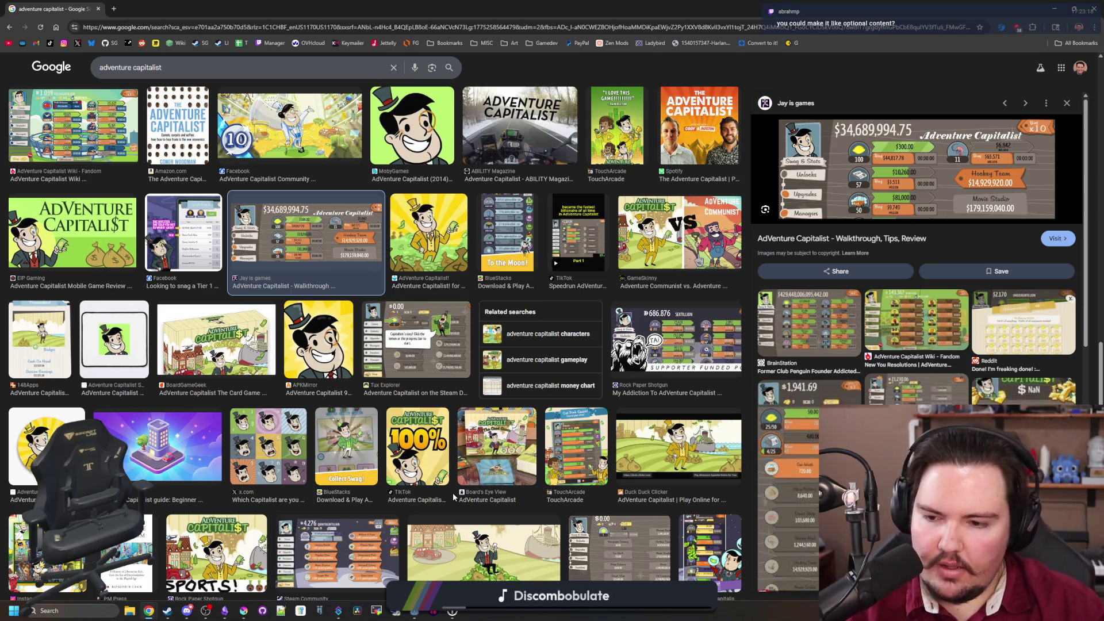
scroll(578, 345, "down", 2)
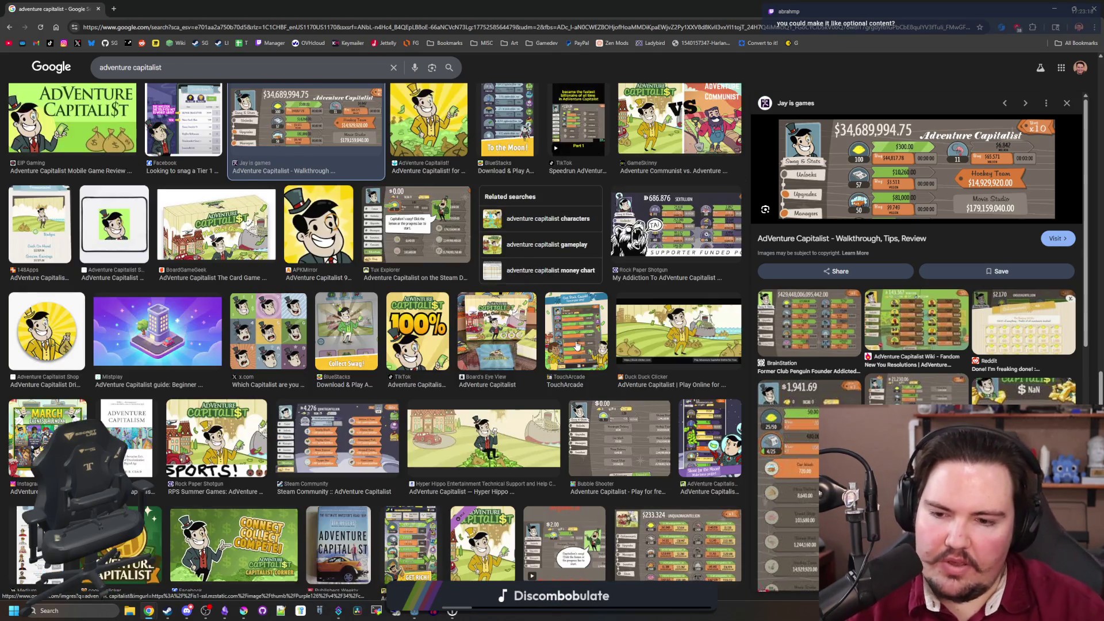
scroll(577, 345, "down", 1)
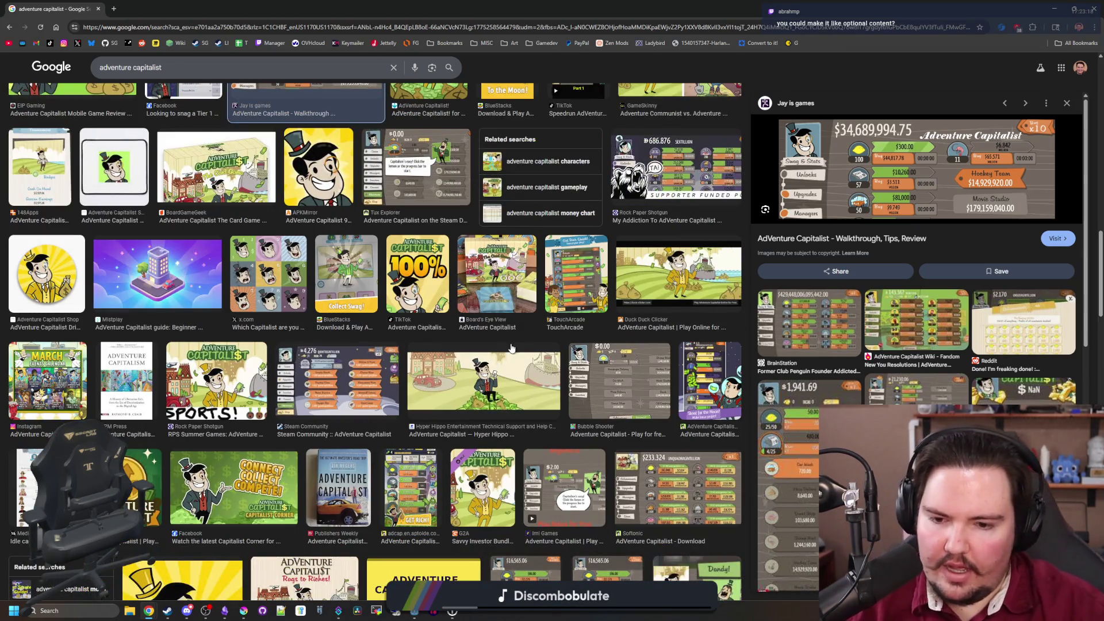
scroll(504, 326, "down", 2)
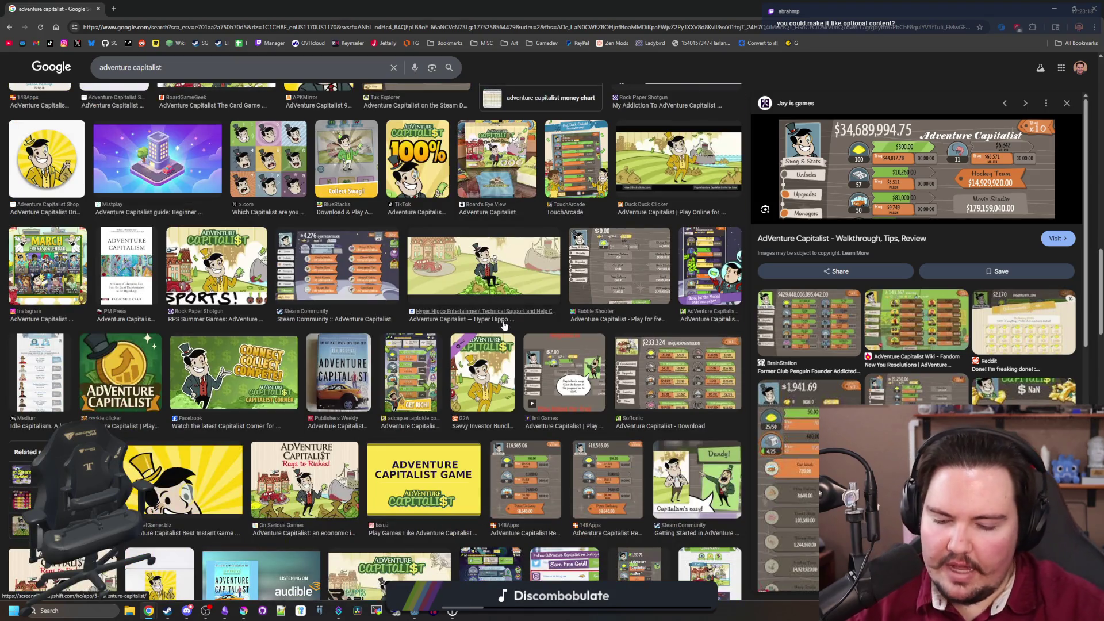
scroll(504, 326, "down", 7)
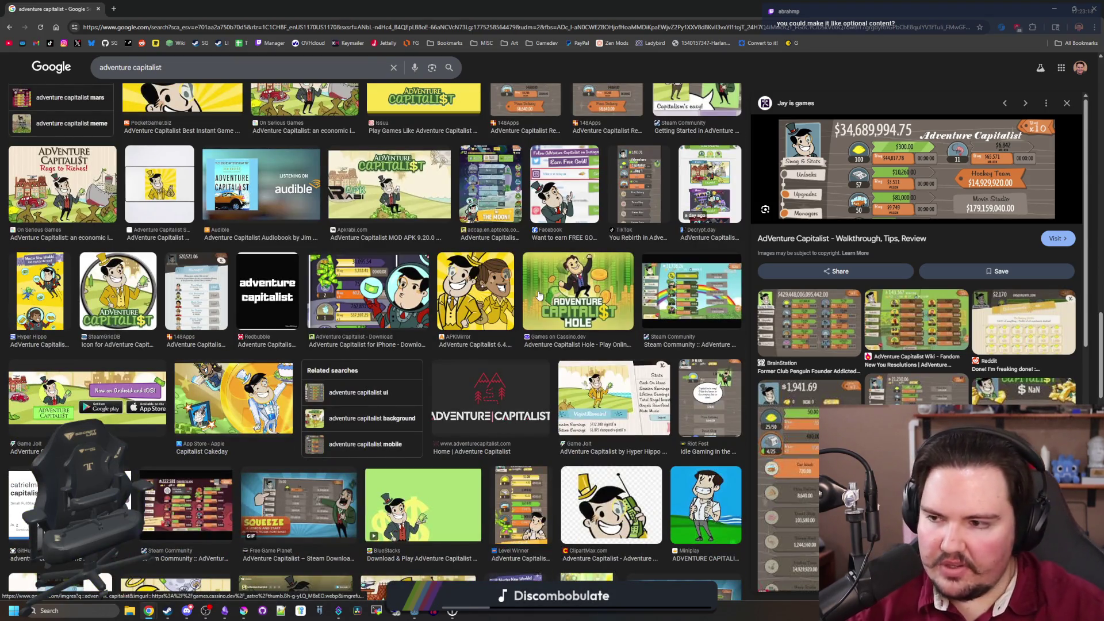
scroll(539, 296, "down", 5)
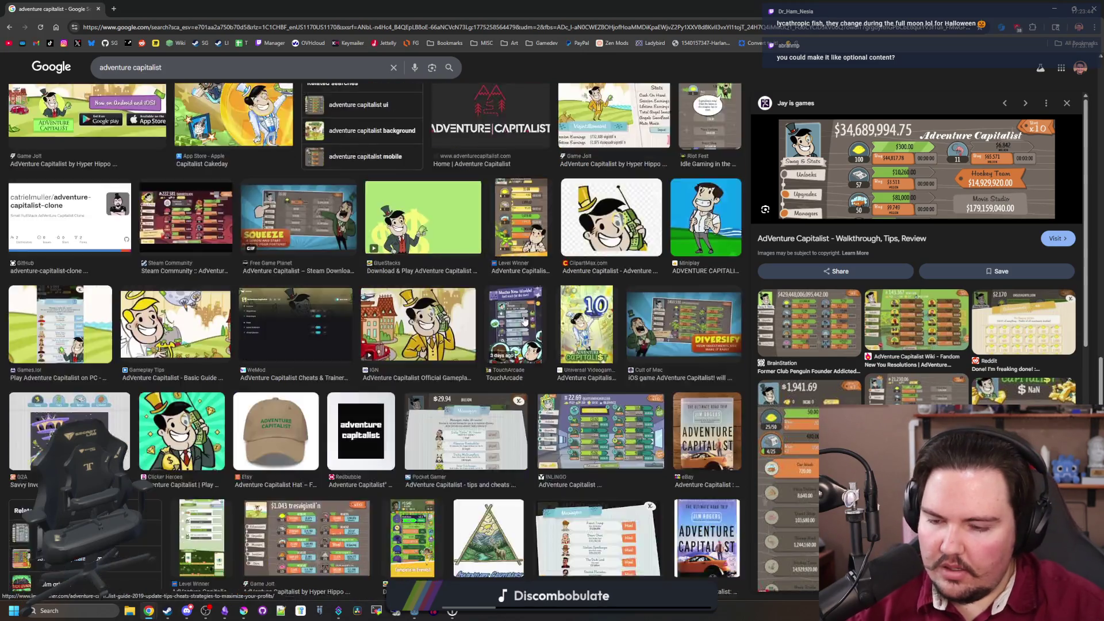
scroll(525, 321, "down", 3)
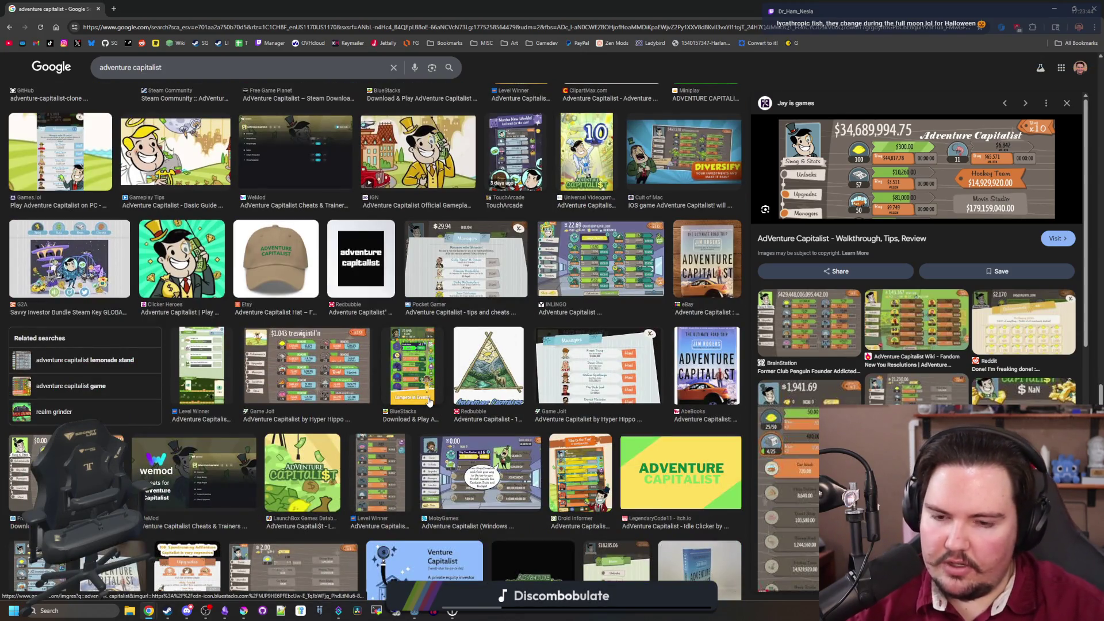
scroll(511, 343, "down", 4)
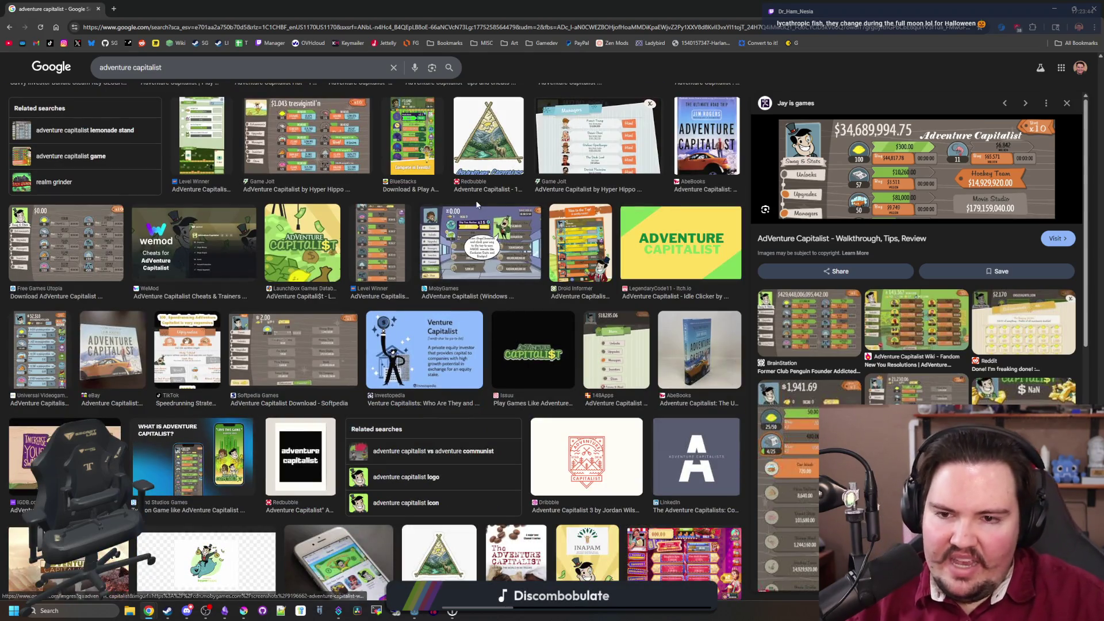
left_click(473, 246)
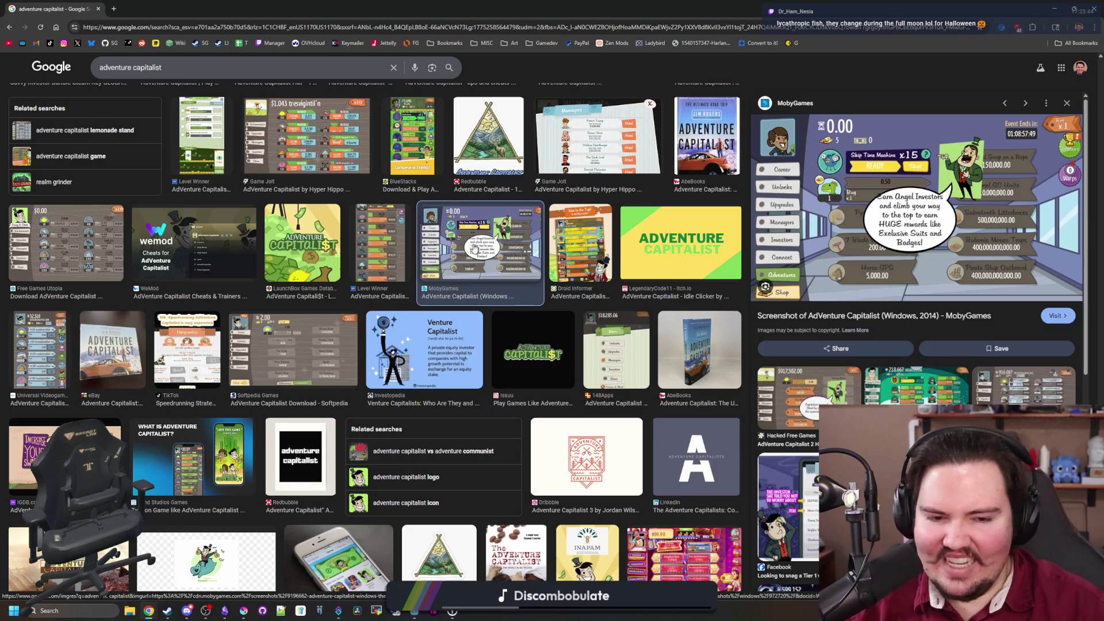
scroll(473, 246, "down", 3)
scroll(473, 248, "down", 4)
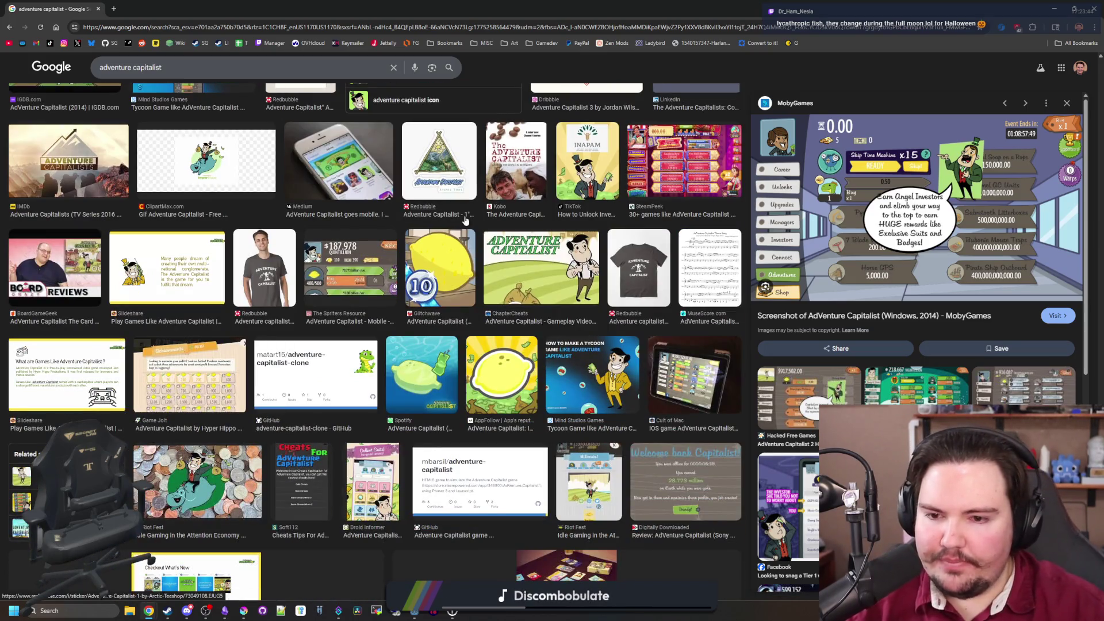
scroll(470, 220, "down", 1)
scroll(469, 221, "down", 1)
scroll(460, 276, "up", 10)
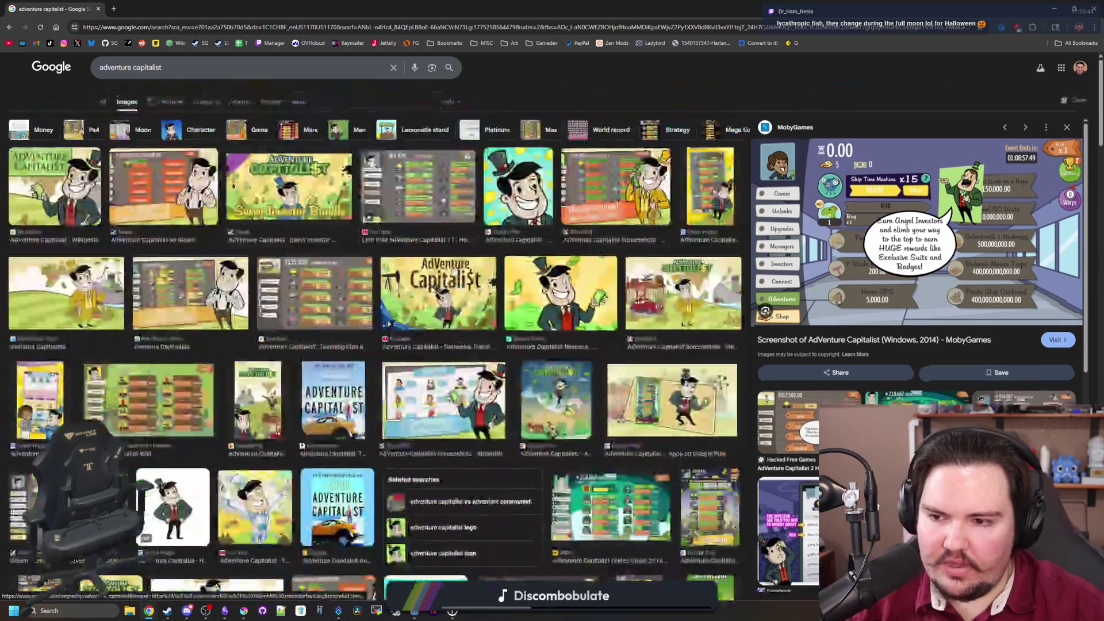
left_click(339, 293)
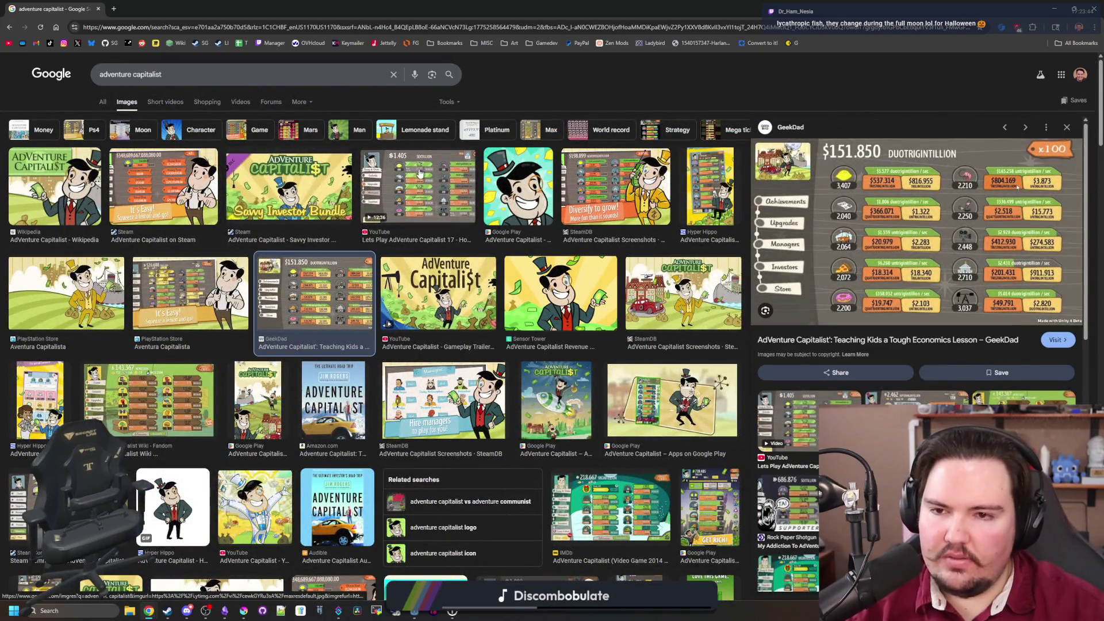
left_click(425, 177)
left_click(616, 184)
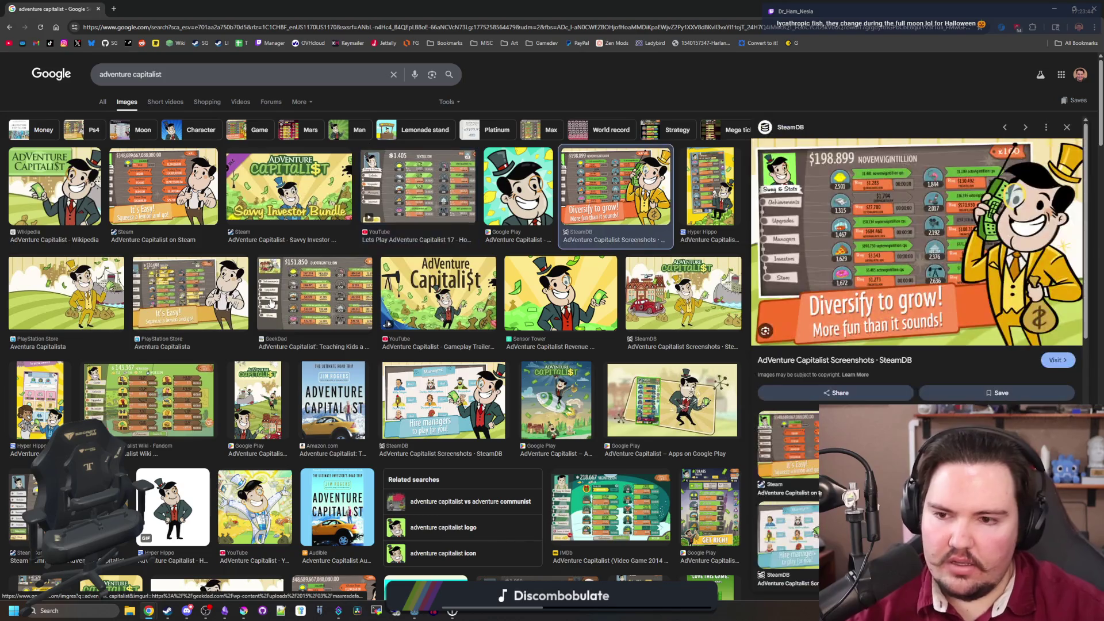
left_click(315, 296)
left_click(209, 325)
left_click(158, 200)
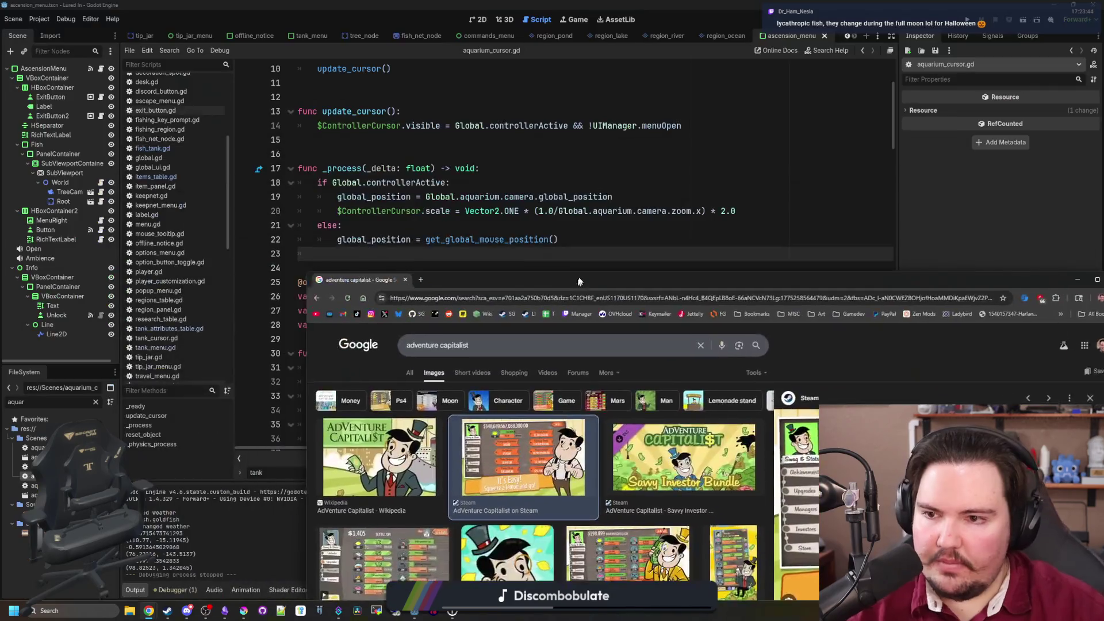
left_click_drag(103, 10, 417, 276)
left_click(430, 251)
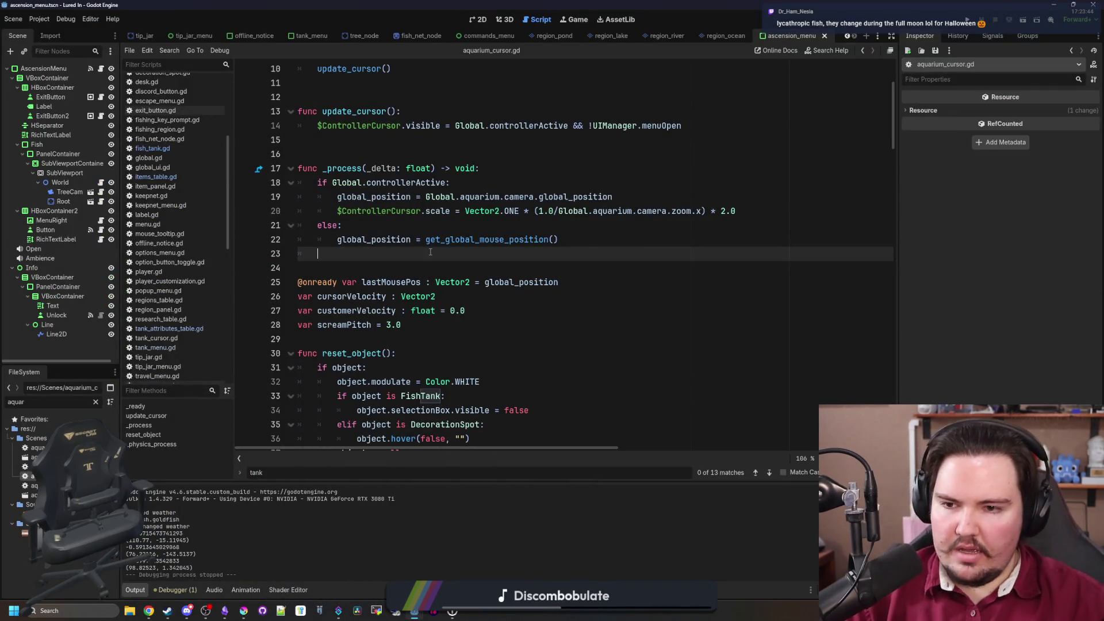
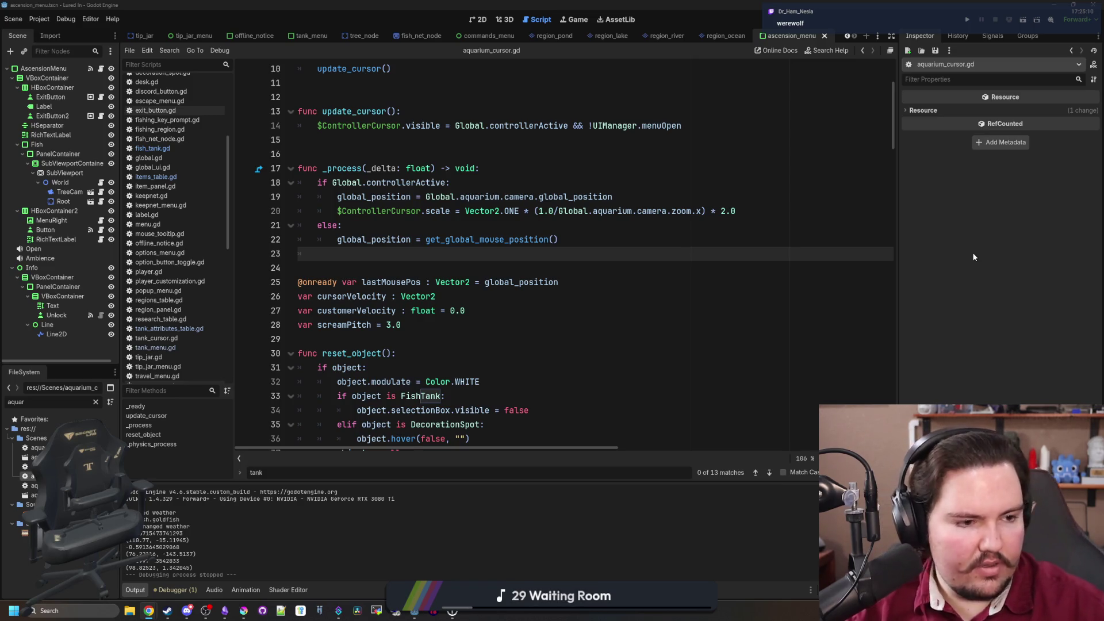
In aquarium_cursor.gd, insert blank lines below the itemData line, ahead of the capacity check
left_click(389, 257)
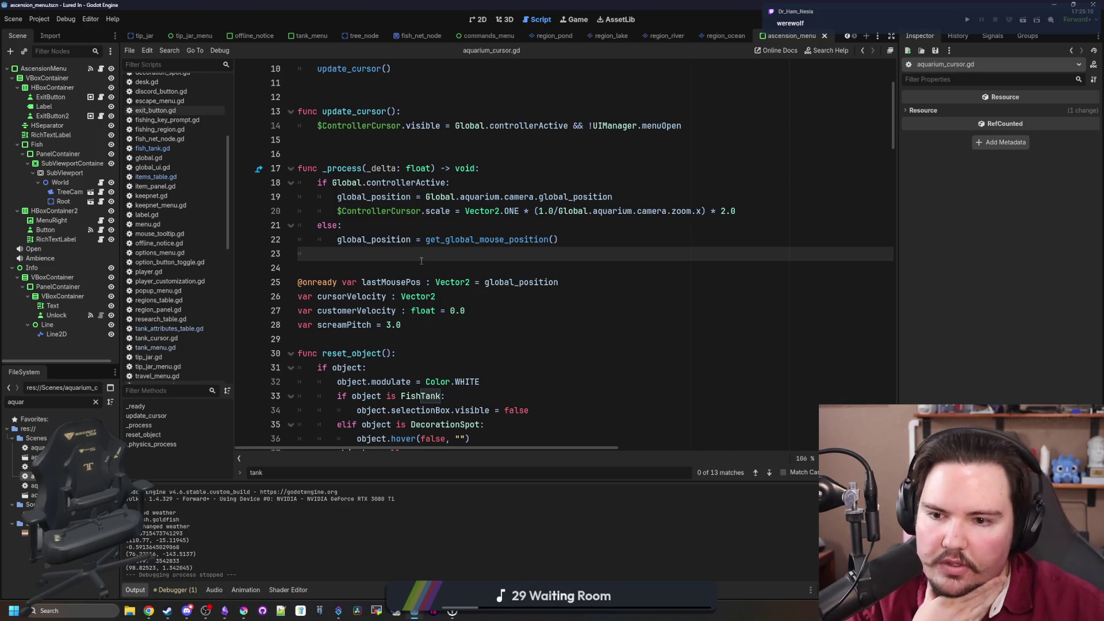
scroll(421, 261, "down", 18)
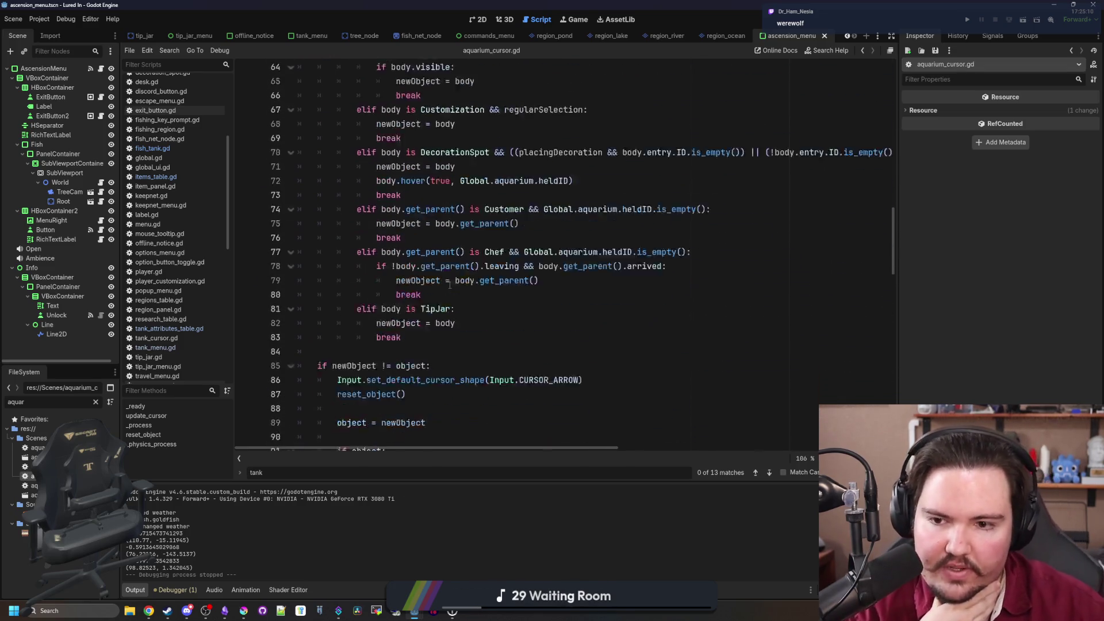
scroll(449, 284, "down", 10)
left_click(476, 314)
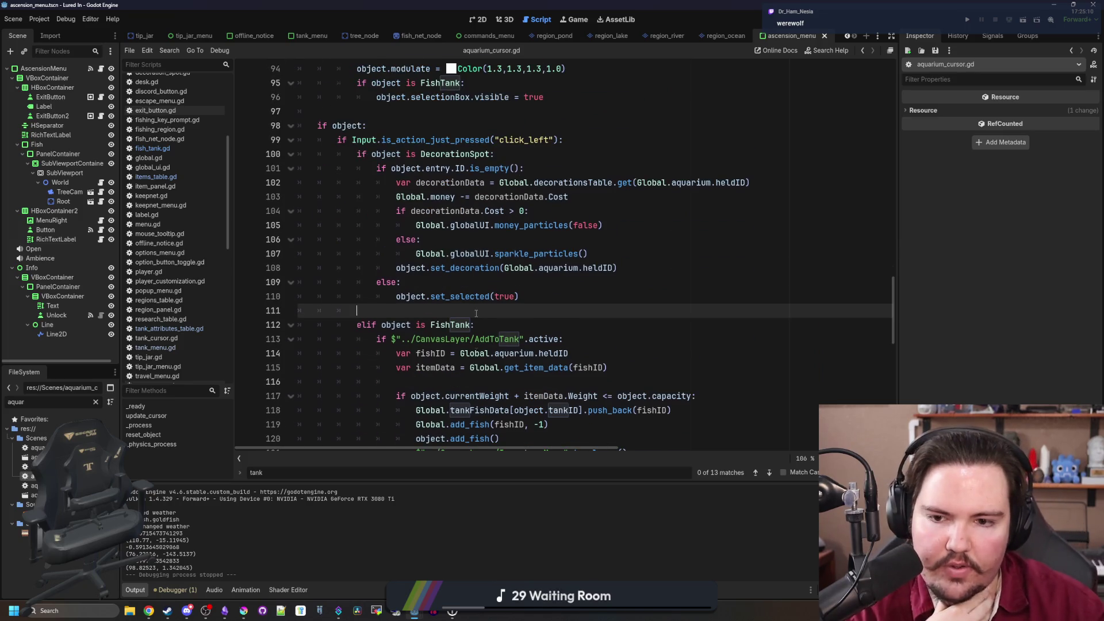
scroll(476, 314, "down", 3)
scroll(494, 267, "down", 2)
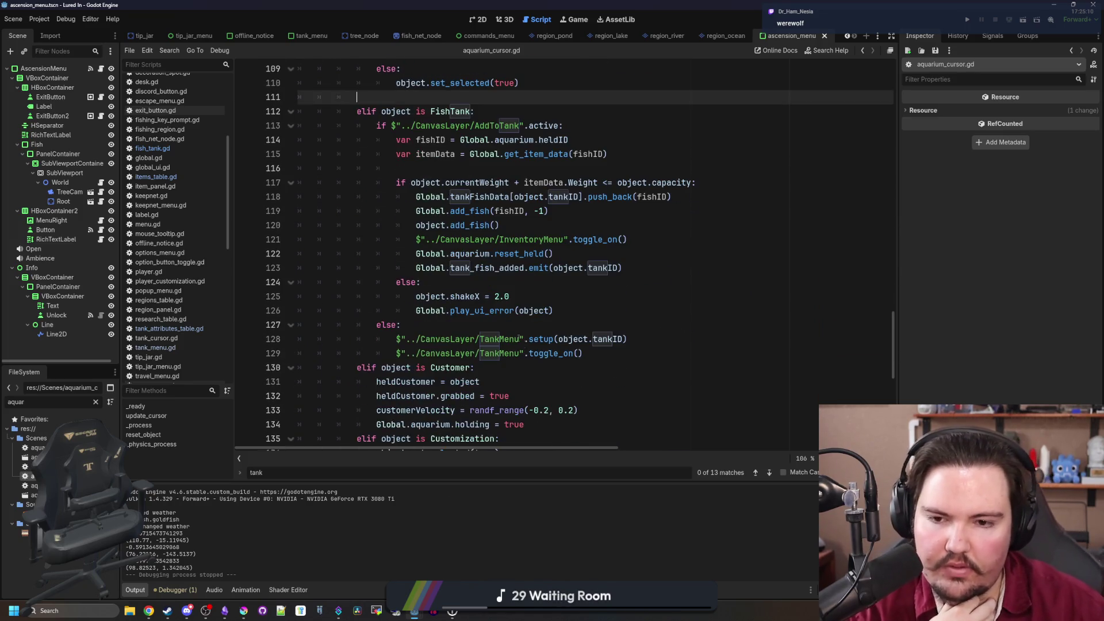
left_click_drag(565, 299, 299, 261)
left_click(521, 310)
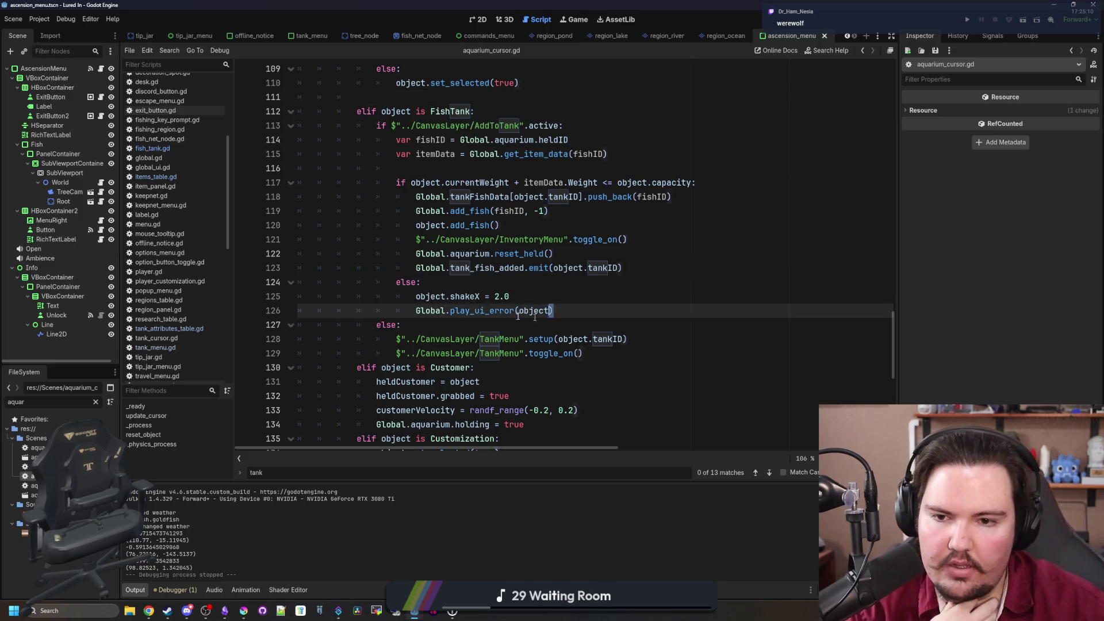
left_click_drag(552, 313, 299, 296)
left_click(509, 296)
scroll(508, 227, "up", 3)
left_click(513, 211)
key("Return")
key("Return")
key("Up")
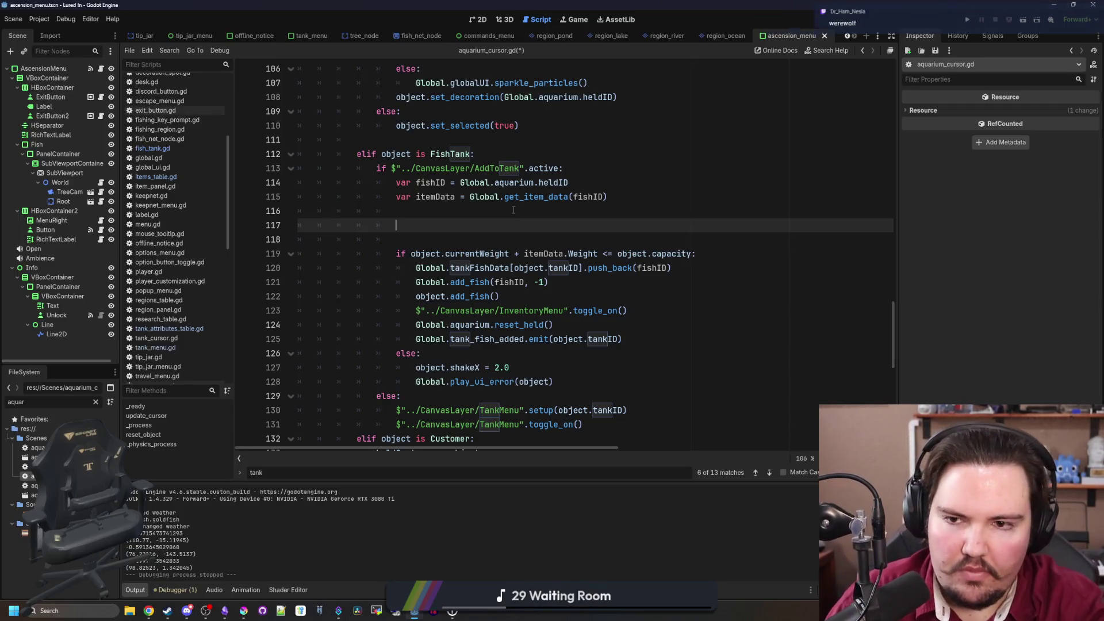
Declare var allowedLiquids : Array[String] = itemData.AllowedLiquids on line 116, then remove the spare blank line
left_click(514, 210)
type("var allowedLiquids =")
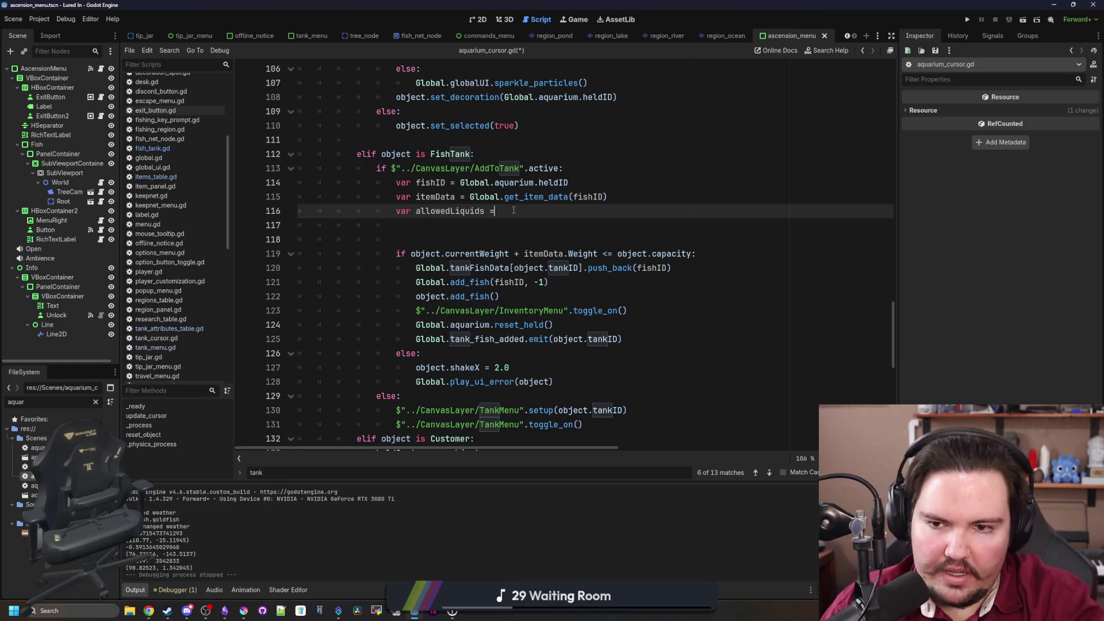
type("itemData")
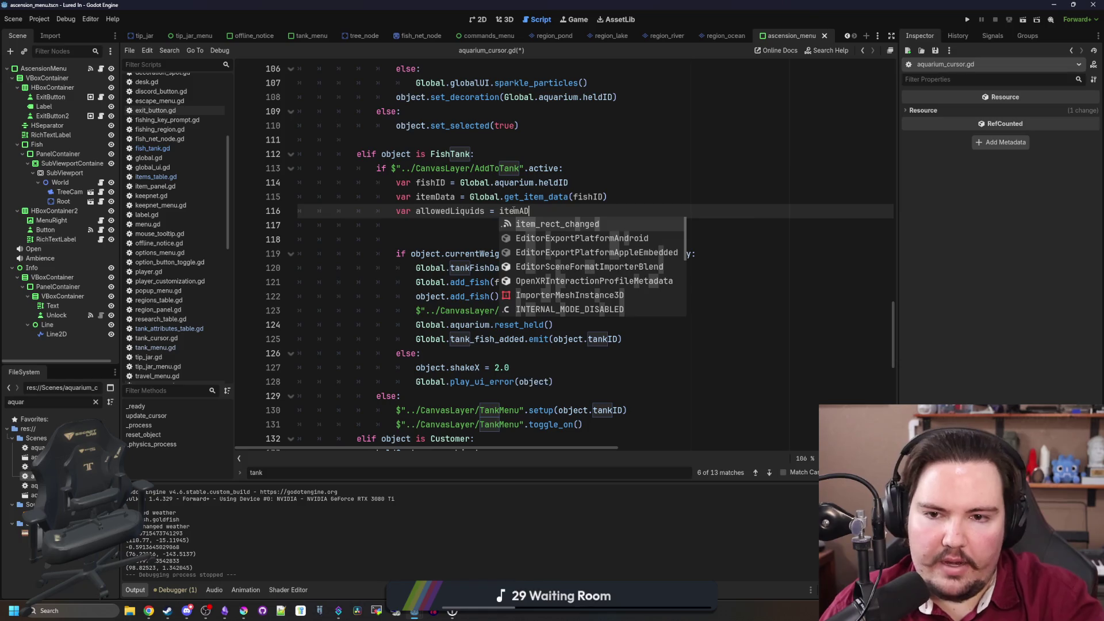
type(".AloowedLiquids")
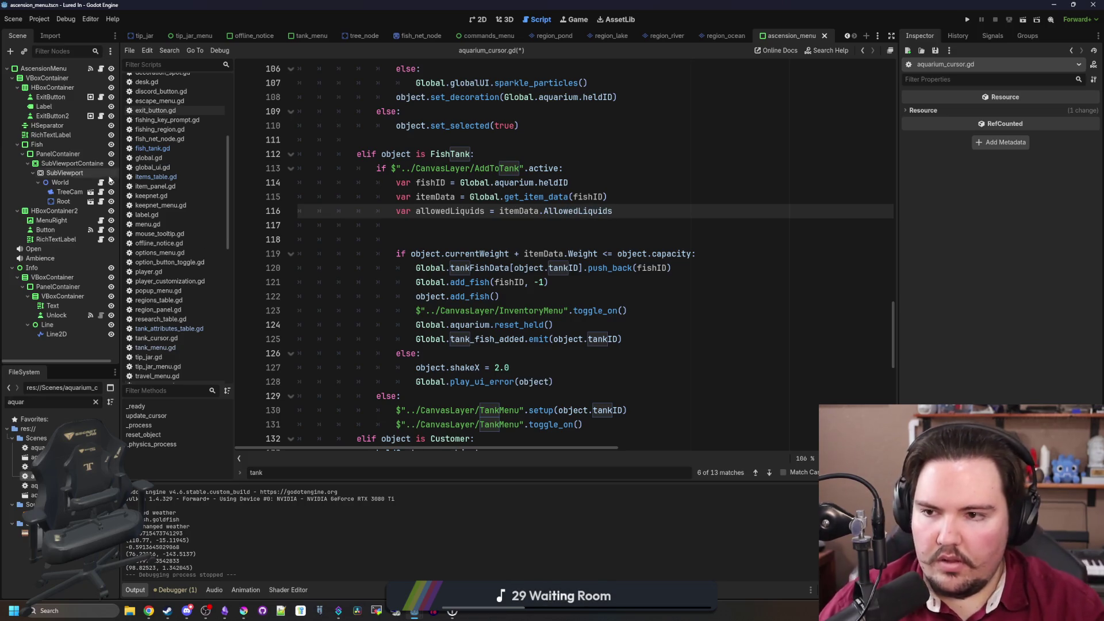
left_click(156, 176)
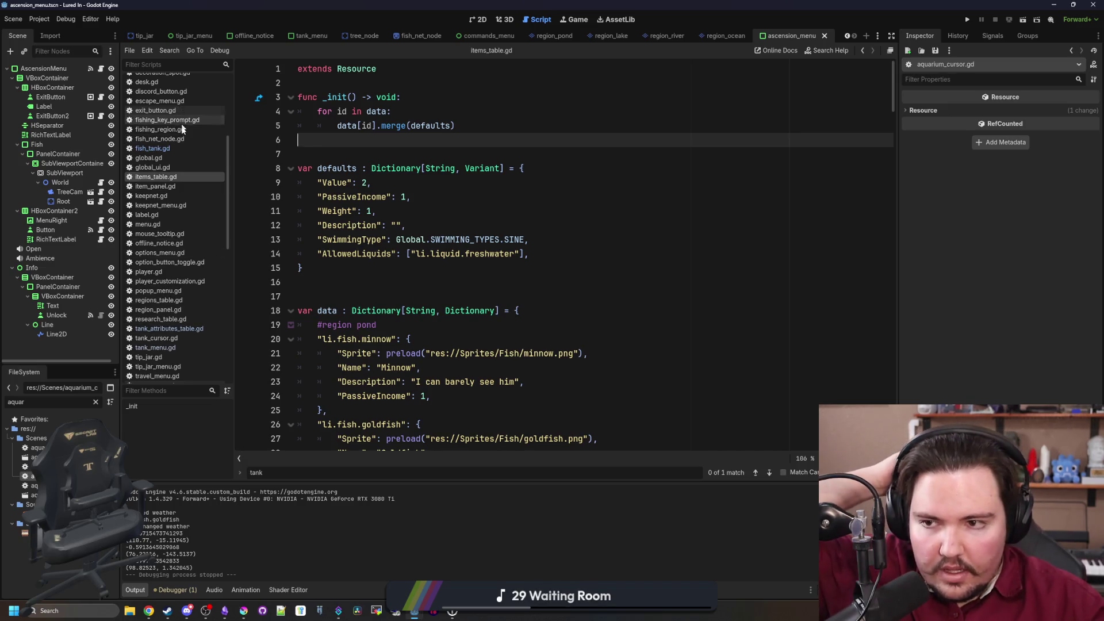
key("alt+Left")
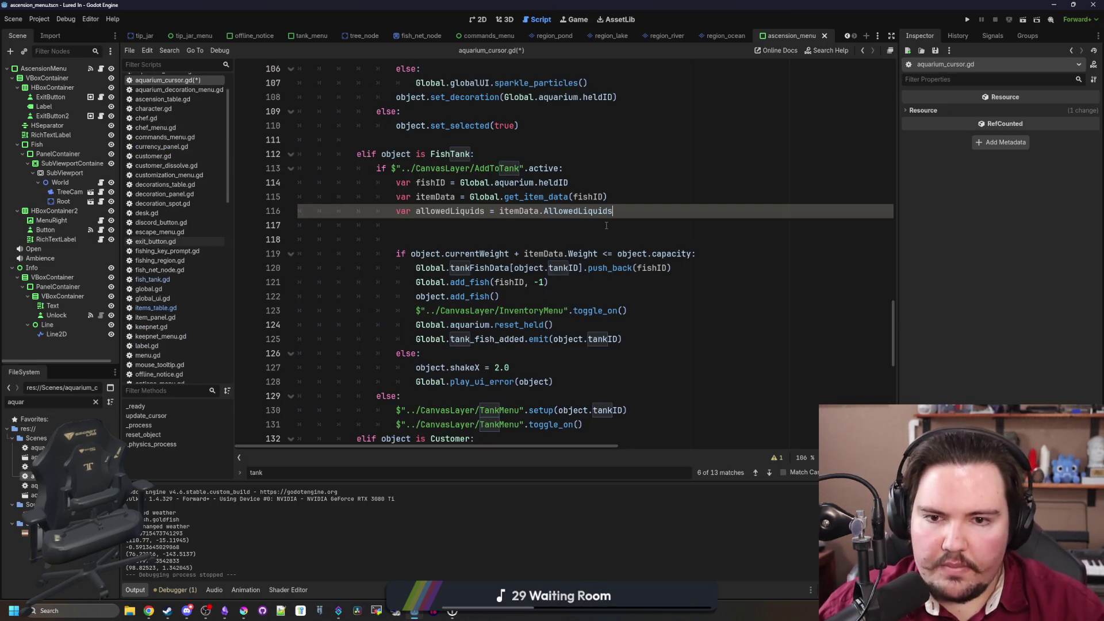
left_click(606, 225)
left_click(488, 211)
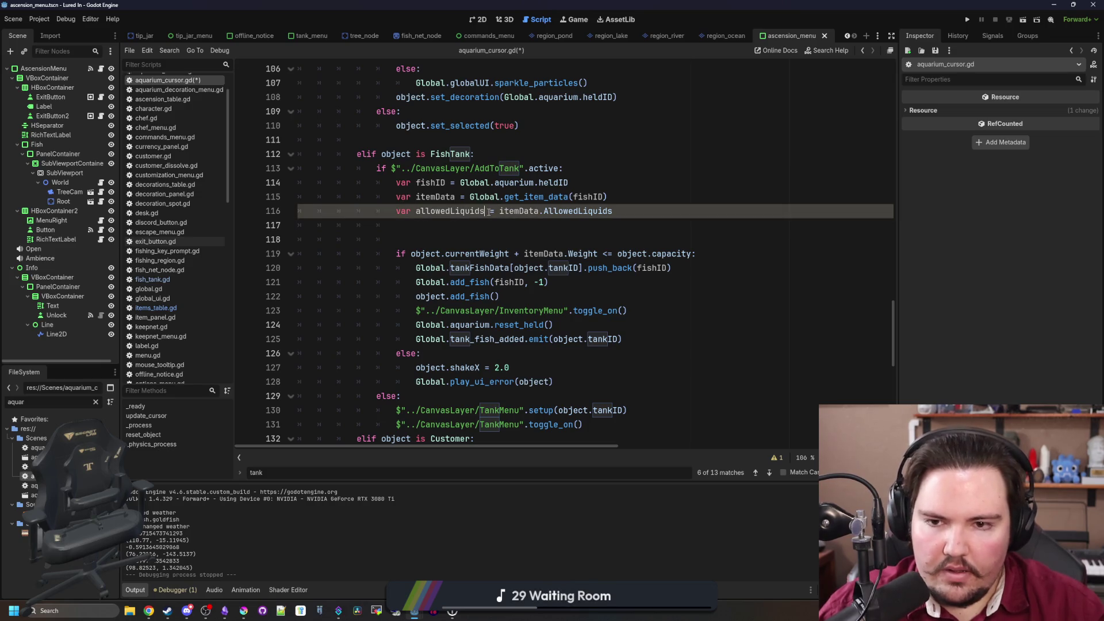
type(": Array[")
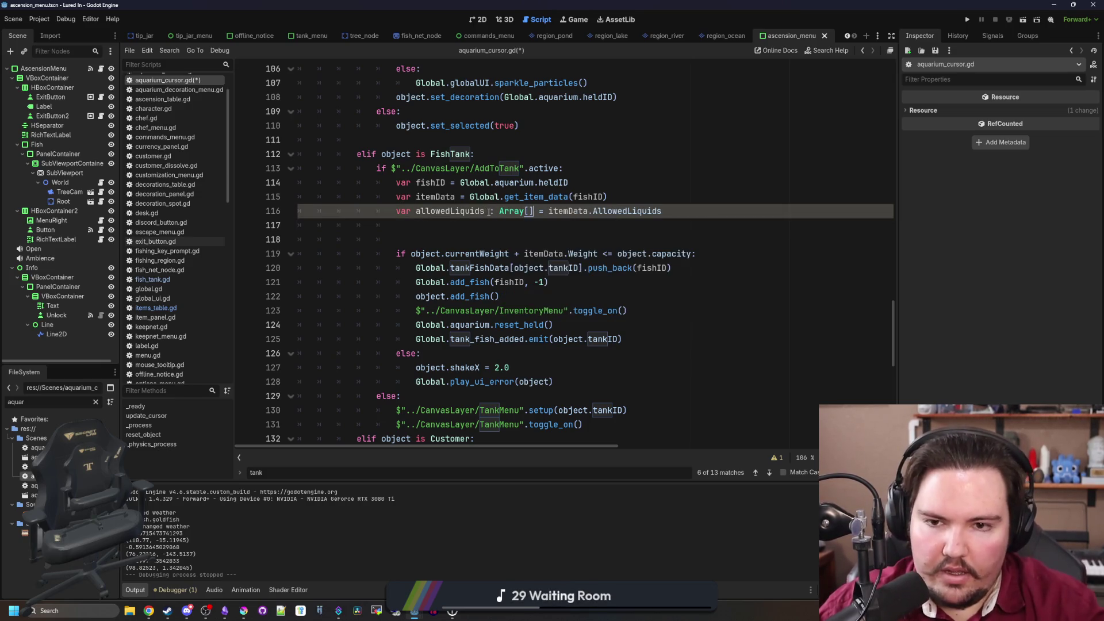
type("String")
left_click(487, 227)
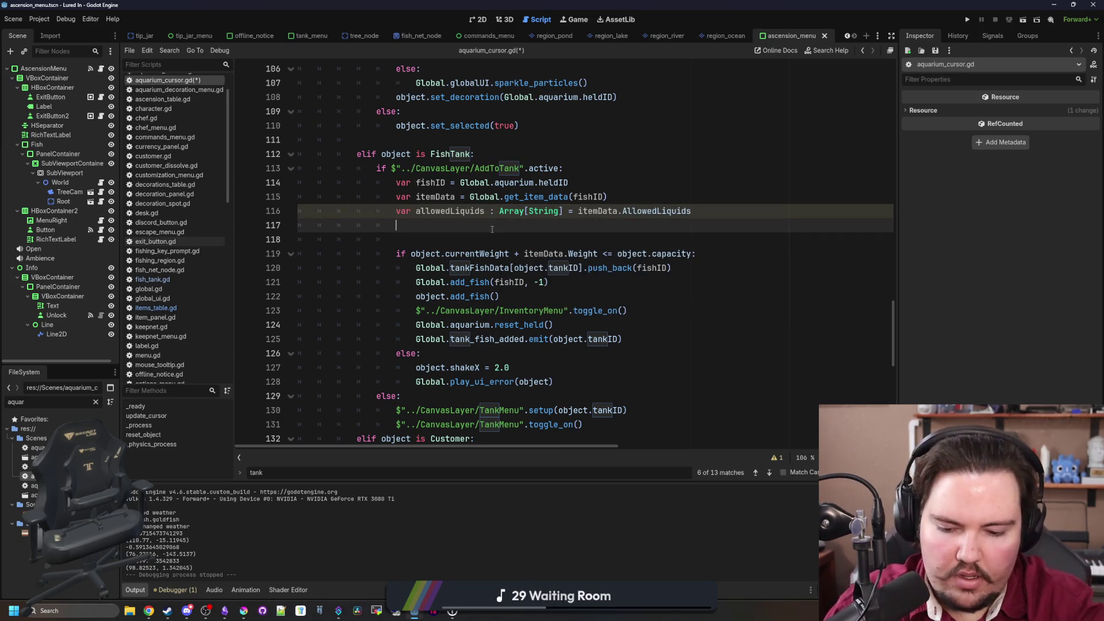
key("BackSpace")
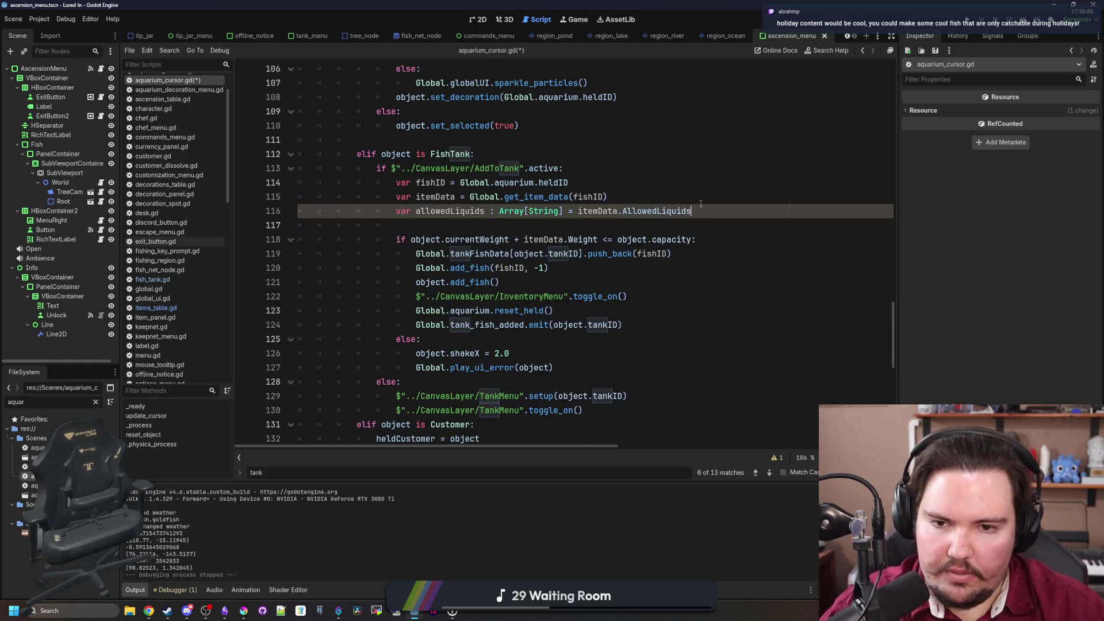
Add a var liquid line that looks up the tank's liquid in Global.tankSettings[object.tankID]
key("Return")
key("Return")
type("object")
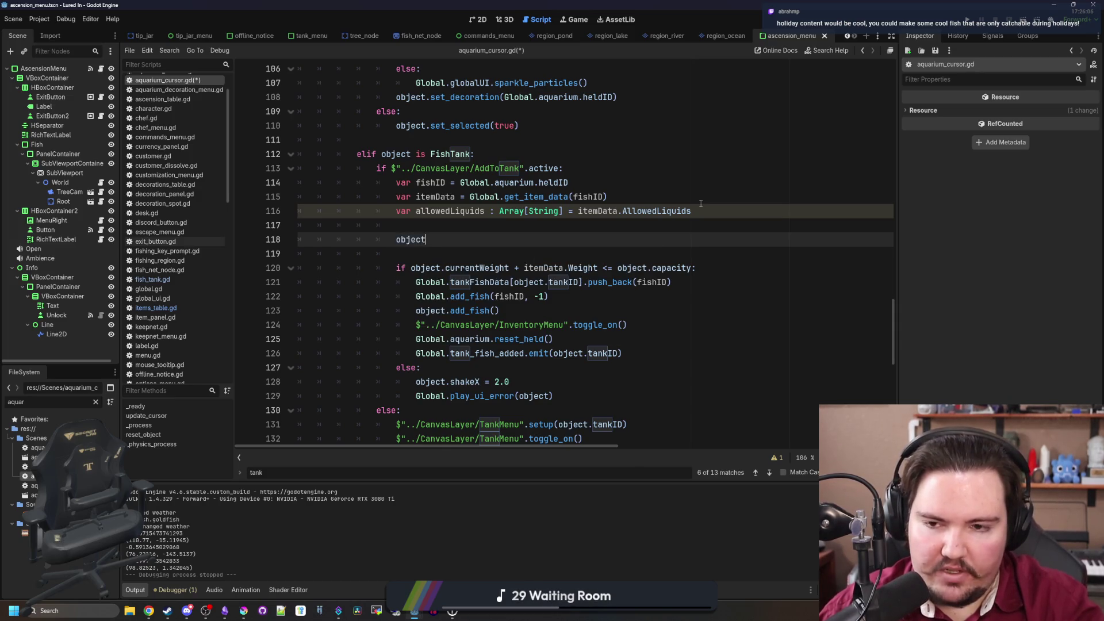
type(".tank")
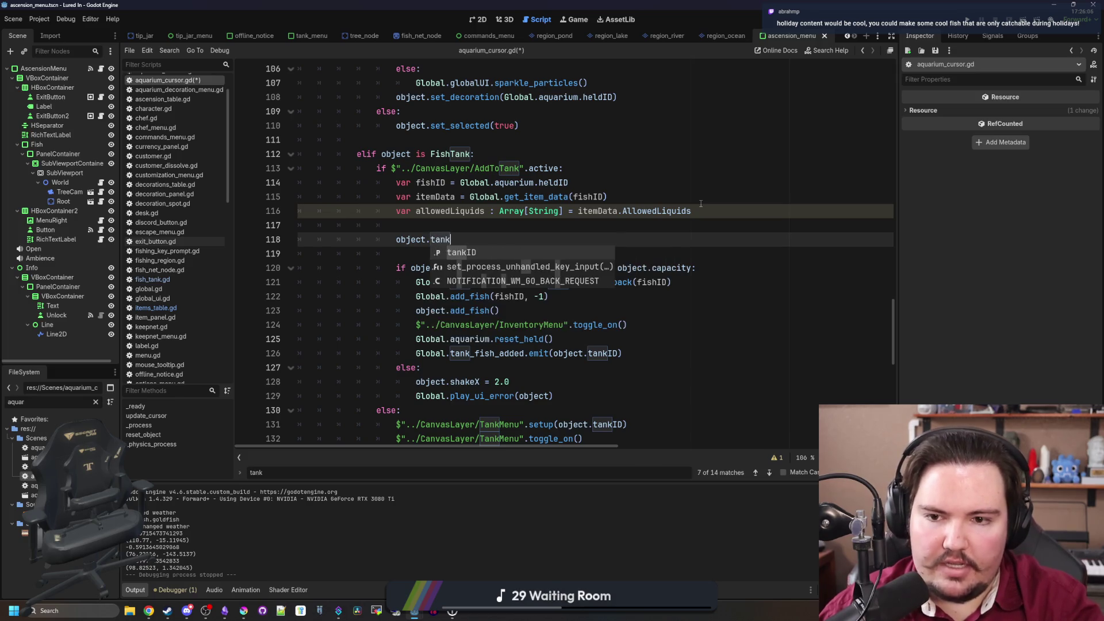
key("Return")
key("ctrl+shift+Return")
type("Global")
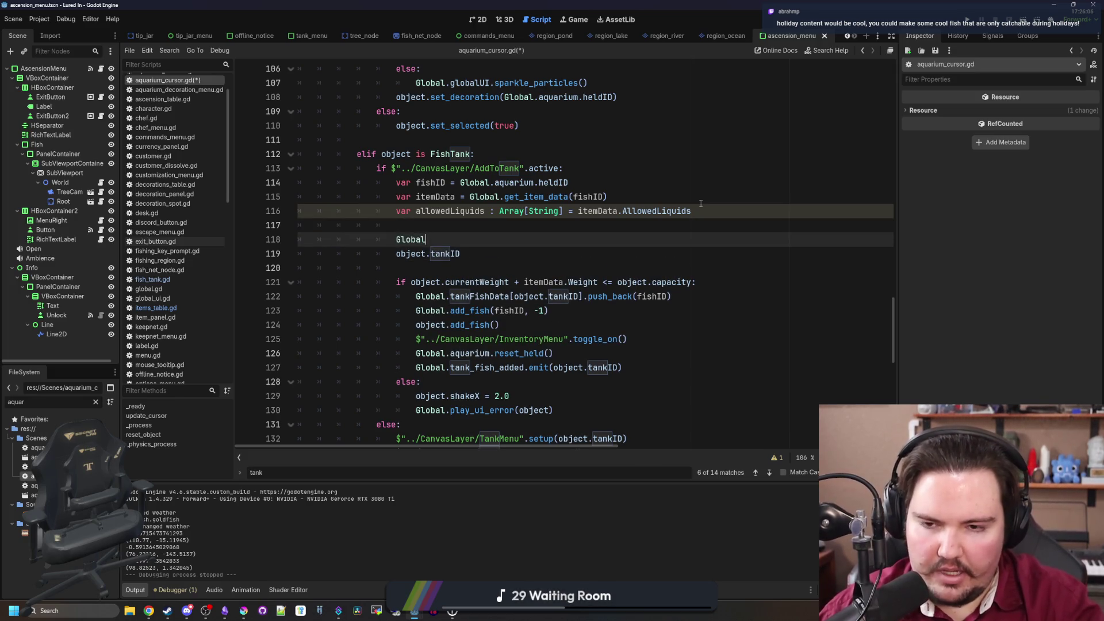
type(".tankSettings[object.Ta")
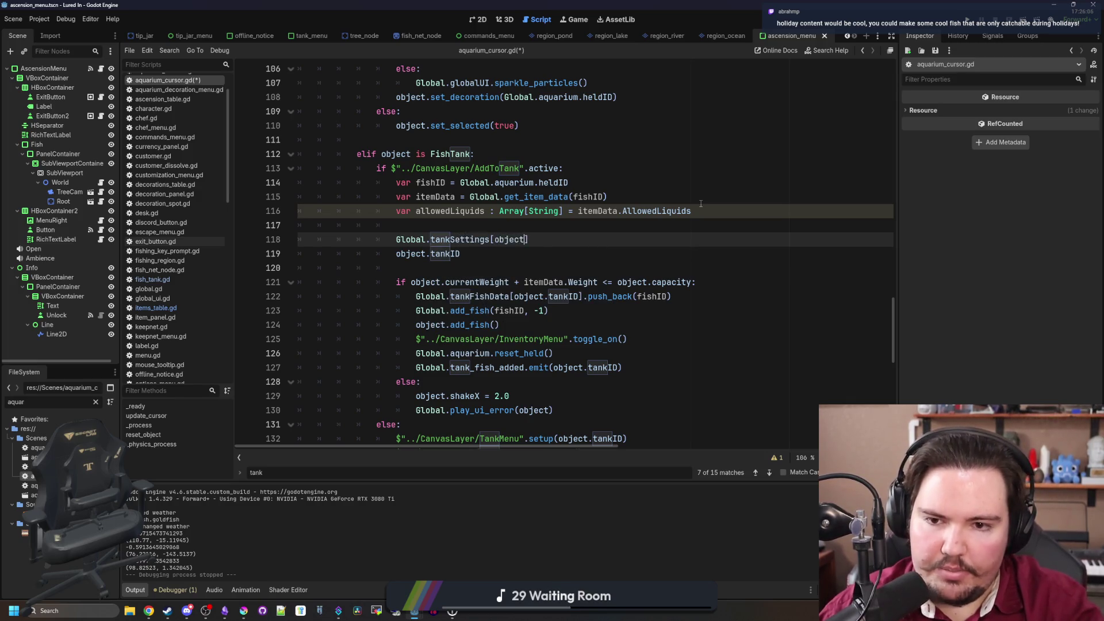
type("nkID")
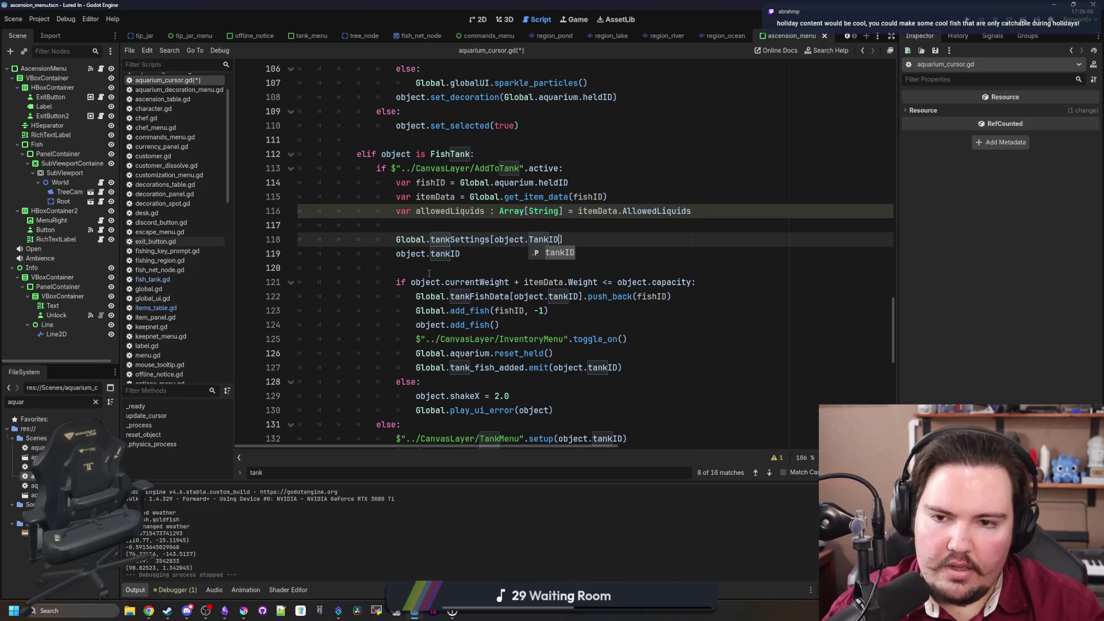
key("Escape")
key("shift+Down")
key("BackSpace")
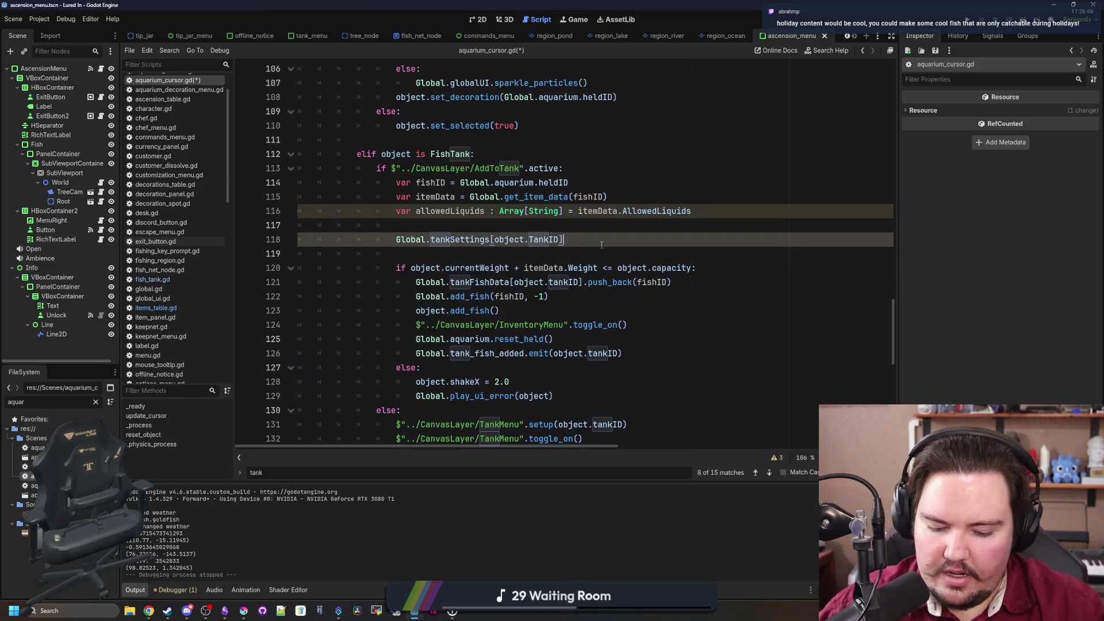
type(".get(\"LiquidType")
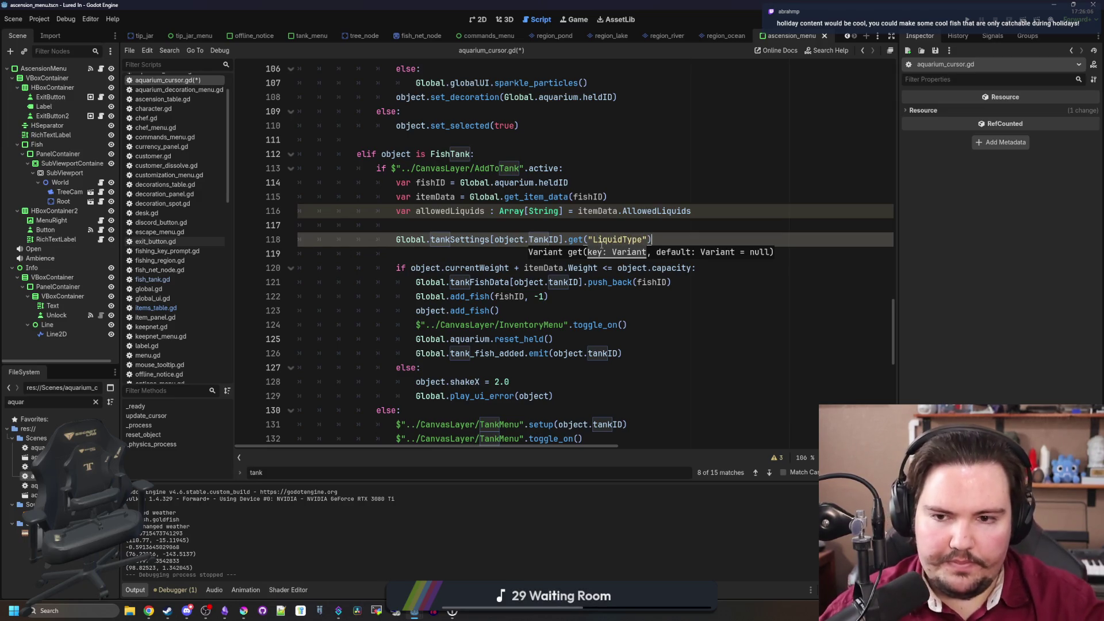
key("Return")
key("Up")
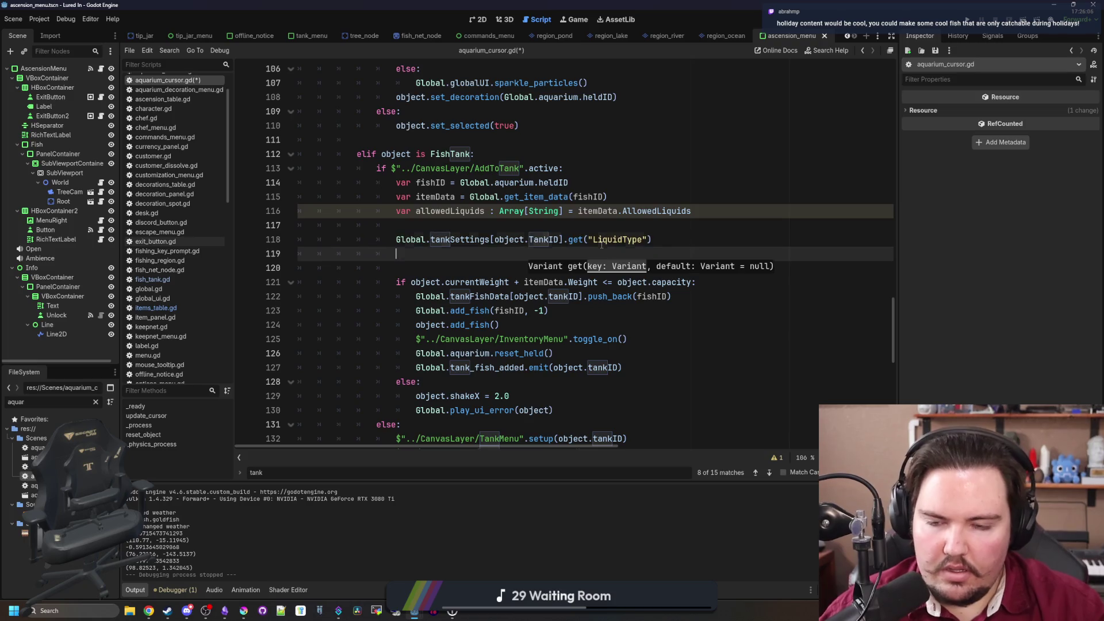
key("Home")
type("var liquid =")
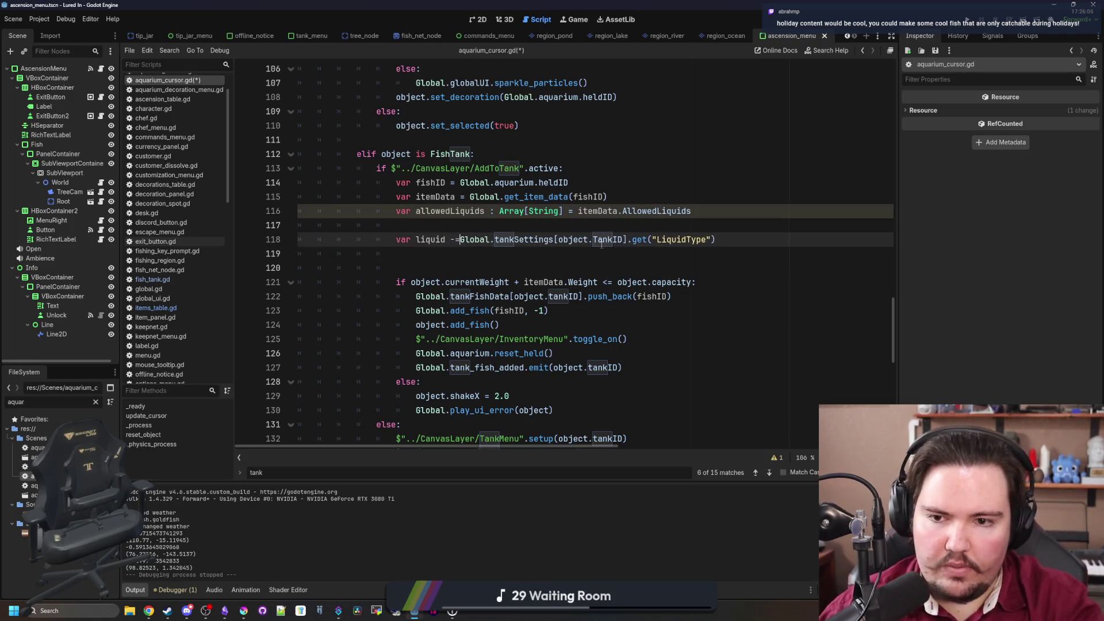
Add a compatibleLiquid line testing allowedLiquids.has() and remove the extra blank line
left_click(433, 255)
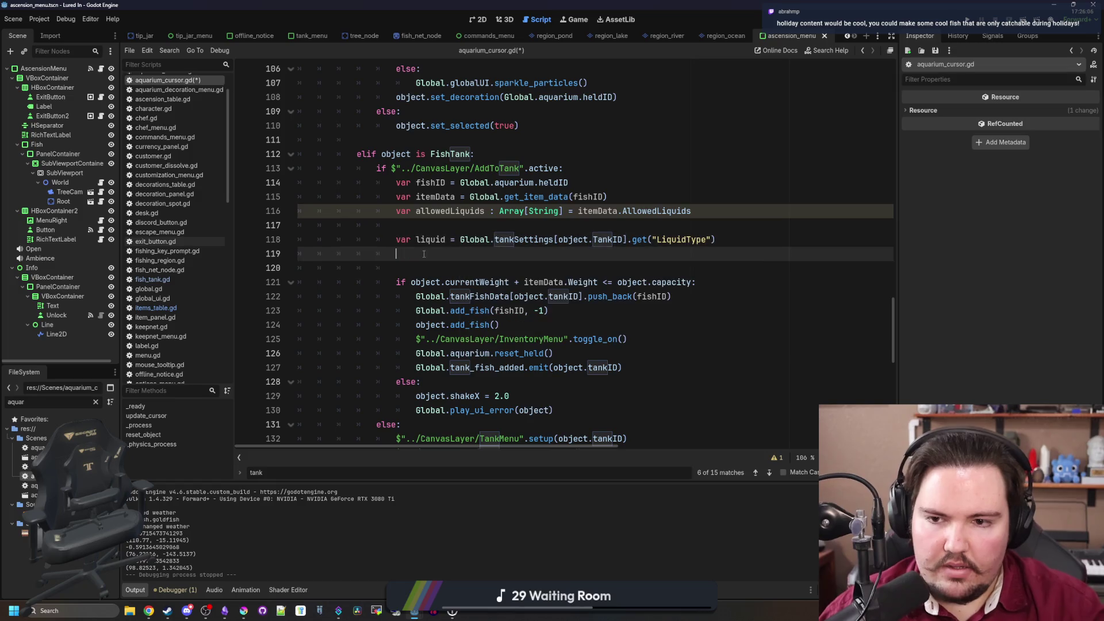
key("Return")
type("var compatibleLiquid =")
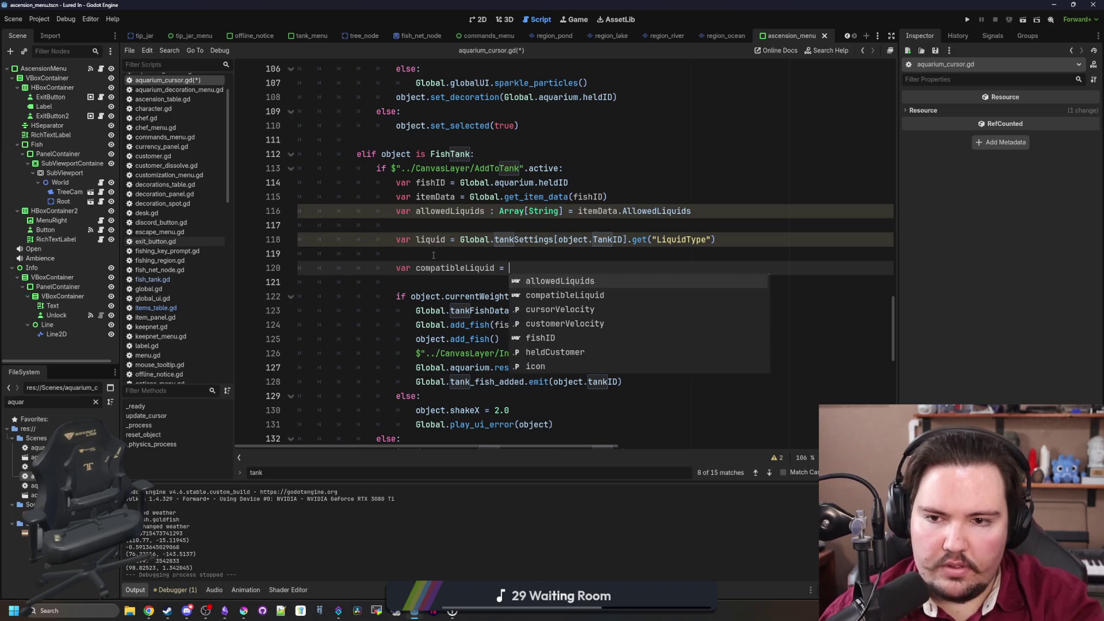
type("allowedLiquyids")
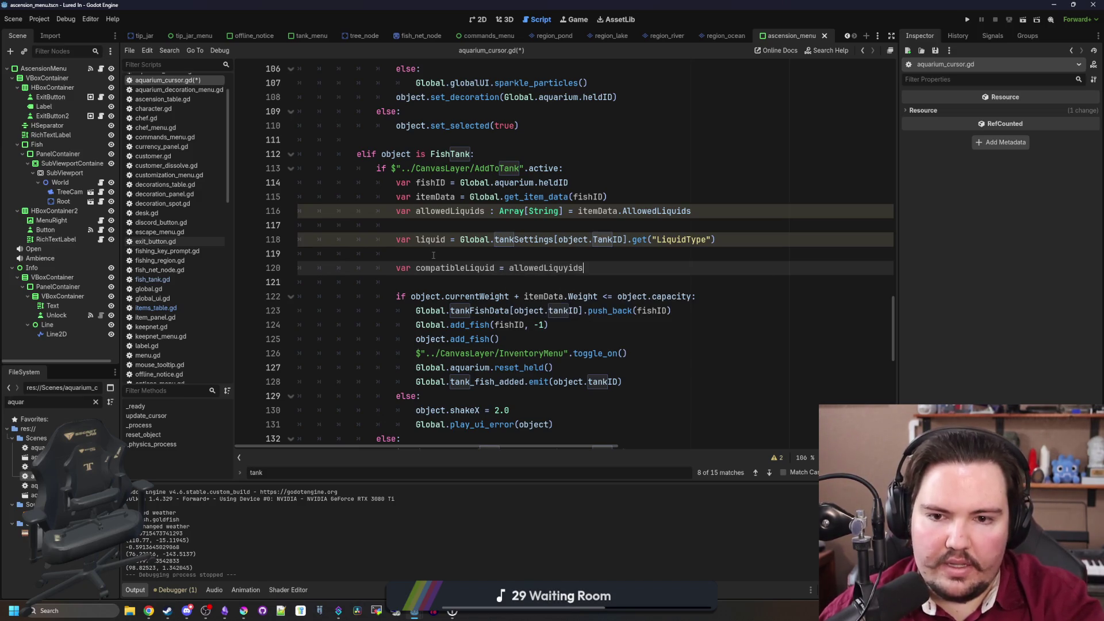
type("has(liquid")
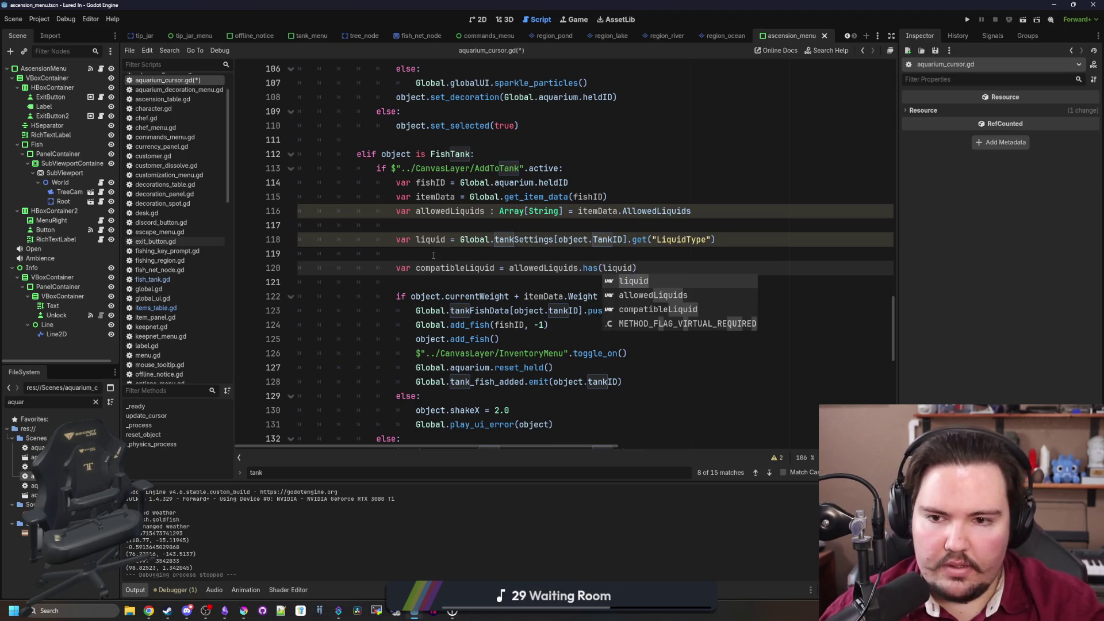
key("Escape")
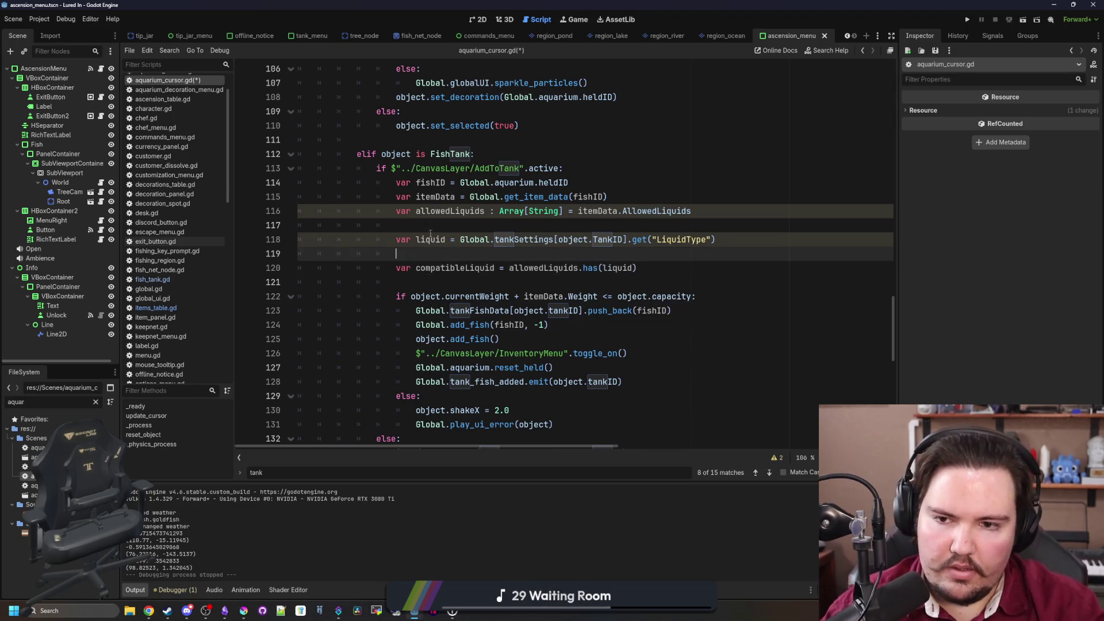
left_click(438, 225)
key("Delete")
Type compatibleLiquid as bool, append '&& compatibleLiquid' to the capacity if, and save
left_click(498, 253)
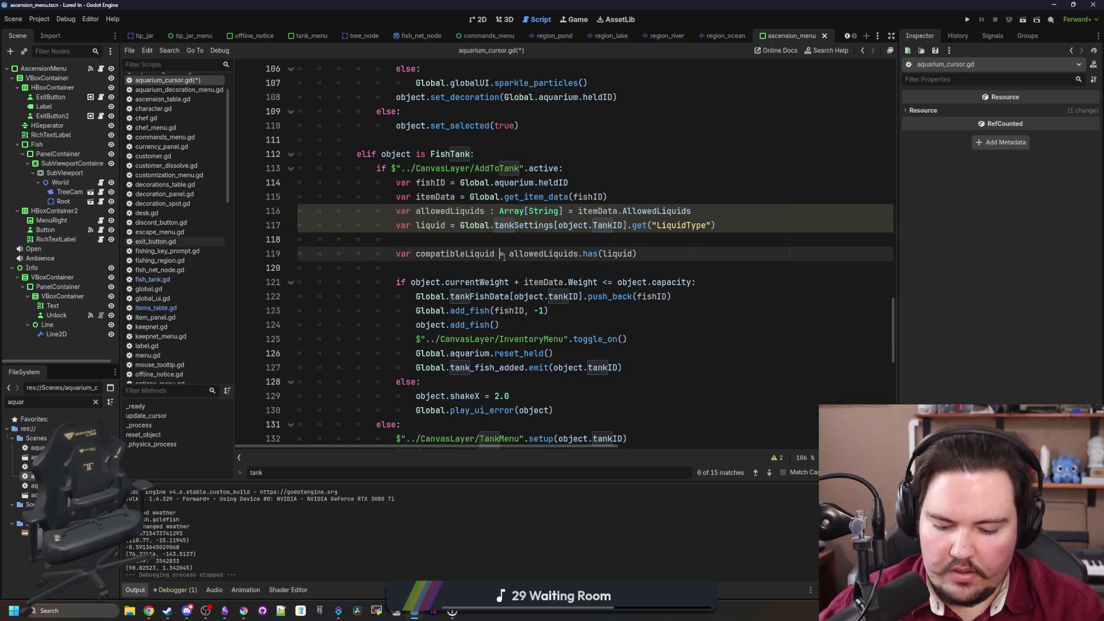
type(": bool")
double_click(454, 254)
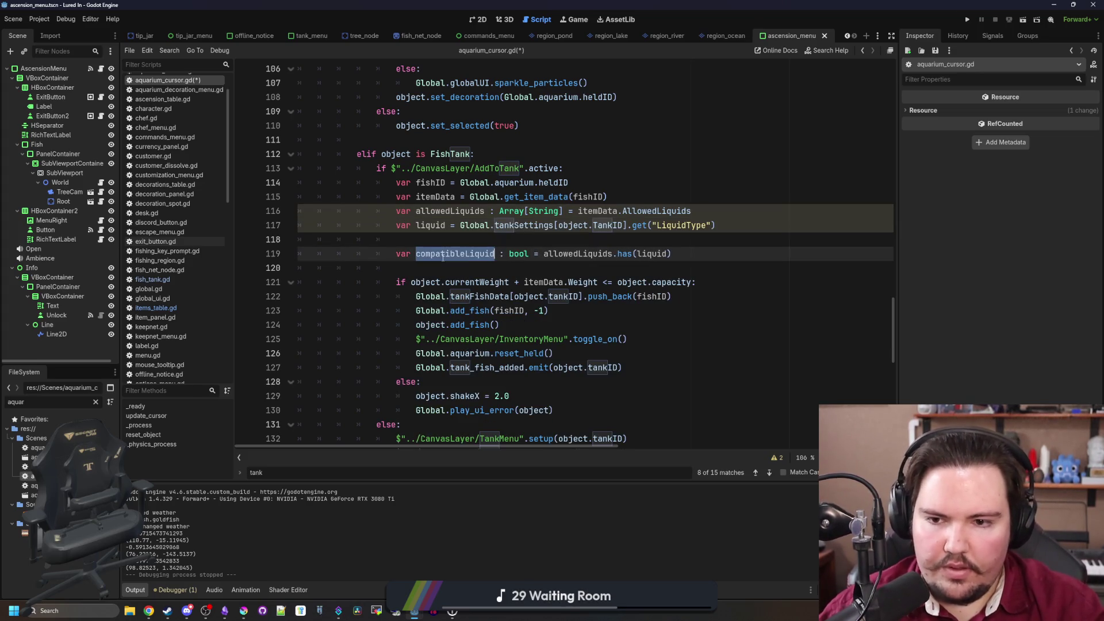
left_click(691, 282)
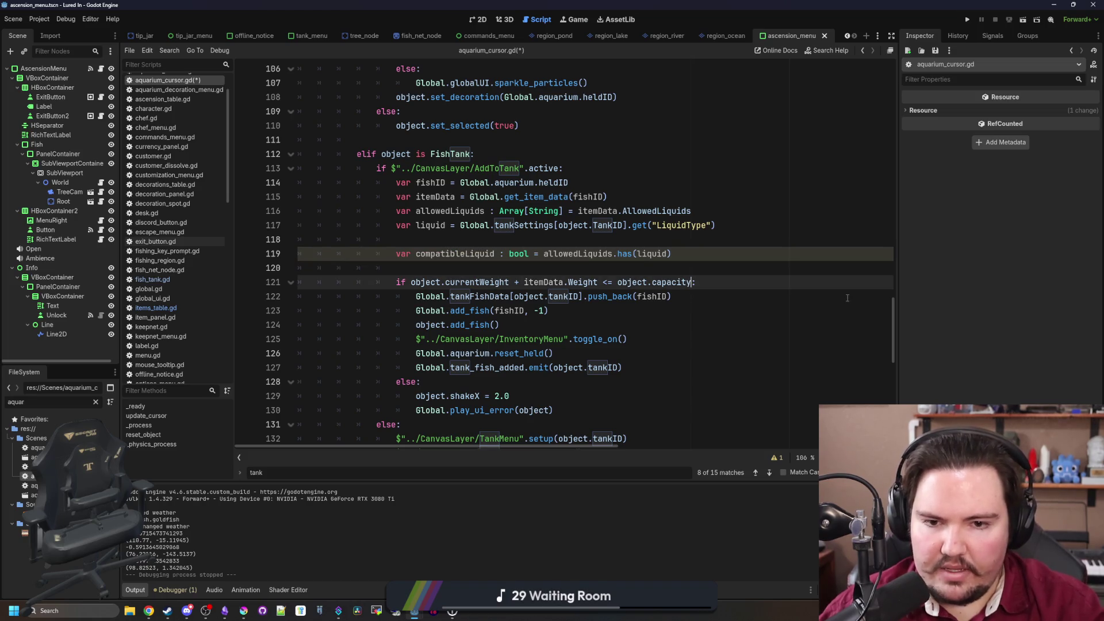
type("&& compatibleLiquid")
left_click(804, 271)
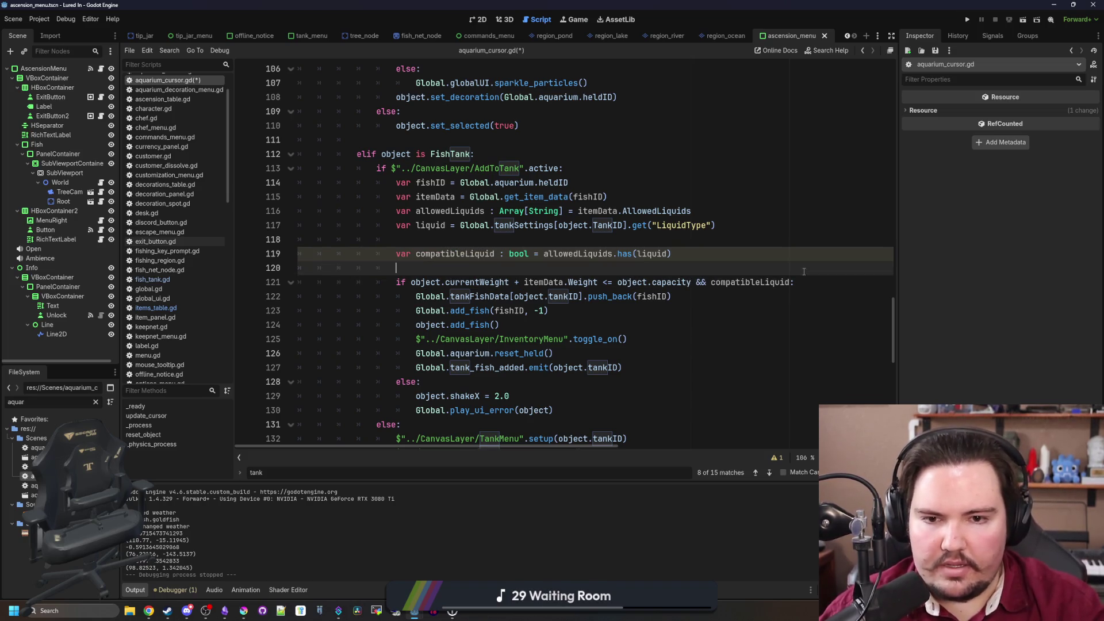
left_click(683, 244)
key("ctrl+s")
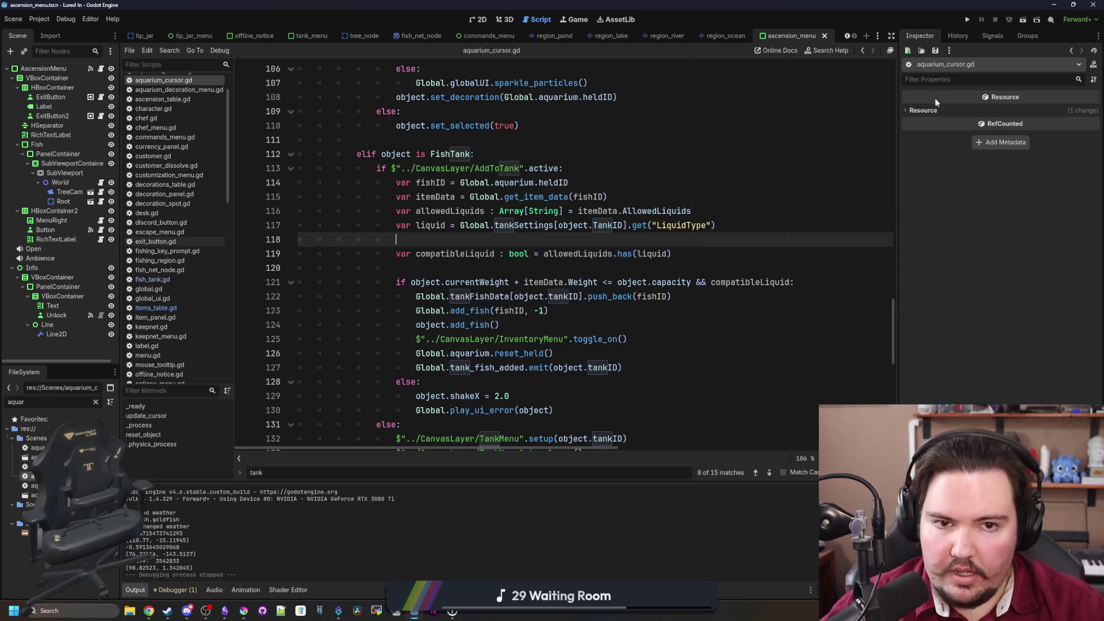
left_click(970, 20)
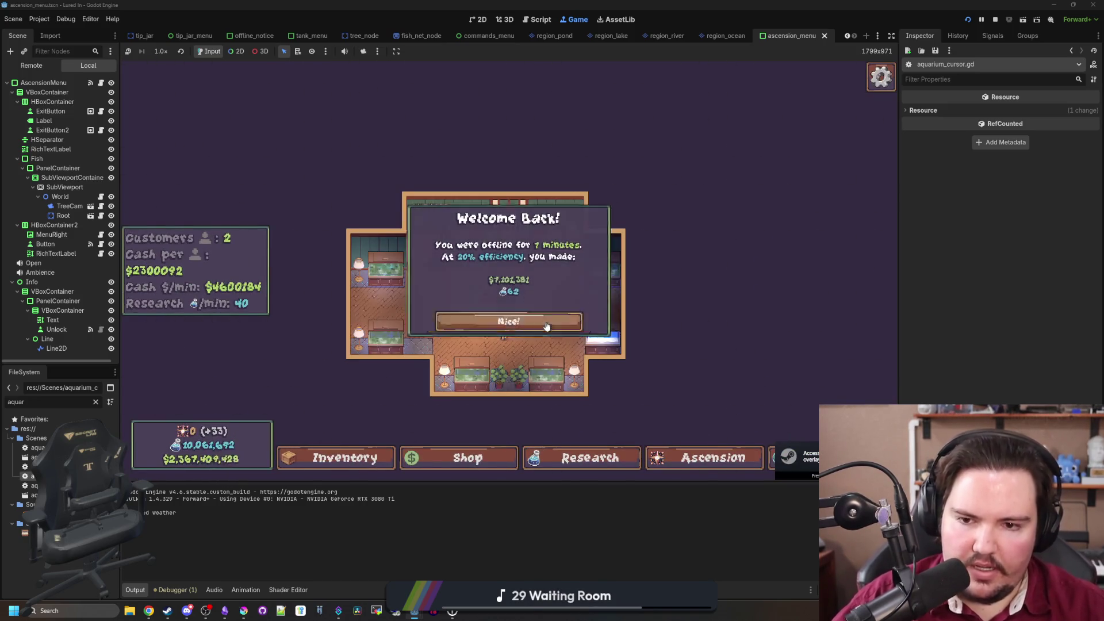
In the running game, dismiss Welcome Back and move an Inventory fish into the lower-right tank
left_click(543, 321)
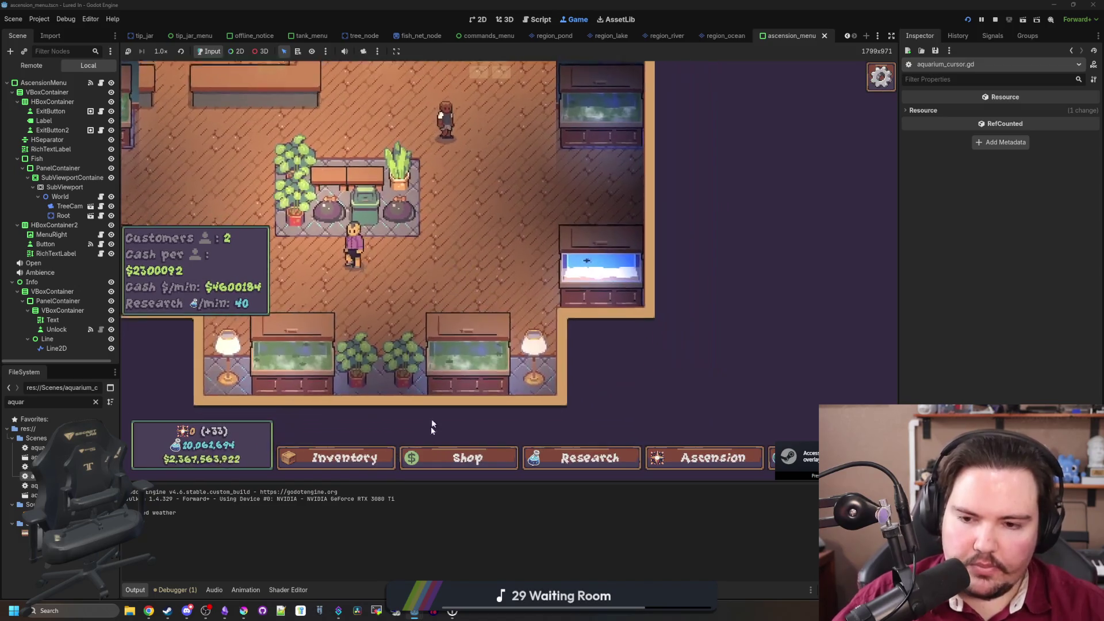
left_click(376, 458)
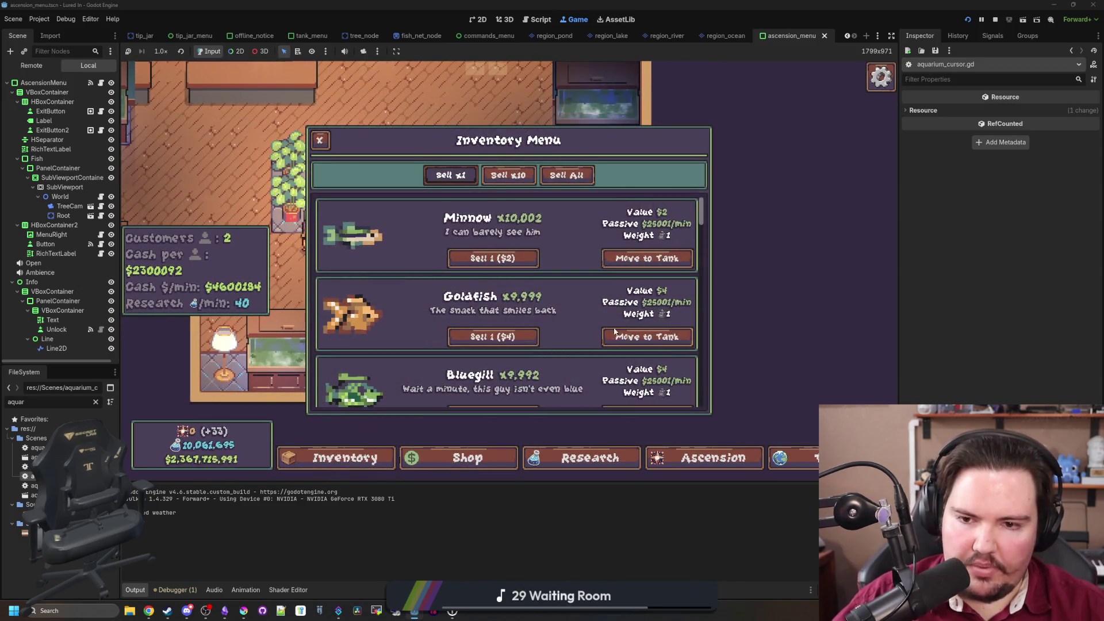
left_click(646, 257)
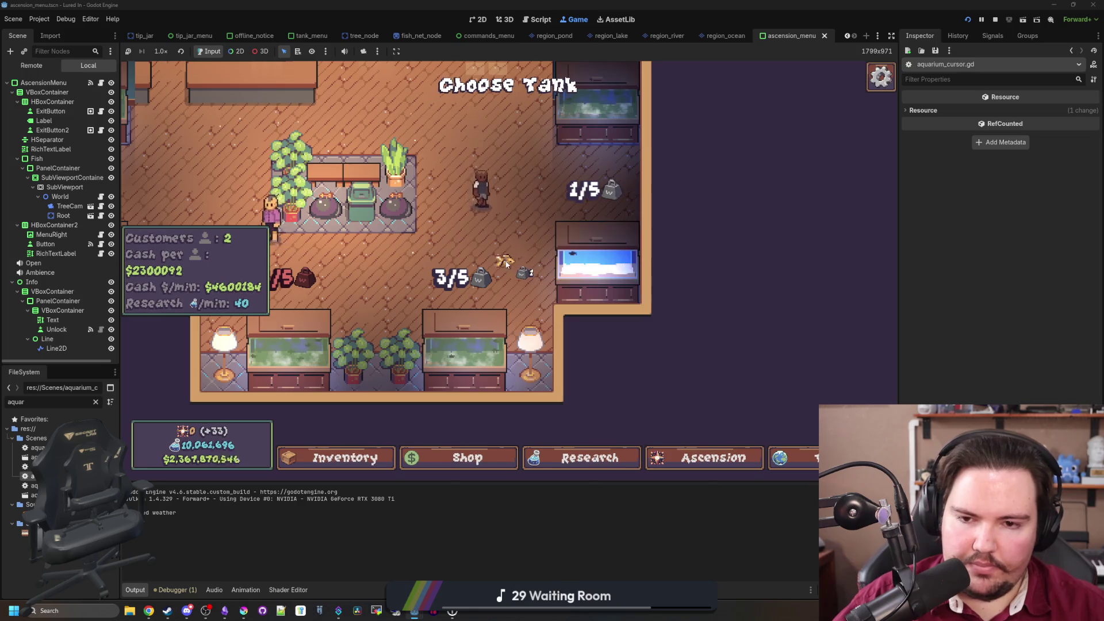
left_click(603, 336)
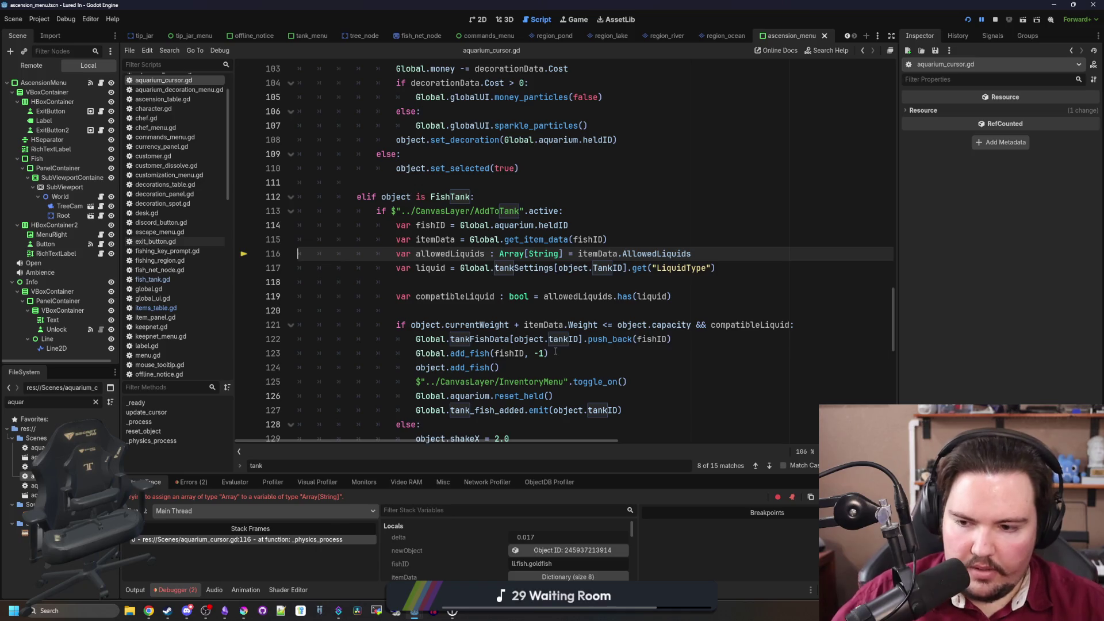
Drop [String] from the allowedLiquids type, save, resume, and retry dropping the fish
left_click(562, 253)
key("BackSpace")
key("BackSpace")
key("BackSpace")
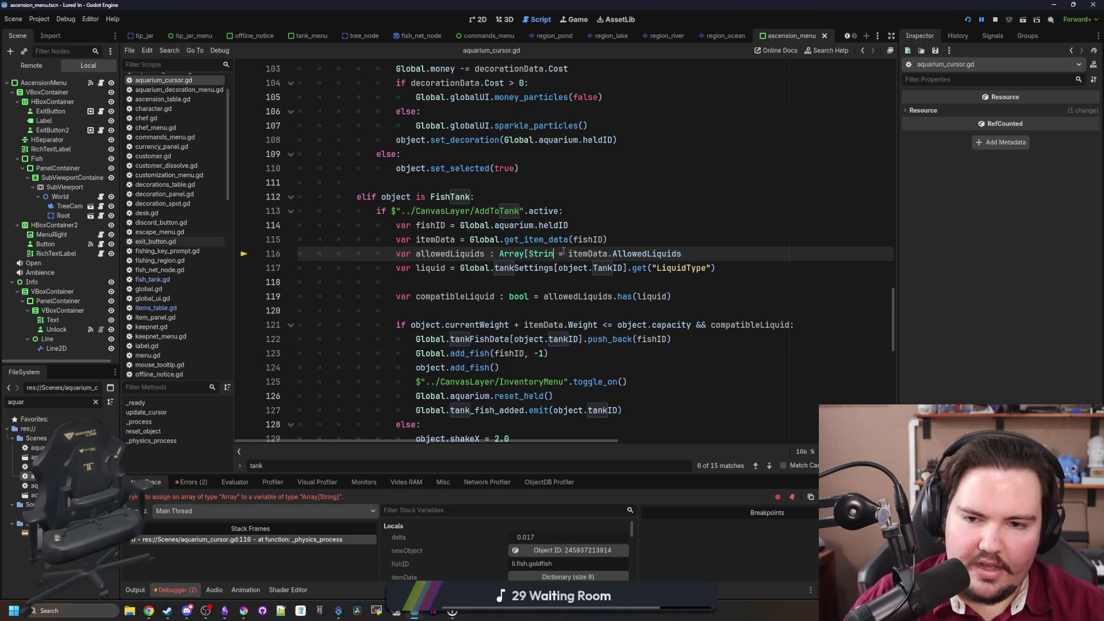
left_click(443, 281)
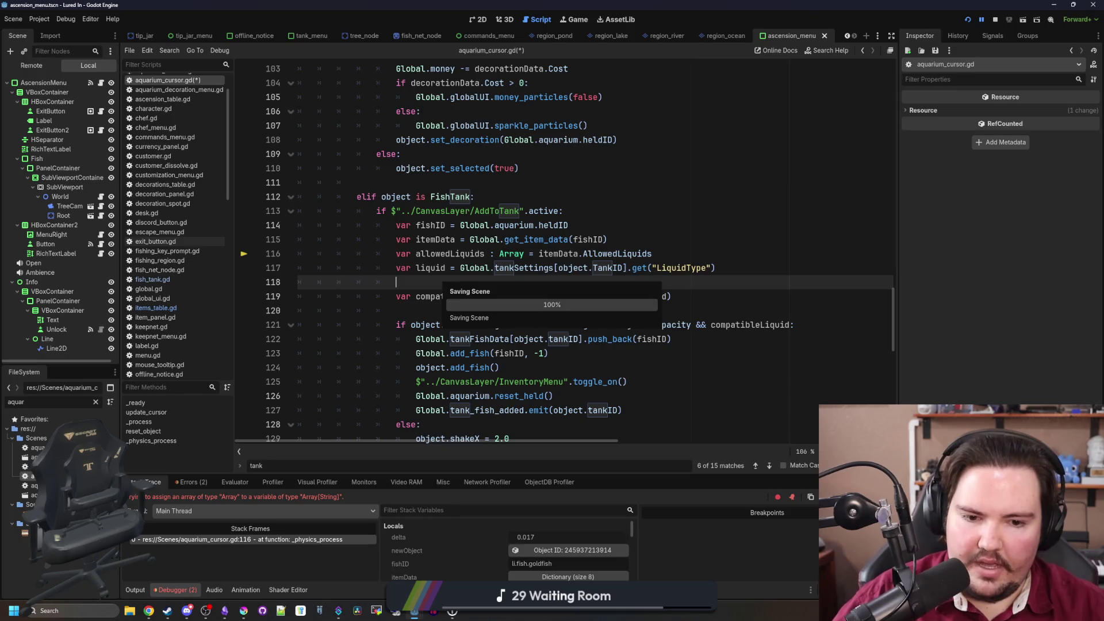
key("F12")
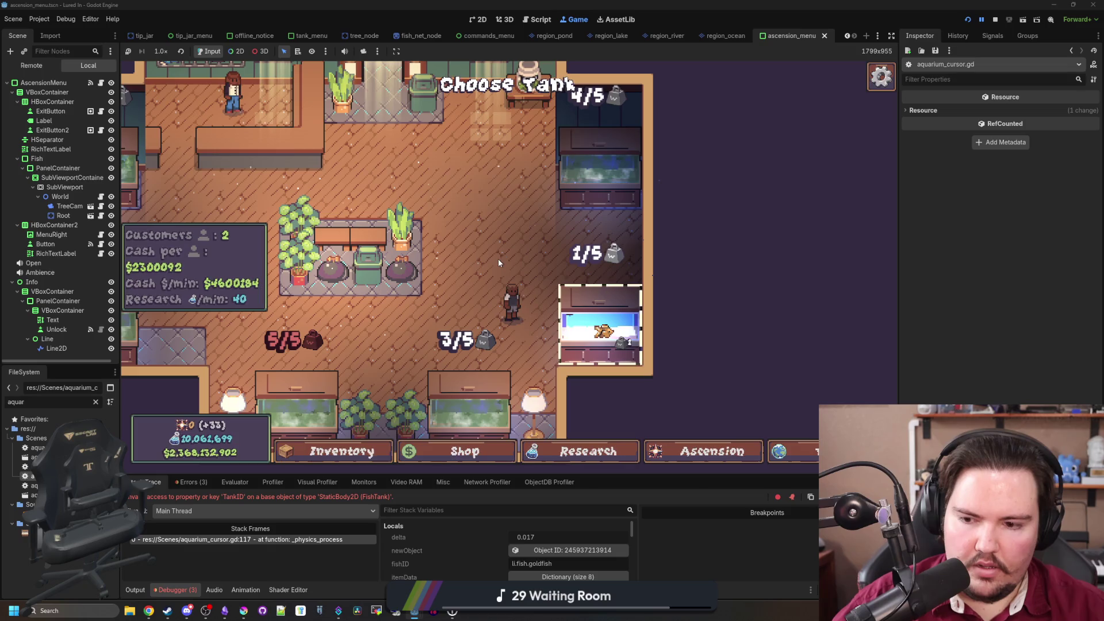
key("F12")
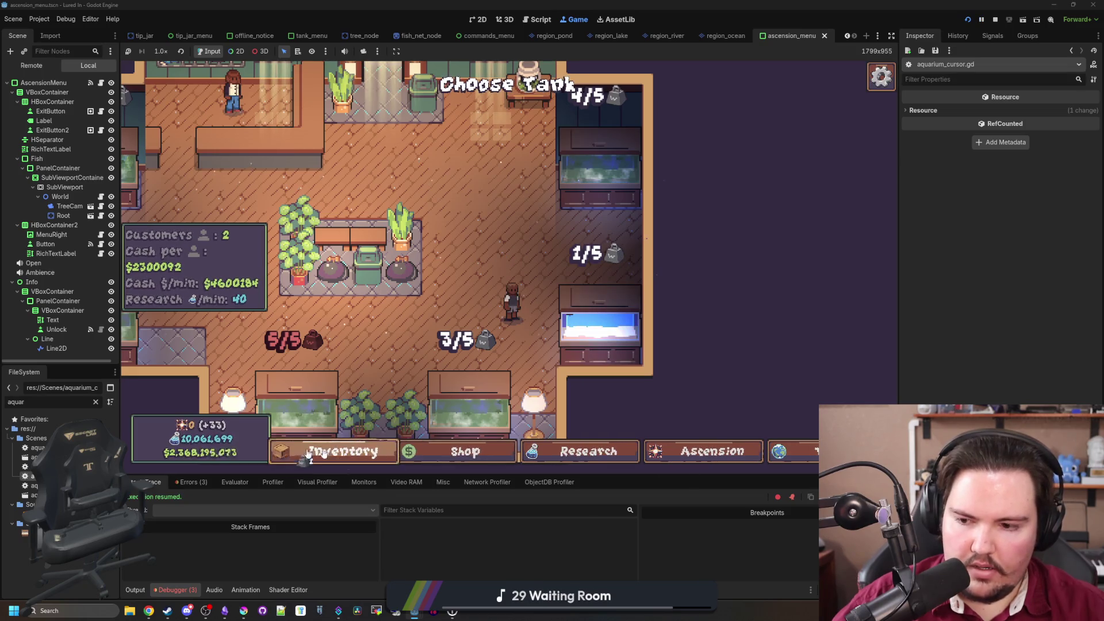
left_click(594, 345)
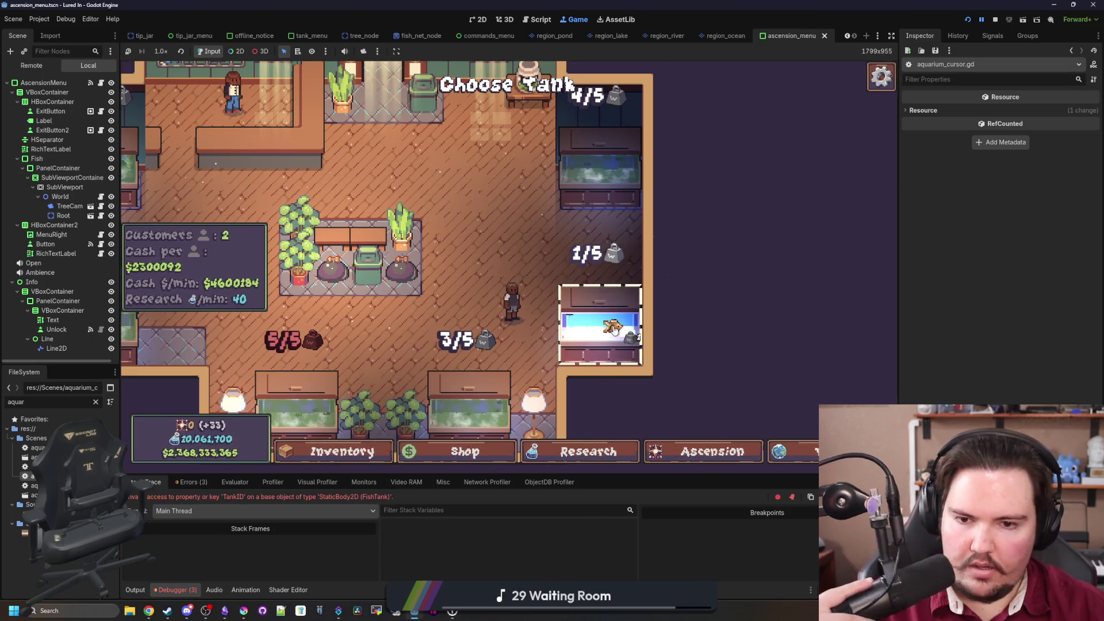
Correct TankID to tankID on line 117, then save and resume the game
left_click(611, 254)
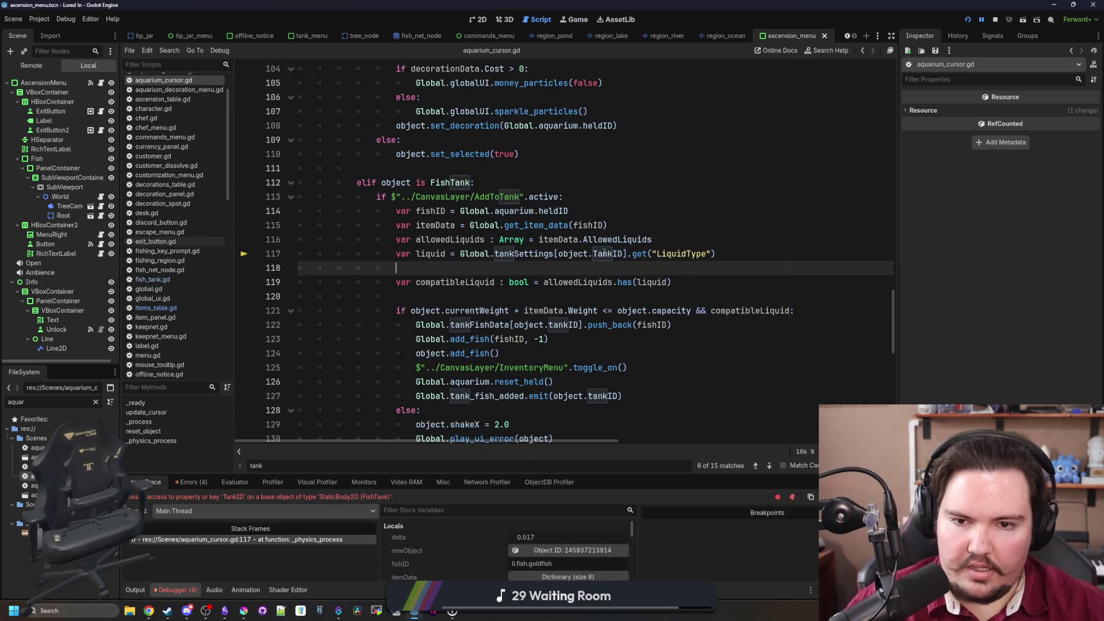
type("tank")
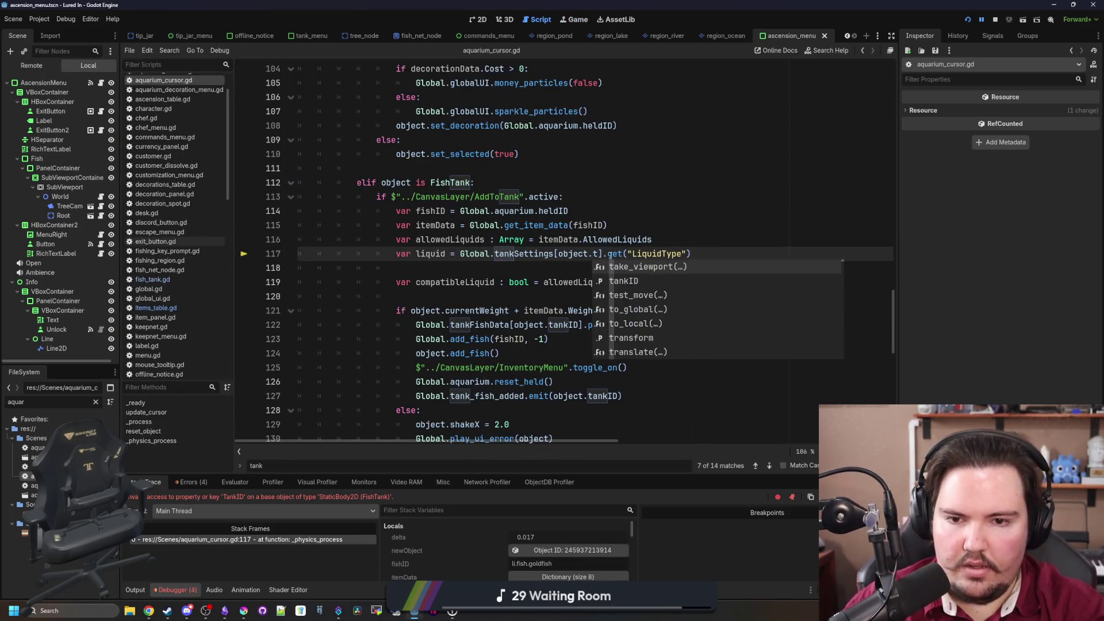
key("Escape")
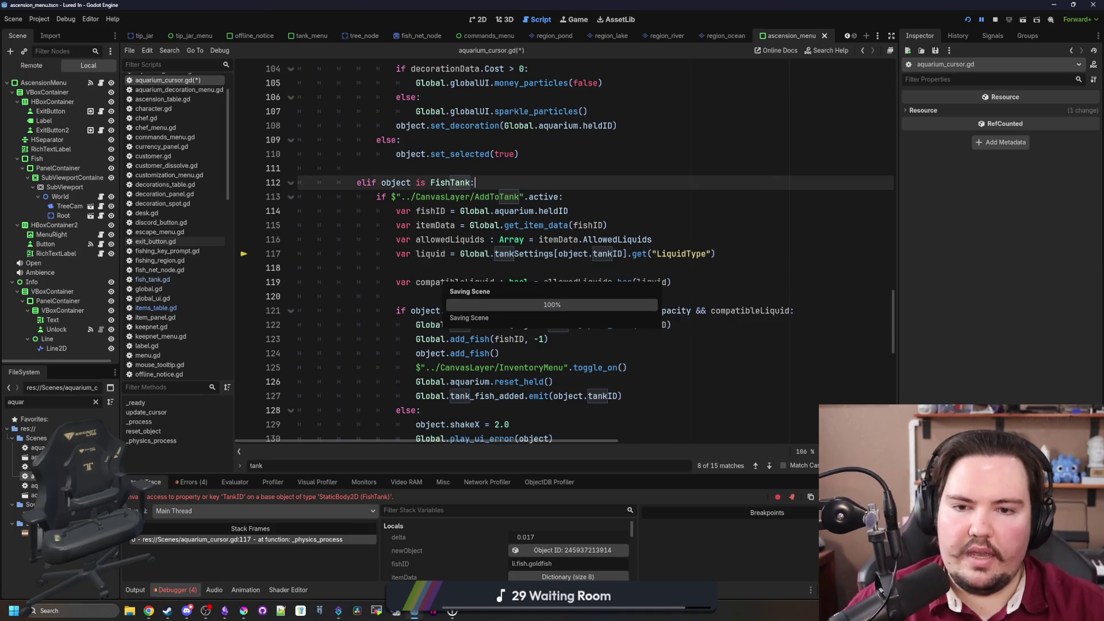
key("F12")
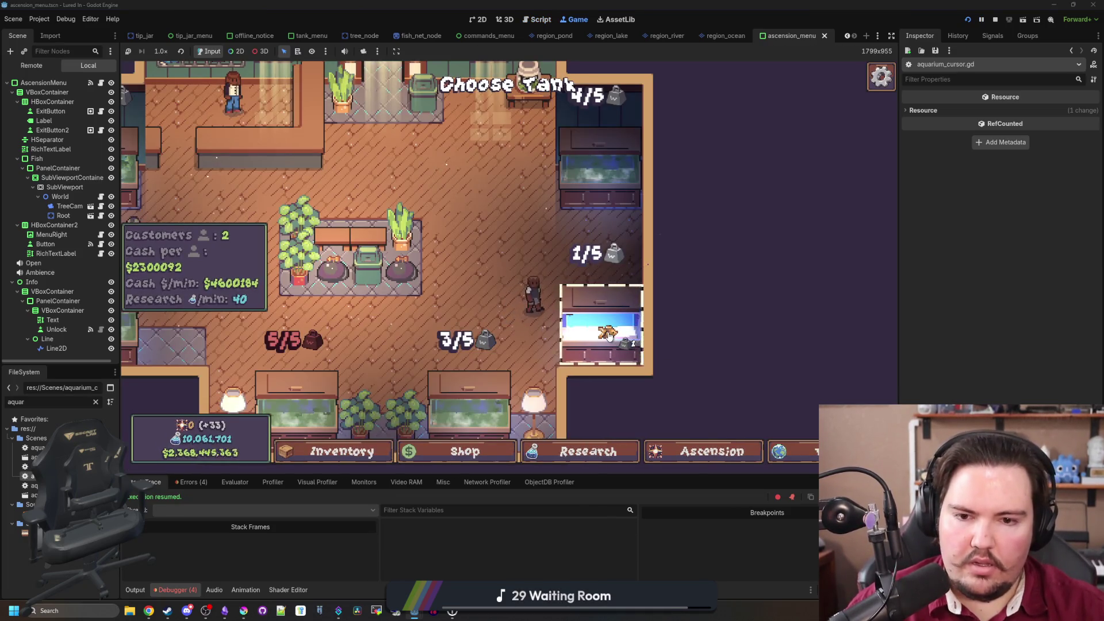
left_click(621, 339)
Retest by moving an Inventory fish into a tank and checking Fish Tank 4
left_click(342, 451)
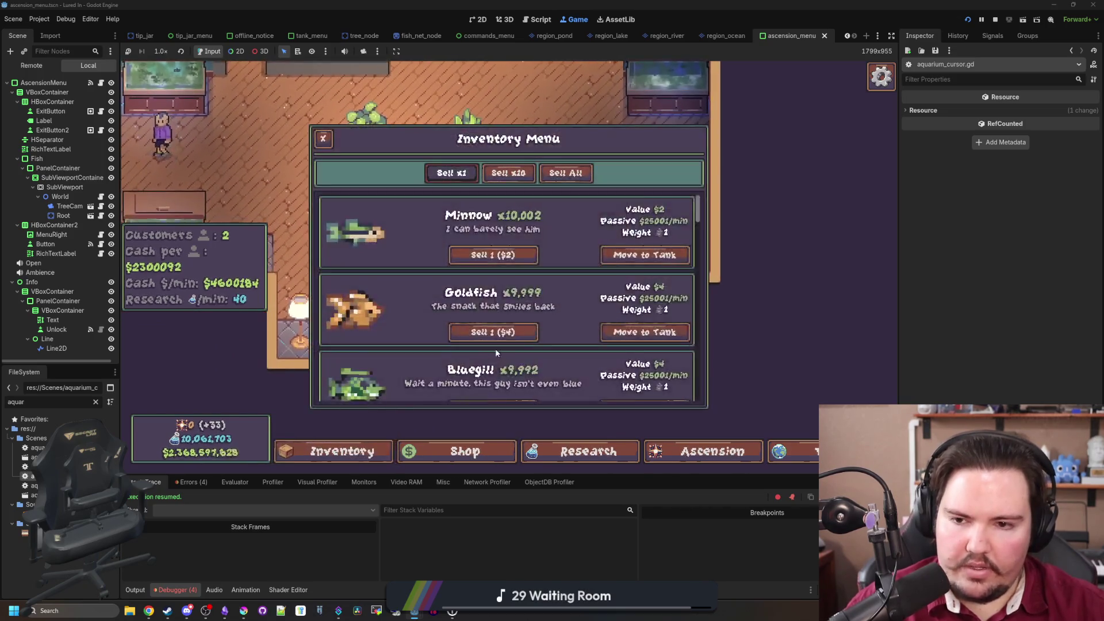
scroll(513, 340, "down", 3)
scroll(633, 326, "up", 3)
left_click(632, 326)
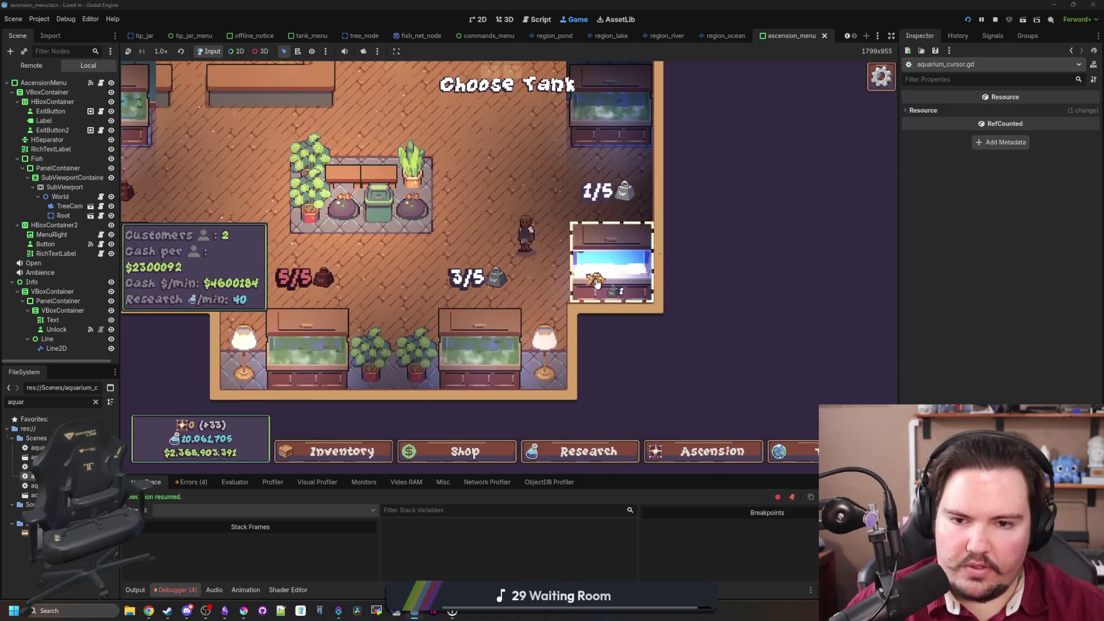
scroll(608, 307, "up", 2)
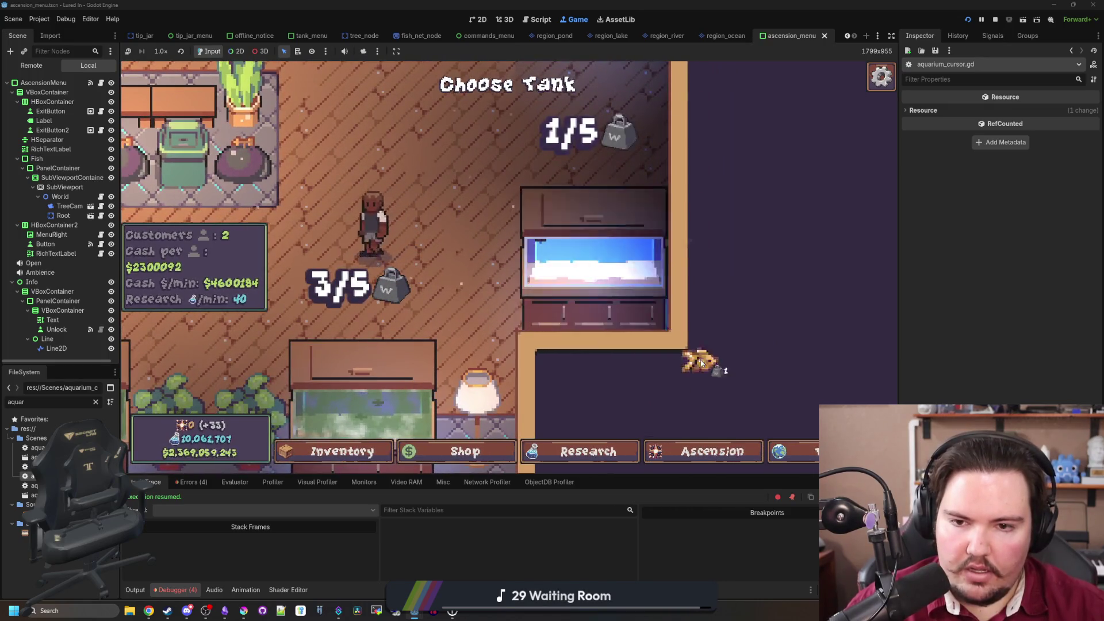
scroll(666, 320, "up", 3)
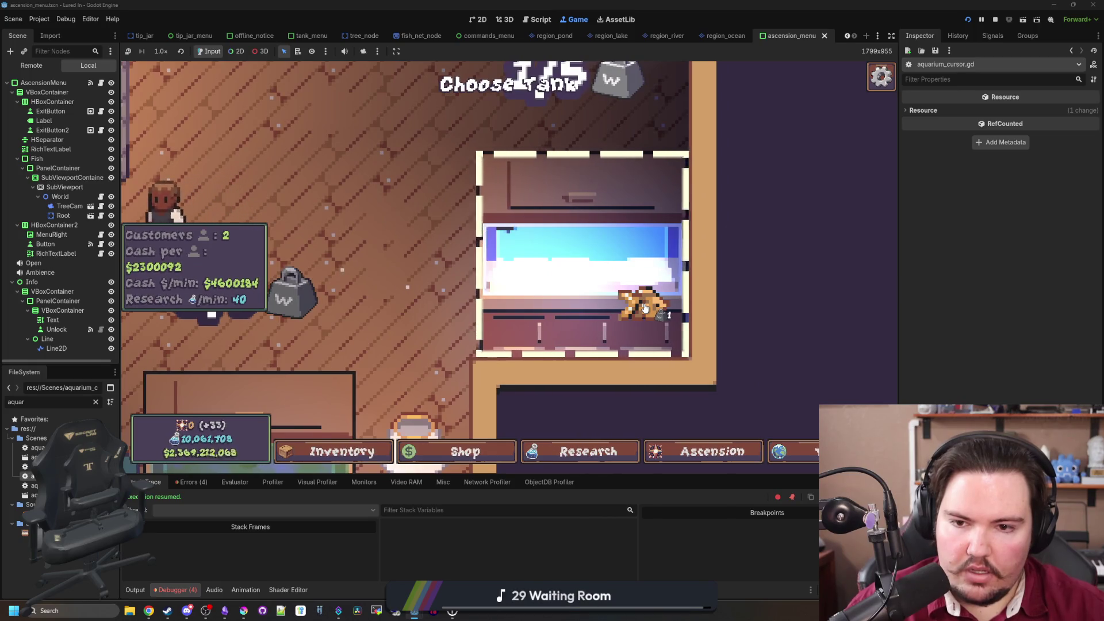
left_click(645, 308)
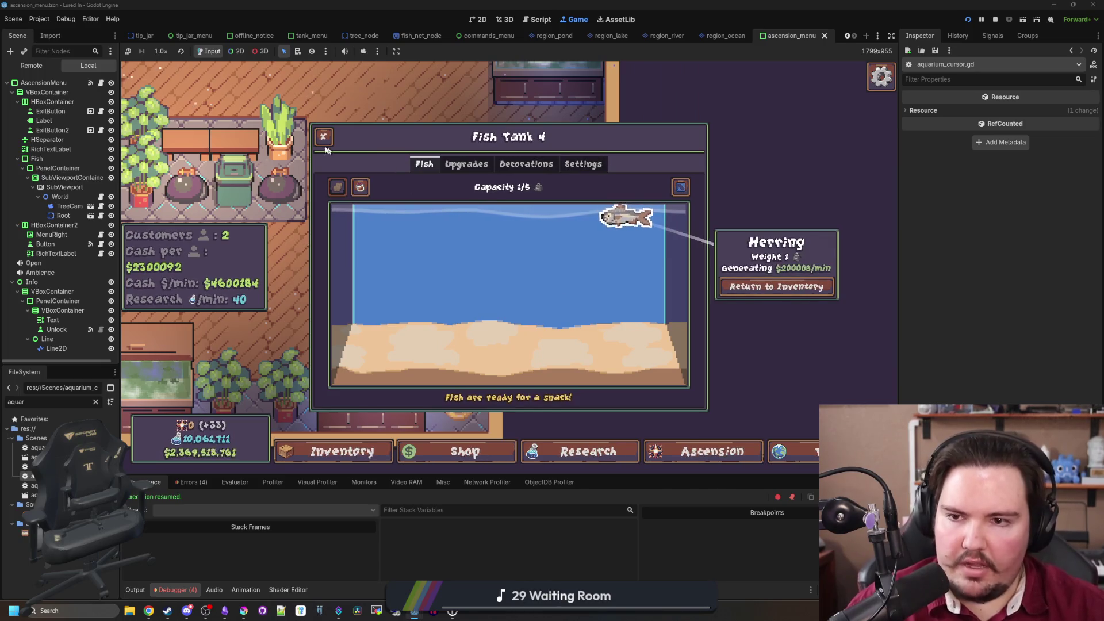
key("Escape")
Move the Herring into the bottom-right tank, confirm it in Fish Tank 4, and stop the game
scroll(454, 263, "down", 3)
scroll(515, 321, "up", 3)
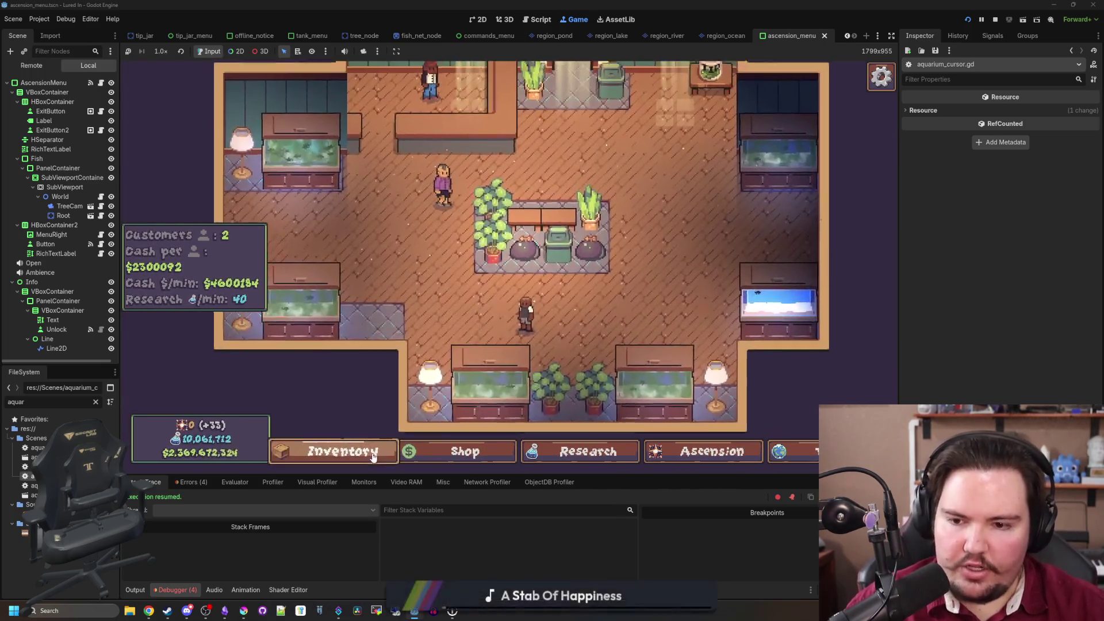
key("i")
scroll(526, 314, "down", 12)
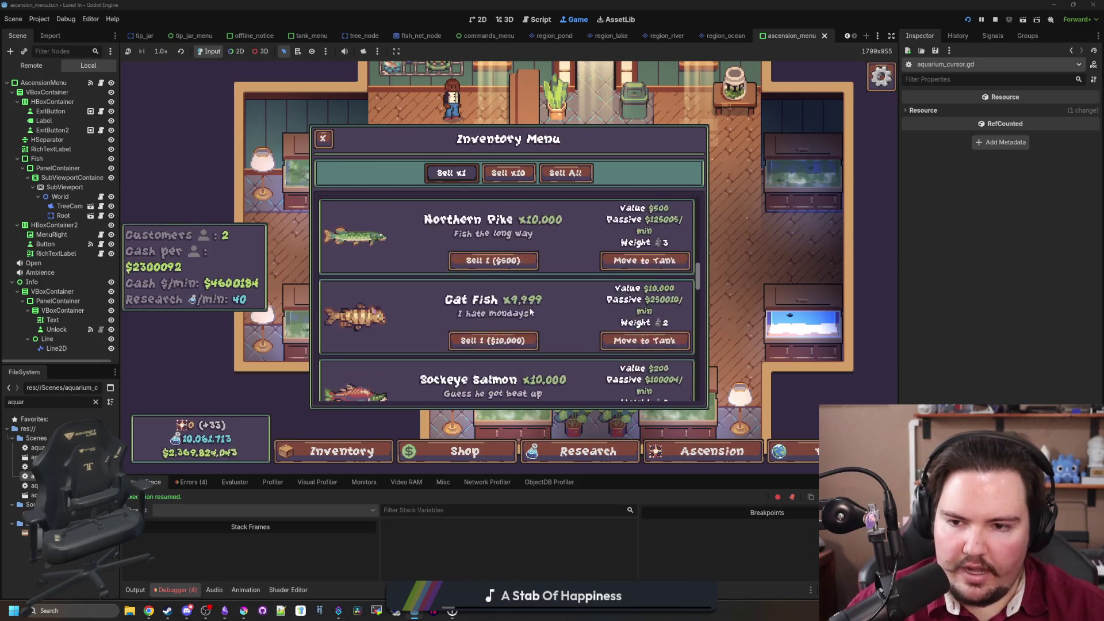
scroll(531, 312, "down", 1)
left_click(644, 272)
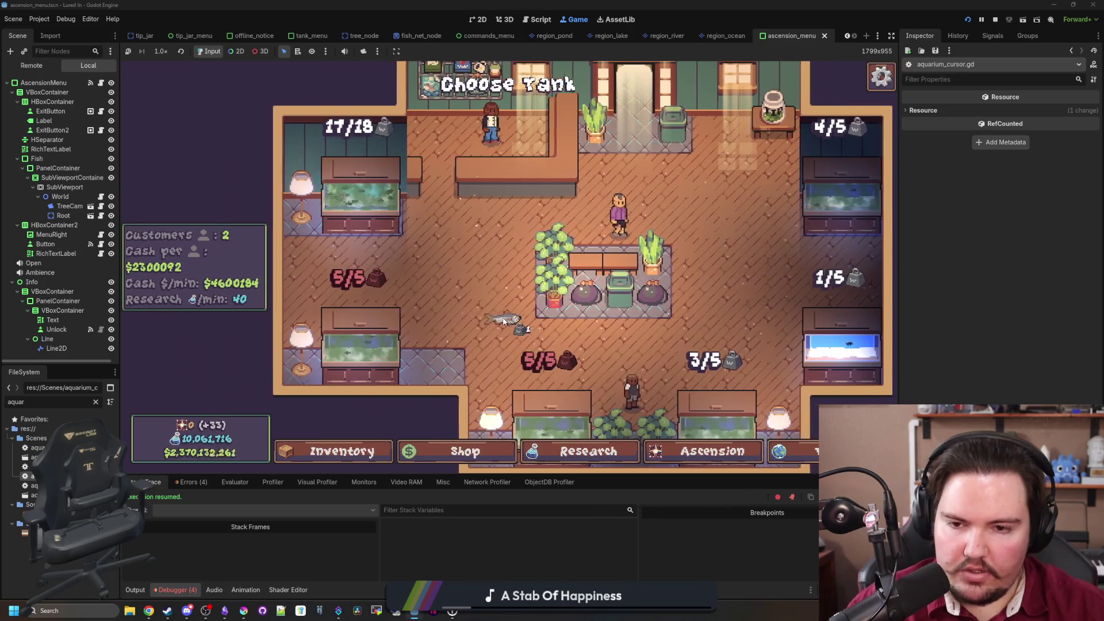
left_click(506, 190)
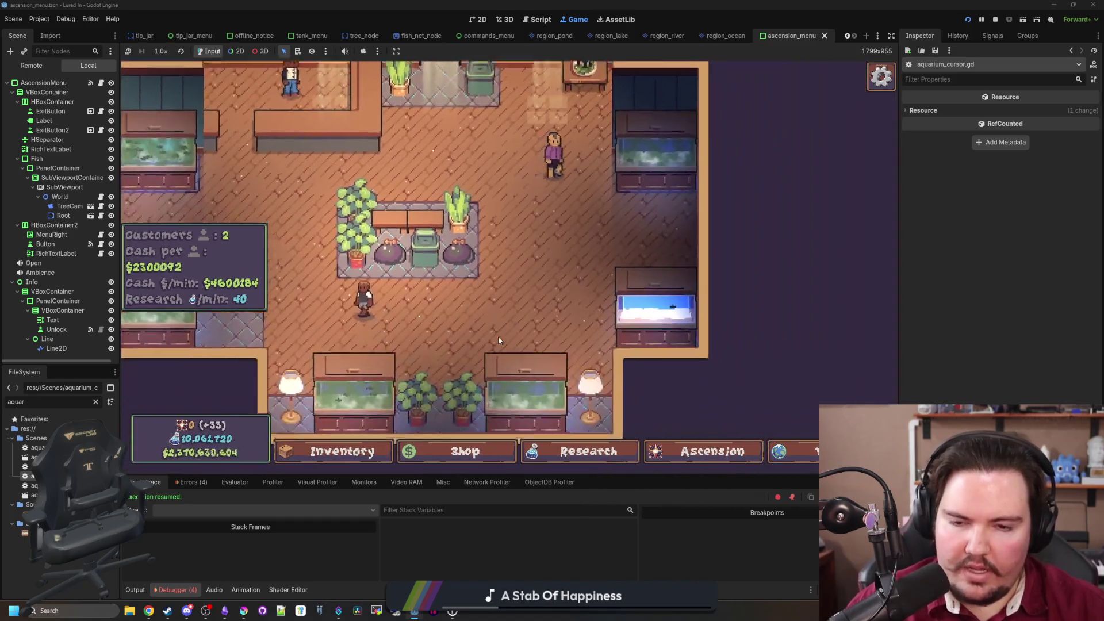
left_click(498, 337)
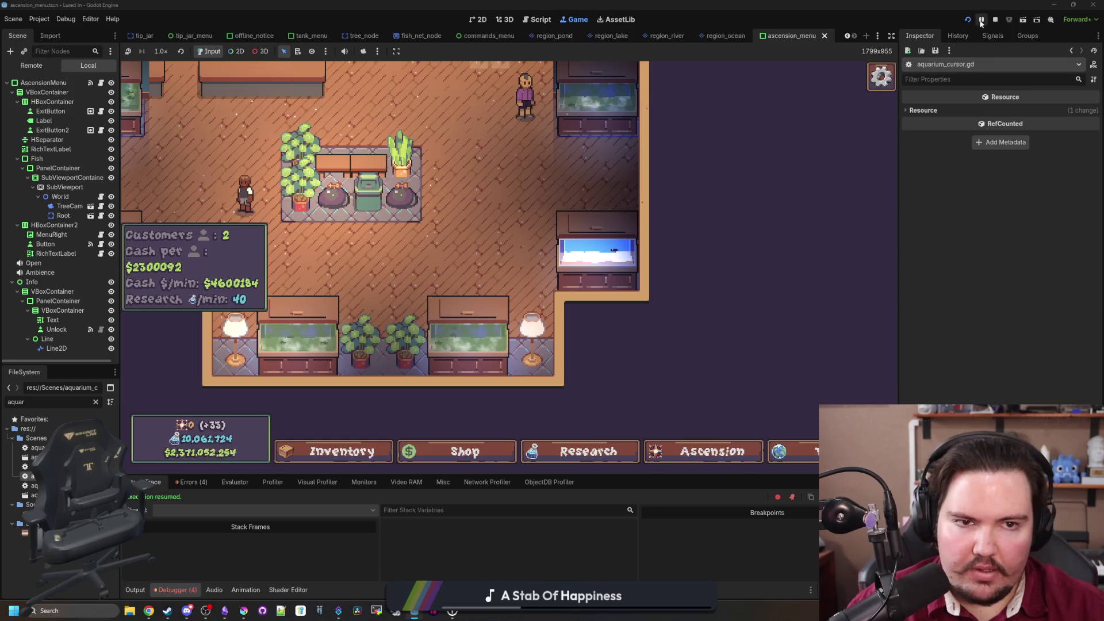
key("F8")
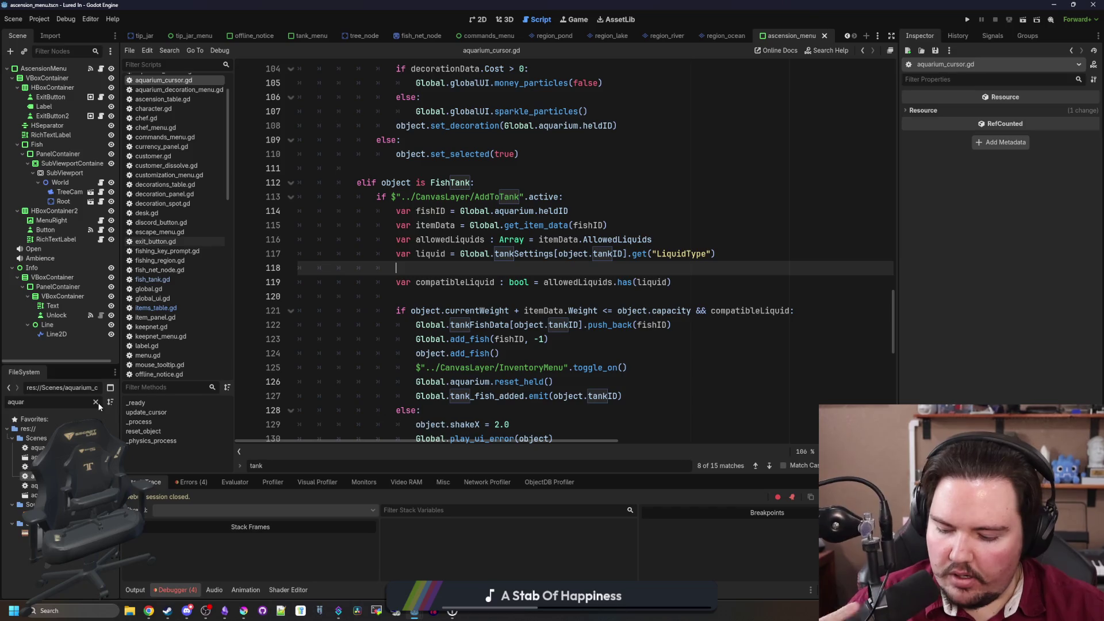
Filter the FileSystem dock for 'tank_menu' and open tank_menu.tscn
left_click(478, 19)
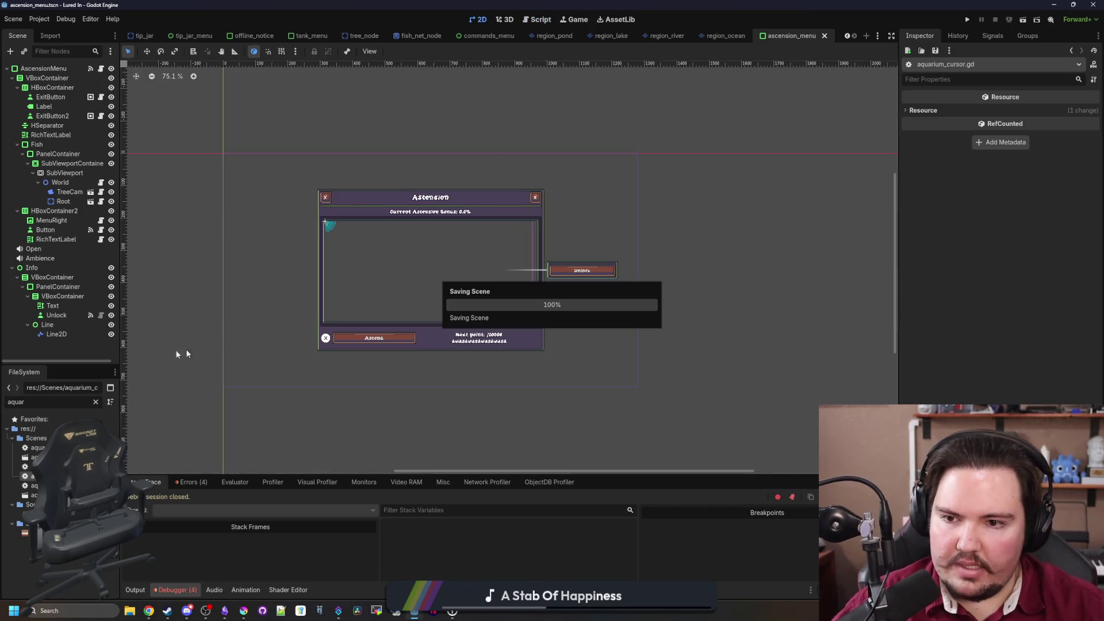
scroll(172, 334, "up", 2)
left_click(95, 403)
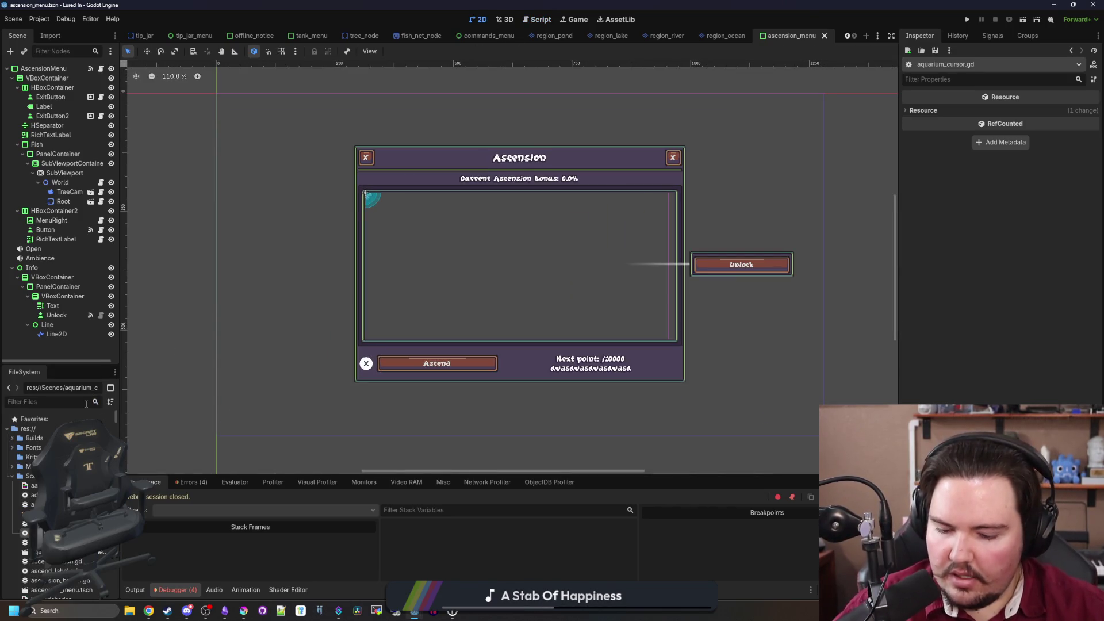
type("salt_w")
key("ctrl+a")
key("BackSpace")
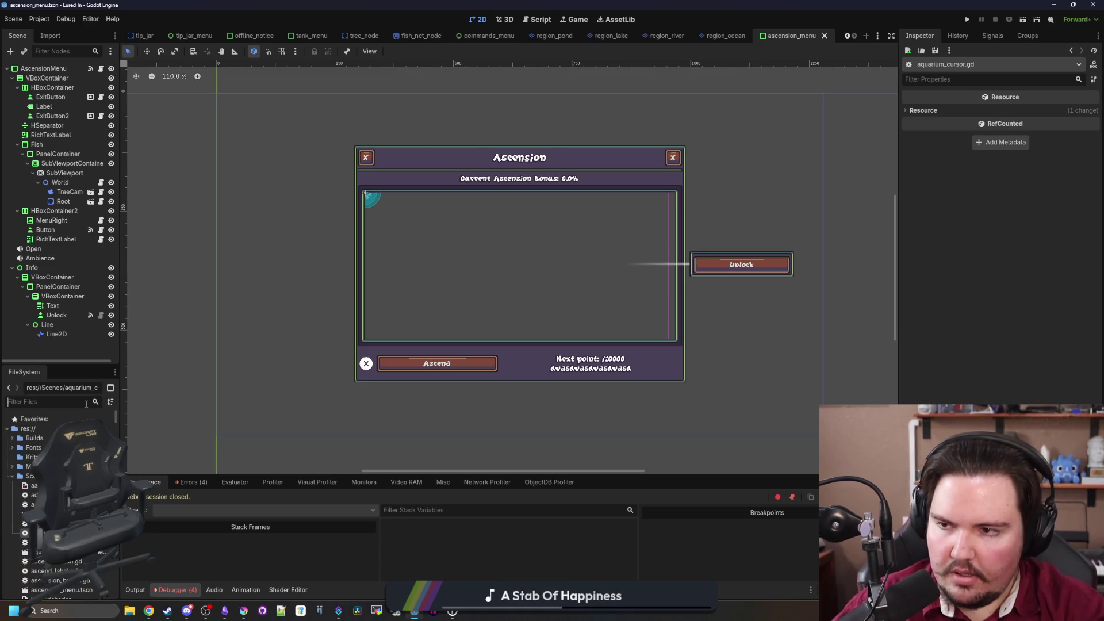
type("tank_menu")
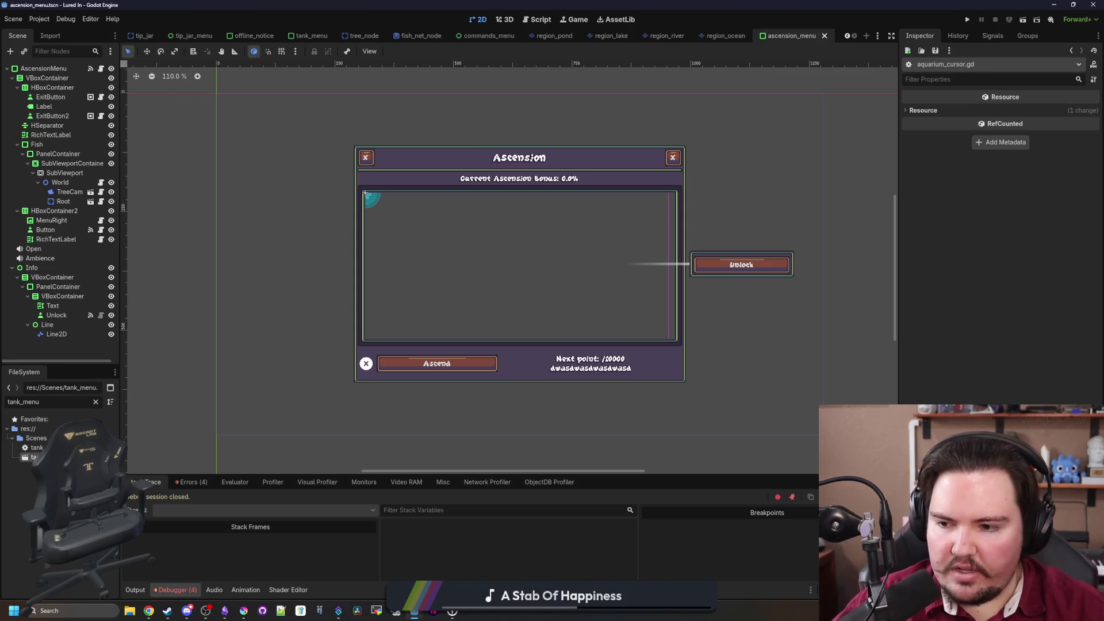
double_click(34, 457)
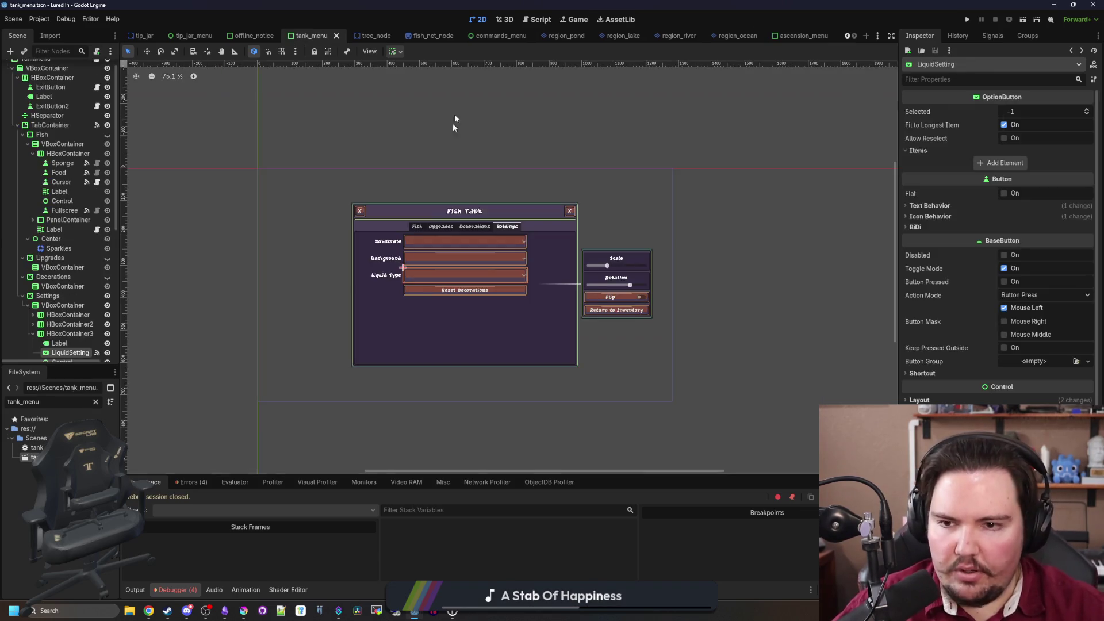
Inspect the Sparkles particles and Center nodes in the Scene dock, collapsing the Settings branch
scroll(354, 354, "up", 1)
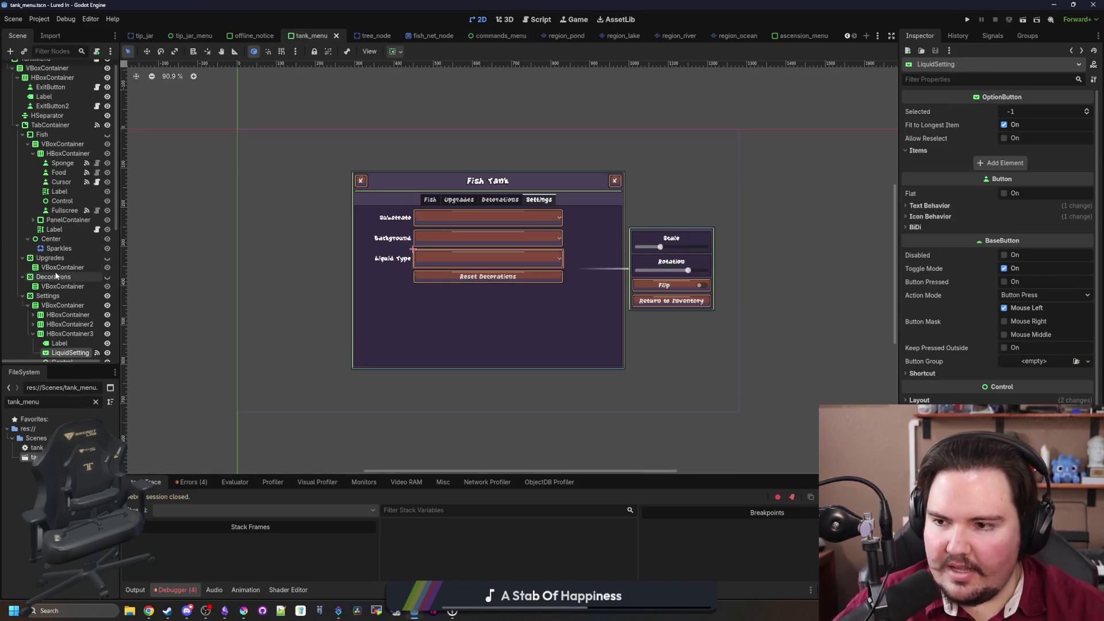
right_click(68, 249)
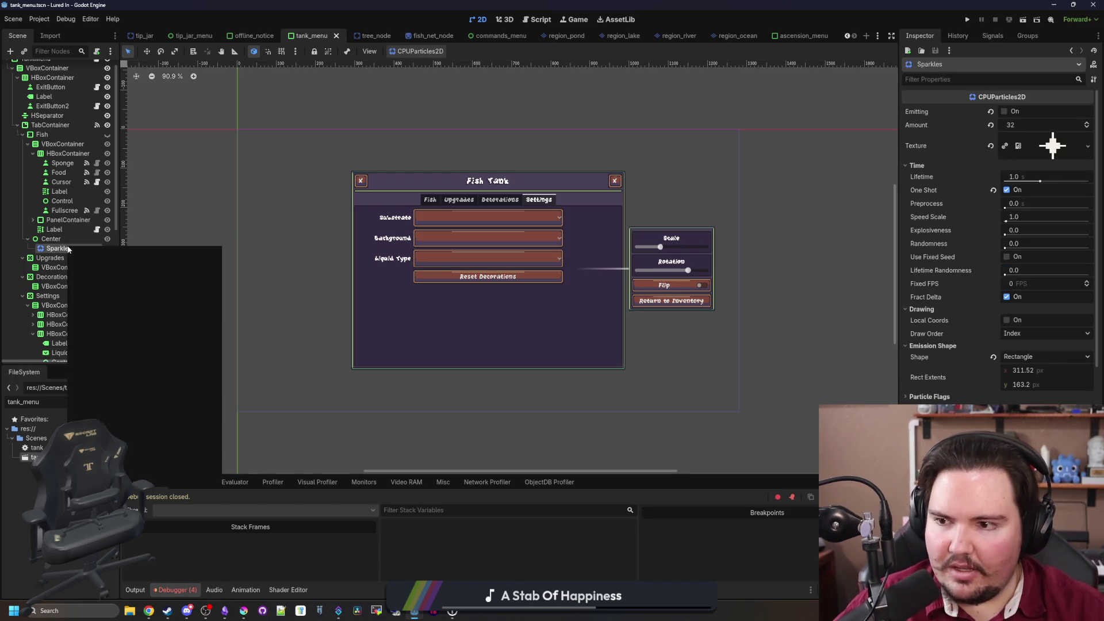
key("Escape")
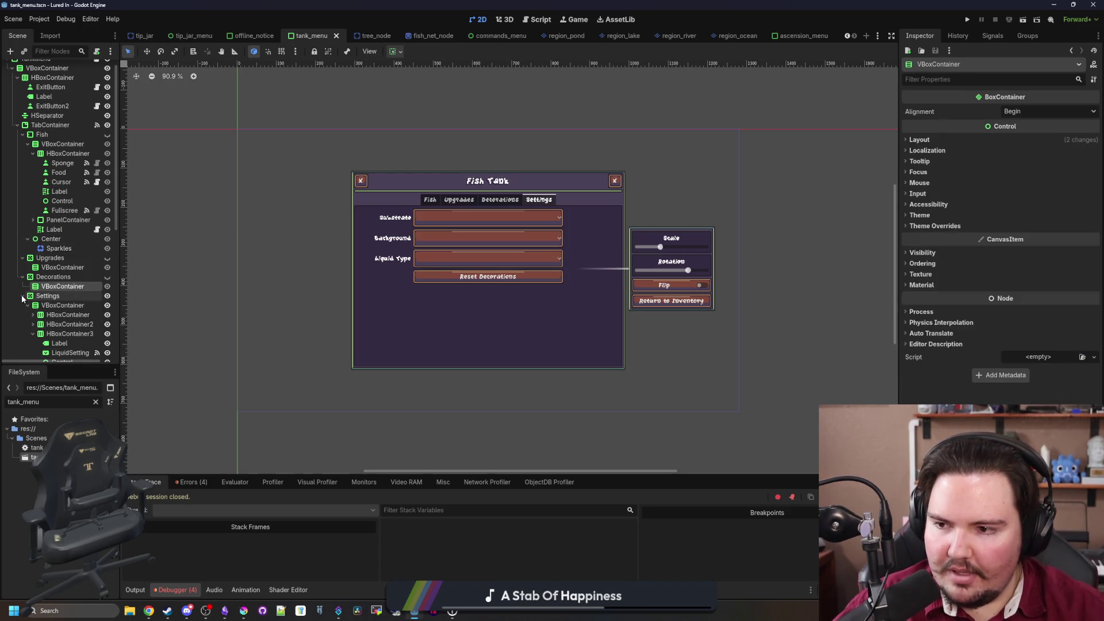
left_click(23, 294)
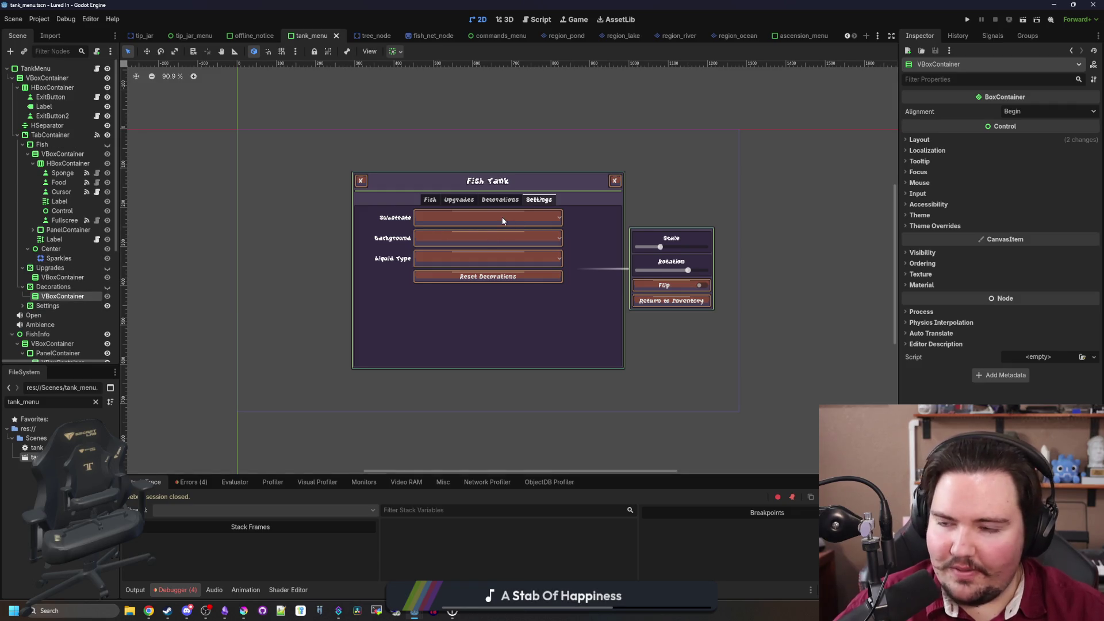
scroll(502, 221, "up", 1)
scroll(29, 285, "down", 5)
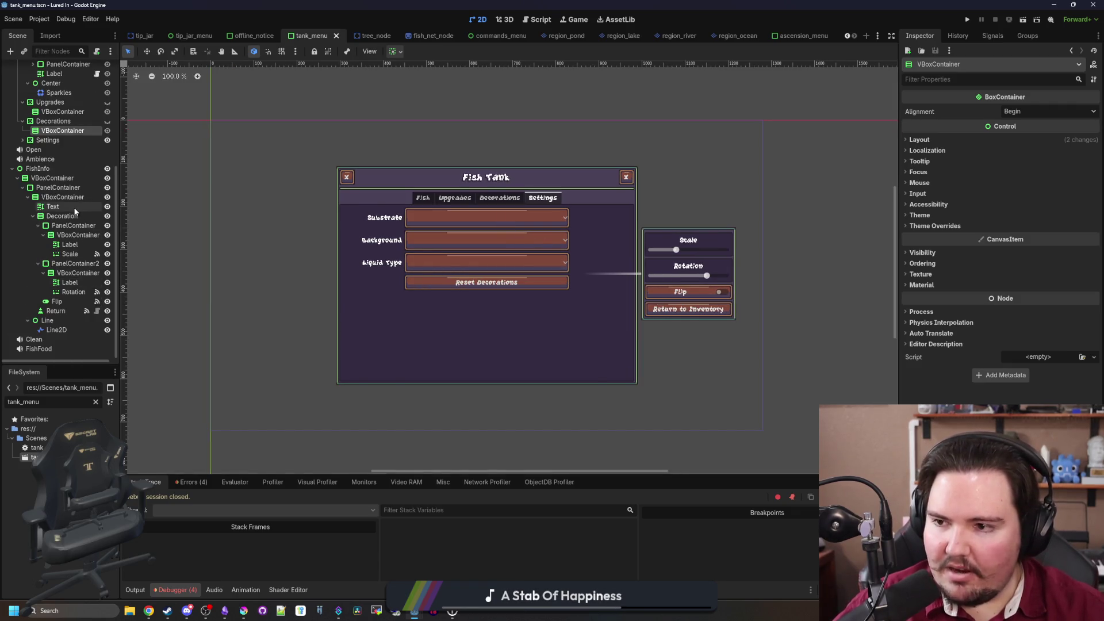
scroll(71, 200, "up", 5)
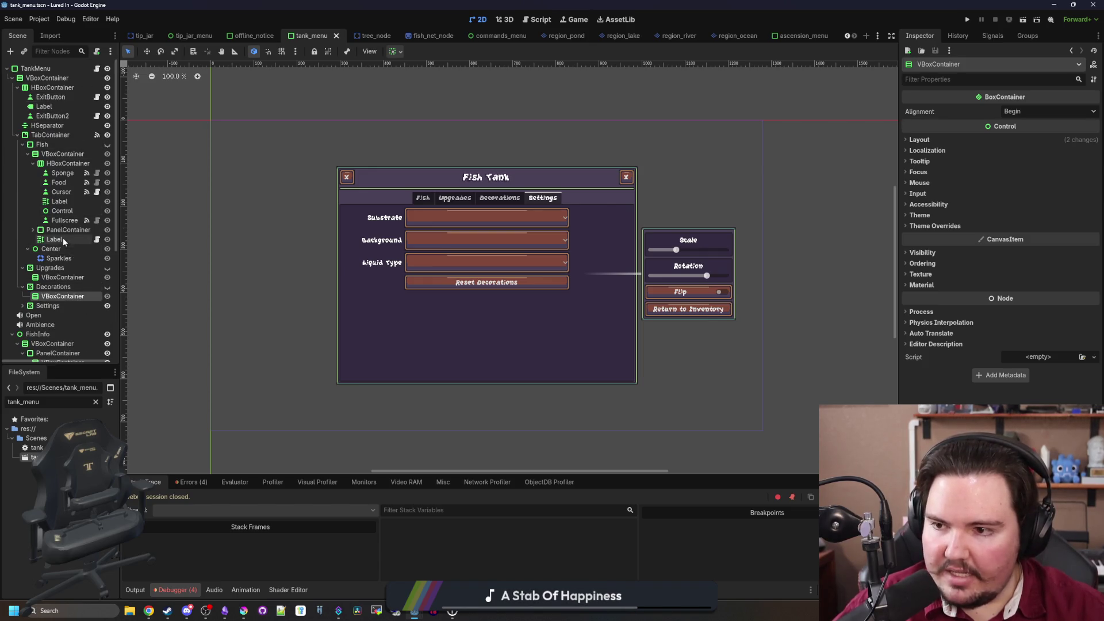
left_click(58, 252)
left_click(58, 259)
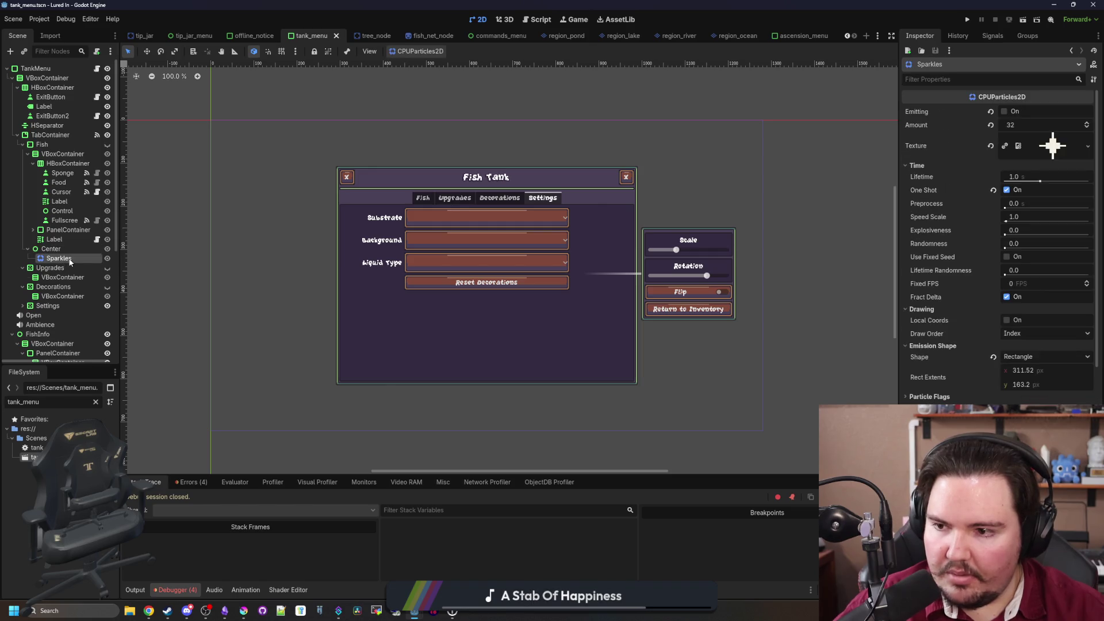
scroll(68, 258, "down", 3)
scroll(65, 316, "down", 4)
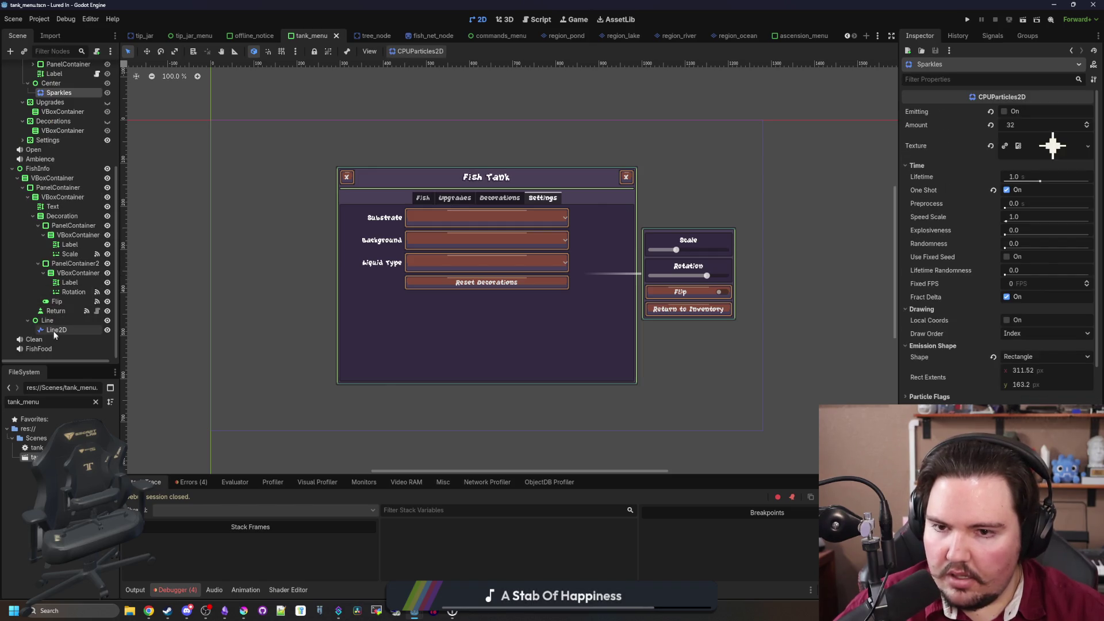
scroll(55, 335, "up", 7)
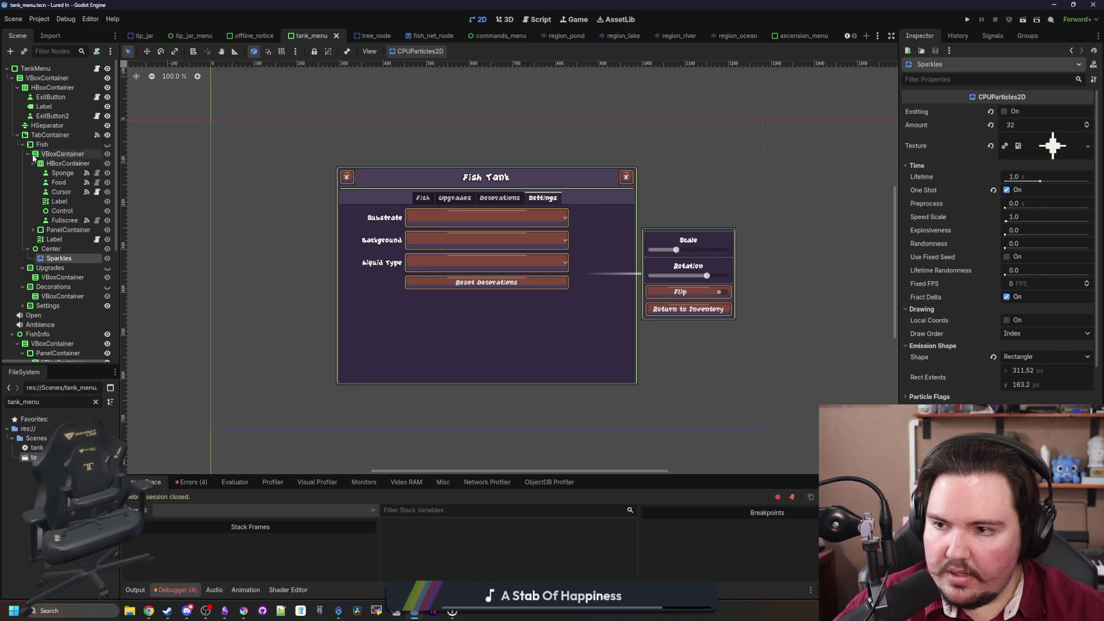
Expand the PanelContainer branch and select its World node
left_click(33, 229)
left_click(62, 239)
left_click(75, 267)
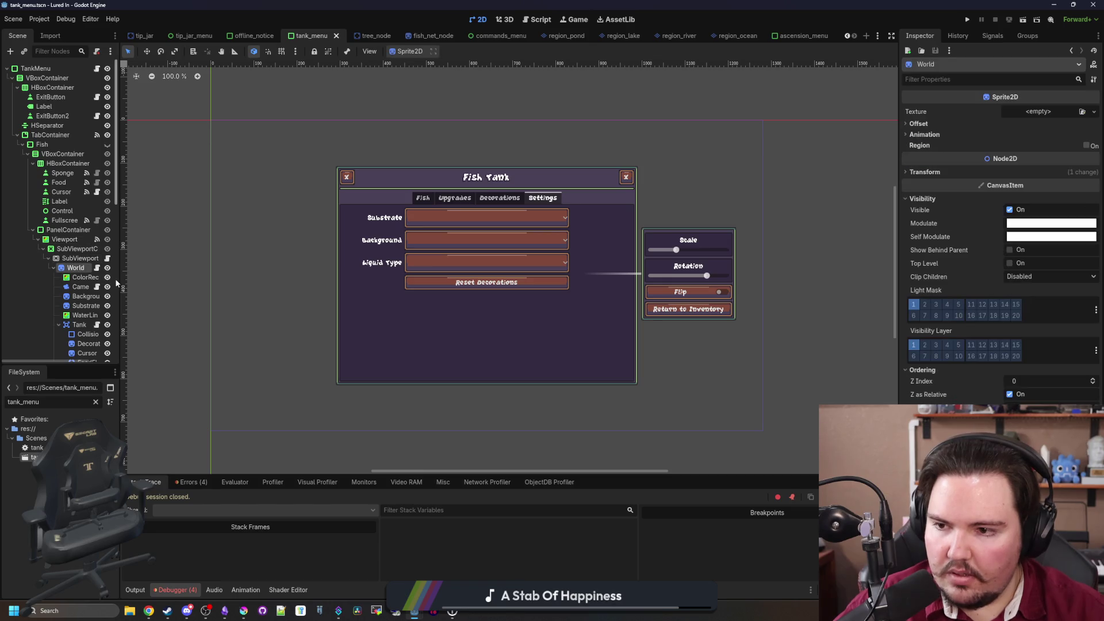
left_click_drag(123, 286, 232, 279)
scroll(103, 230, "down", 3)
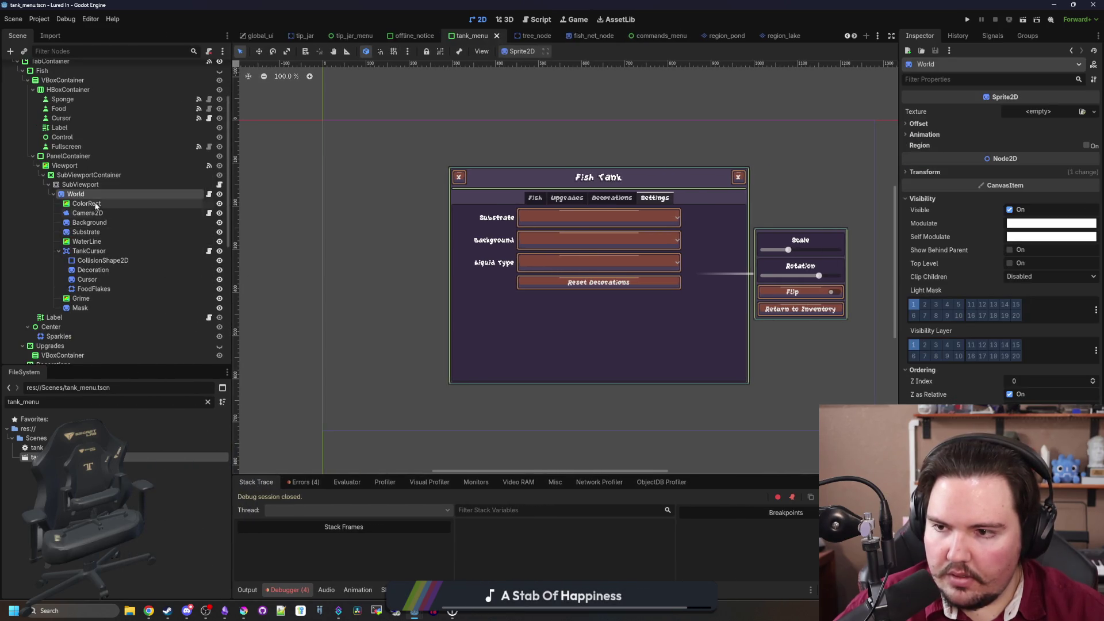
Add a CPUParticles2D child under World, found by searching 'cpupa', and rename it SaltParticles
right_click(99, 196)
left_click(133, 212)
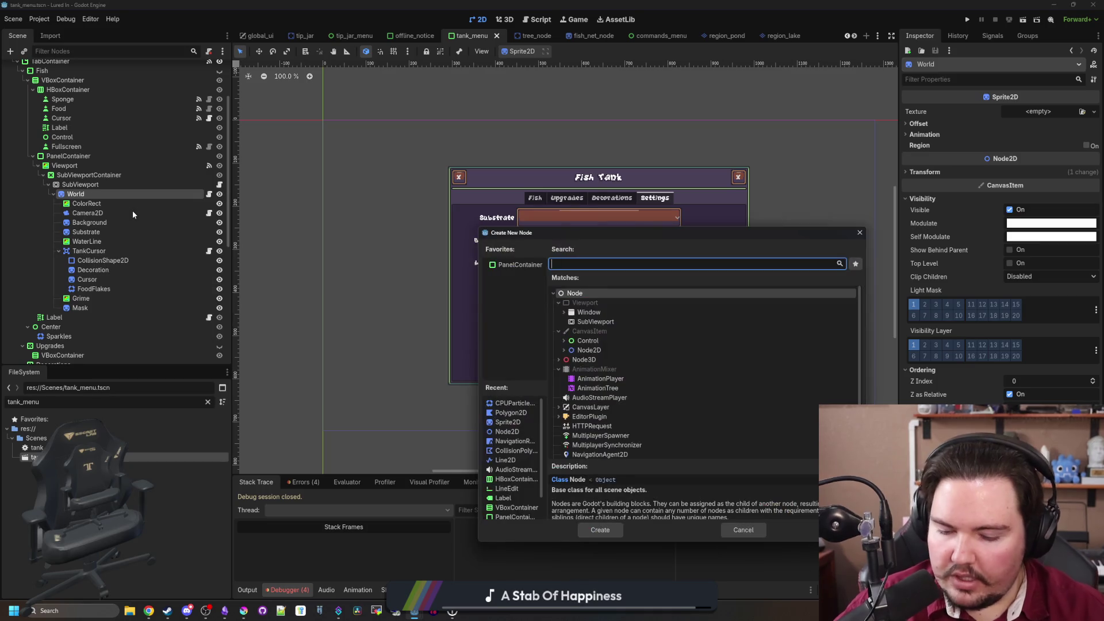
type("cpupa")
key("Return")
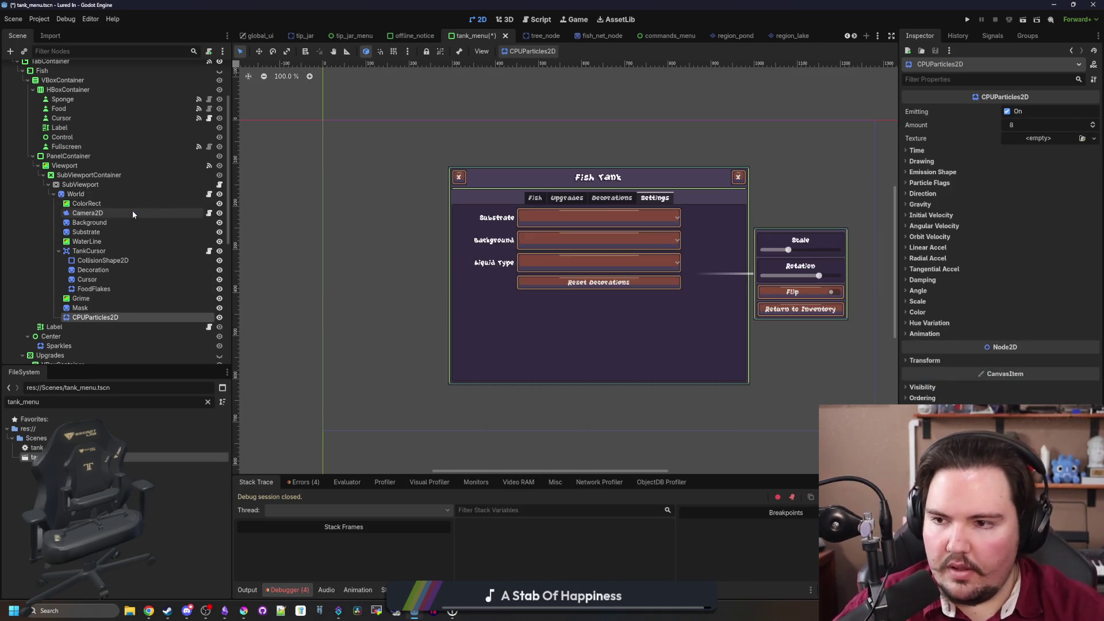
double_click(114, 318)
type("S")
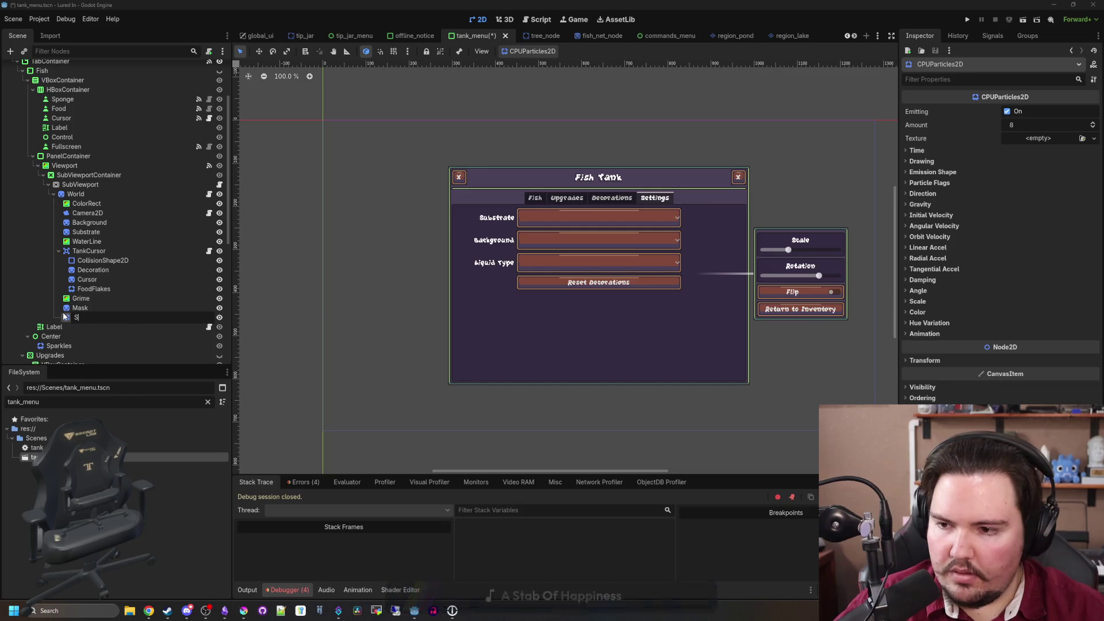
type("altParticles")
key("Return")
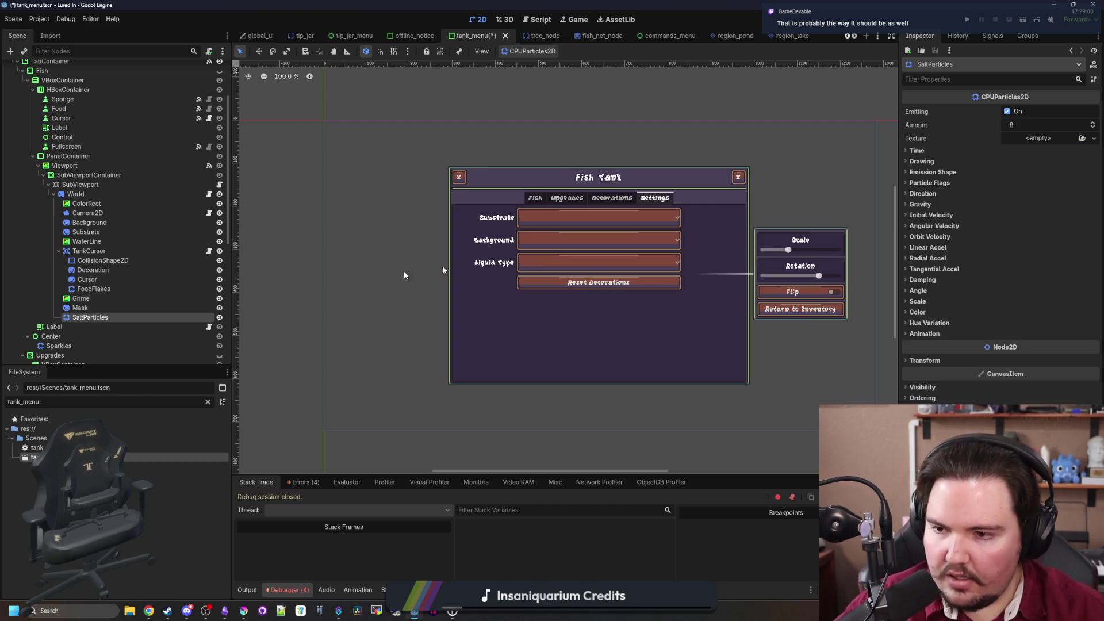
Save tank_menu.tscn and launch the game, then dismiss Welcome Back and open Fish Tank 4
left_click(966, 21)
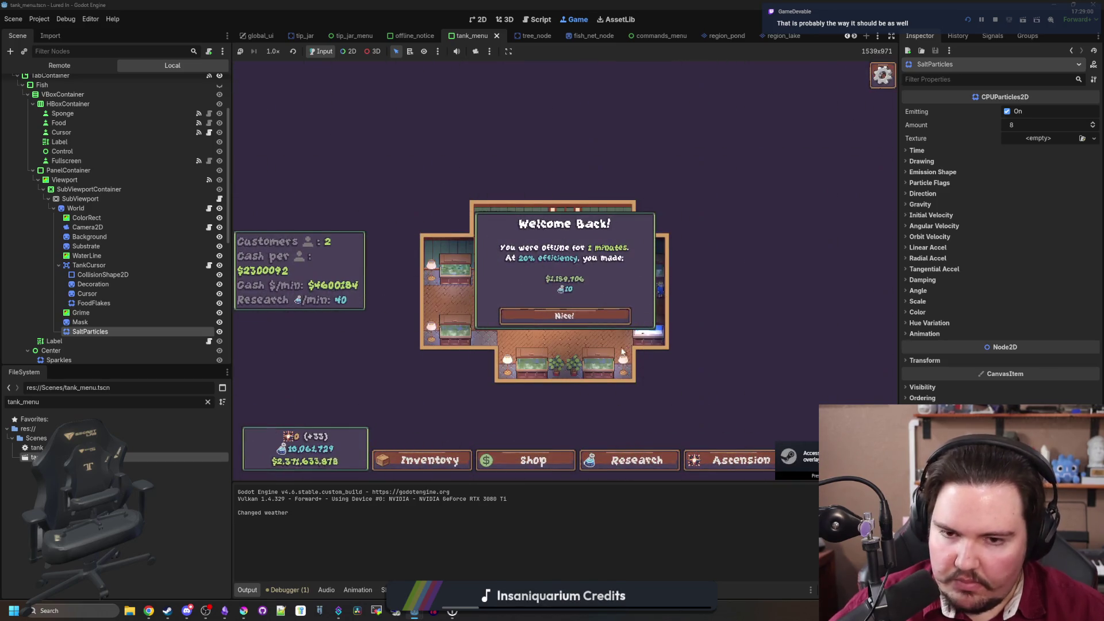
left_click(564, 314)
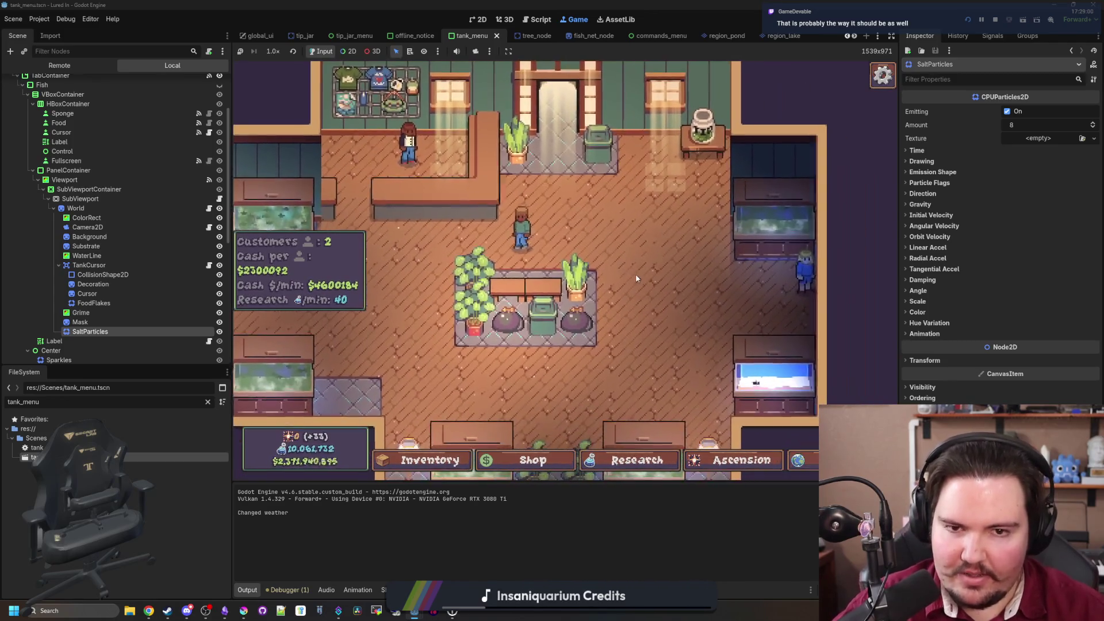
left_click(711, 134)
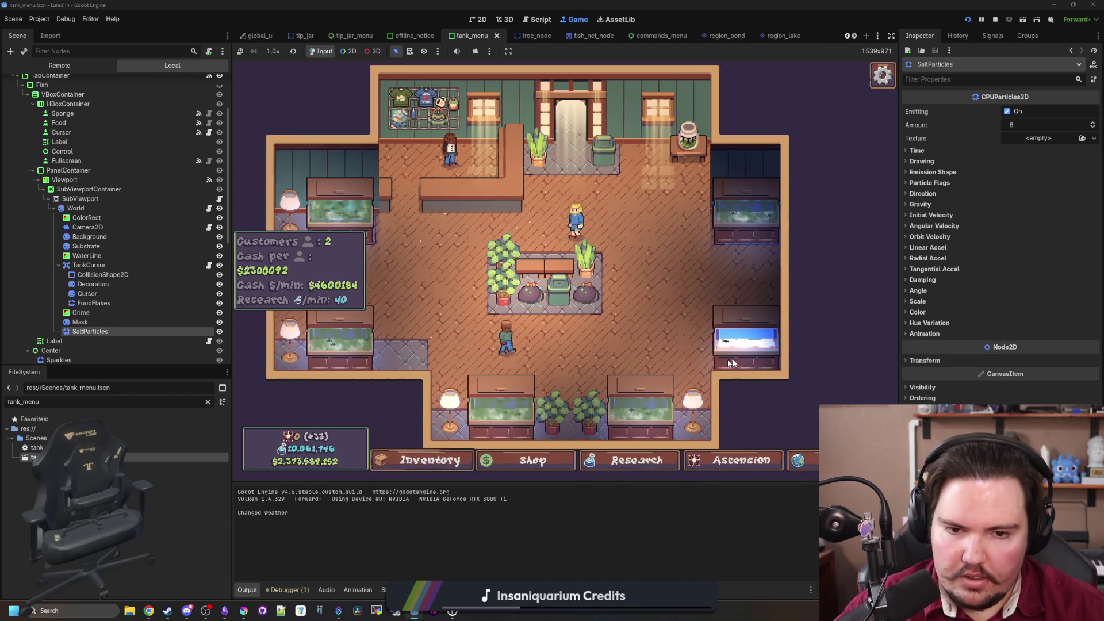
left_click(732, 363)
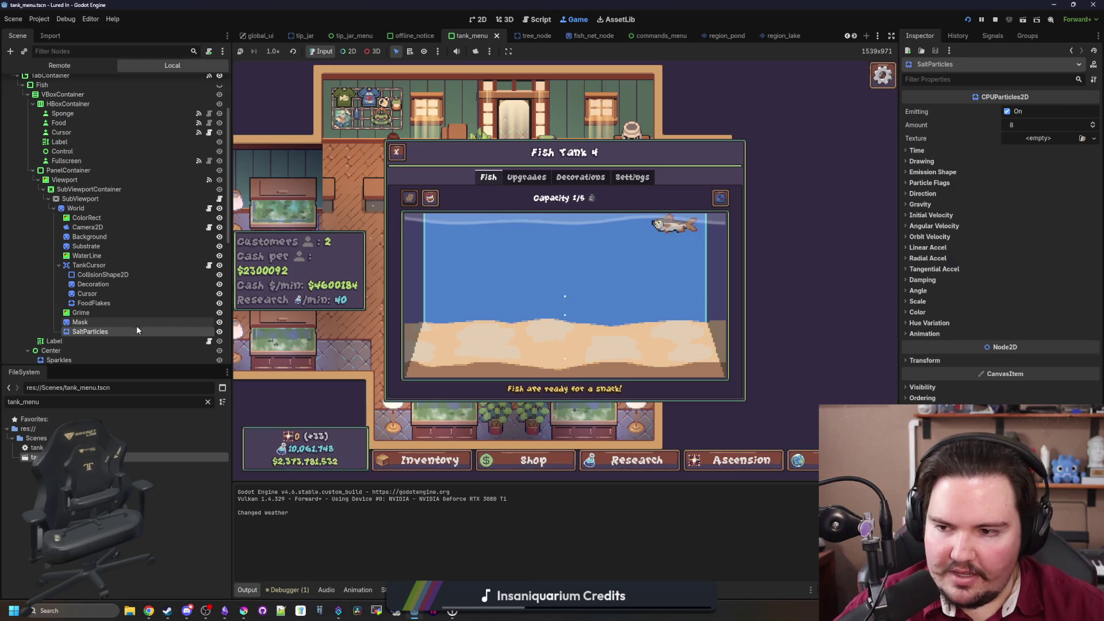
Create a new colour ramp for SaltParticles with a white end colour
left_click(918, 314)
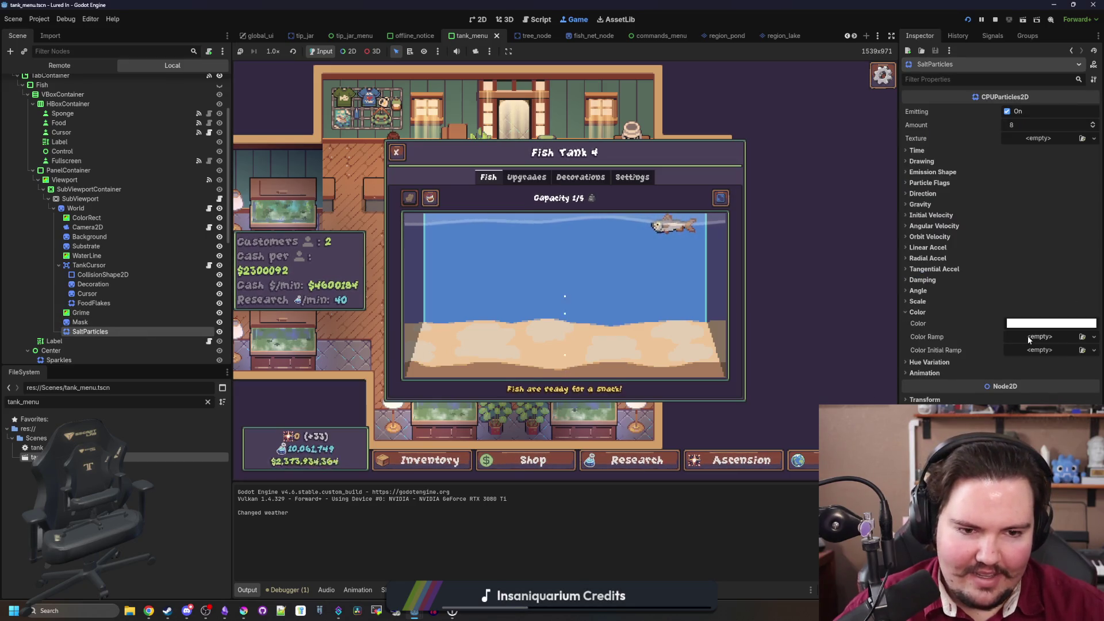
left_click(1027, 336)
left_click(1054, 365)
left_click(1050, 337)
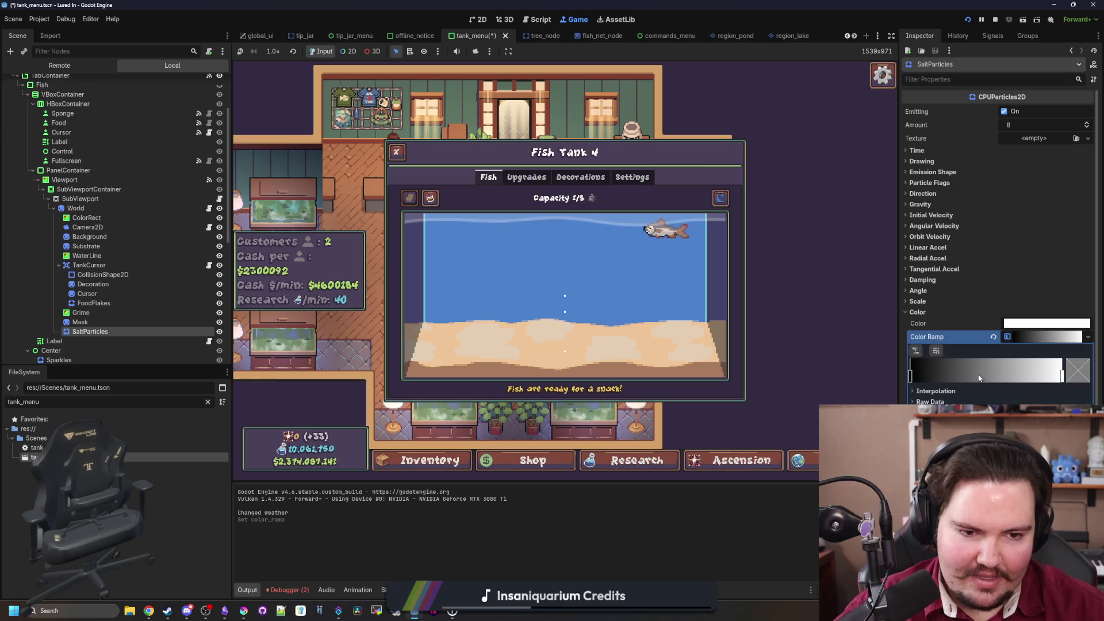
left_click(1085, 370)
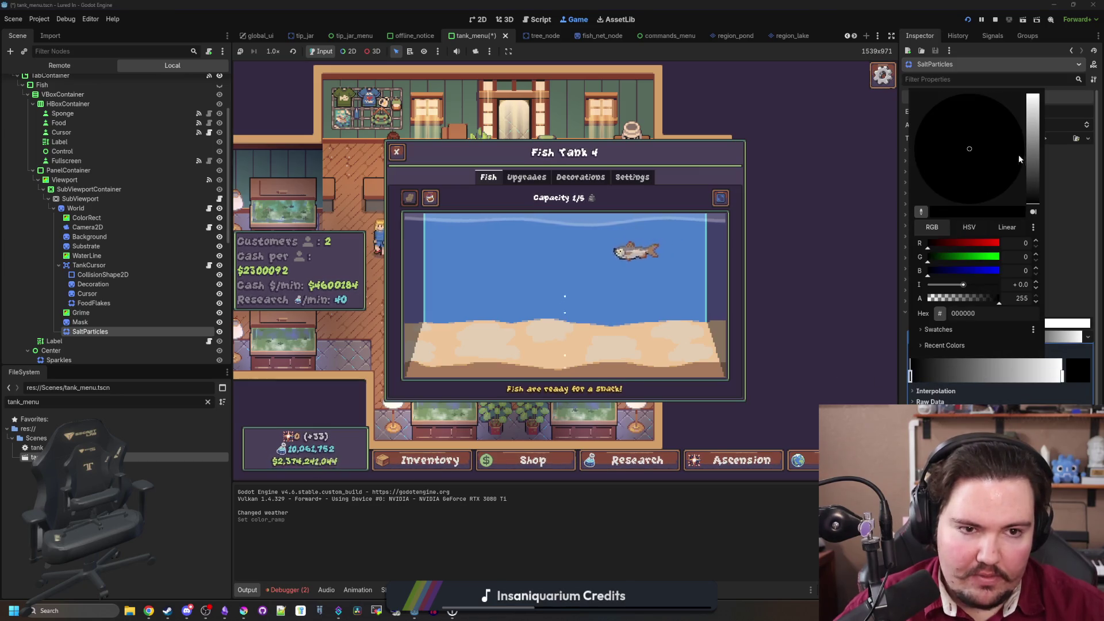
left_click_drag(1019, 154, 1021, 75)
left_click(989, 368)
Add a white mid-ramp stop and fade the ramp's end to transparent
left_click(989, 377)
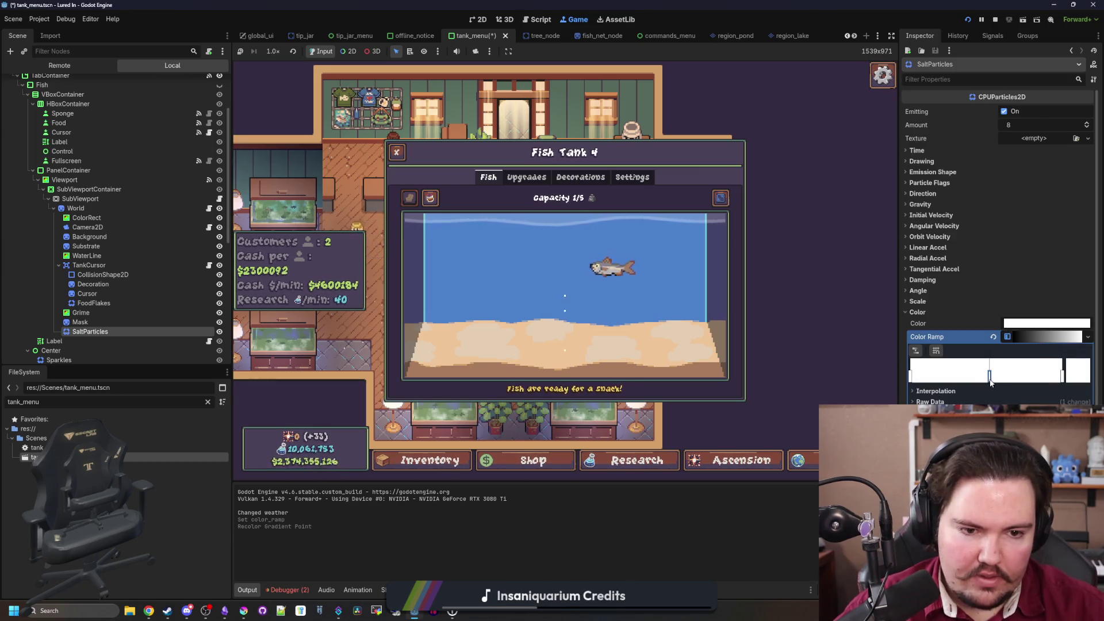
left_click(1081, 377)
left_click_drag(1026, 211, 930, 211)
left_click(913, 378)
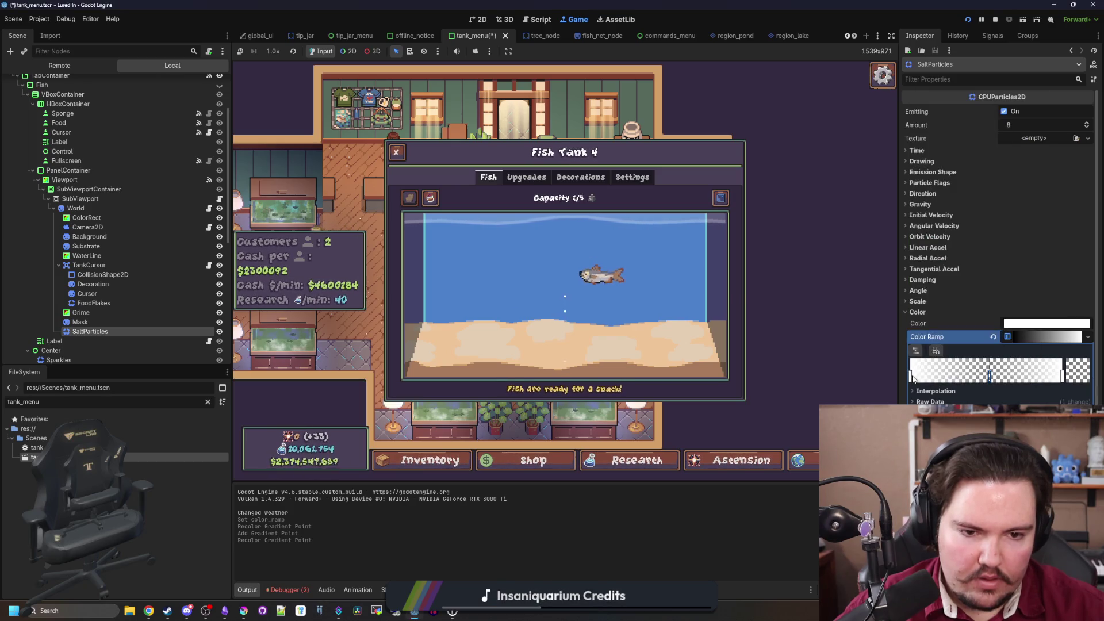
mouse_move(989, 377)
left_mouse_down()
mouse_move(1012, 377)
mouse_move(981, 377)
left_mouse_up()
double_click(1063, 378)
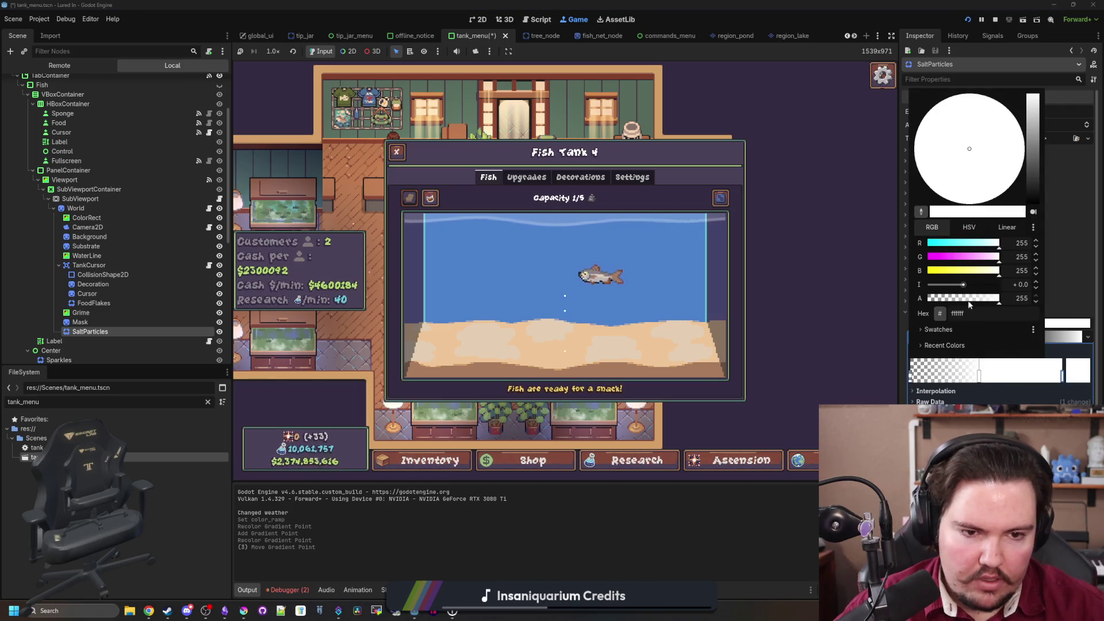
left_click_drag(1027, 212, 930, 212)
left_click(982, 380)
left_click_drag(982, 378, 986, 380)
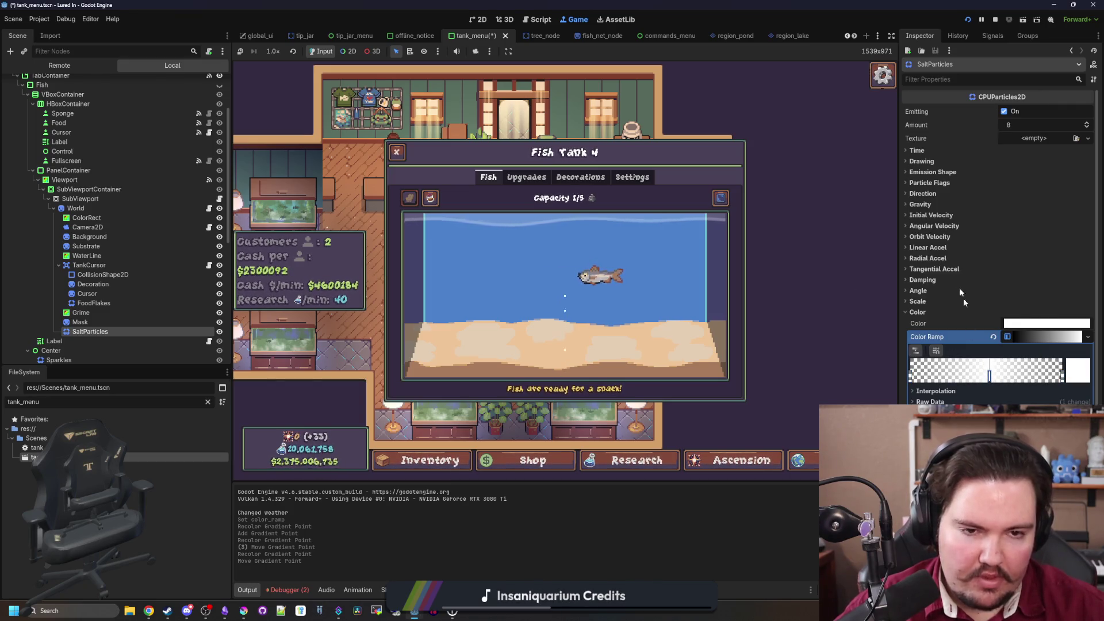
left_click(912, 313)
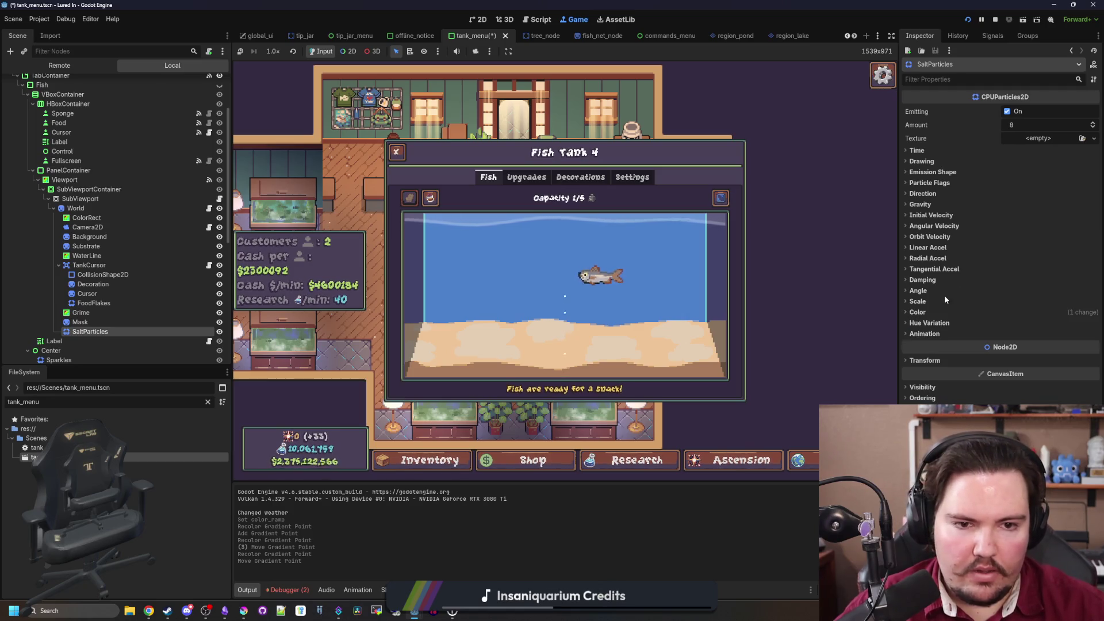
Switch the emission shape to Rectangle with an extents width of 160
left_click(948, 217)
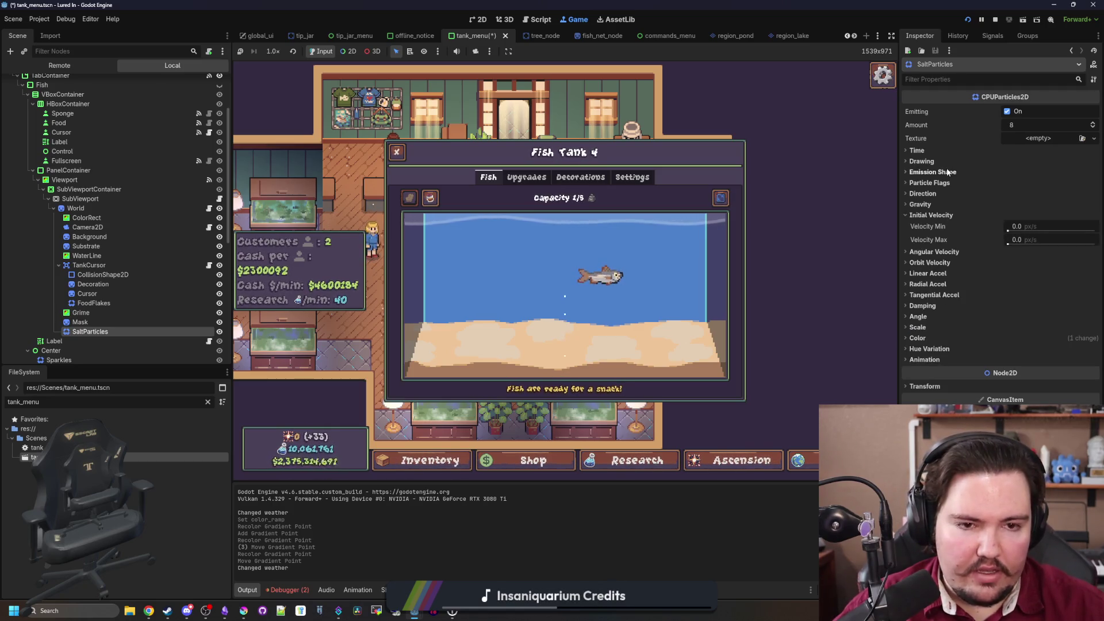
left_click(922, 162)
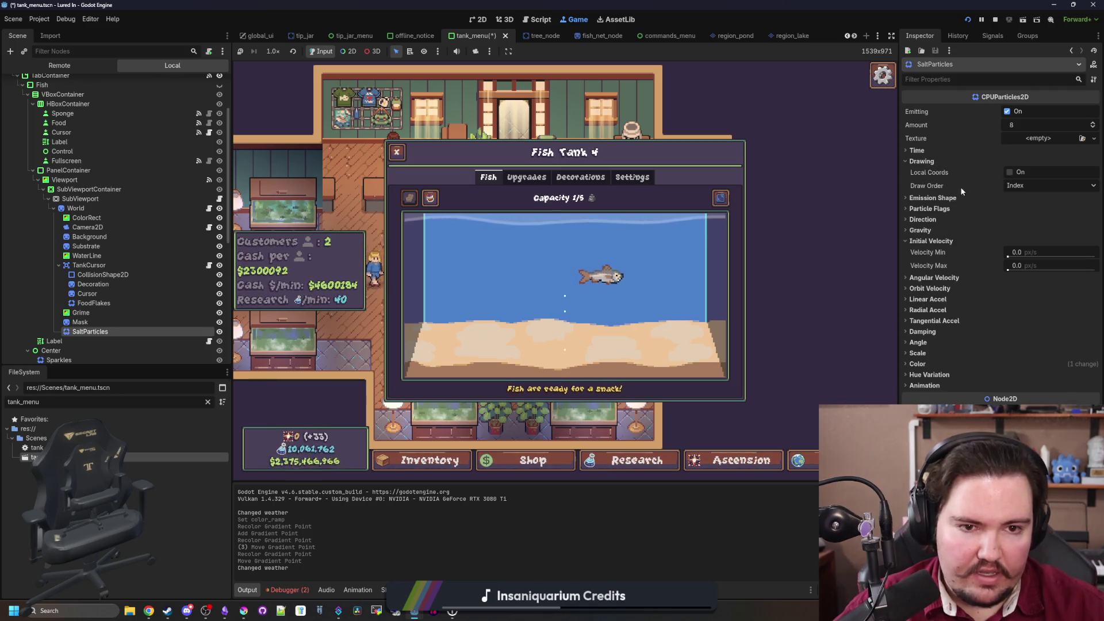
left_click(933, 197)
left_click(1035, 209)
left_click(1029, 235)
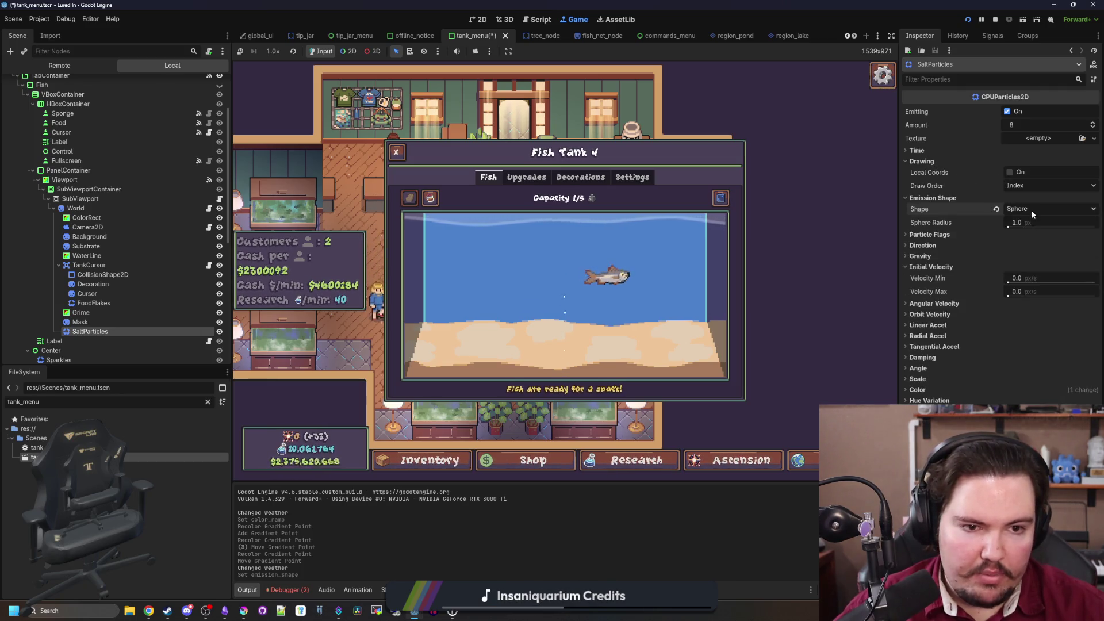
left_click(1030, 209)
left_click(1033, 253)
left_click(1032, 221)
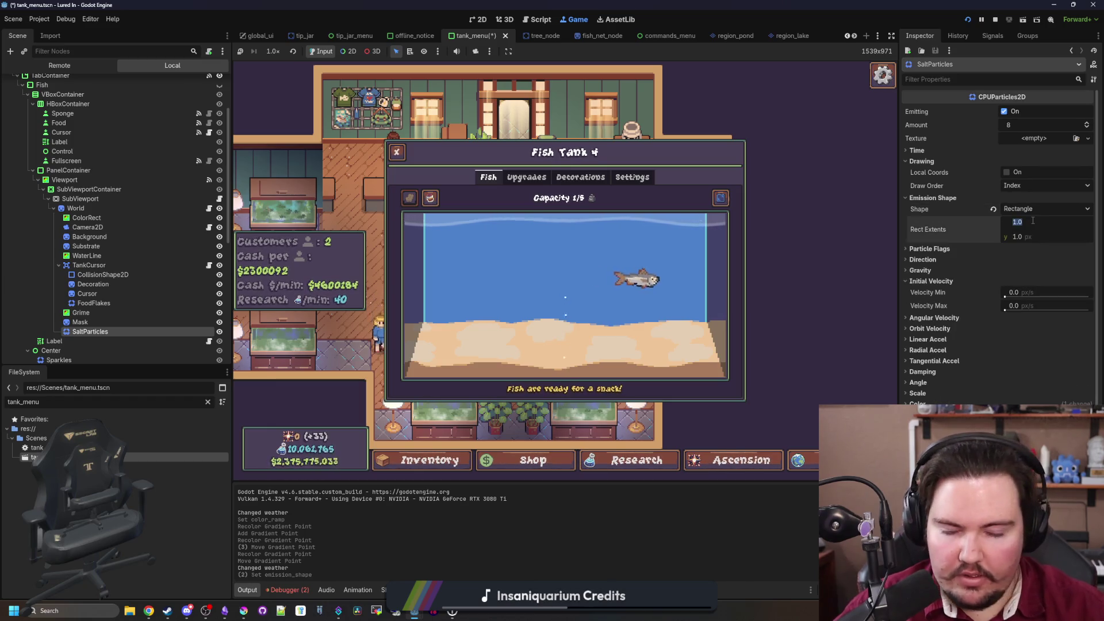
type("160")
key("Return")
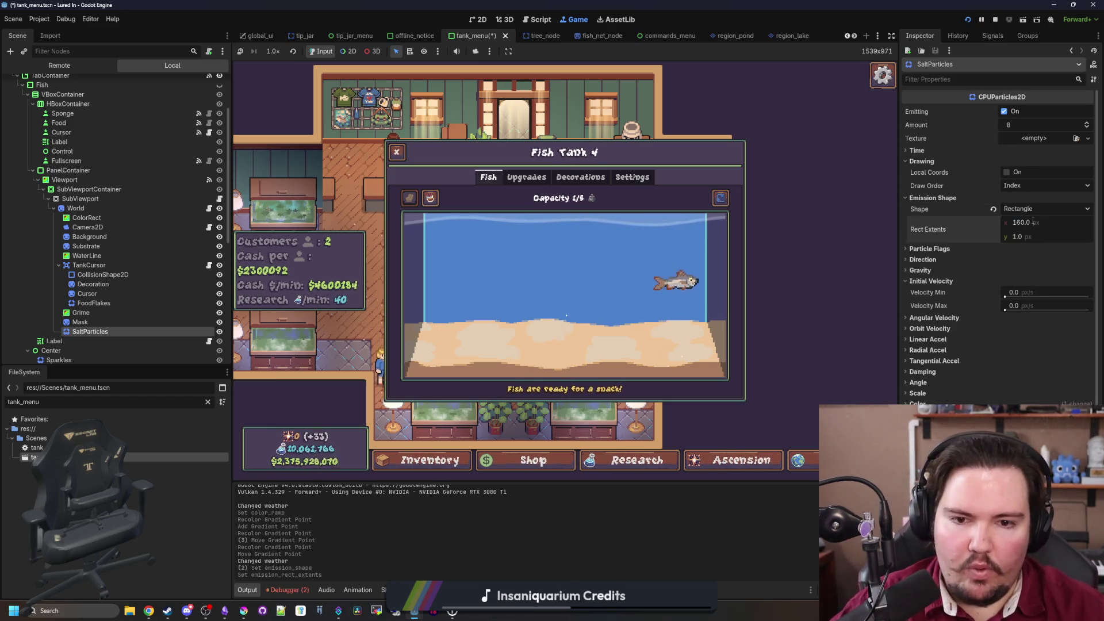
Match Rect Extents to the tank's ColorRect at 207 × 97 and set Amount to 64
left_click(102, 217)
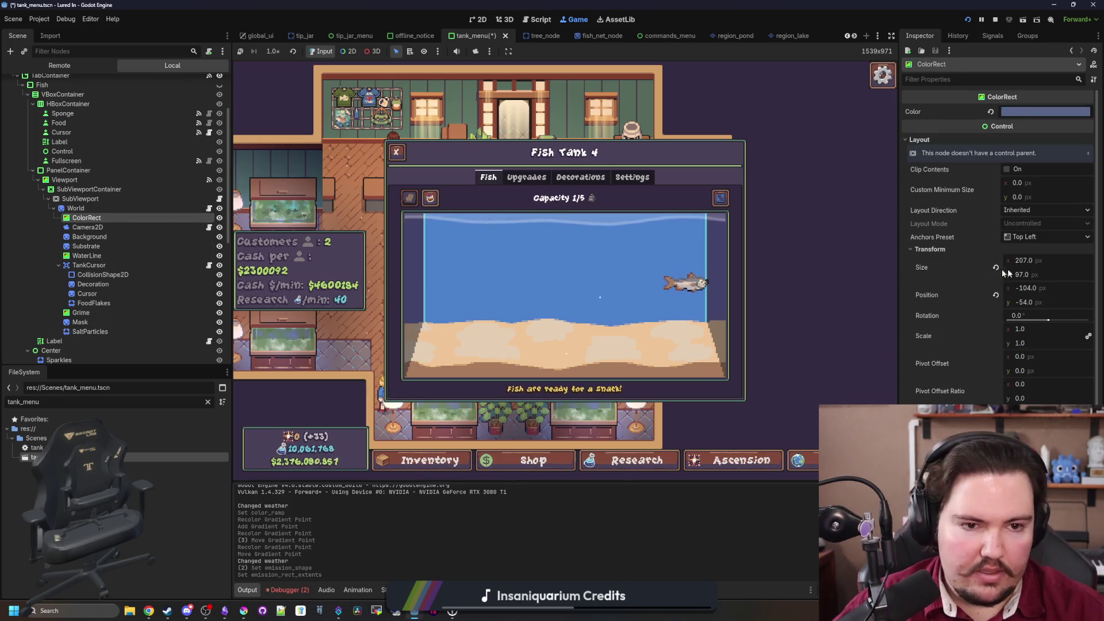
left_click(90, 331)
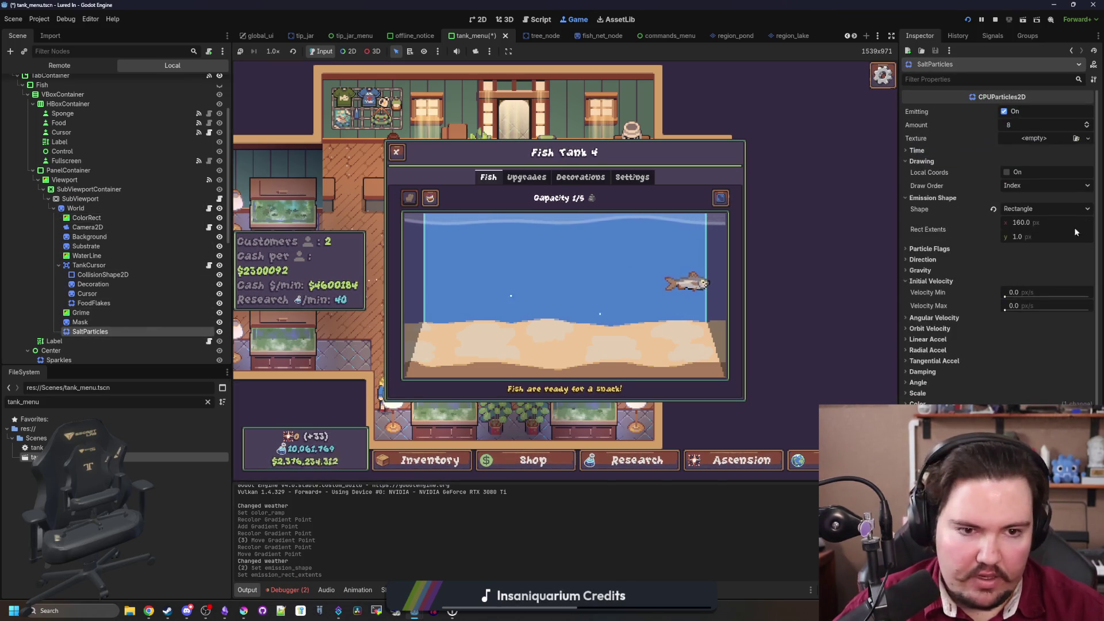
left_click(1023, 223)
type("207")
key("Return")
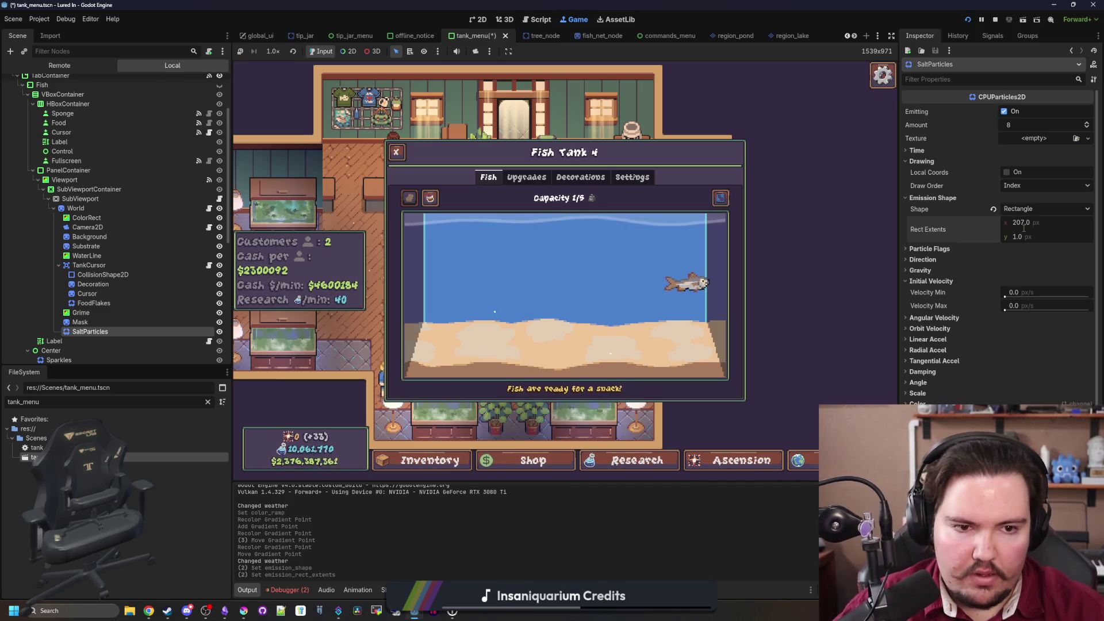
left_click(1023, 237)
type("97")
key("Return")
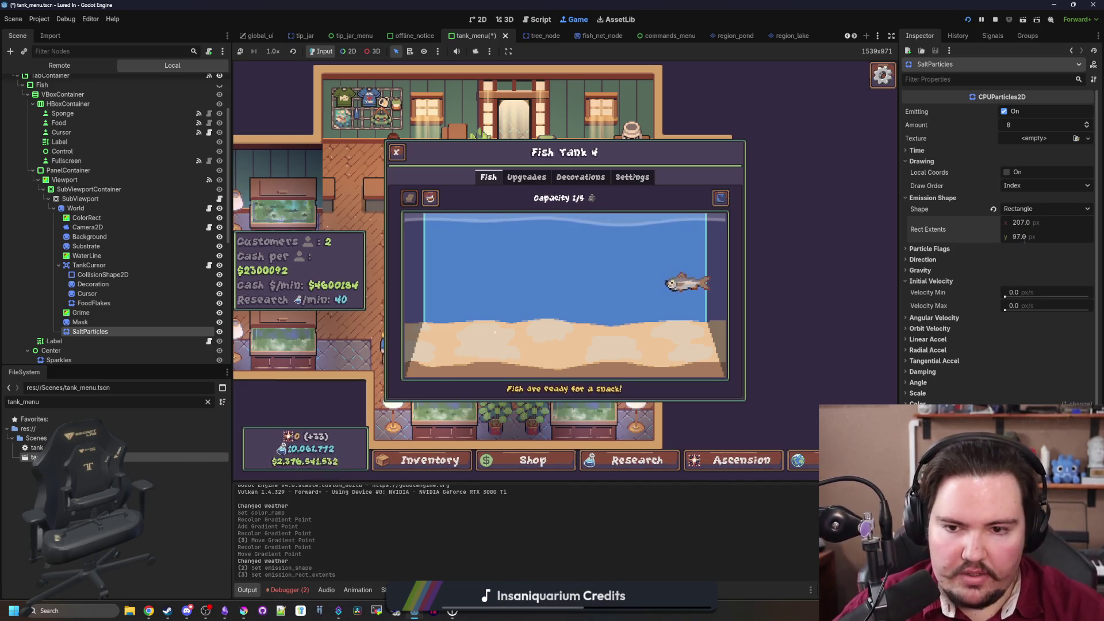
left_click(1019, 125)
type("64")
key("Return")
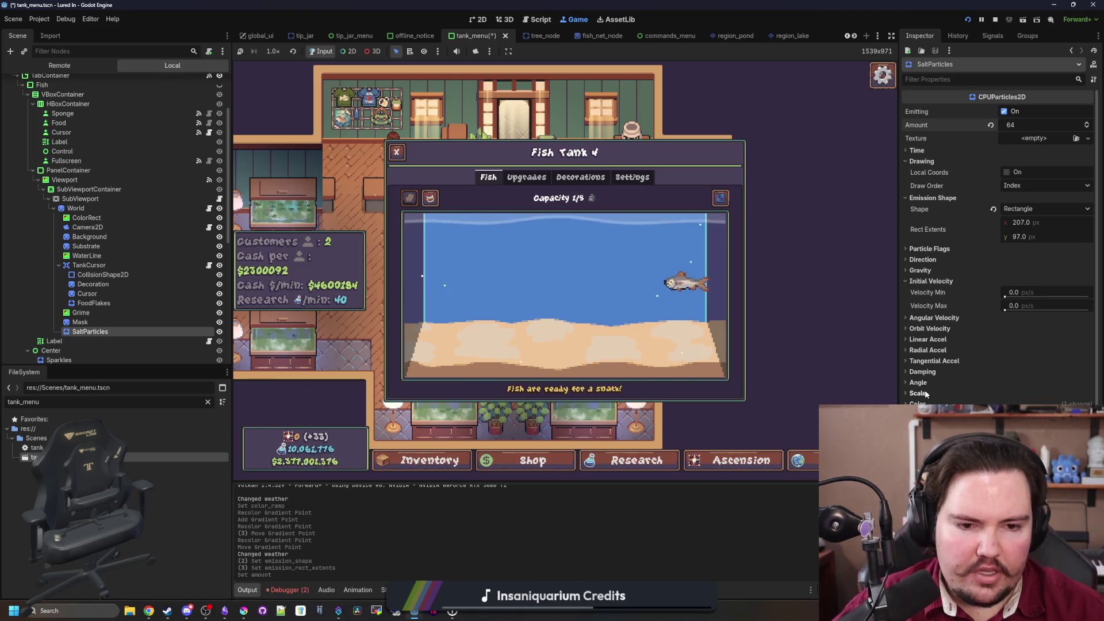
Set SaltParticles' gravity y to 0 so the salt floats
left_click(920, 270)
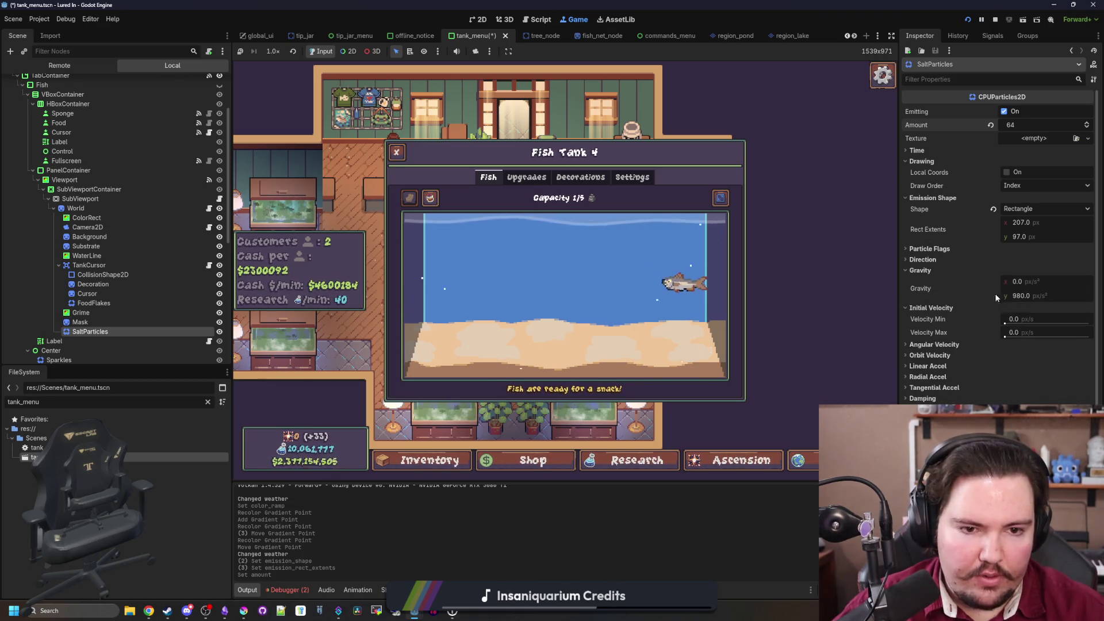
left_click(1021, 294)
type("0")
key("Return")
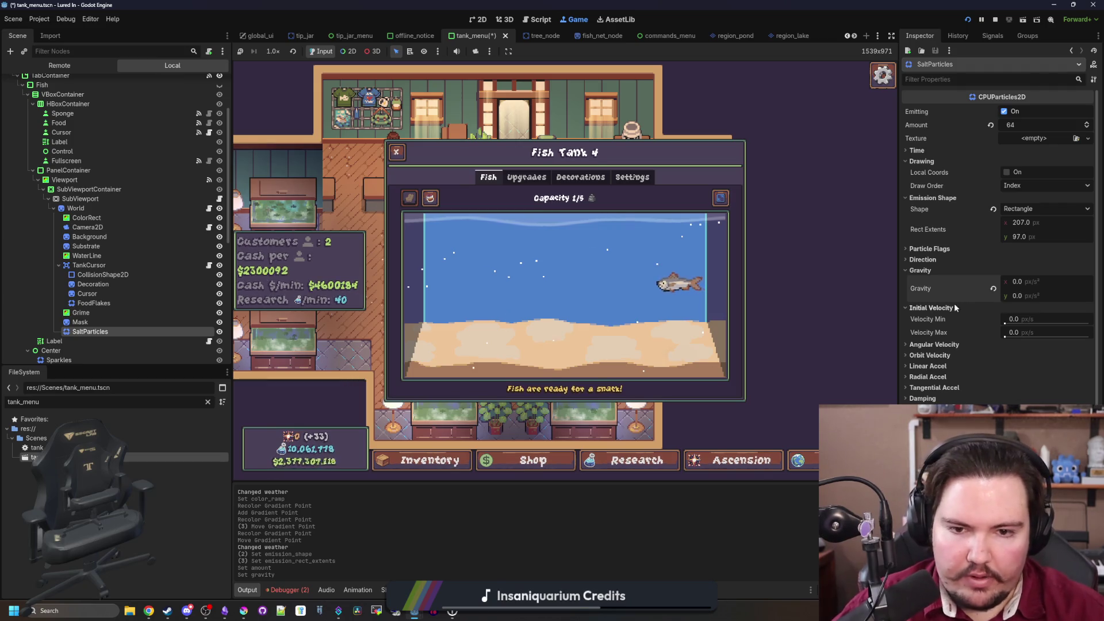
left_click(920, 270)
scroll(998, 259, "down", 1)
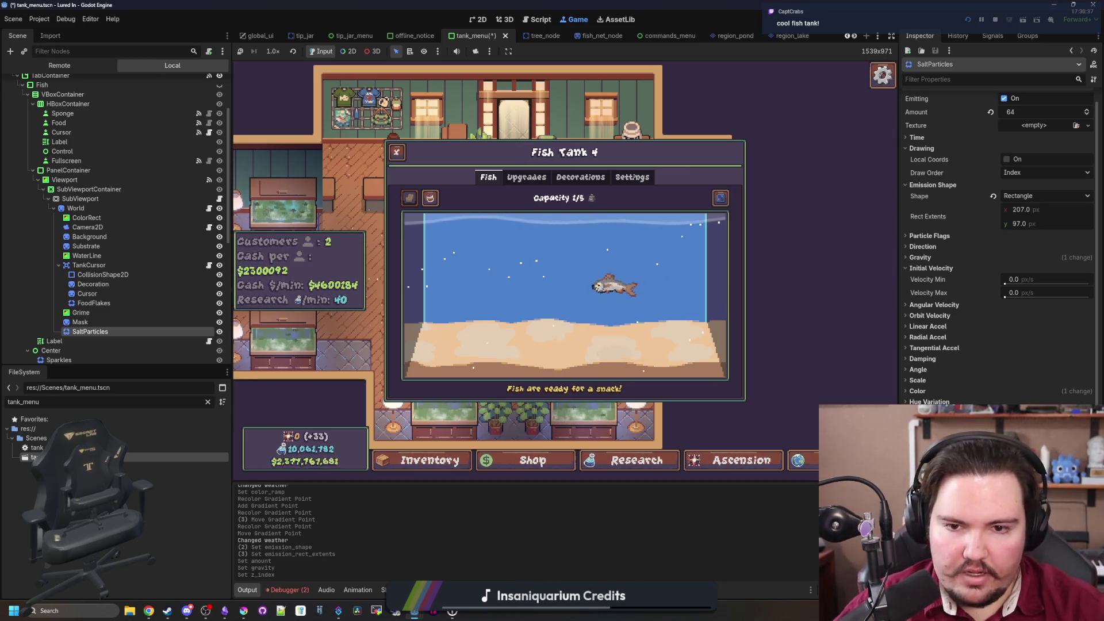
Save tank_menu.tscn, stop the game and relaunch it with F5
key("Down")
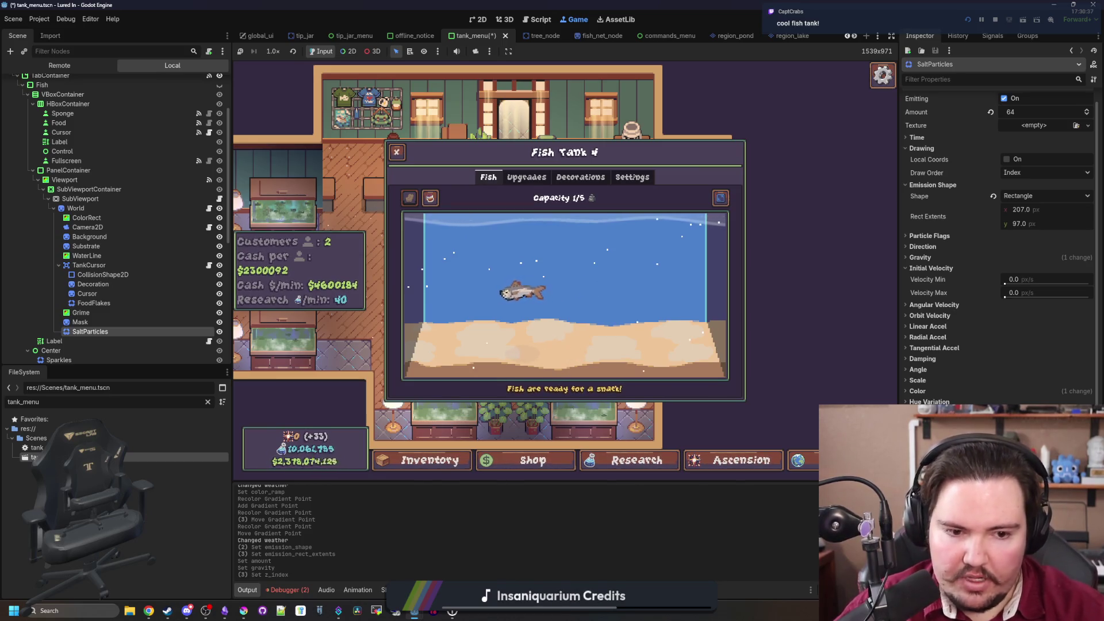
key("Up")
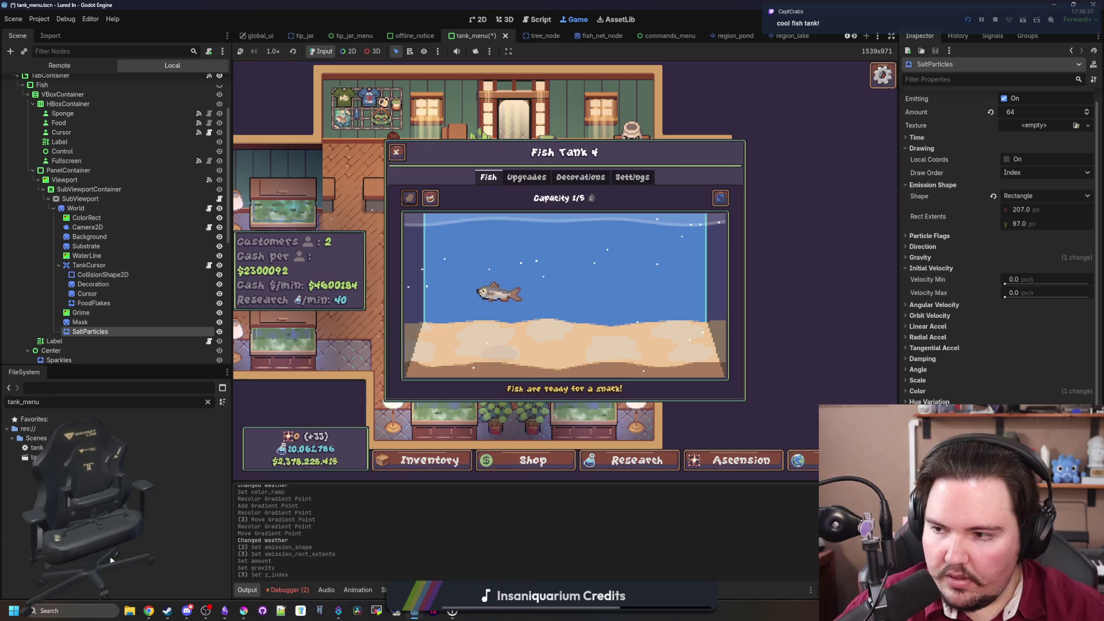
key("ctrl+s")
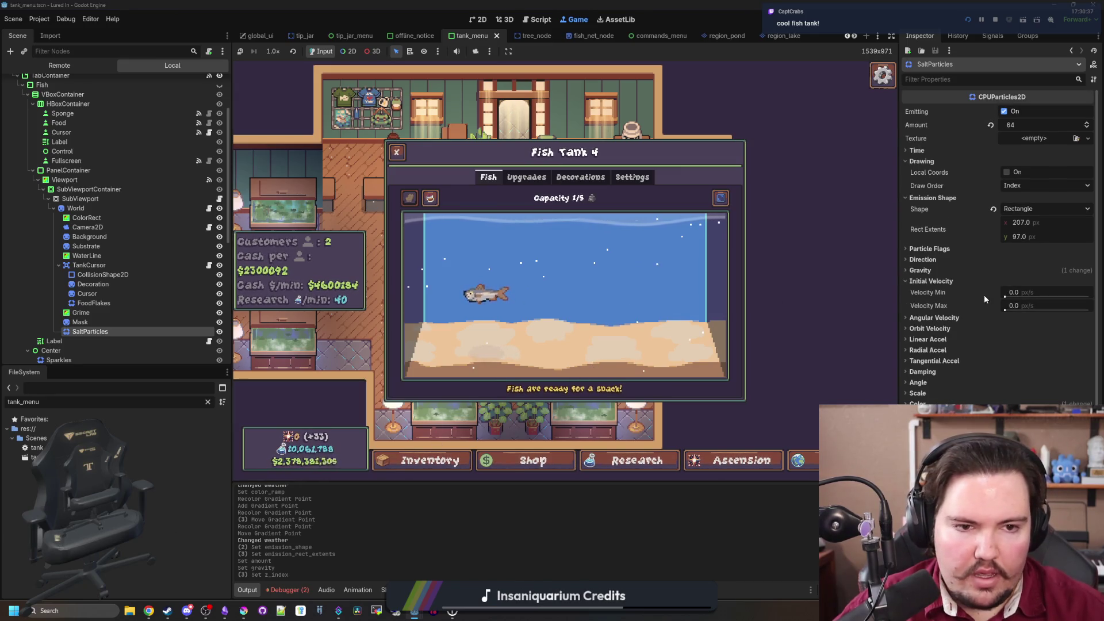
key("F8")
key("F5")
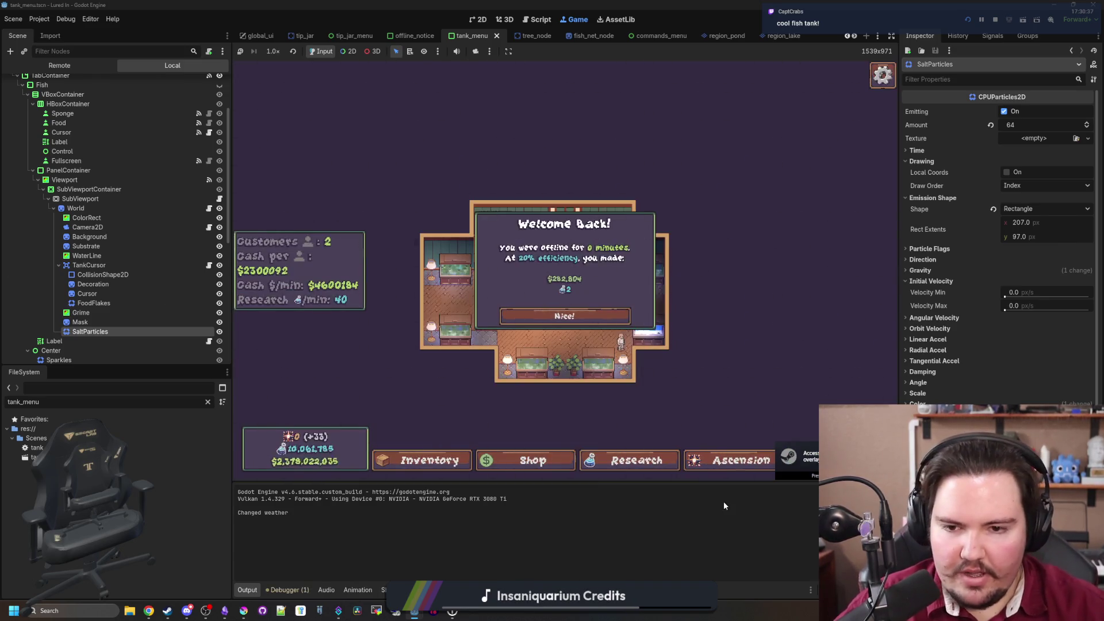
Dismiss Welcome Back, open Fish Tank 4 and confirm its Liquid Type is Saltwater
left_click(562, 315)
left_click(726, 382)
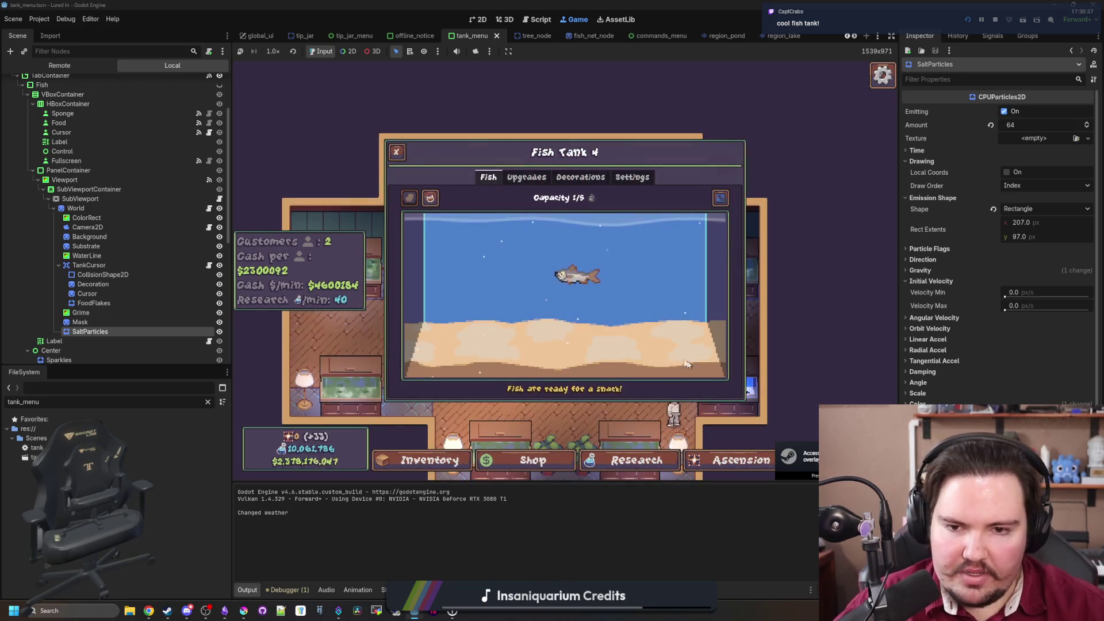
left_click(632, 177)
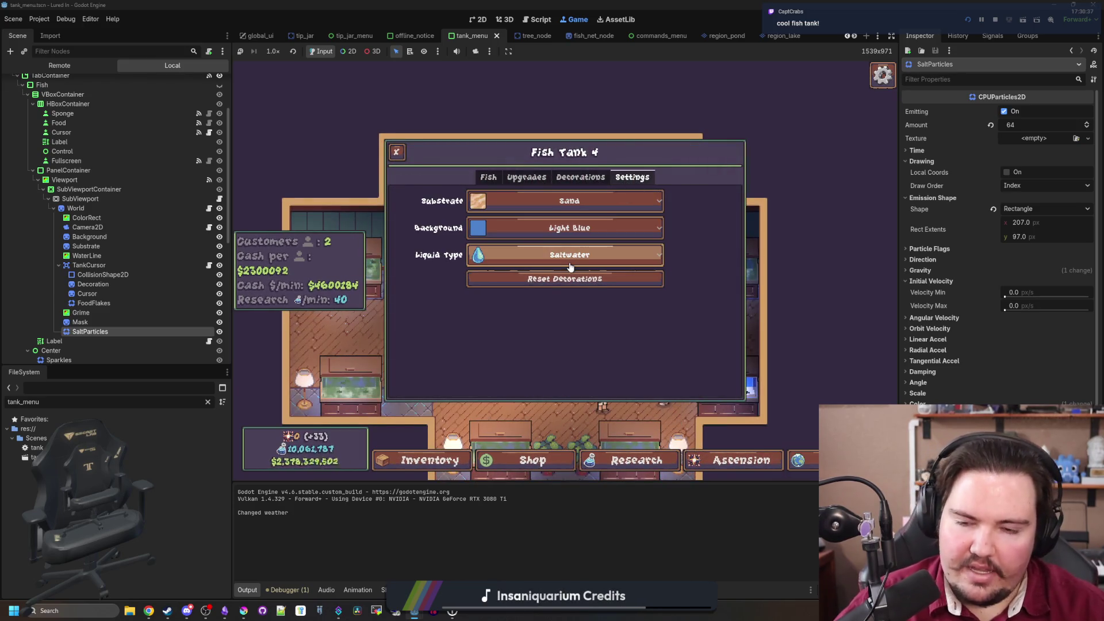
left_click(571, 261)
left_click(572, 227)
left_click(501, 177)
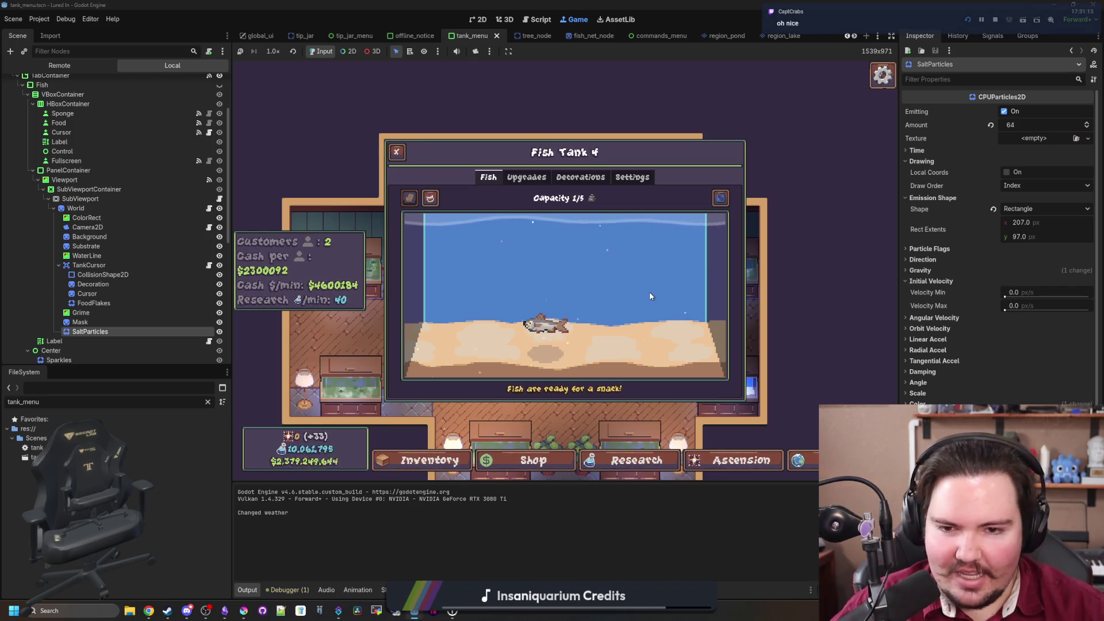
Select the SaltParticles Amount field in the Inspector for editing
scroll(998, 241, "down", 2)
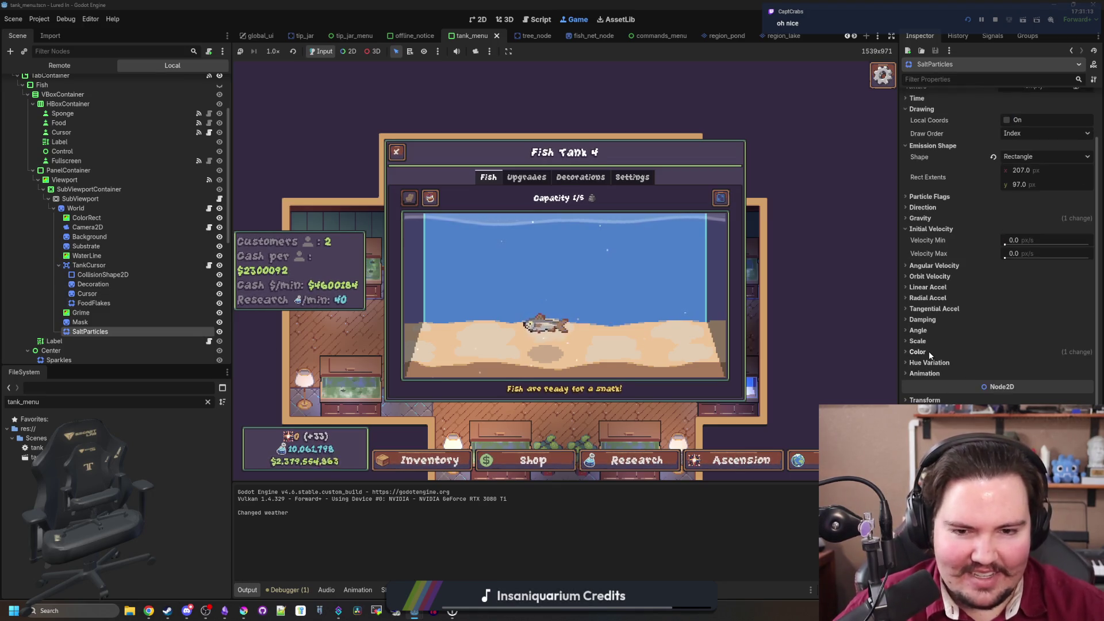
scroll(950, 300, "up", 2)
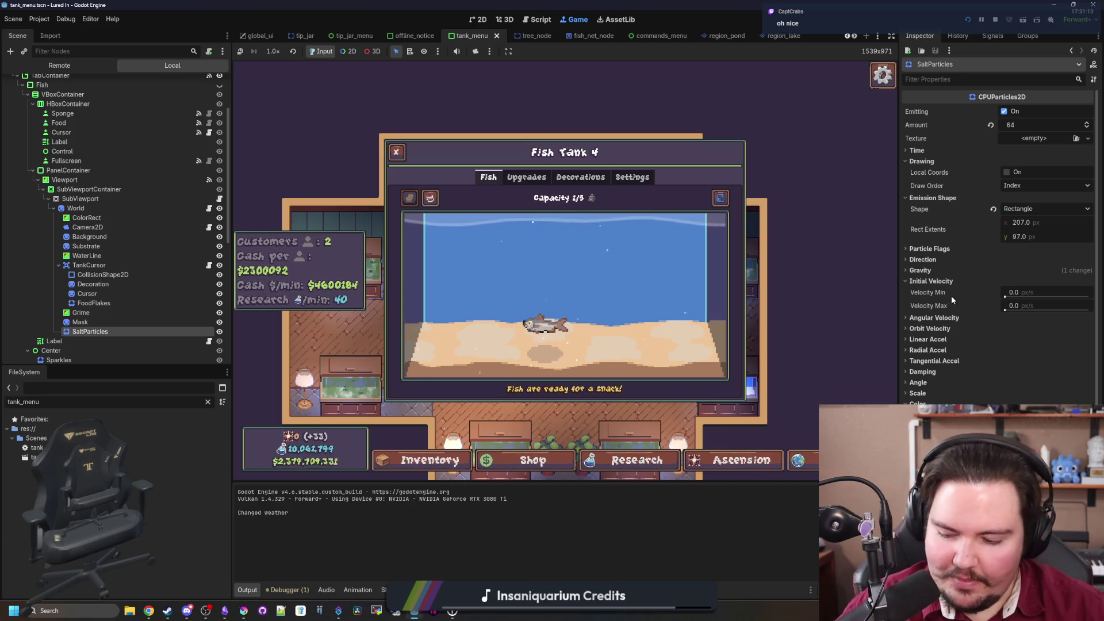
left_click(1030, 124)
Raise SaltParticles' Amount from 64 to 128
type("128")
key("Return")
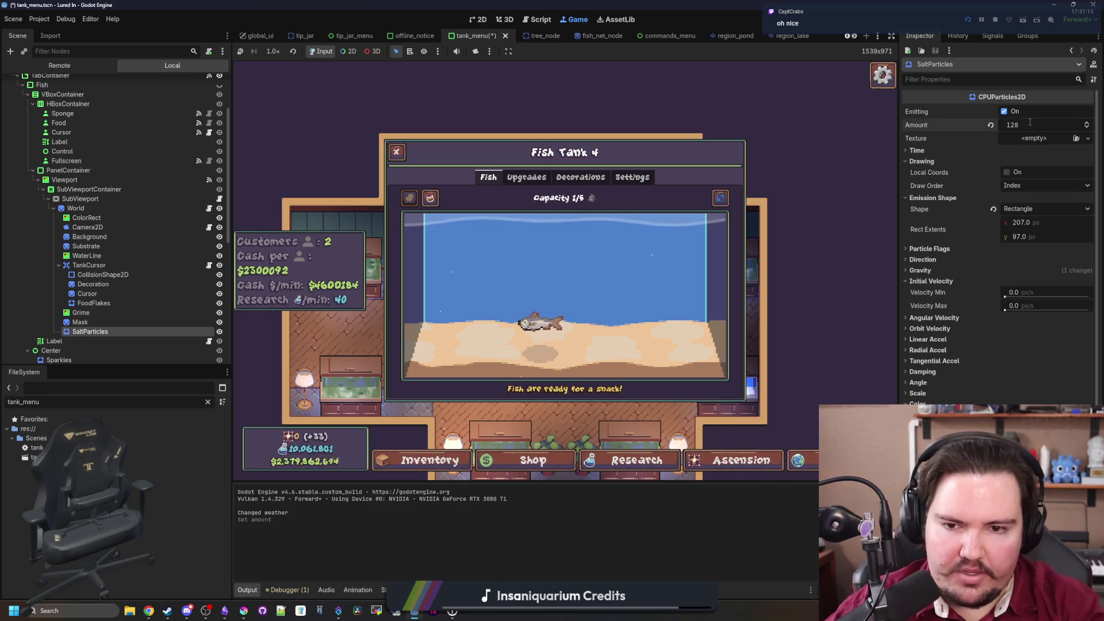
scroll(935, 322, "down", 6)
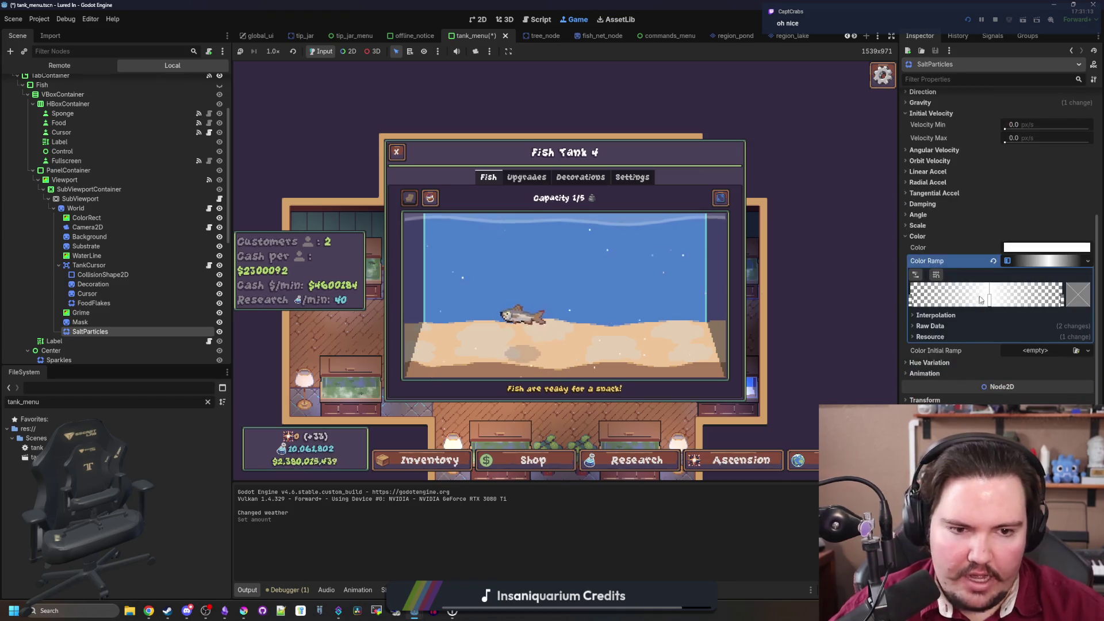
Make one of the colour ramp stops transparent
left_click(990, 299)
double_click(990, 299)
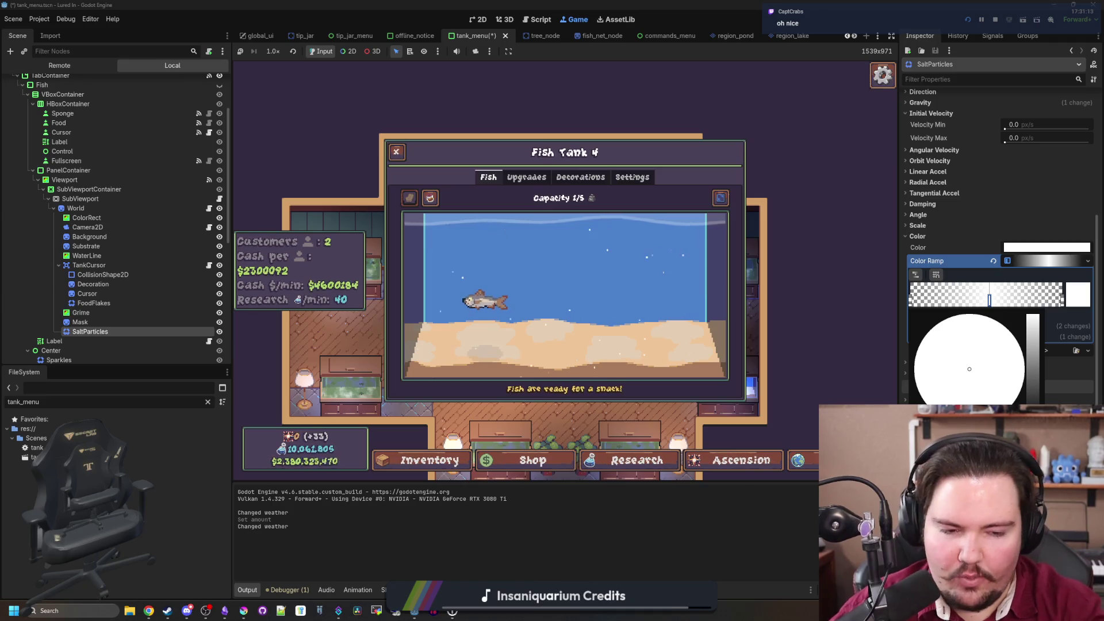
left_click(920, 483)
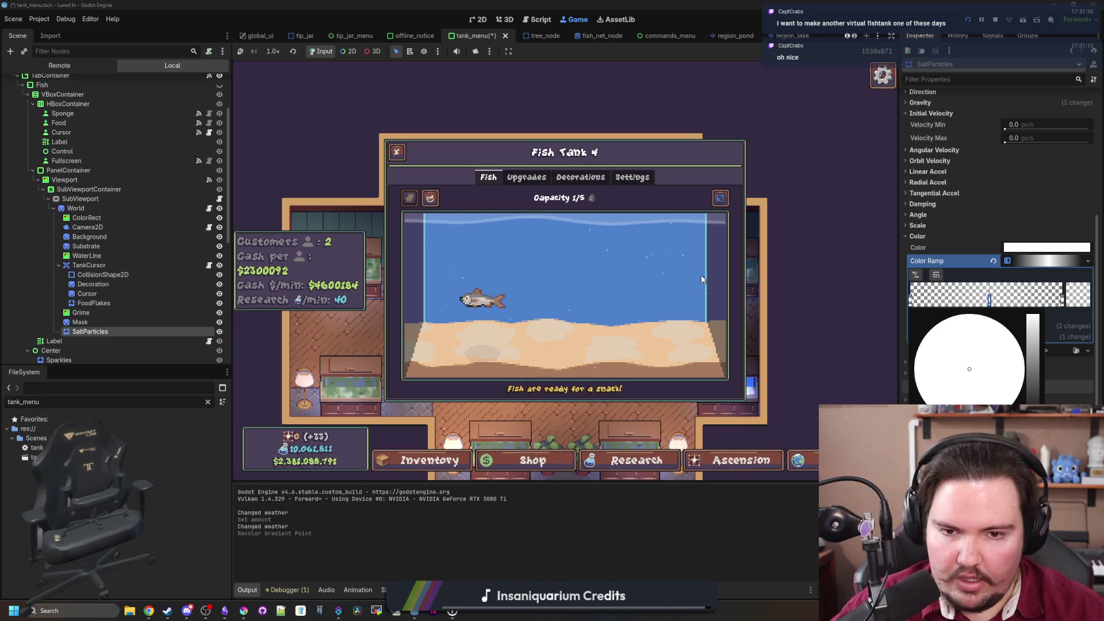
left_click(696, 536)
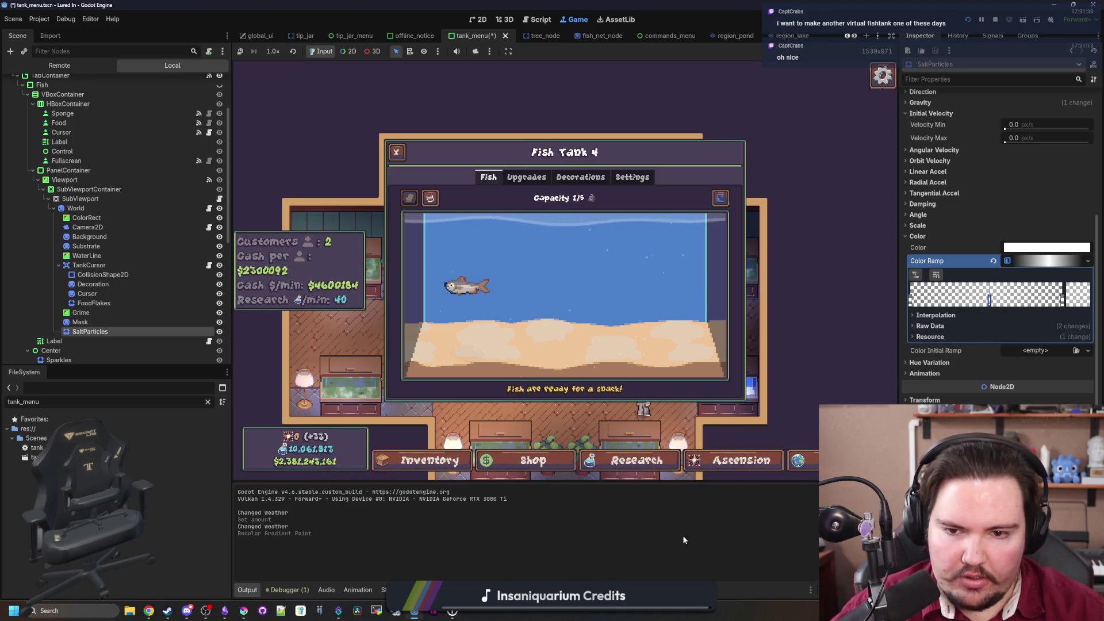
Try an Amount of 256, then return it to 128
scroll(966, 275, "up", 5)
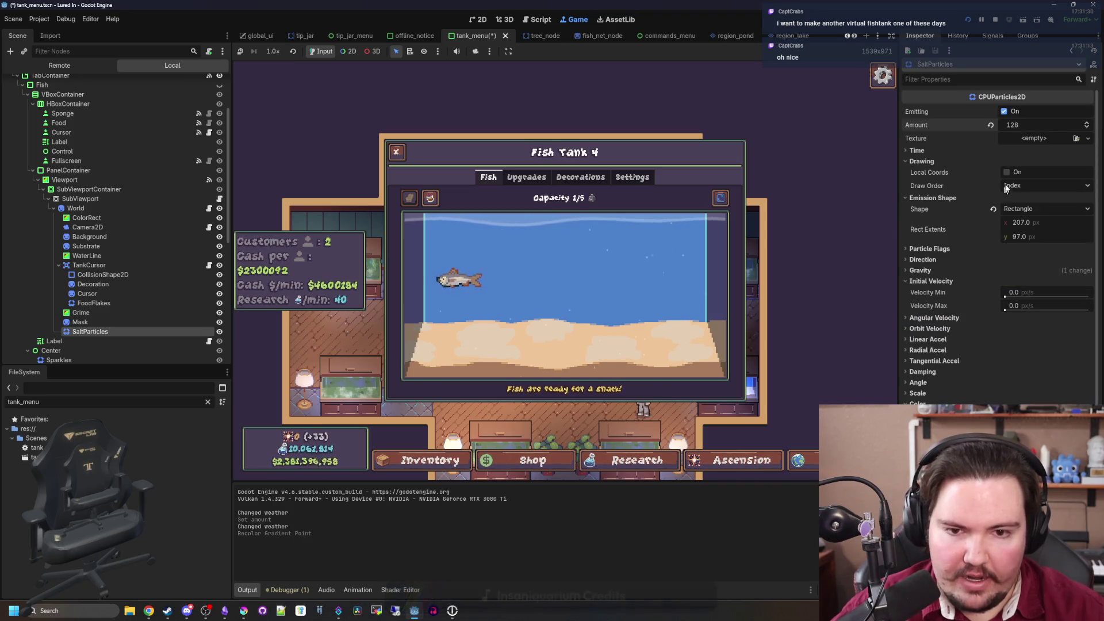
left_click(1030, 124)
type("256")
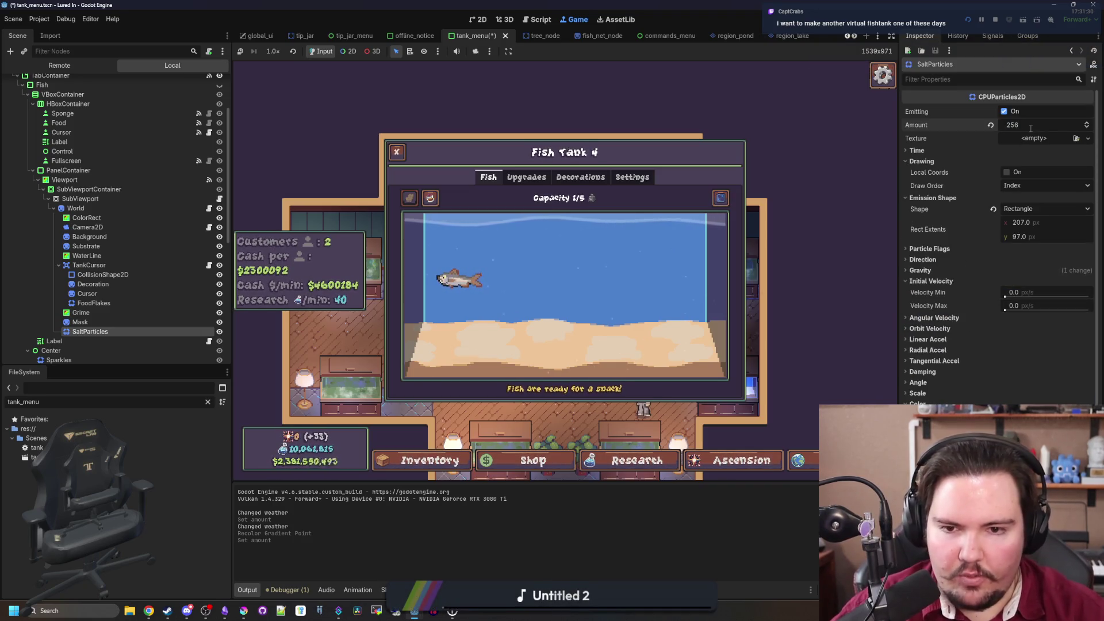
key("Return")
left_click(1030, 125)
type("128")
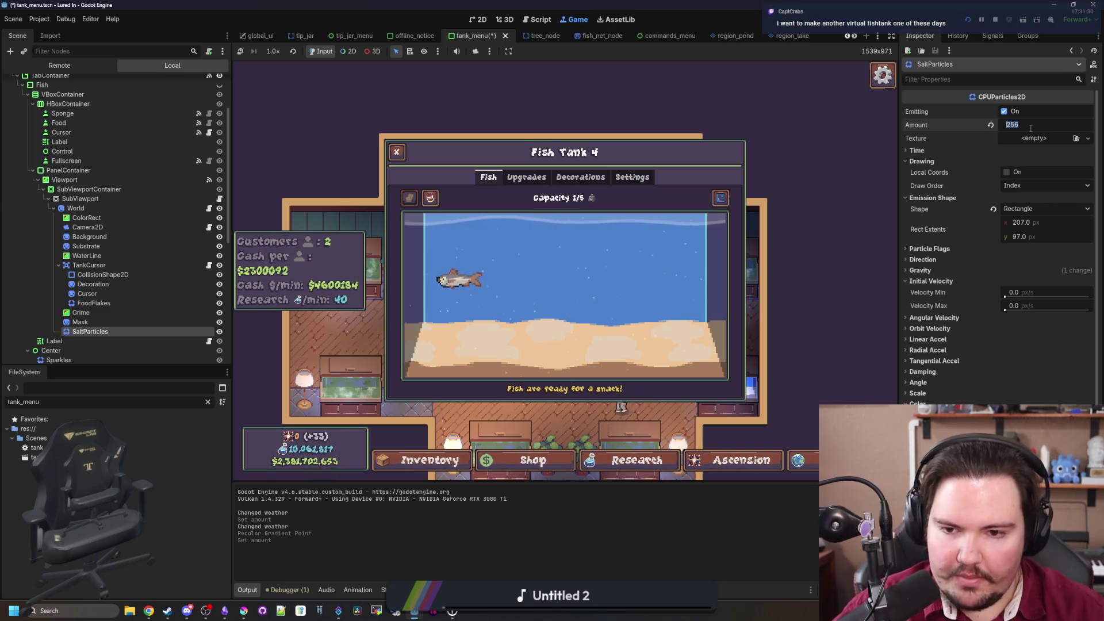
key("Return")
scroll(1041, 257, "down", 2)
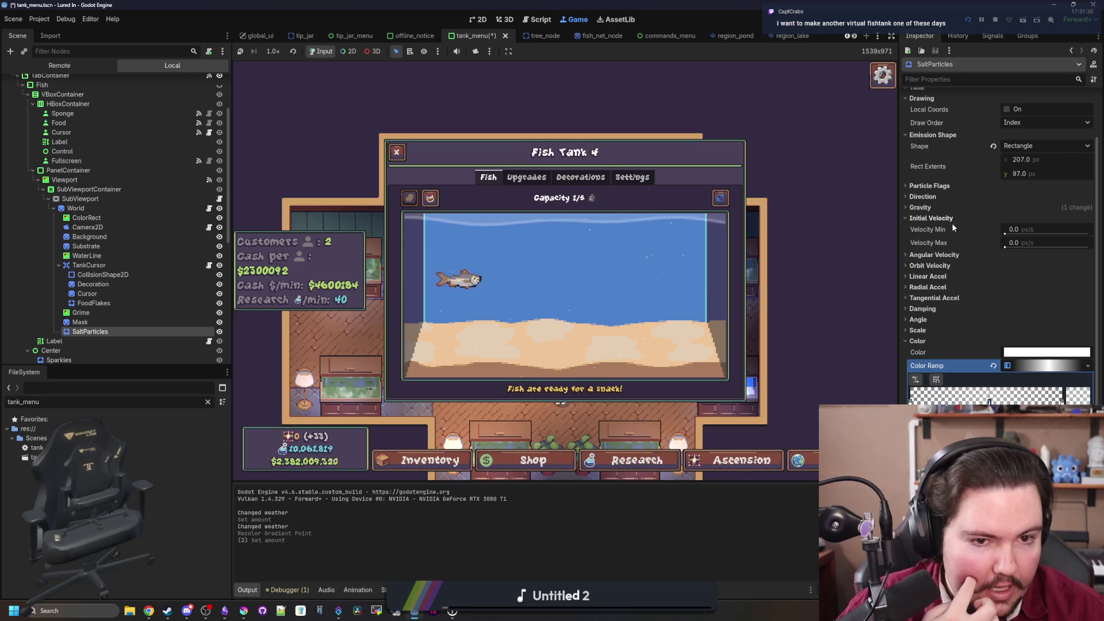
Set initial velocity to a minimum of 1.0 and maximum of 4.0 px/s
left_click(1034, 243)
type("2")
key("Return")
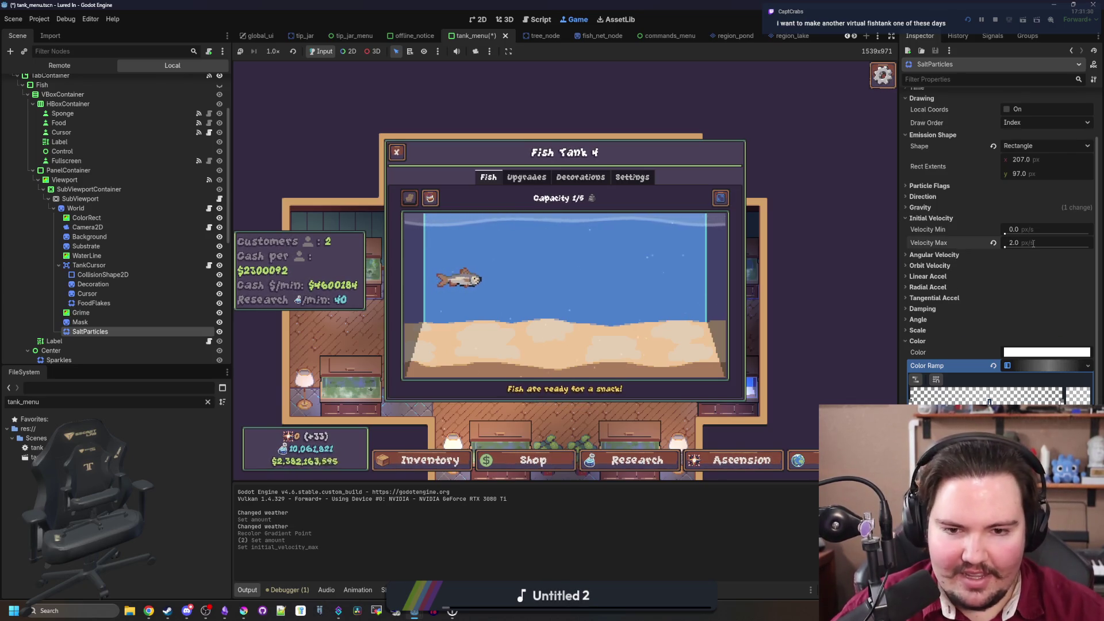
left_click(1041, 229)
type("1")
key("Return")
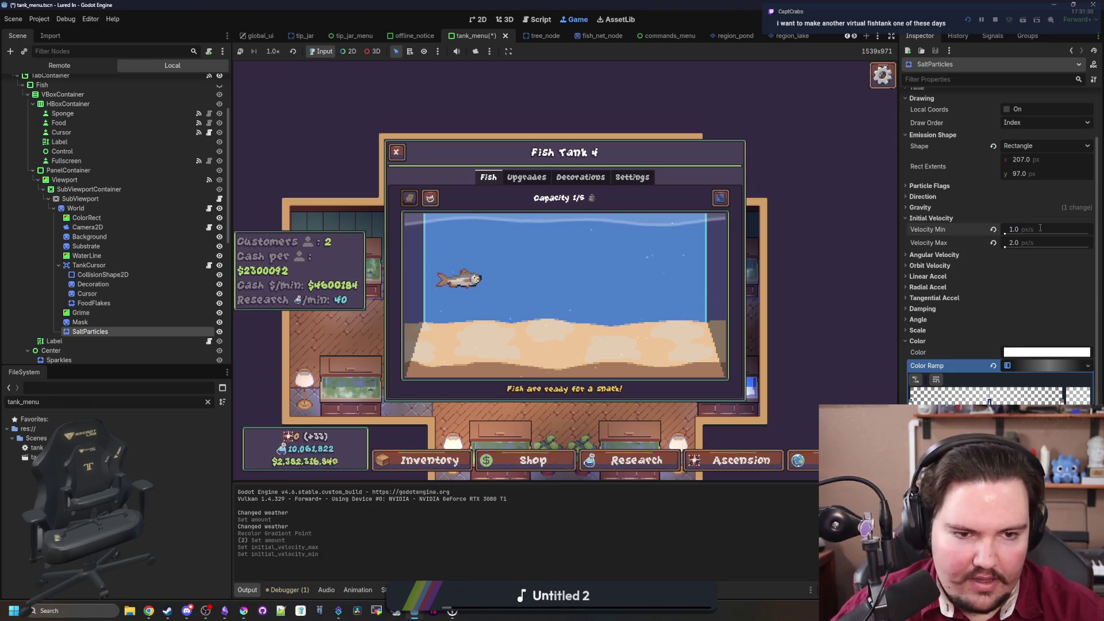
left_click(1023, 243)
type("4")
key("Return")
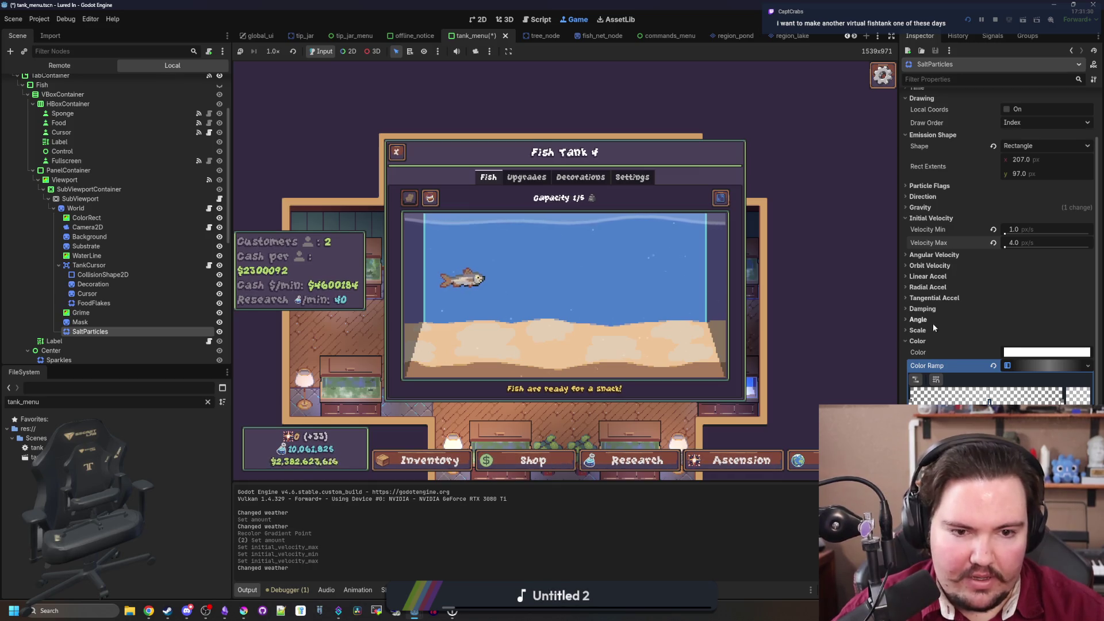
Set direction to 0,0 with spread 180, and reset Angle Min/Max to default
left_click(919, 320)
left_click_drag(1051, 335, 1099, 334)
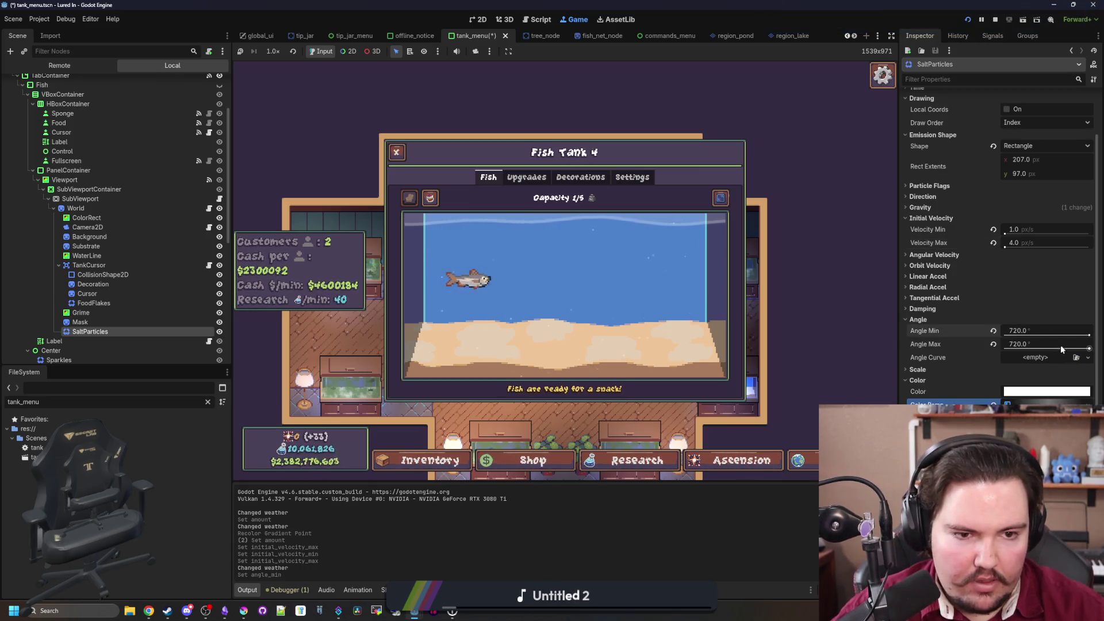
left_click(934, 218)
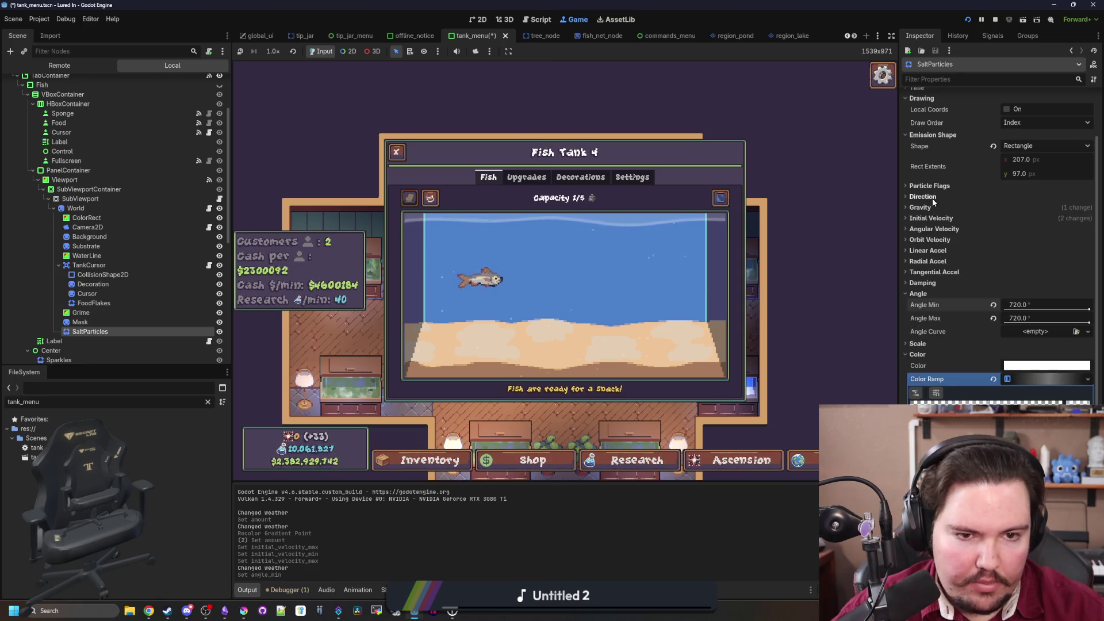
left_click(923, 197)
left_click_drag(1026, 236, 1092, 236)
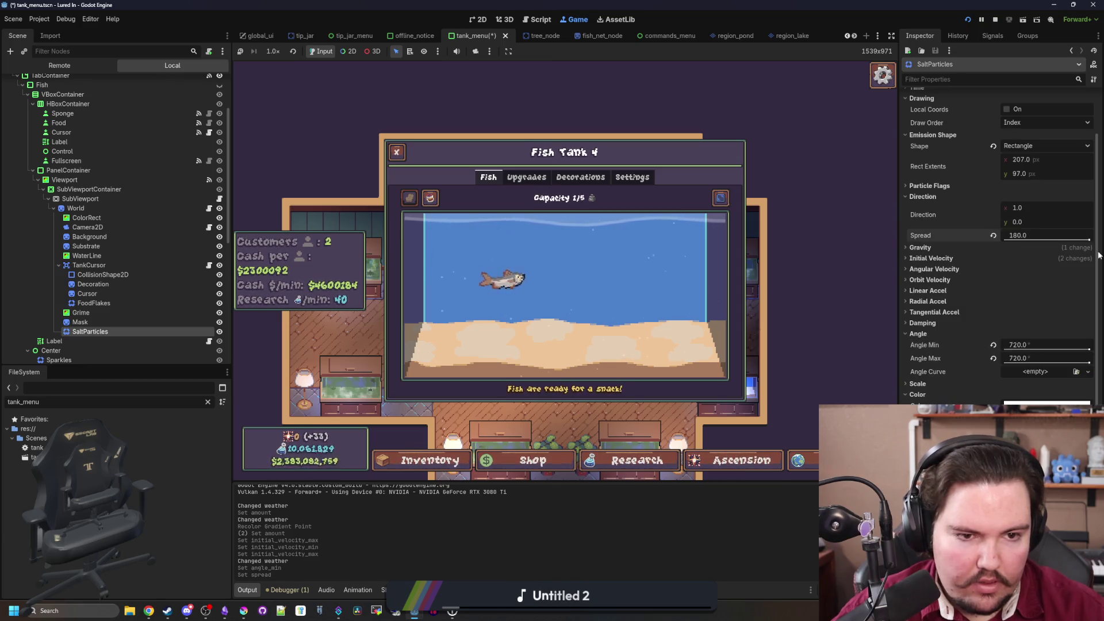
left_click_drag(1024, 208, 1000, 208)
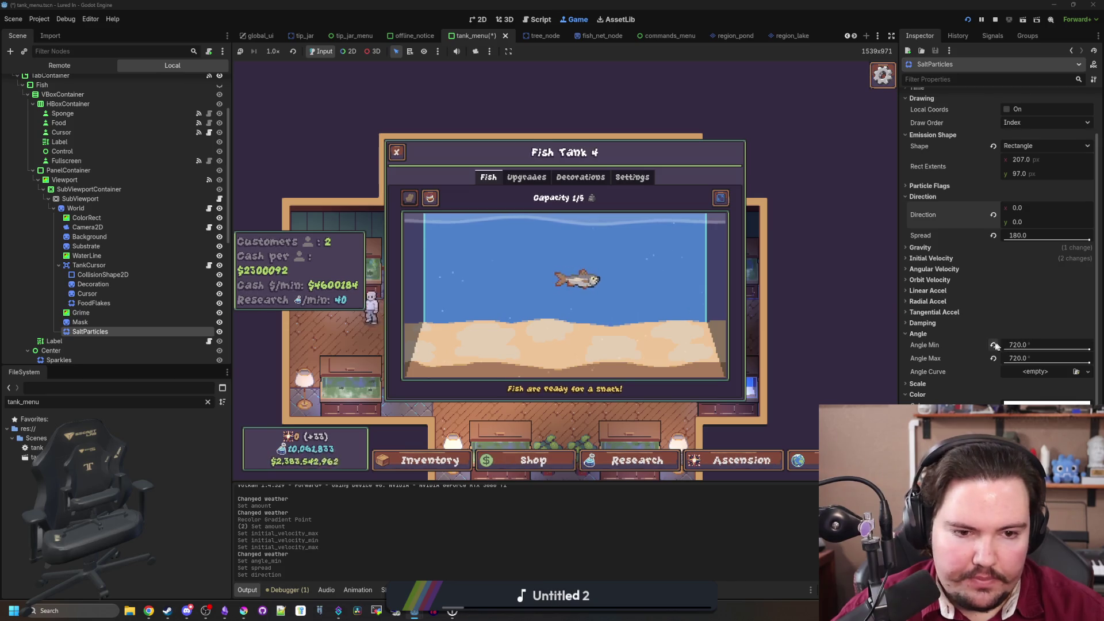
left_click(993, 344)
left_click(993, 358)
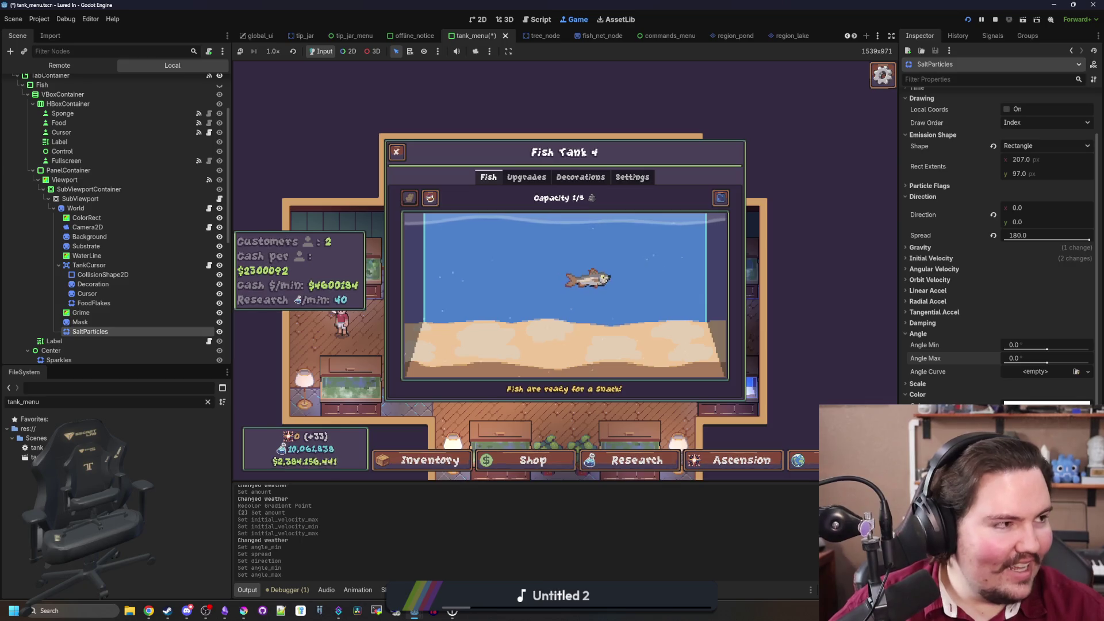
key("super+2")
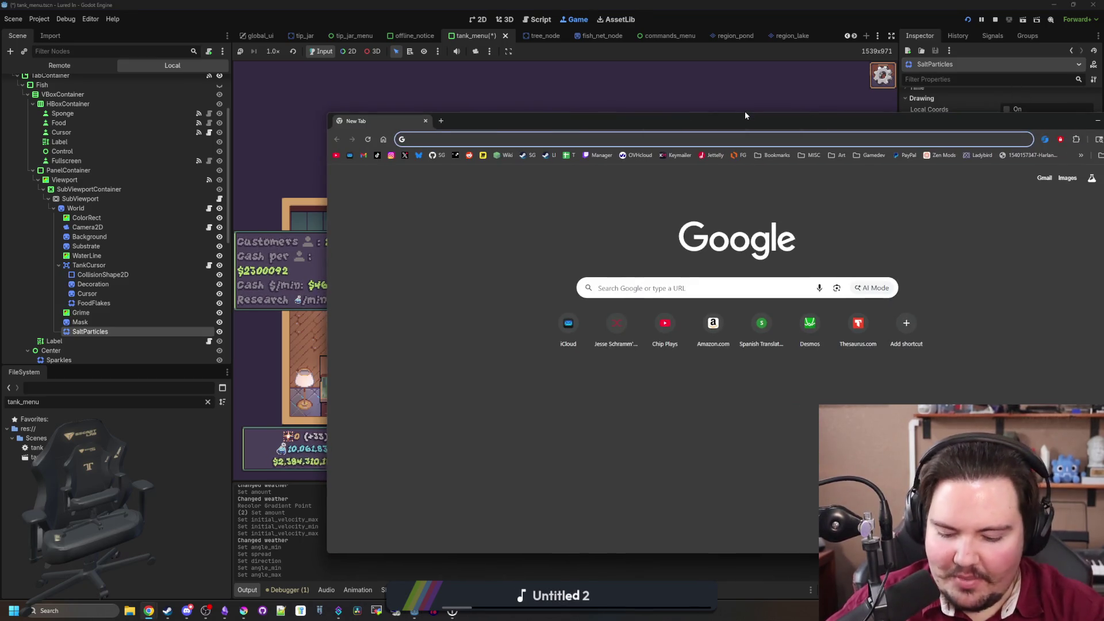
Load chipplays.com, follow the earf then fishtank links, and move the window to the lower right
type("chip")
key("Return")
left_click_drag(772, 127, 567, 108)
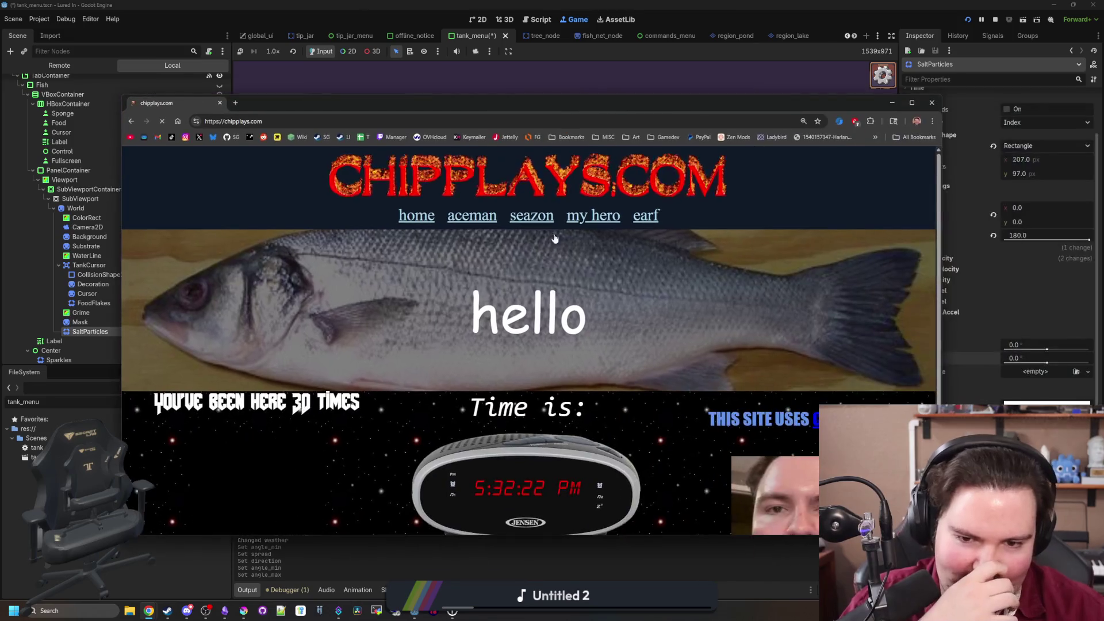
left_click(645, 214)
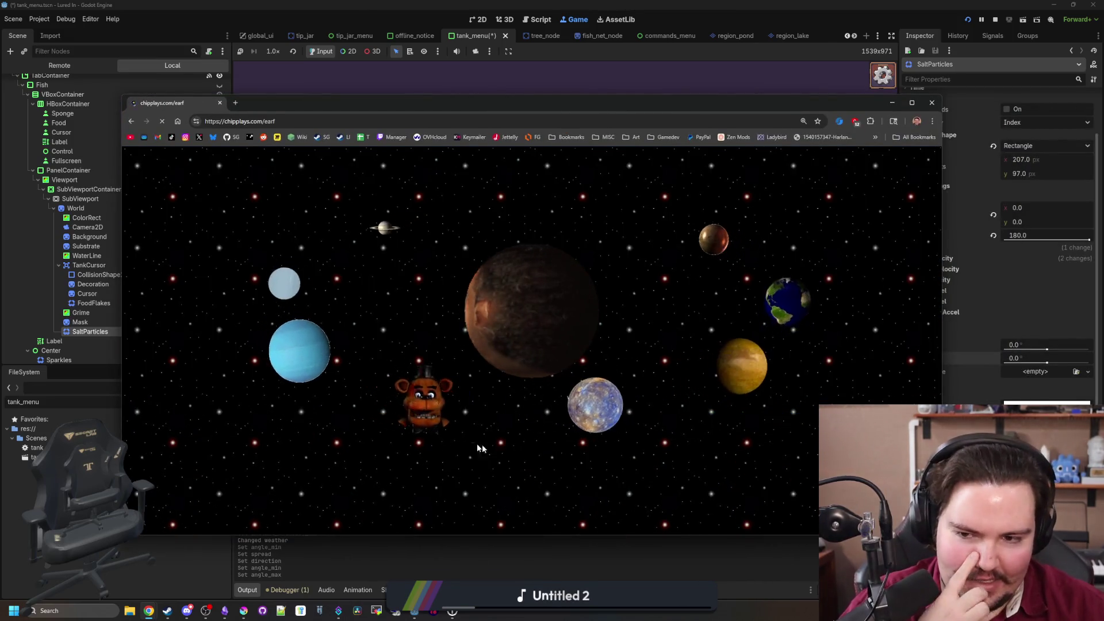
left_click(374, 390)
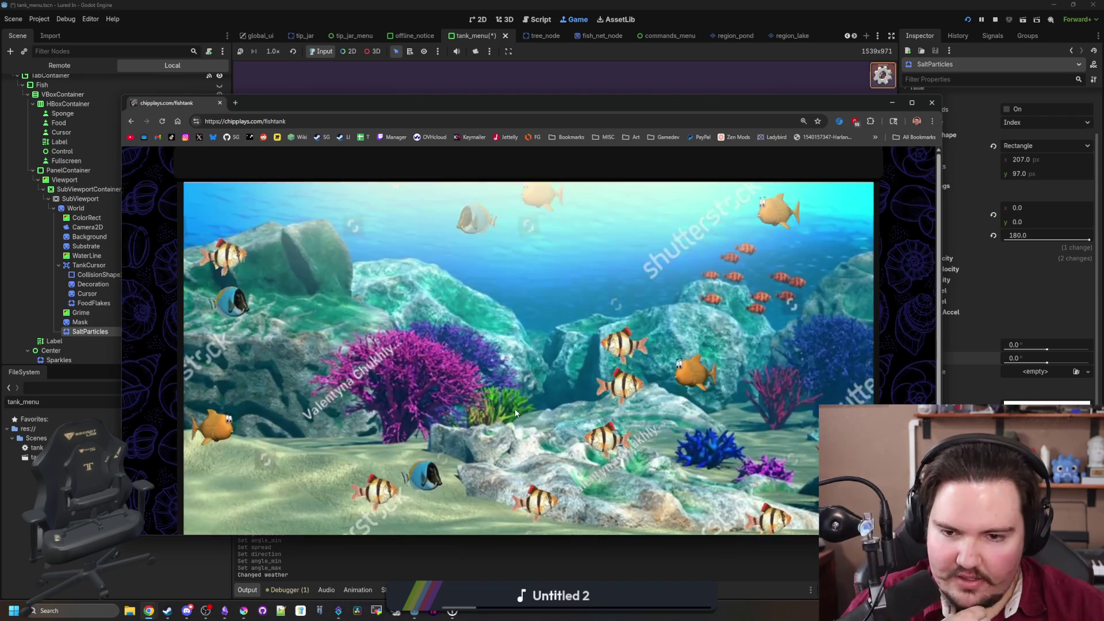
scroll(536, 419, "down", 1)
scroll(536, 423, "up", 1)
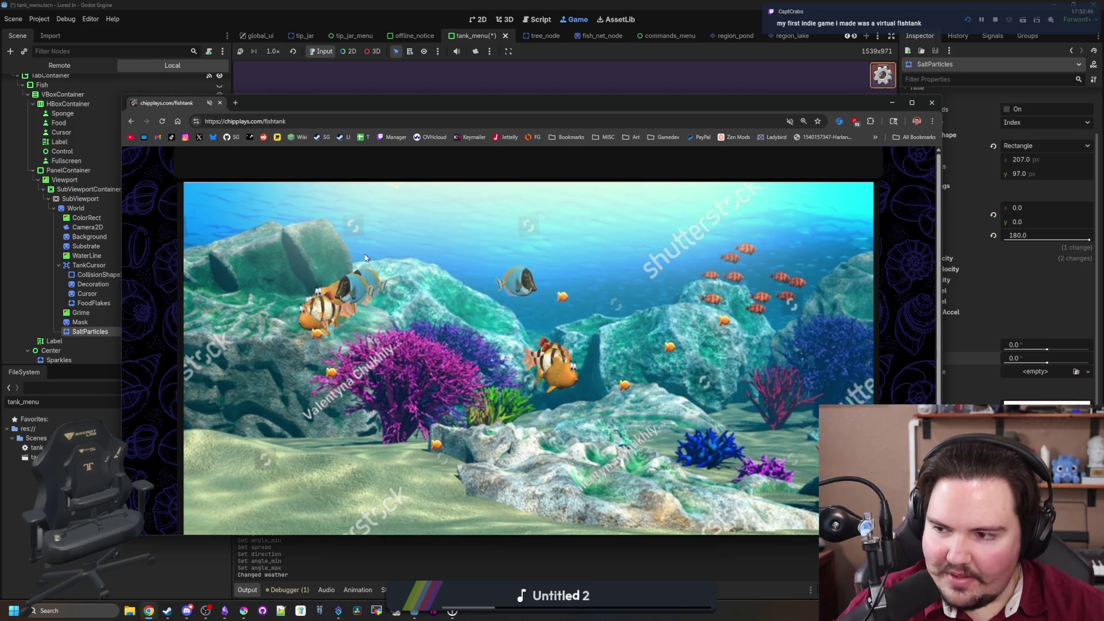
scroll(446, 394, "down", 1)
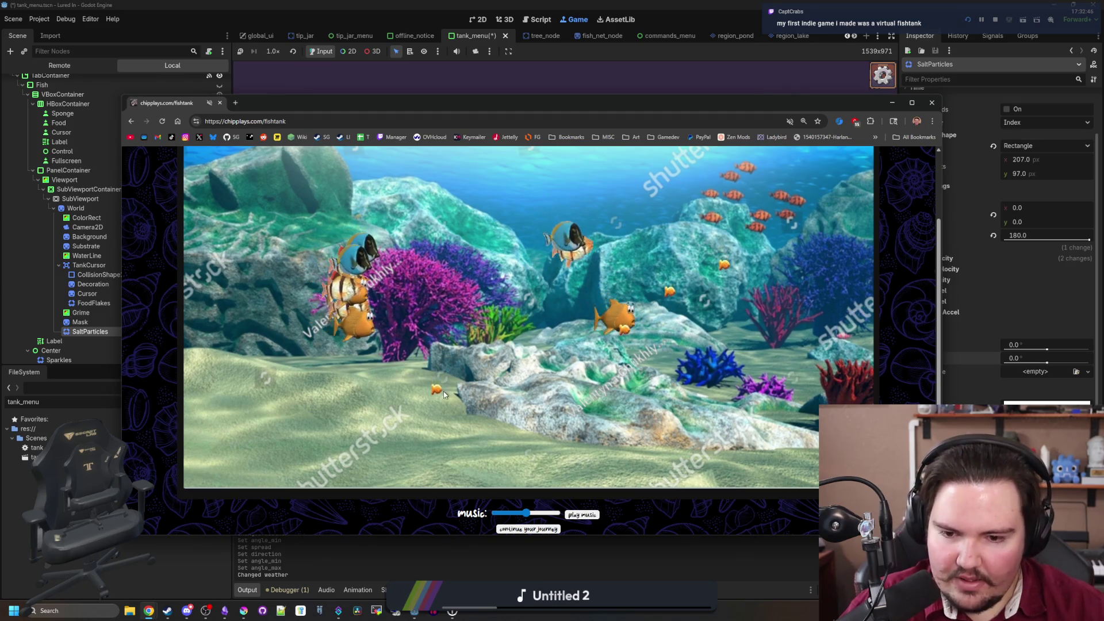
scroll(403, 259, "up", 1)
left_click_drag(337, 104, 593, 465)
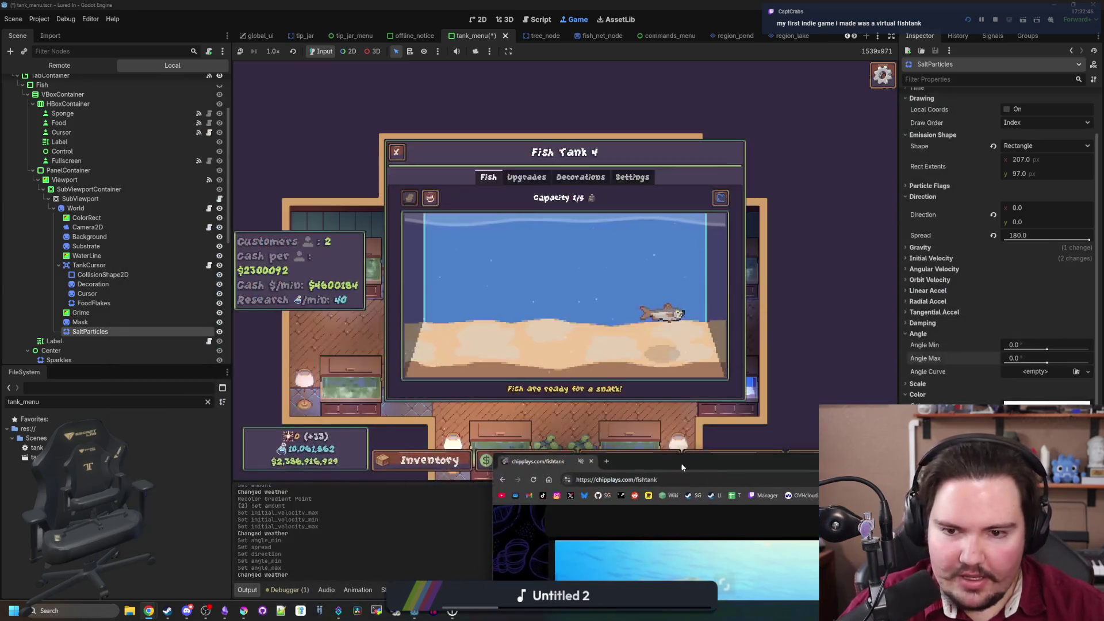
Close Chrome, place a Kelp decoration in Fish Tank 4, then reset its decorations
left_click(592, 462)
left_click(586, 180)
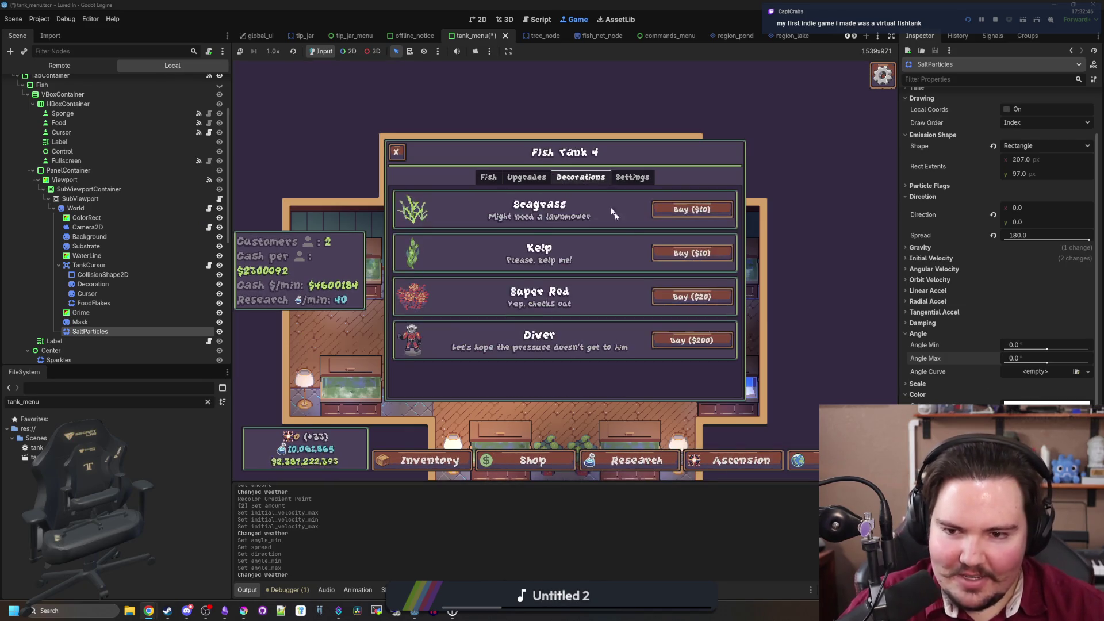
left_click(693, 252)
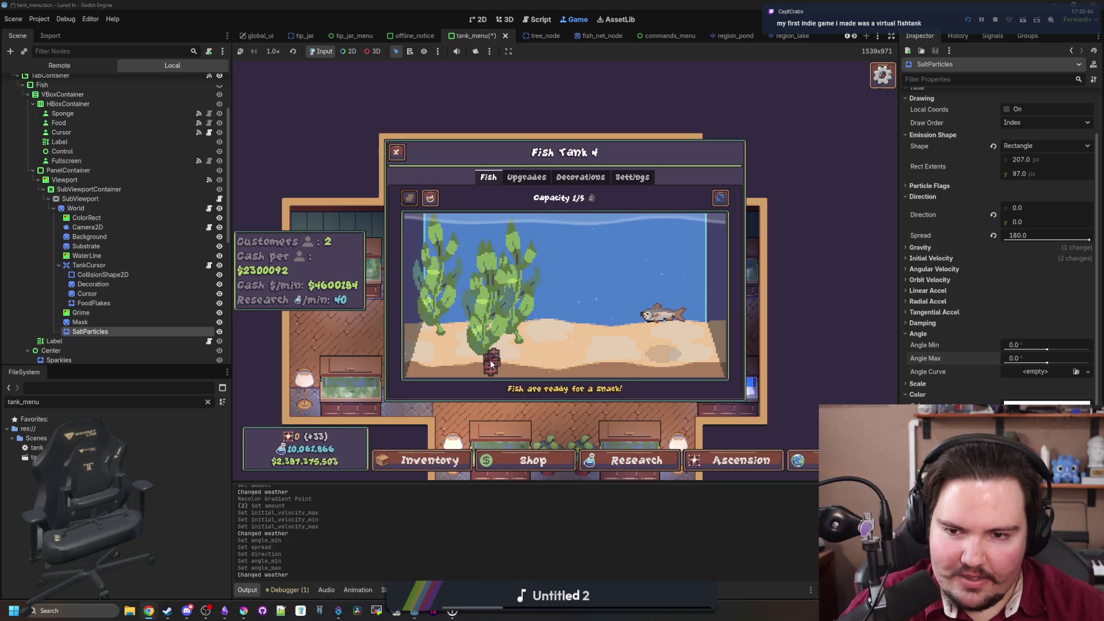
left_click(490, 356)
left_click(621, 178)
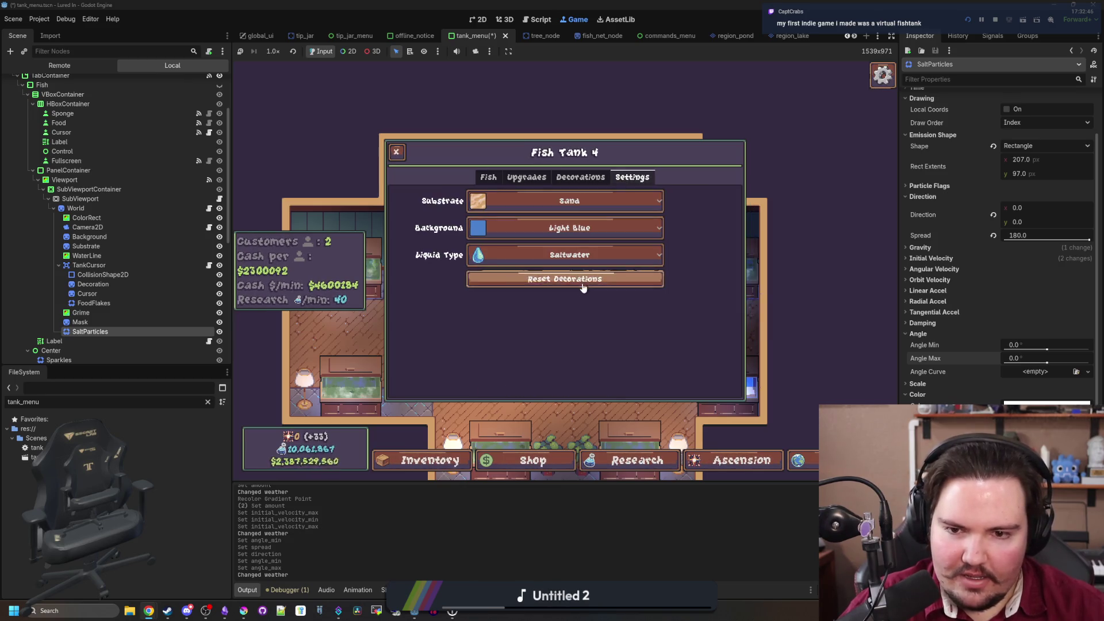
left_click(582, 280)
left_click(494, 178)
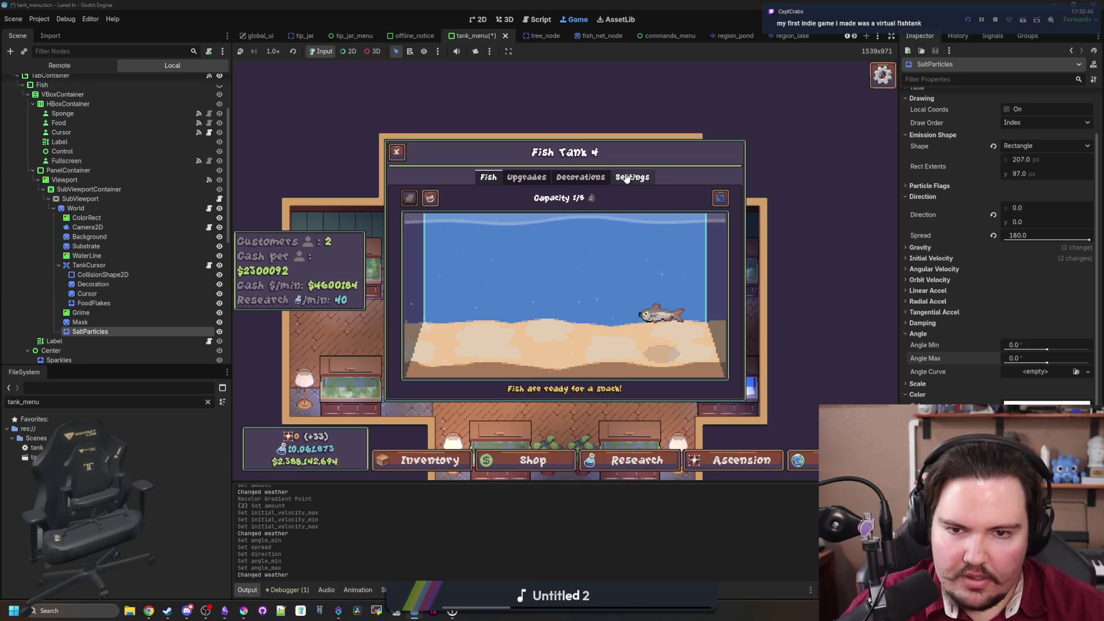
left_click(632, 177)
left_click(483, 180)
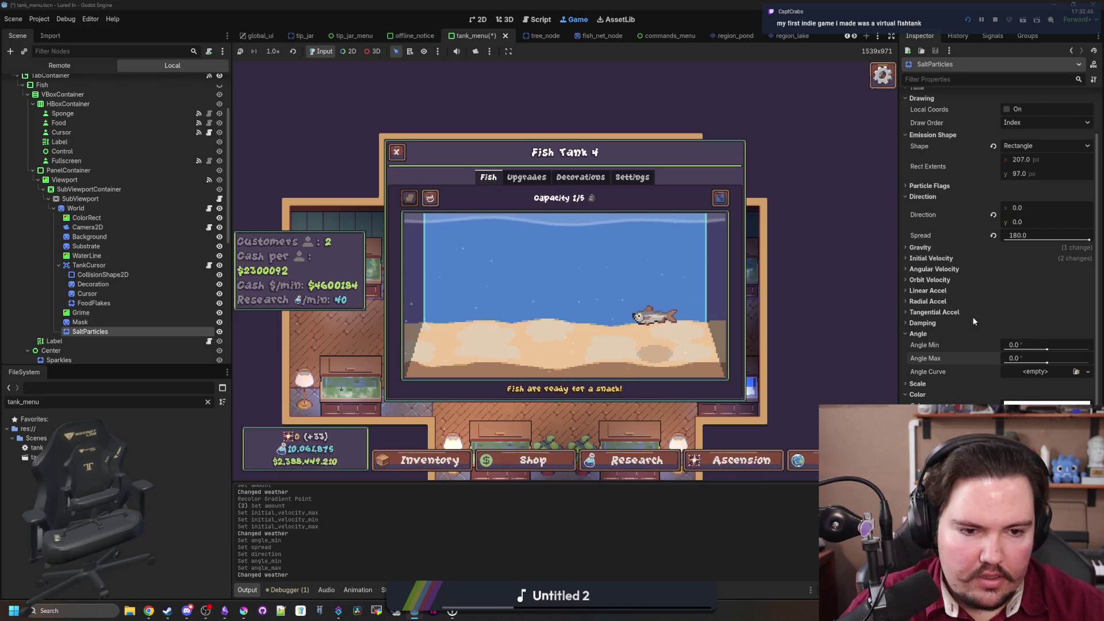
Lower a white colour ramp stop's alpha to 50 (ffffff32)
scroll(994, 322, "down", 5)
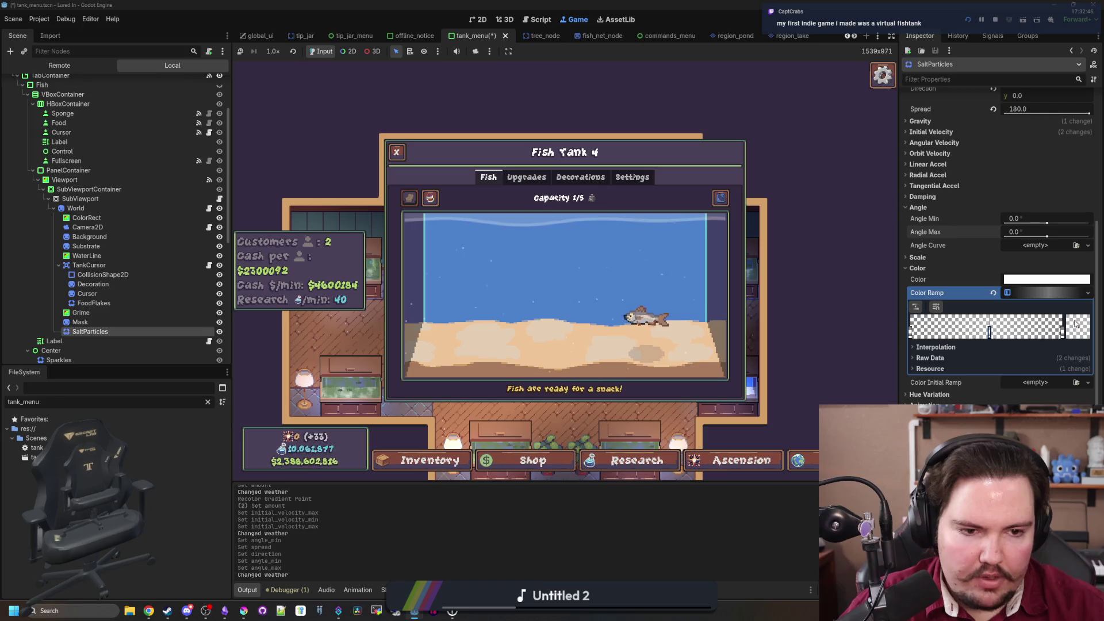
double_click(990, 334)
left_click(948, 257)
left_click_drag(948, 258, 941, 258)
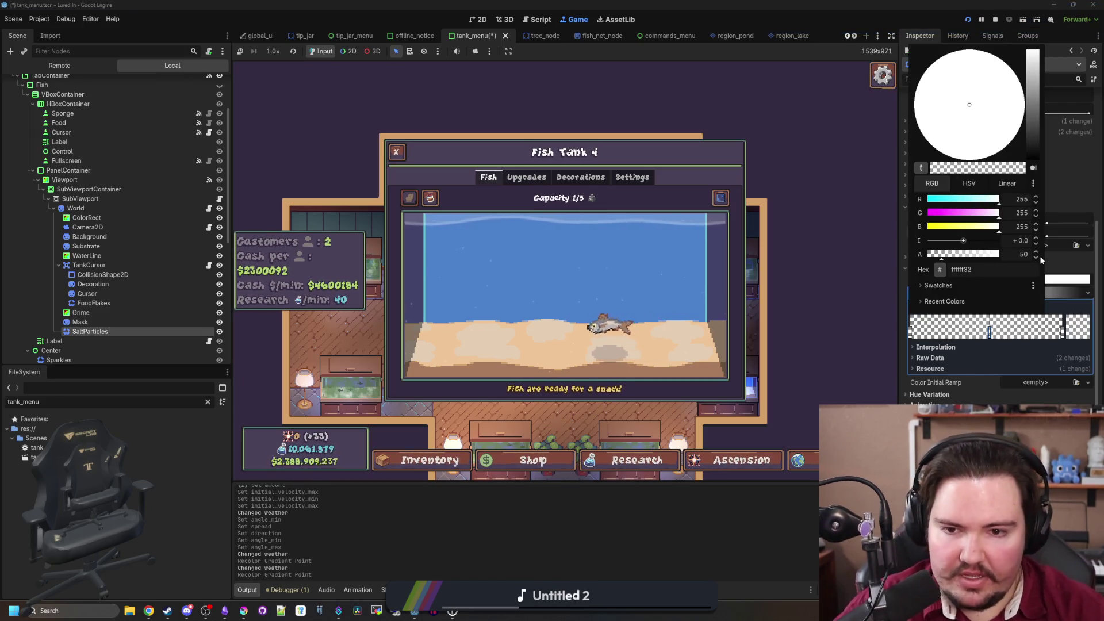
Compare Fish Tanks 6 and 2 in the running game, then reopen Fish Tank 4
left_click(705, 309)
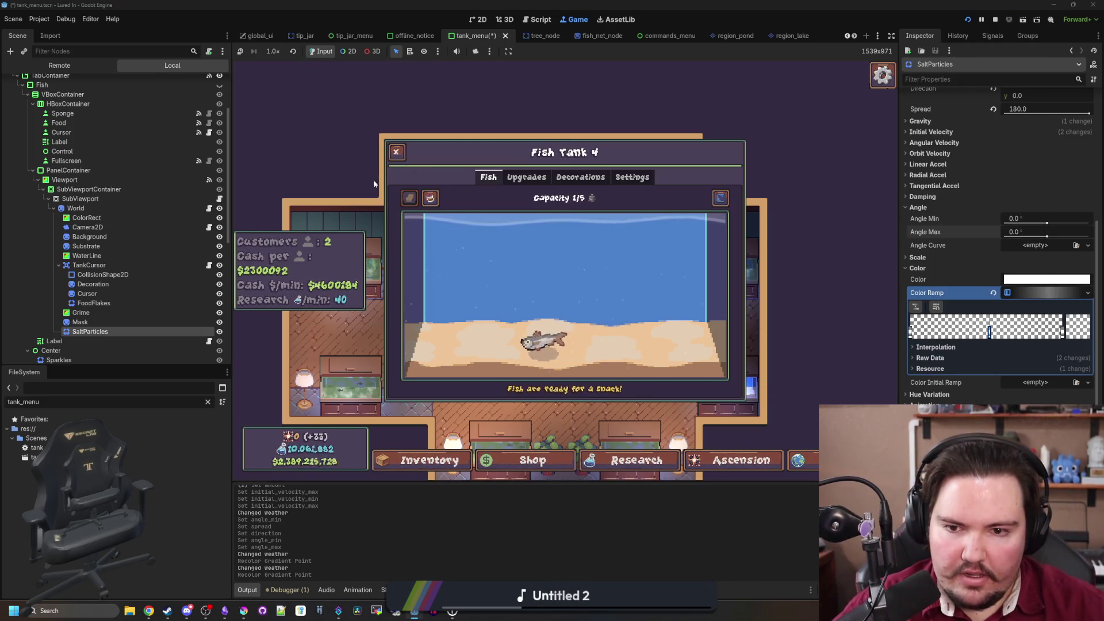
left_click(397, 152)
left_click(632, 394)
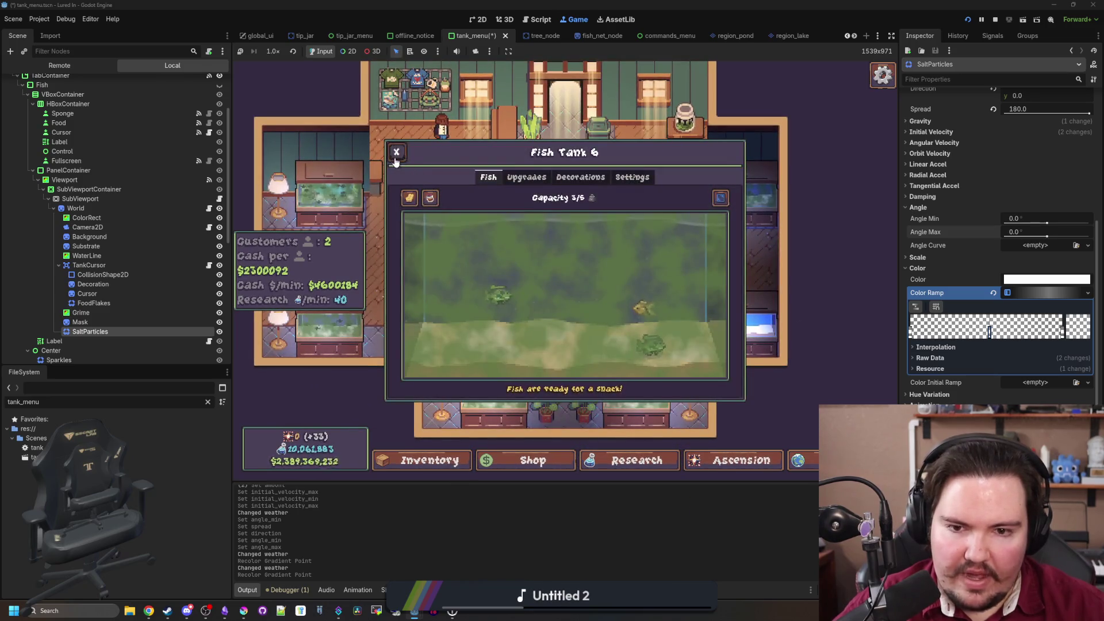
left_click(396, 152)
left_click(656, 189)
left_click(397, 152)
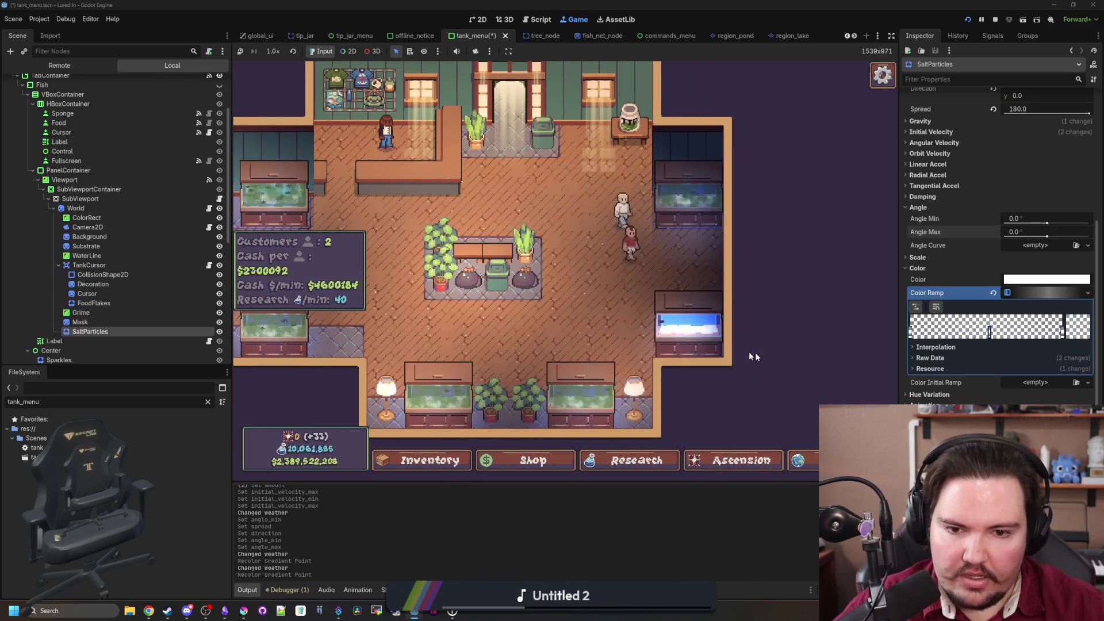
left_click(748, 350)
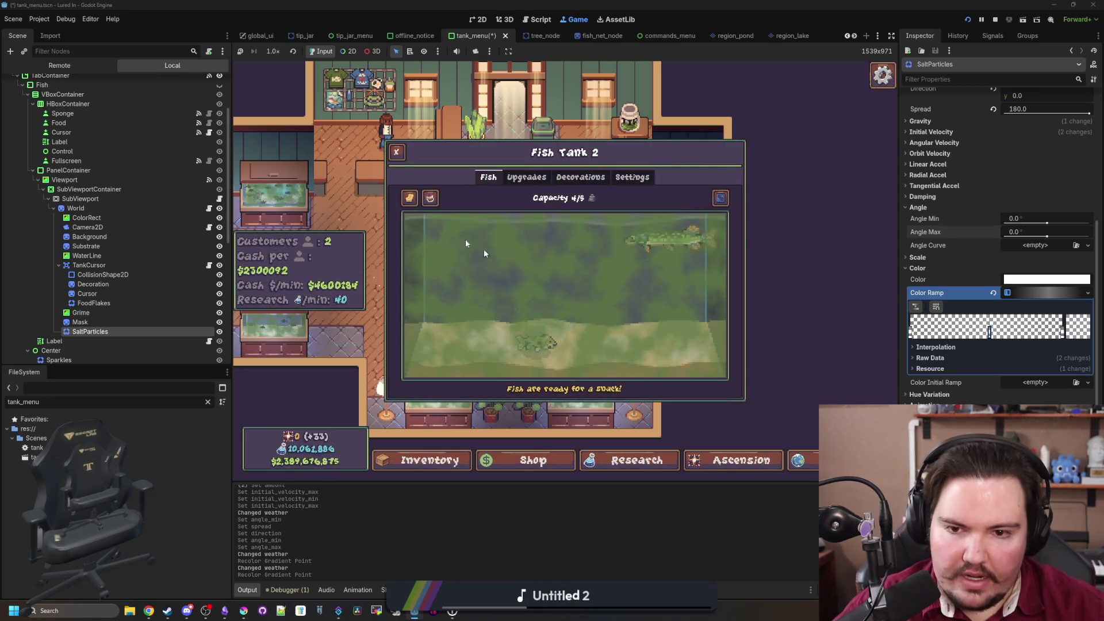
left_click(396, 151)
left_click(717, 315)
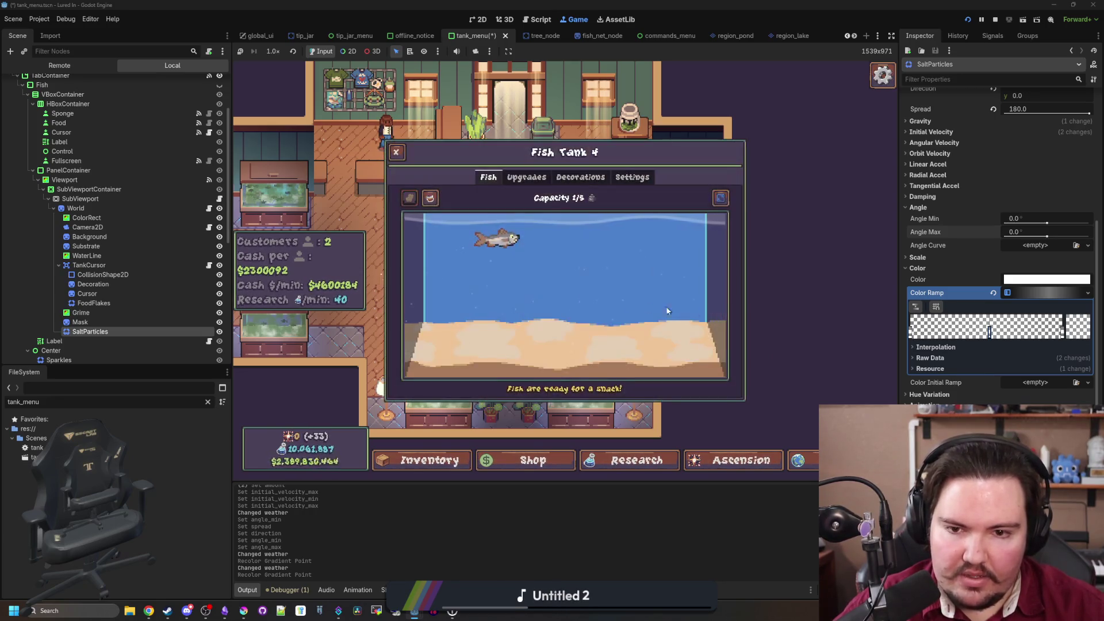
Change Fish Tank 4's background from Light Blue to dark navy
left_click(628, 182)
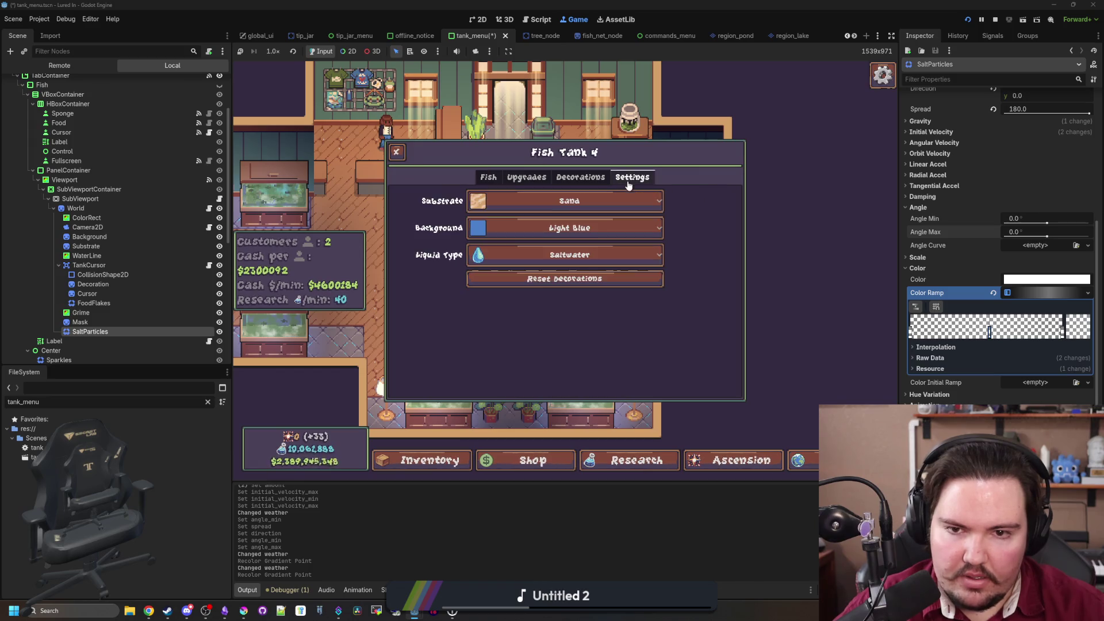
left_click(570, 228)
left_click(518, 248)
left_click(484, 176)
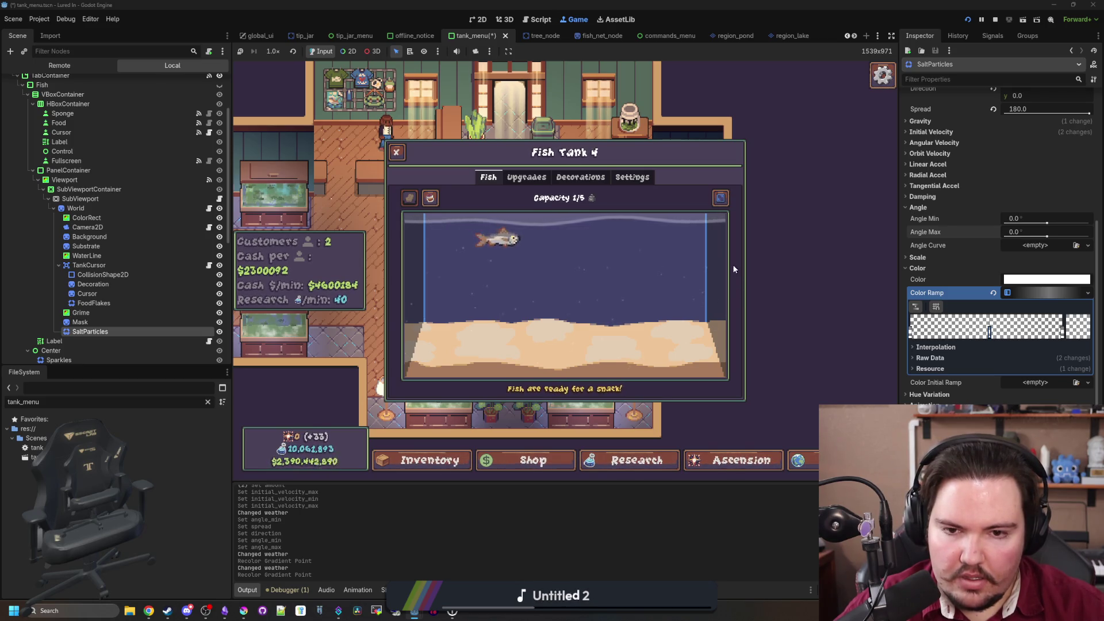
scroll(920, 173, "up", 10)
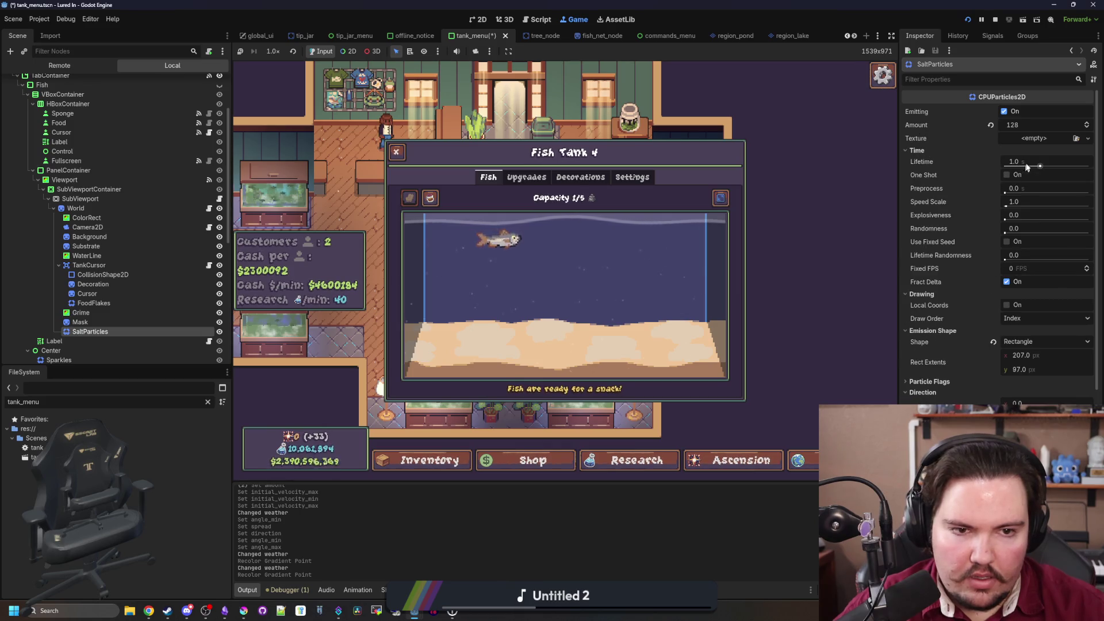
Set Lifetime to 2.0 s after briefly trying 0.1, then stop the game
left_click(1021, 160)
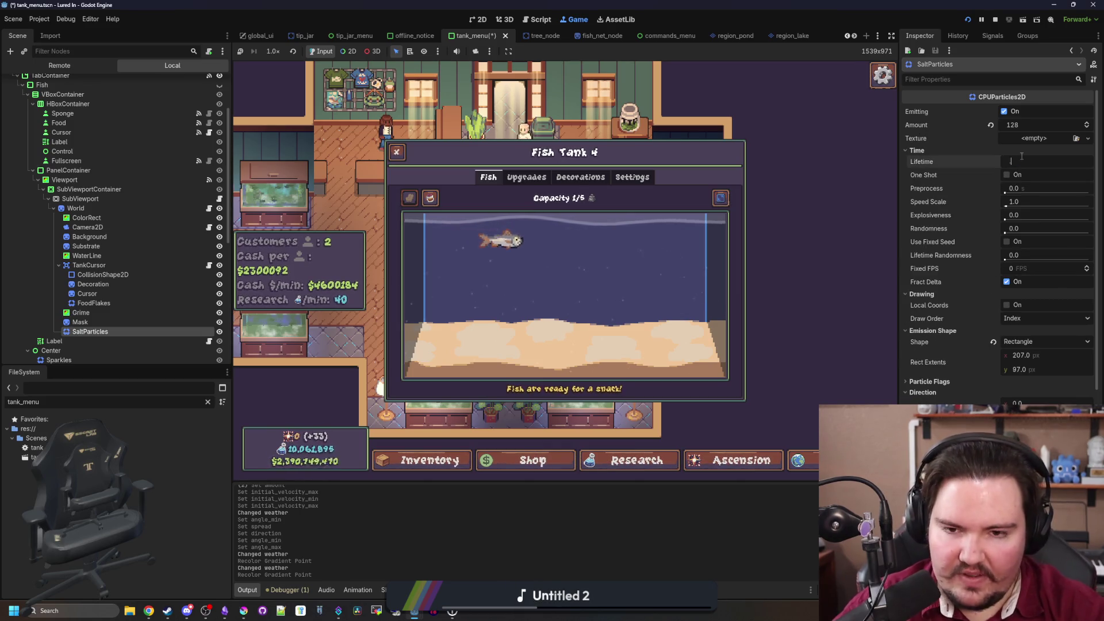
type("0.1")
key("Return")
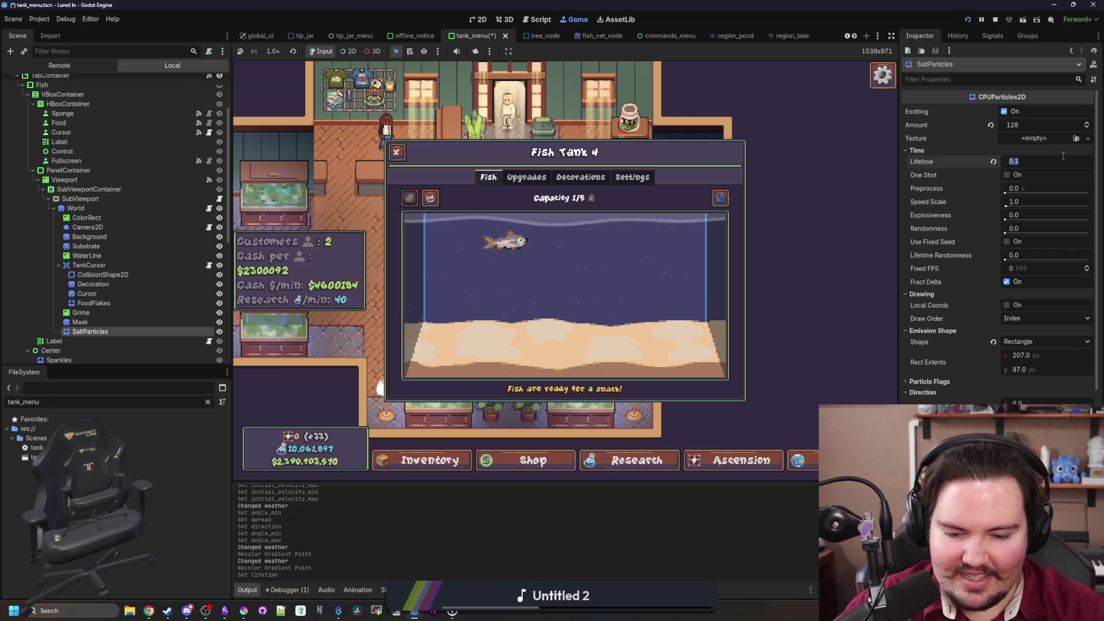
type("2")
key("Return")
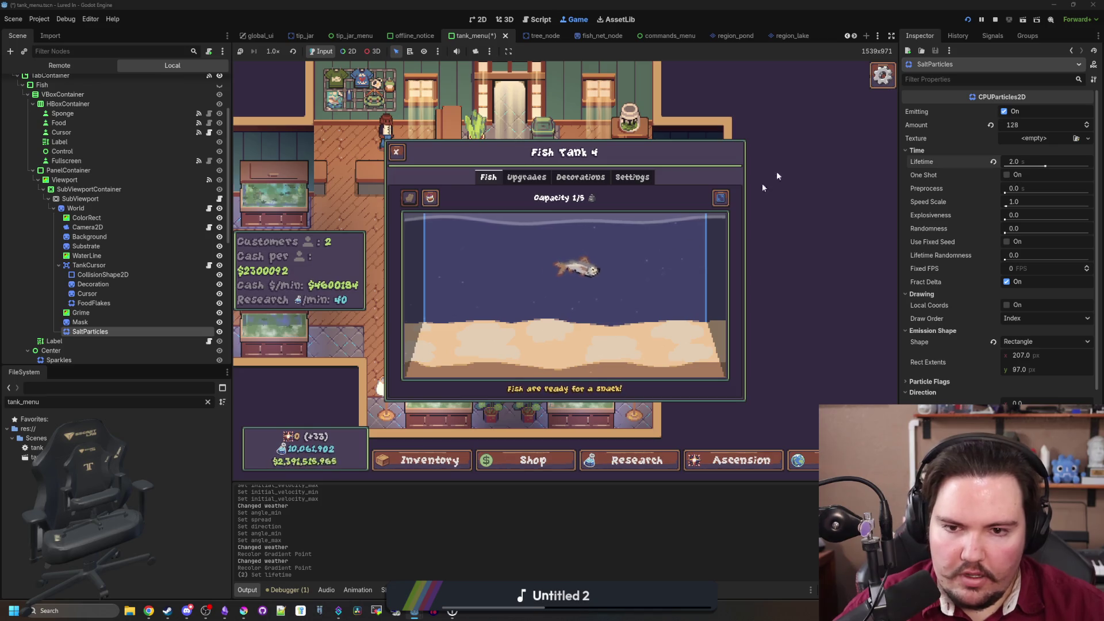
left_click(994, 21)
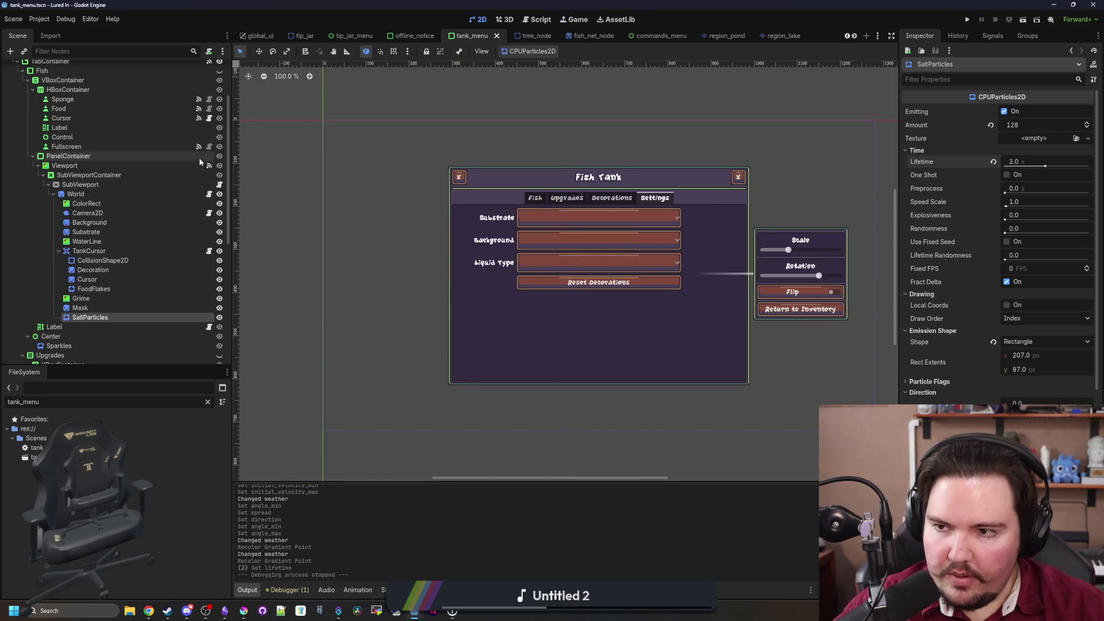
Open tank_menu.gd and search the script for 'update'
scroll(199, 158, "up", 5)
left_click(209, 68)
scroll(157, 207, "down", 3)
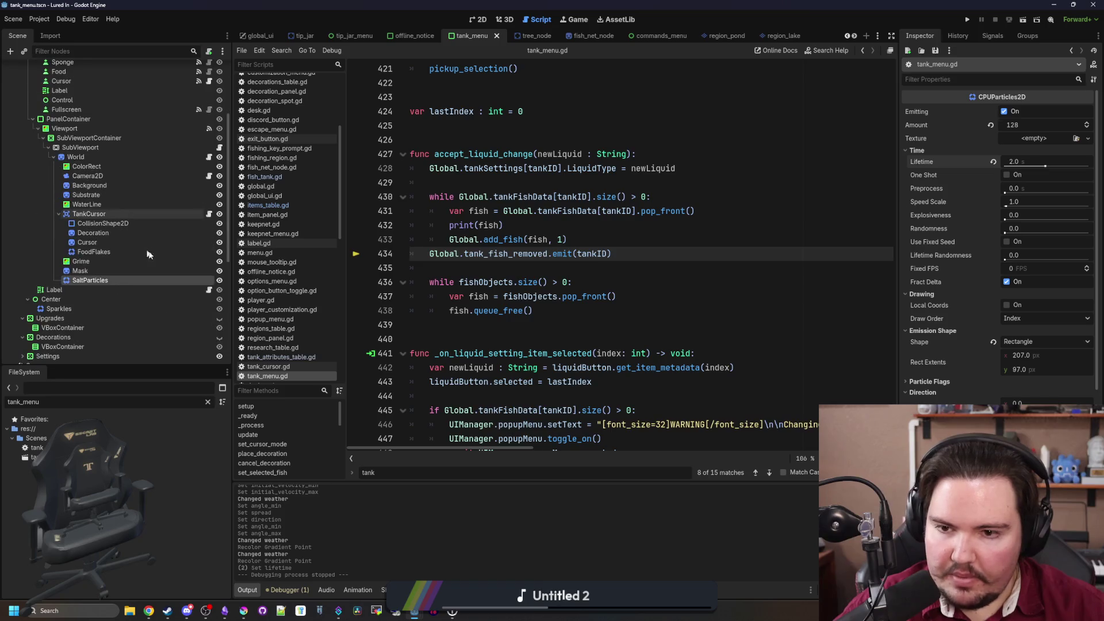
left_click(583, 269)
key("ctrl+f")
type("update")
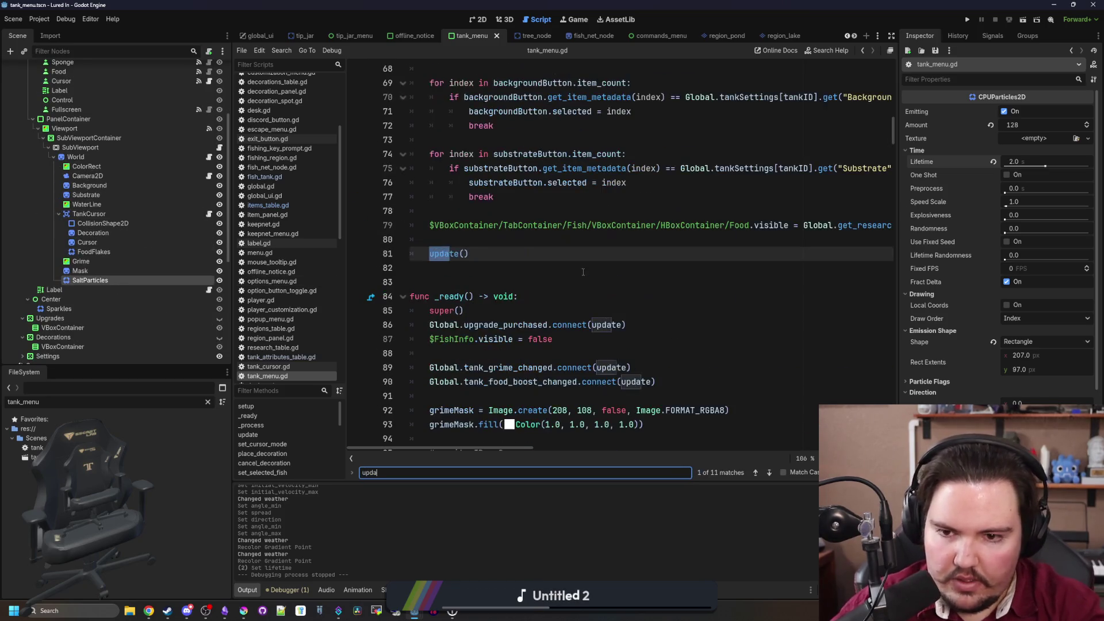
Drop the SaltParticles node path onto a new line 223 at the end of update()
left_click(448, 254, "ctrl")
scroll(442, 276, "down", 2)
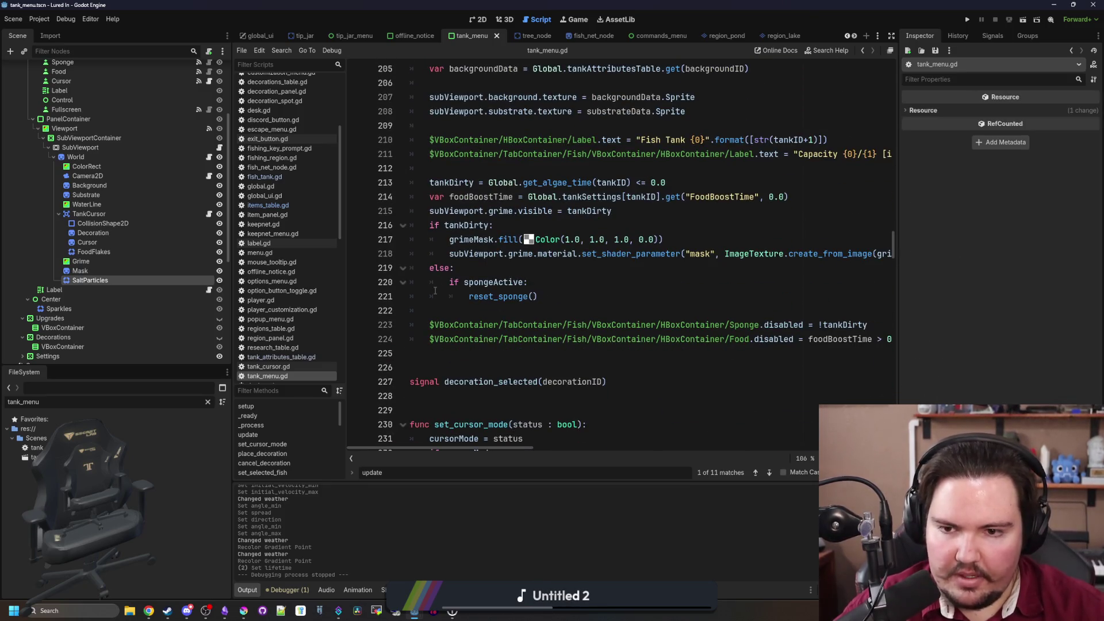
left_click(464, 311)
key("Return")
key("Return")
left_click_drag(90, 280, 545, 325)
scroll(690, 334, "left", 5)
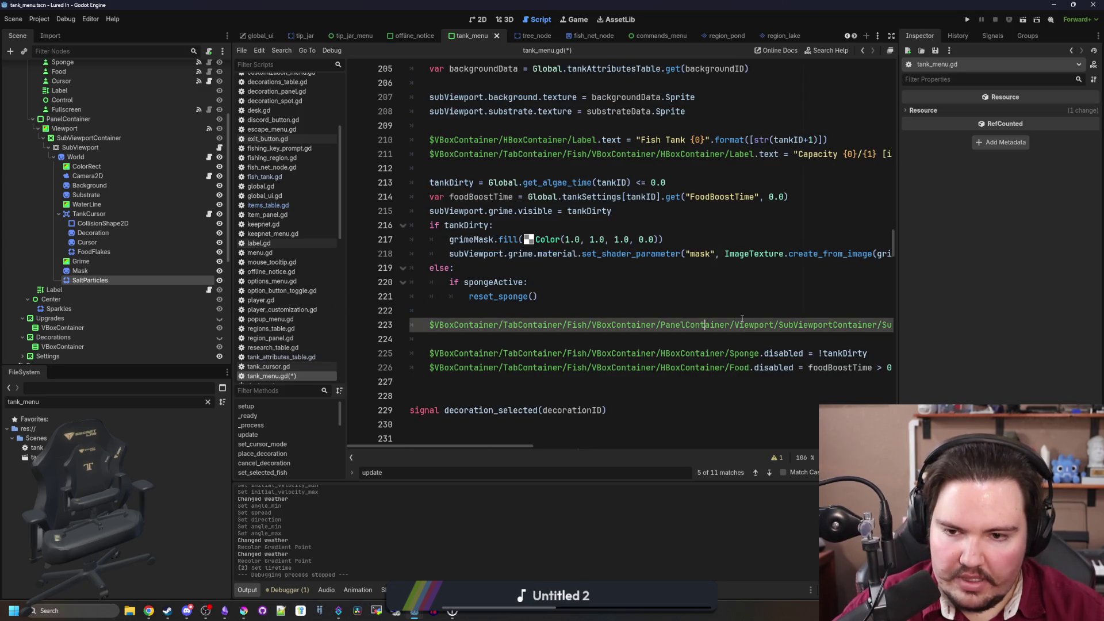
scroll(684, 331, "right", 8)
Replace the inserted node path on line 223 with a subViewport.saltParticles reference
triple_click(678, 326)
scroll(501, 327, "left", 5)
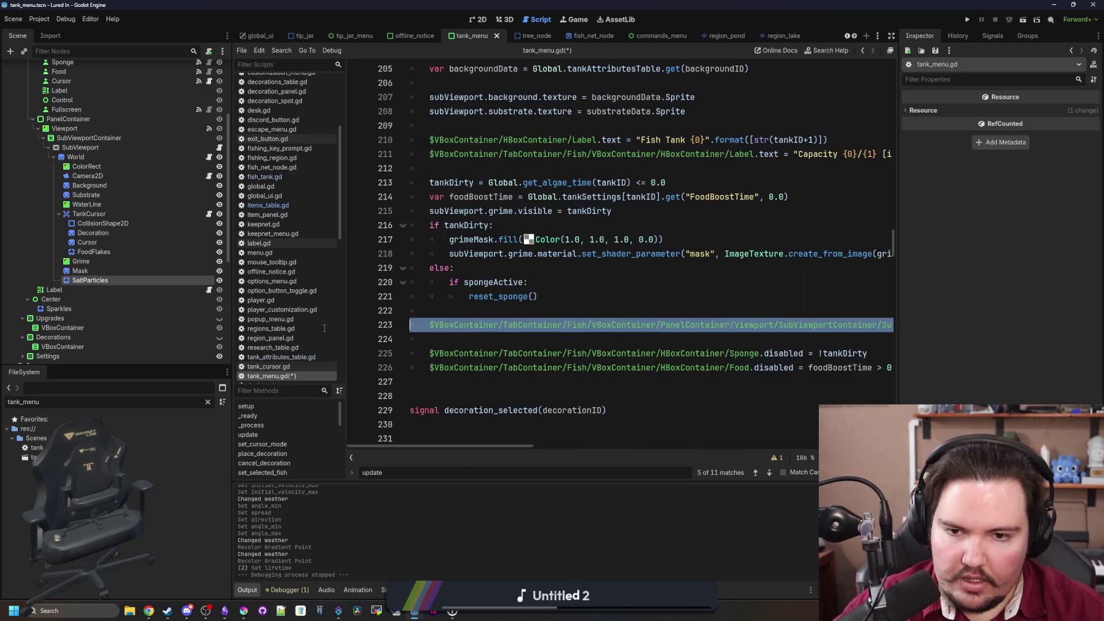
type("viewport SaltParticles")
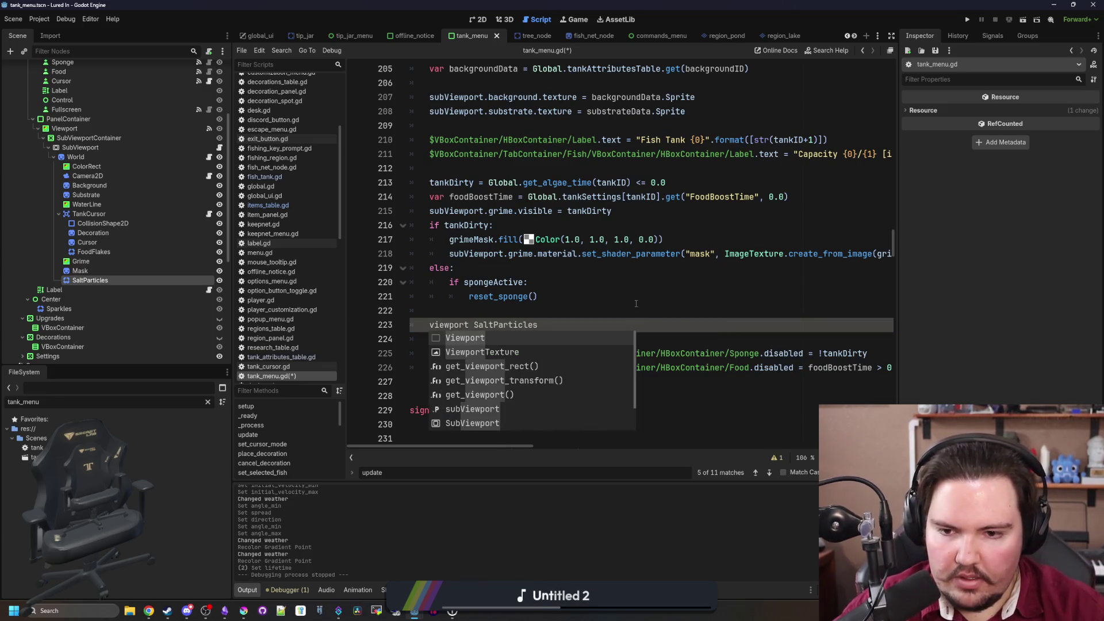
key("Down")
key("Down")
key("Down")
key("Return")
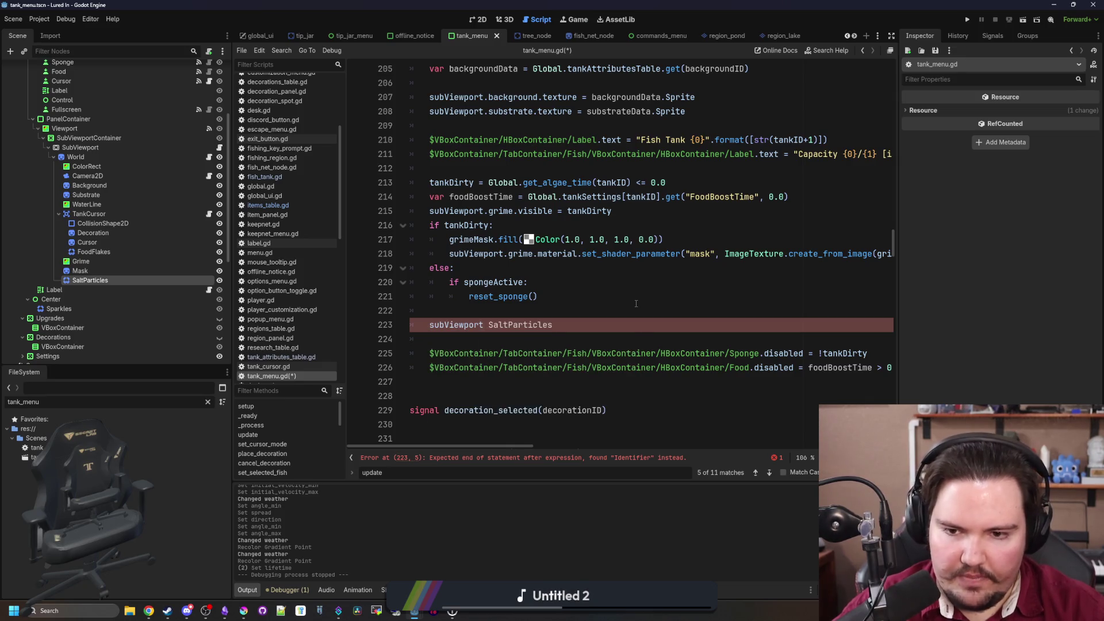
type(".")
key("Delete")
type("s")
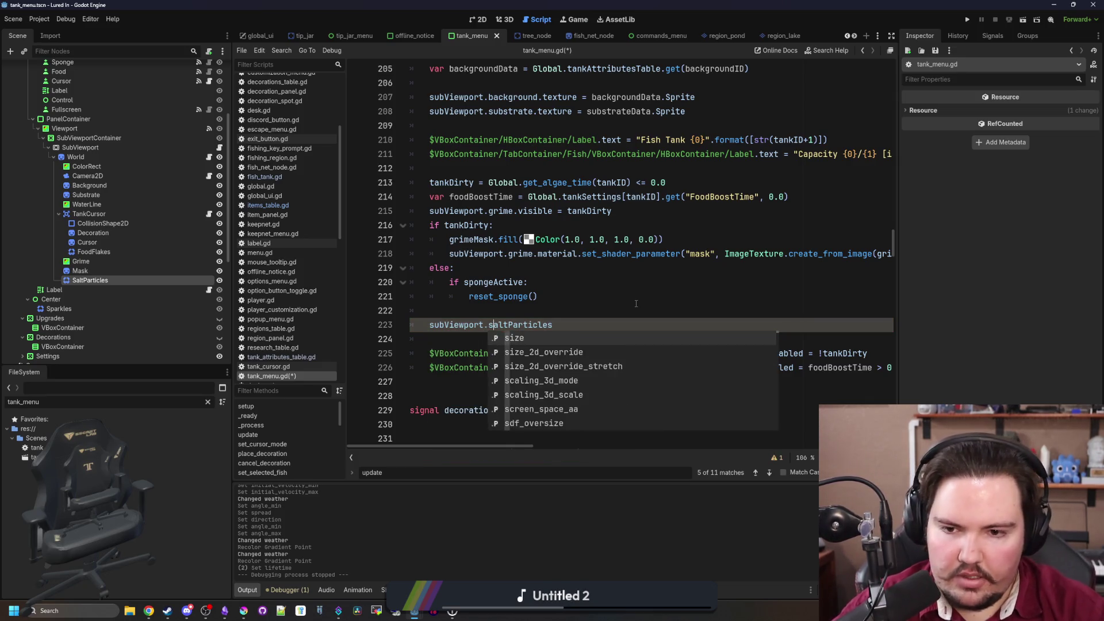
left_click(636, 303)
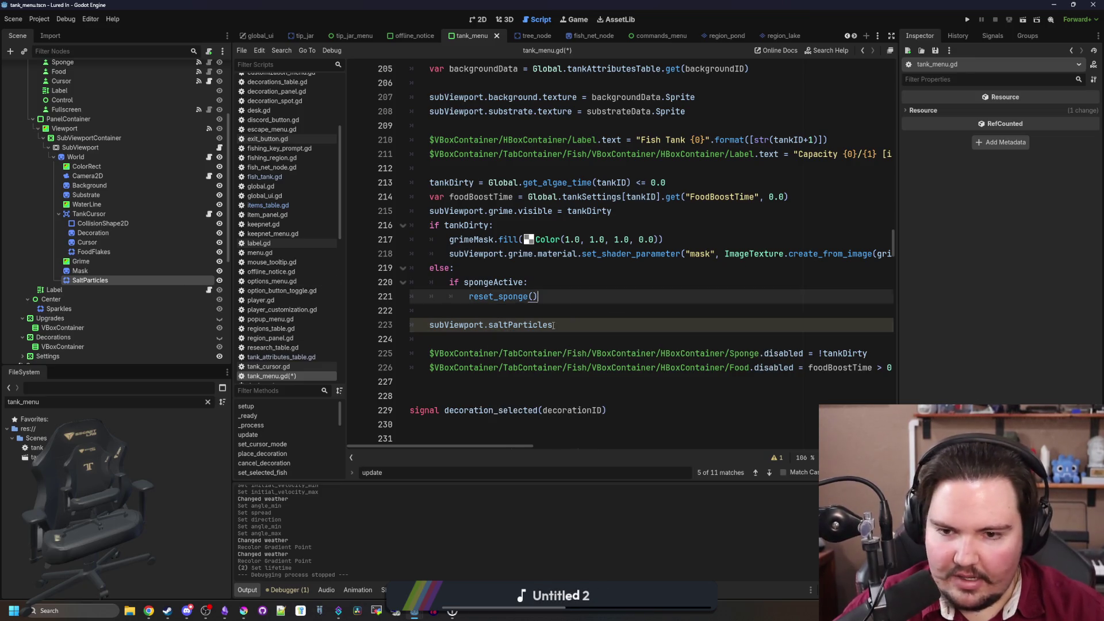
left_click(568, 325)
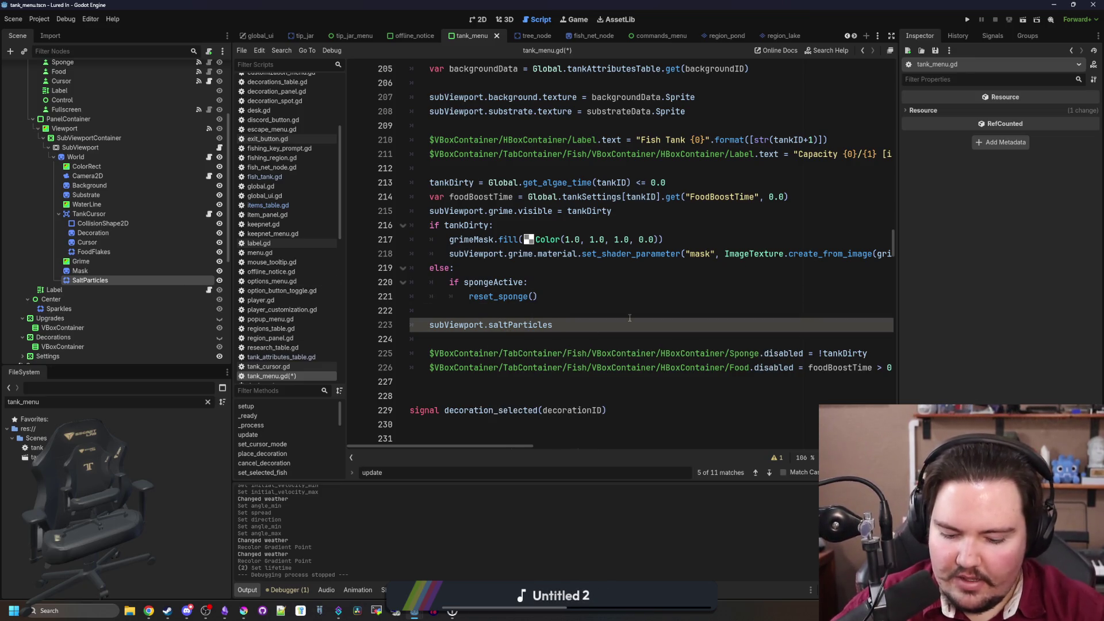
Show the particles only when Global.tankSettings[tankID] LiquidType equals 'li.liquid.saltwater', then save
type(".visible =Global.")
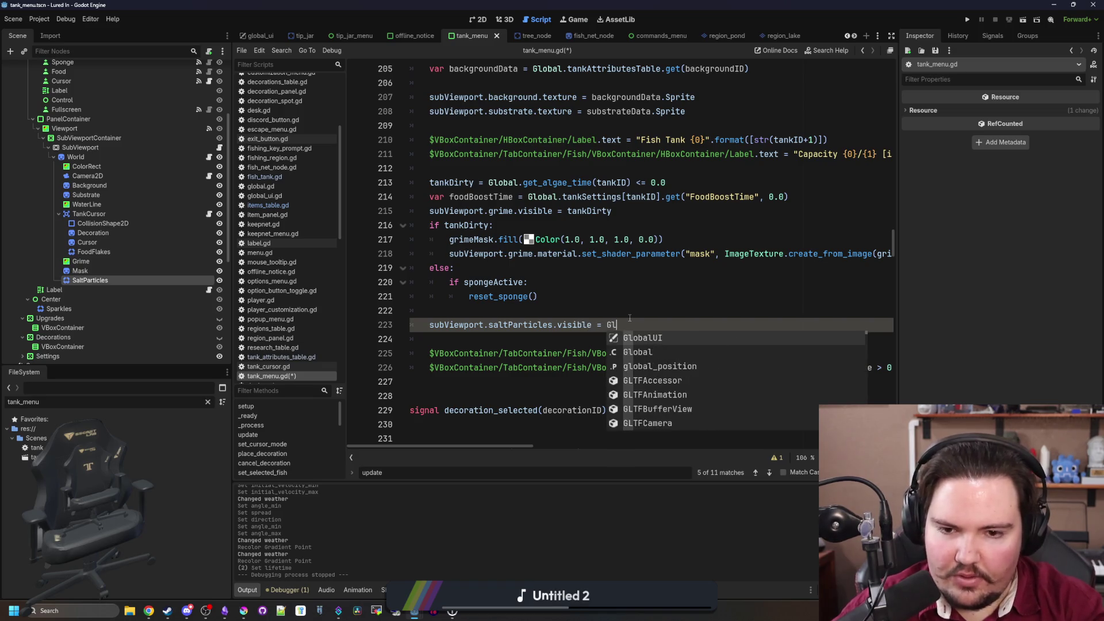
type("tank")
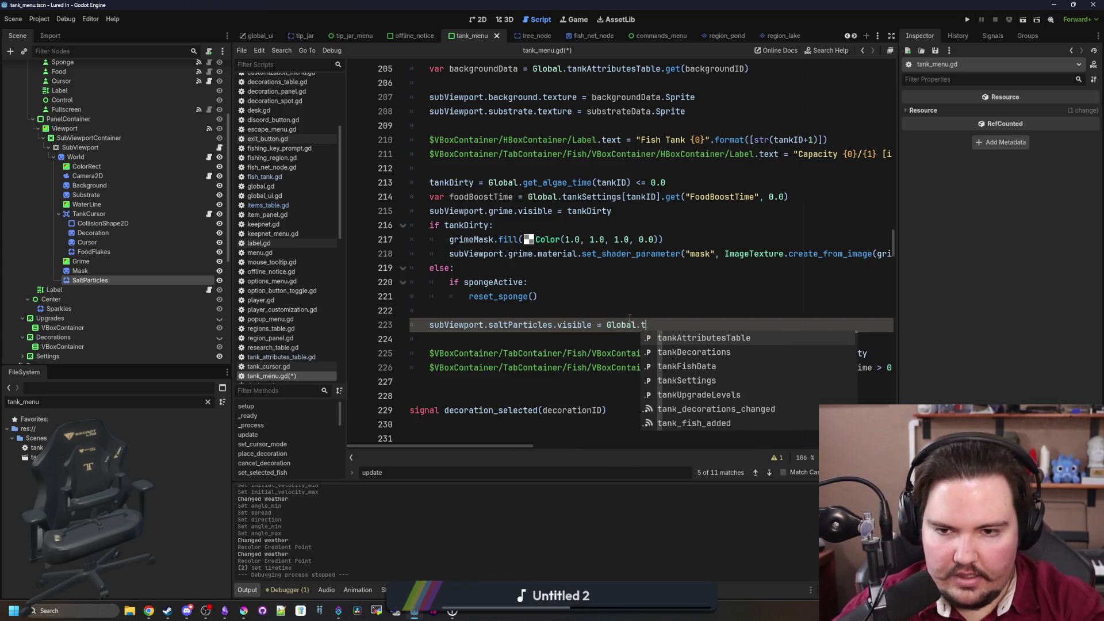
key("Down")
key("Down")
key("Down")
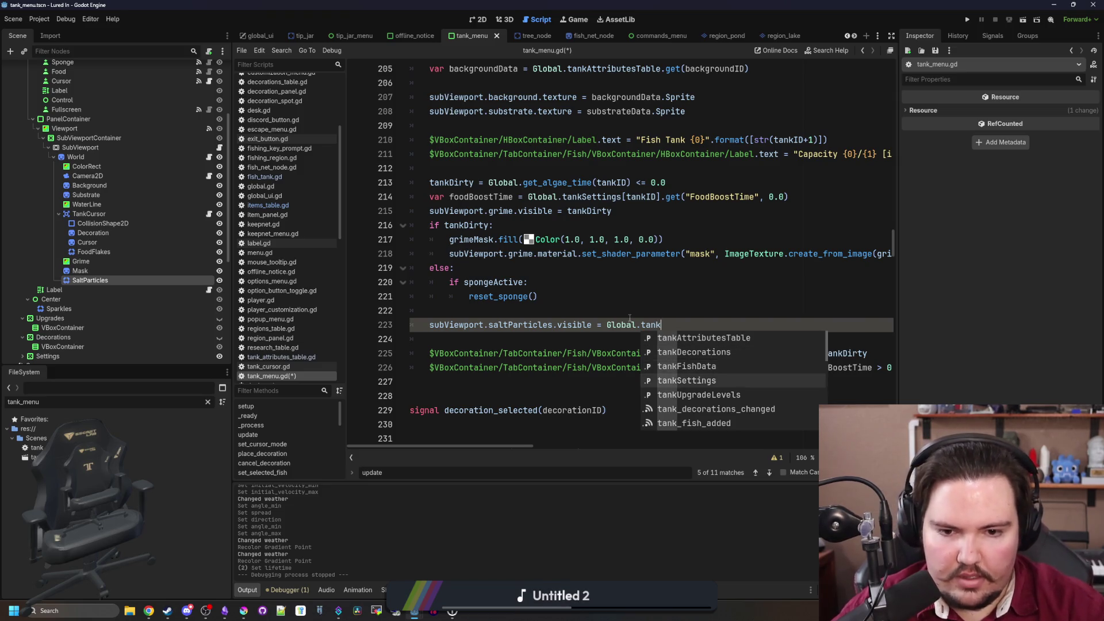
key("Return")
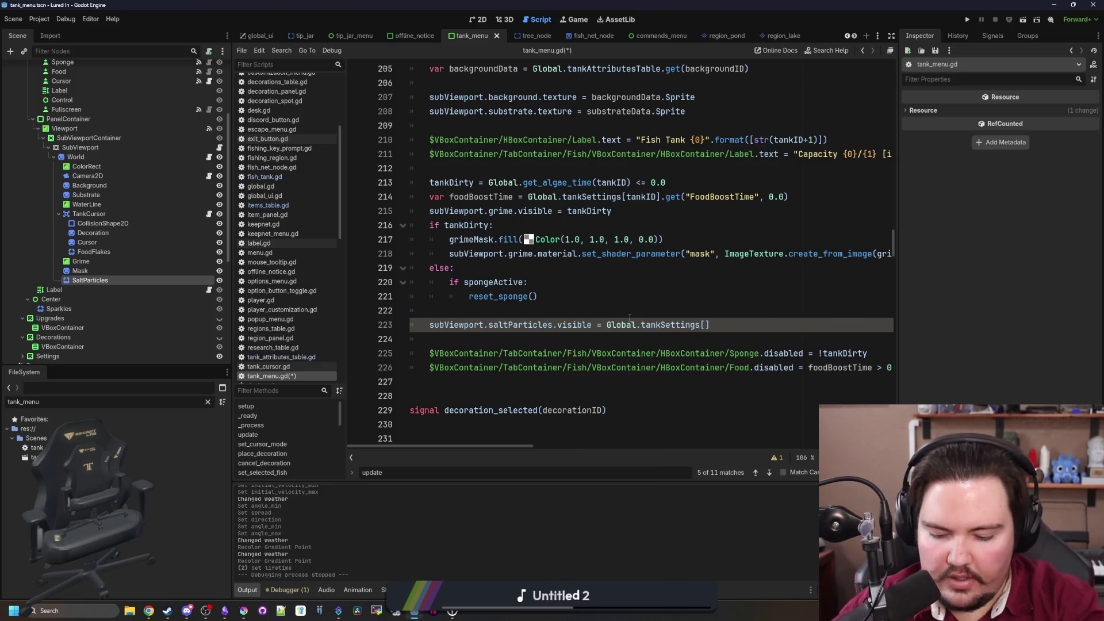
type("tankID")
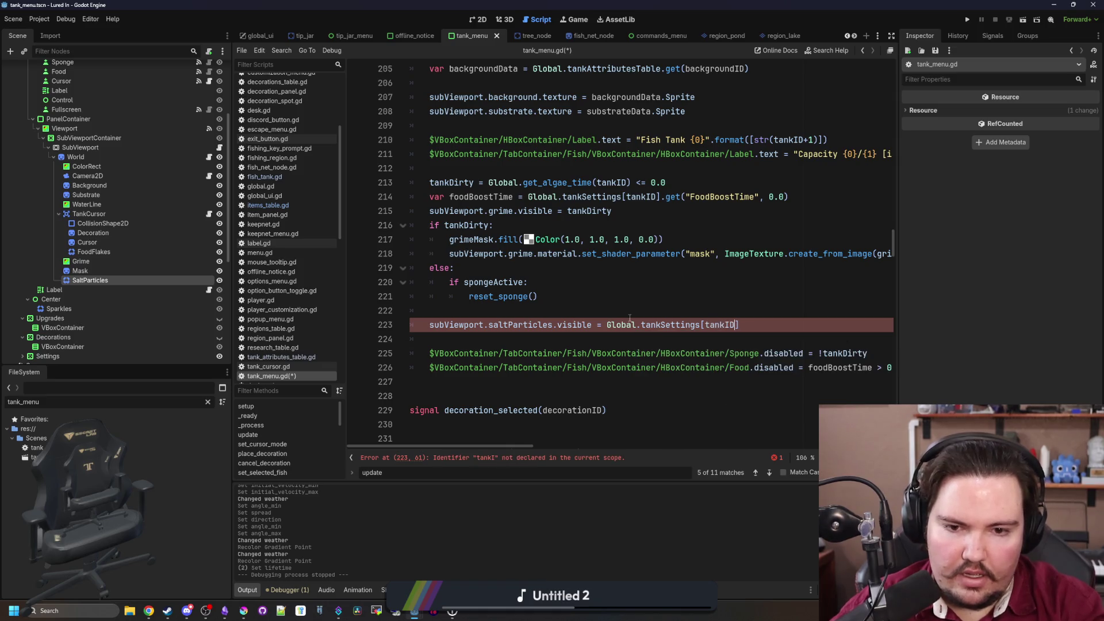
type("].get(")
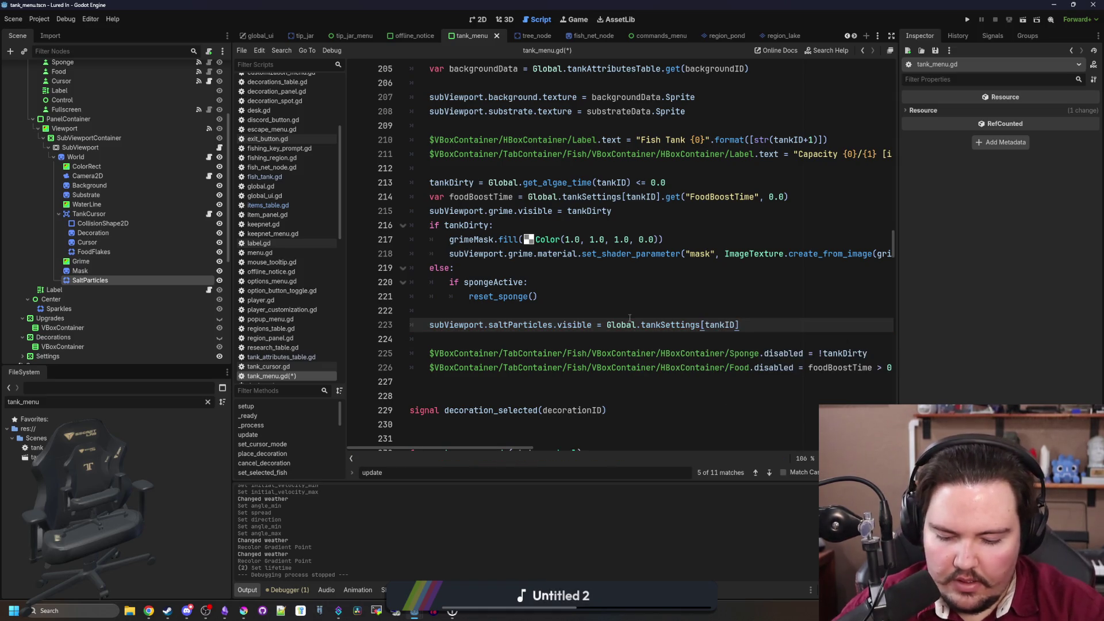
type("\"LiquidType\", \"li.liqu")
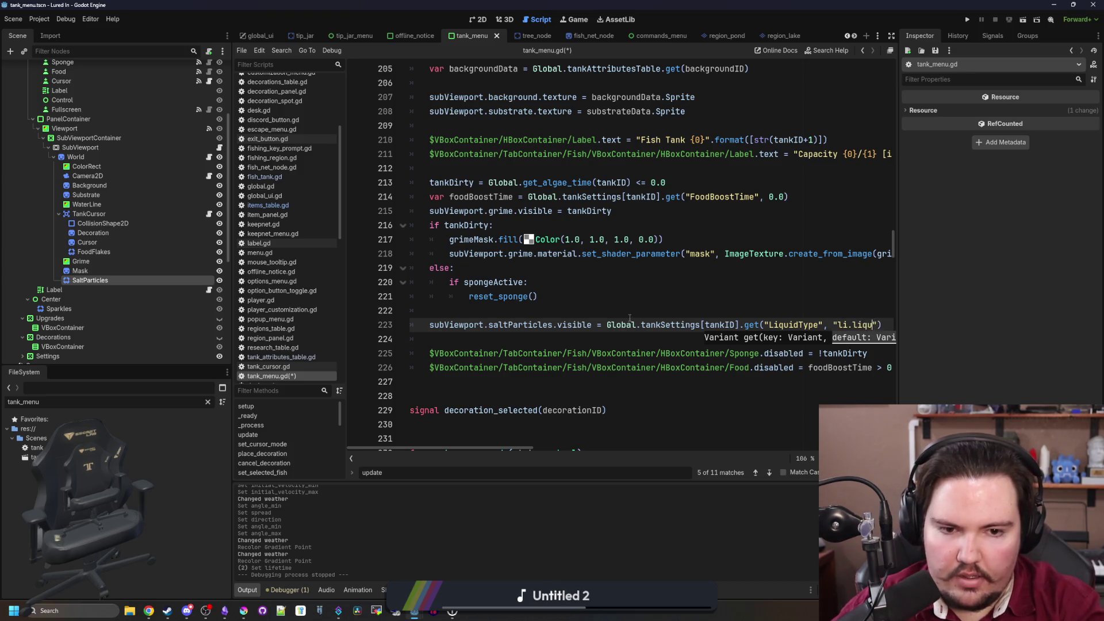
type("id.freshwater\"")
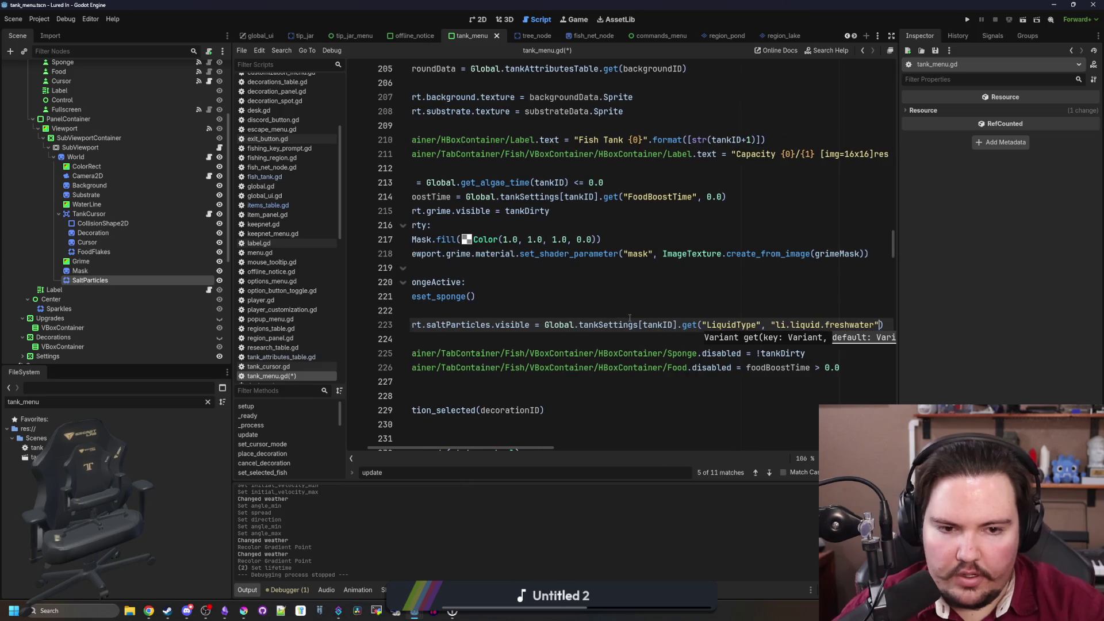
type(") == \"li.")
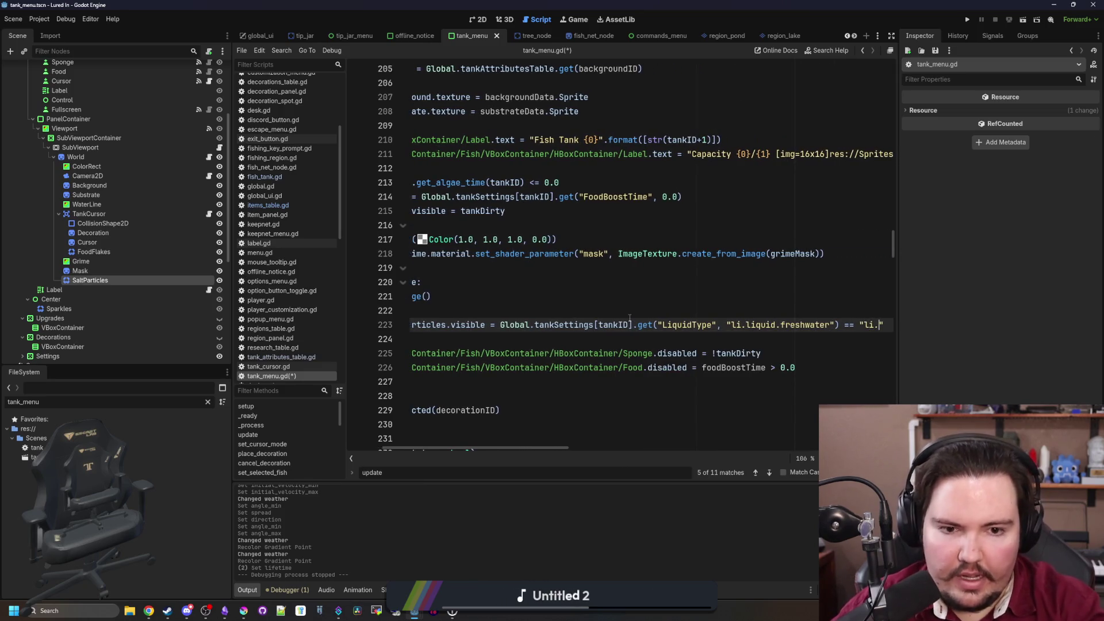
type("liquid.salt")
type("water")
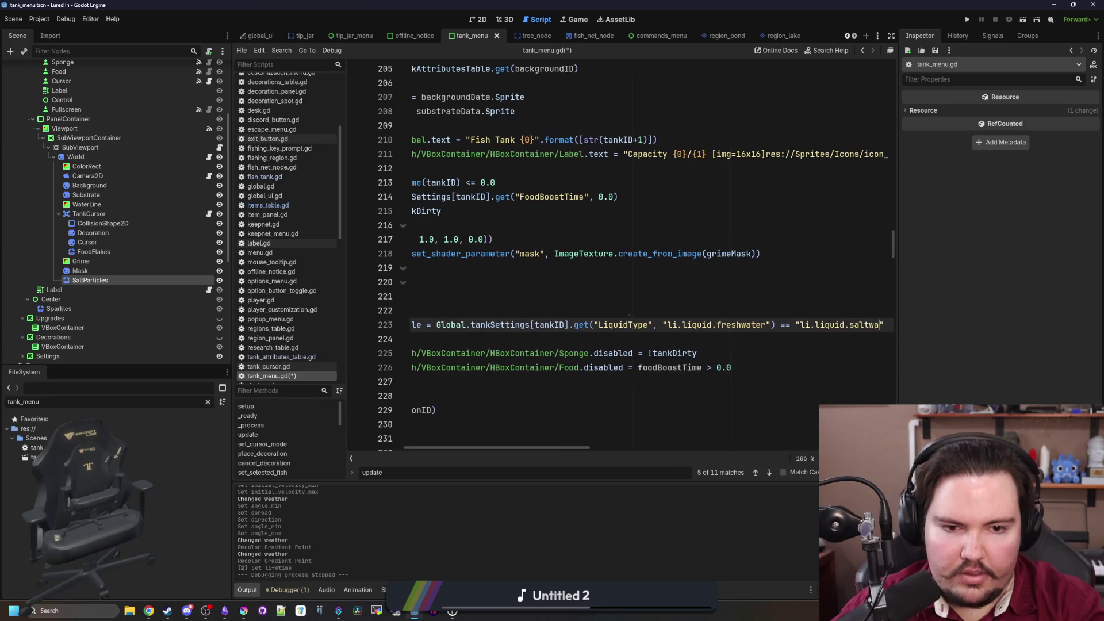
key("Home")
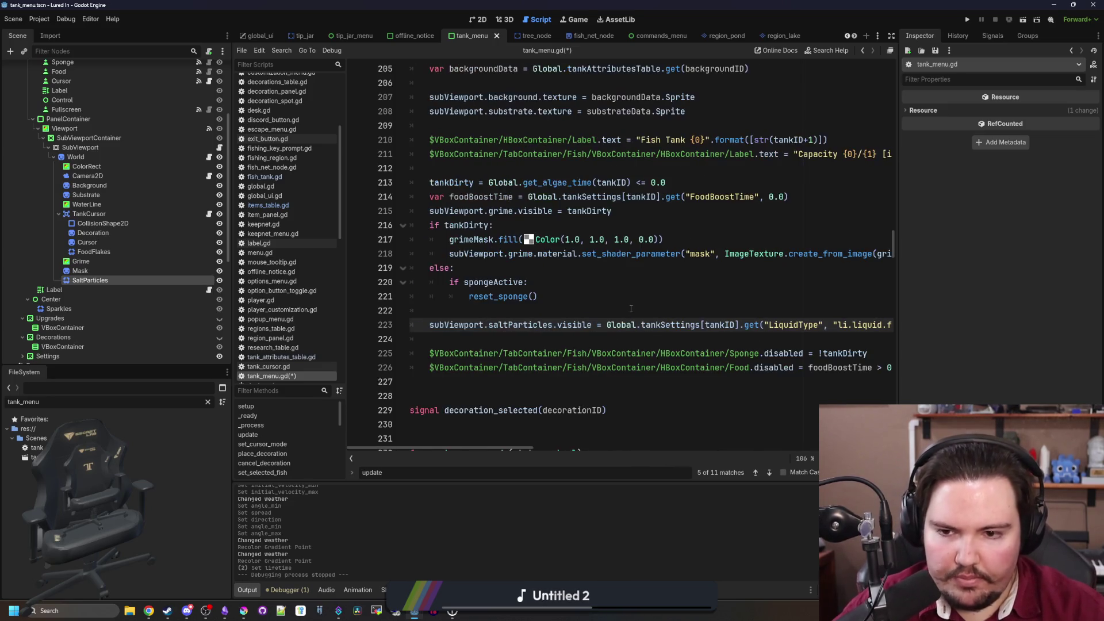
left_click(523, 317)
key("ctrl+s")
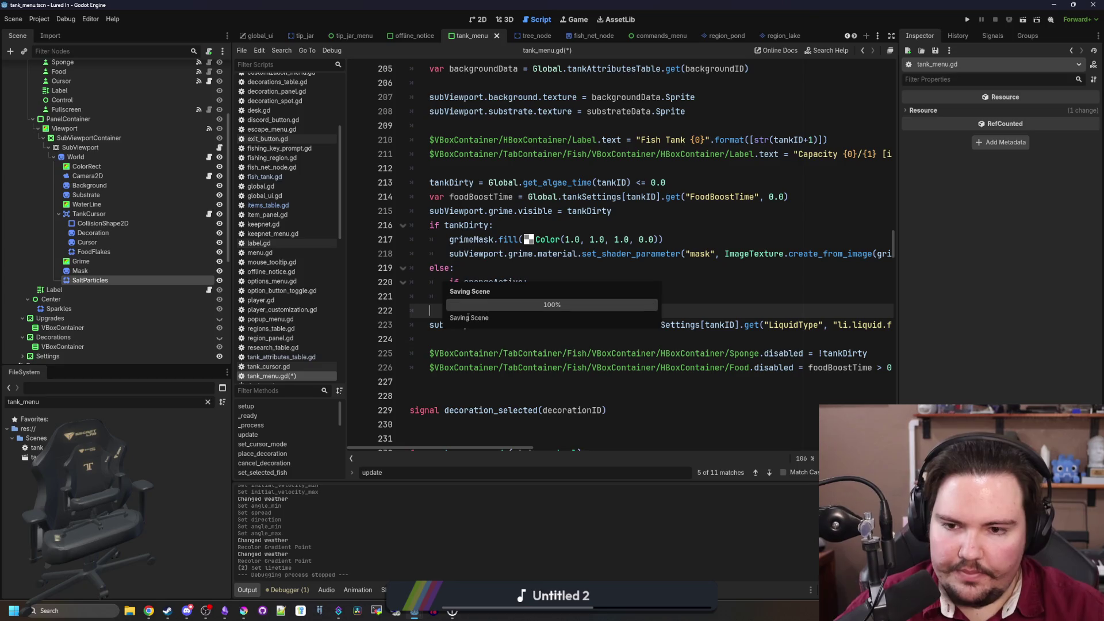
Save the tank menu scene and open the SubViewport's tank_viewport.gd script
key("ctrl+s")
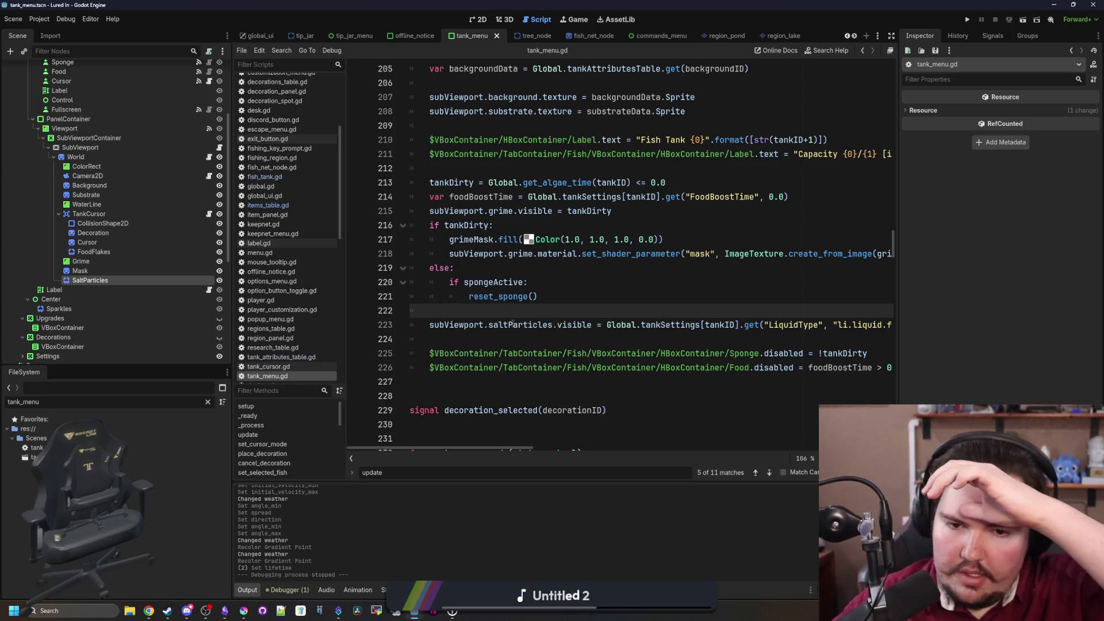
key("ctrl+s")
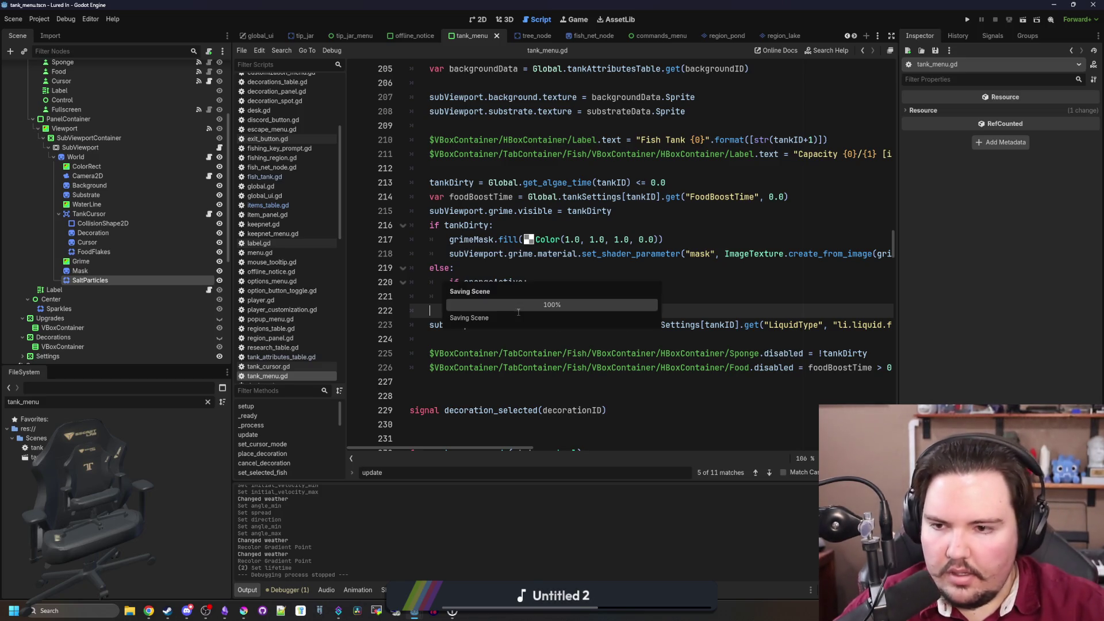
left_click(220, 148)
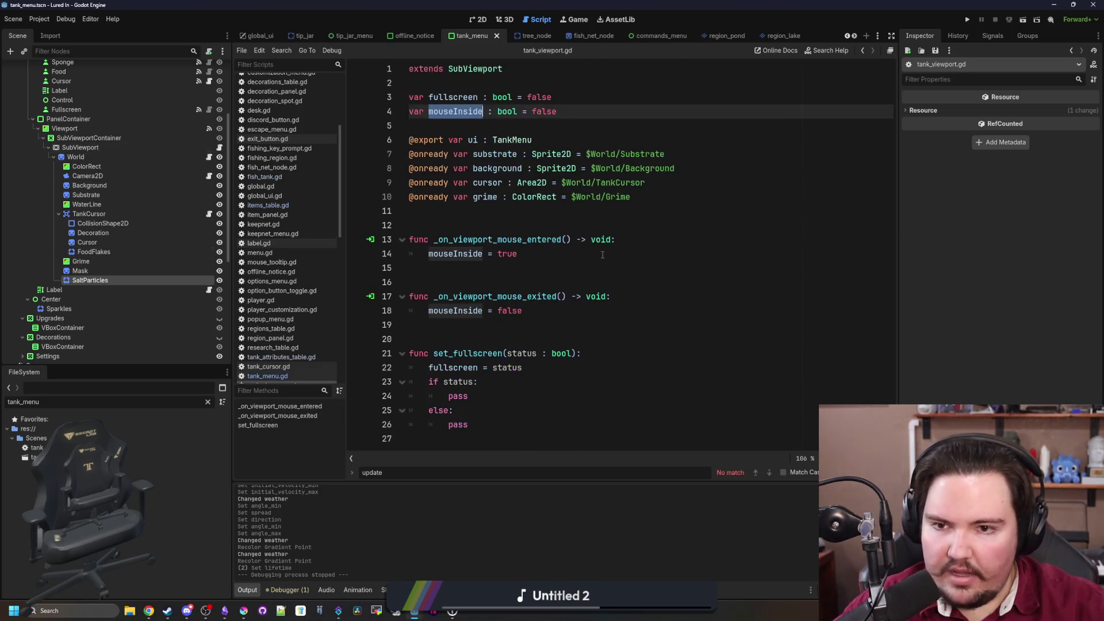
left_click(711, 204)
key("Return")
type("onready var saltParticles =")
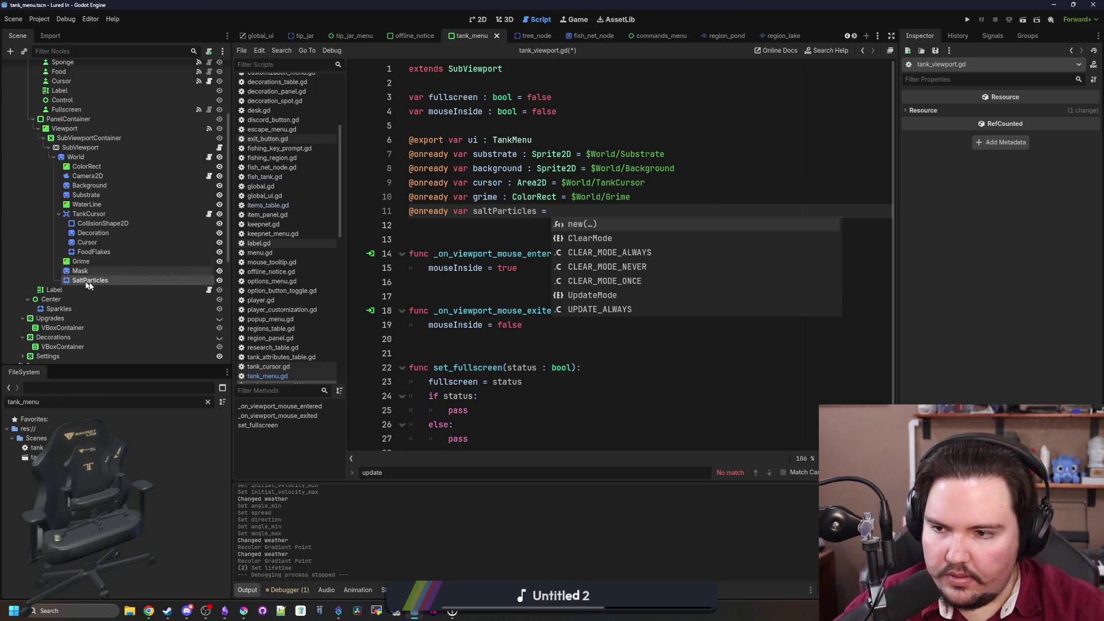
left_click_drag(90, 280, 575, 213)
key("ctrl+s")
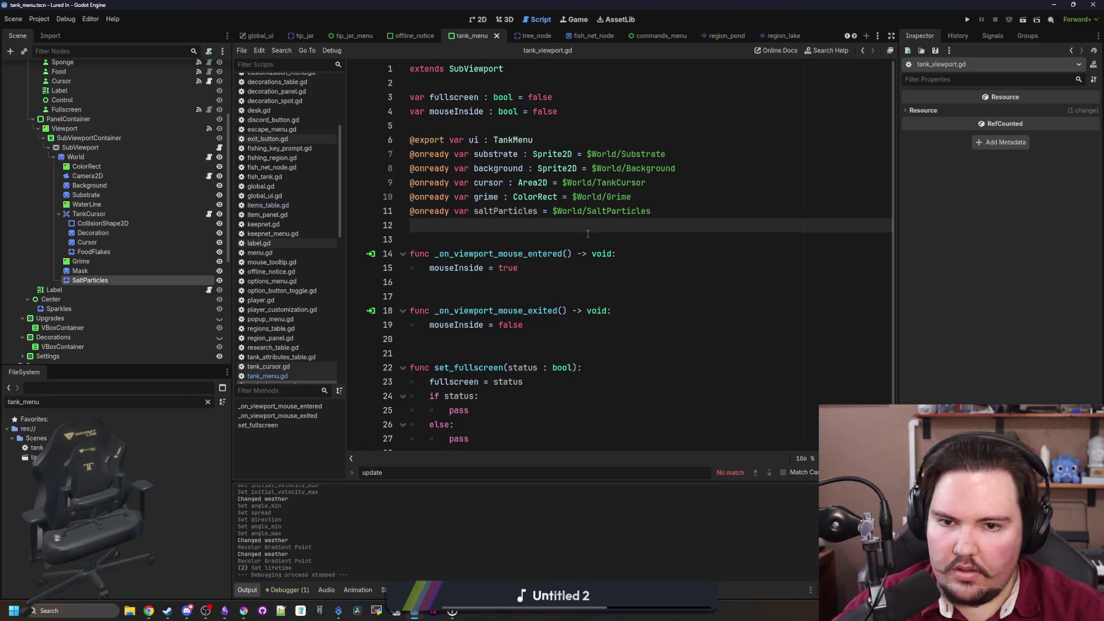
left_click(967, 24)
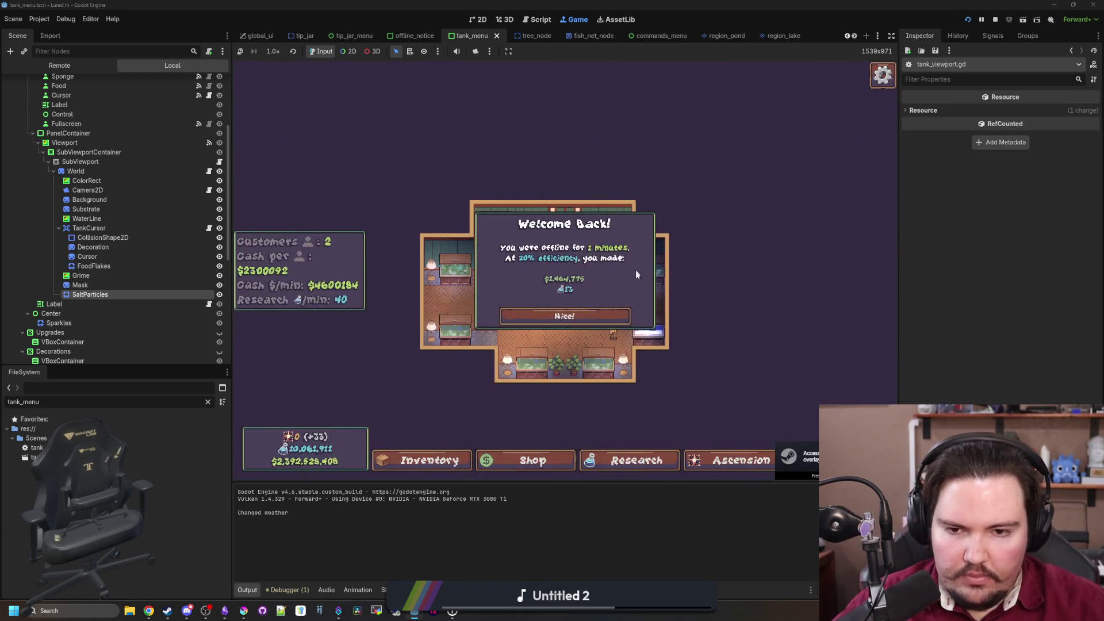
In the running game, open Fish Tank 2 and Fish Tank 4, glancing at Fish Tank 4's settings
left_click(619, 352)
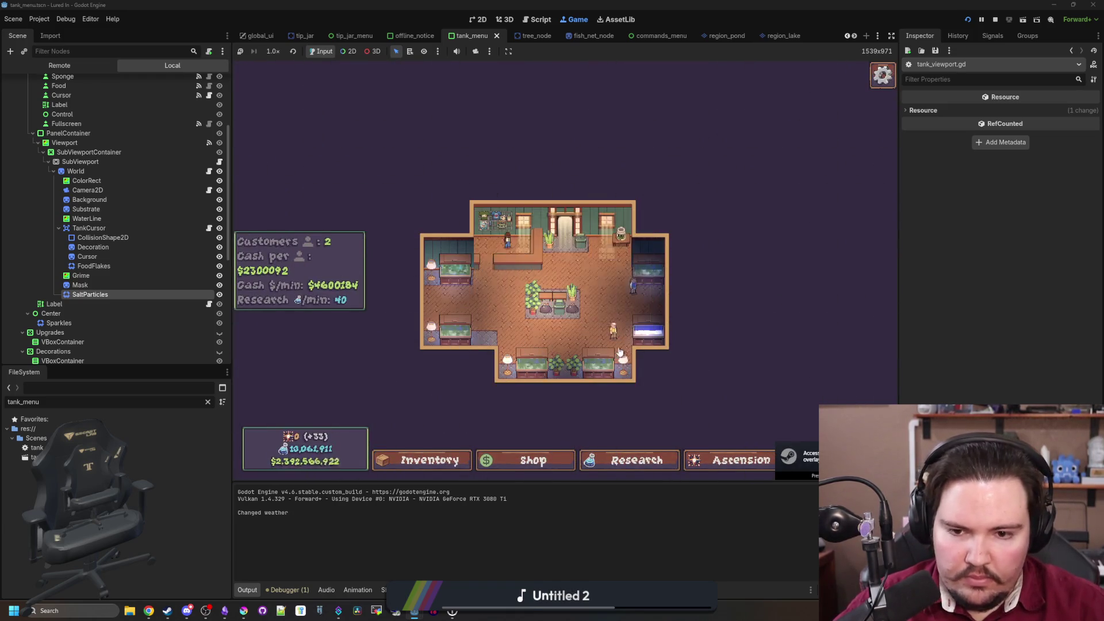
left_click(620, 352)
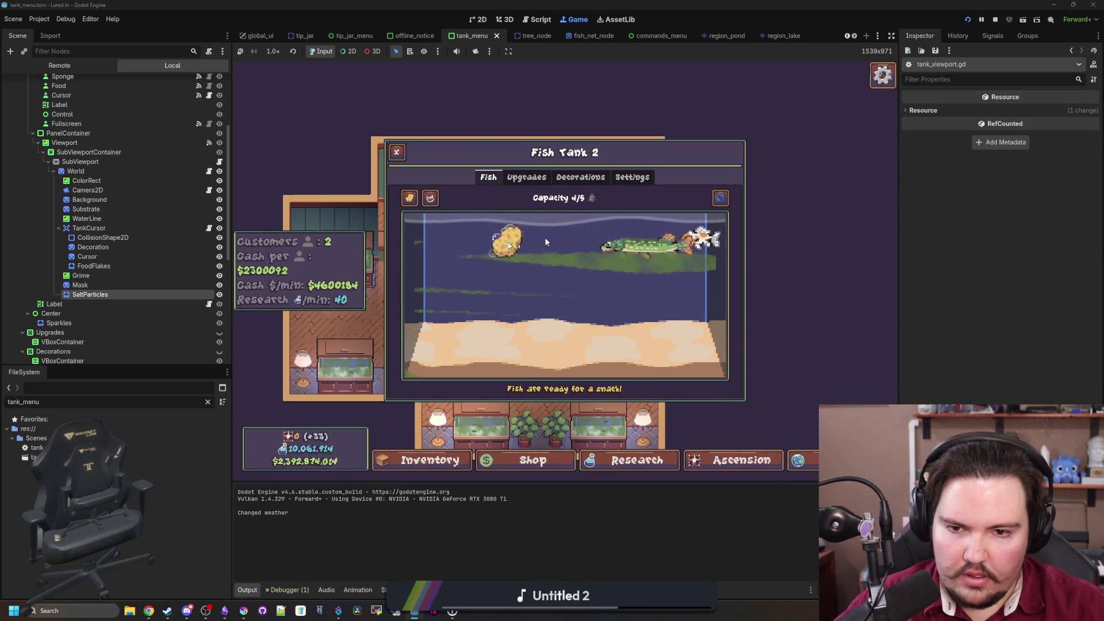
left_click(397, 152)
left_click(703, 375)
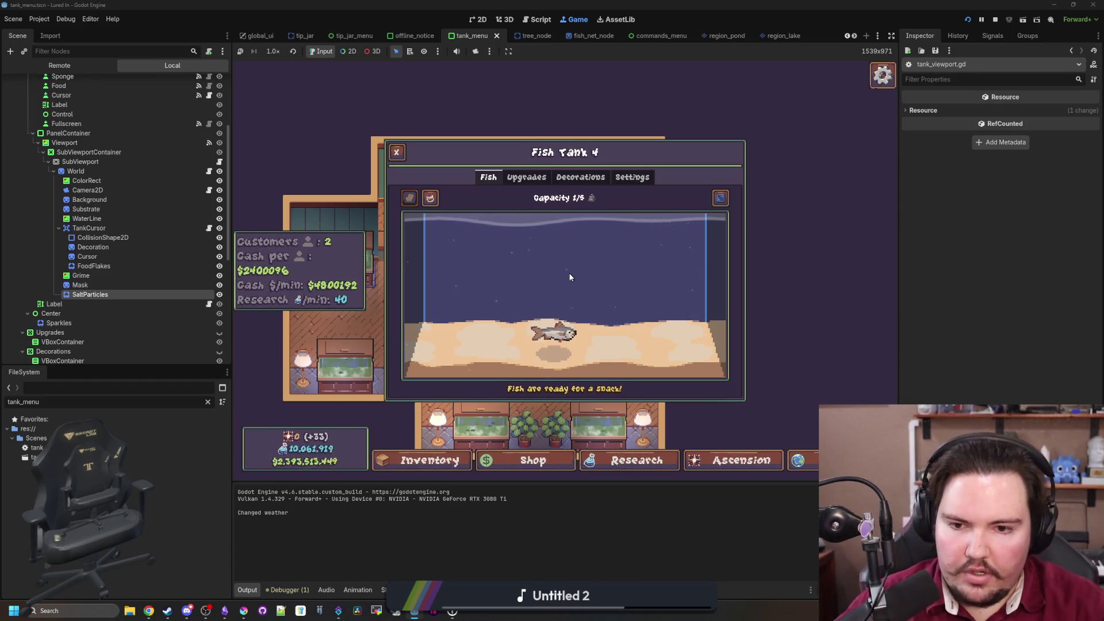
left_click(632, 177)
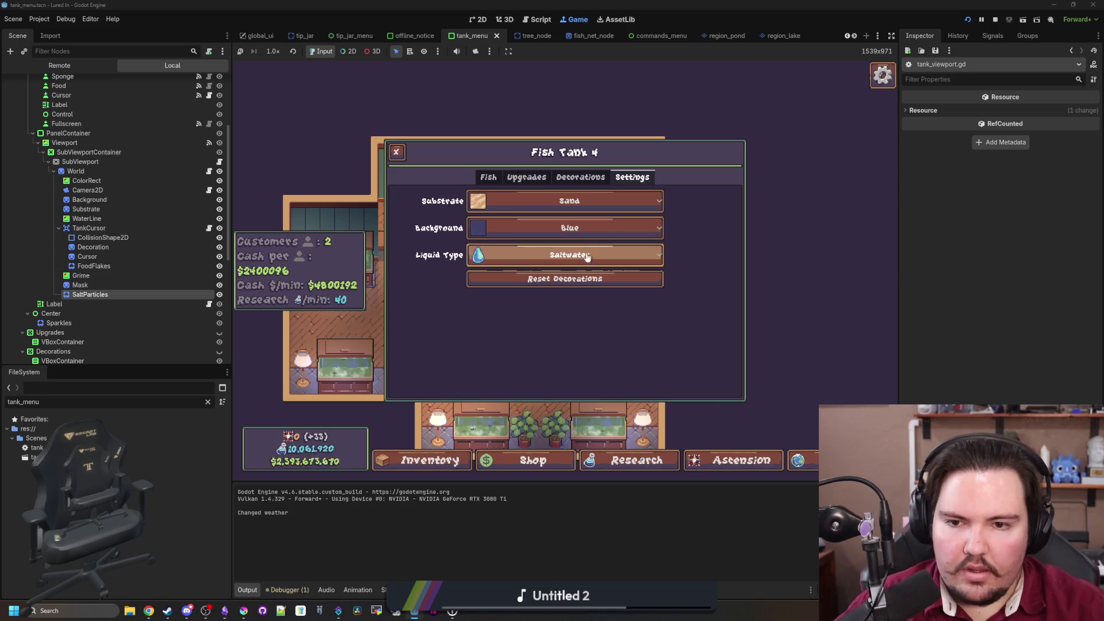
left_click(490, 178)
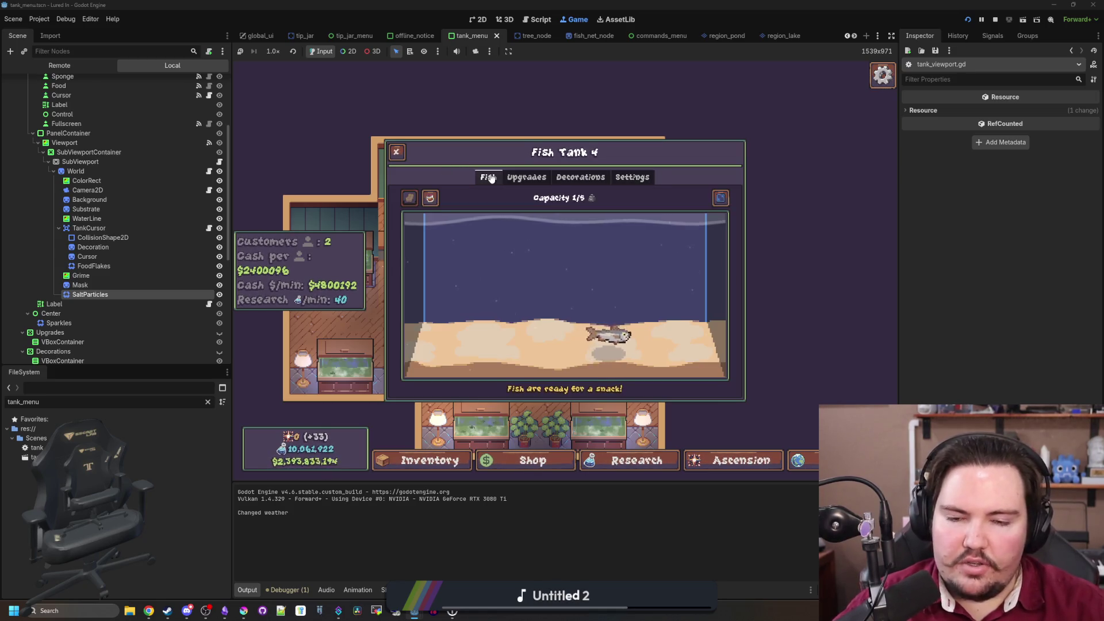
left_click(370, 199)
left_click(370, 199)
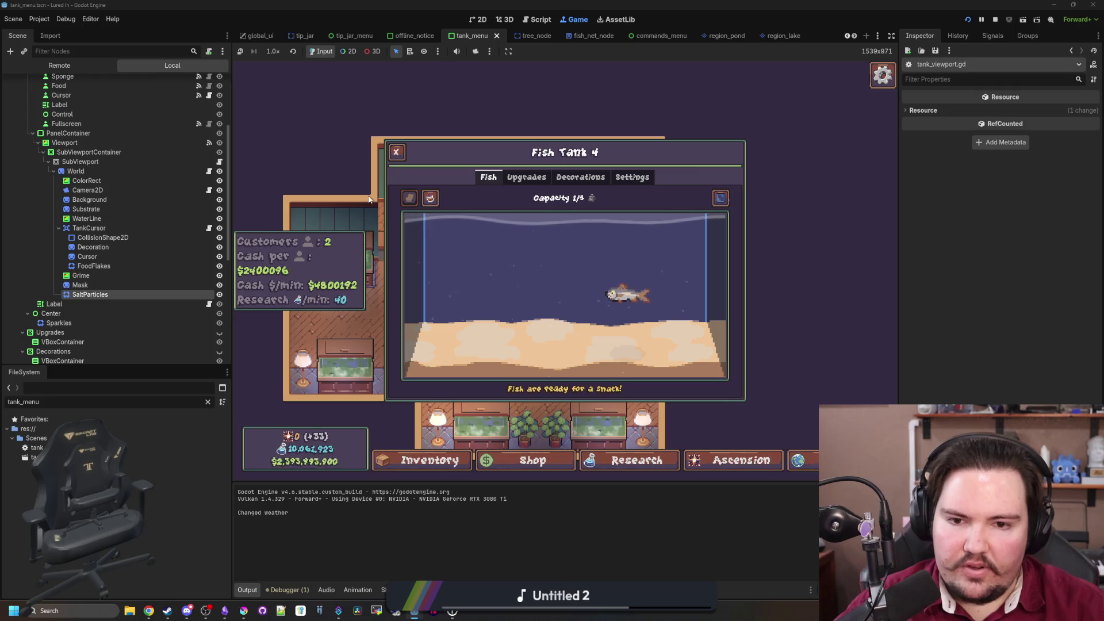
left_click(738, 245)
left_click(518, 190)
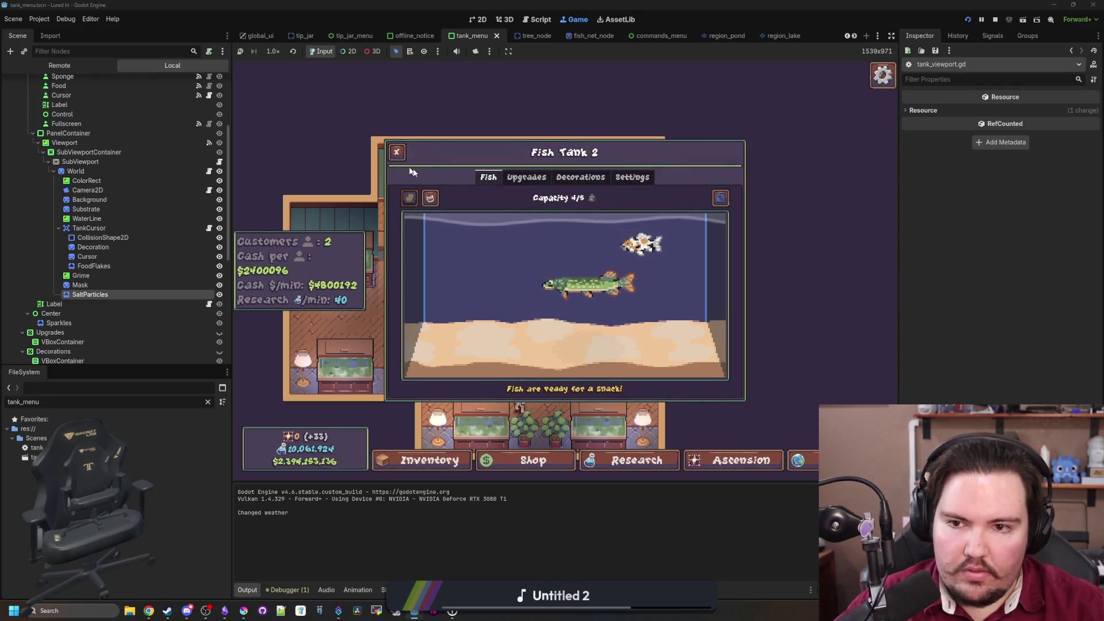
left_click(396, 151)
left_click(433, 174)
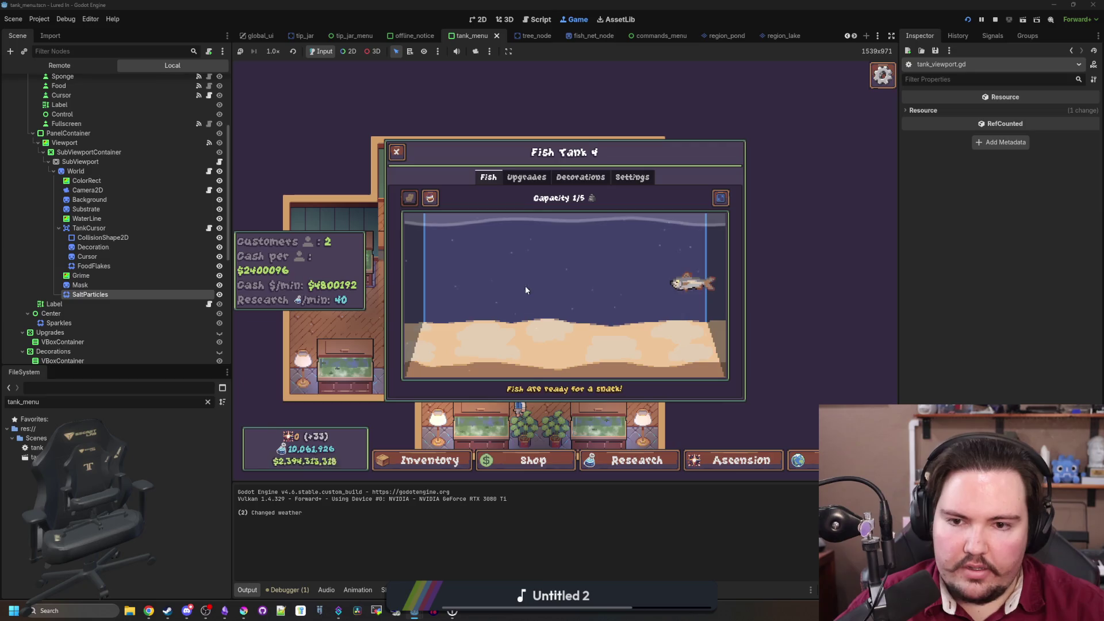
left_click(628, 178)
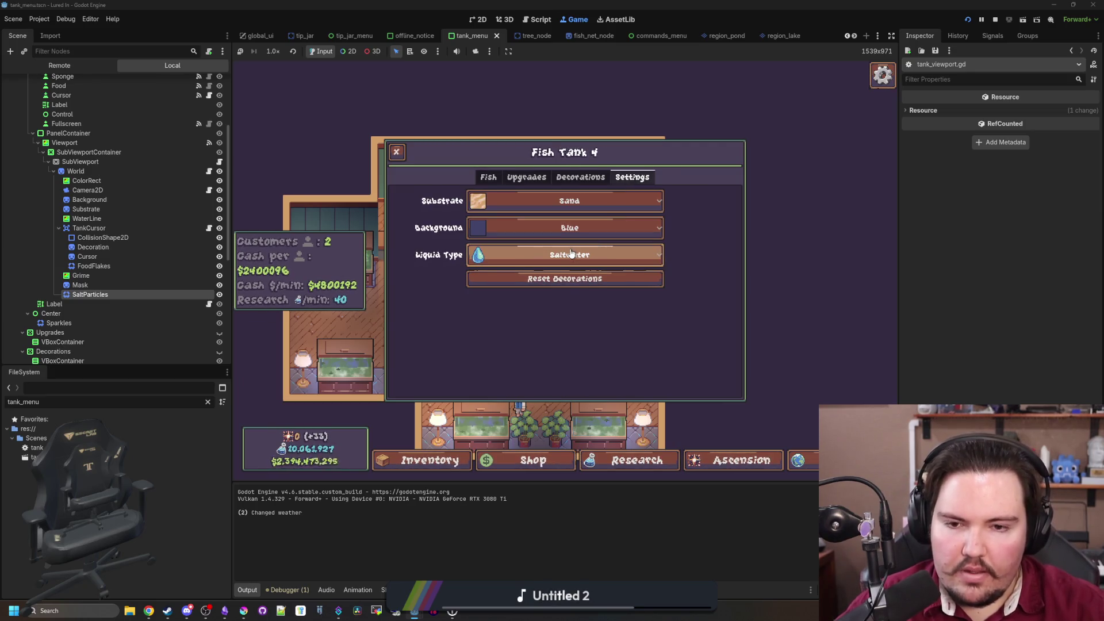
left_click(488, 177)
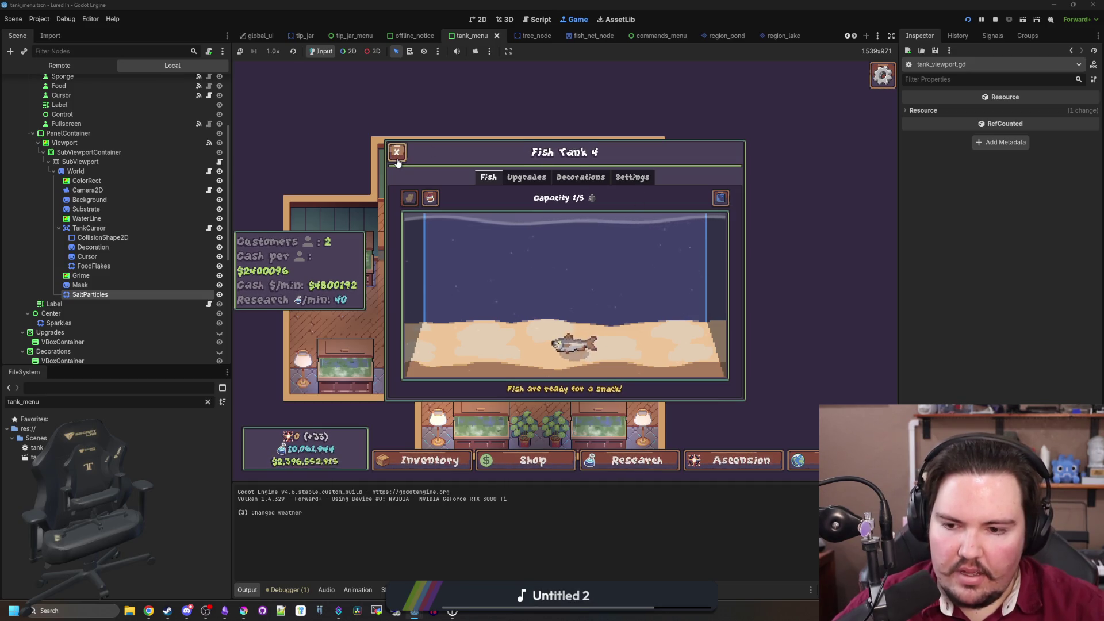
Inspect Fish Tank 4's Liquid Type dropdown in Settings, leaving it on Saltwater
left_click(632, 177)
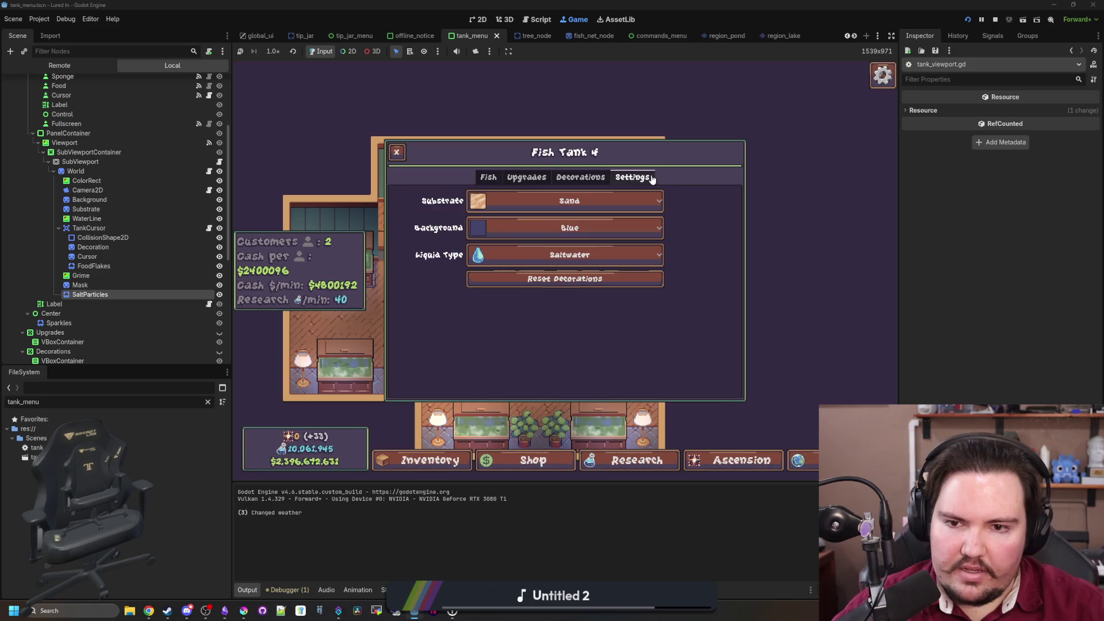
left_click(503, 255)
left_click(502, 256)
left_click(505, 255)
left_click(512, 252)
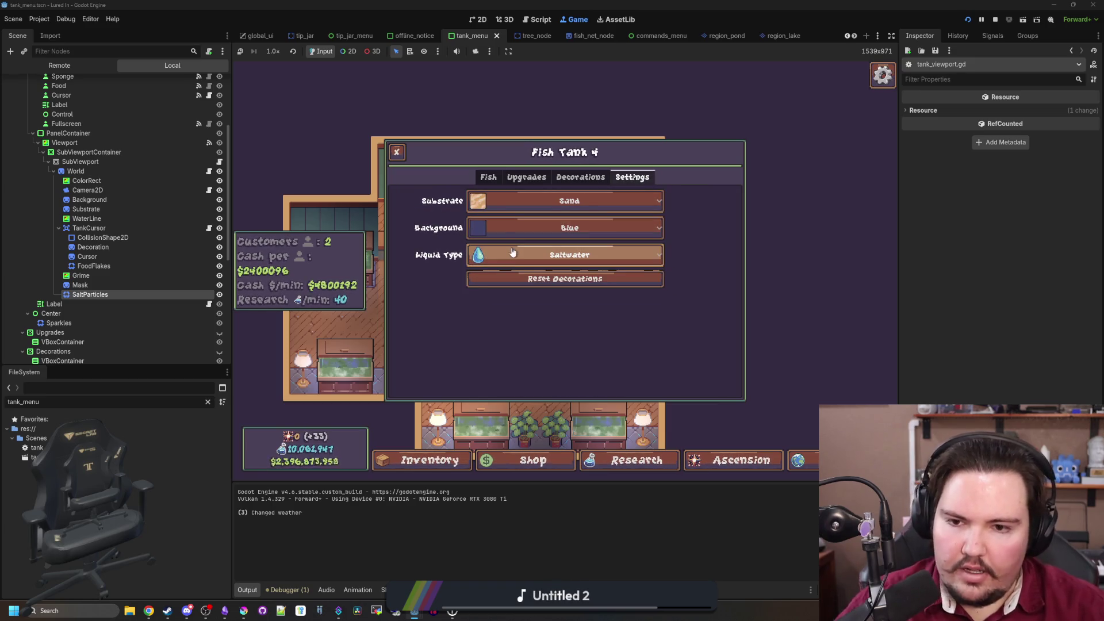
left_click(512, 252)
left_click(512, 253)
left_click(490, 181)
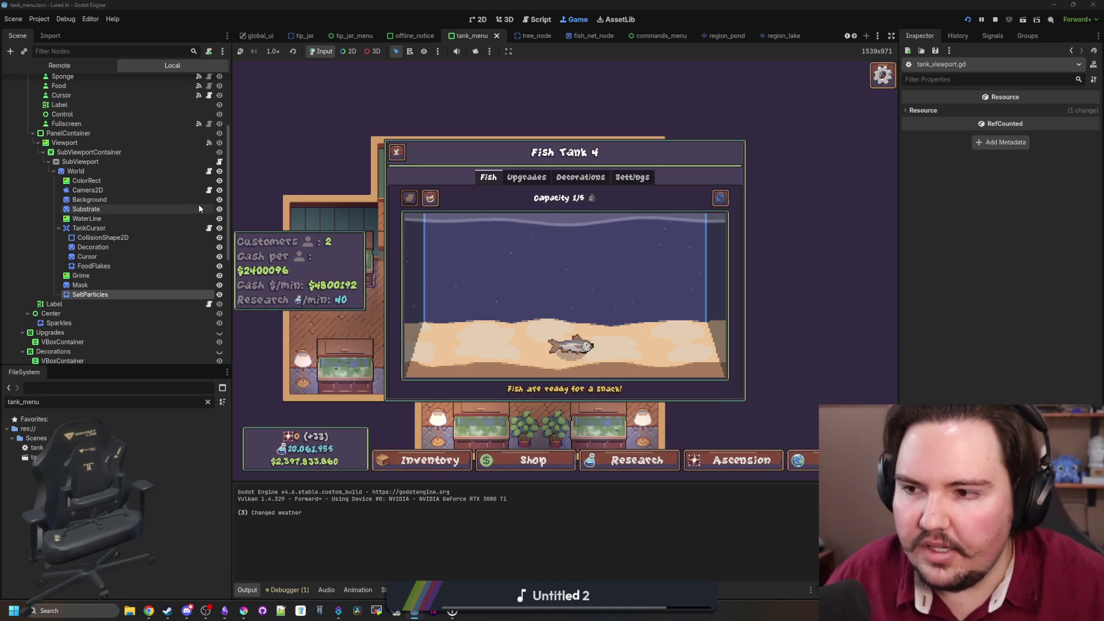
Recheck the Liquid Type choices keeping Saltwater, then stop the running game
left_click(632, 177)
left_click(578, 255)
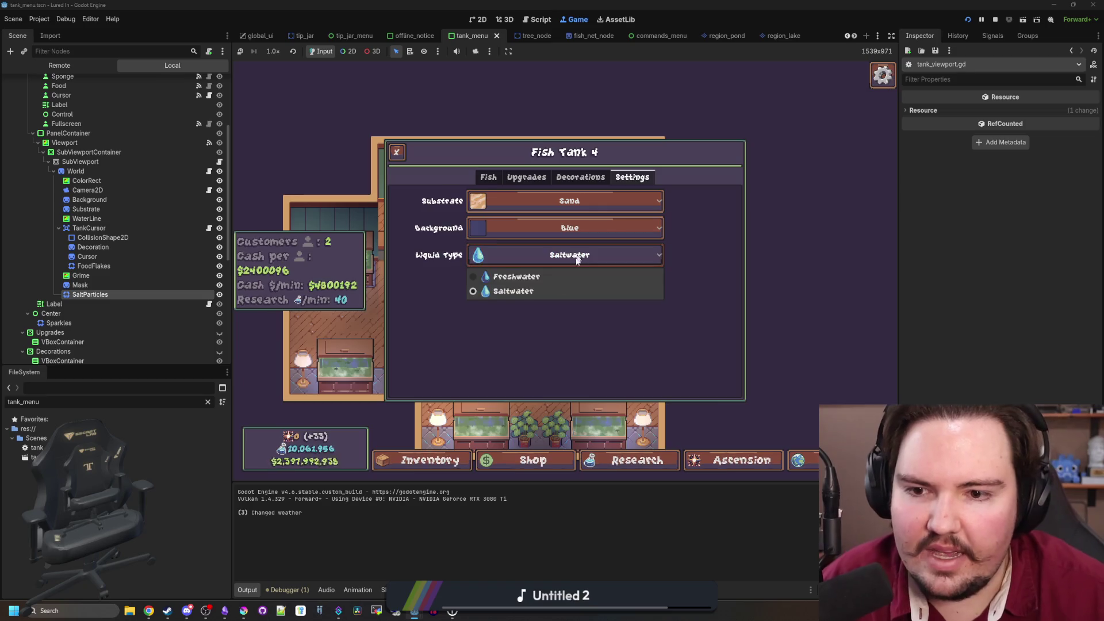
left_click(513, 293)
left_click(544, 260)
left_click(541, 263)
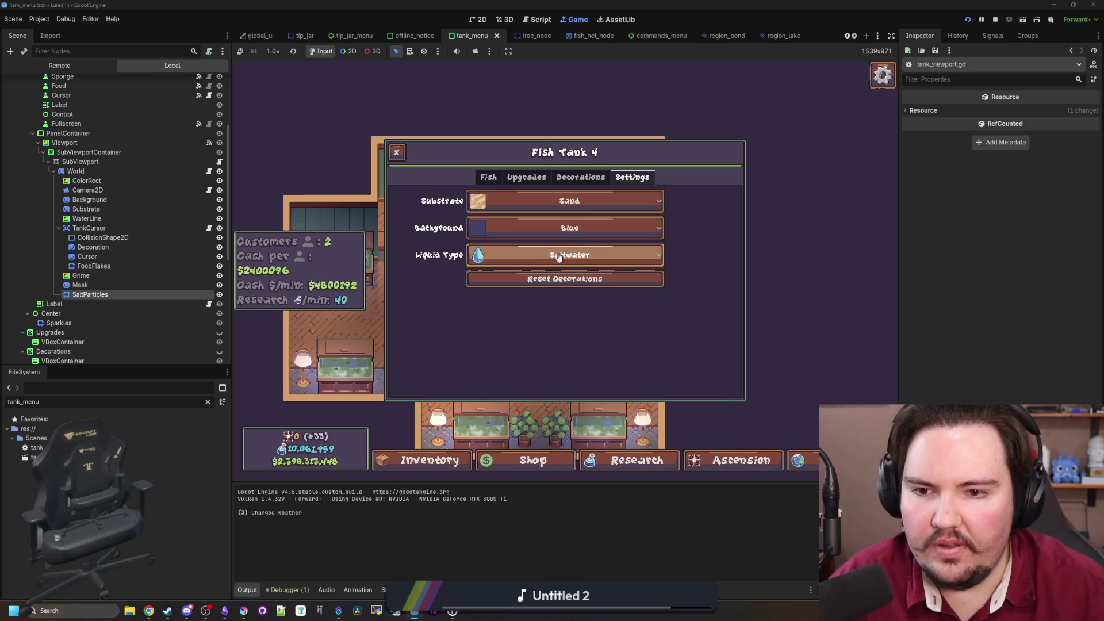
left_click(557, 256)
left_click(501, 250)
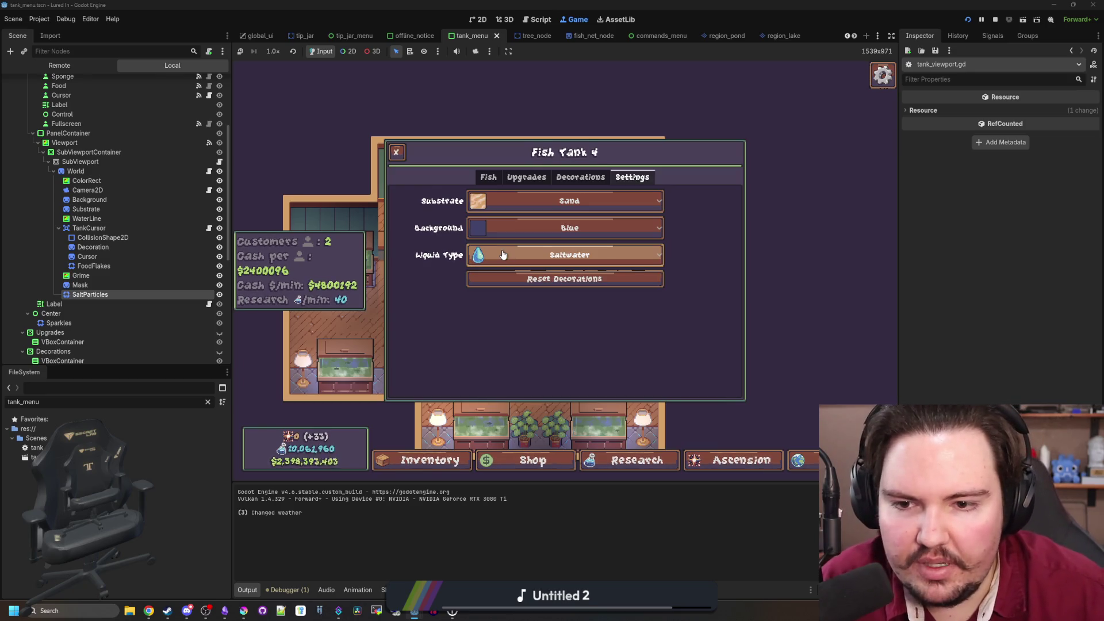
left_click(993, 19)
left_click(650, 225)
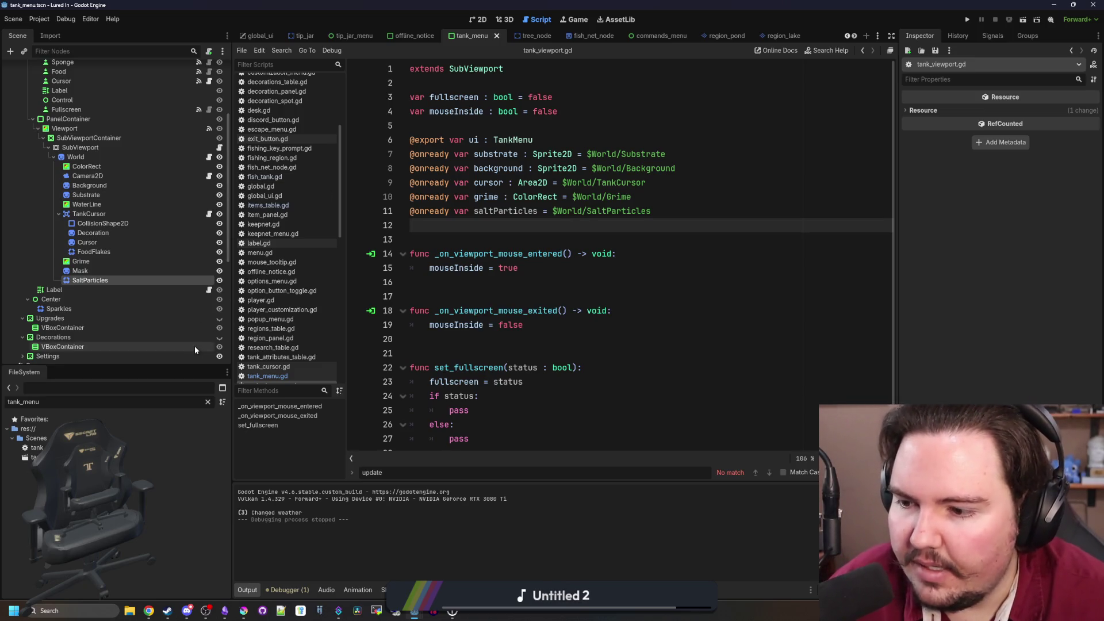
Open tank_menu.tscn and select the LiquidSetting dropdown node under the Settings panel
scroll(195, 347, "up", 3)
left_click(115, 458)
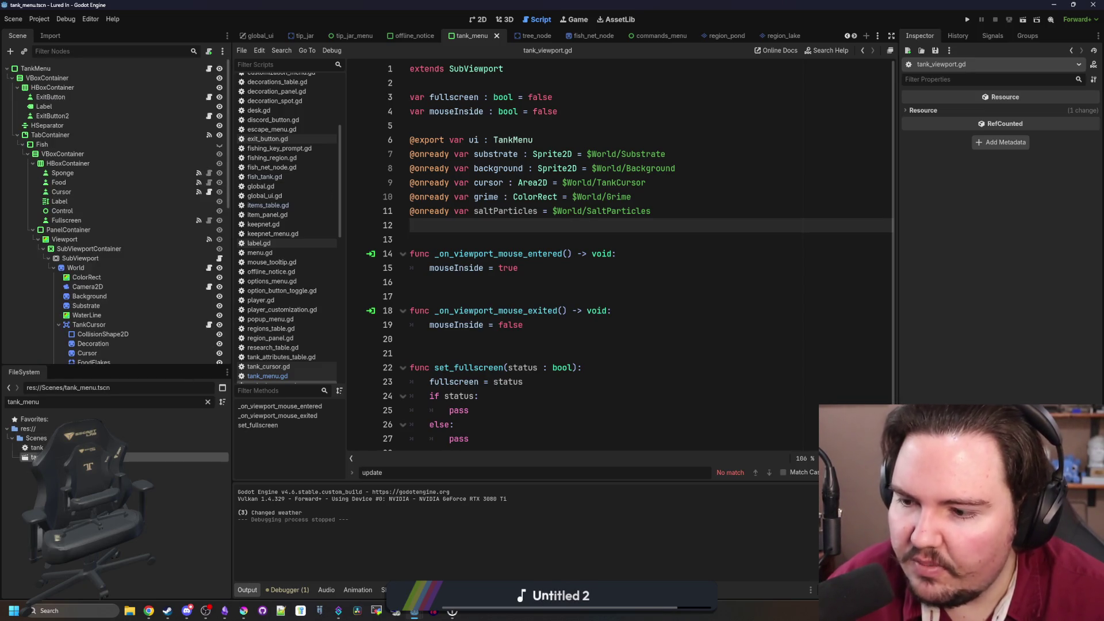
scroll(124, 267, "down", 4)
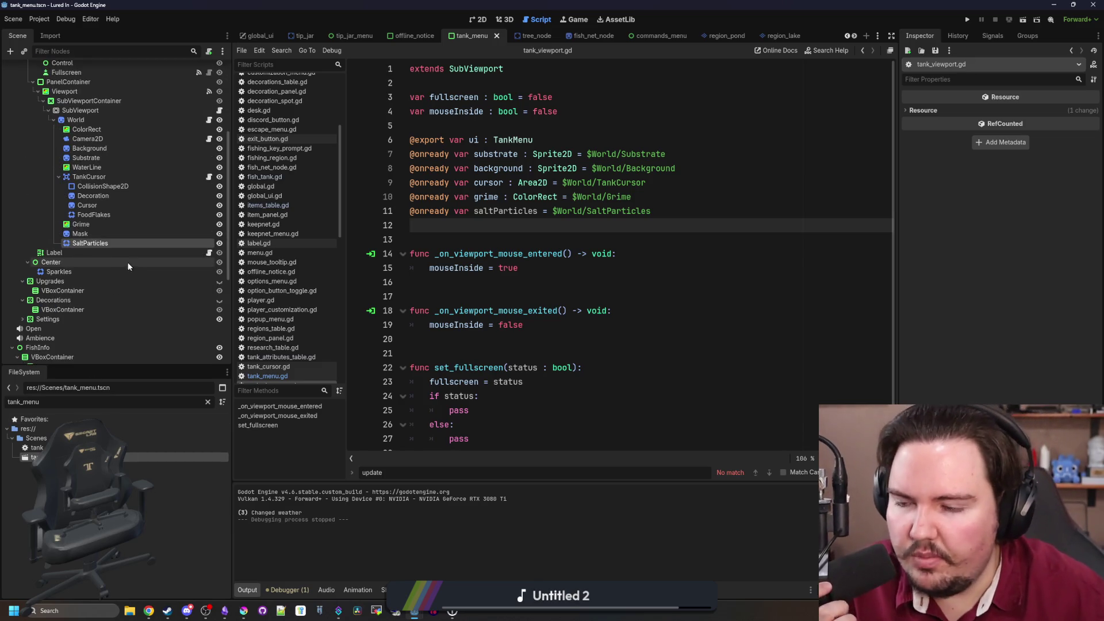
scroll(129, 238, "up", 3)
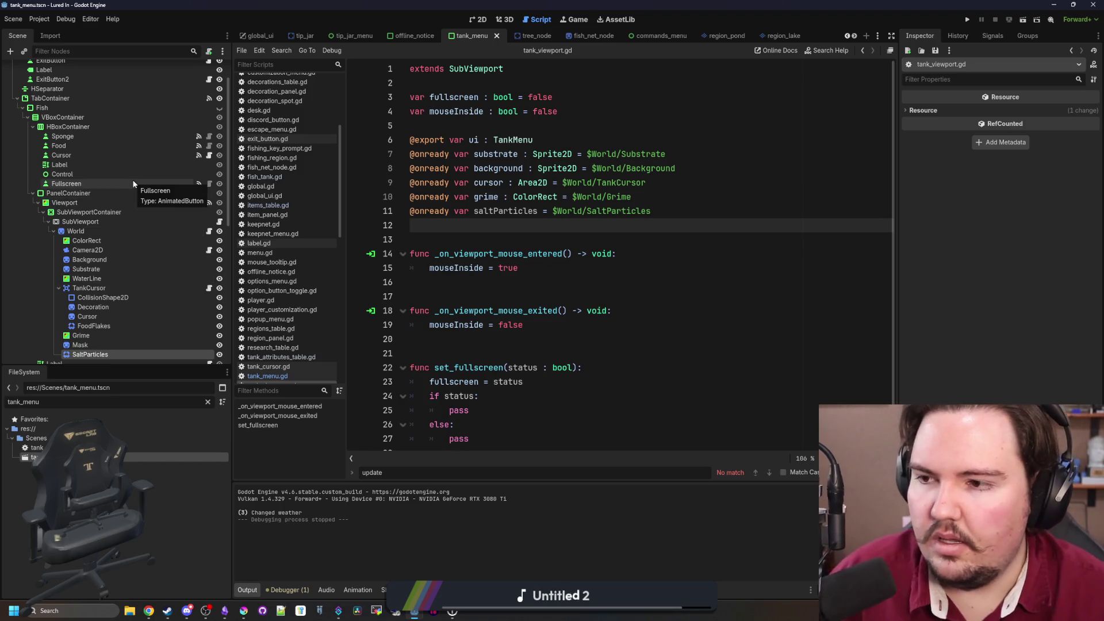
scroll(133, 184, "up", 1)
scroll(152, 179, "down", 10)
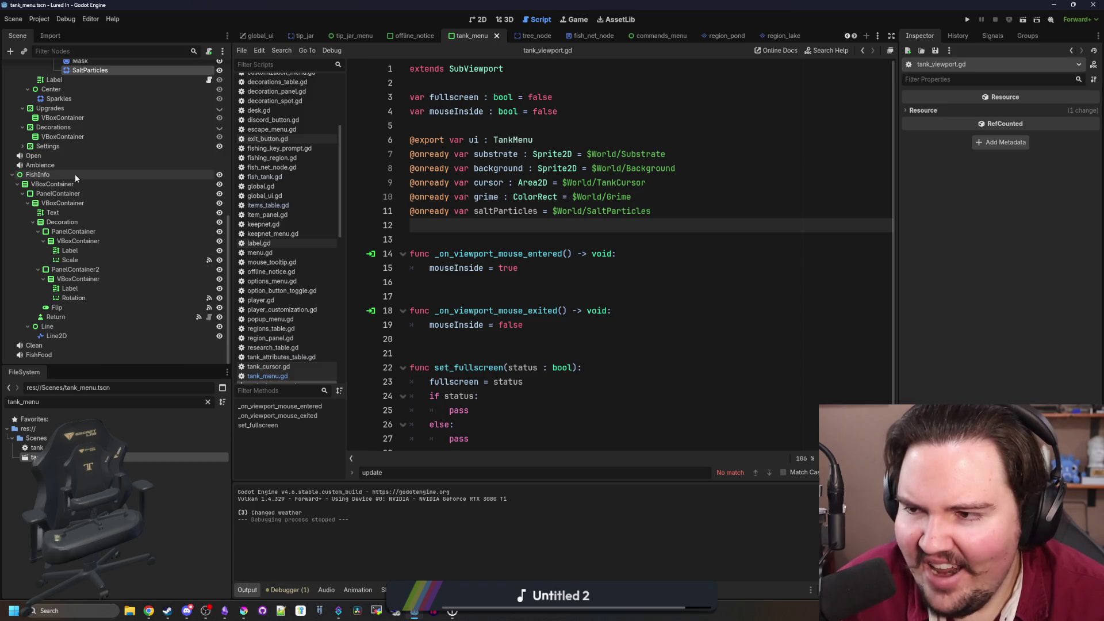
scroll(75, 174, "up", 5)
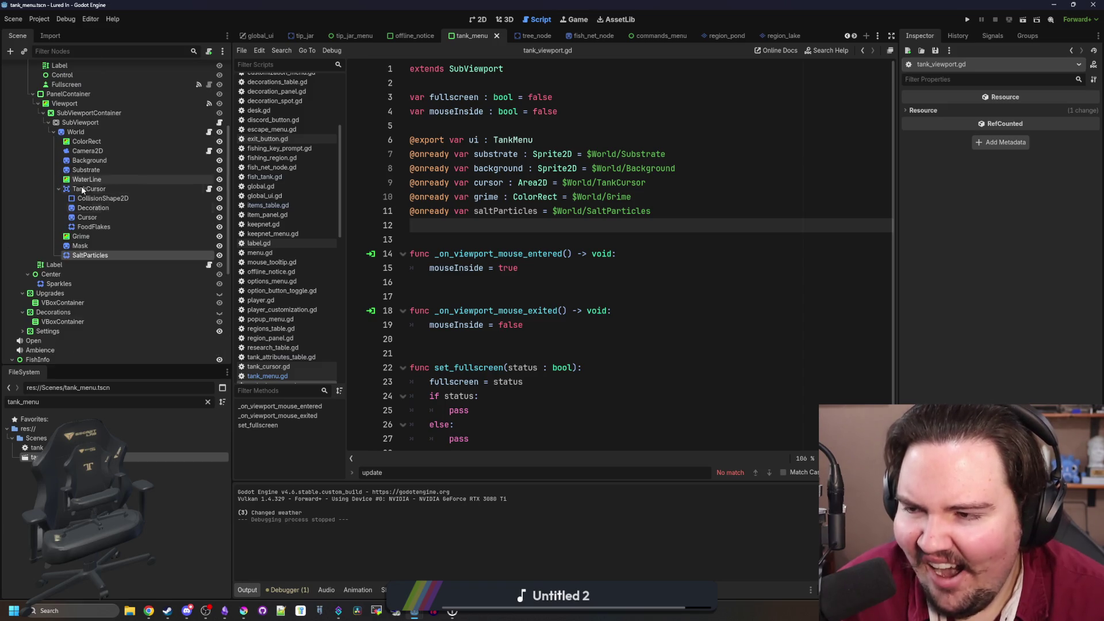
left_click(219, 329)
left_click(219, 331)
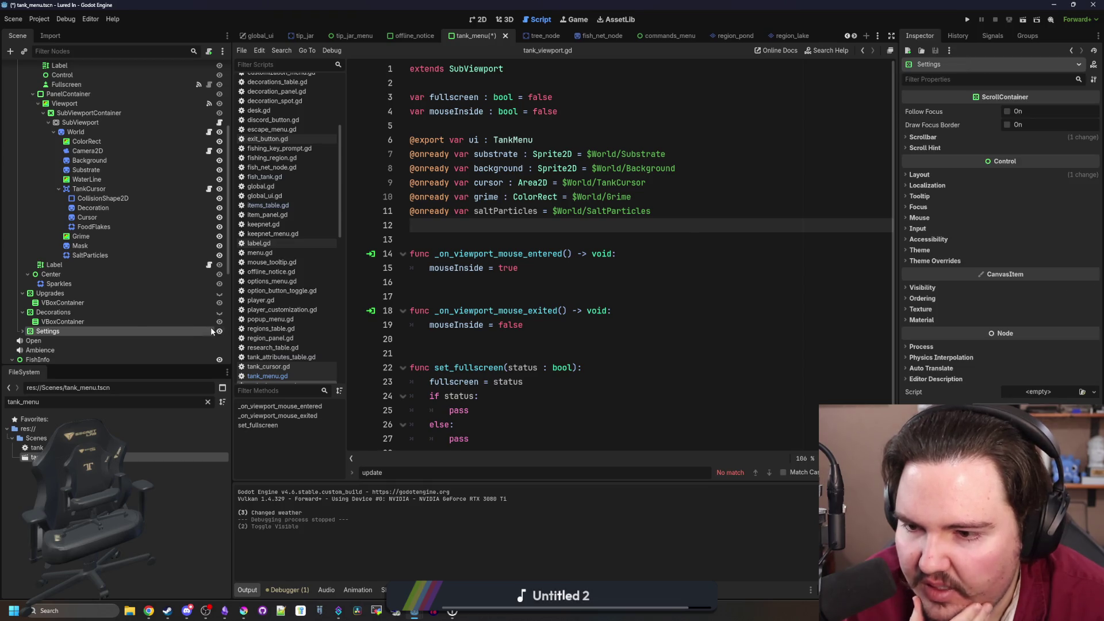
double_click(51, 331)
left_click(23, 332)
scroll(149, 308, "down", 6)
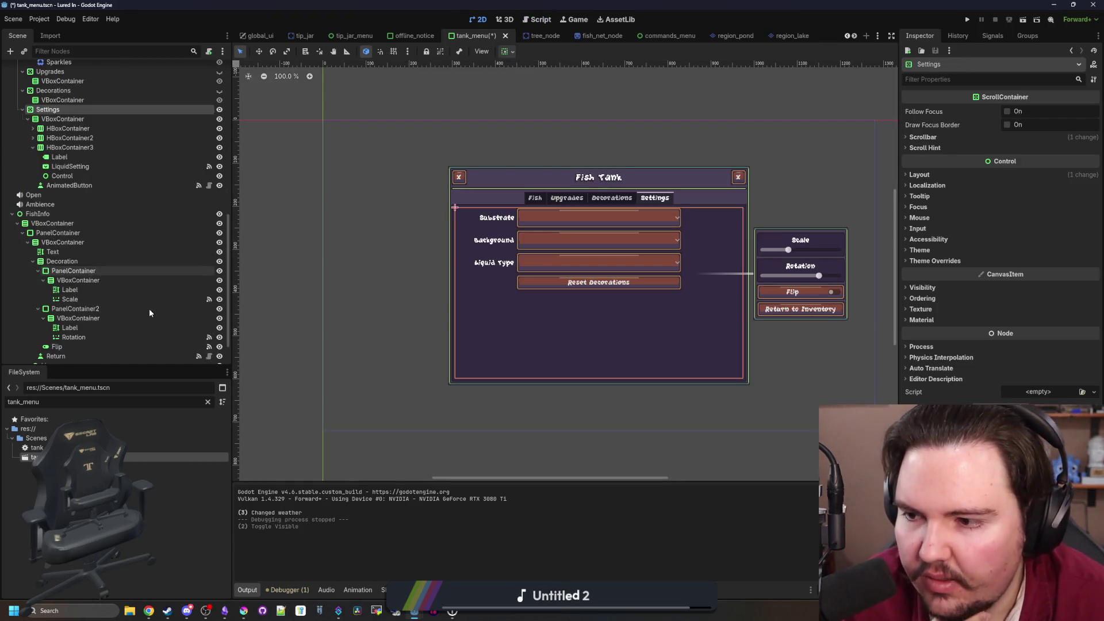
left_click(33, 147)
left_click(70, 167)
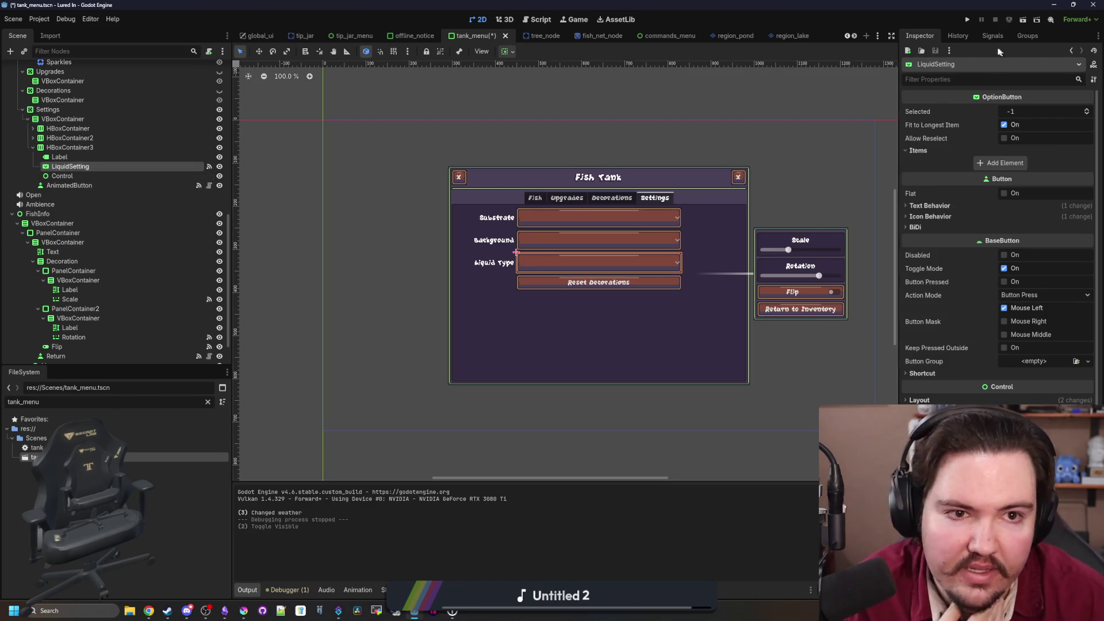
Browse the OptionButton reference, add then remove a dropdown item, save, and return to tank_menu.gd
left_click(1094, 65)
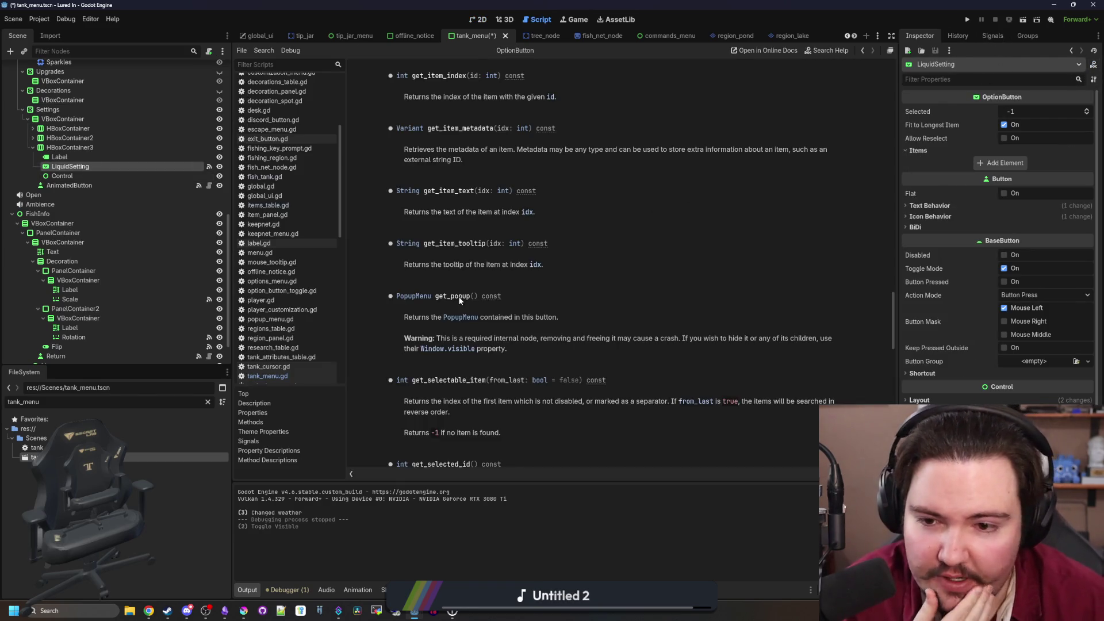
scroll(622, 325, "up", 10)
scroll(623, 328, "up", 10)
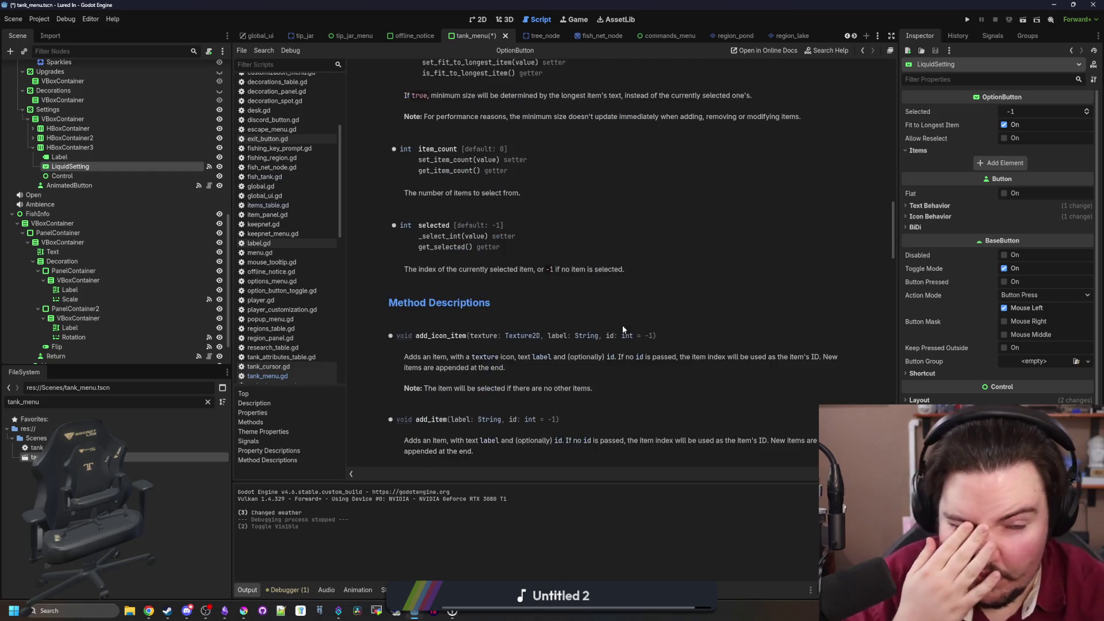
left_click(919, 151)
left_click(923, 150)
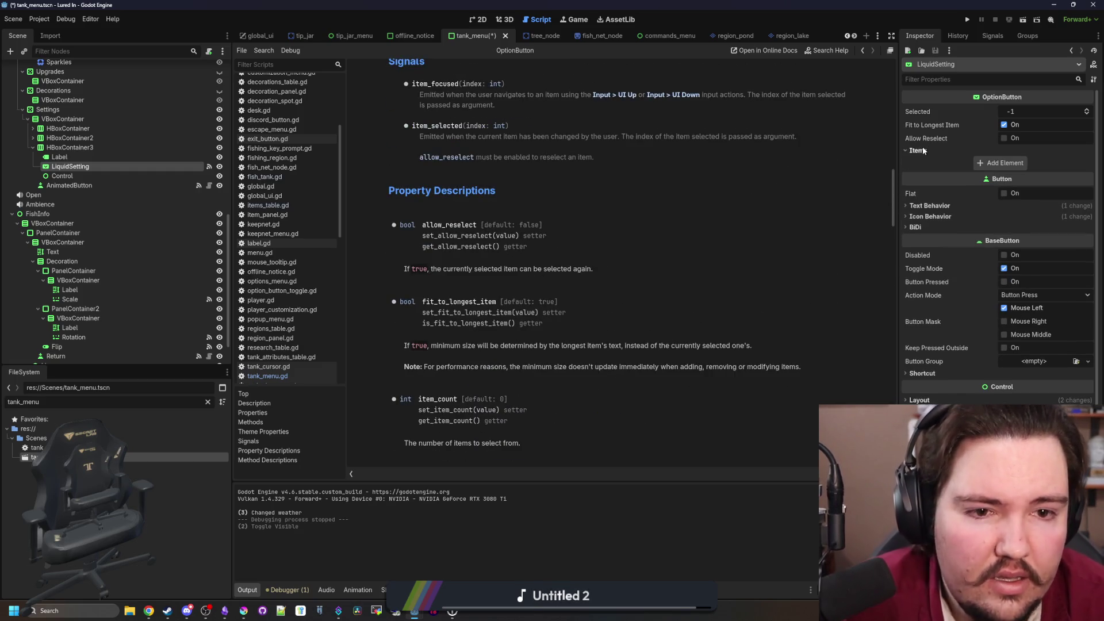
left_click(998, 162)
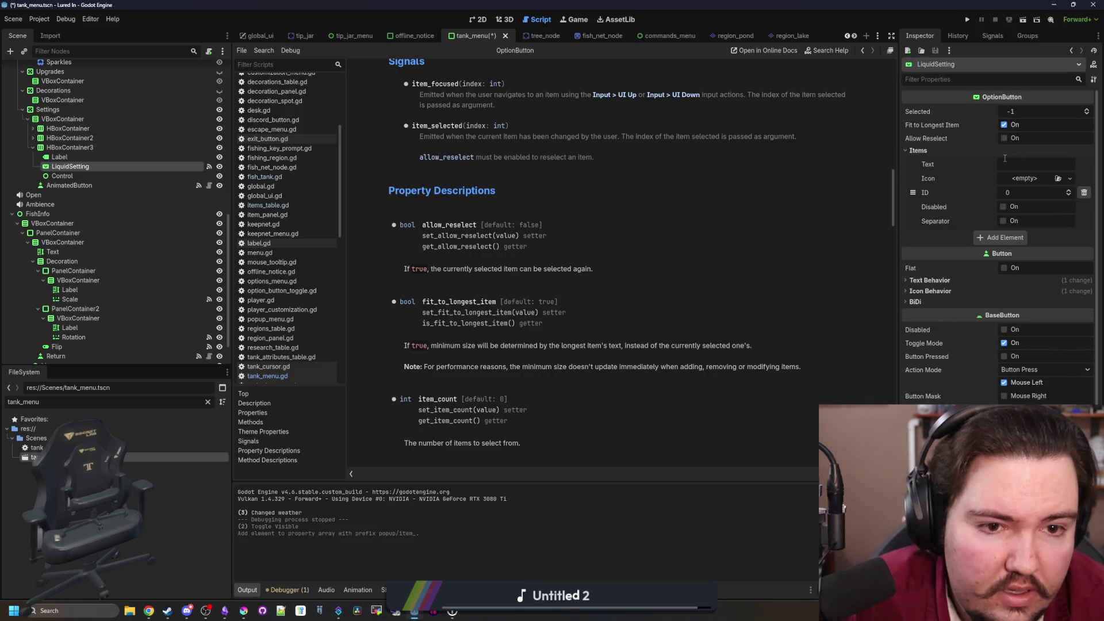
left_click(1084, 192)
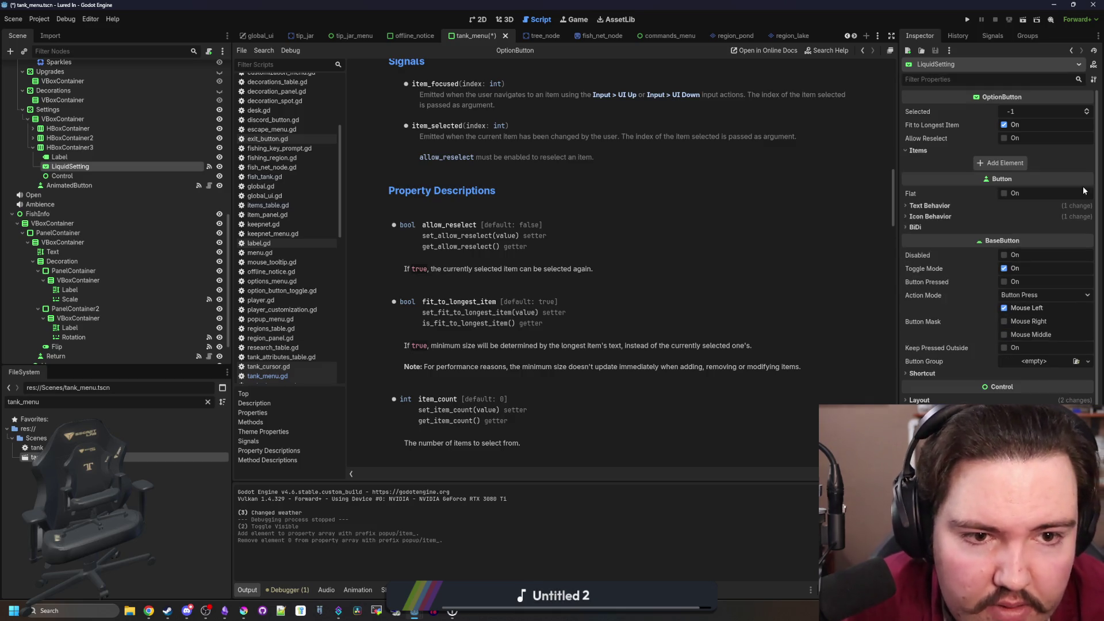
key("ctrl+s")
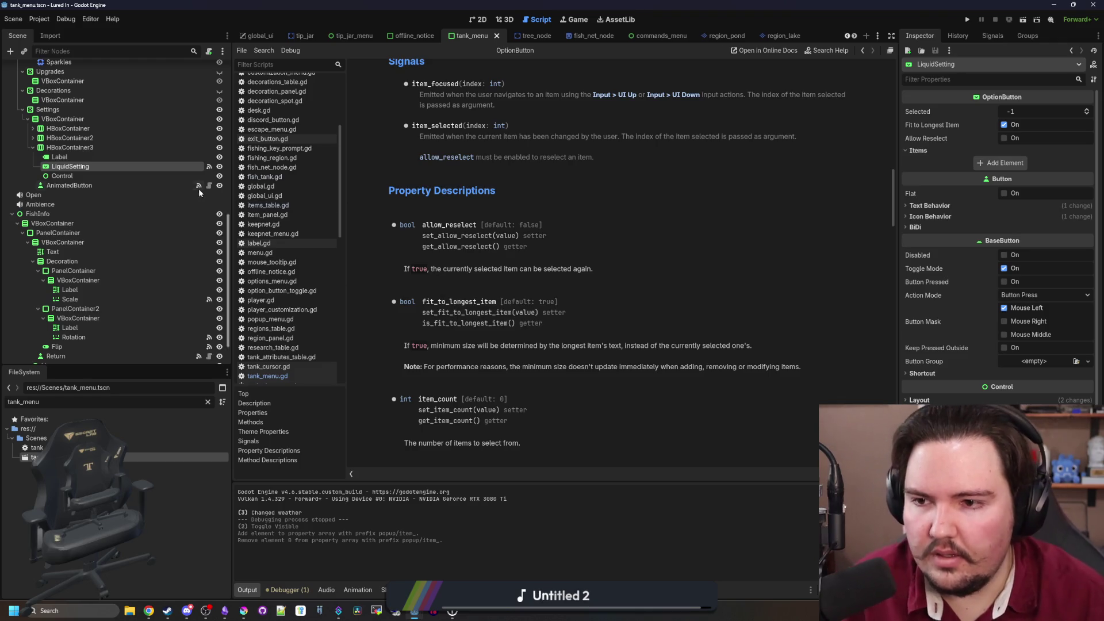
scroll(195, 150, "up", 10)
left_click(208, 68)
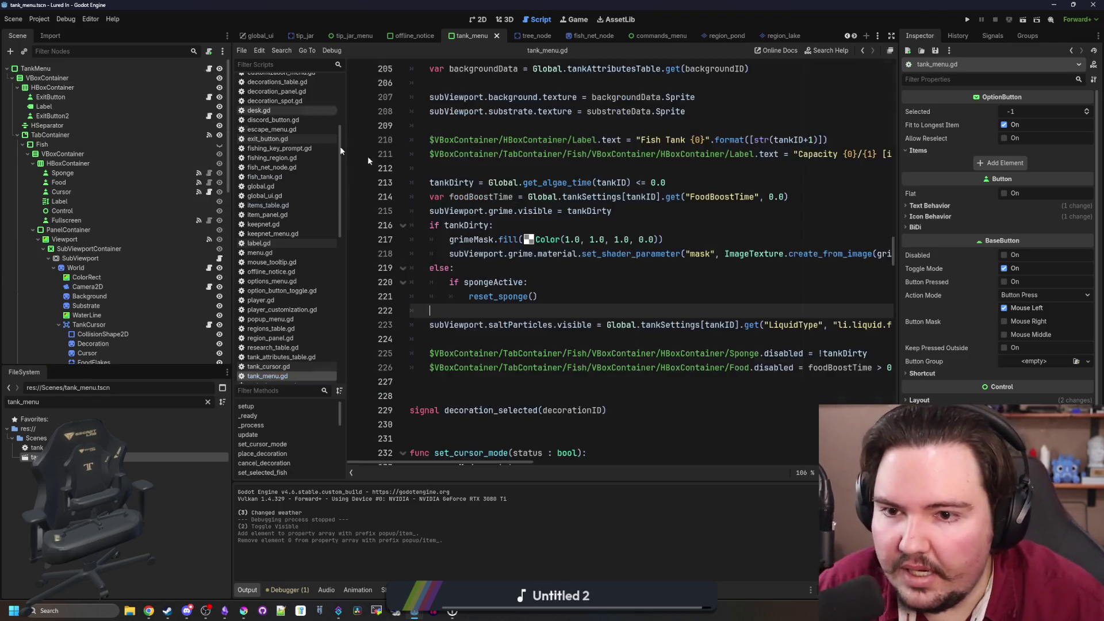
left_click(603, 228)
key("ctrl+f")
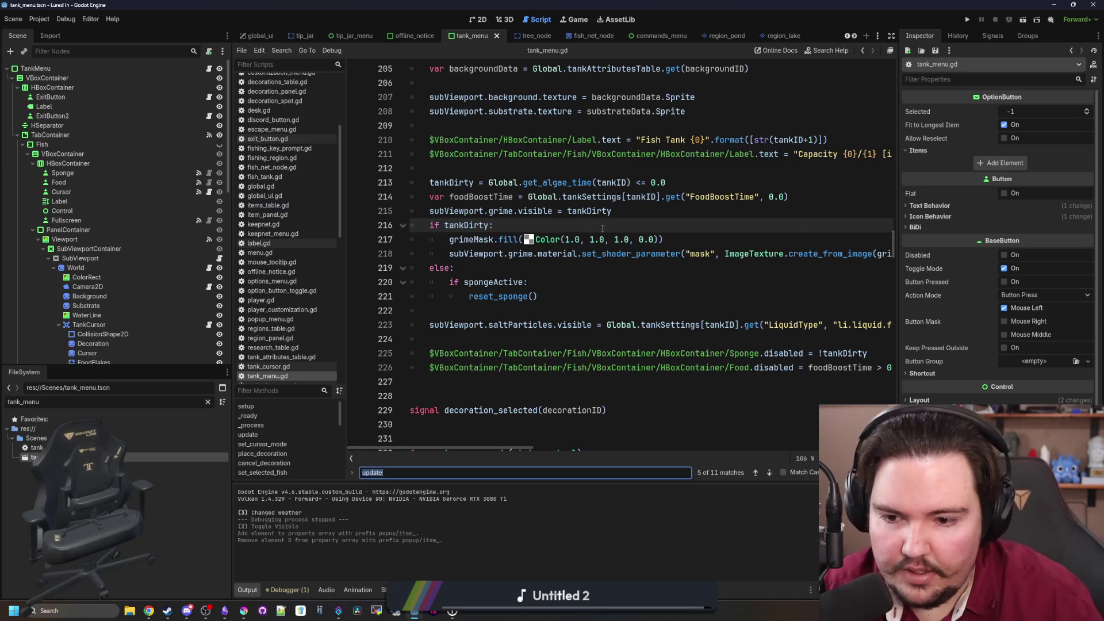
scroll(516, 318, "down", 1)
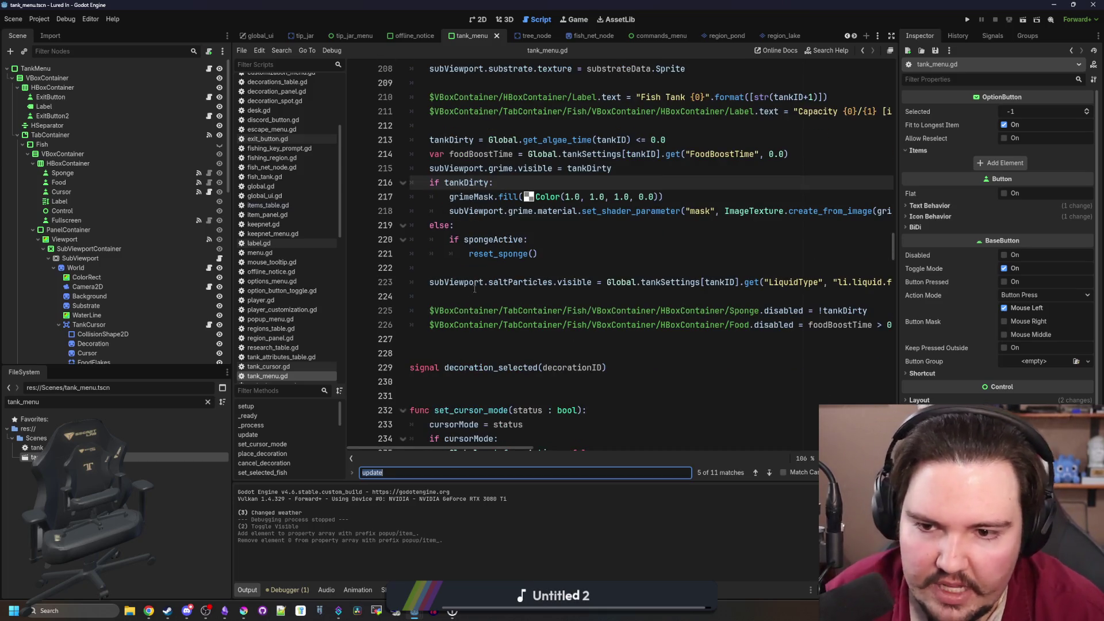
left_click(443, 299)
key("BackSpace")
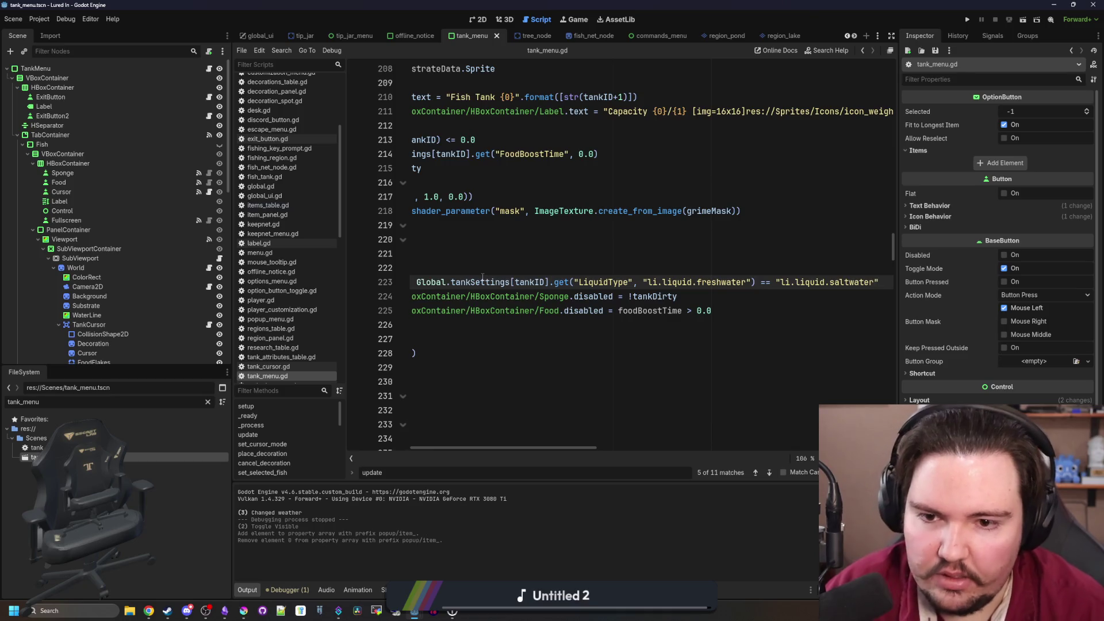
key("Home")
key("Up")
key("Return")
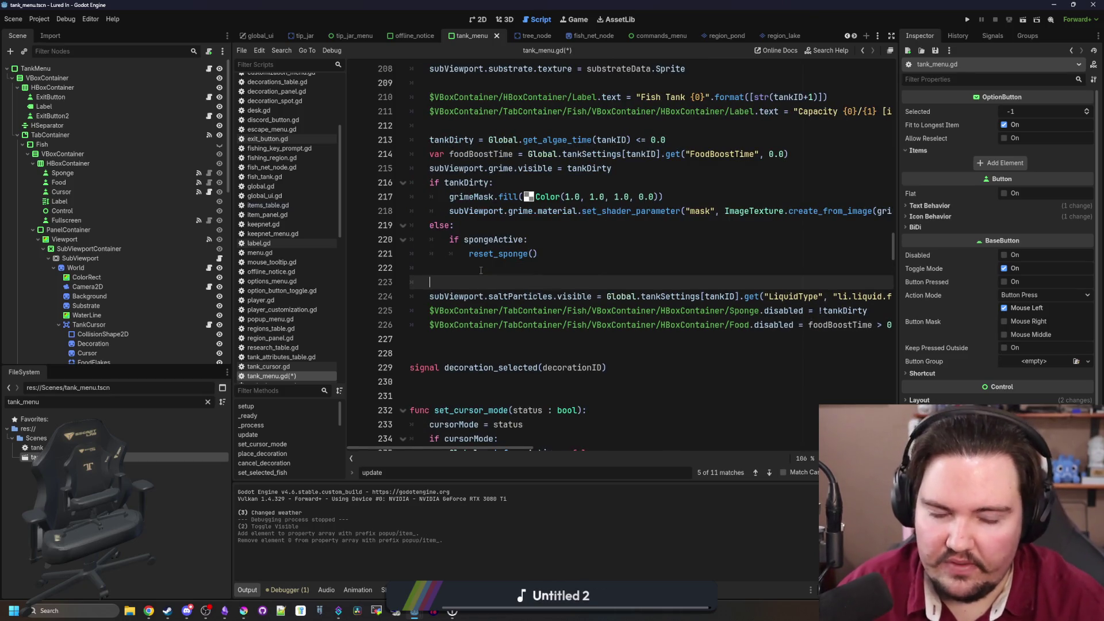
key("Return")
key("Up")
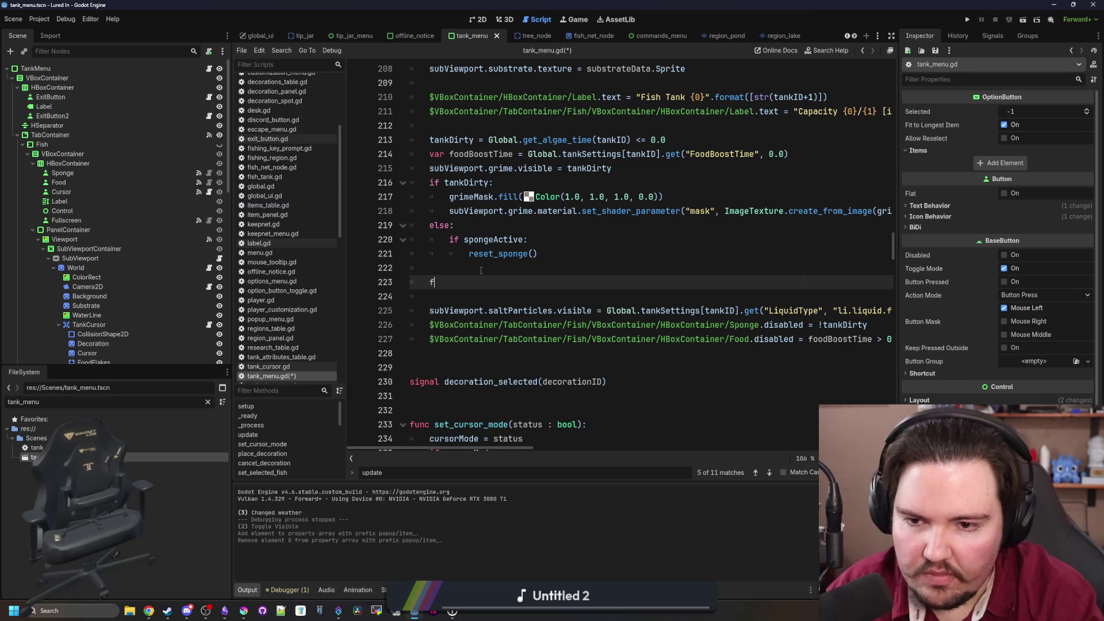
type("or i in liquid")
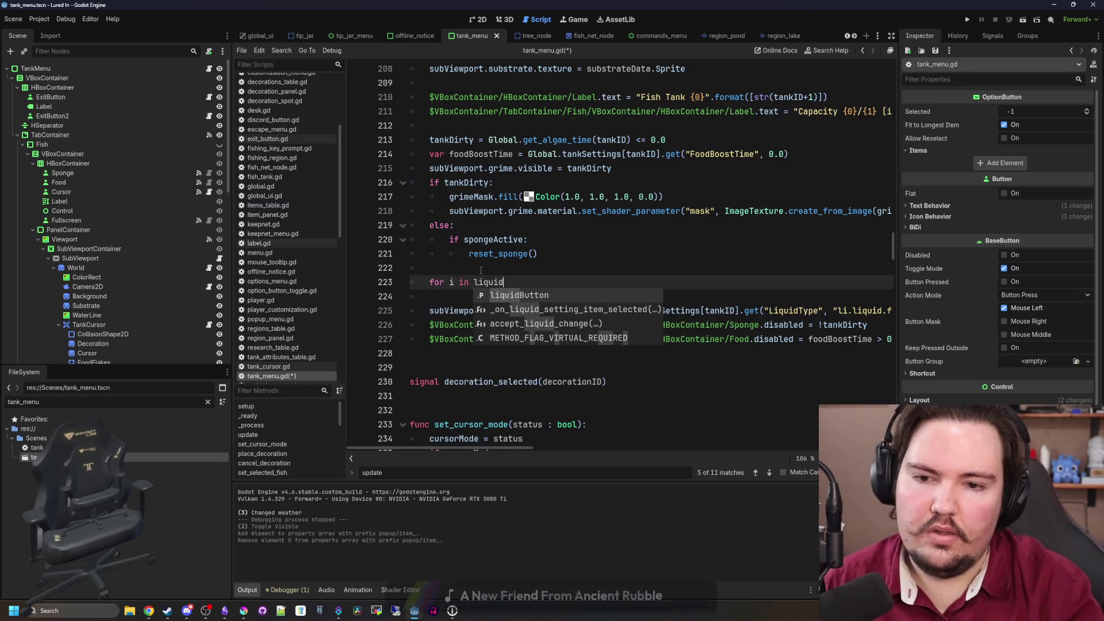
type("T")
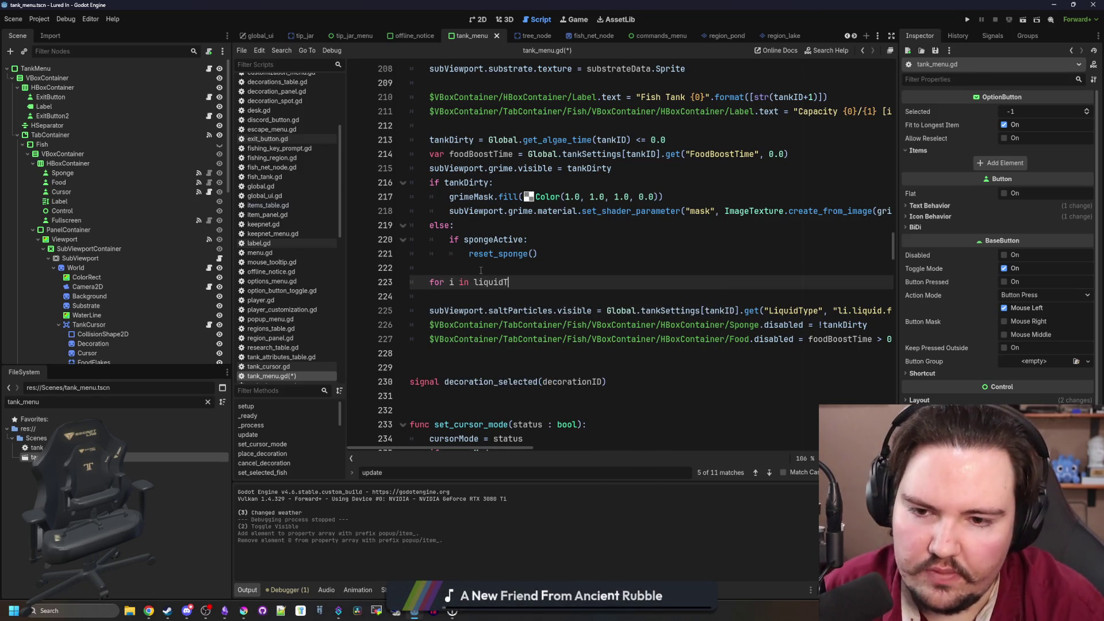
type("yputton.")
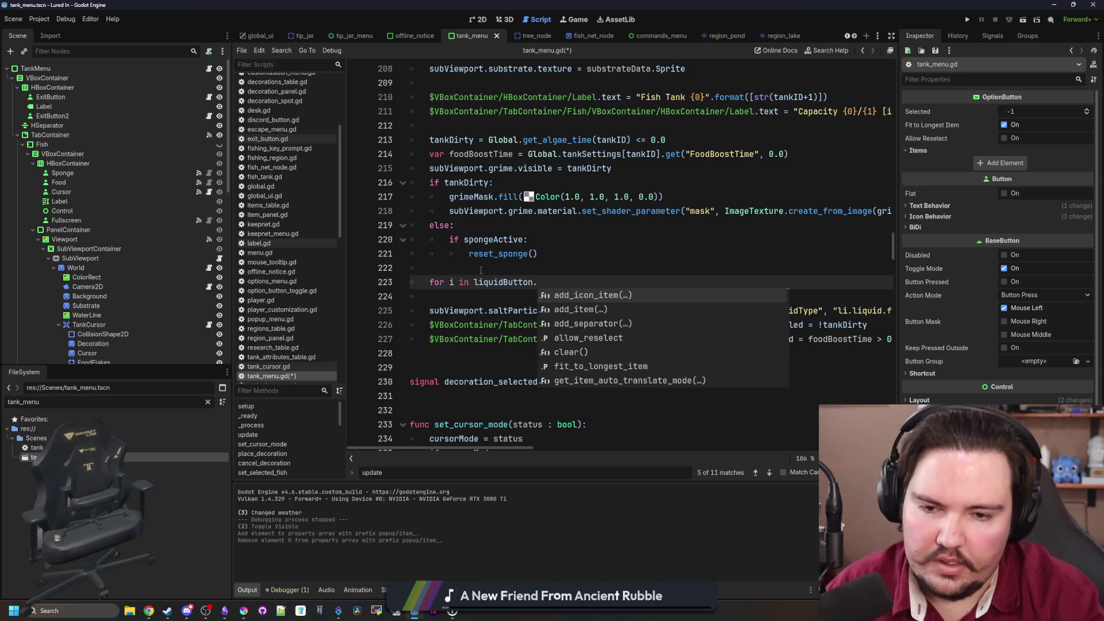
type("item_count:")
key("Return")
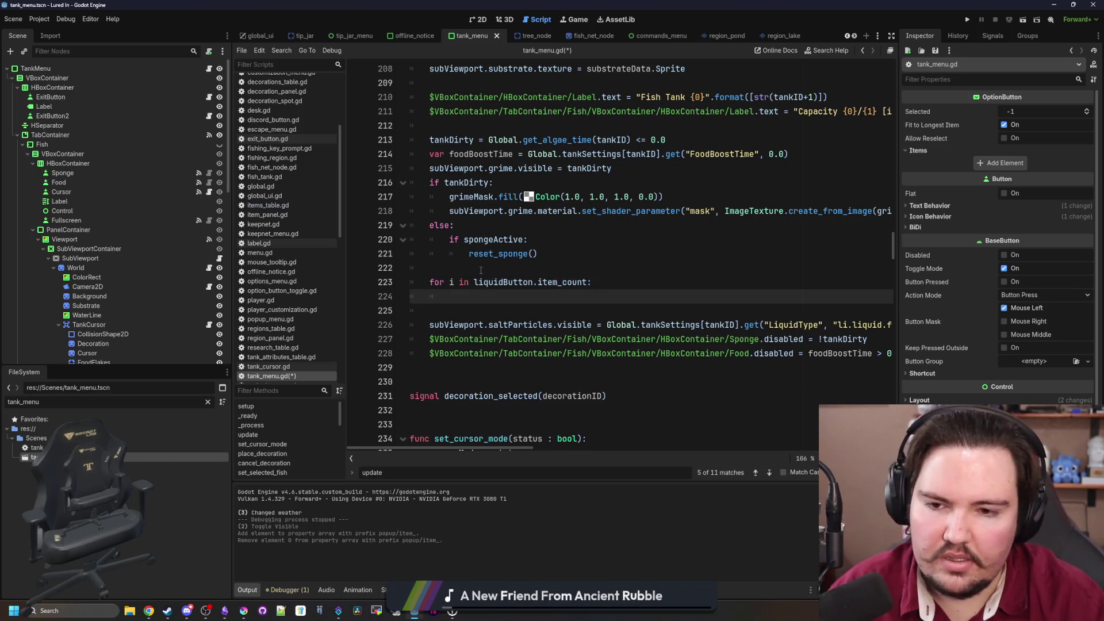
scroll(481, 270, "up", 3)
scroll(527, 261, "down", 3)
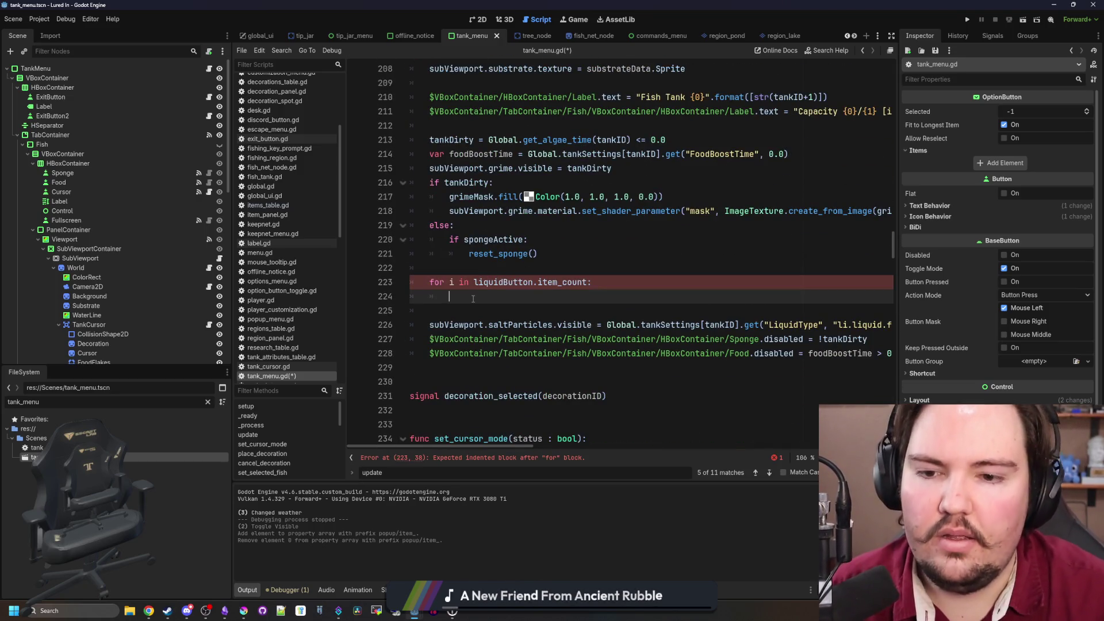
left_click_drag(595, 283, 372, 284)
key("BackSpace")
key("BackSpace")
scroll(380, 289, "up", 15)
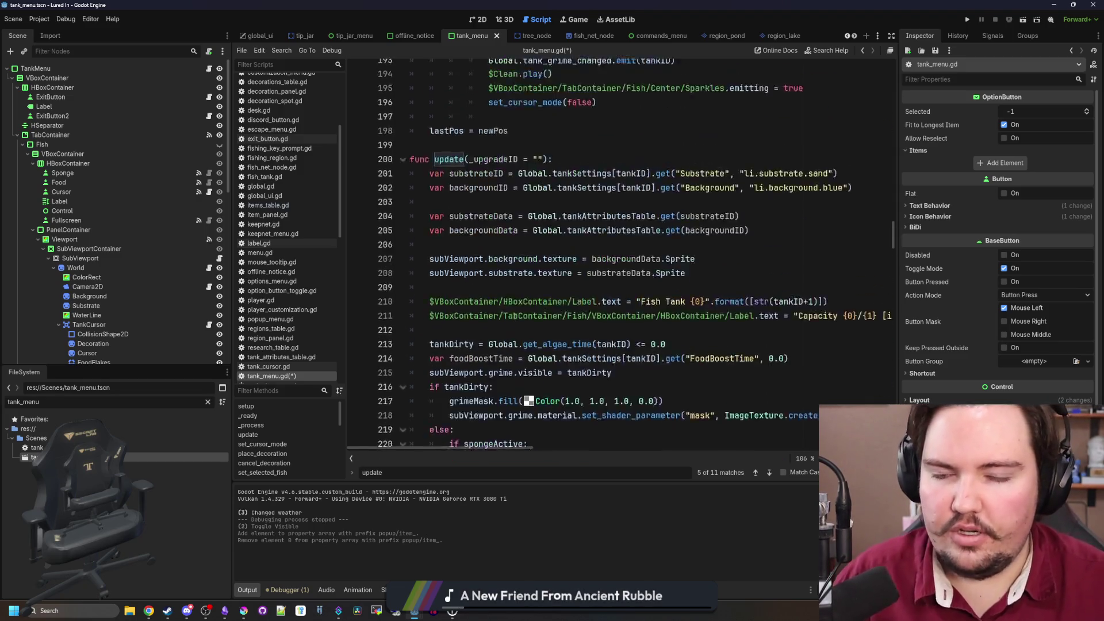
Add 'for i in liquidButton.item_count:' after liquidButton.selected = index in changed()
key("ctrl+f")
type("changed")
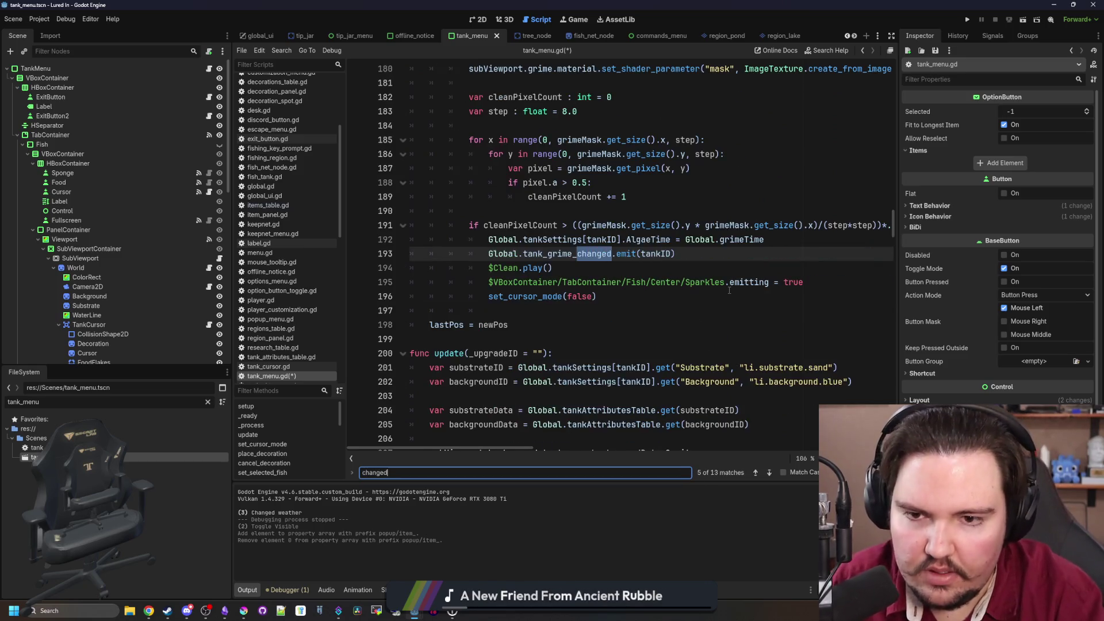
type("(")
left_click(528, 297)
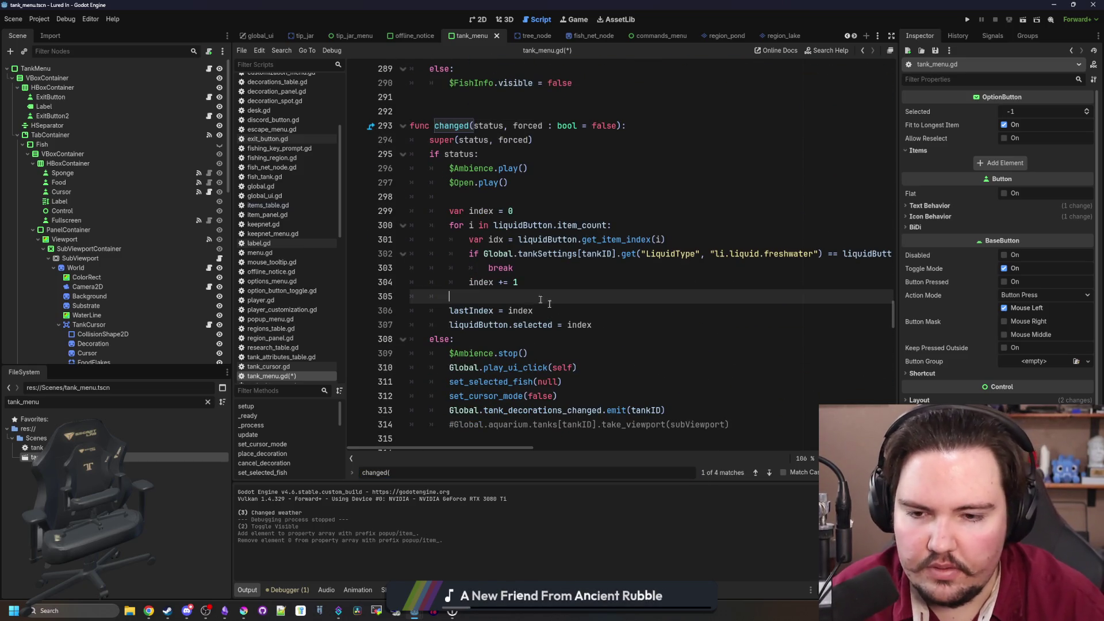
left_click(616, 321)
key("Return")
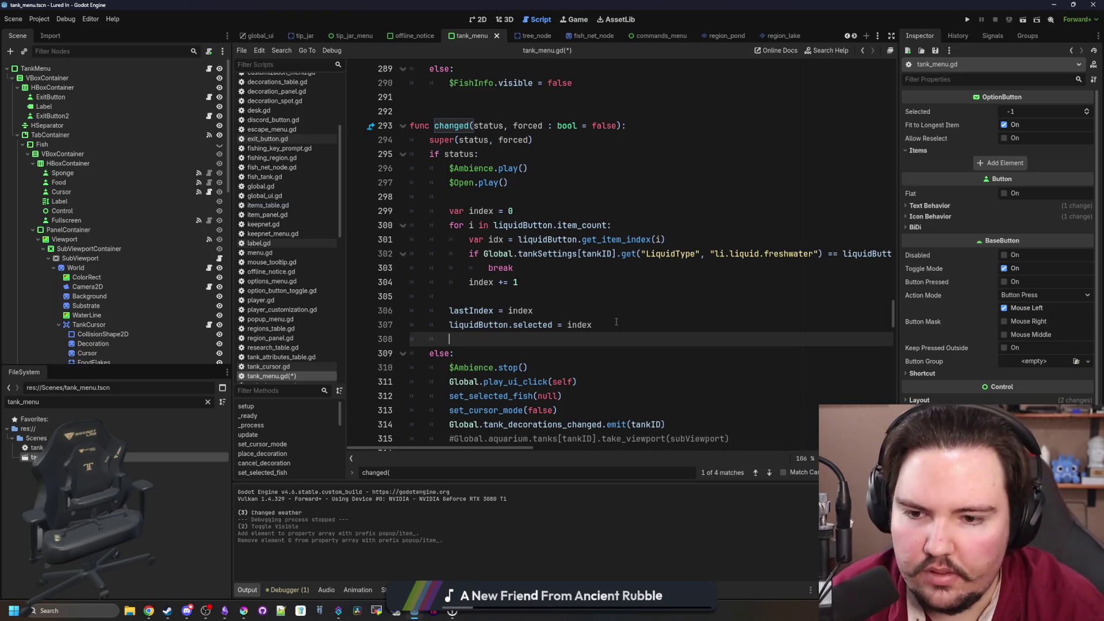
key("Return")
key("Return")
key("Up")
type("for i in liquidButton.item_count:")
scroll(645, 289, "down", 2)
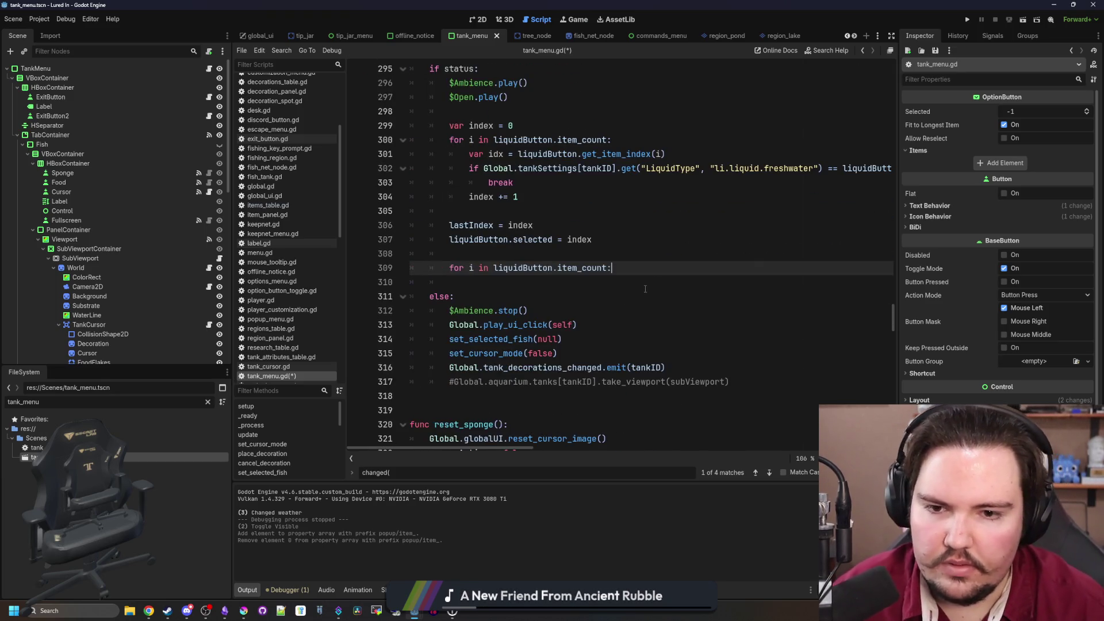
scroll(619, 315, "up", 1)
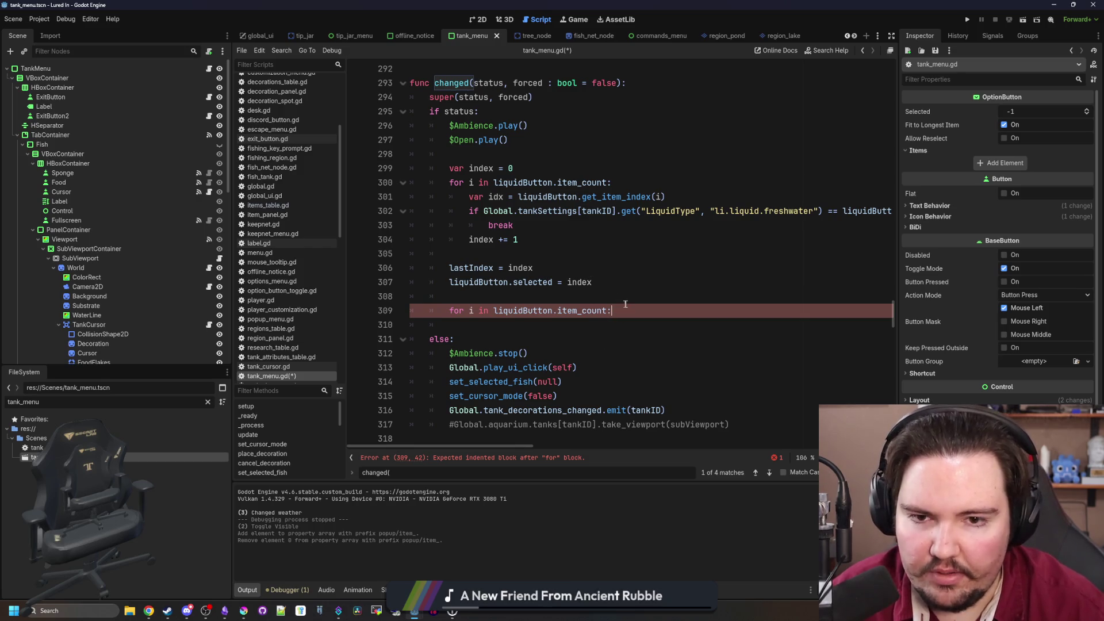
left_click_drag(896, 267, 1006, 224)
Start a liquidButton.set_item_disabled() call inside the loop body, with a blank line above it
key("Return")
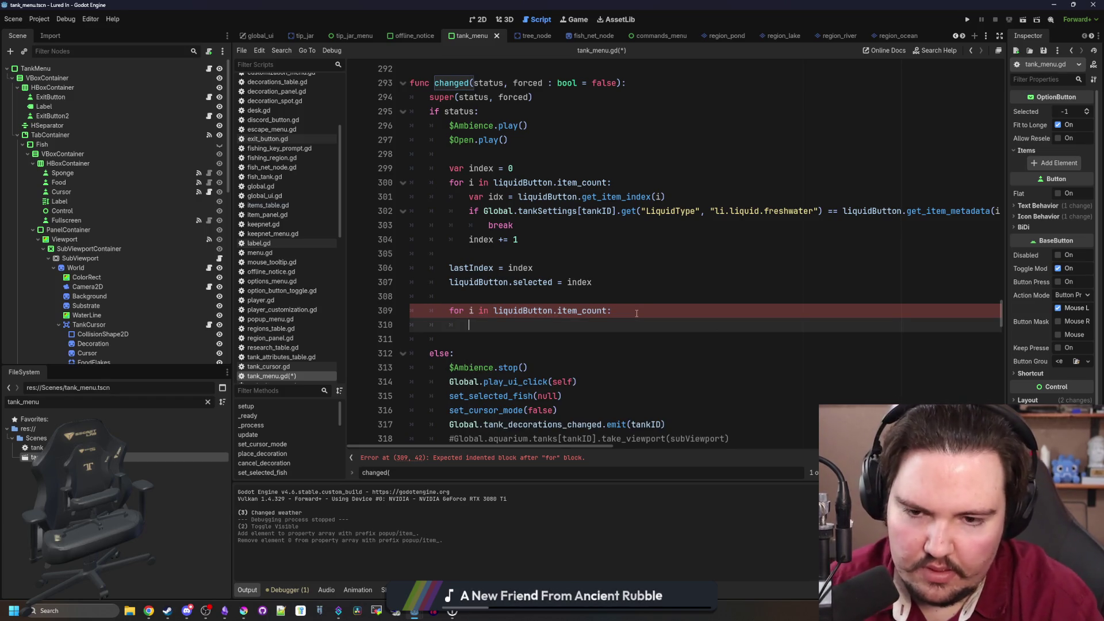
type("liquidButton.")
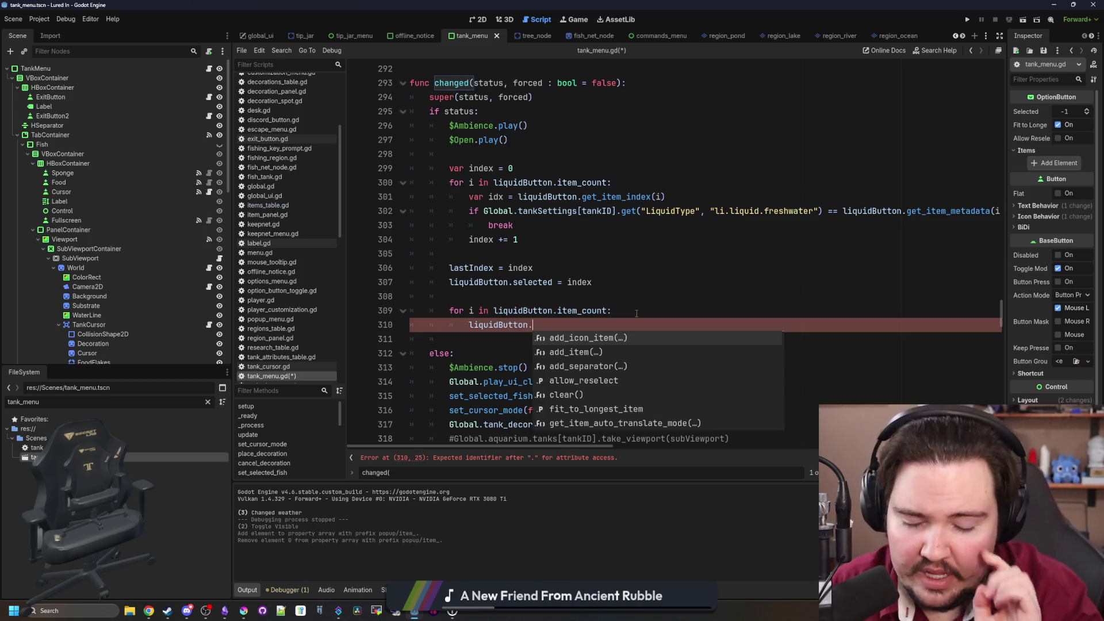
type("set_")
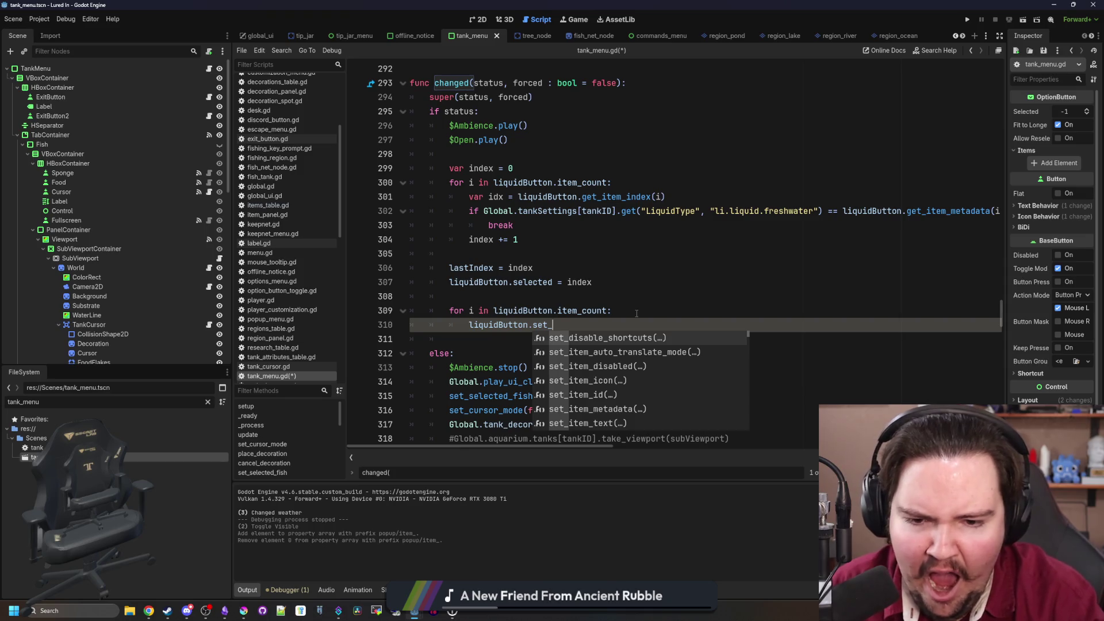
type("item_dis")
key("Return")
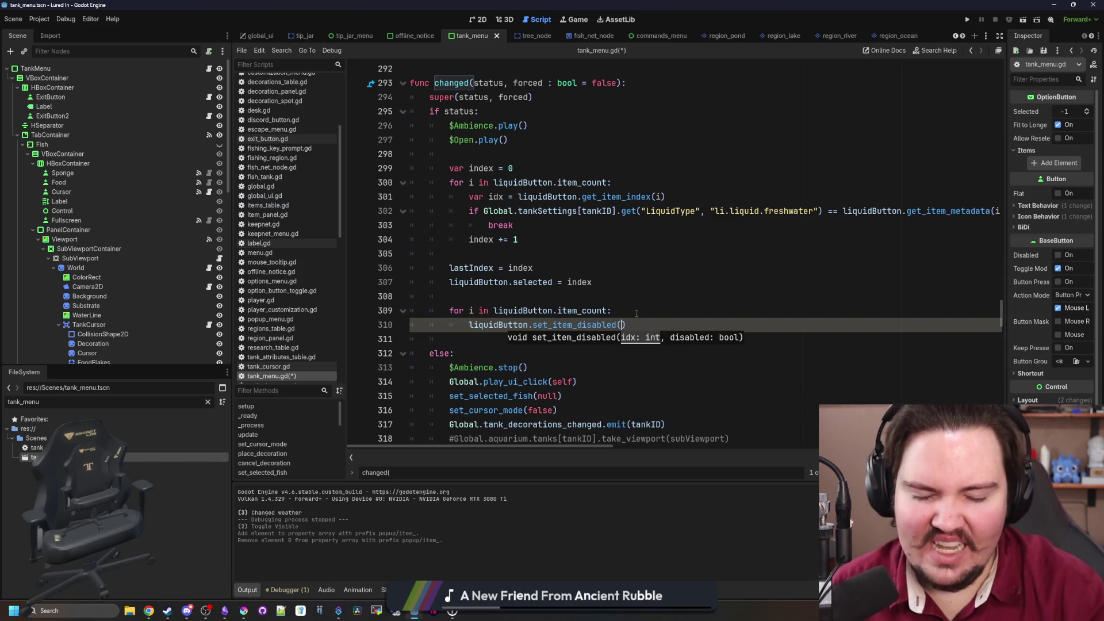
left_click(637, 313)
key("Return")
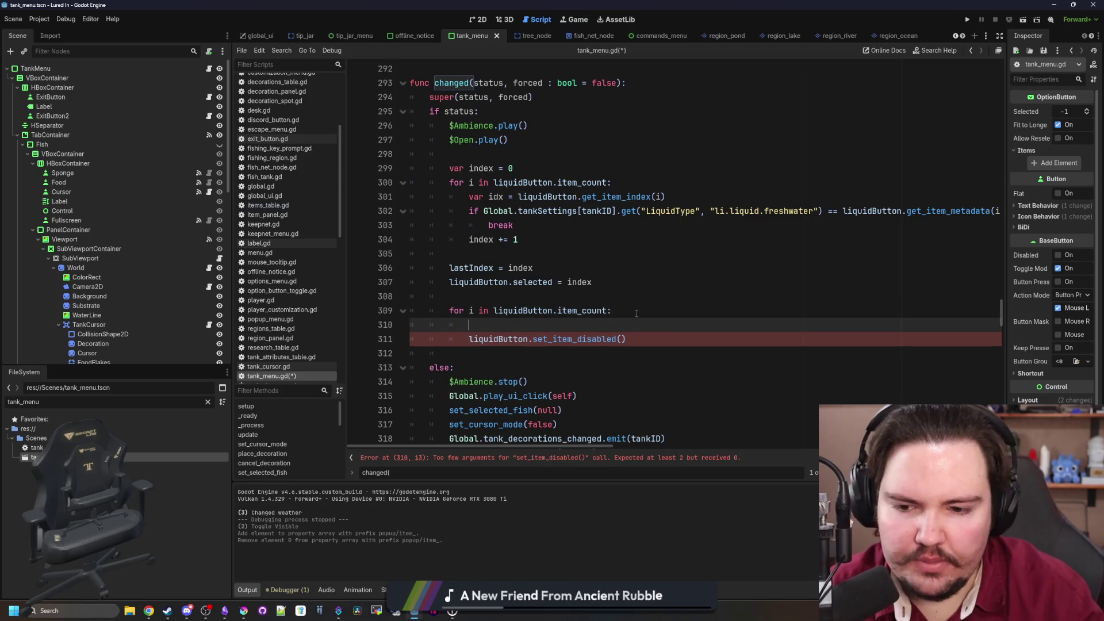
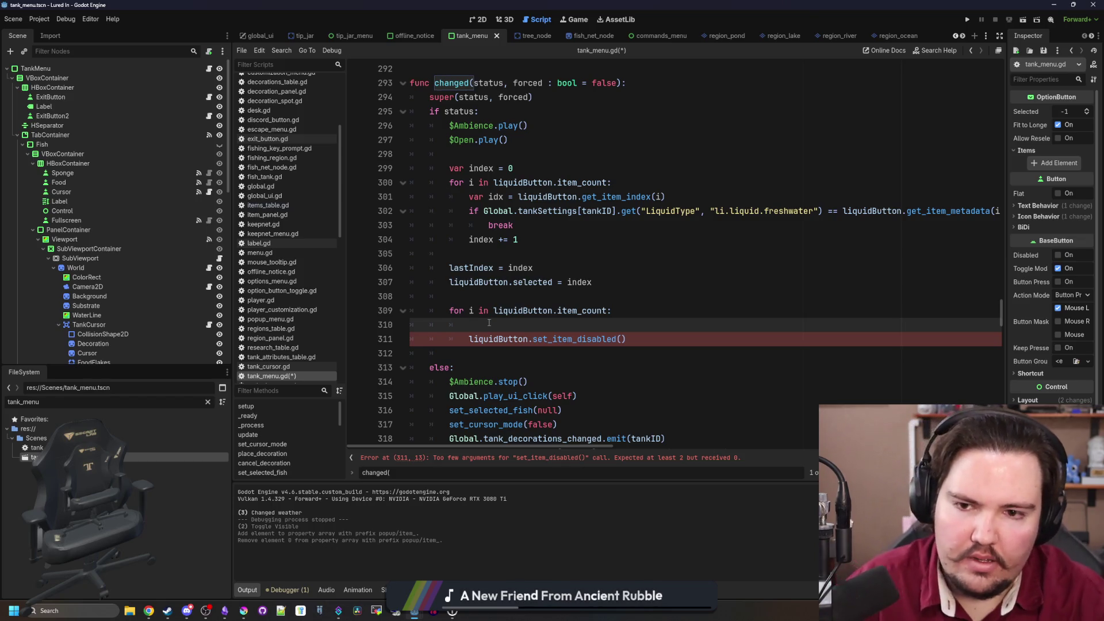
Copy the get_item_index line into the second liquid loop and add var id = liquidButton.get_item_metadata(idx)
left_click_drag(695, 196, 469, 196)
key("ctrl+c")
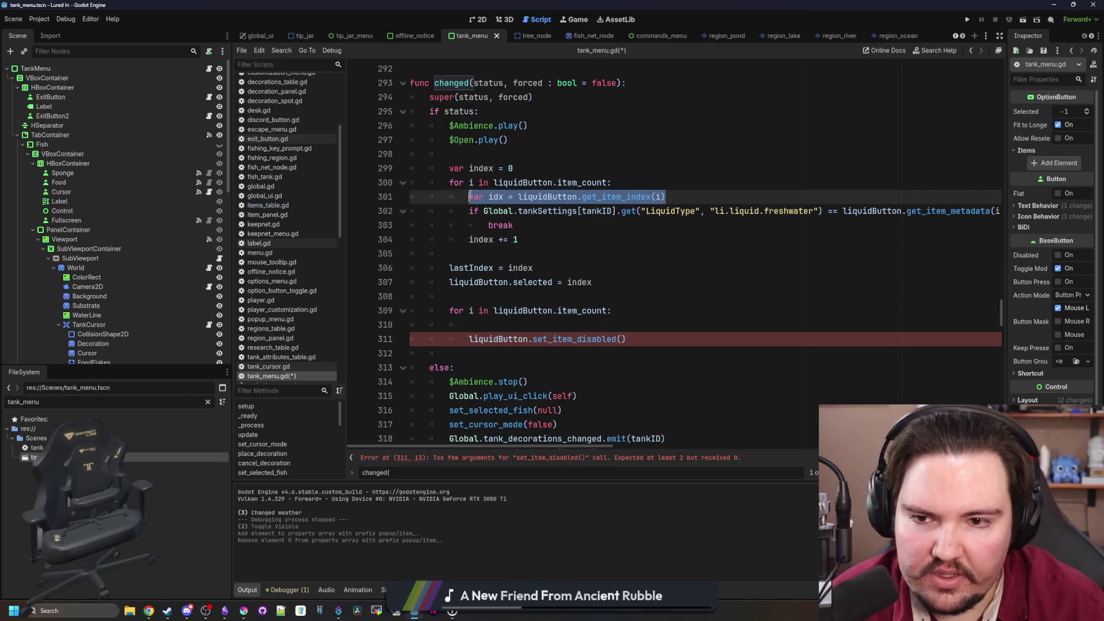
left_click(675, 322)
key("ctrl+v")
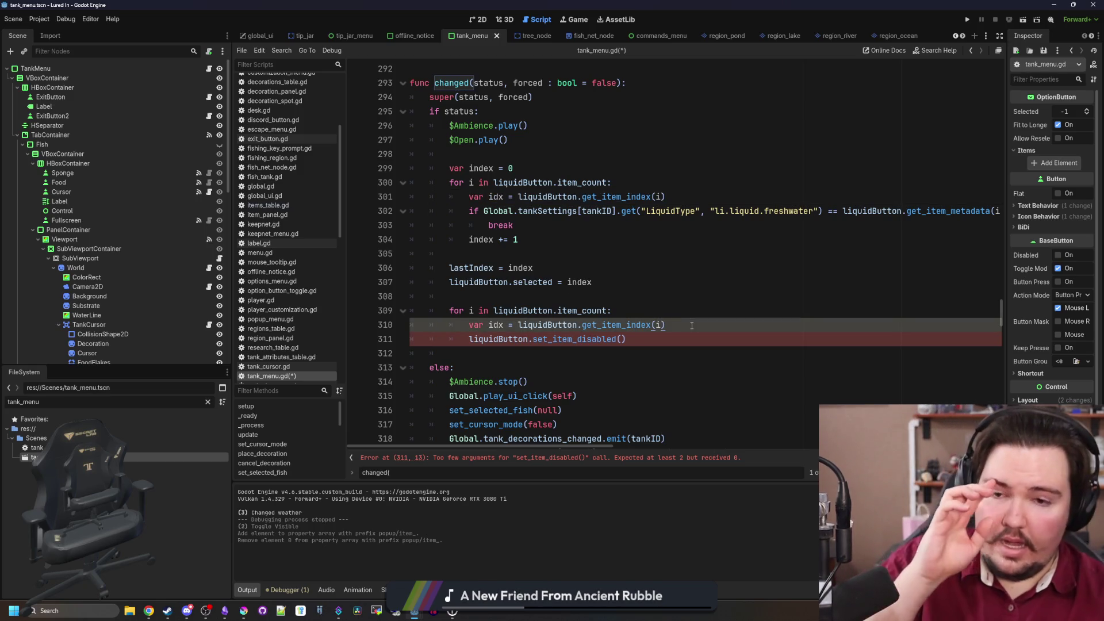
key("Return")
type("var id = ")
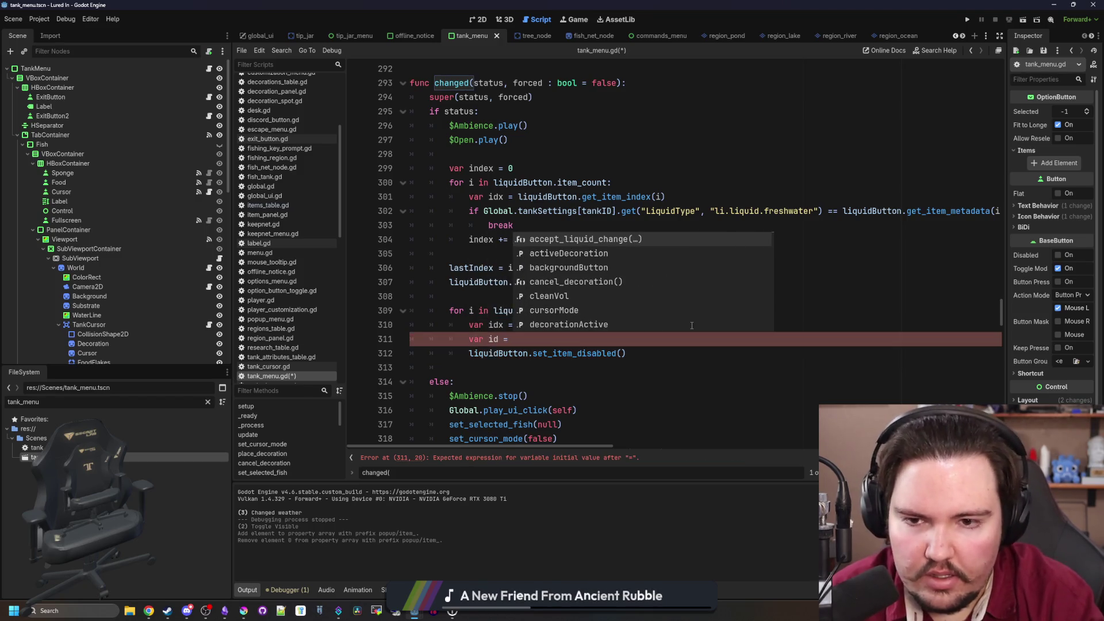
type("liquidButton.")
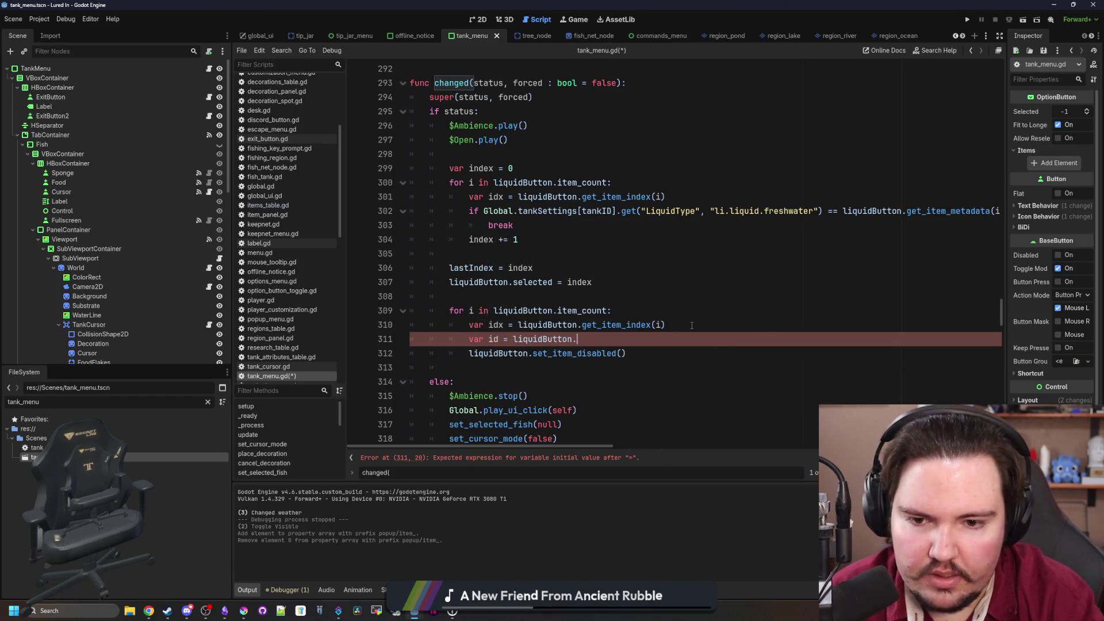
type("get_b")
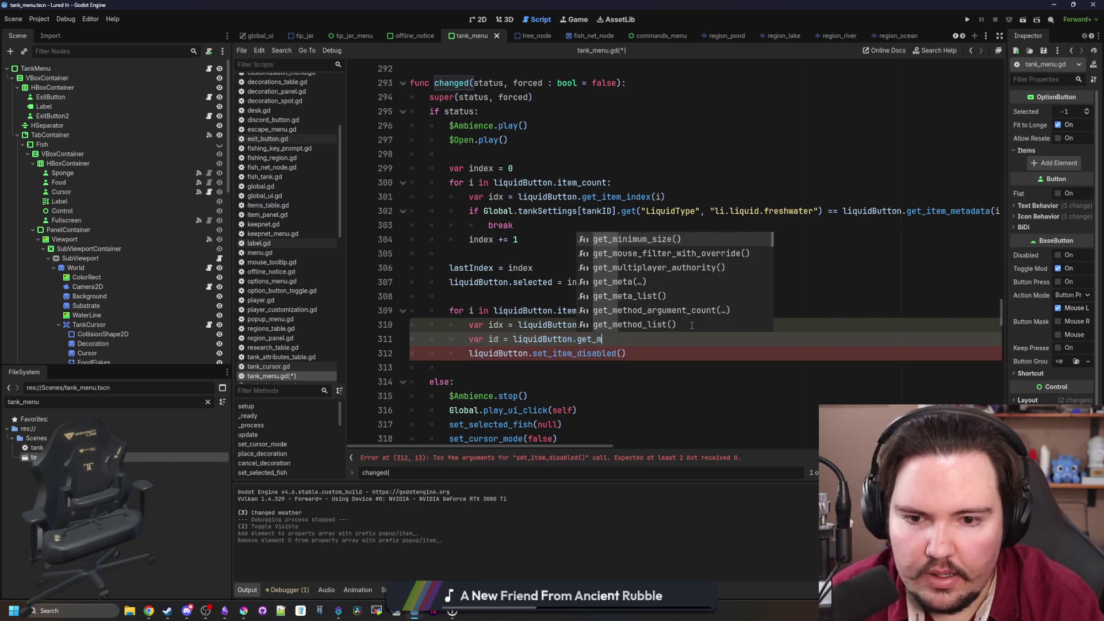
key("BackSpace")
type("item_m")
key("Return")
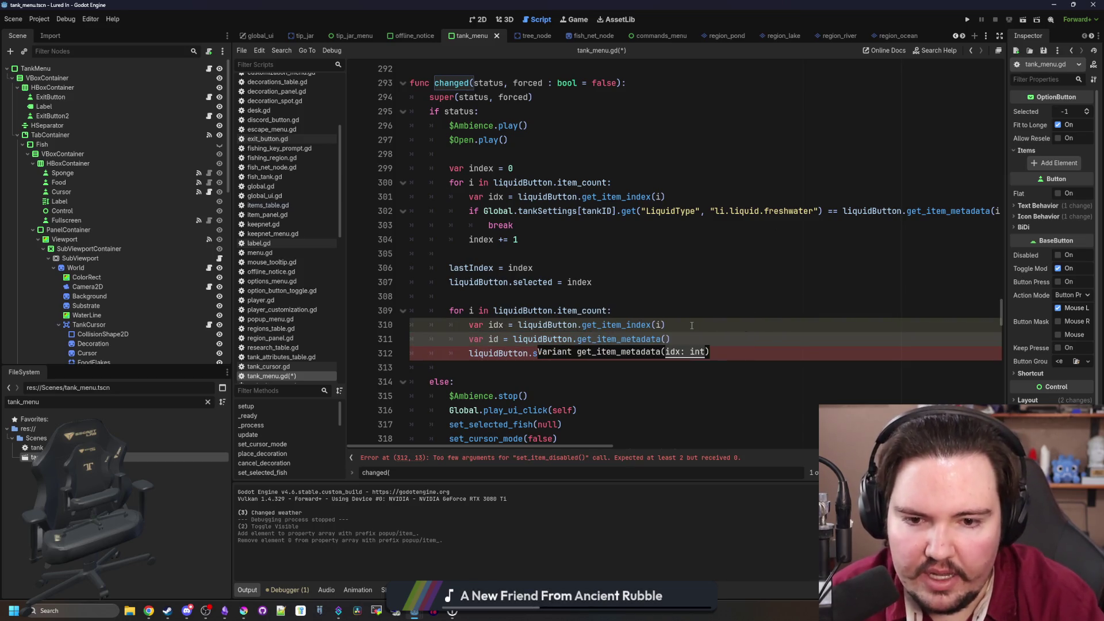
type("idx)")
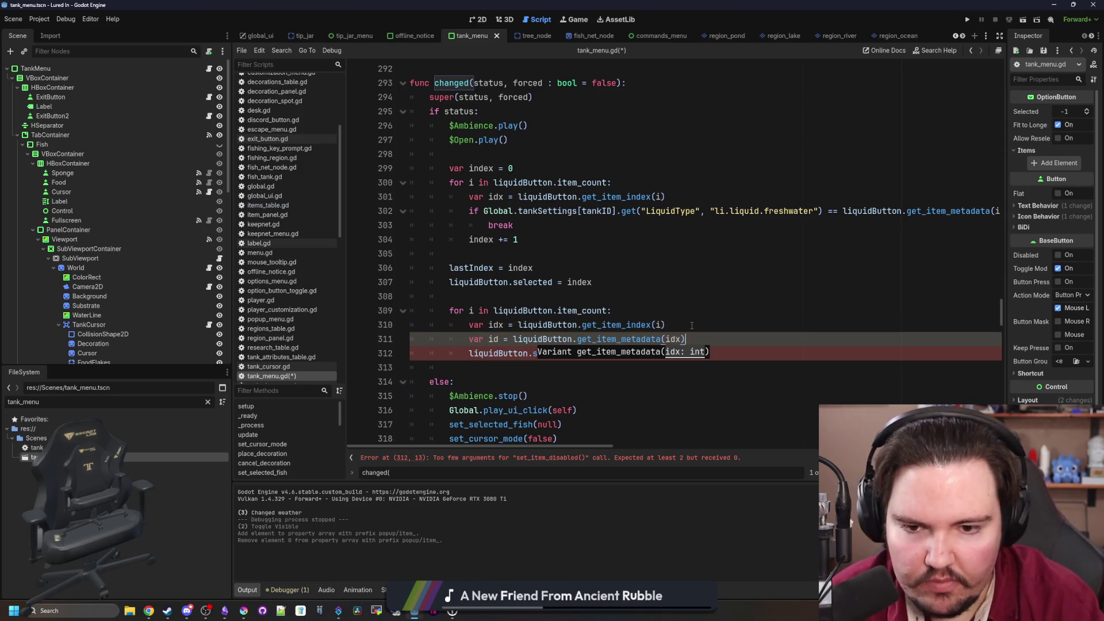
Add a research-check line calling Global.completedResearch.has() below the metadata line
key("Return")
key("Return")
key("Return")
key("Up")
scroll(692, 326, "down", 2)
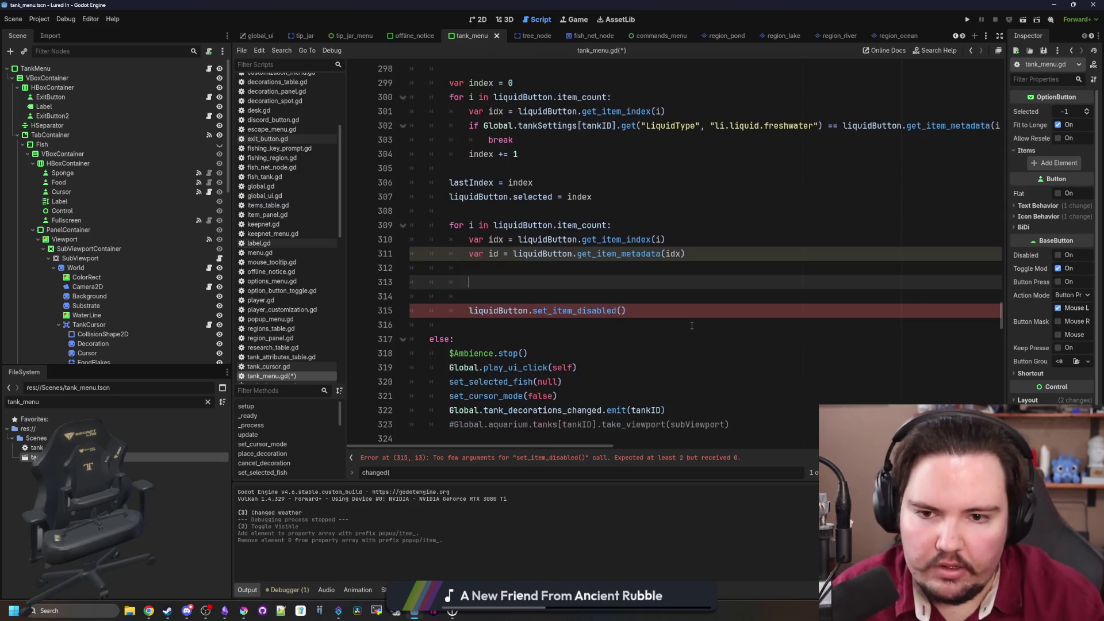
key("BackSpace")
key("BackSpace")
key("BackSpace")
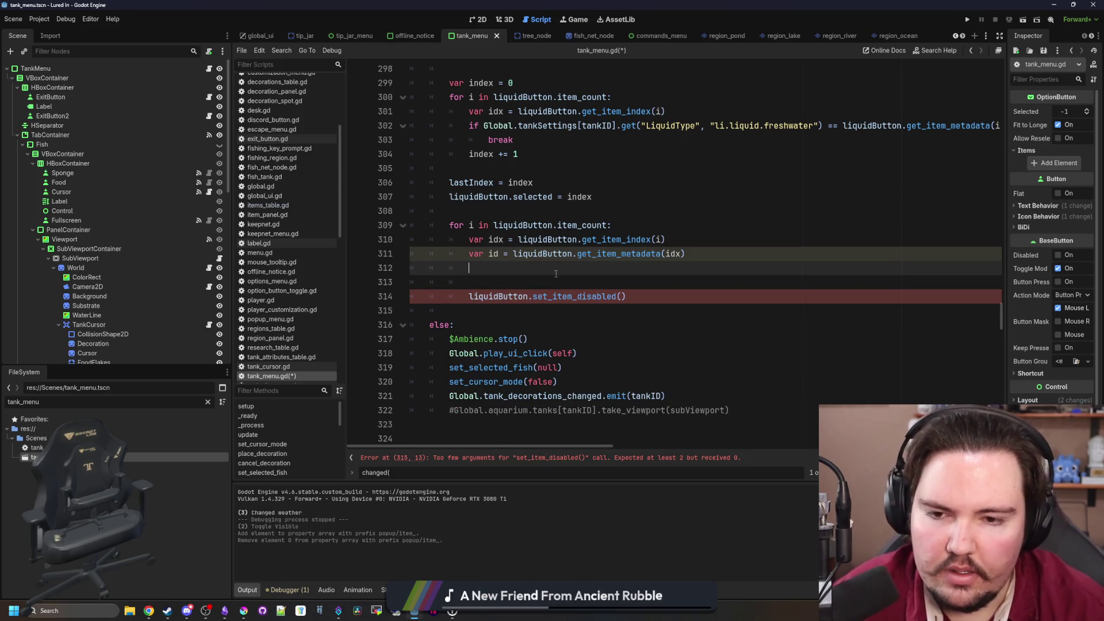
scroll(556, 273, "up", 1)
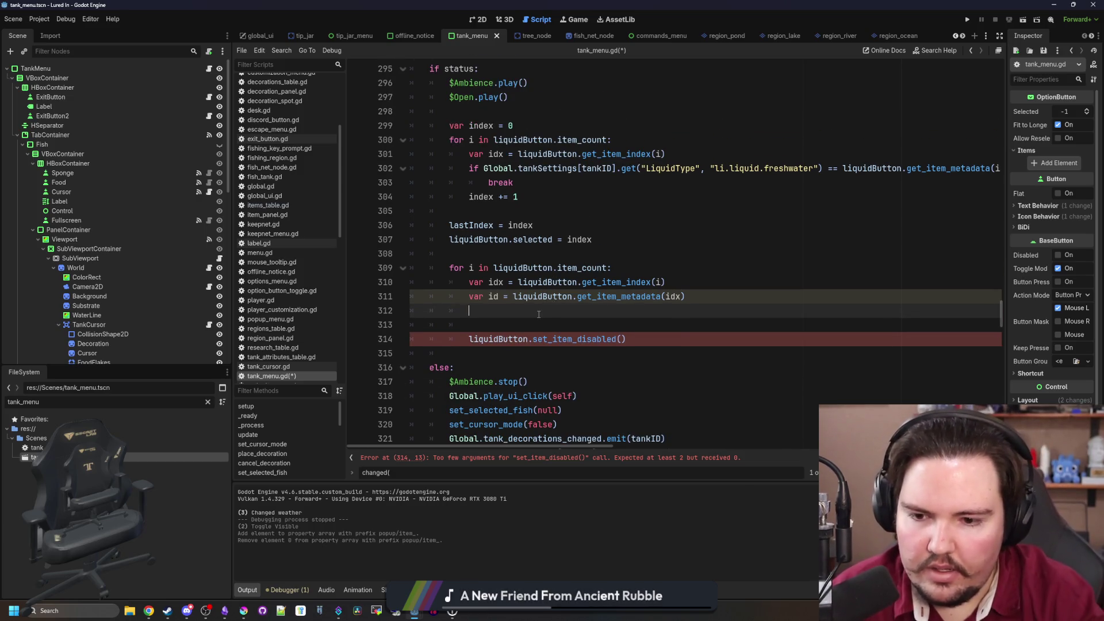
key("Return")
type("if Gl")
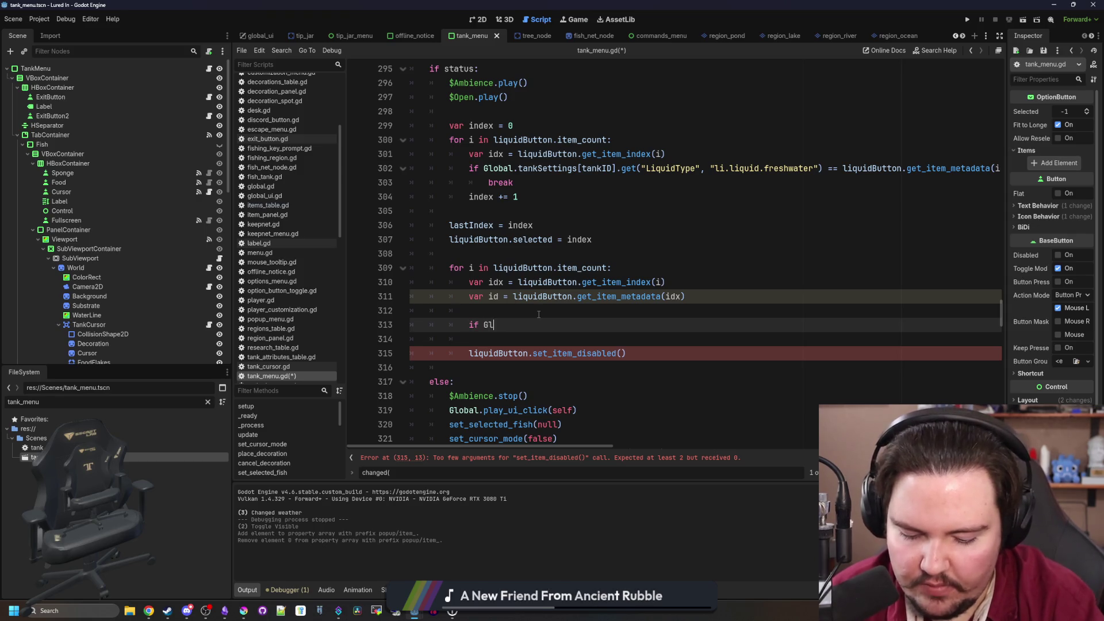
type("obal.unlocked")
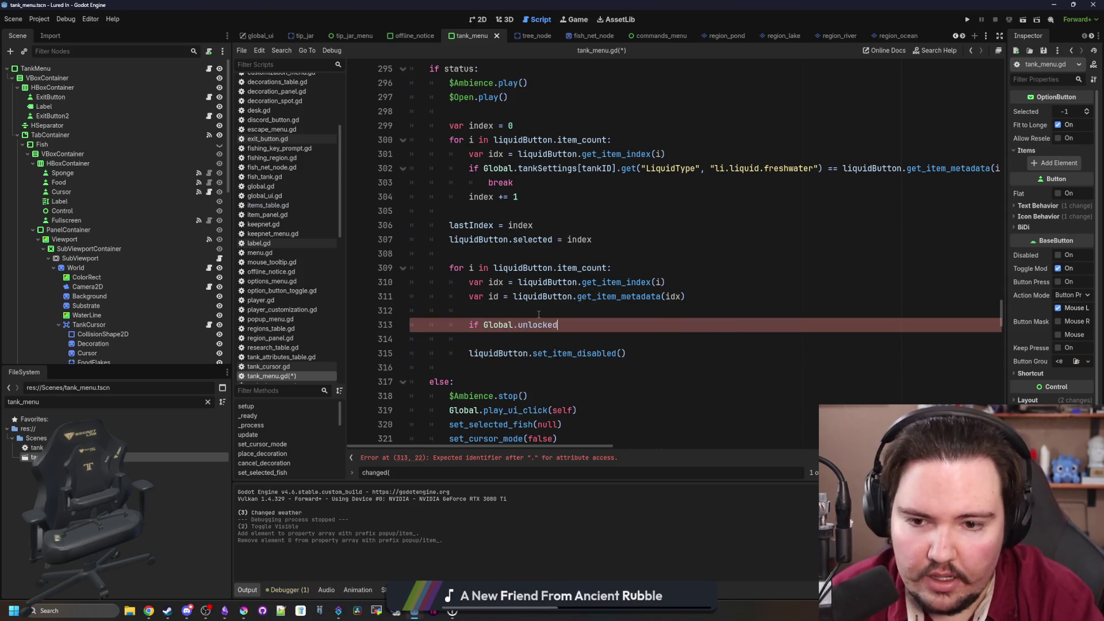
key("BackSpace")
key("BackSpace")
key("BackSpace")
key("BackSpace")
type("resear")
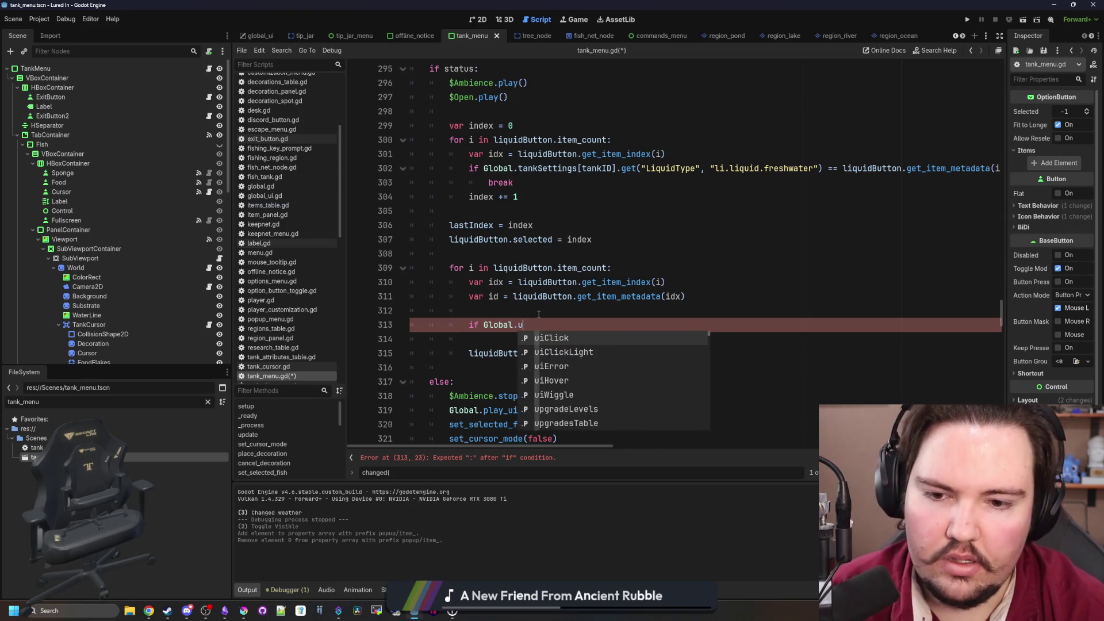
type("ch")
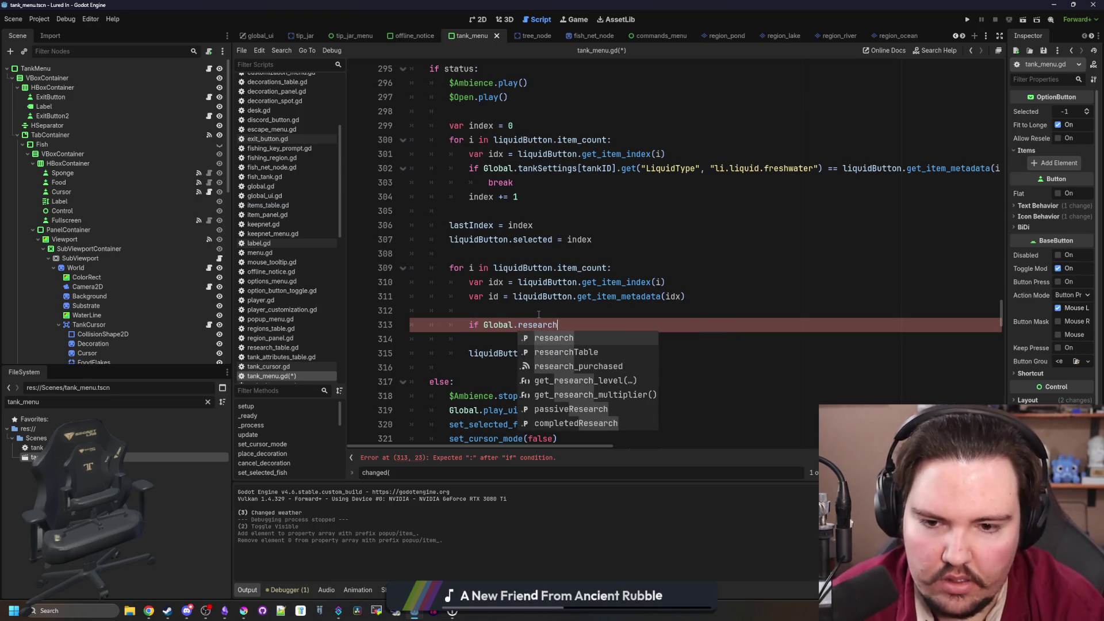
key("Down")
key("Down")
key("Down")
key("Return")
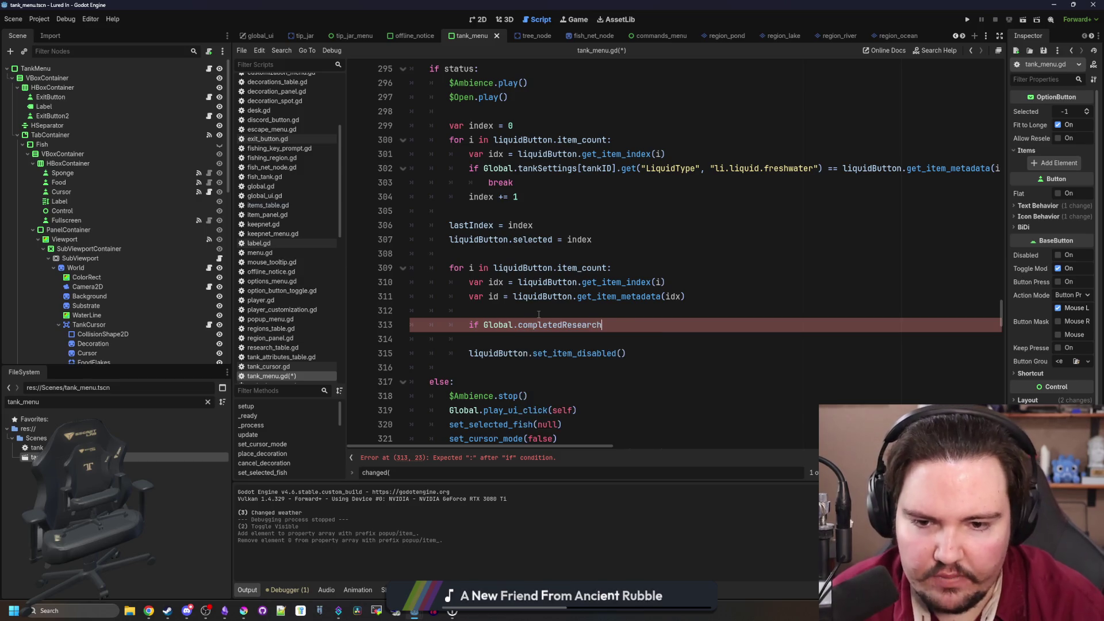
key("BackSpace")
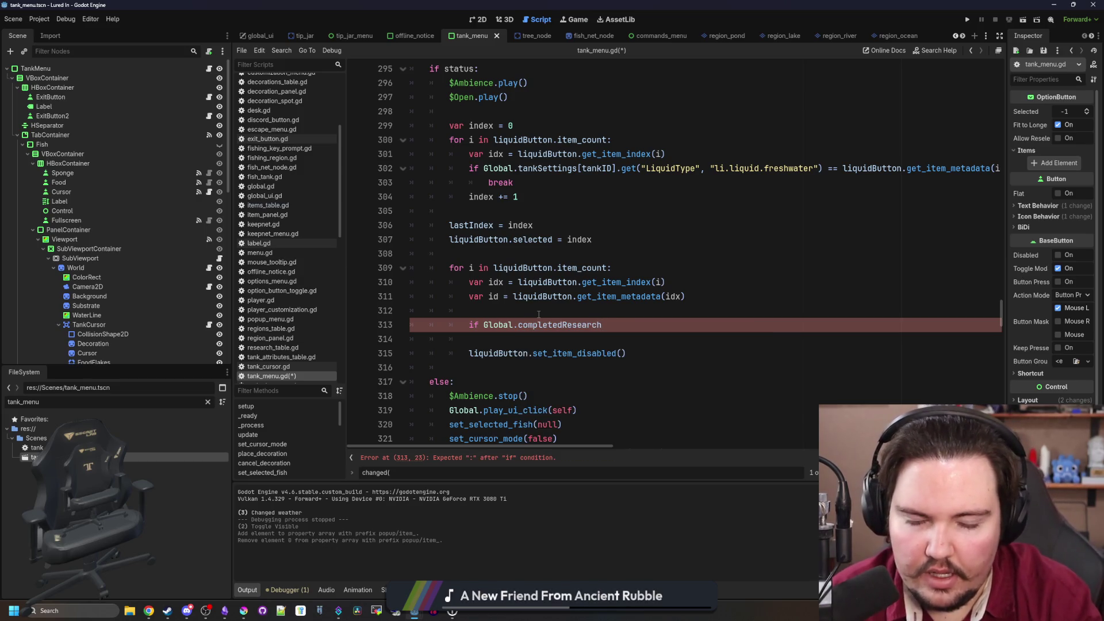
type(".has(")
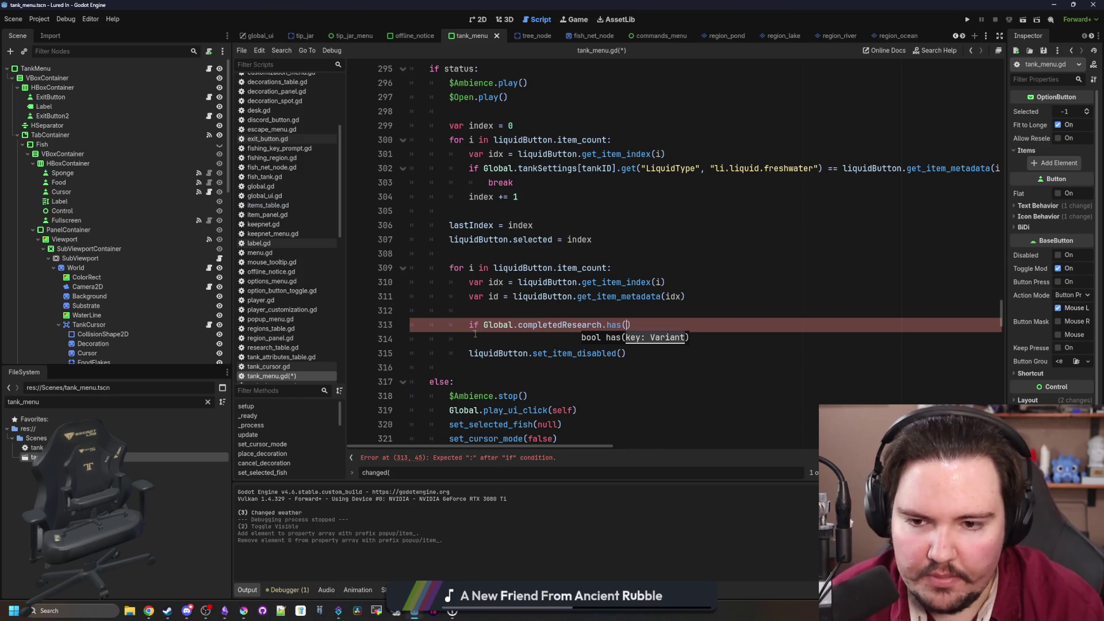
Turn the check into var canClick = Global.completedResearch.has() and call set_item_disabled(idx, canClick)
double_click(467, 325)
type("var ")
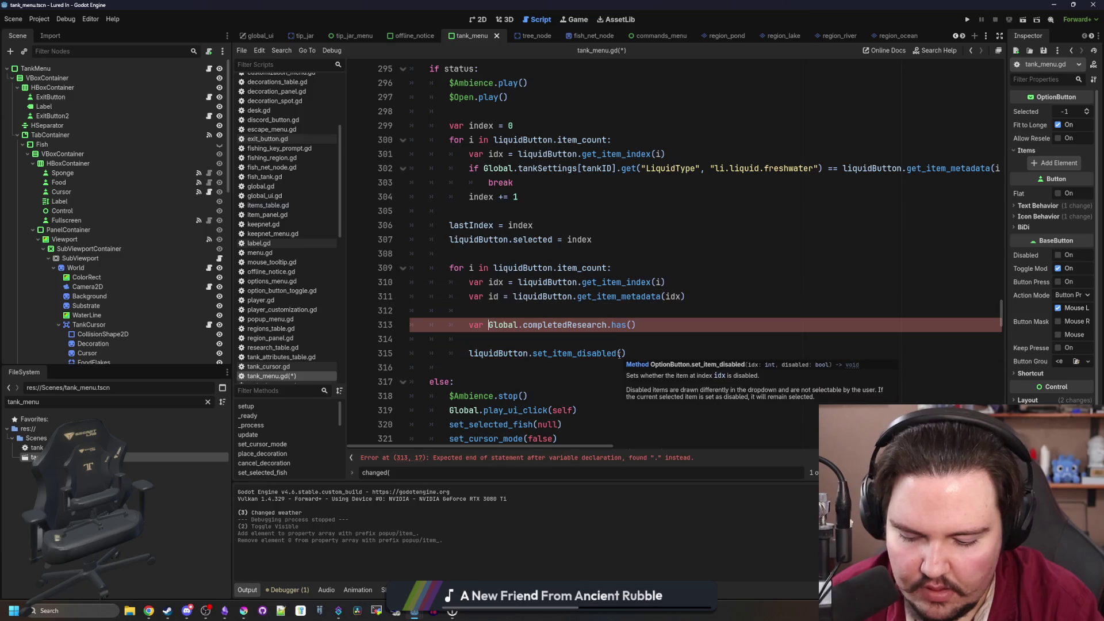
type("canc")
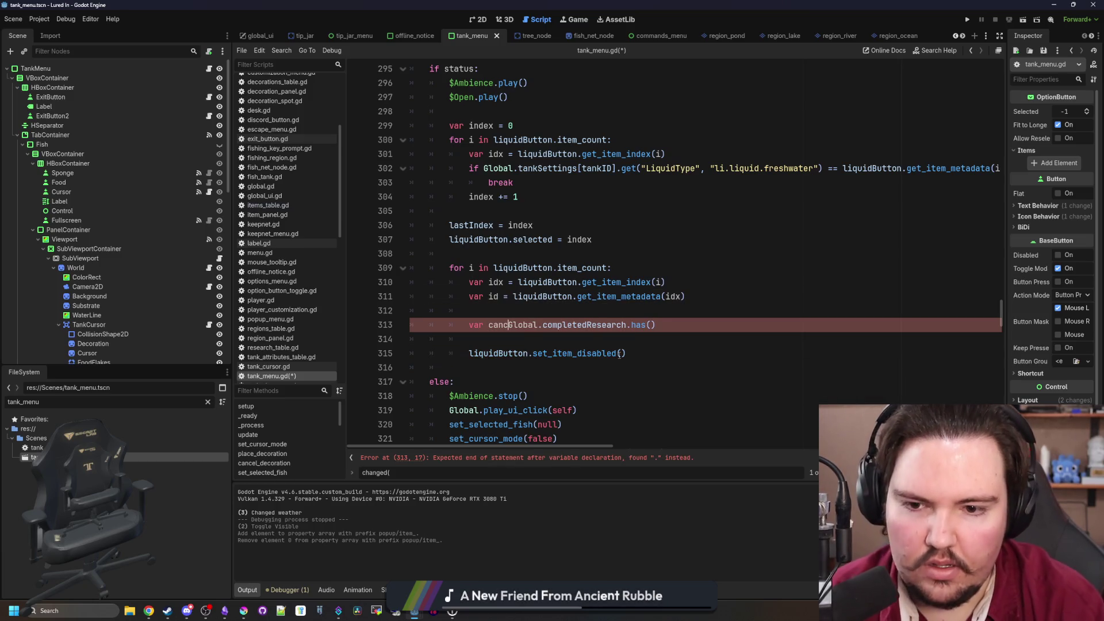
key("BackSpace")
type("Click =")
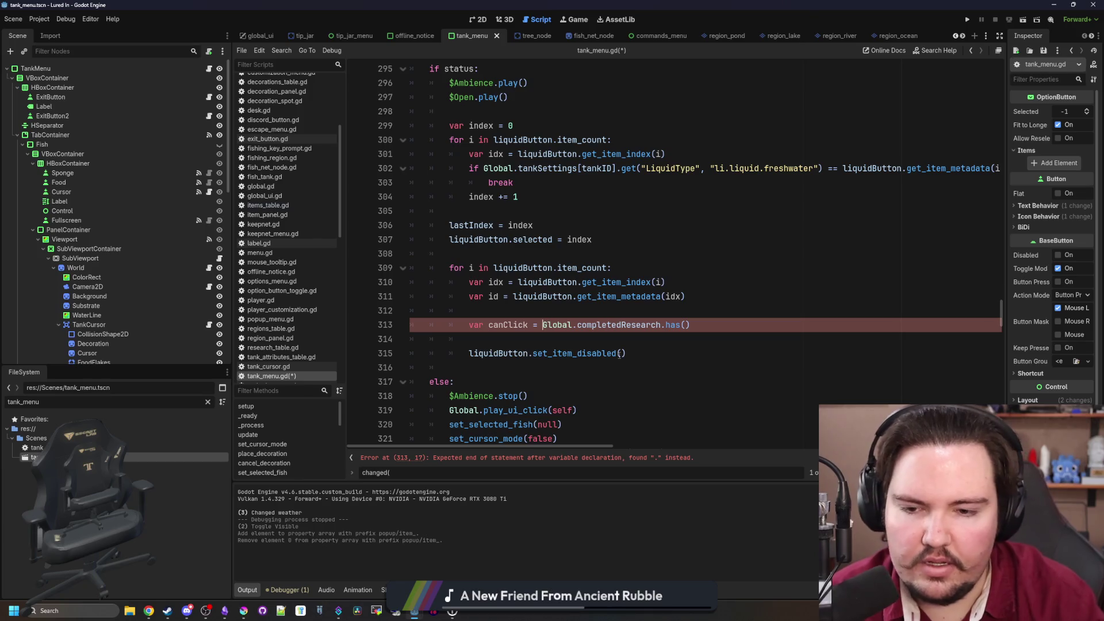
key("Left")
key("Left")
key("Left")
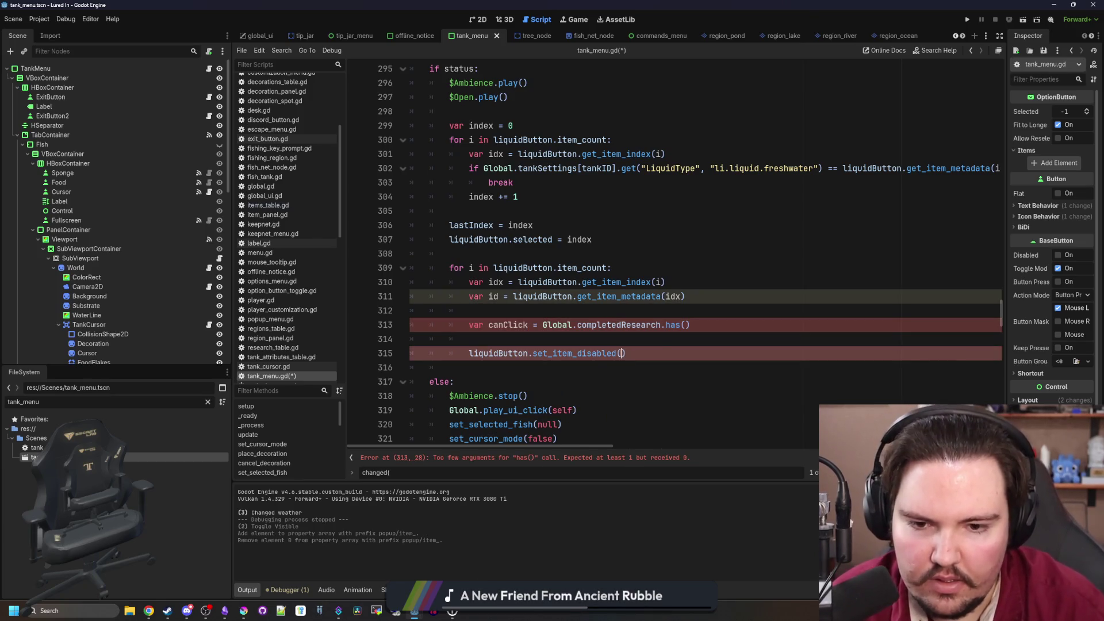
left_click(594, 356, "ctrl")
key("alt+Left")
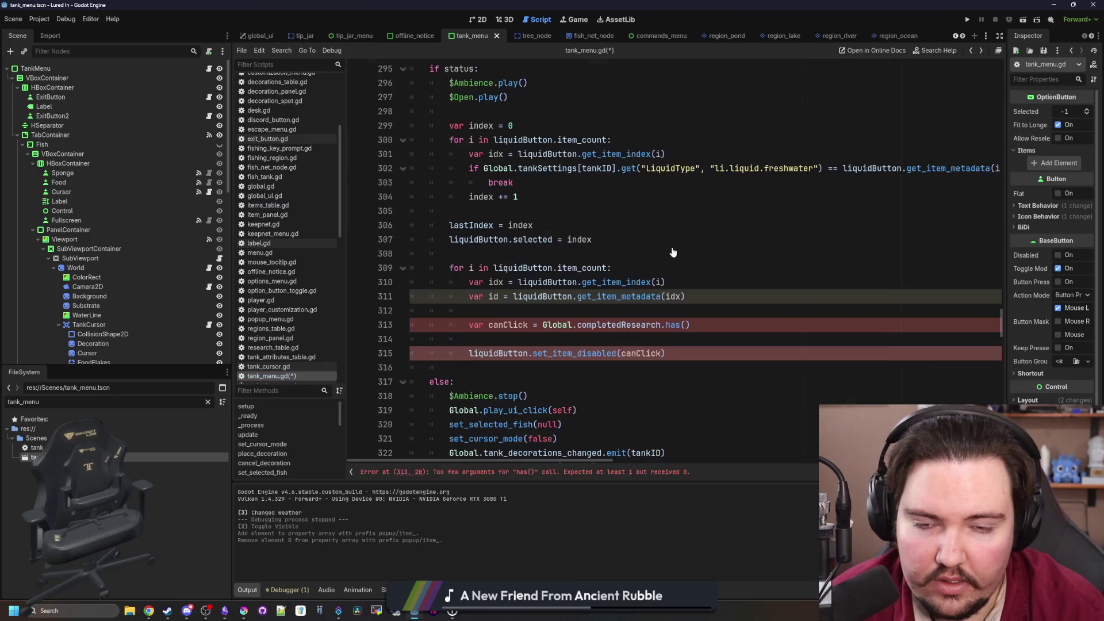
type("idx,")
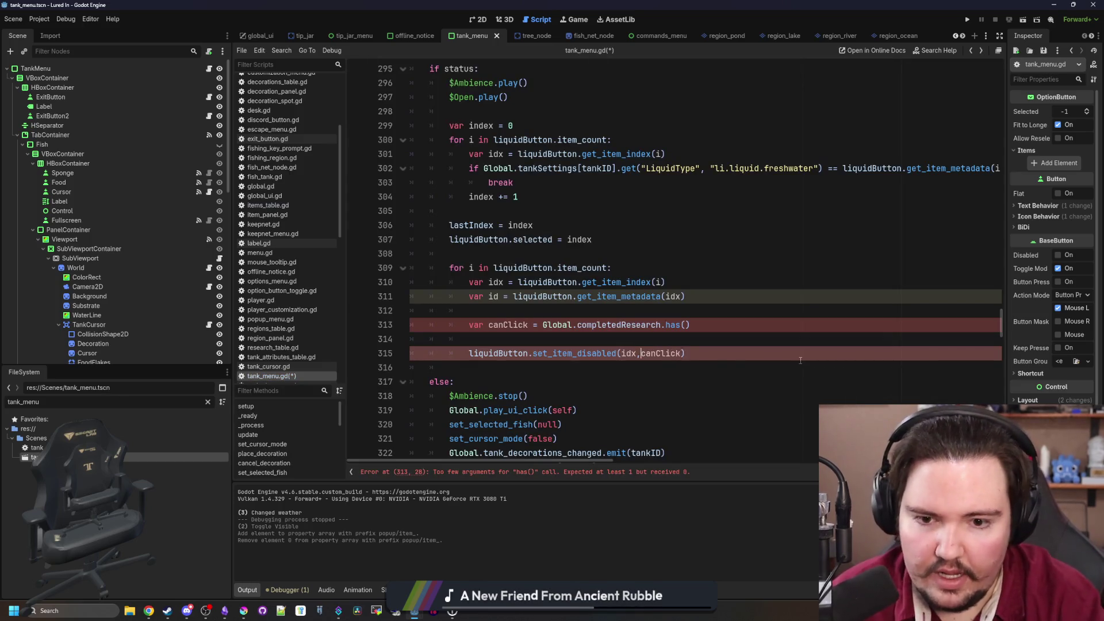
key("Up")
left_click(687, 321)
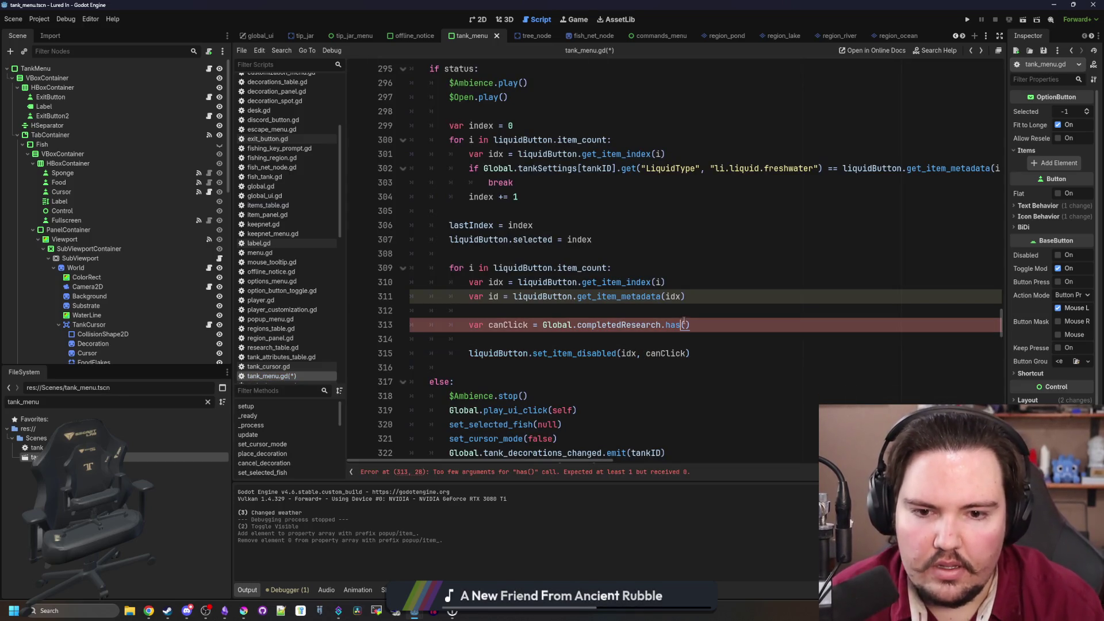
scroll(701, 299, "up", 1)
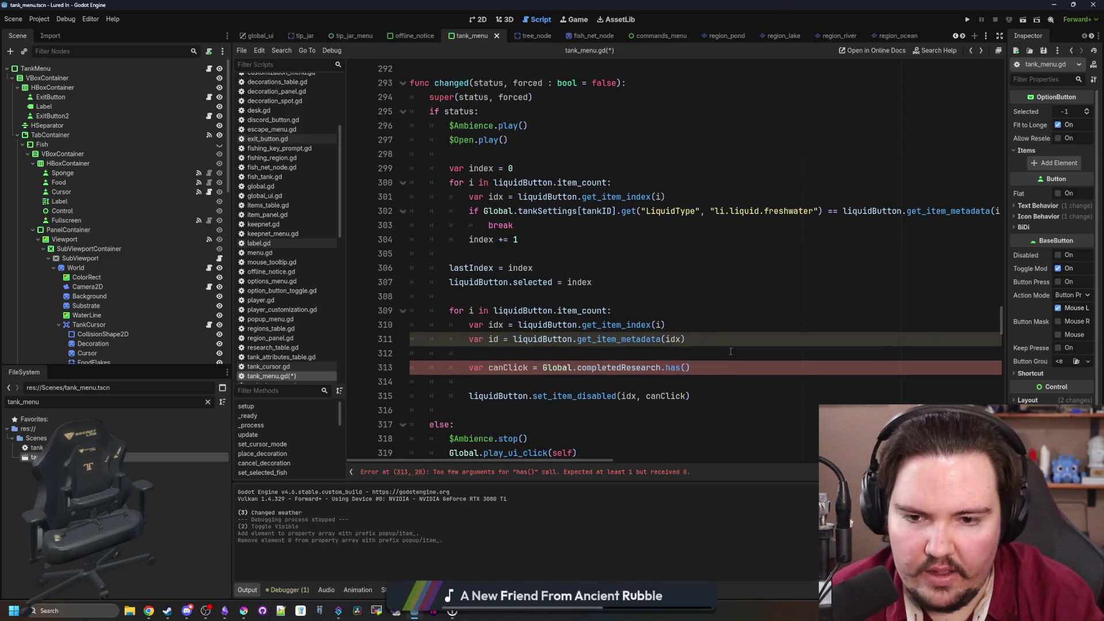
Write a Global.tankAttributesTable[ID].requiredResearch lookup above the canClick line
key("ctrl+shift+Return")
key("ctrl+shift+Return")
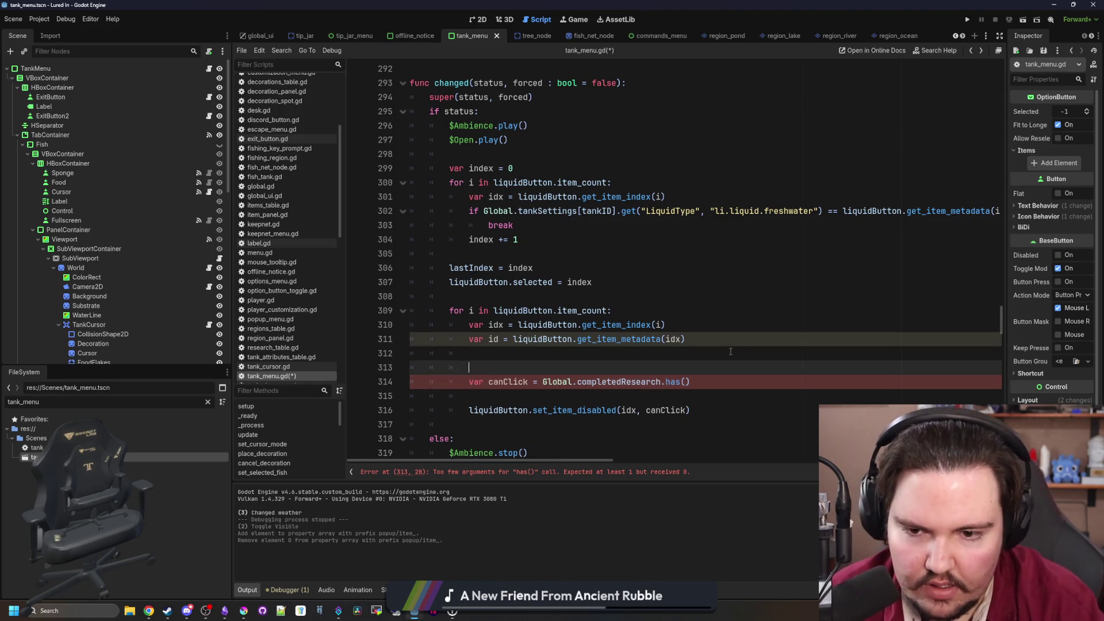
type("Global.tank")
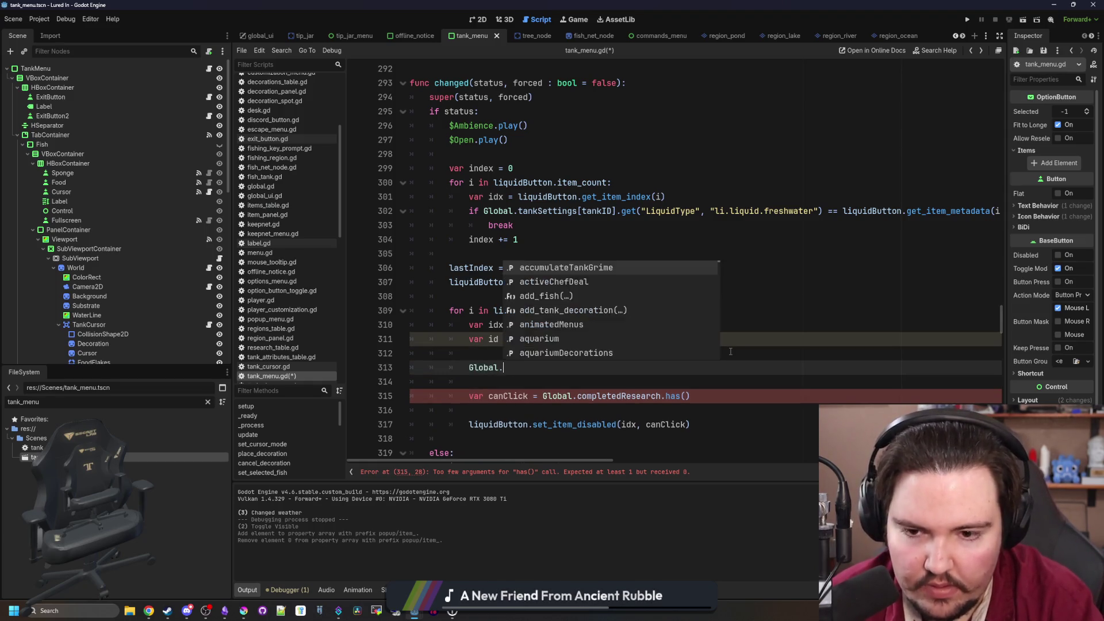
key("Return")
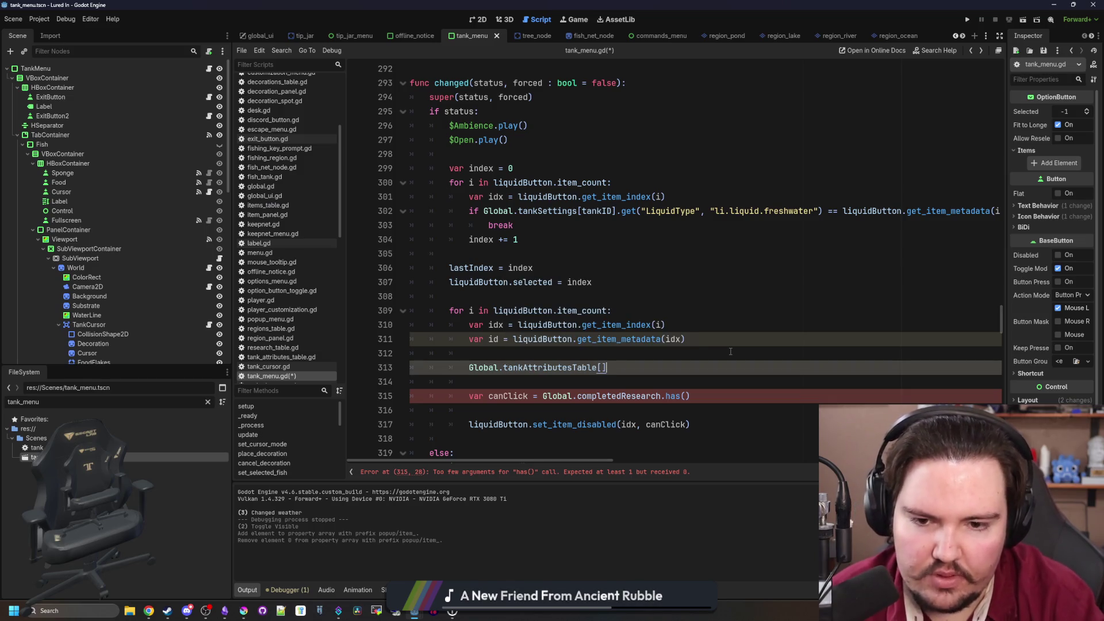
type("[ID")
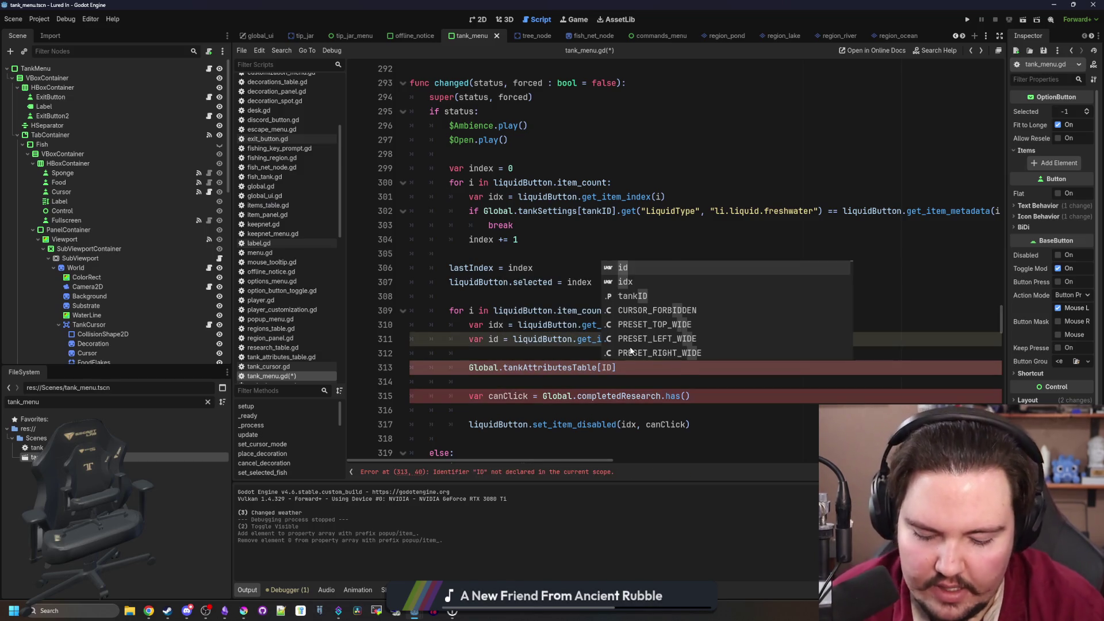
key("Return")
type("].required")
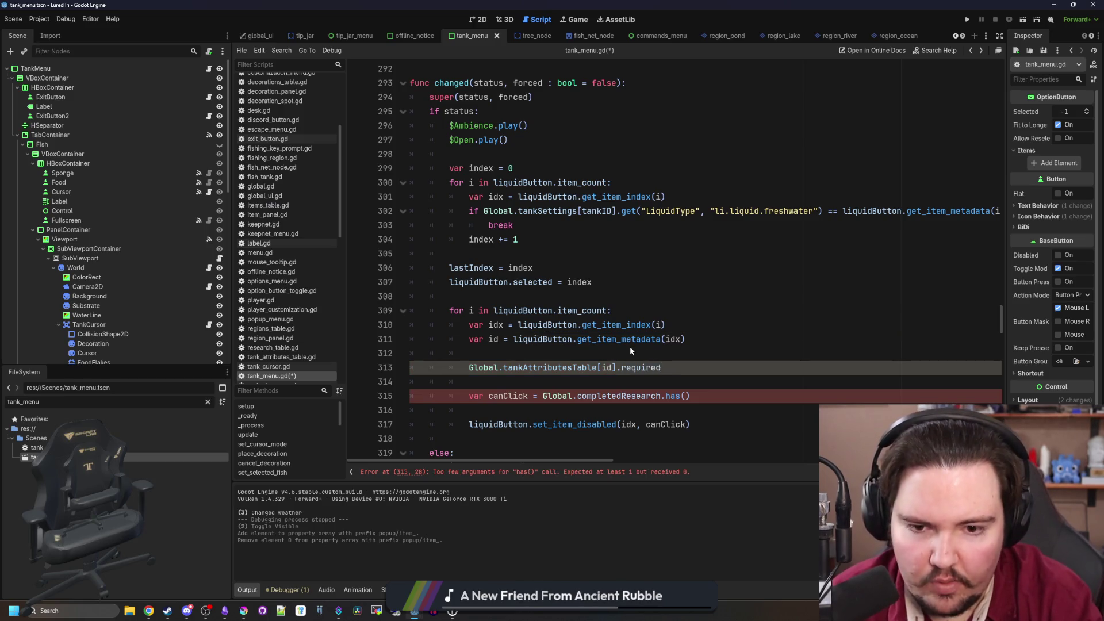
type("Resear")
key("BackSpace")
key("BackSpace")
key("BackSpace")
type("z")
key("BackSpace")
type("earch")
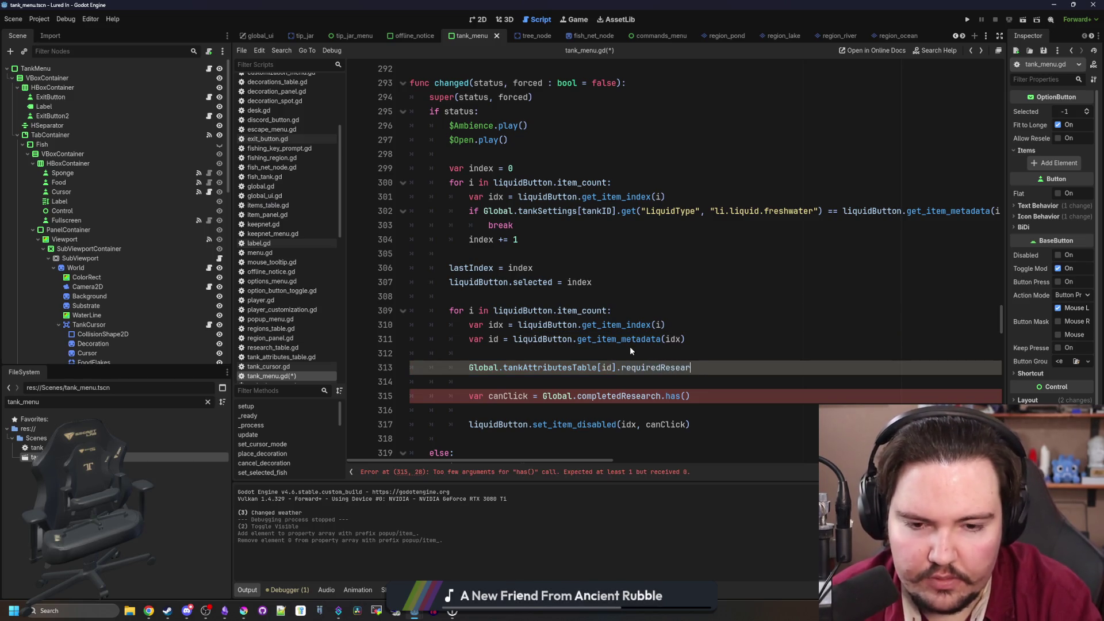
Store the lookup as var required using get("requiredResearch", "")
key("Home")
type("var requi")
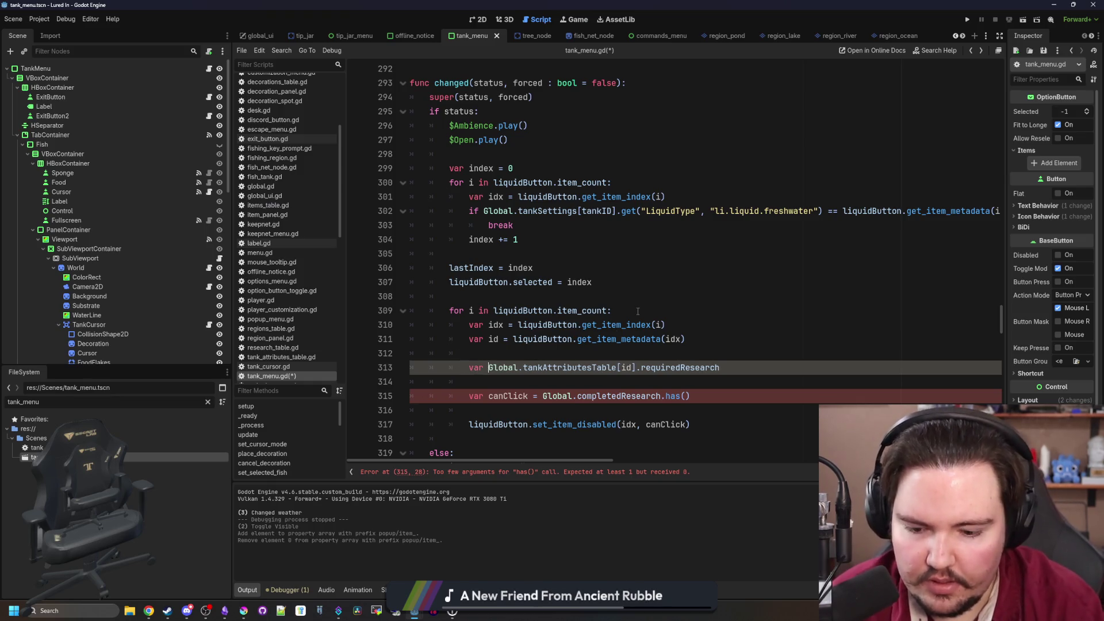
type("red =")
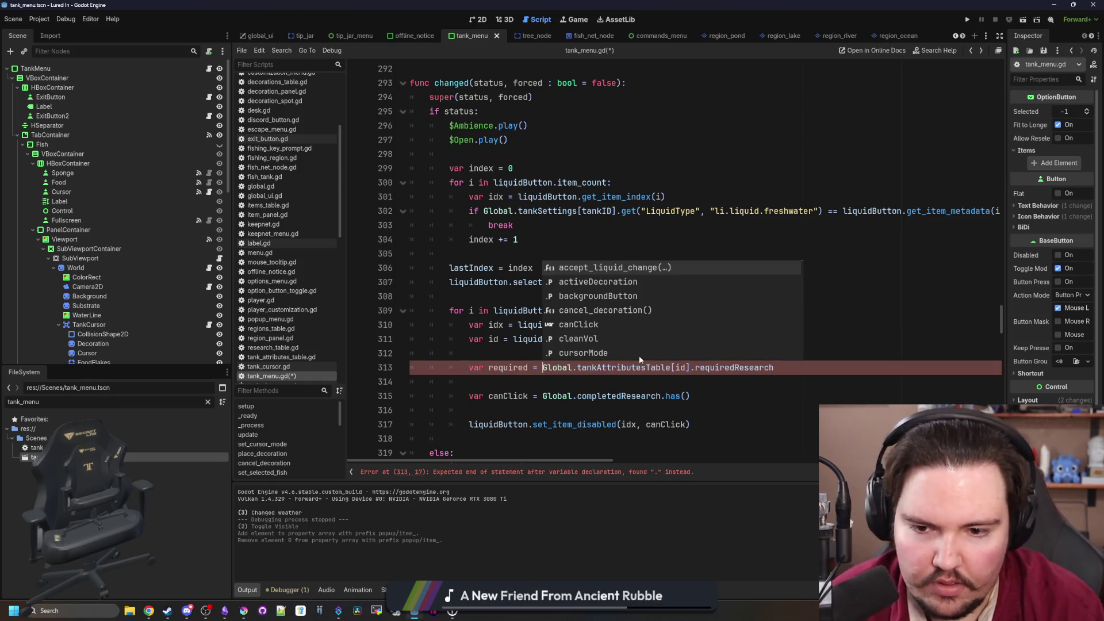
left_click(533, 383)
key("BackSpace")
key("BackSpace")
key("BackSpace")
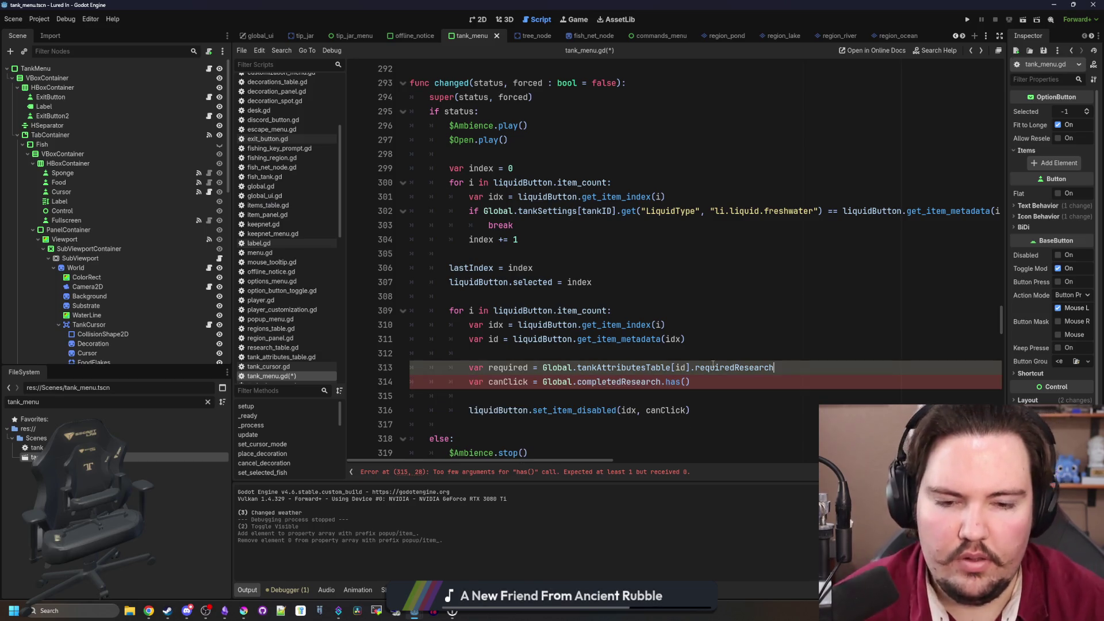
type("get(")
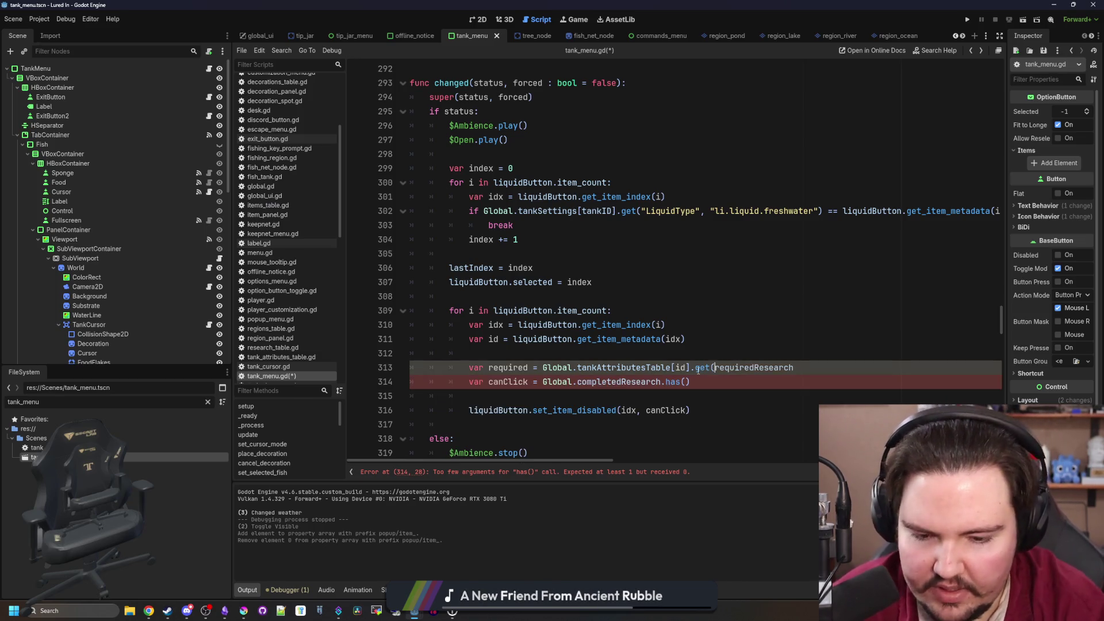
left_click(807, 367)
type(", \"")
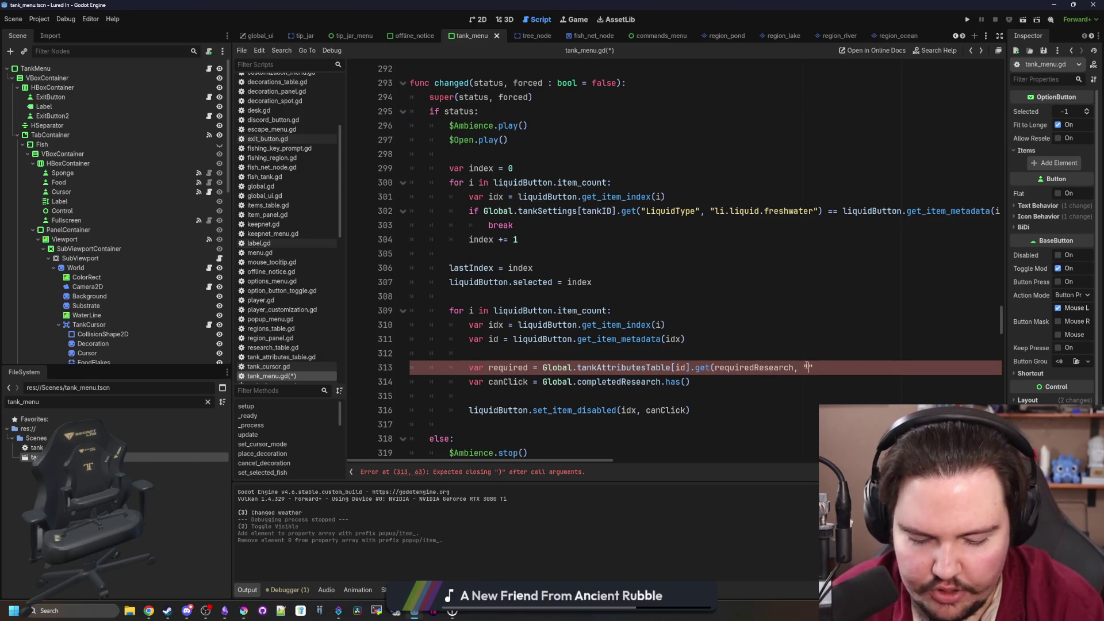
type(")")
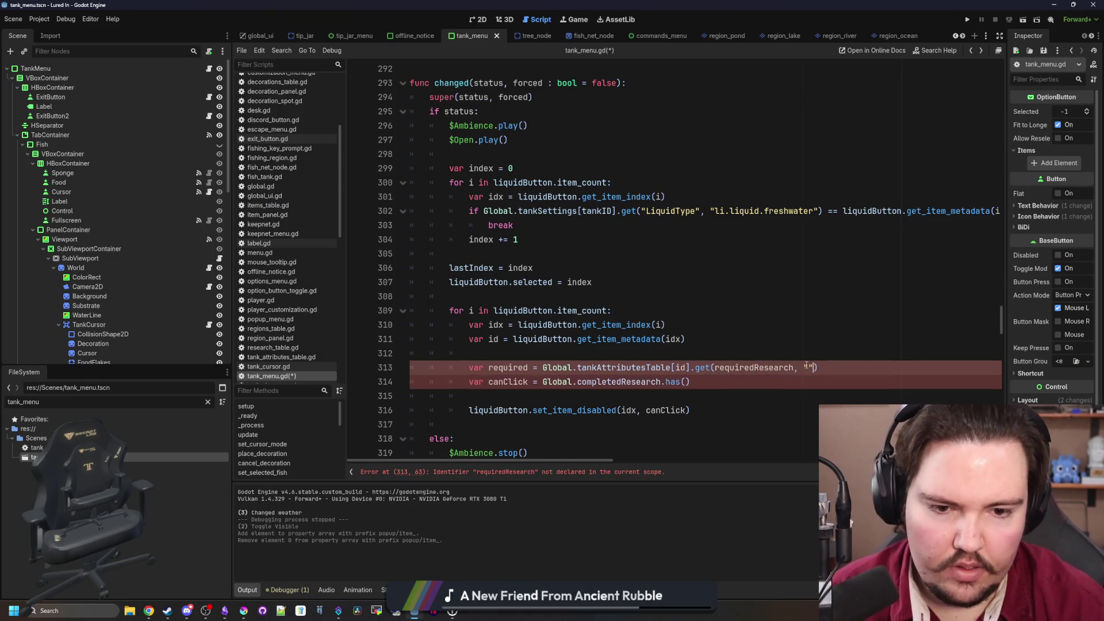
type("\"")
key("Left")
key("Left")
key("Left")
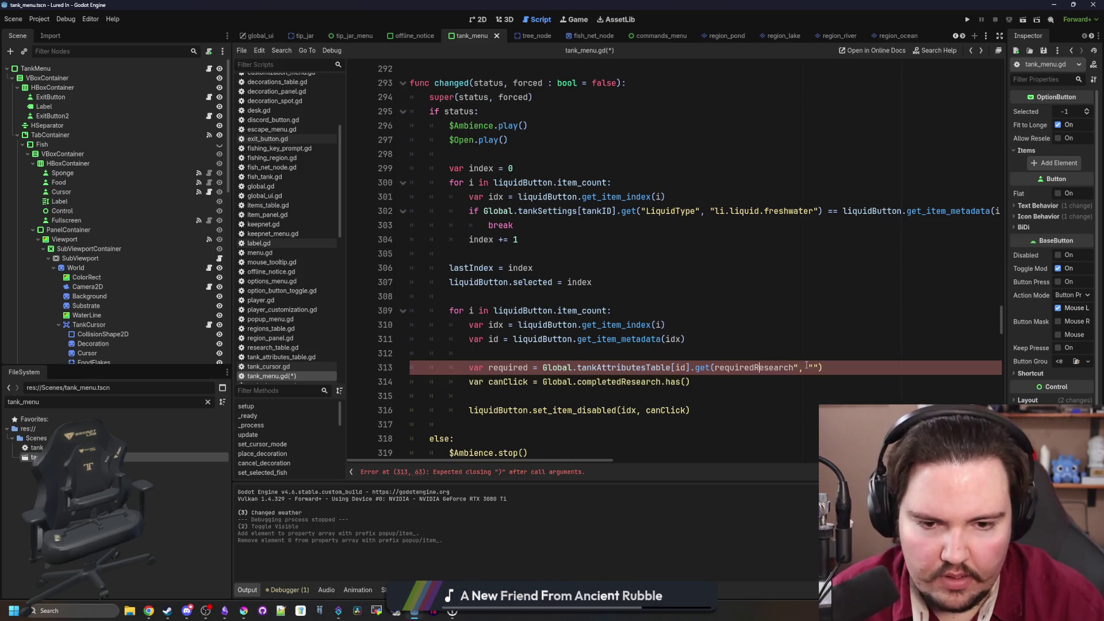
type("\"")
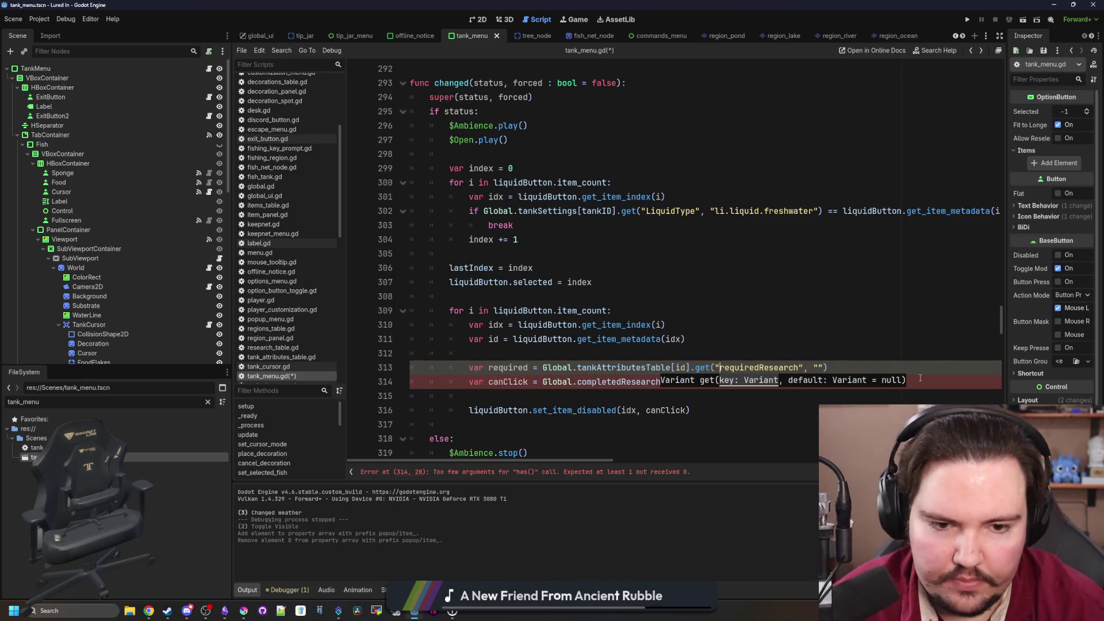
left_click(895, 371)
Default var canClick to true and assign it from completedResearch.has() only inside if !required.is_empty()
key("Return")
type("if required.is_empty():  else:")
left_click_drag(528, 410, 471, 410)
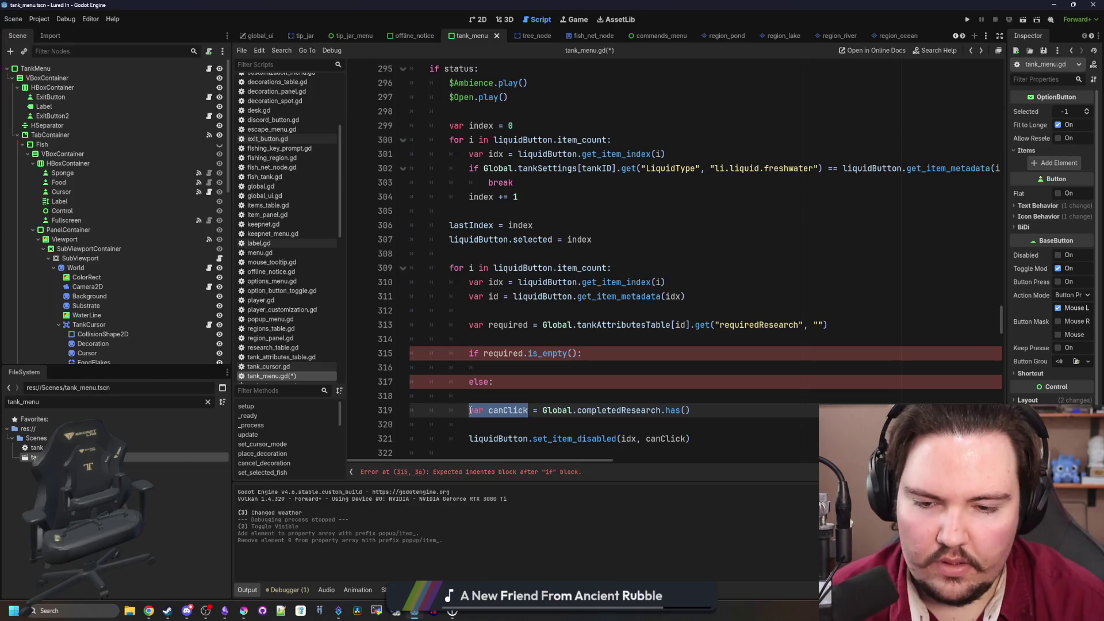
left_click(484, 353)
type("!")
mouse_move(690, 410)
left_mouse_down()
mouse_move(473, 410)
mouse_move(488, 410)
left_mouse_up()
key("ctrl+x")
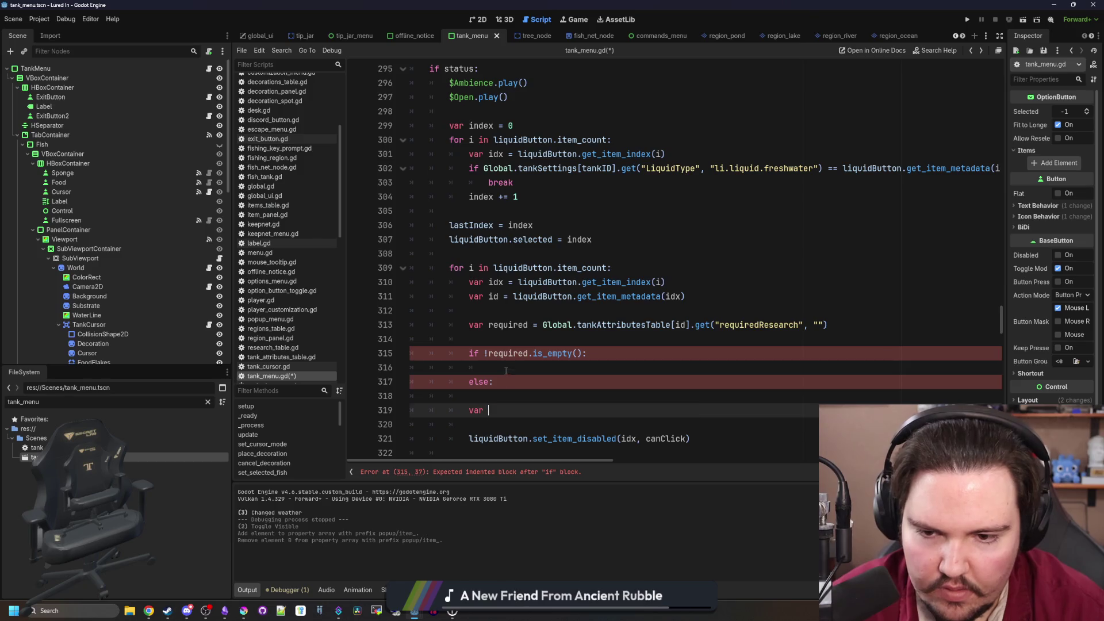
key("Up")
key("Up")
key("Up")
key("ctrl+v")
left_click(512, 339)
type("var can")
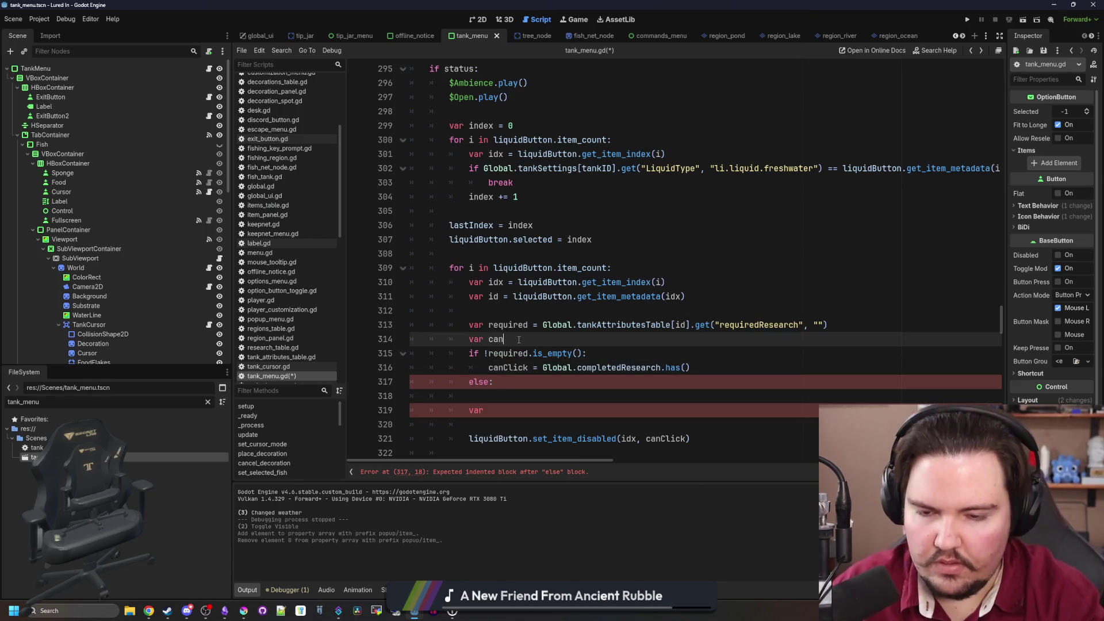
type("Click = true")
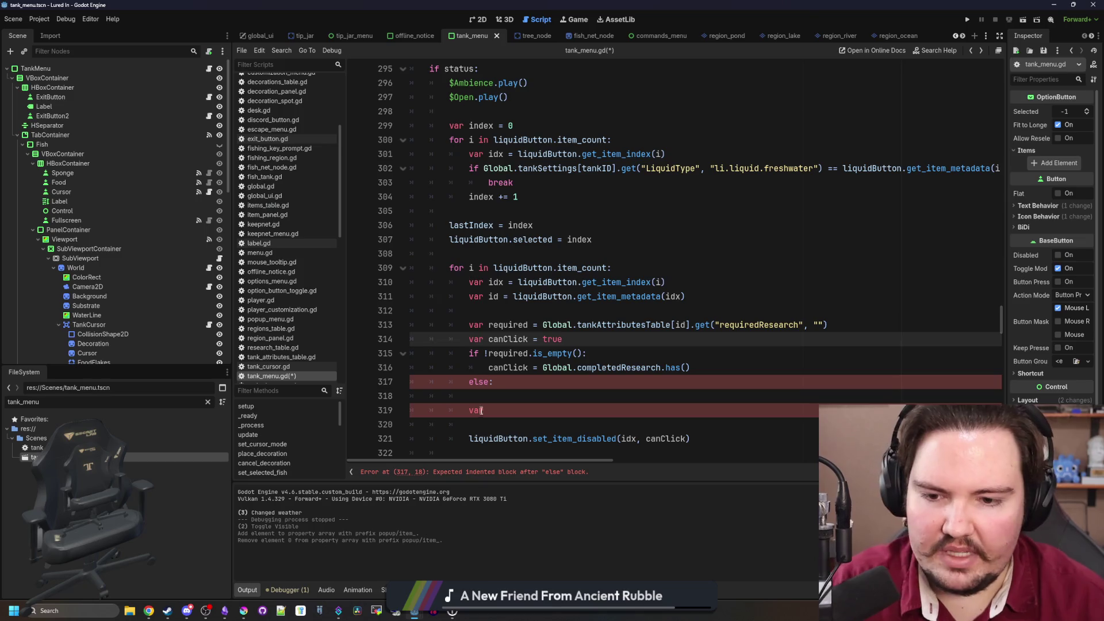
left_click(481, 410)
key("BackSpace")
key("BackSpace")
key("BackSpace")
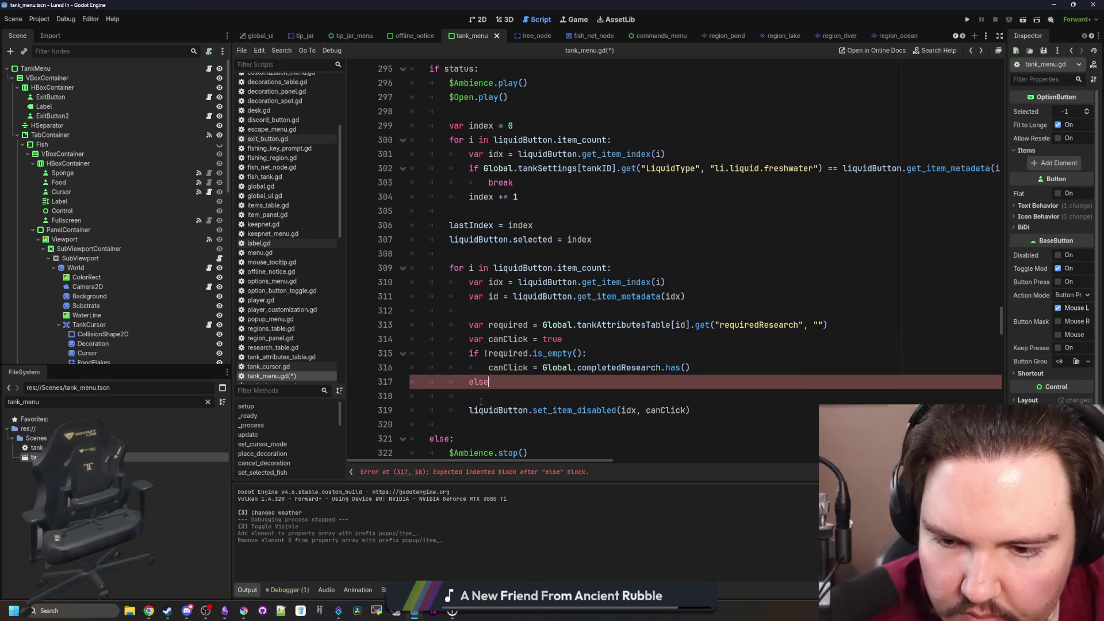
key("BackSpace")
key("BackSpace")
key("BackSpace")
key("Delete")
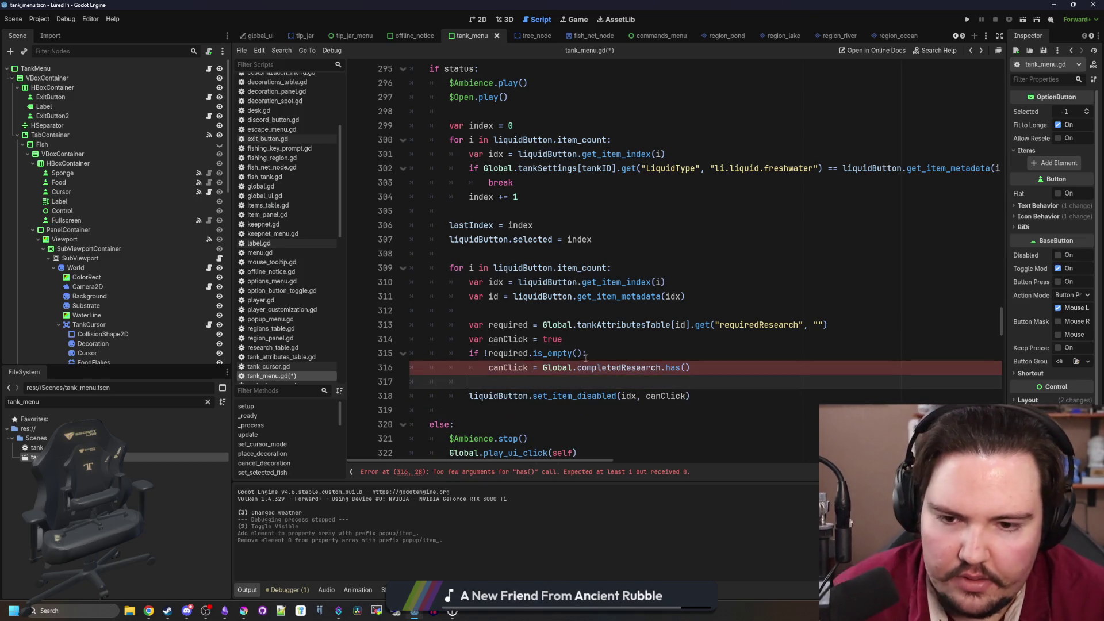
Pass required into completedResearch.has(), save the script, and filter FileSystem for 'attri'
left_click(585, 342)
left_click(596, 325)
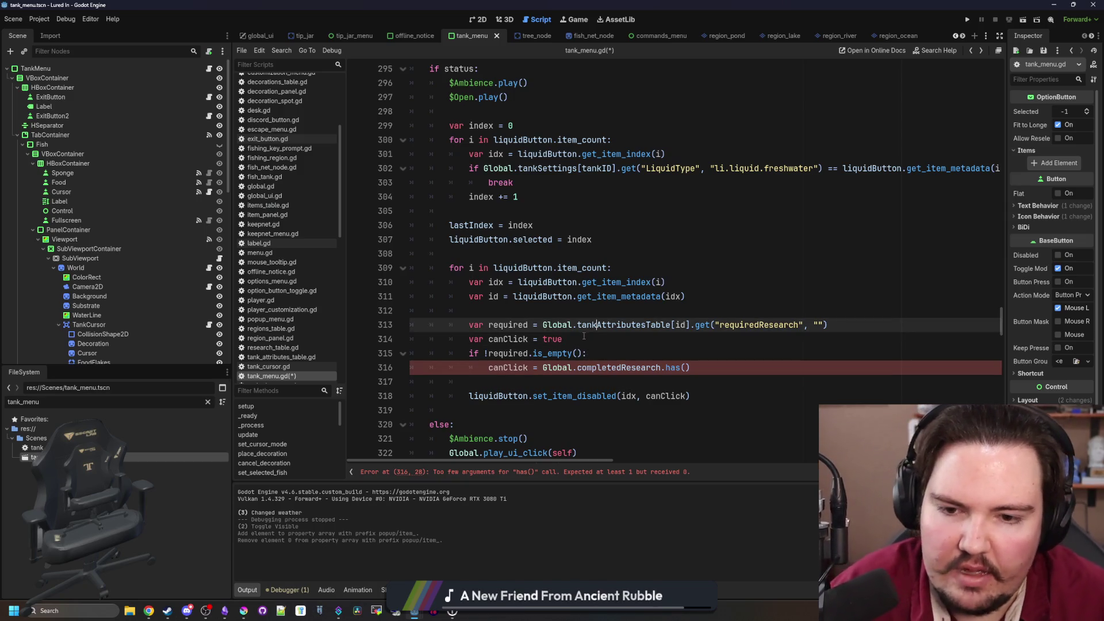
left_click(685, 368)
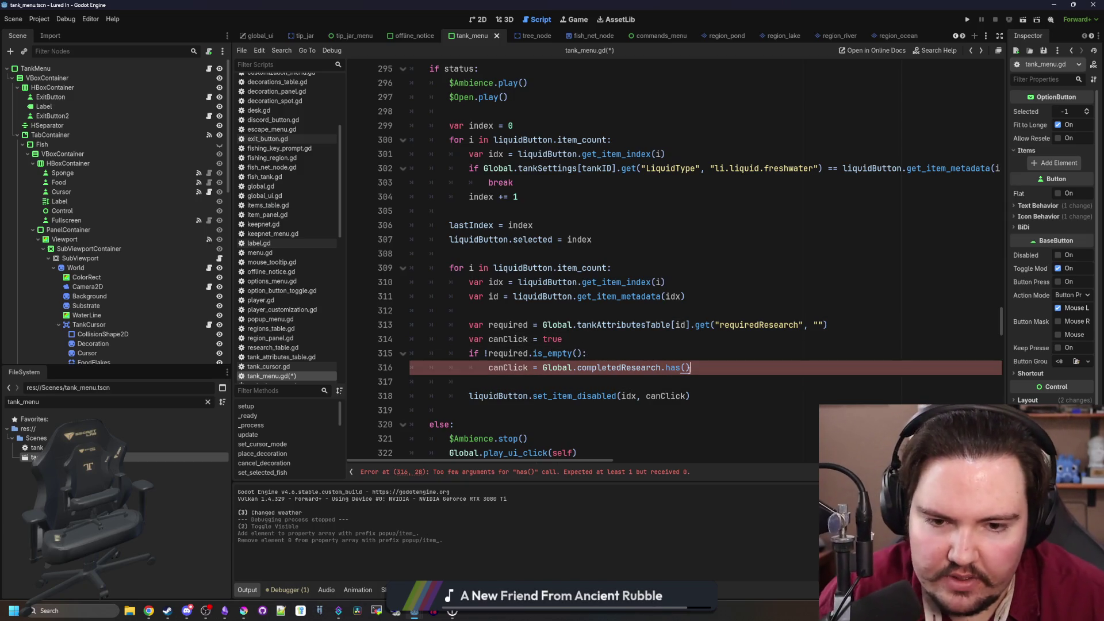
type("required")
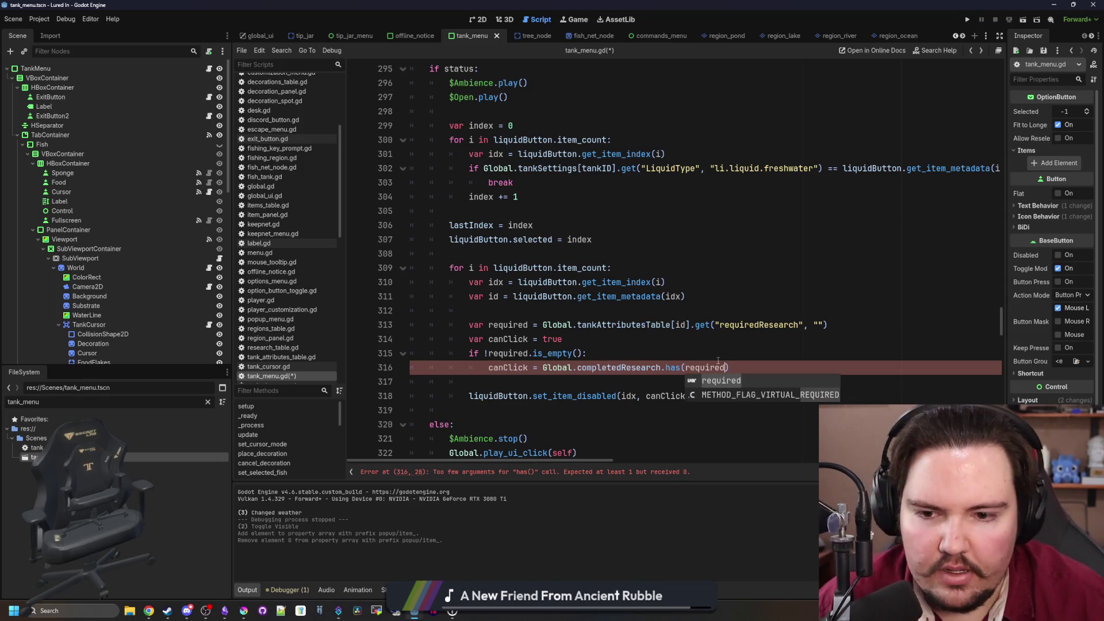
key("ctrl+s")
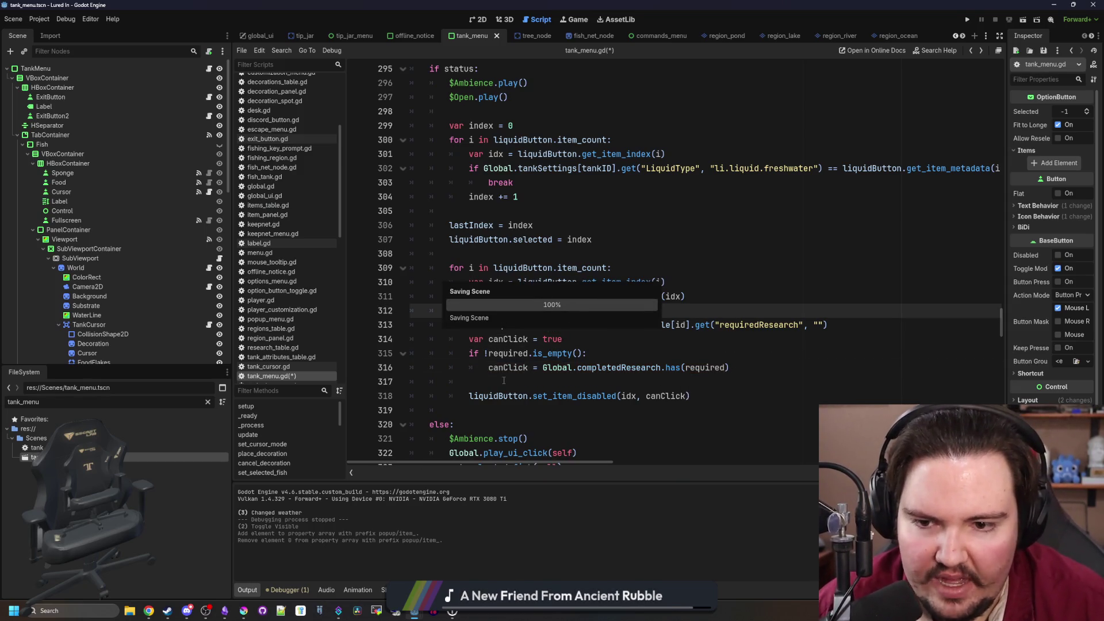
left_click(502, 380)
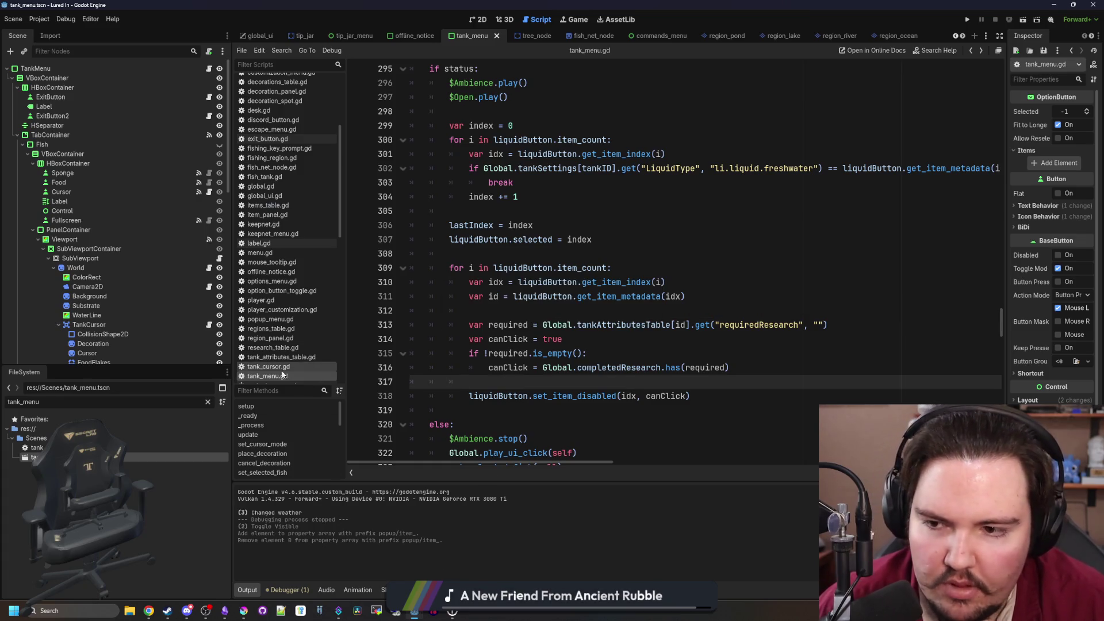
left_click(208, 401)
type("attri")
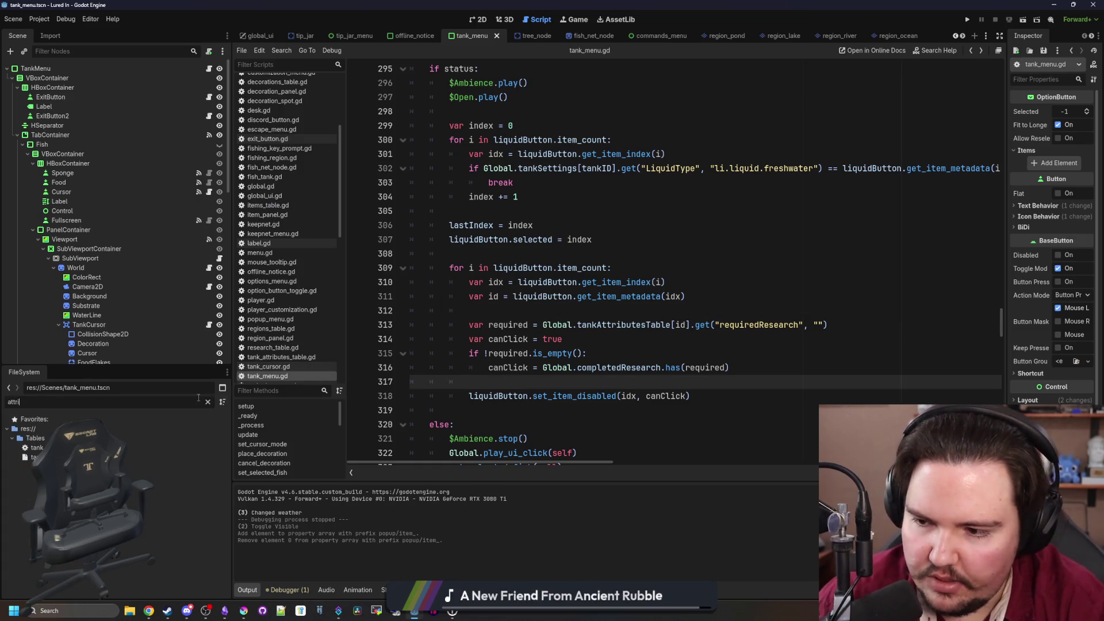
In tank_attributes_table.gd, add "RequiredResearch": "li.research.salt_water" to the Saltwater entry
double_click(36, 447)
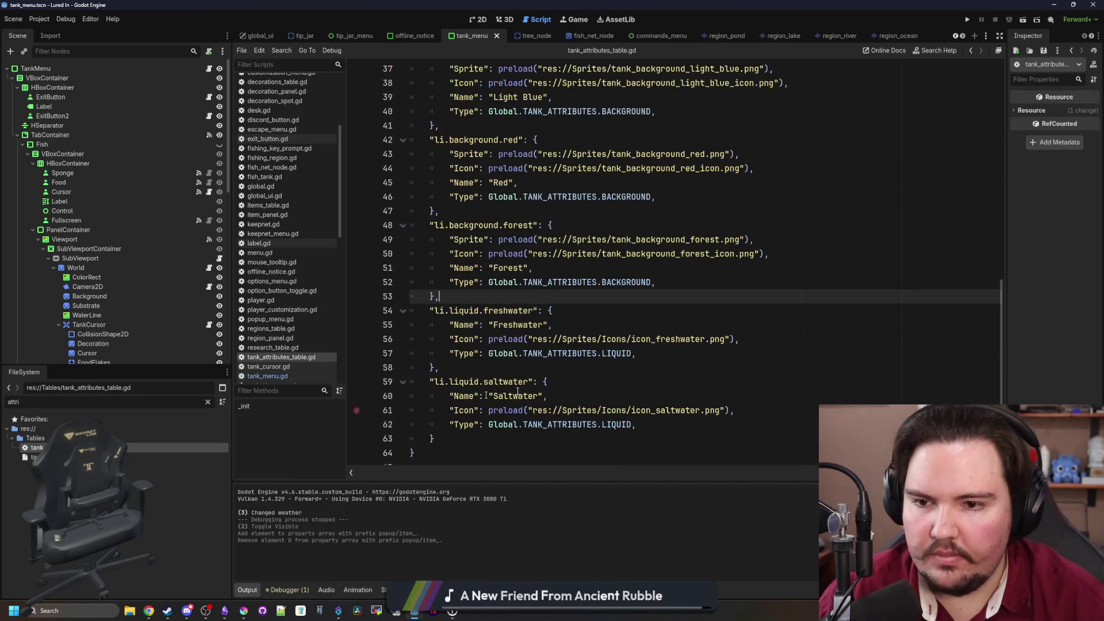
scroll(634, 371, "down", 1)
left_click(649, 415)
key("Return")
type("\"")
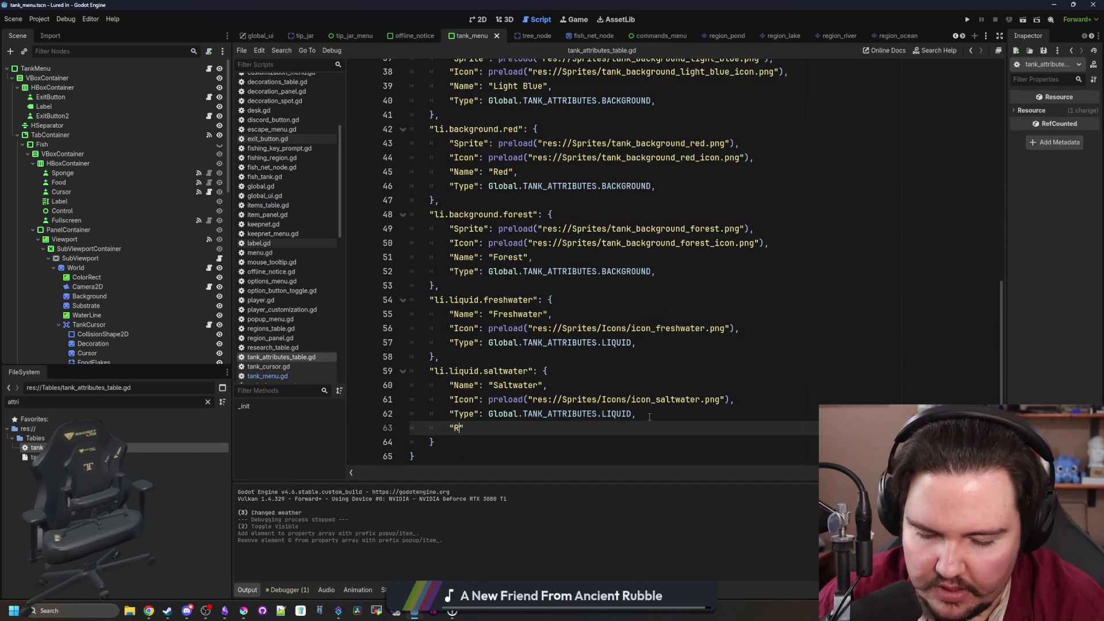
type("RequiredReso")
key("BackSpace")
key("BackSpace")
key("BackSpace")
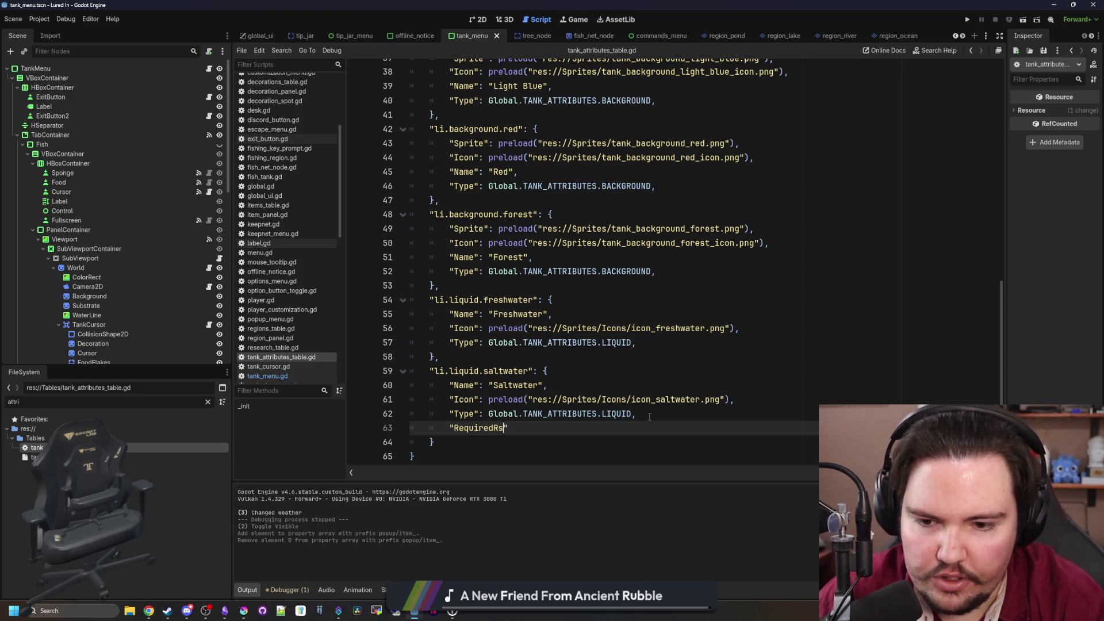
type("Research\"")
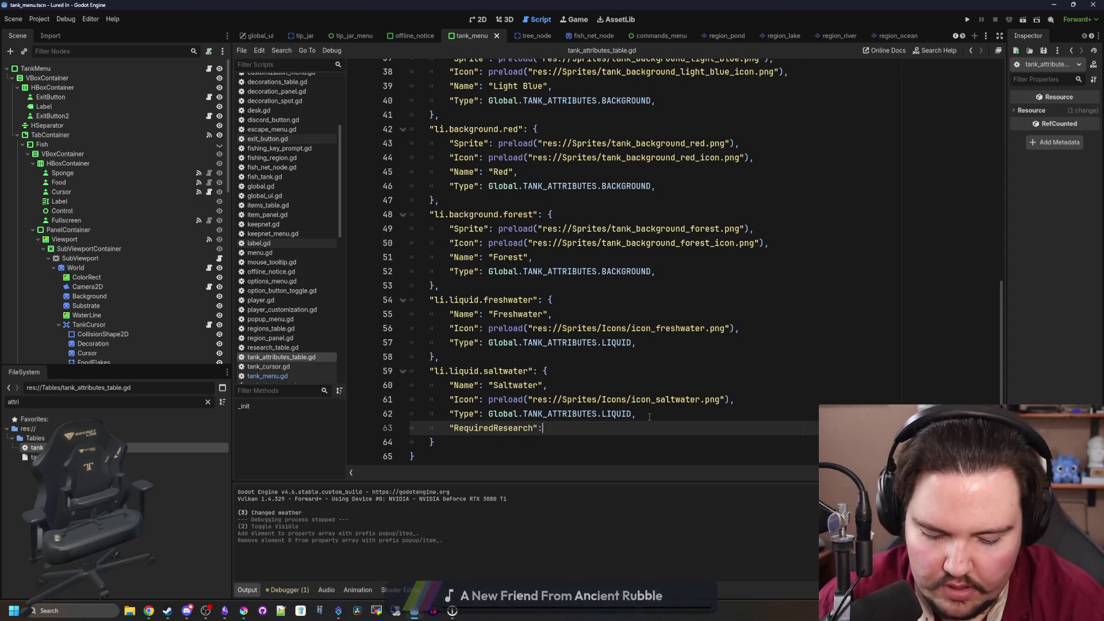
type(": G")
key("BackSpace")
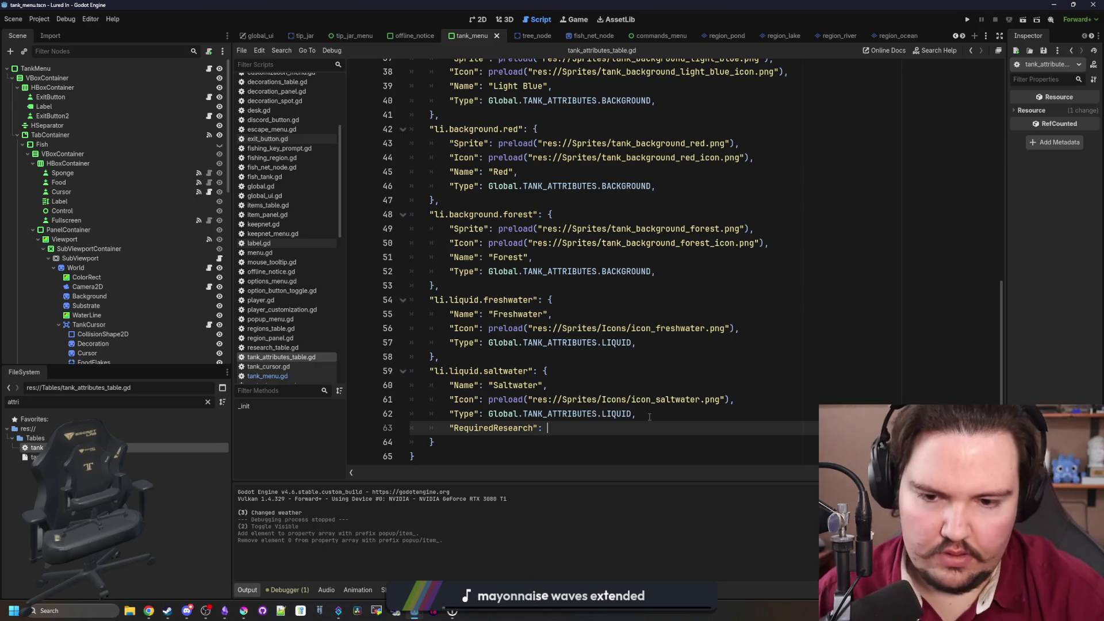
type("\"li.rese")
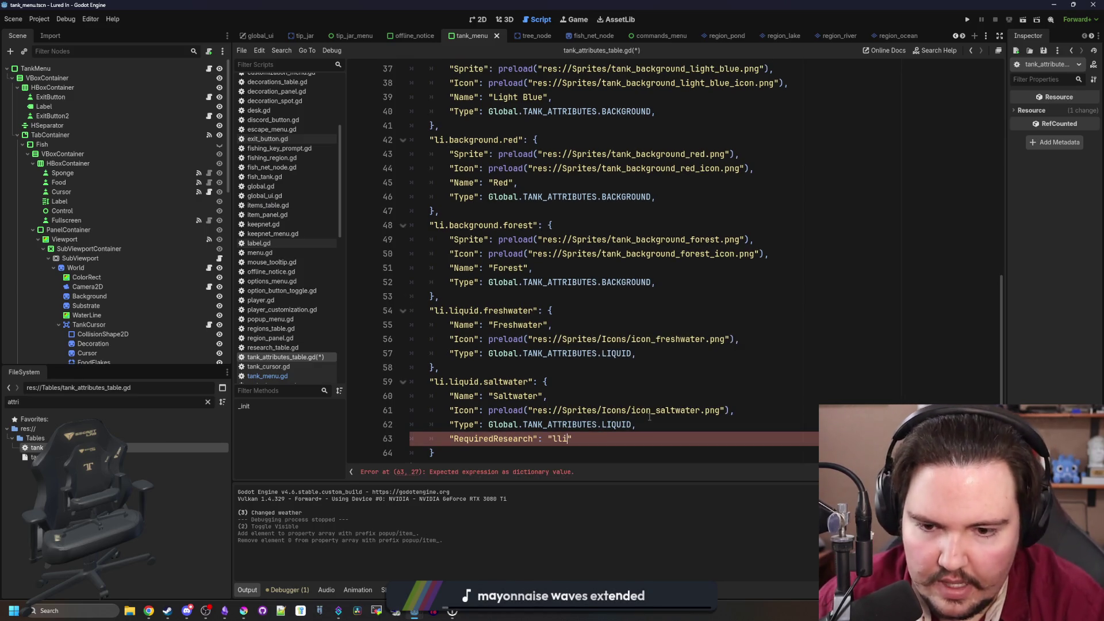
type("arch.salt_water")
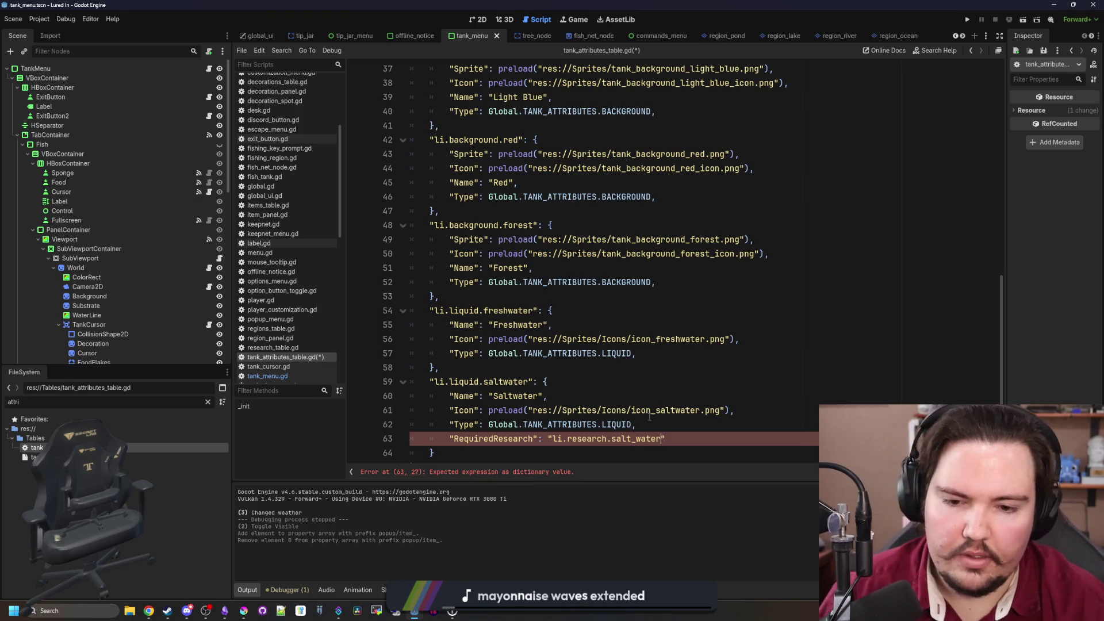
Correct the research id to li.research.saltwater, save the table, and focus the FileSystem filter
left_click(657, 427)
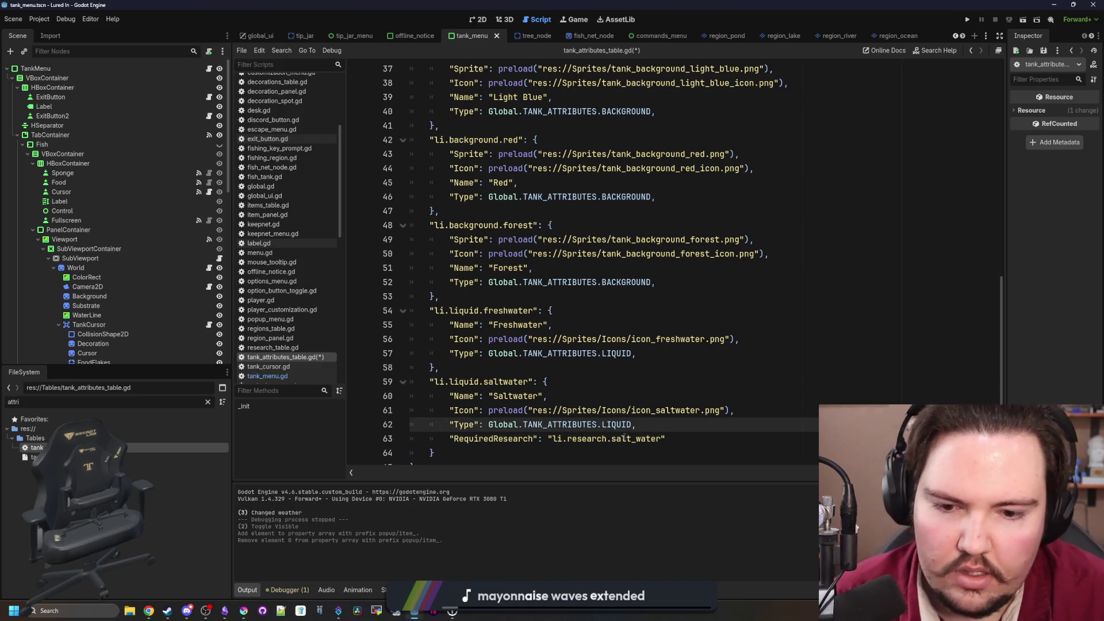
key("Down")
key("BackSpace")
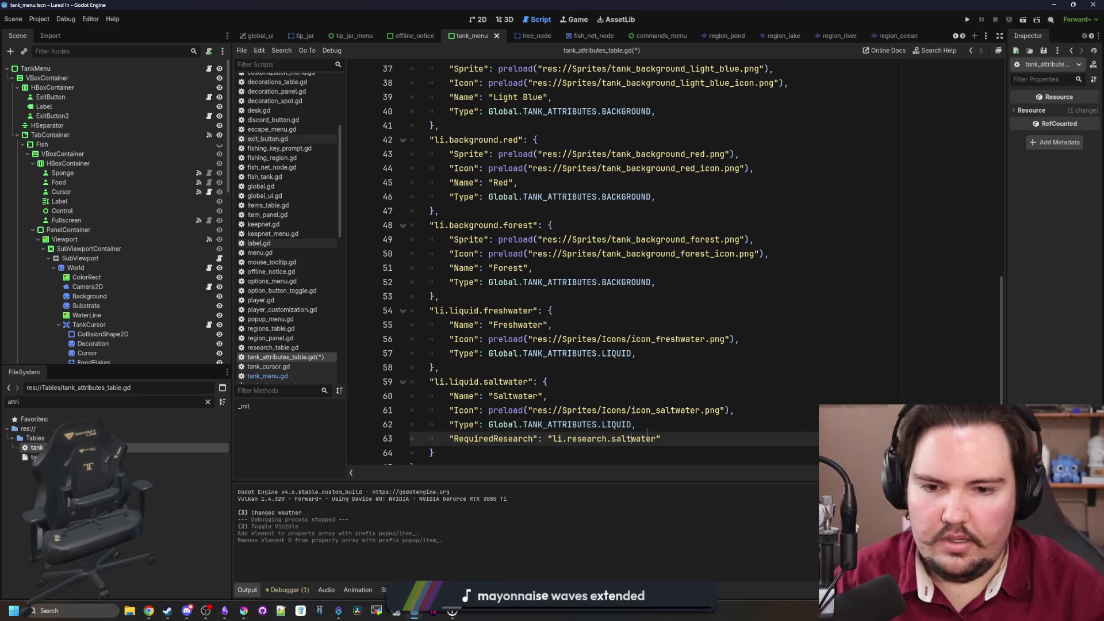
left_click(636, 424)
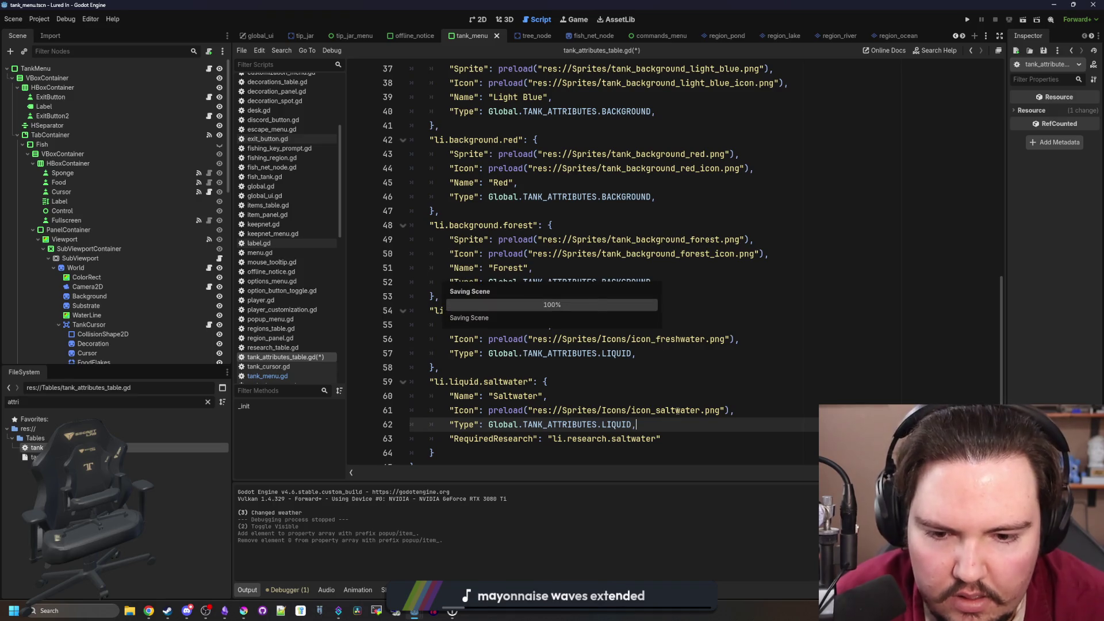
key("ctrl+s")
left_click(208, 402)
Open research_table.gd and change the salt_water key to li.research.saltwater
type("researc")
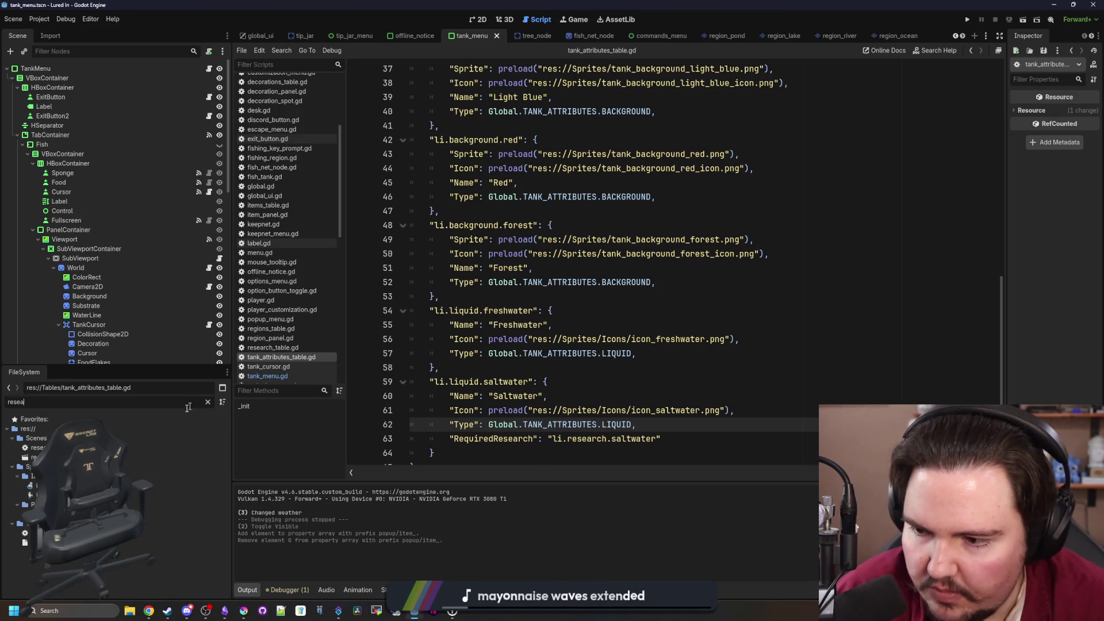
double_click(87, 533)
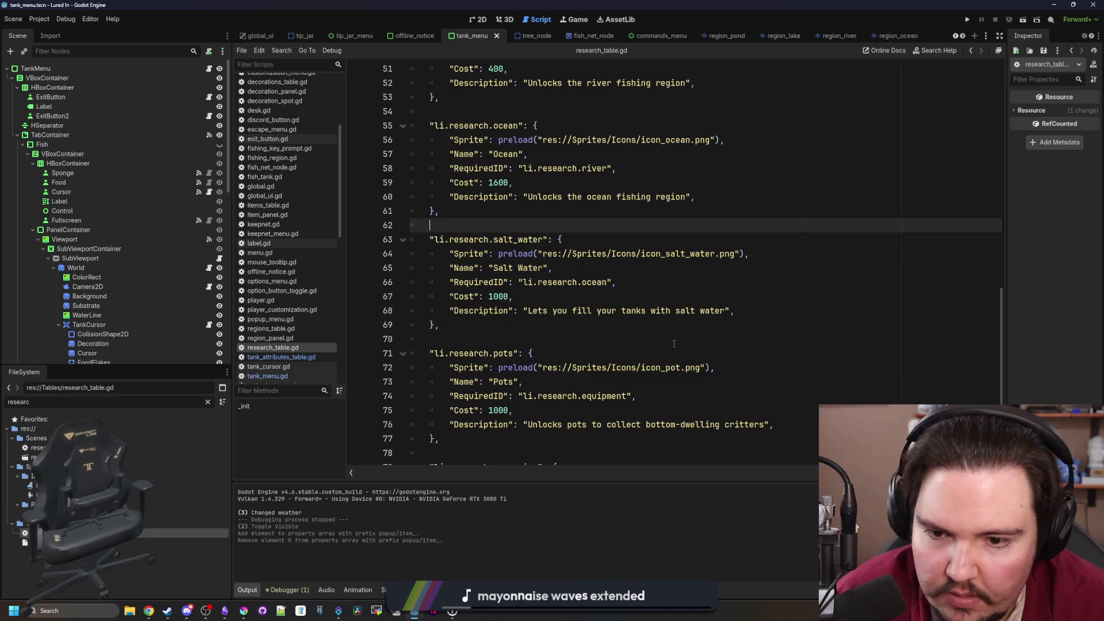
scroll(620, 355, "up", 5)
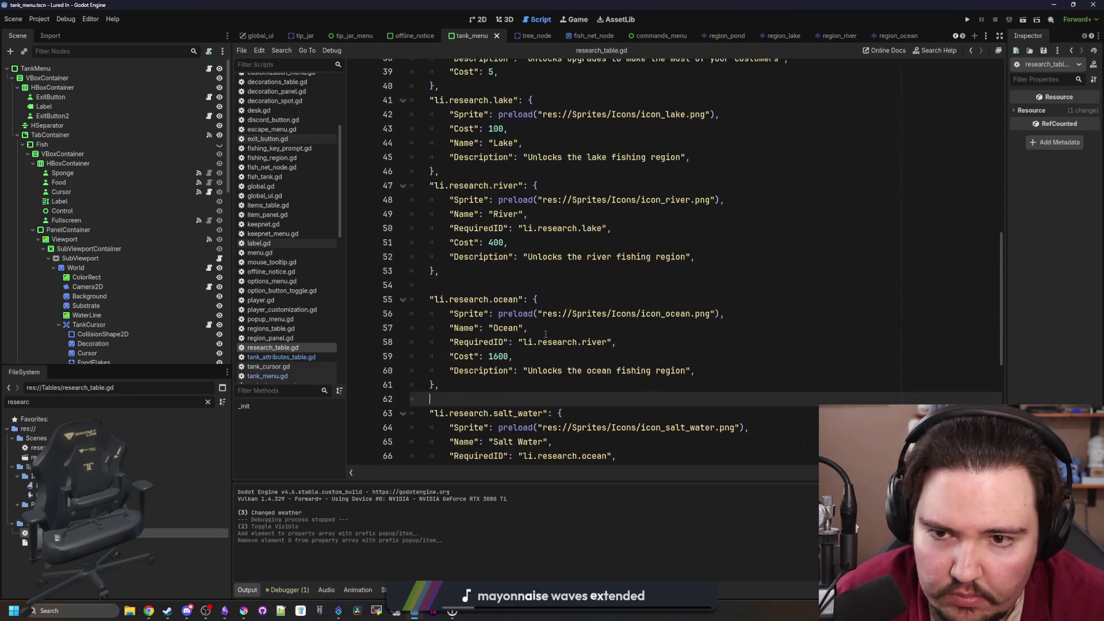
left_click(522, 328)
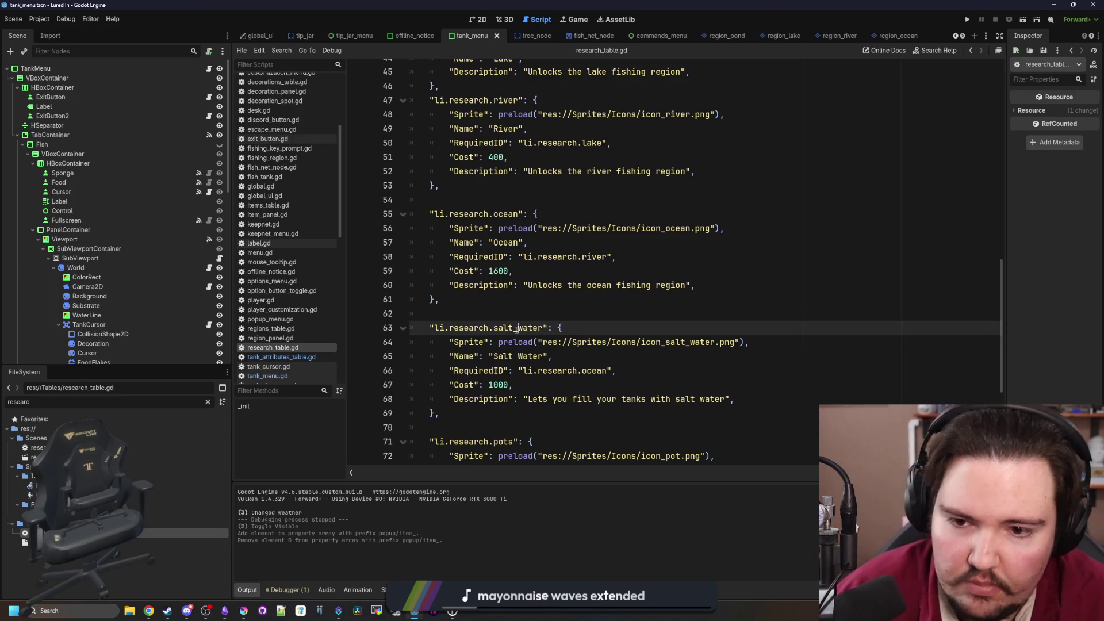
key("BackSpace")
key("Up")
key("Up")
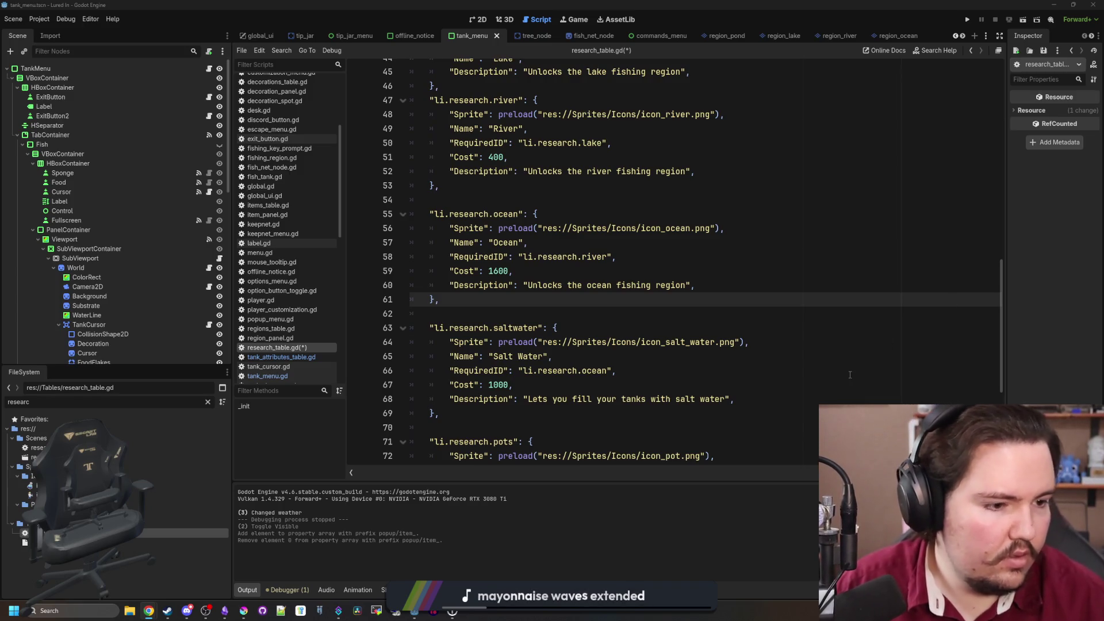
Change the display Name from 'Salt Water' to 'Saltwater', save, and run the project
left_click(590, 326)
left_click(523, 355)
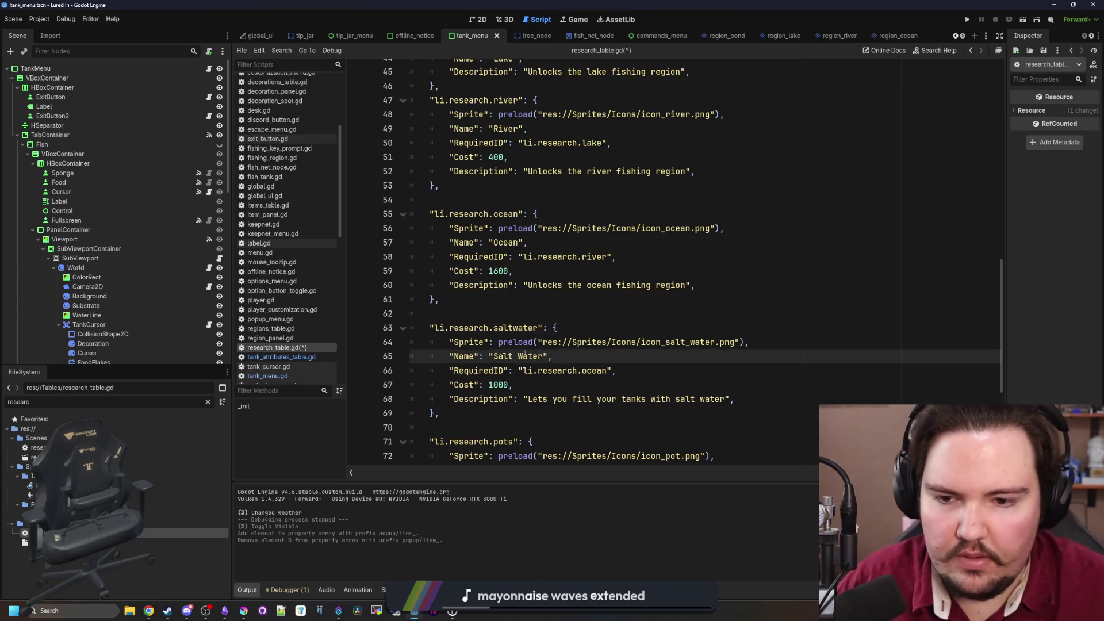
key("BackSpace")
key("Up")
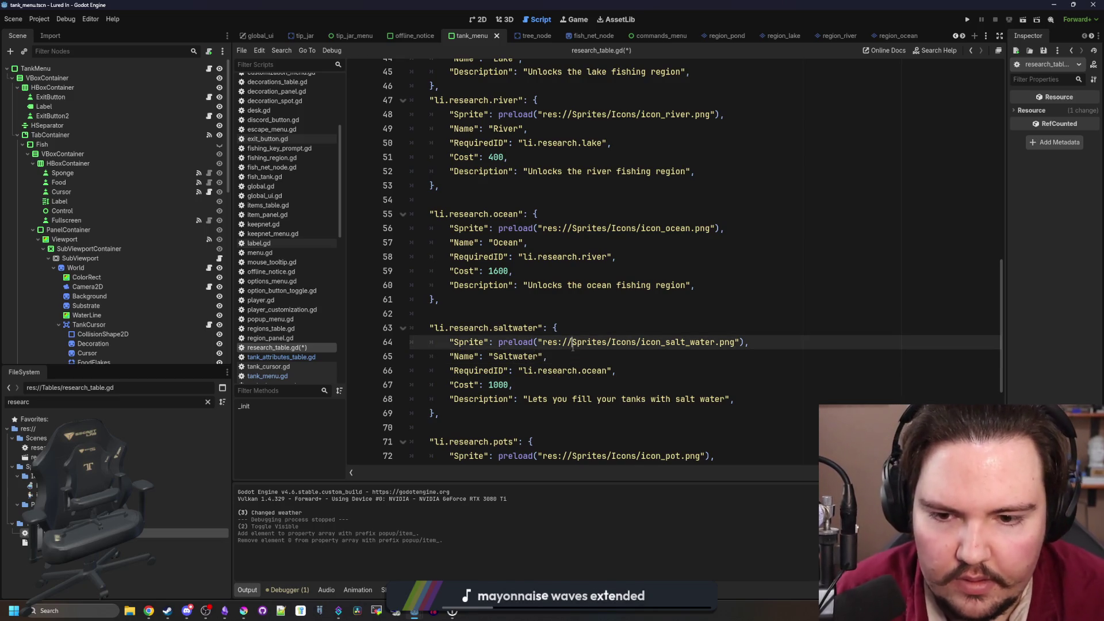
scroll(575, 310, "down", 1)
left_click(597, 272)
key("ctrl+s")
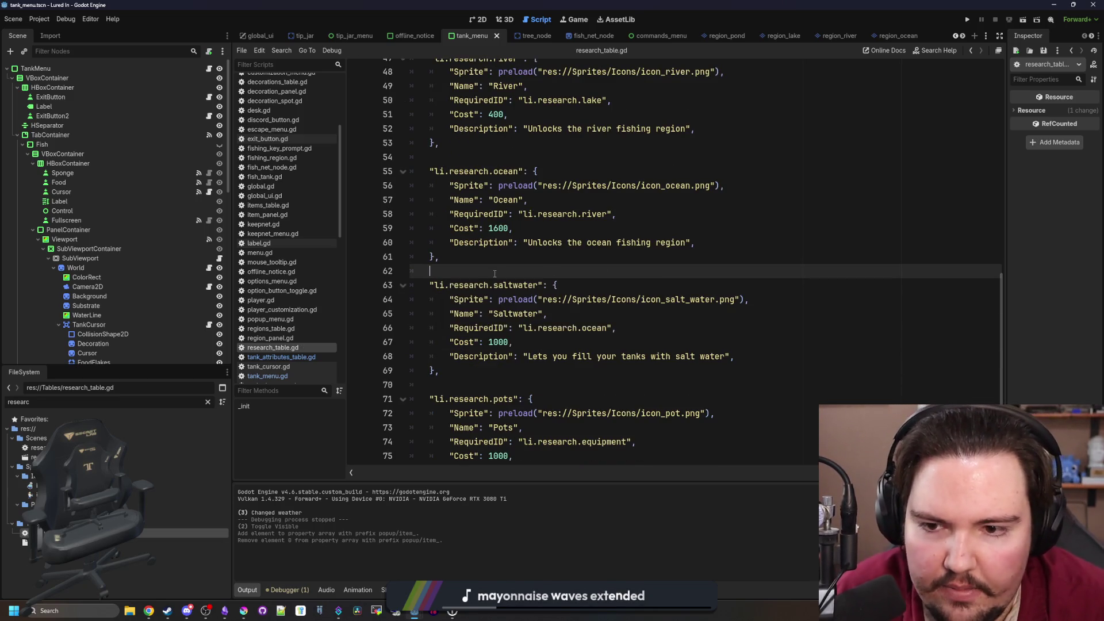
left_click(966, 19)
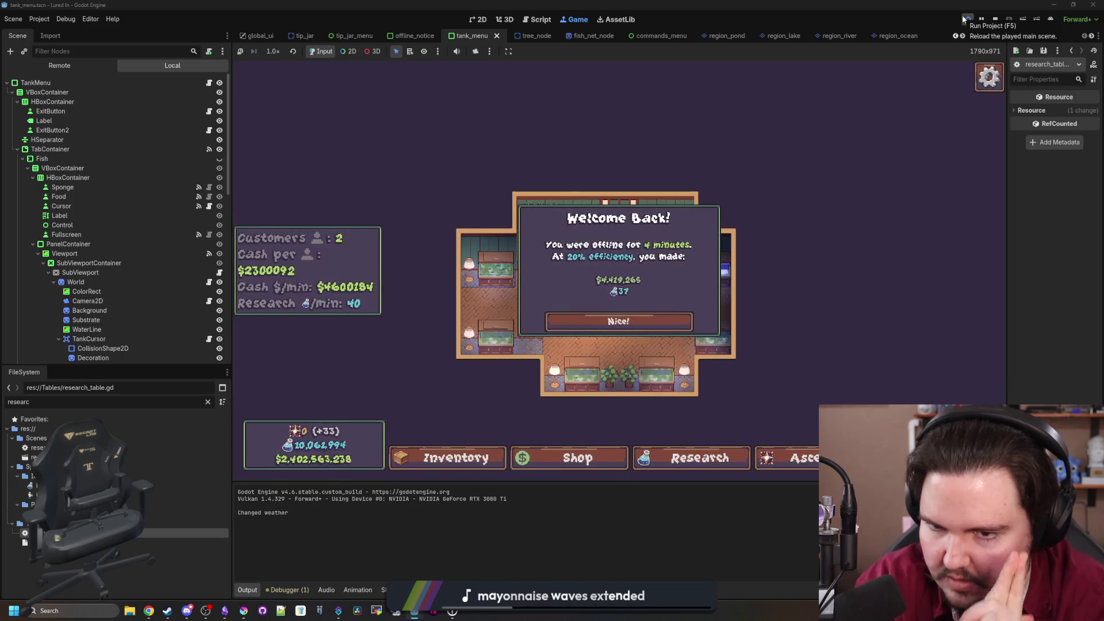
In the running game, inspect Fish Tank 4's Liquid Type list in its settings
left_click(675, 321)
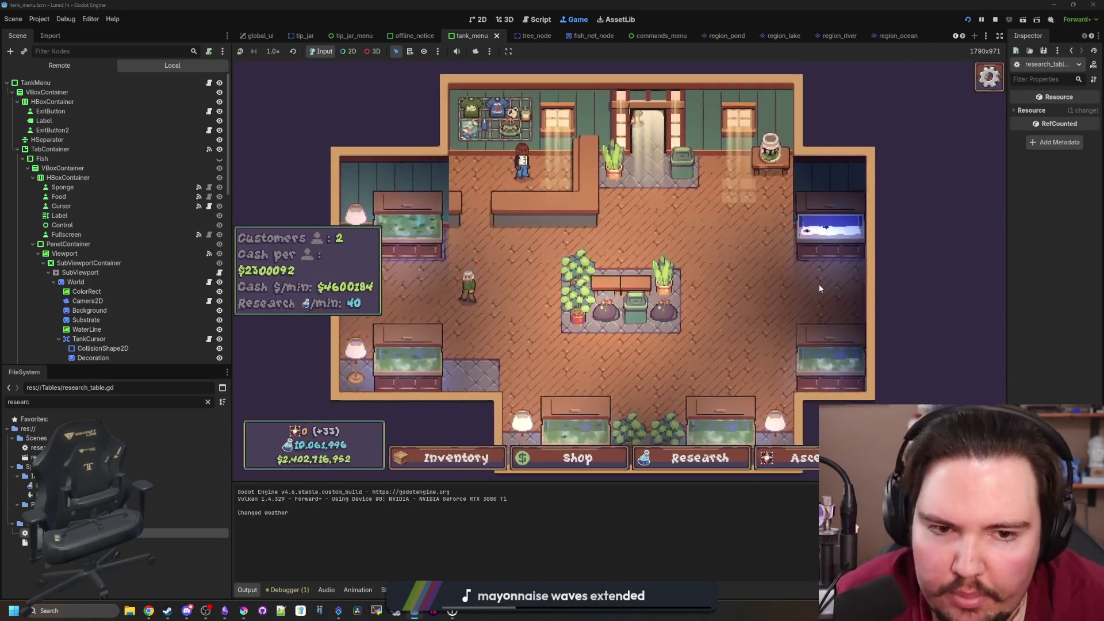
left_click(819, 284)
left_click(693, 165)
left_click(646, 252)
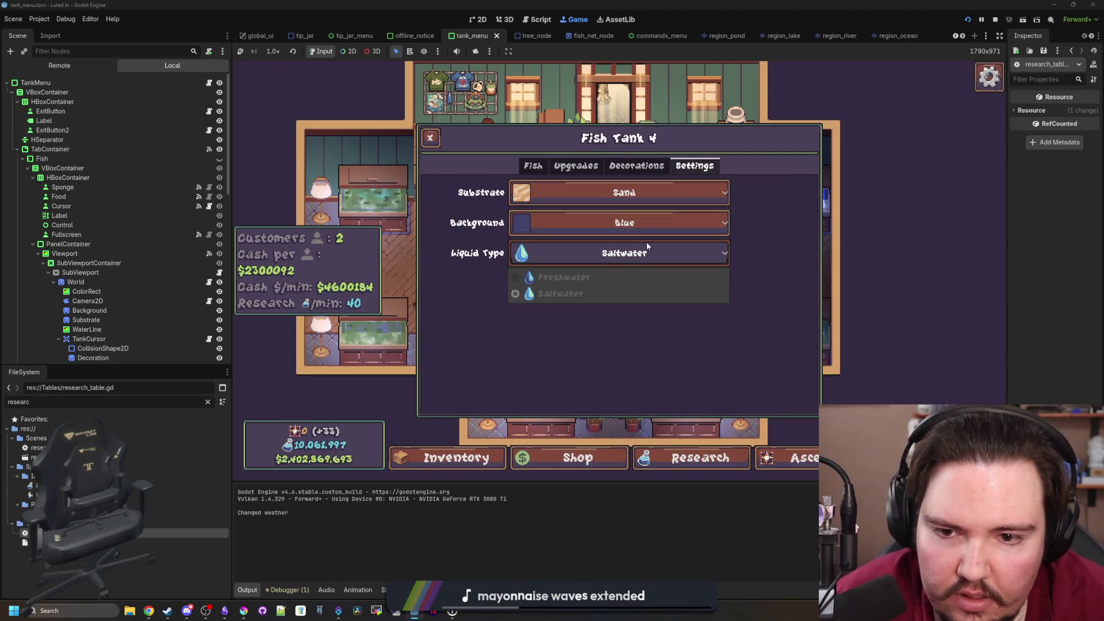
left_click(593, 251)
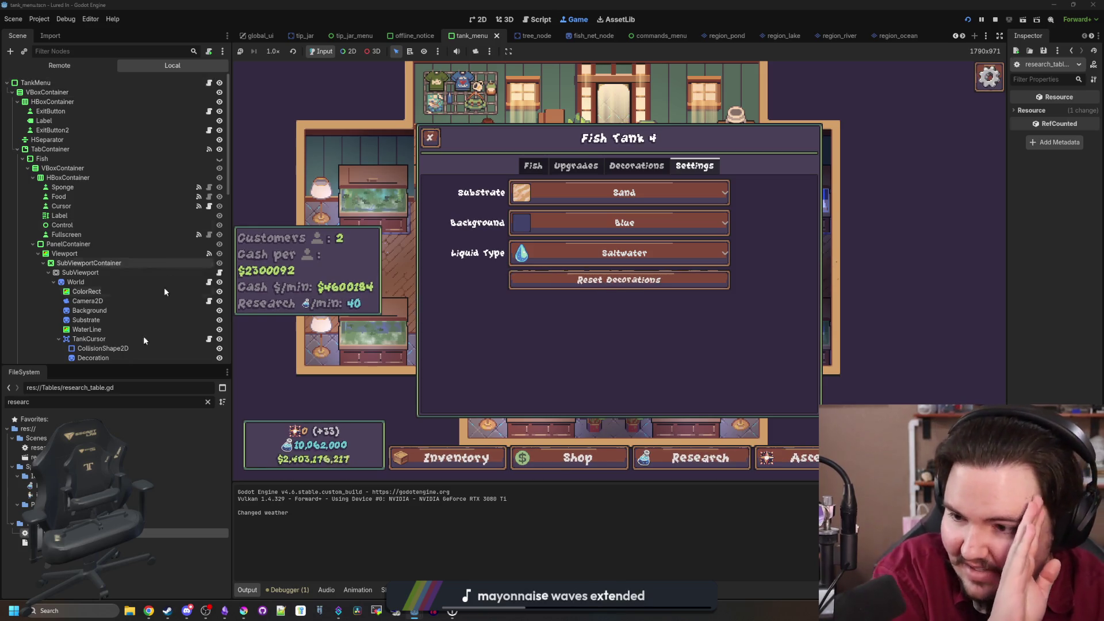
Return to tank_menu.gd at the liquid loop on line 312
left_click(208, 82)
scroll(559, 260, "down", 3)
left_click(559, 261)
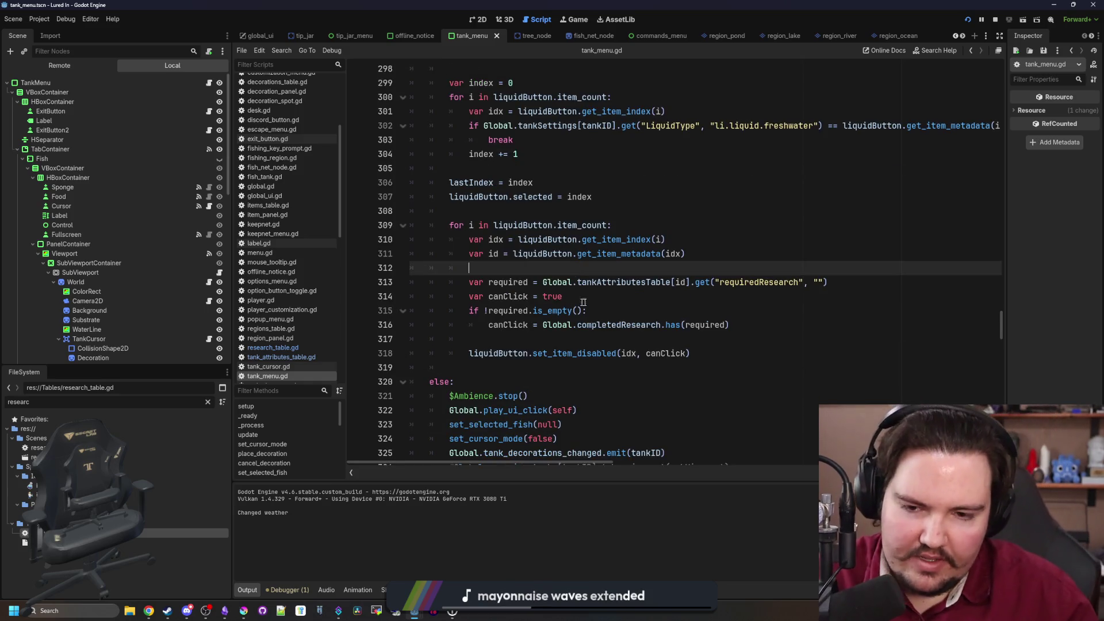
Rename canClick to disabled with a default of false, including on the research-check line
left_click(564, 296)
key("Down")
key("End")
double_click(562, 296)
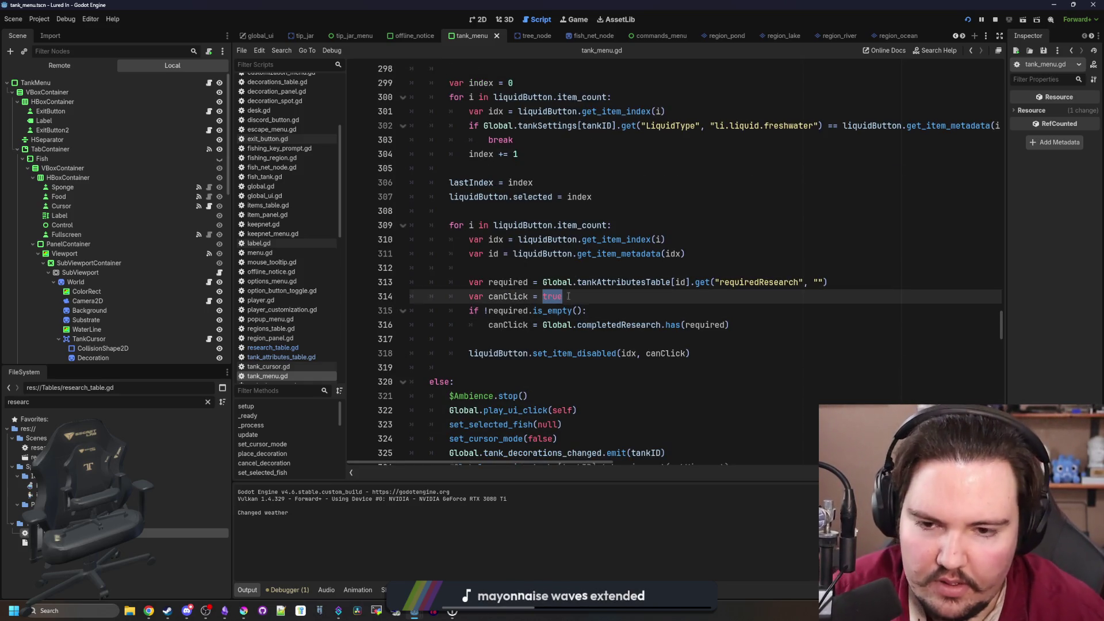
double_click(516, 296)
type("disabled")
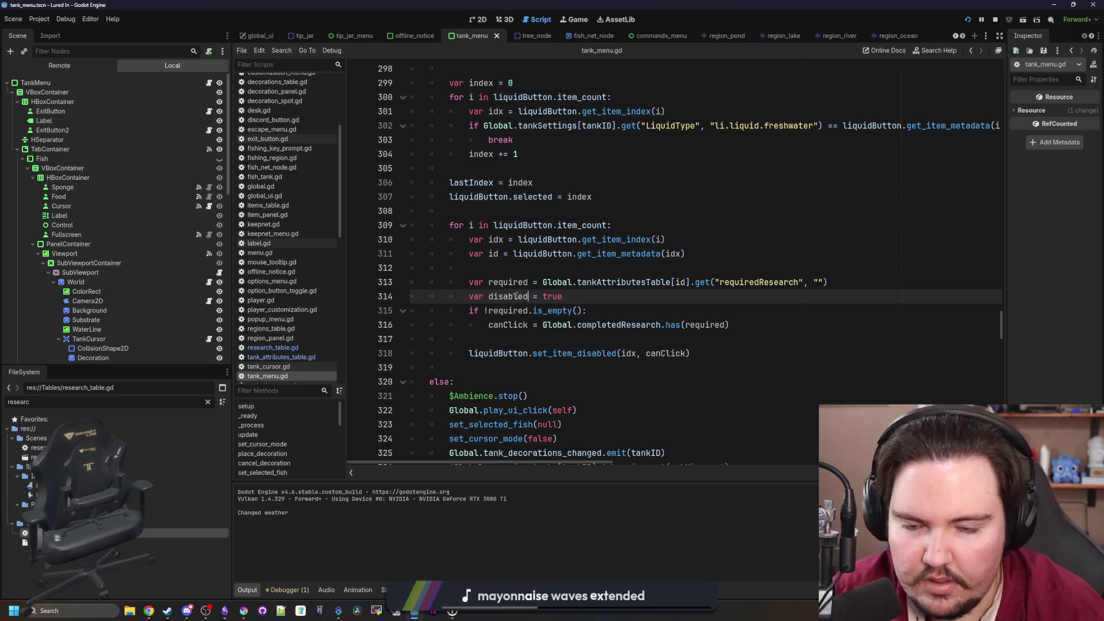
double_click(549, 296)
type("false")
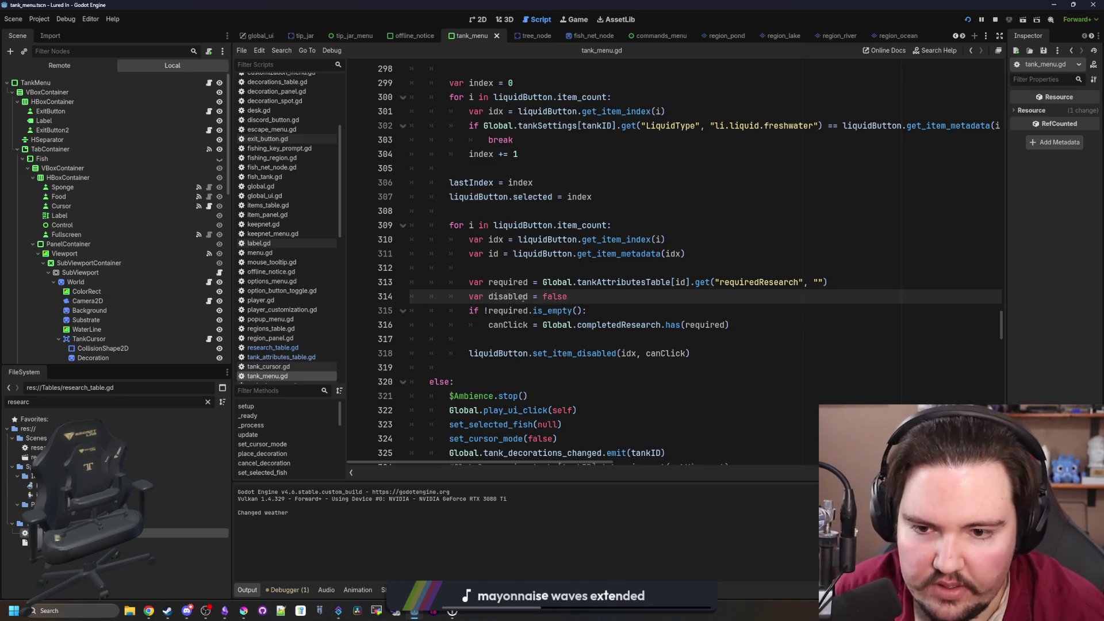
double_click(507, 296)
key("ctrl+c")
double_click(509, 325)
key("ctrl+v")
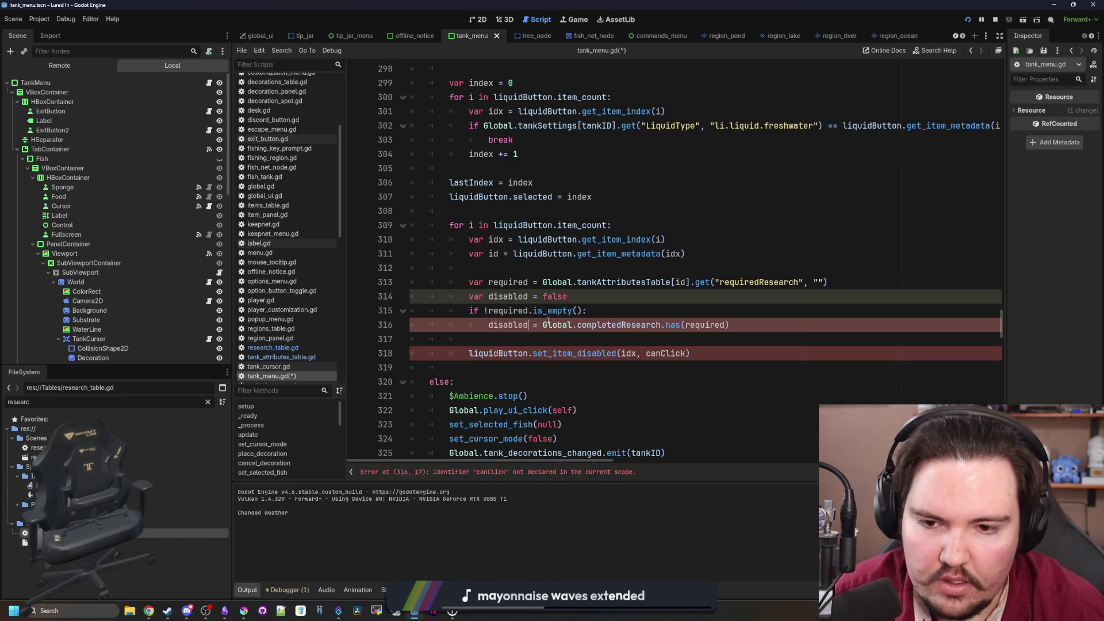
Pass disabled to set_item_disabled, set it to !Global.completedResearch.has(required), and save
key("ctrl+Right")
key("ctrl+Right")
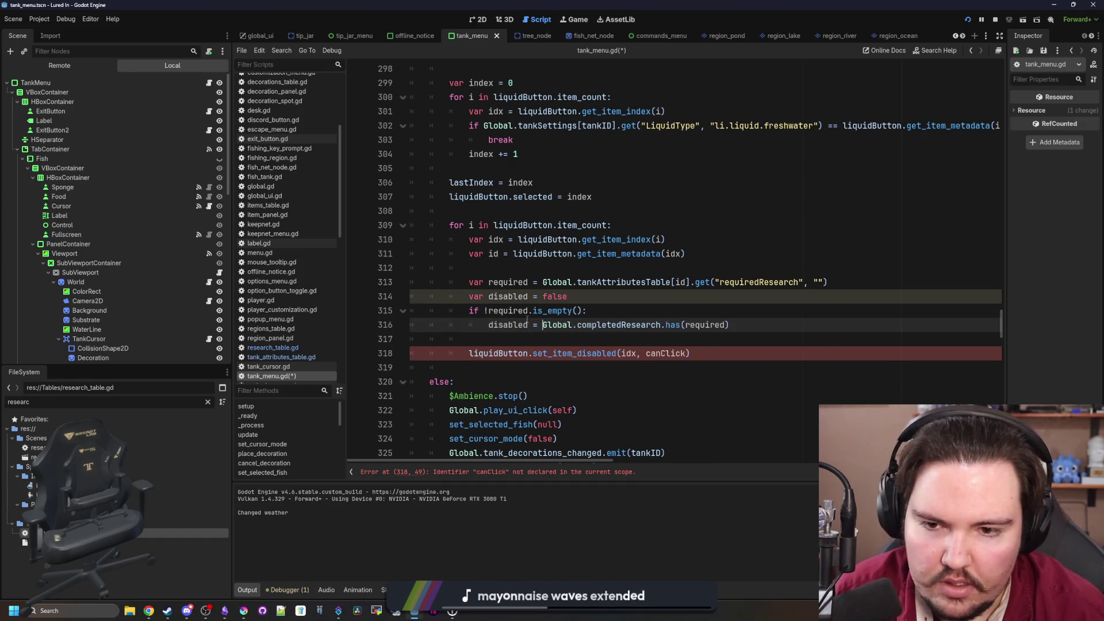
double_click(667, 354)
key("ctrl+v")
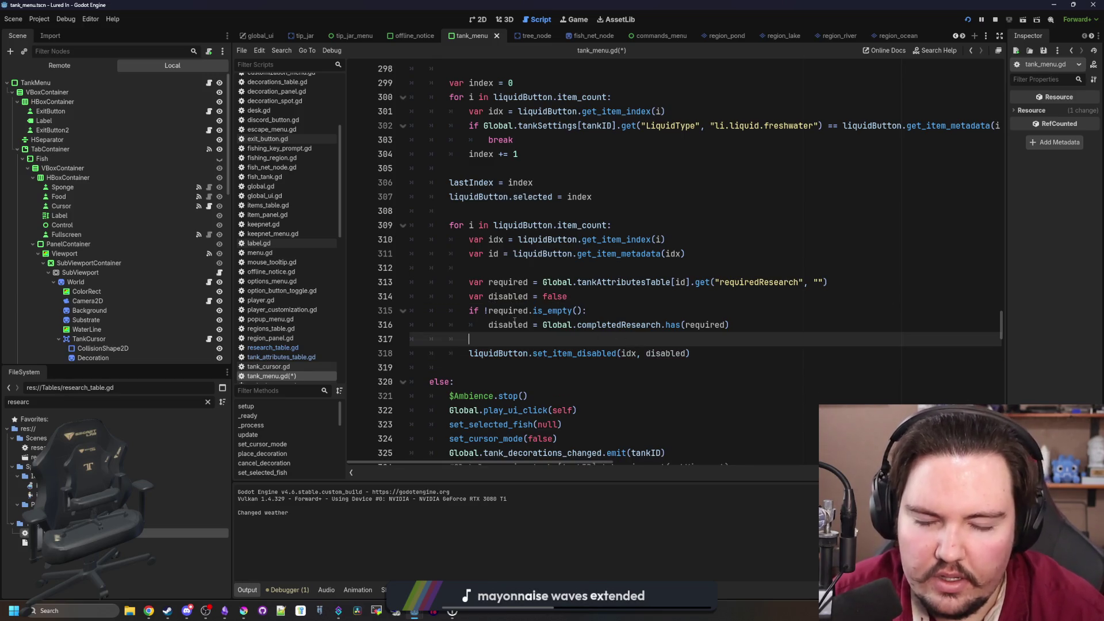
left_click(547, 326)
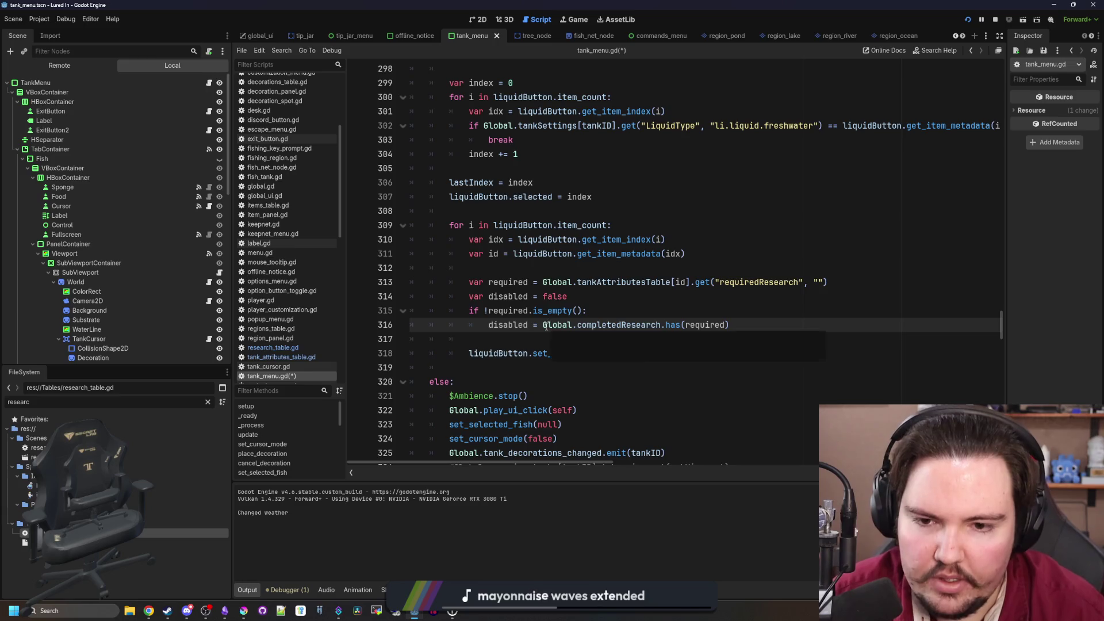
type("!")
left_click(589, 308)
key("ctrl+s")
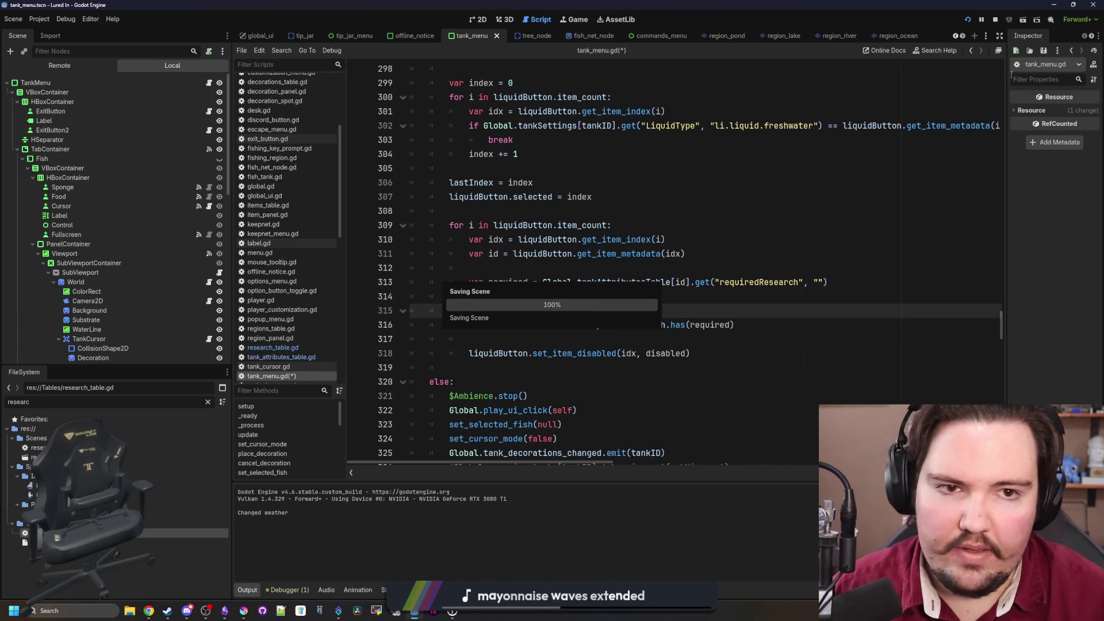
key("Escape")
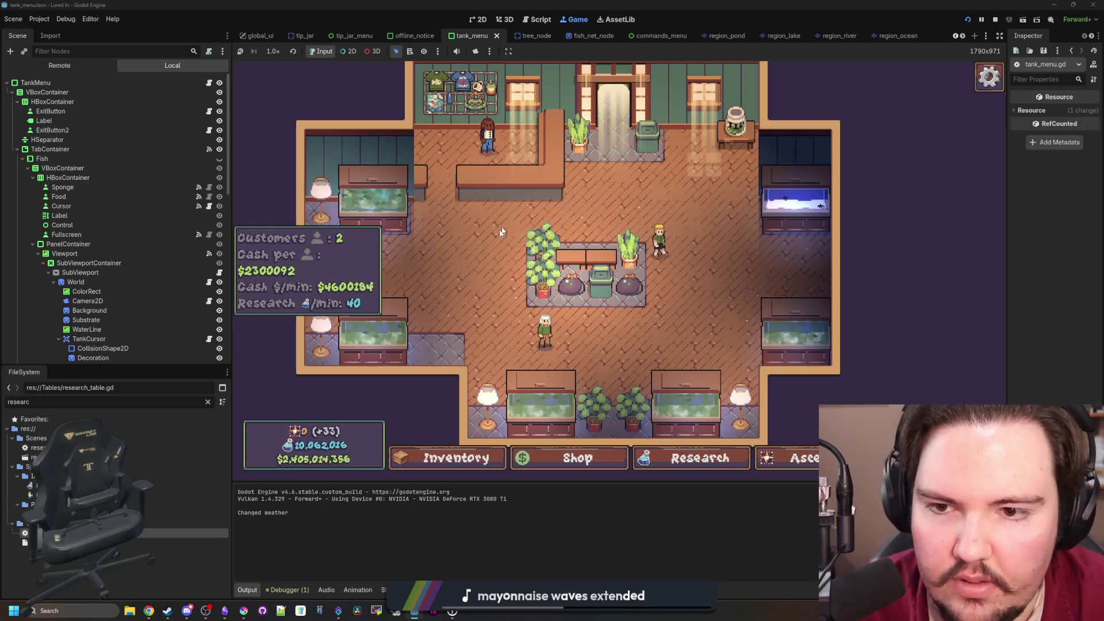
Inspect Fish Tank 6's Liquid Type options in its settings, then close the tank dialog
left_click(658, 244)
left_click(696, 168)
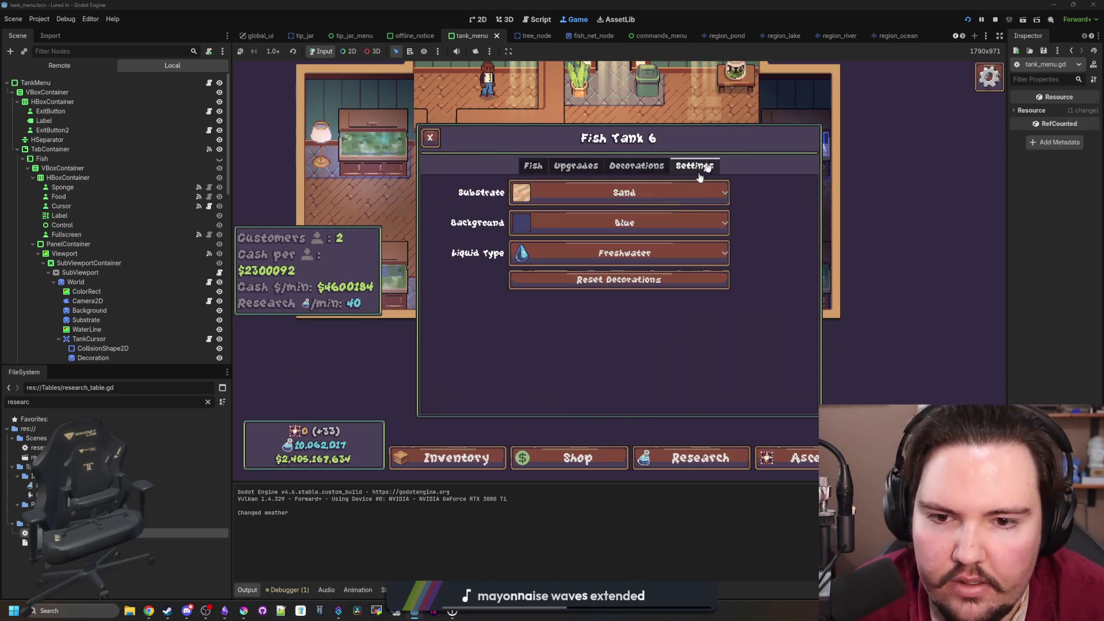
left_click(648, 253)
left_click(568, 253)
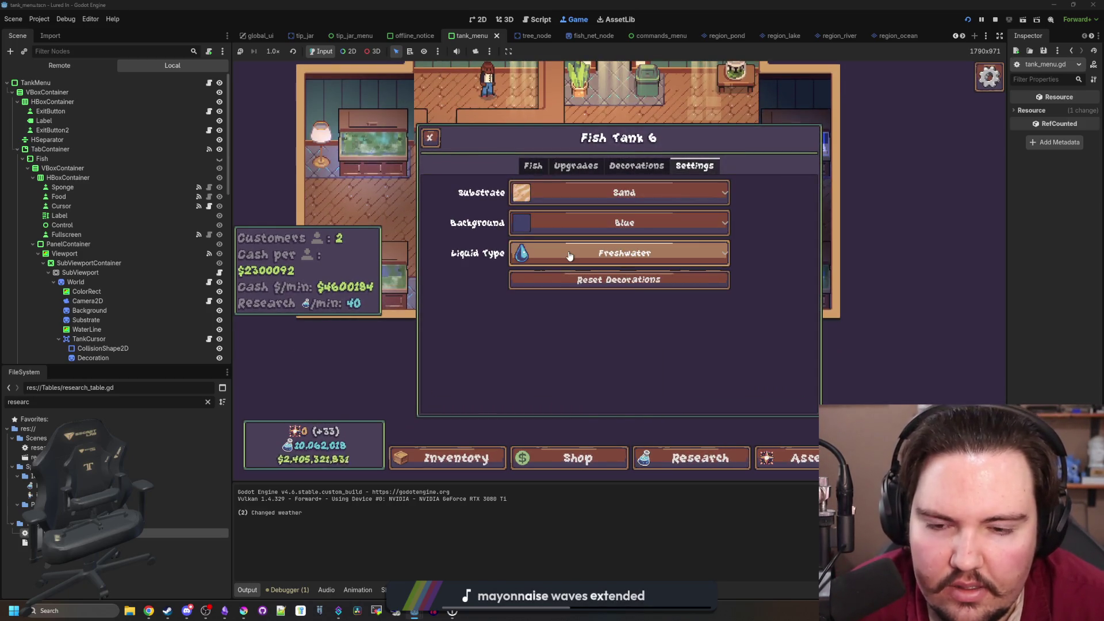
left_click(568, 252)
left_click(569, 252)
key("Escape")
Check the still-locked Saltwater entry in the research tree and stop the game
left_click(745, 458)
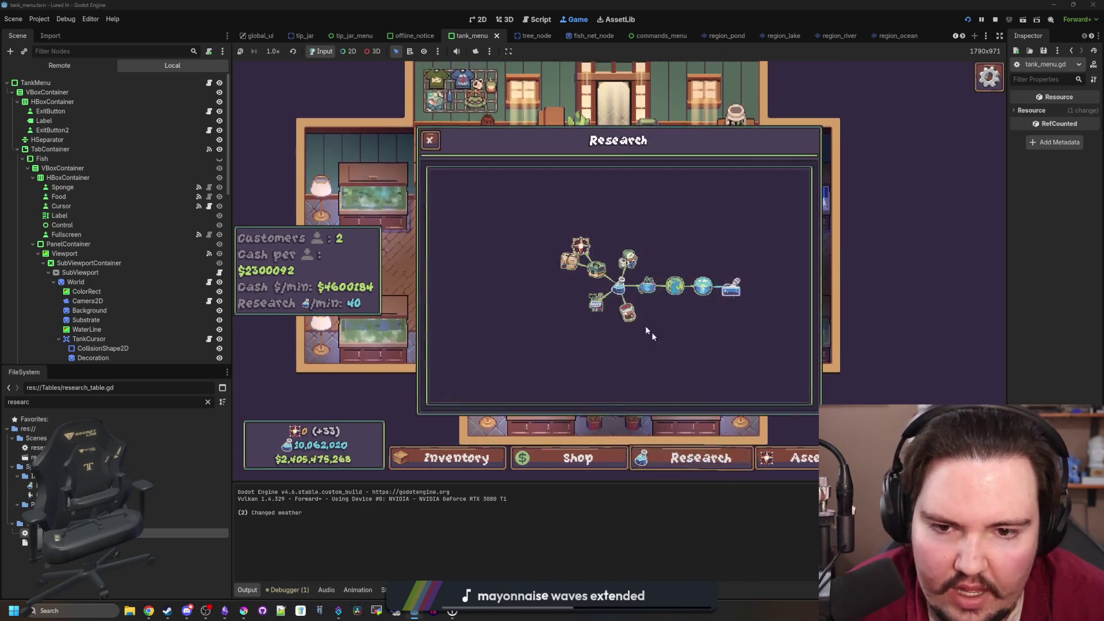
mouse_move(673, 293)
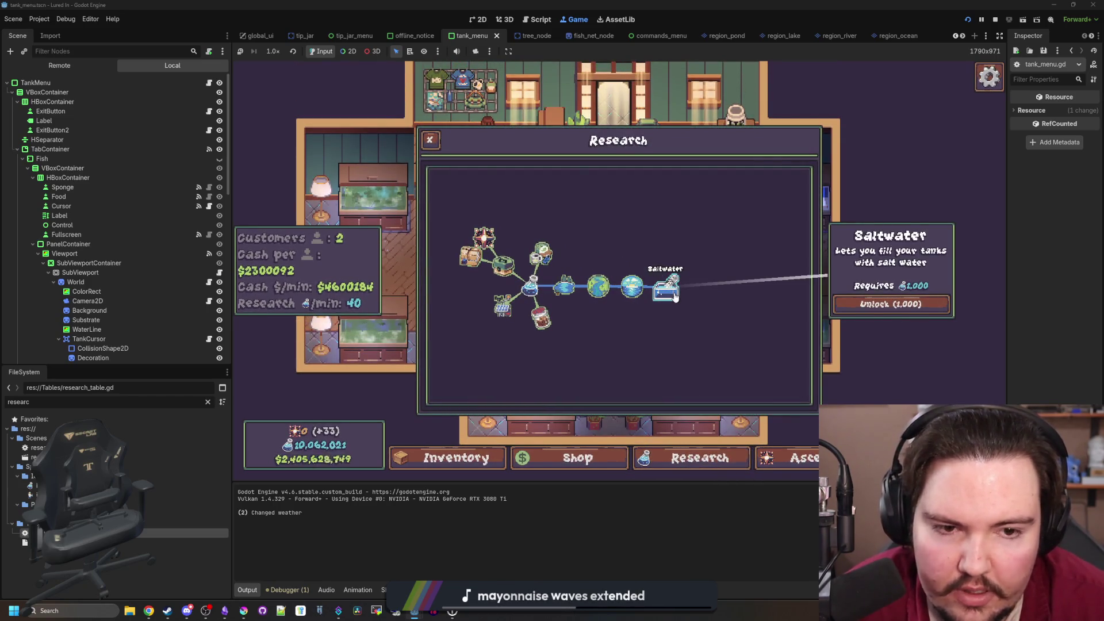
left_click(995, 19)
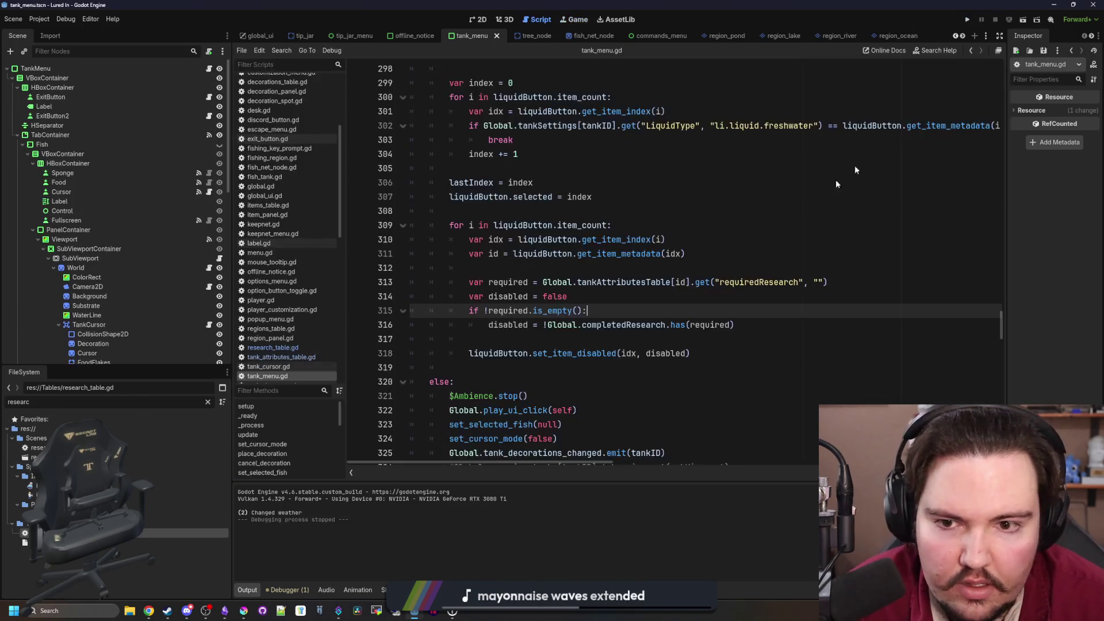
Review the freshwater liquid entry in tank_attributes_table.gd, then look over research_table.gd
left_click(726, 251)
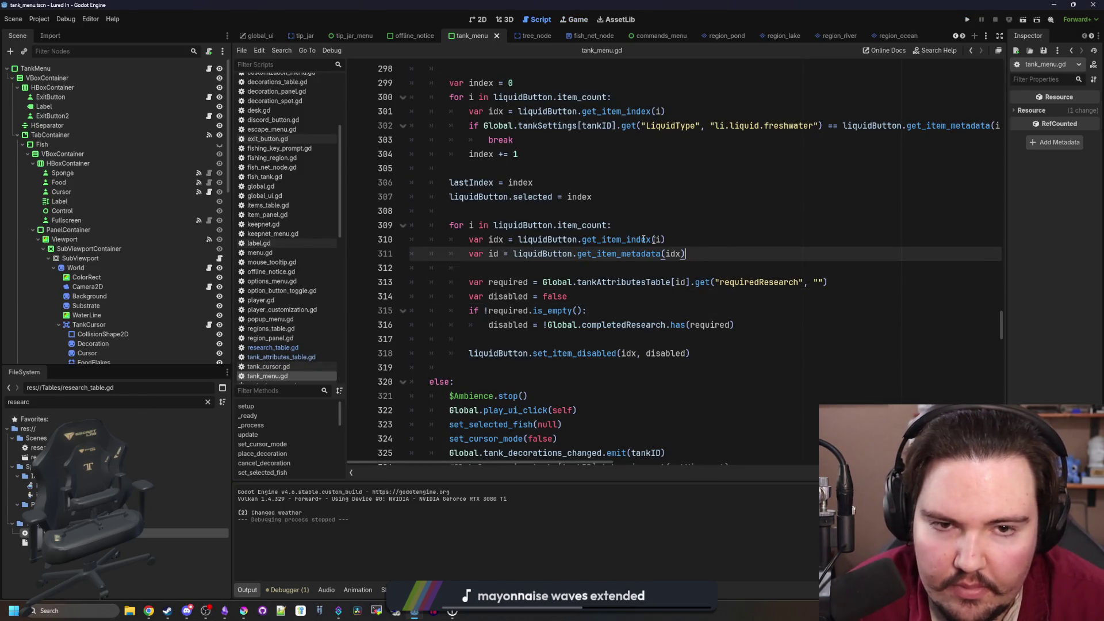
left_click(287, 357)
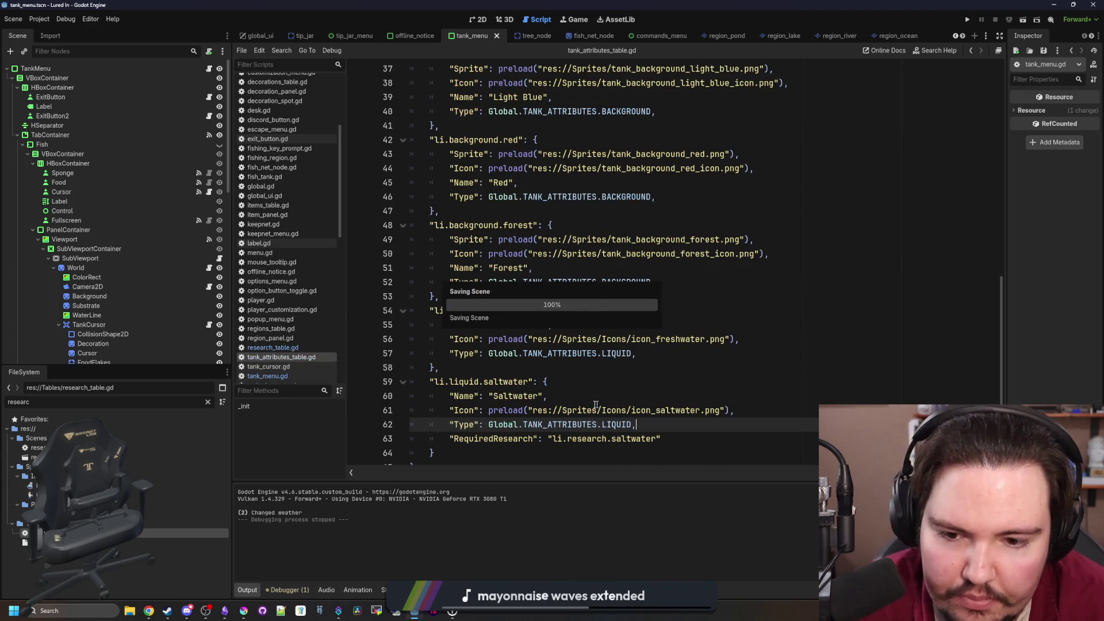
left_click(582, 395)
left_click(575, 368)
left_click(269, 348)
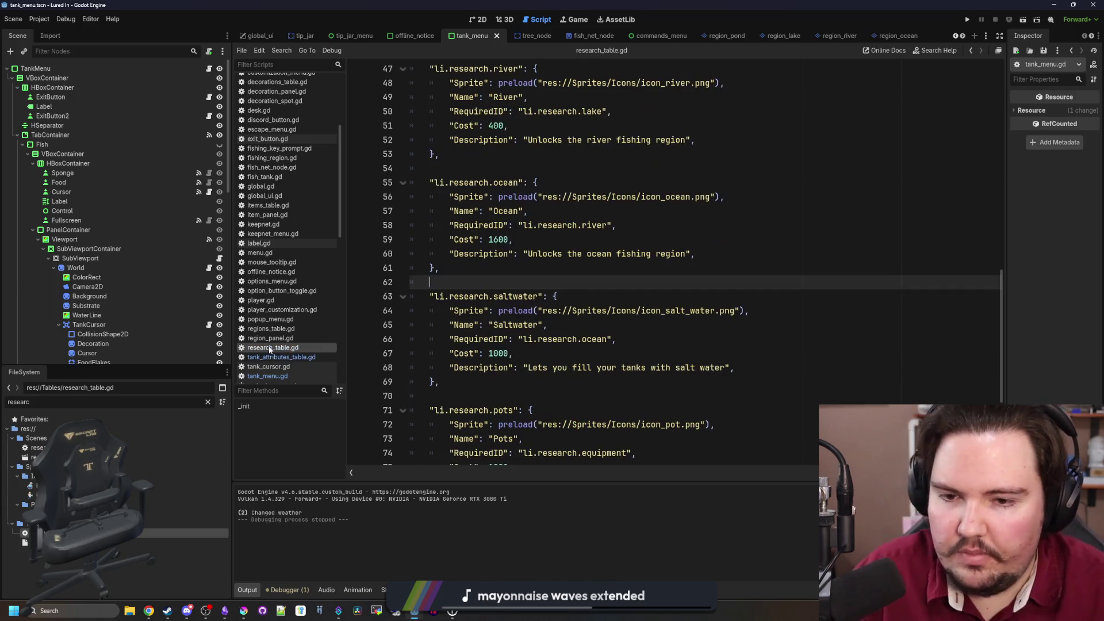
Go back over tank_menu.gd's liquid-research check on lines 315-317 and relaunch the game
left_click(267, 376)
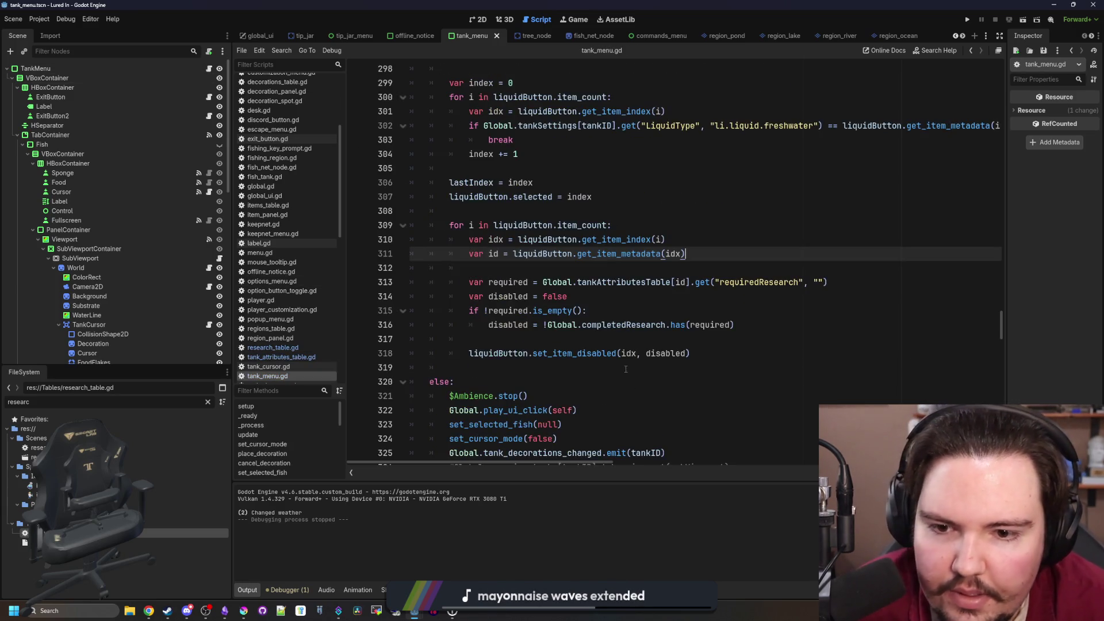
left_click(638, 344)
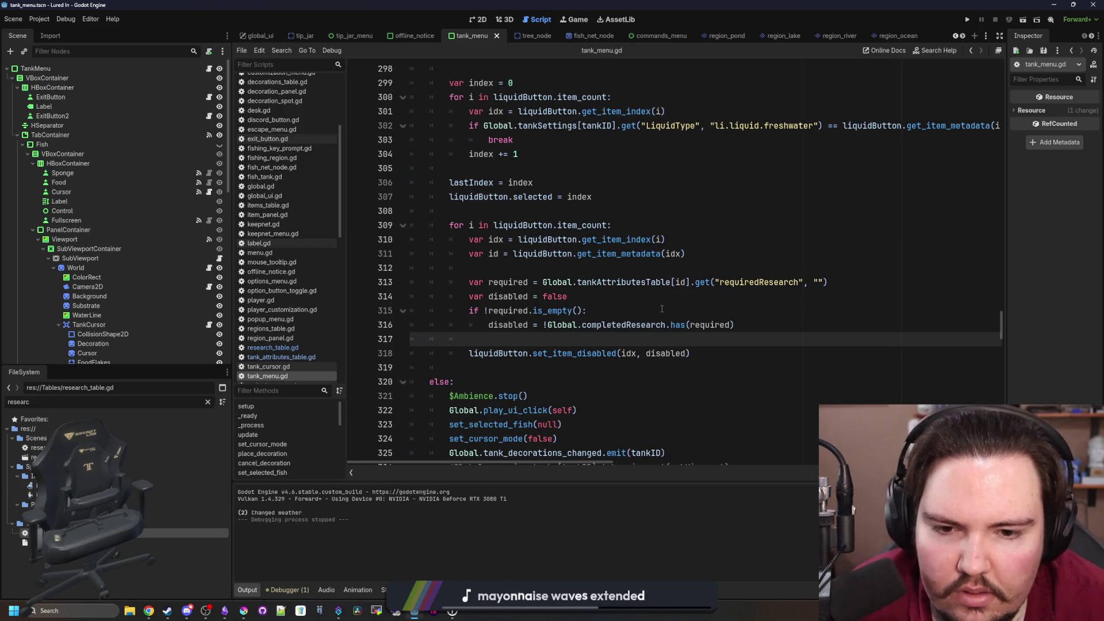
left_click(662, 310)
left_click(690, 325)
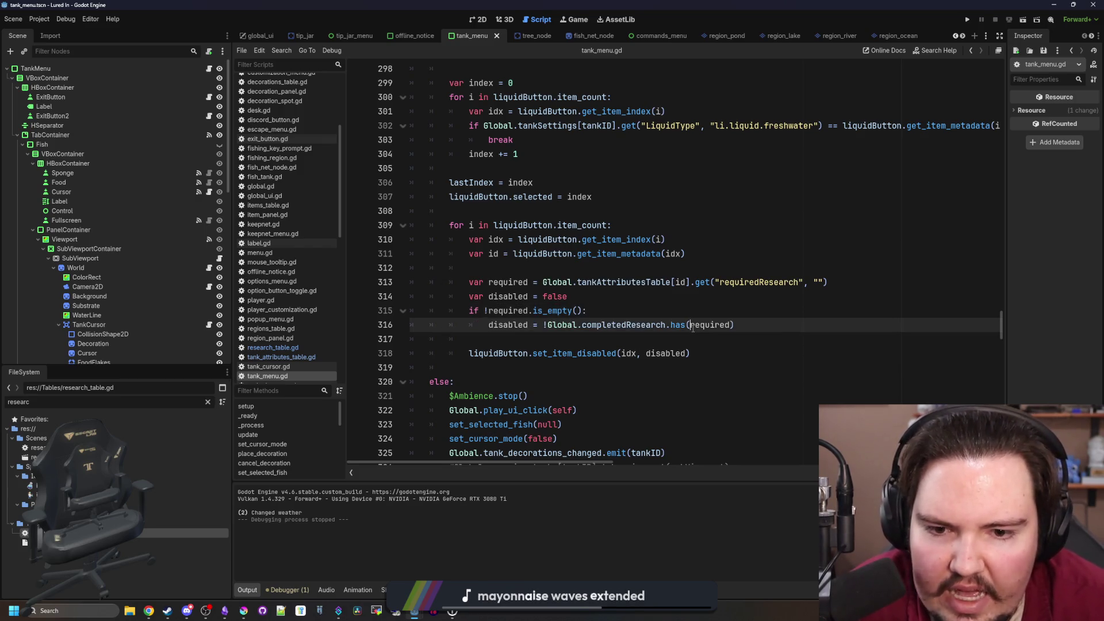
left_click(559, 340)
left_click(688, 310)
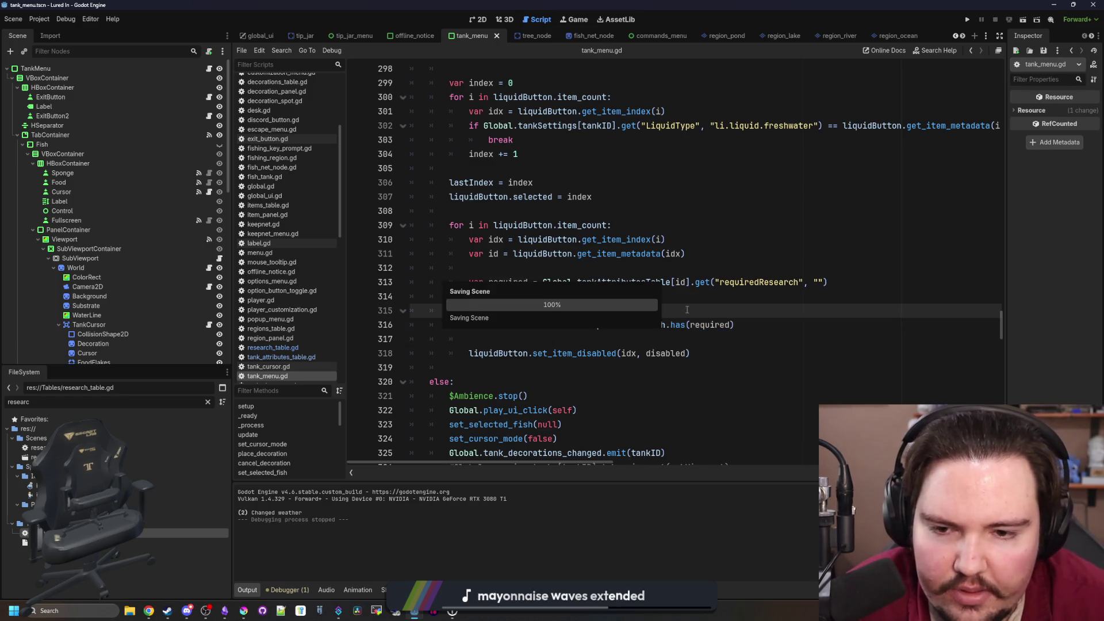
left_click(970, 20)
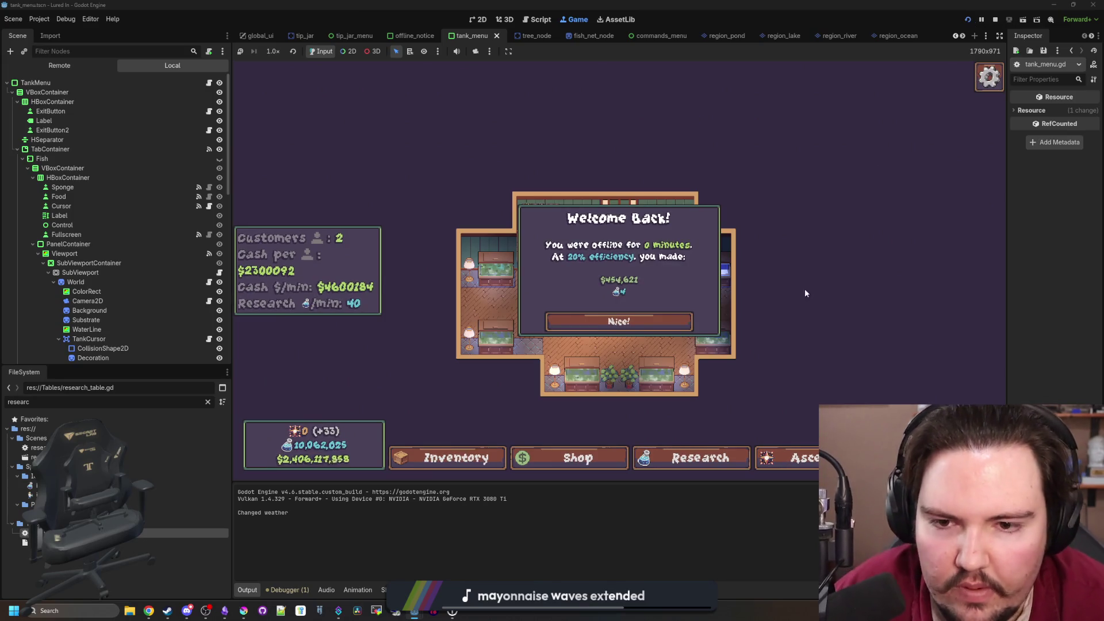
Dismiss the welcome-back notice and try setting Fish Tank 2's liquid to Saltwater, declining the warning
left_click(673, 321)
left_click(695, 204)
left_click(695, 165)
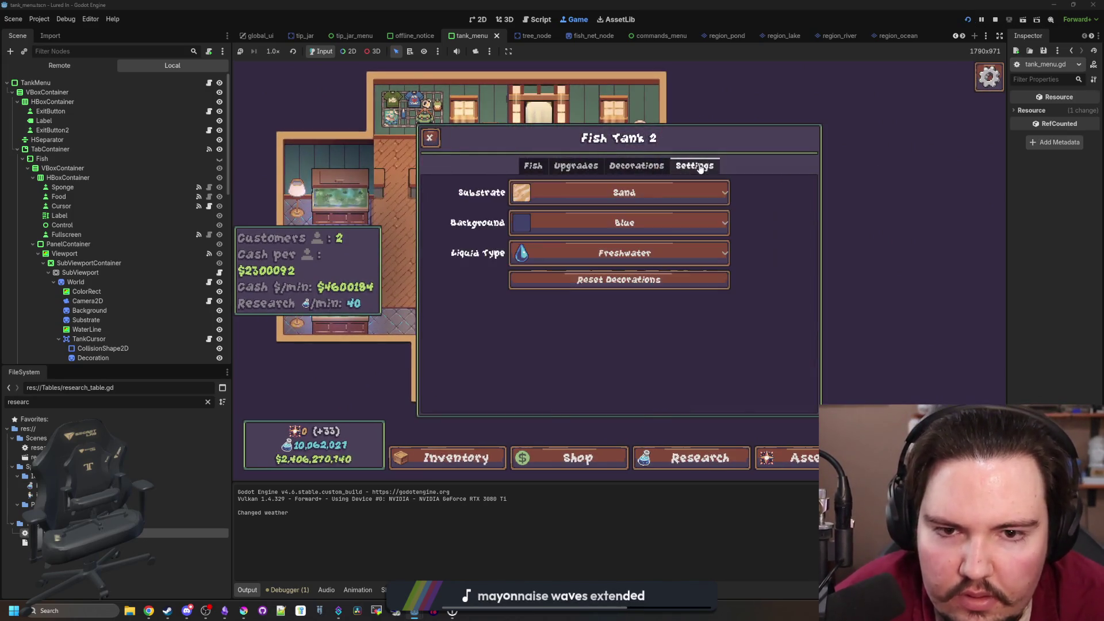
left_click(655, 253)
left_click(552, 295)
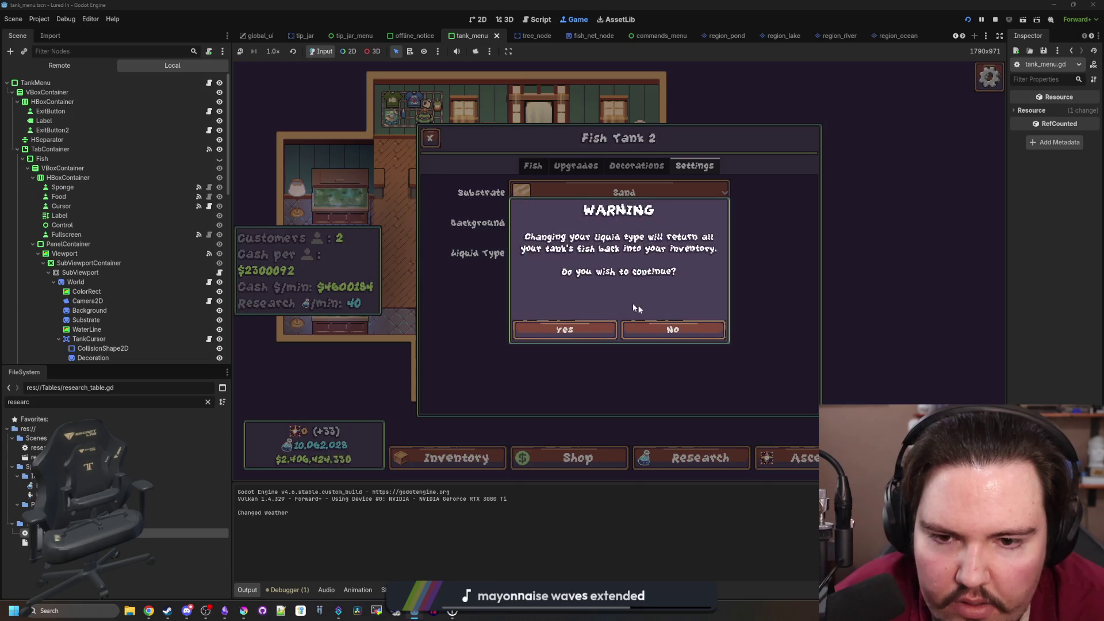
left_click(670, 324)
Reopen Fish Tank 2's settings, still on Freshwater, and switch back to tank_menu.gd
left_click(575, 256)
left_click(564, 277)
key("Escape")
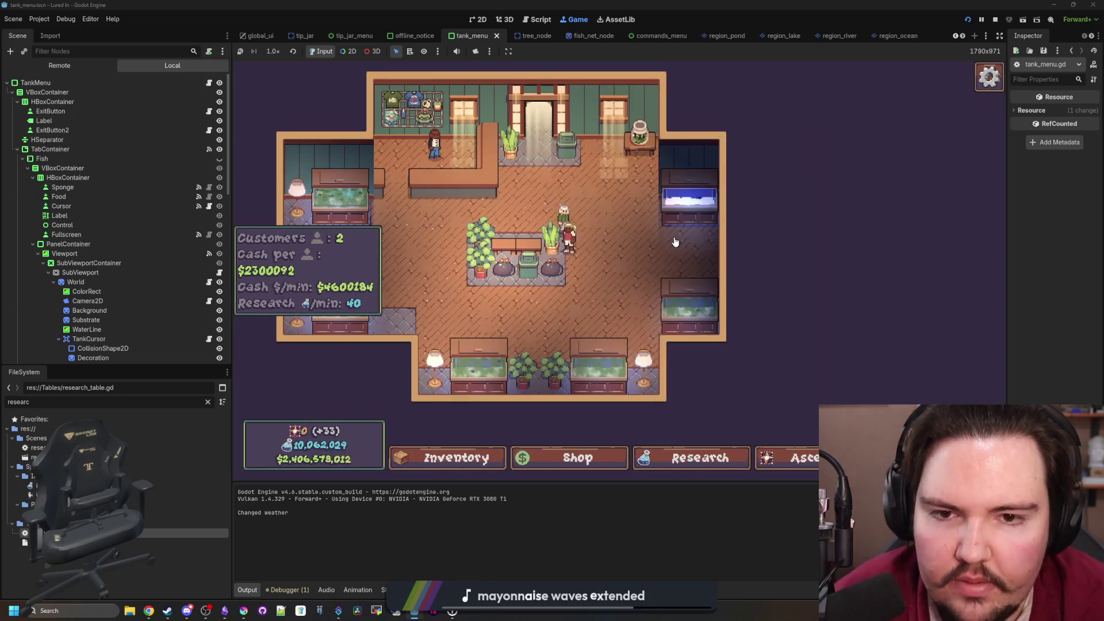
left_click(552, 296)
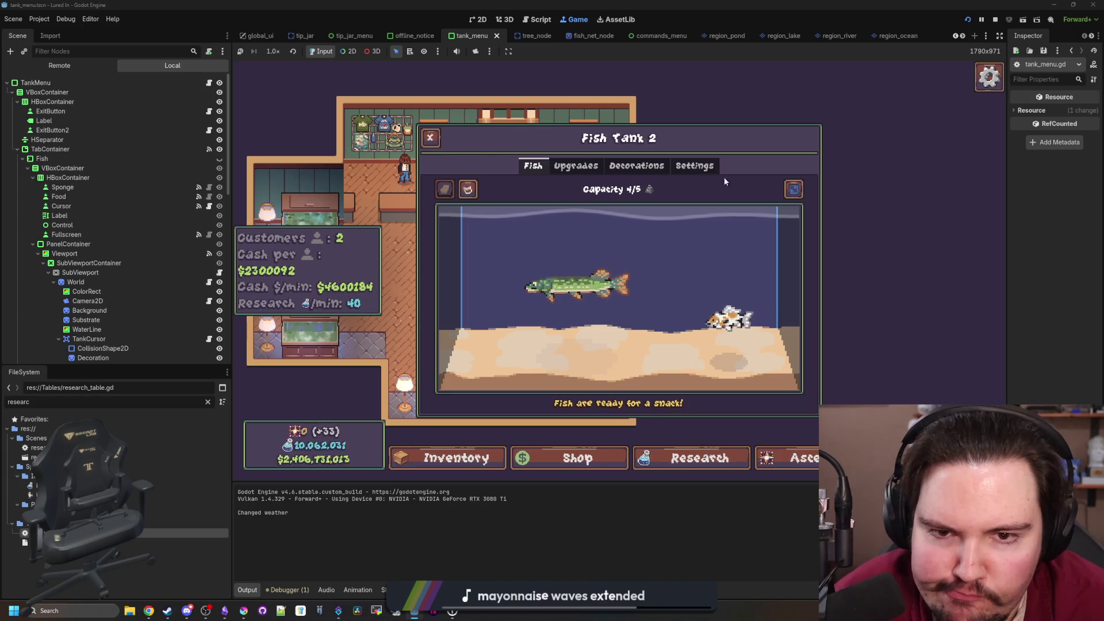
left_click(696, 167)
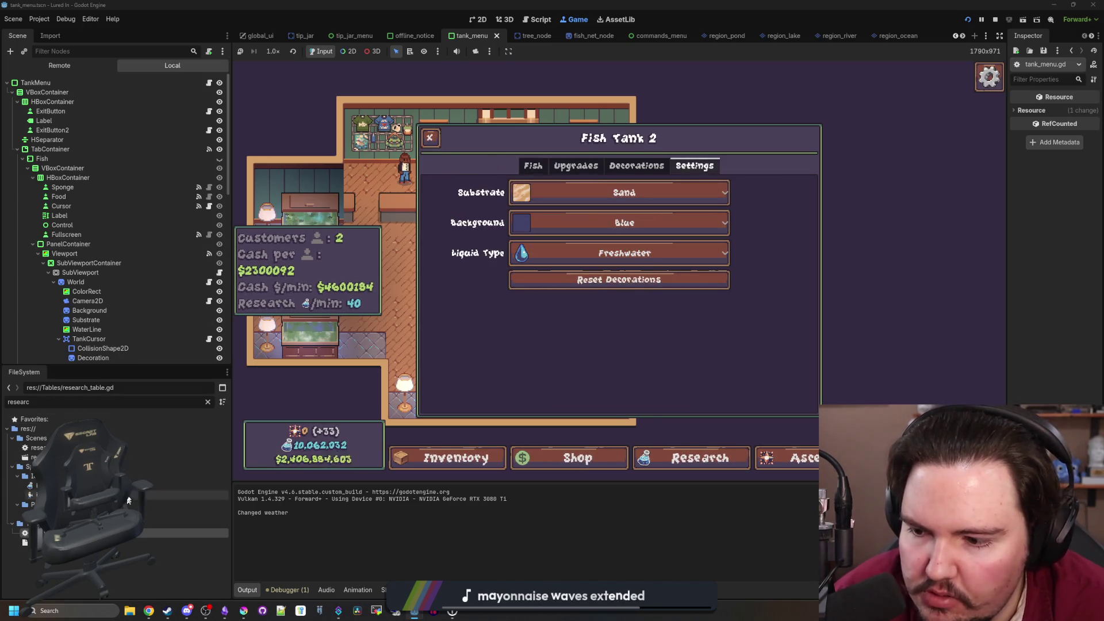
key("ctrl+F3")
Review the liquid loop on lines 308-317 of tank_menu.gd
scroll(359, 174, "up", 5)
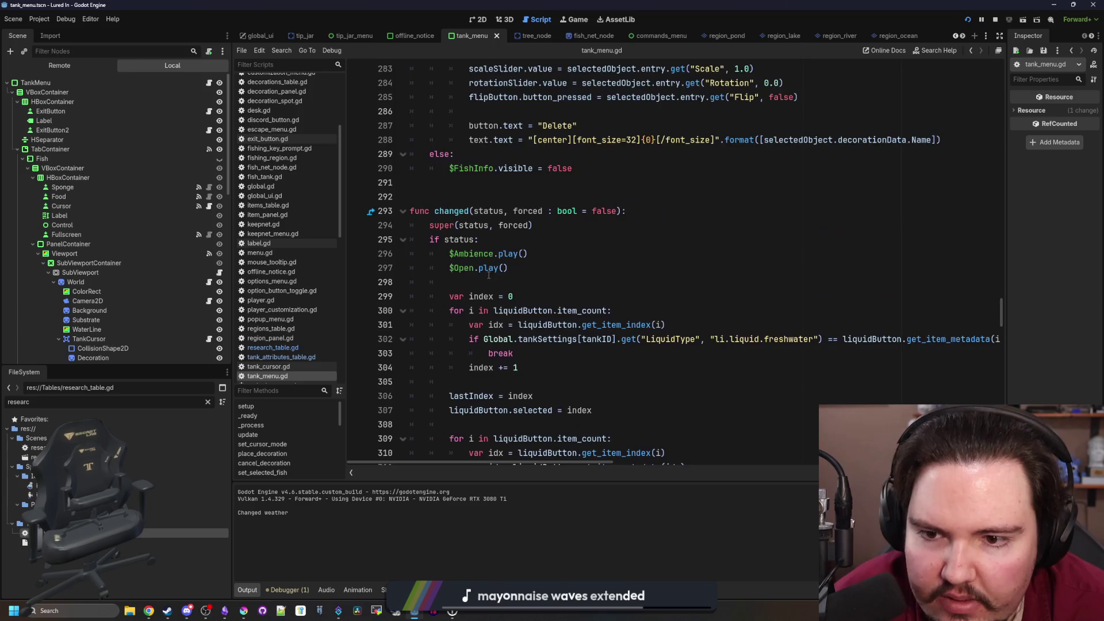
scroll(590, 279, "down", 5)
scroll(590, 279, "up", 1)
left_click(523, 257)
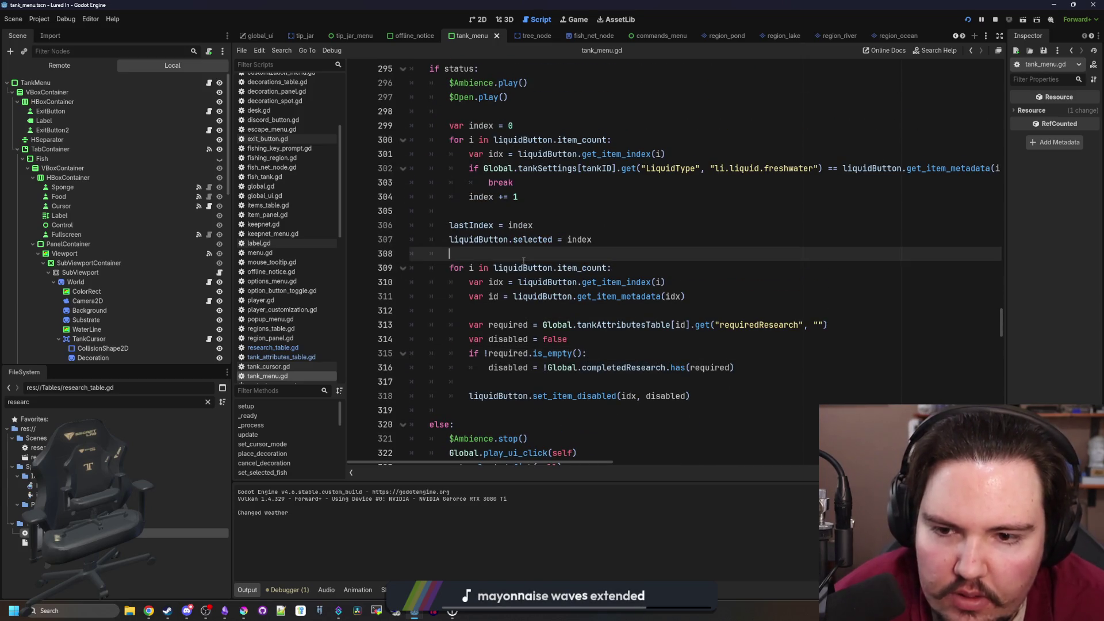
left_click(530, 310)
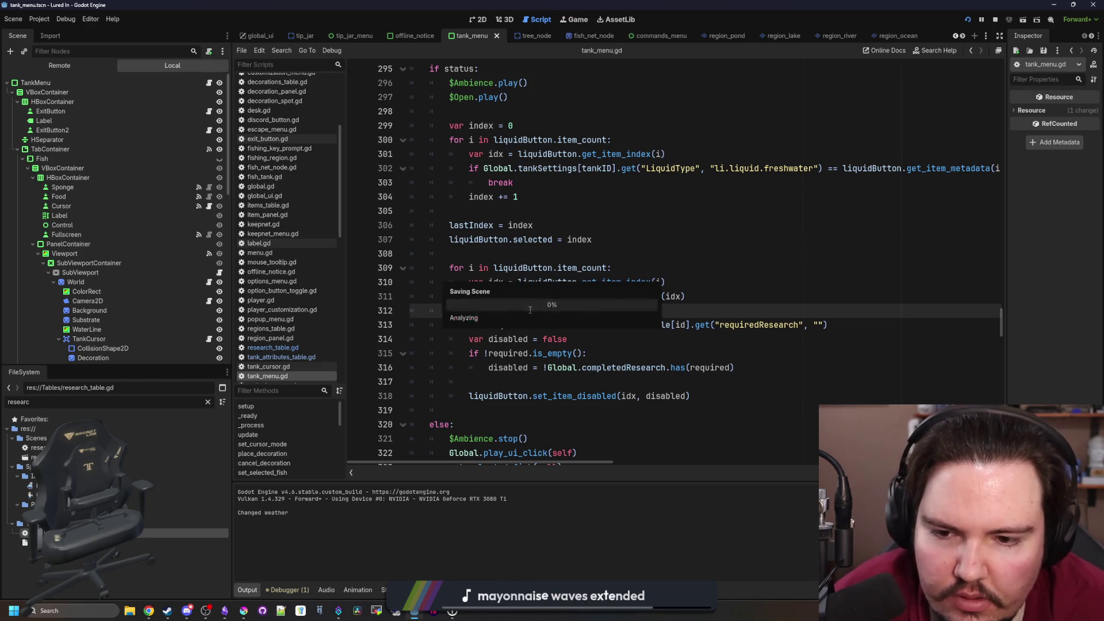
scroll(530, 311, "down", 1)
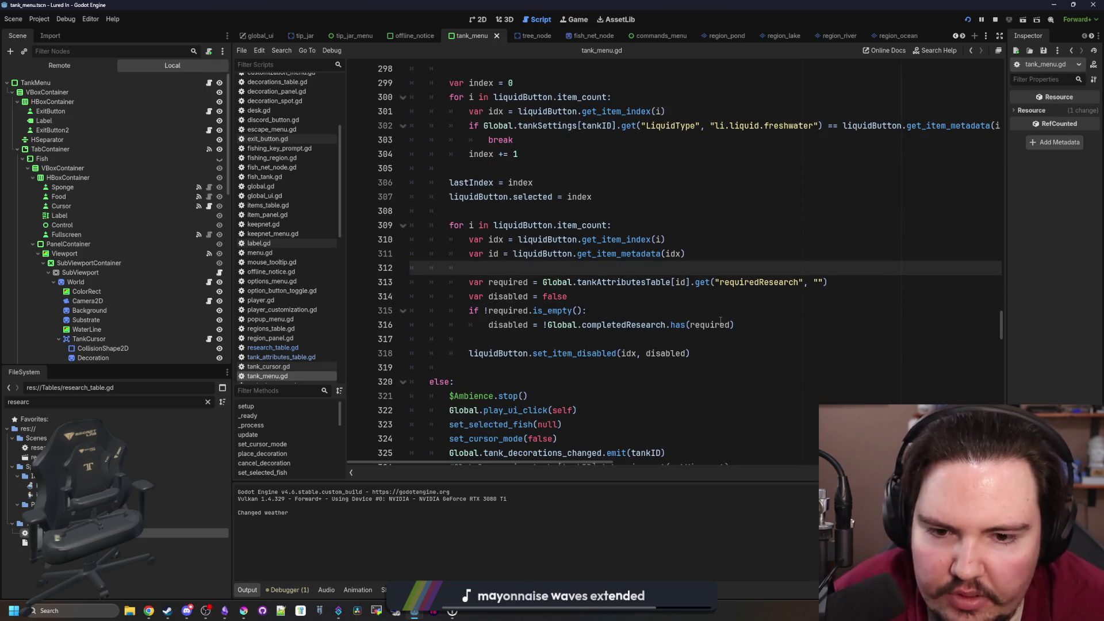
mouse_move(720, 320)
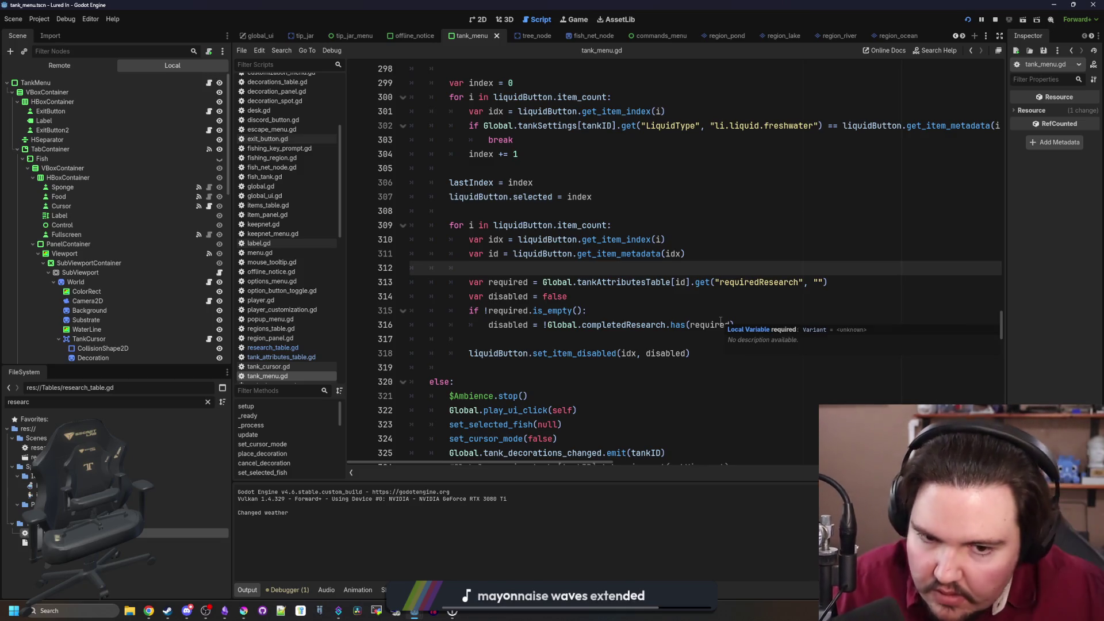
left_click(537, 335)
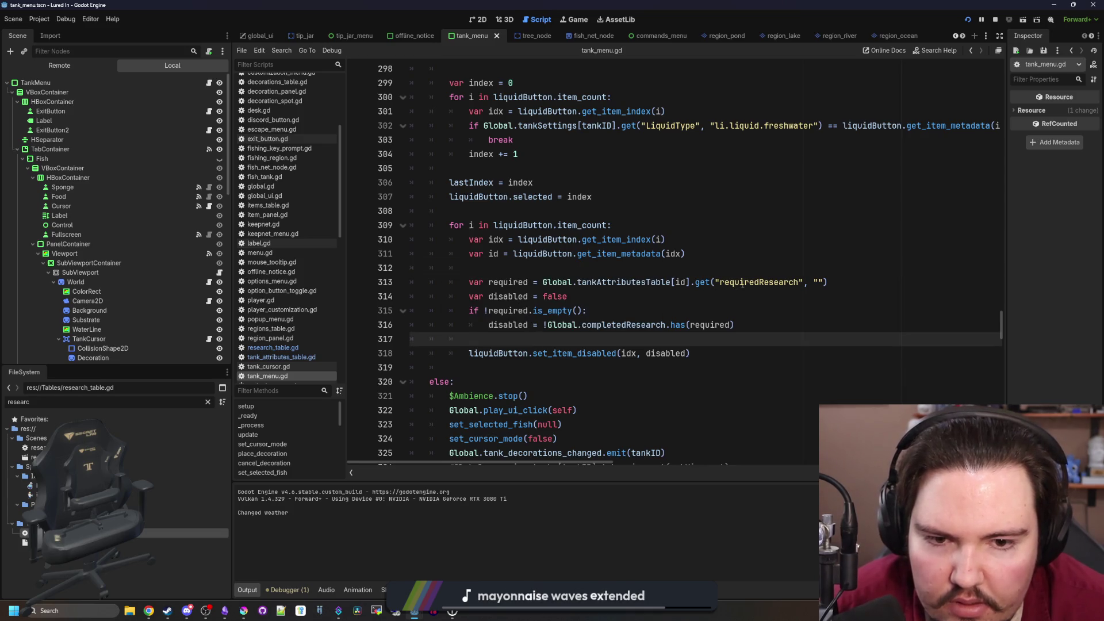
Capitalise the key on line 313 to 'RequiredResearch', save, and return to the game
left_click(720, 282)
type("R")
key("Up")
key("ctrl+s")
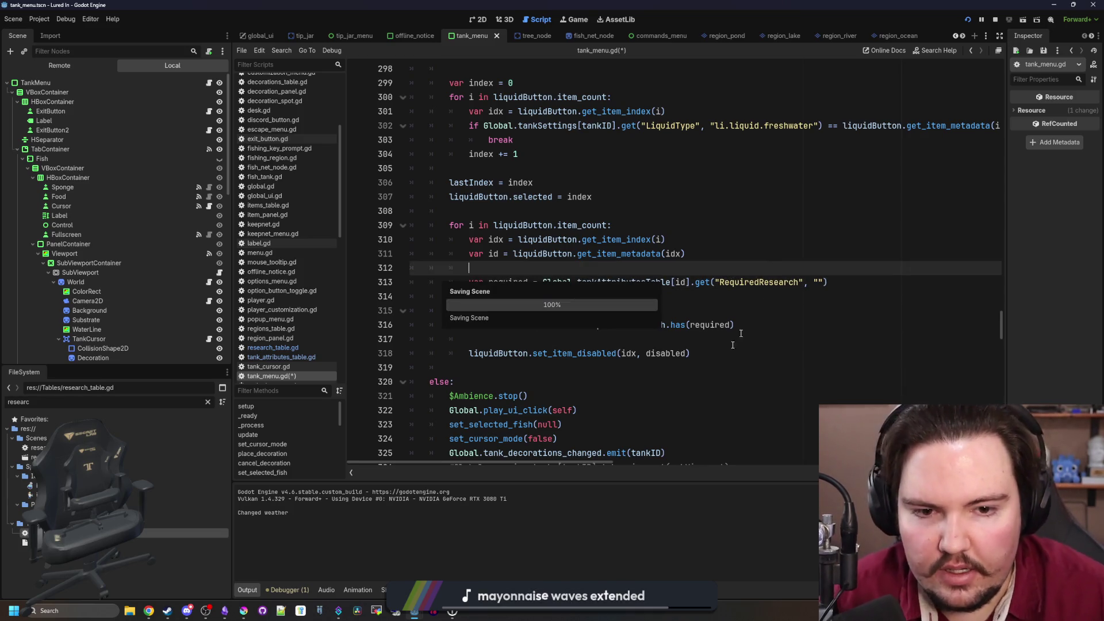
key("F5")
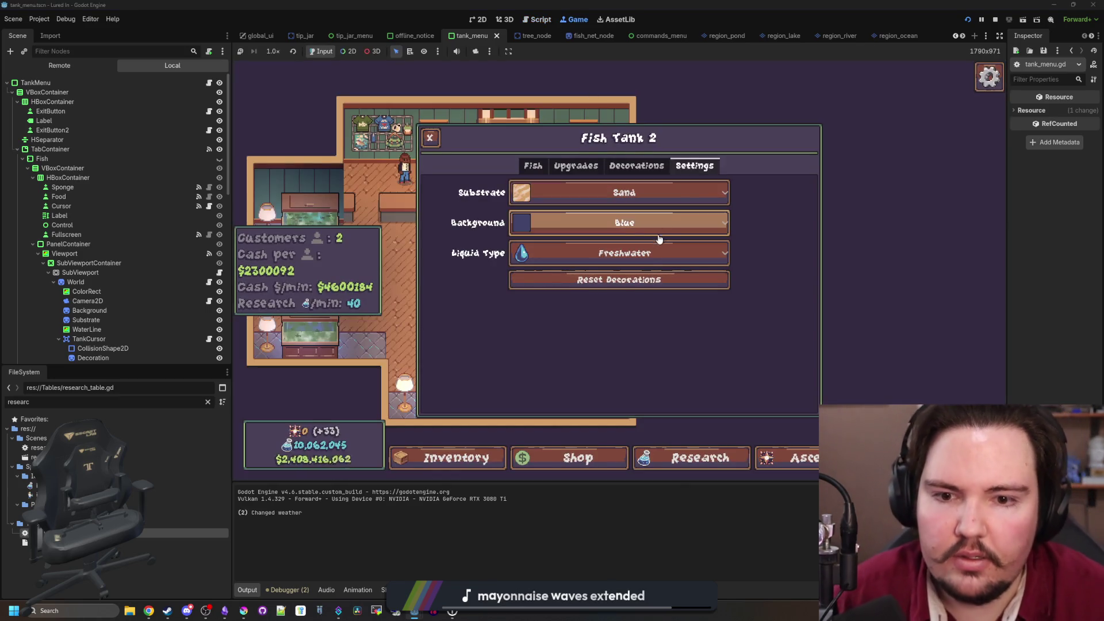
left_click(649, 254)
key("Escape")
left_click(655, 230)
left_click(694, 166)
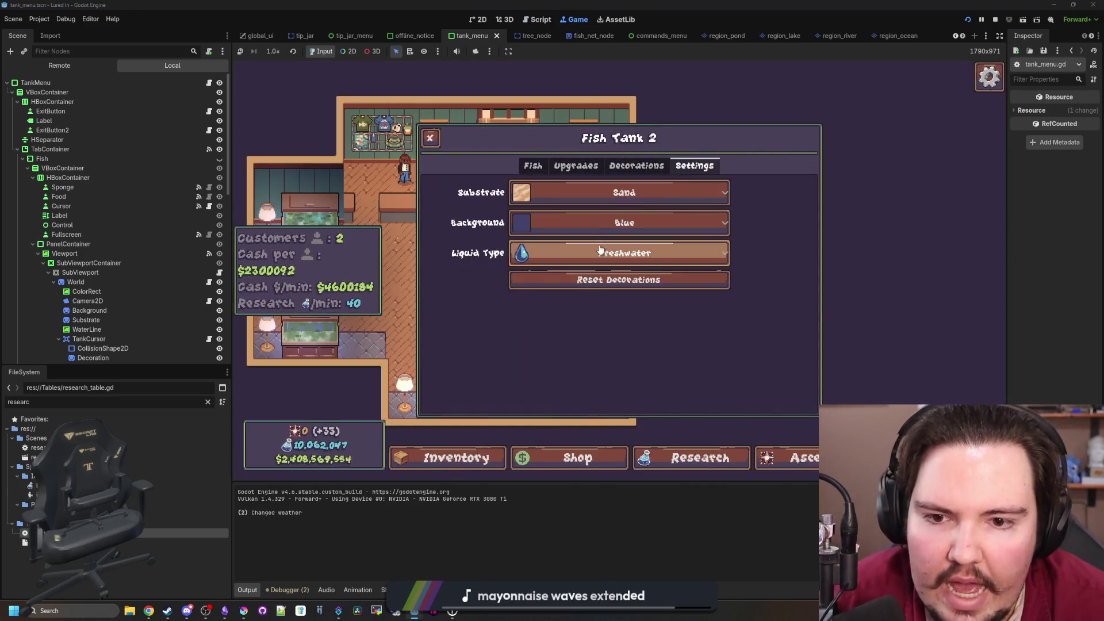
left_click(598, 252)
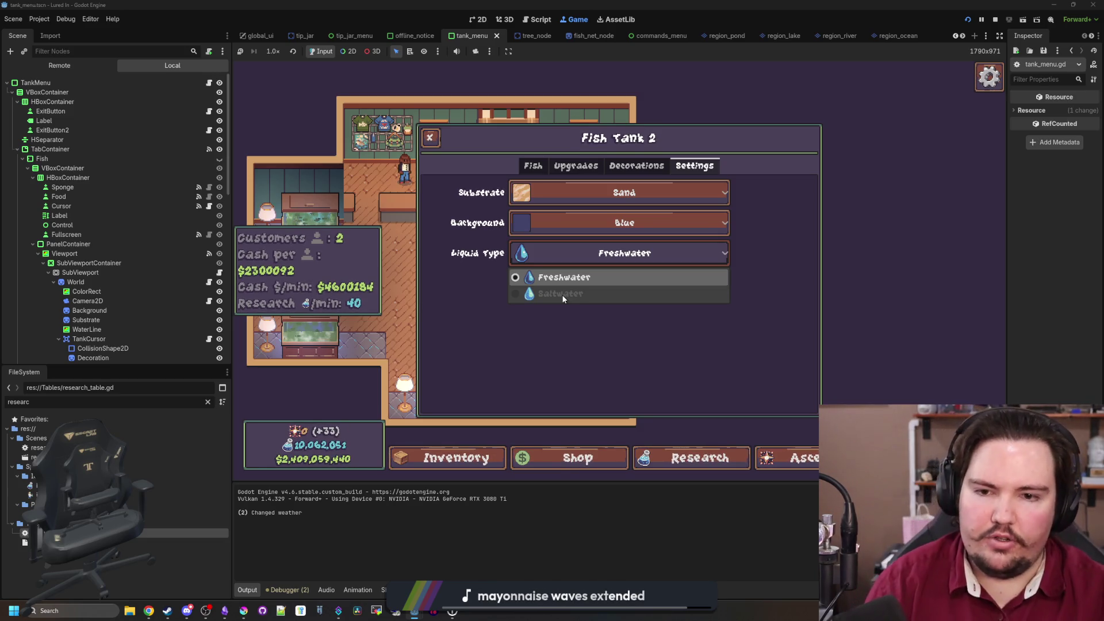
left_click(524, 337)
key("Escape")
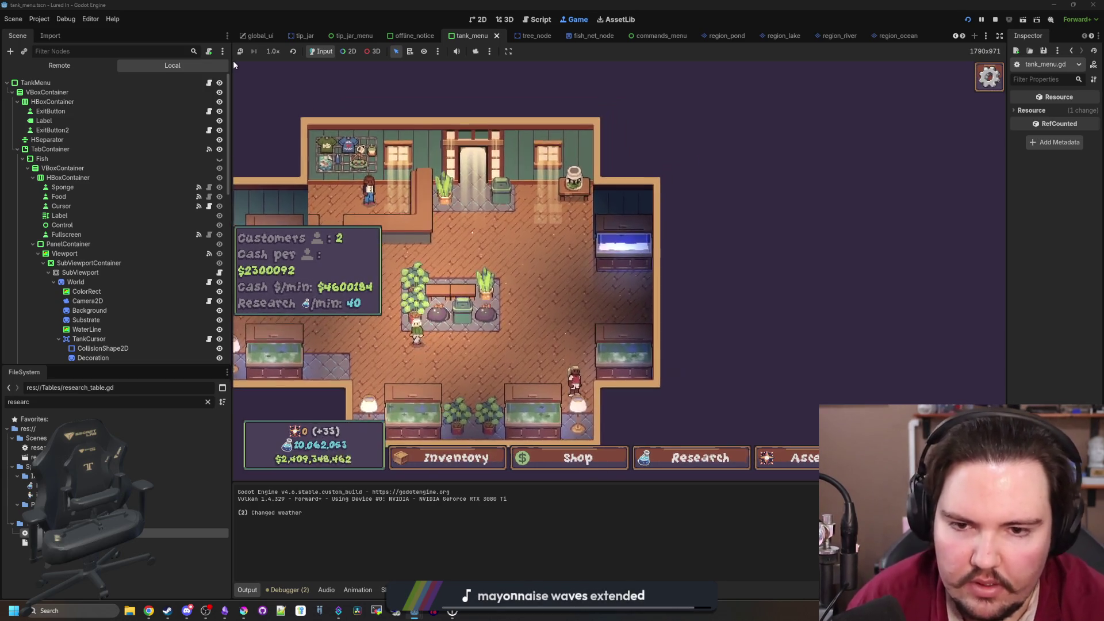
left_click(367, 392)
key("e")
key("e")
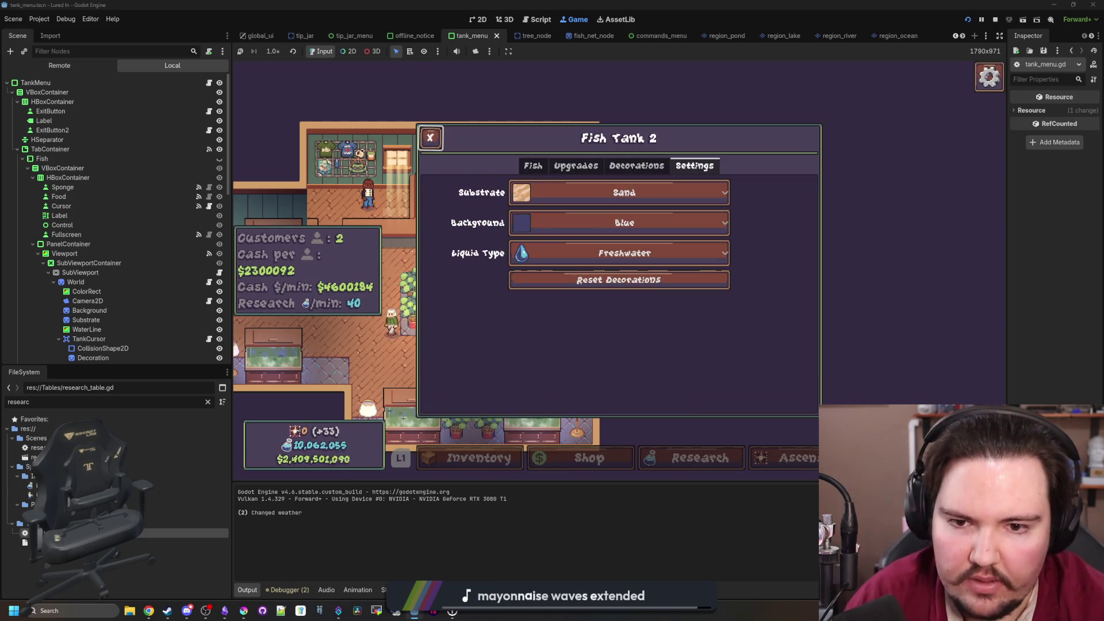
key("Down")
key("Down")
key("Return")
key("Return")
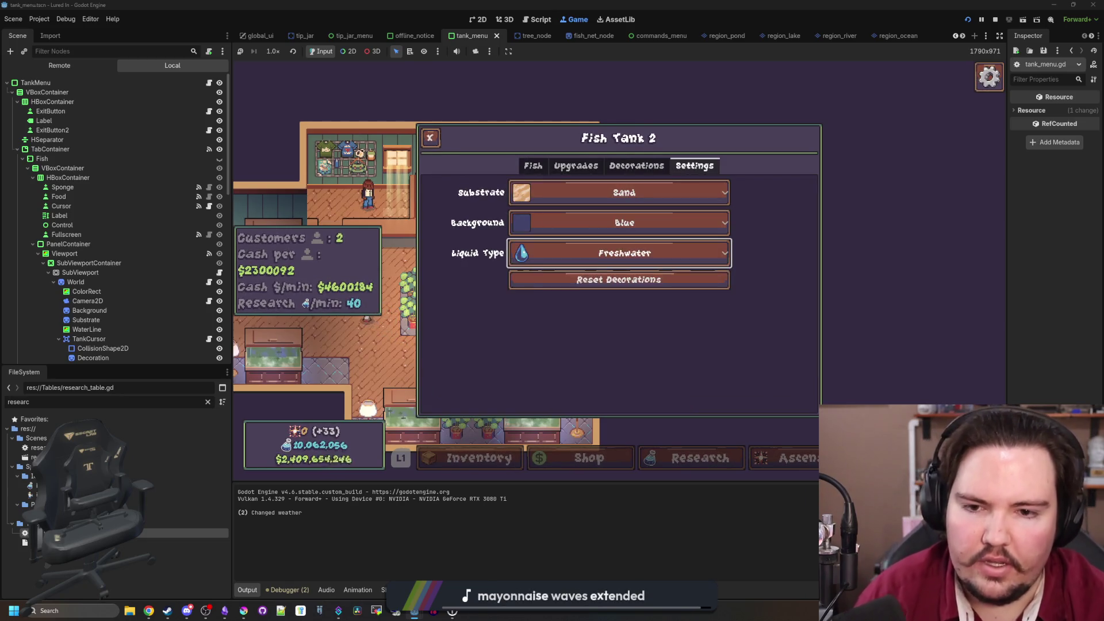
key("Return")
key("Return")
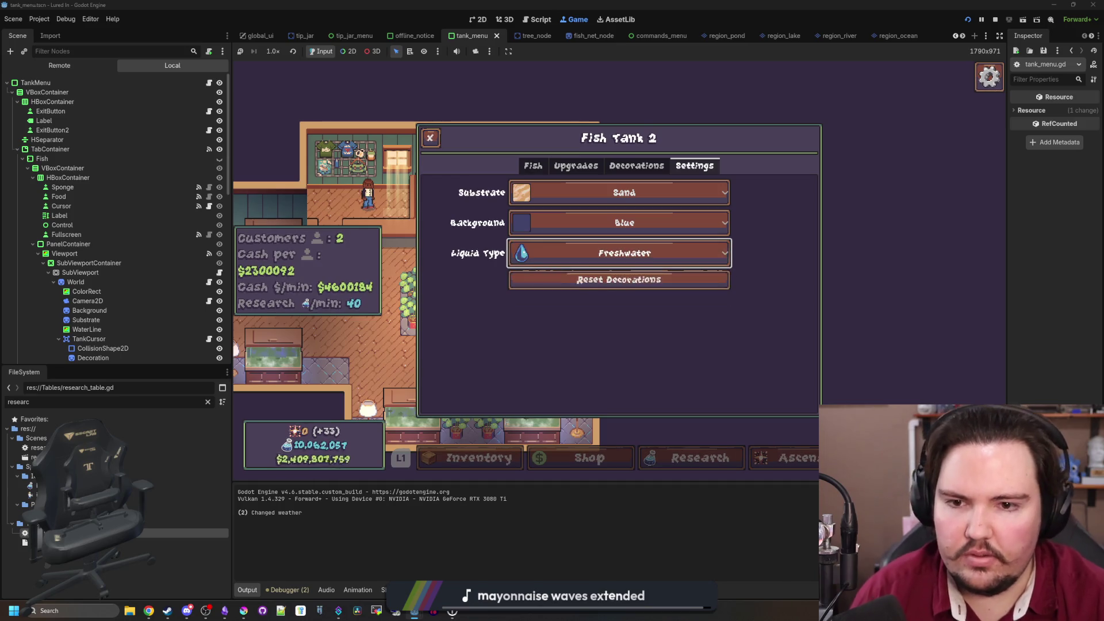
key("Return")
key("Return")
key("Escape")
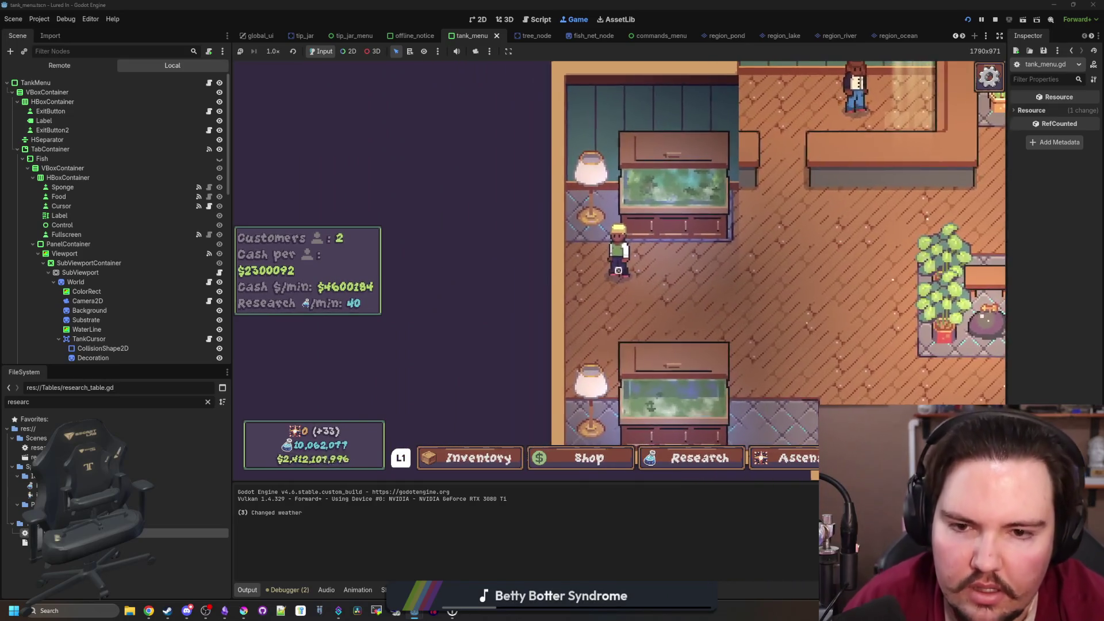
Walk to the first tank and open Fish Tank 1's fish view
key("space")
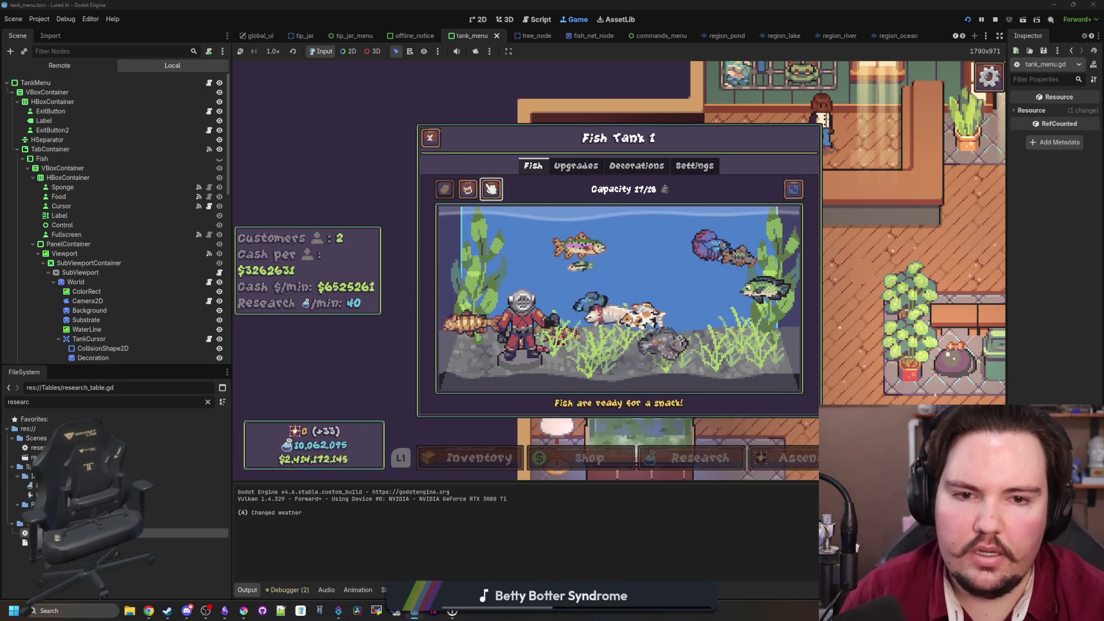
Cycle through Fish Tank 1's Upgrades, Settings, Decorations and Fish tabs
left_click(575, 165)
left_click(694, 165)
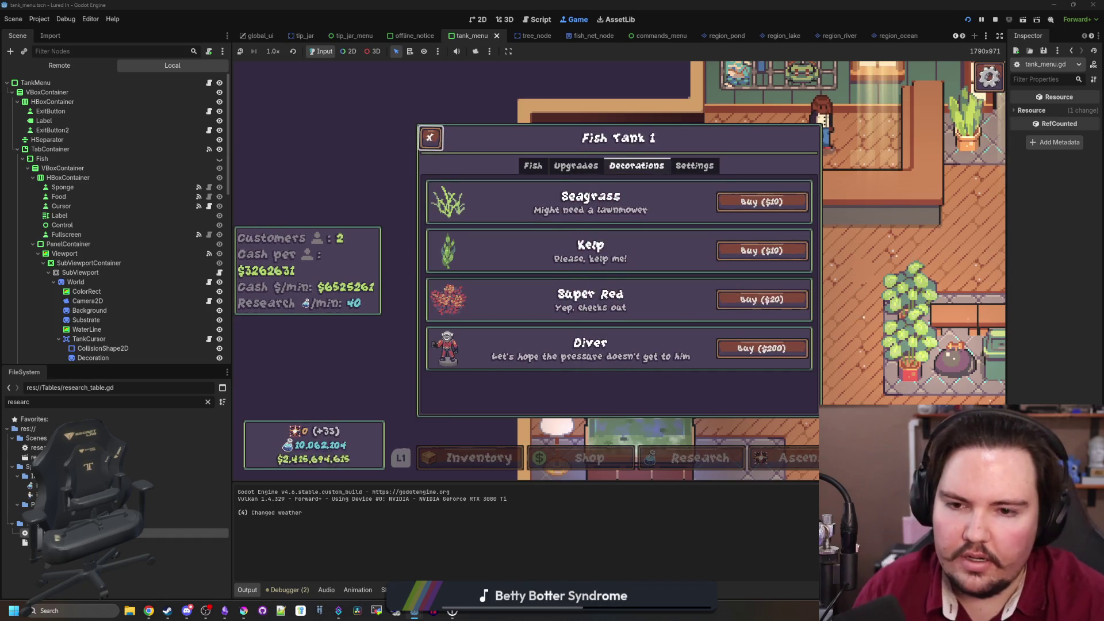
left_click(695, 166)
left_click(637, 165)
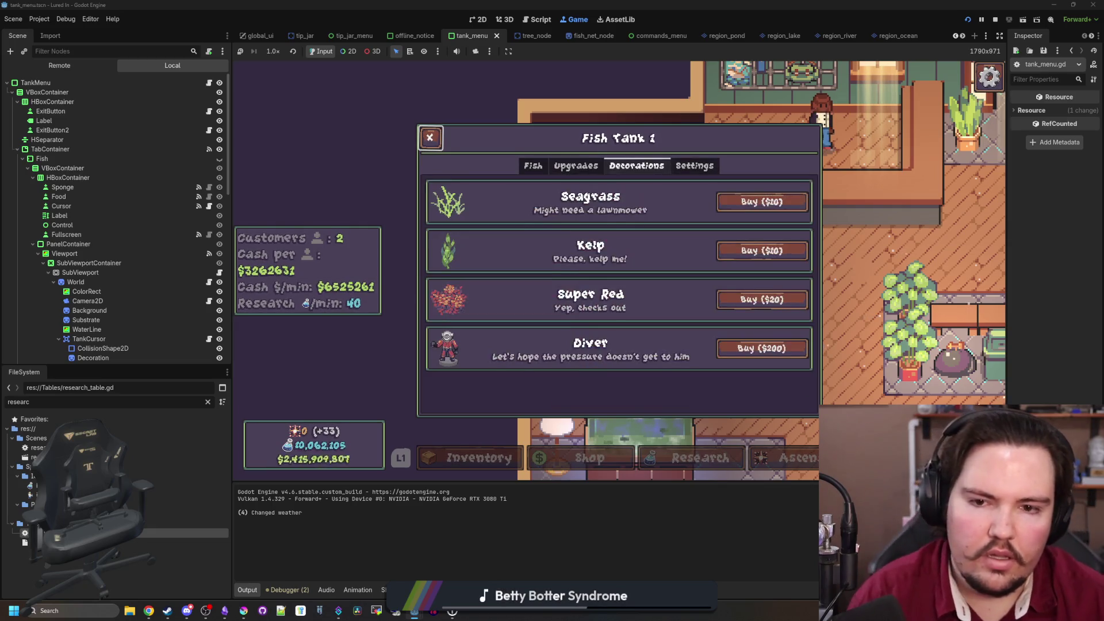
left_click(533, 165)
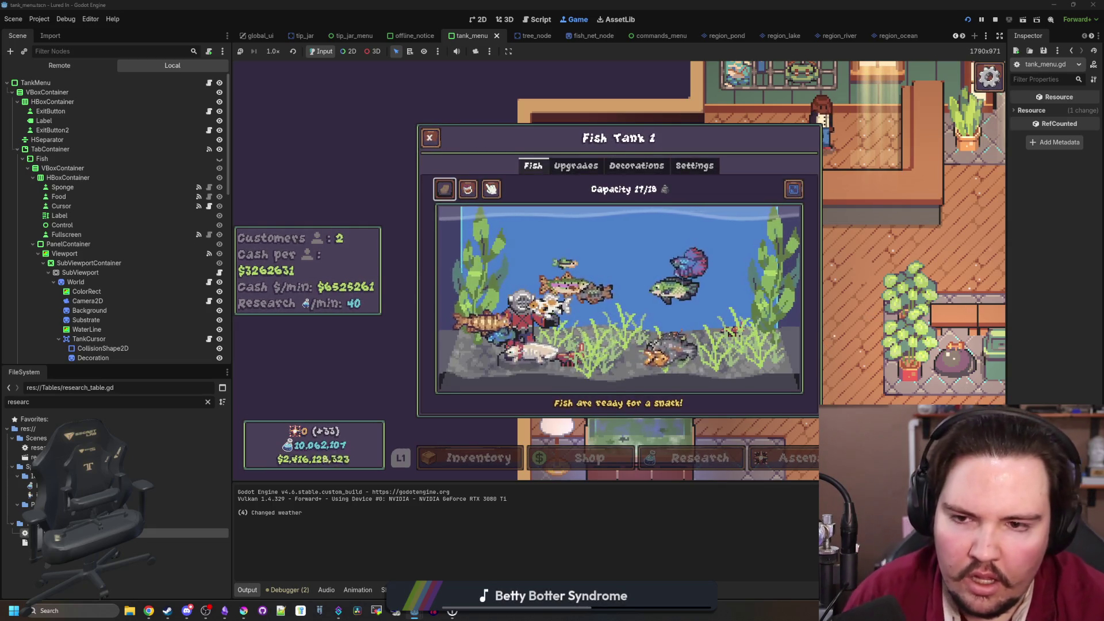
Inspect the Rainbow Trout, Betta and Tilapia stat cards, then close the tank panel
left_click(581, 293)
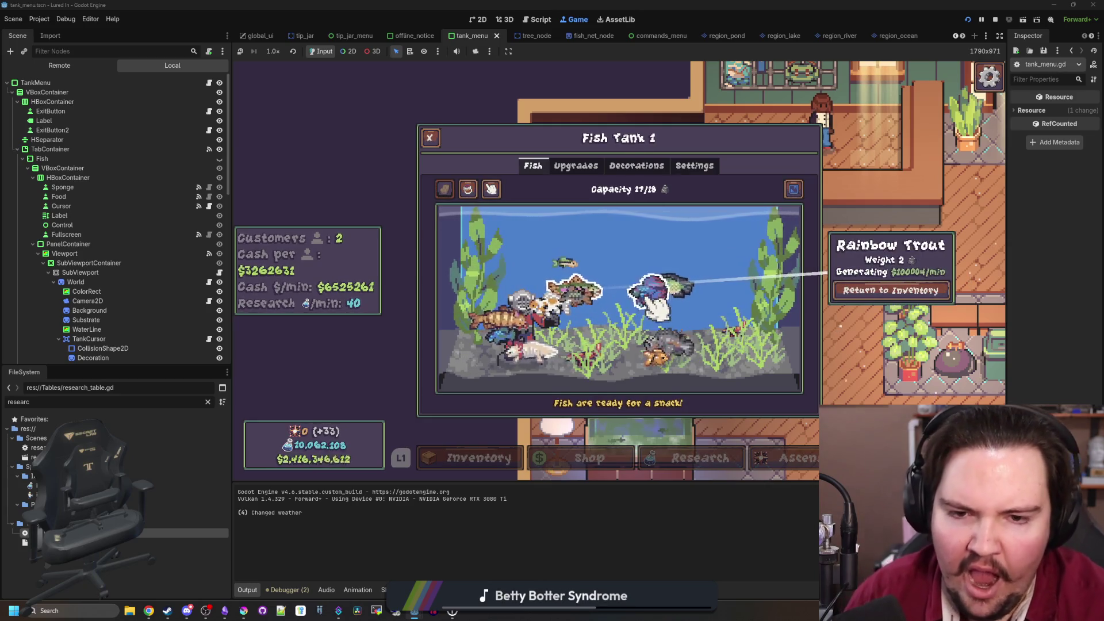
left_click(664, 287)
left_click(667, 287)
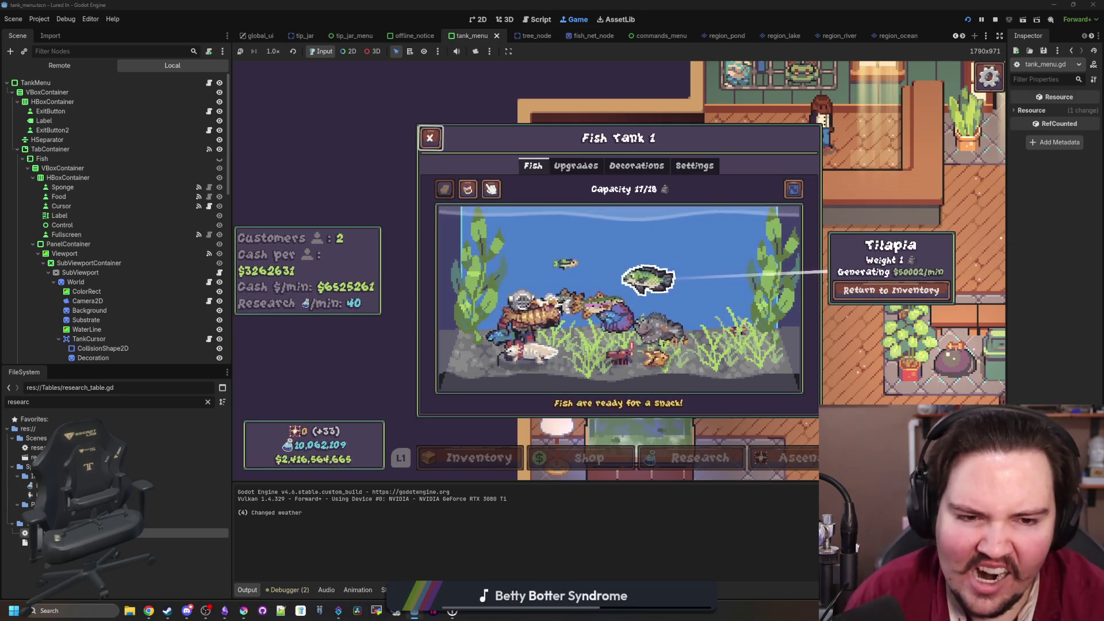
key("Escape")
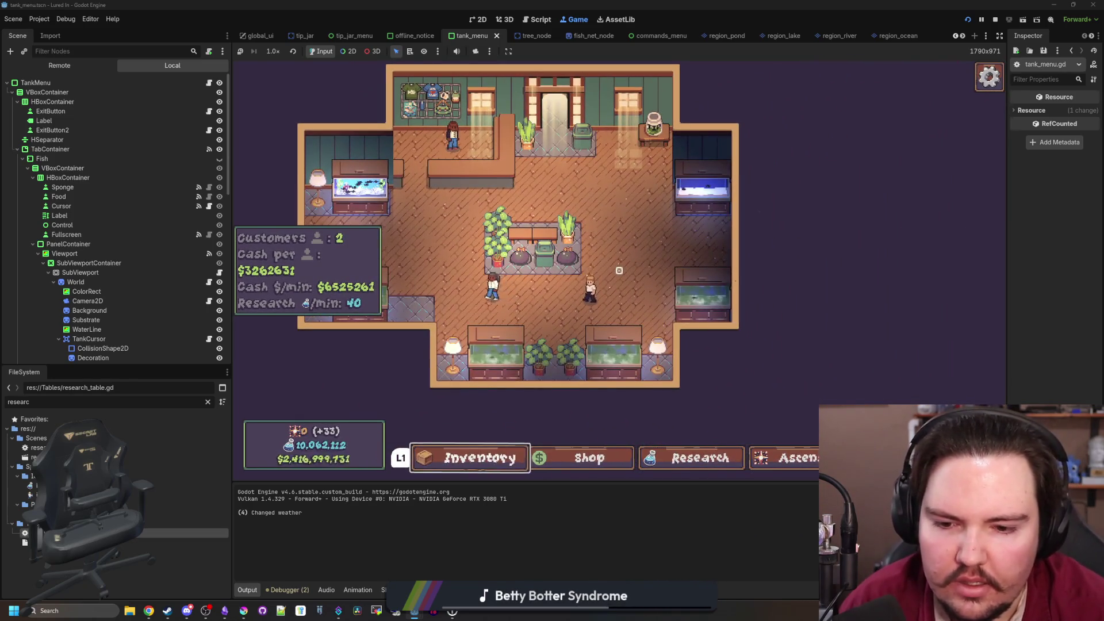
Open the inventory, move down to the Freshwater Shrimp and Snail panels, then stop the game
key("Return")
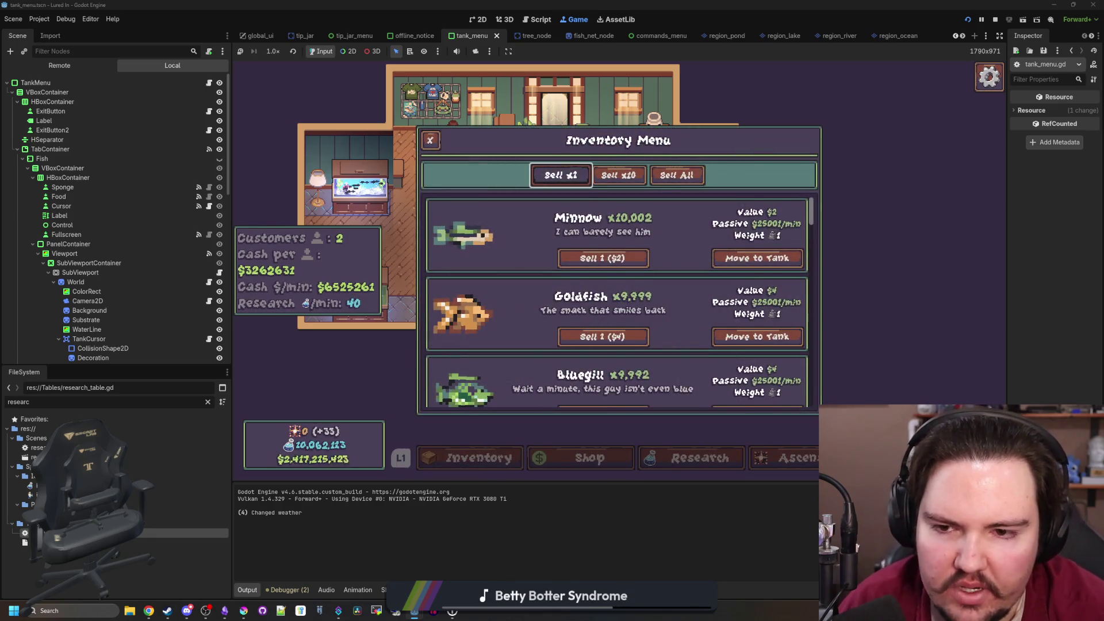
key("Down")
key("Down")
key("Down")
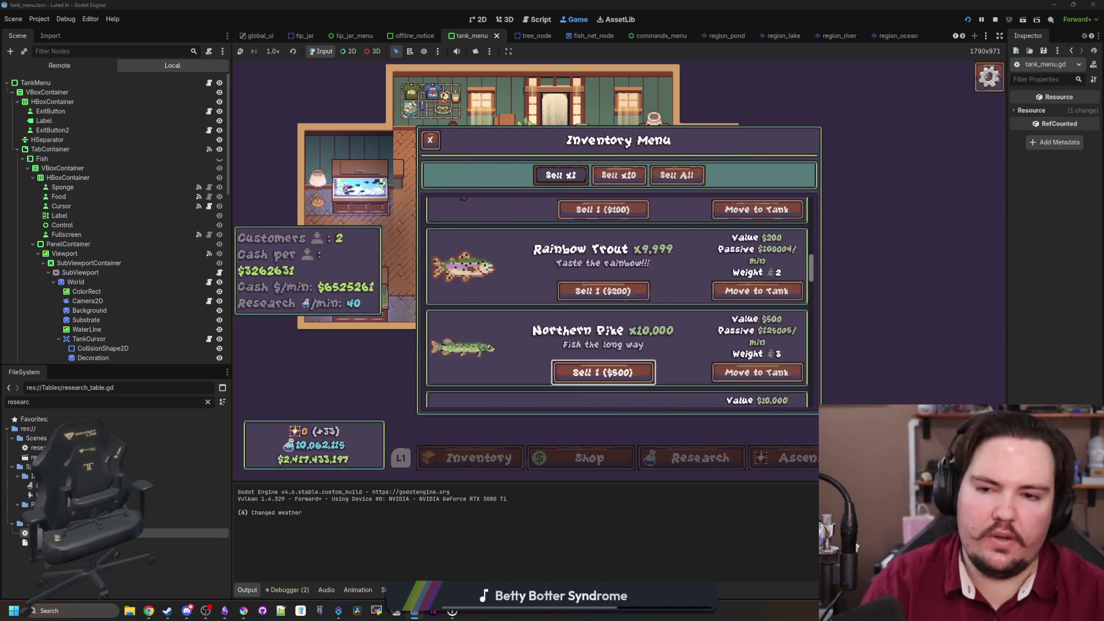
key("Down")
key("Down")
key("Down")
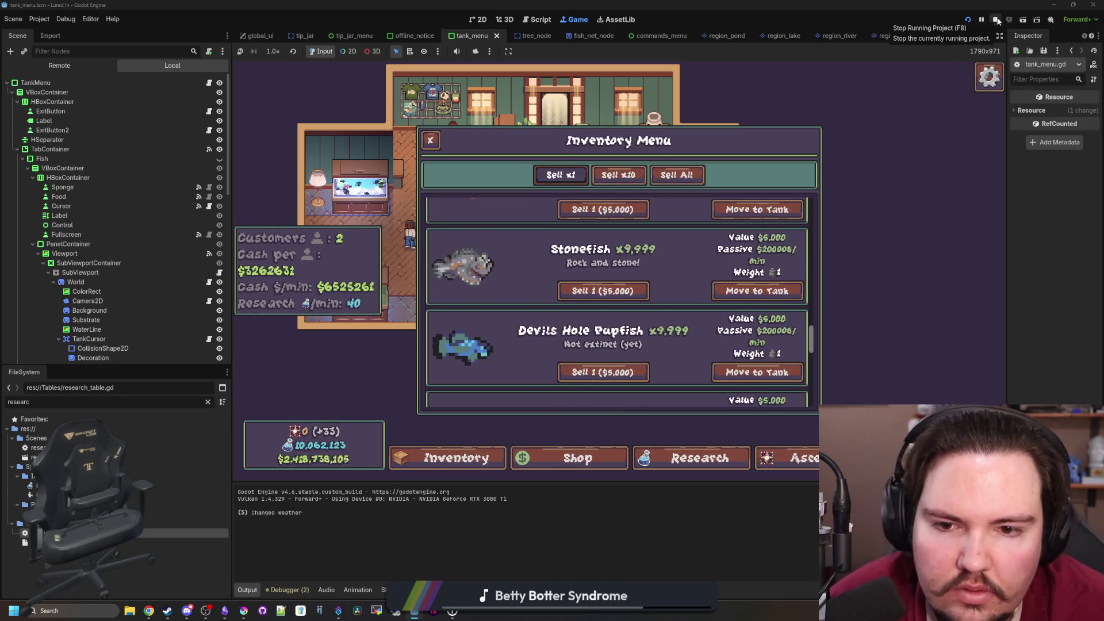
scroll(564, 379, "up", 3)
scroll(564, 379, "up", 5)
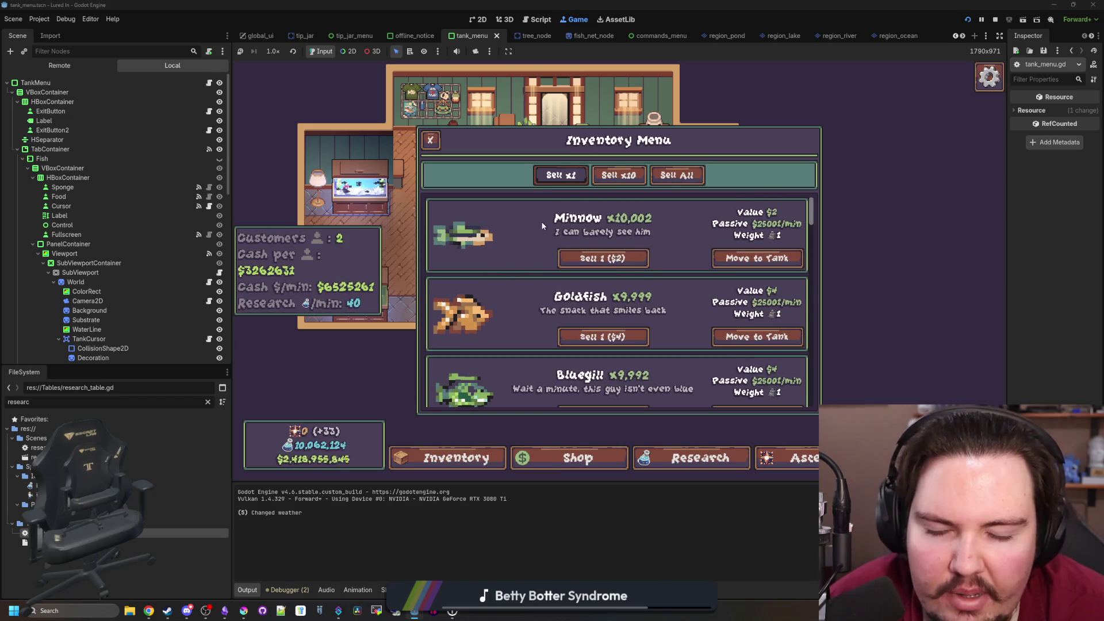
scroll(733, 296, "down", 8)
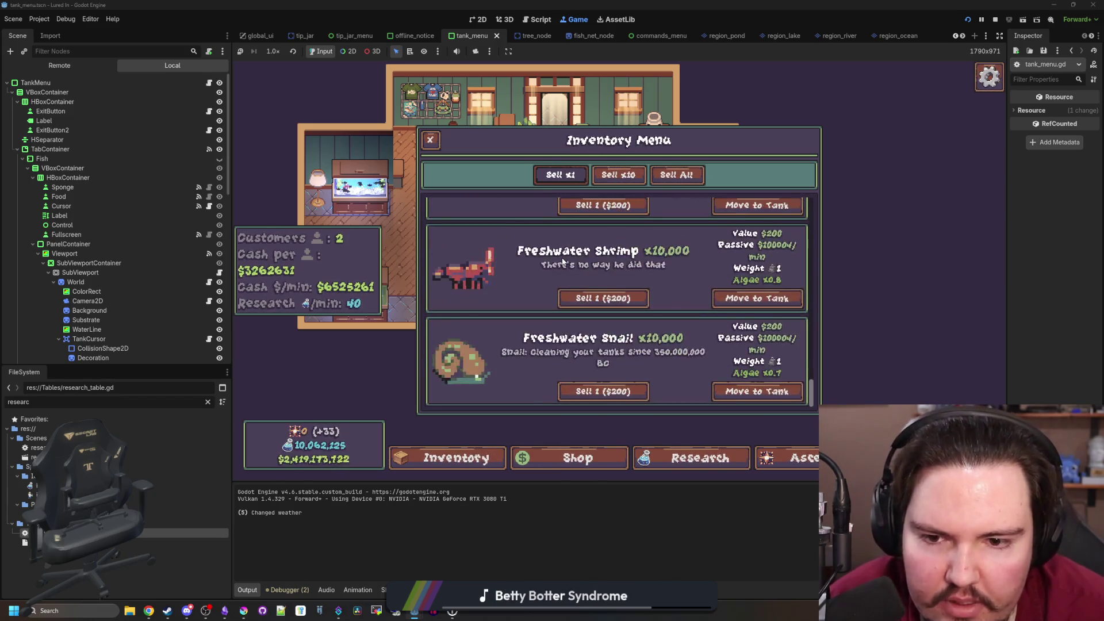
scroll(733, 296, "up", 8)
key("F8")
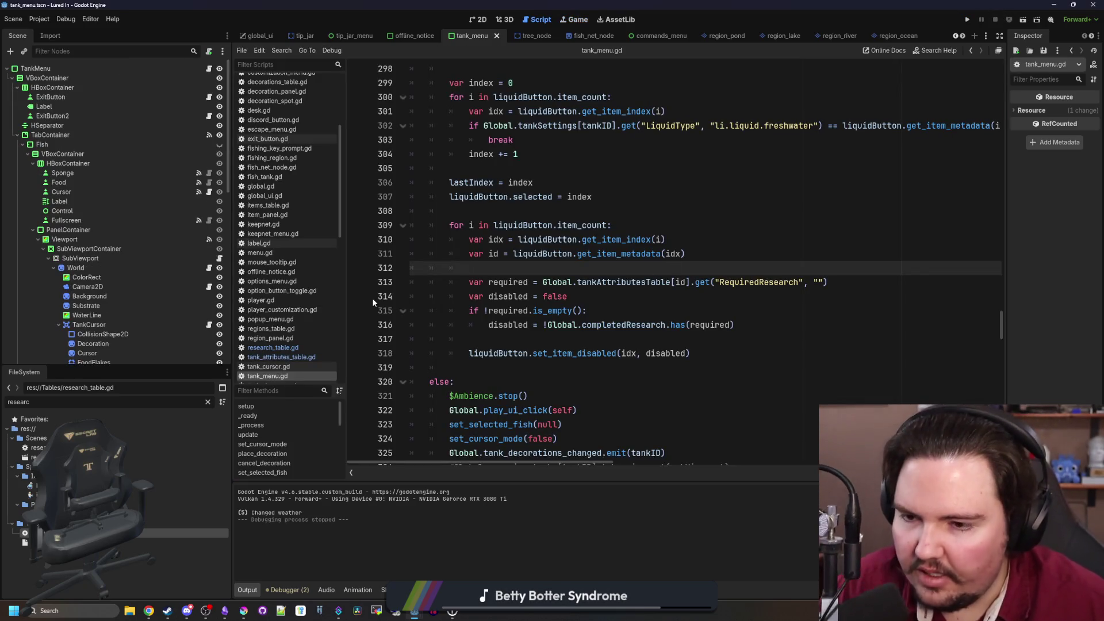
Save, then open items_table.gd to check the AllowedLiquids default in its defaults dictionary
key("ctrl+s")
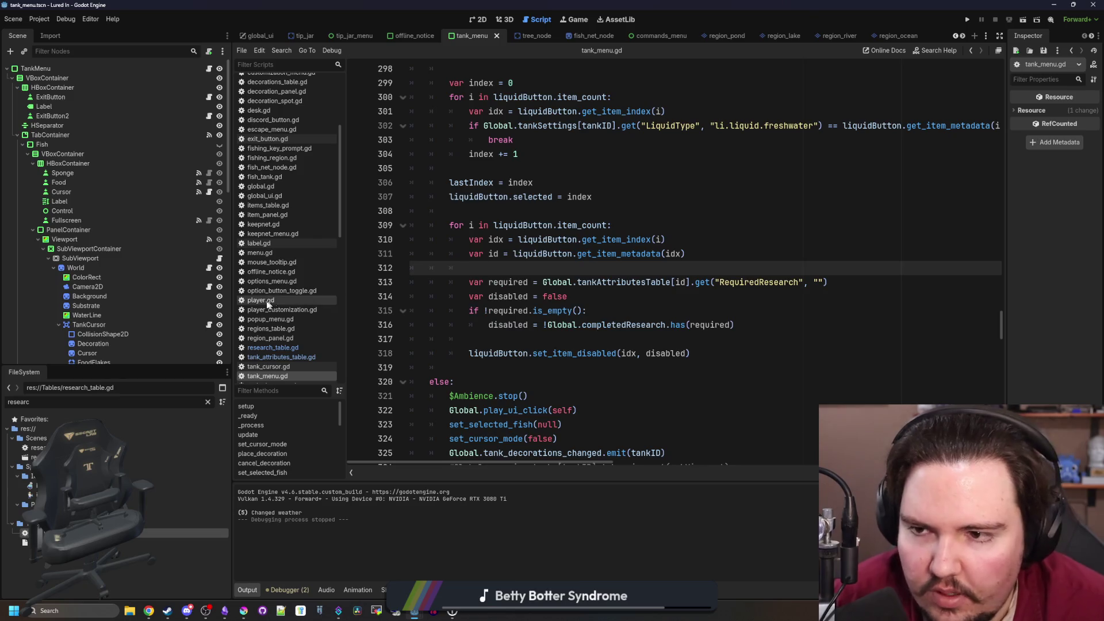
scroll(267, 304, "up", 5)
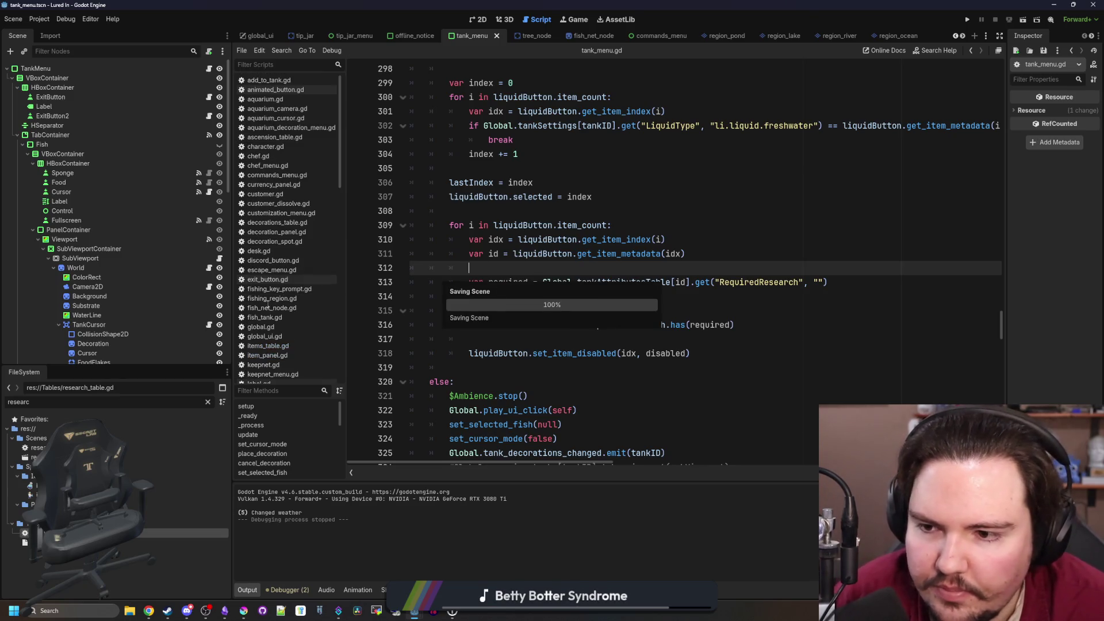
type("items")
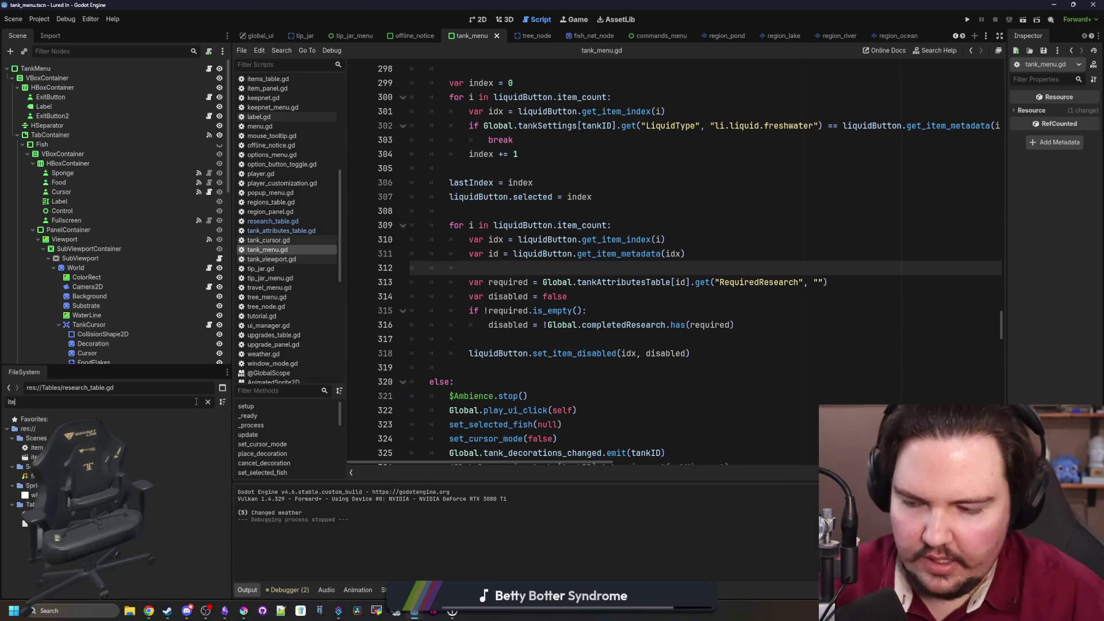
double_click(38, 447)
left_click(501, 289)
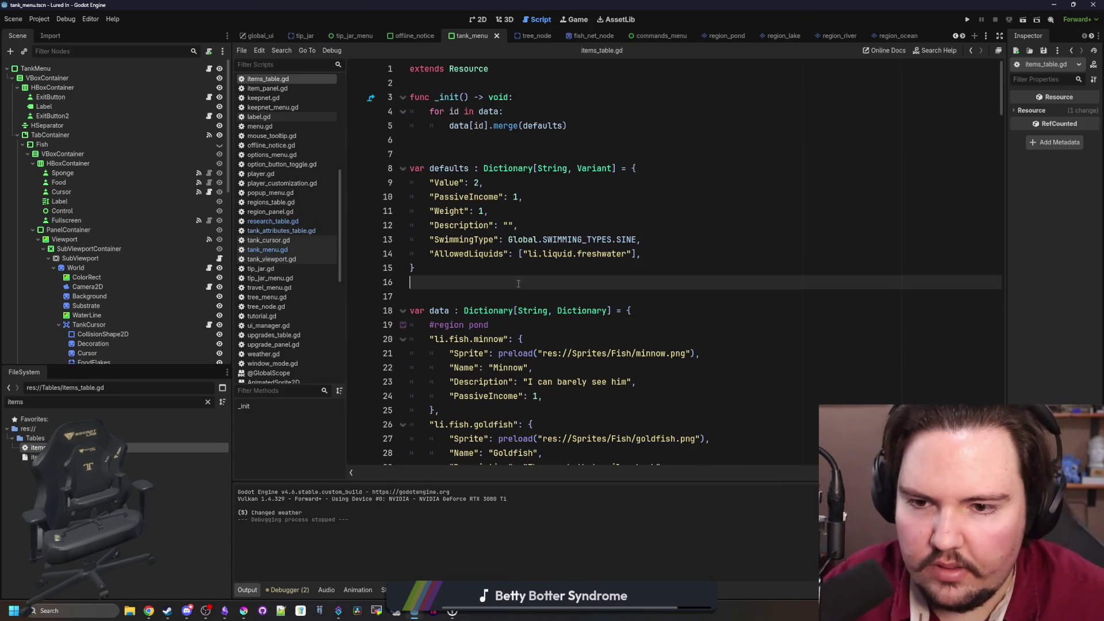
key("Up")
scroll(540, 271, "down", 4)
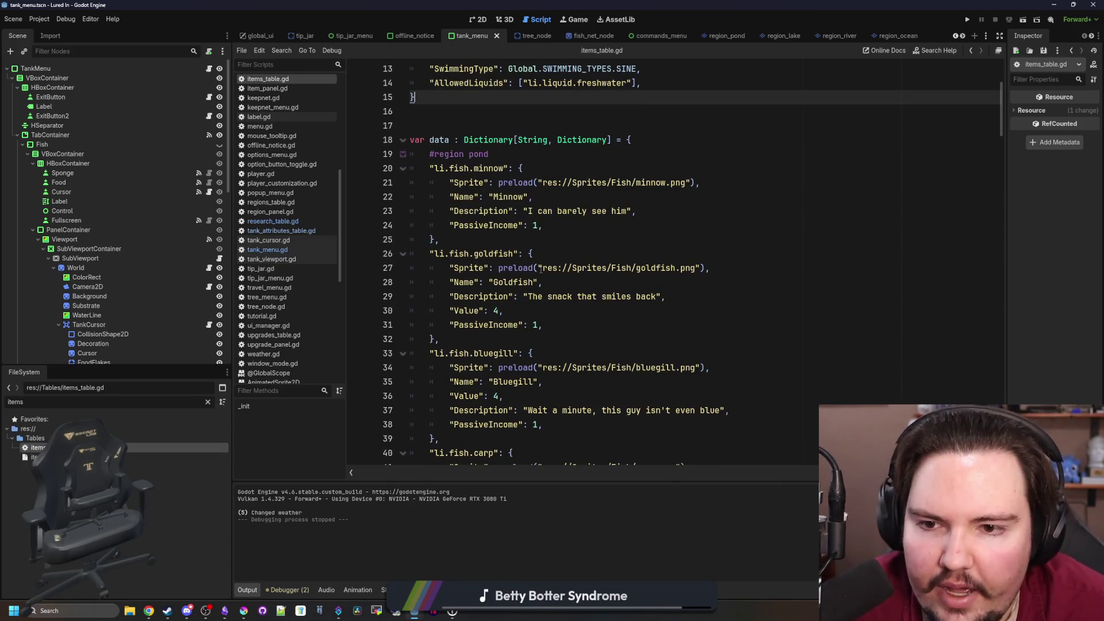
Filter the FileSystem for 'item' and open item_panel.gd
left_click(207, 401)
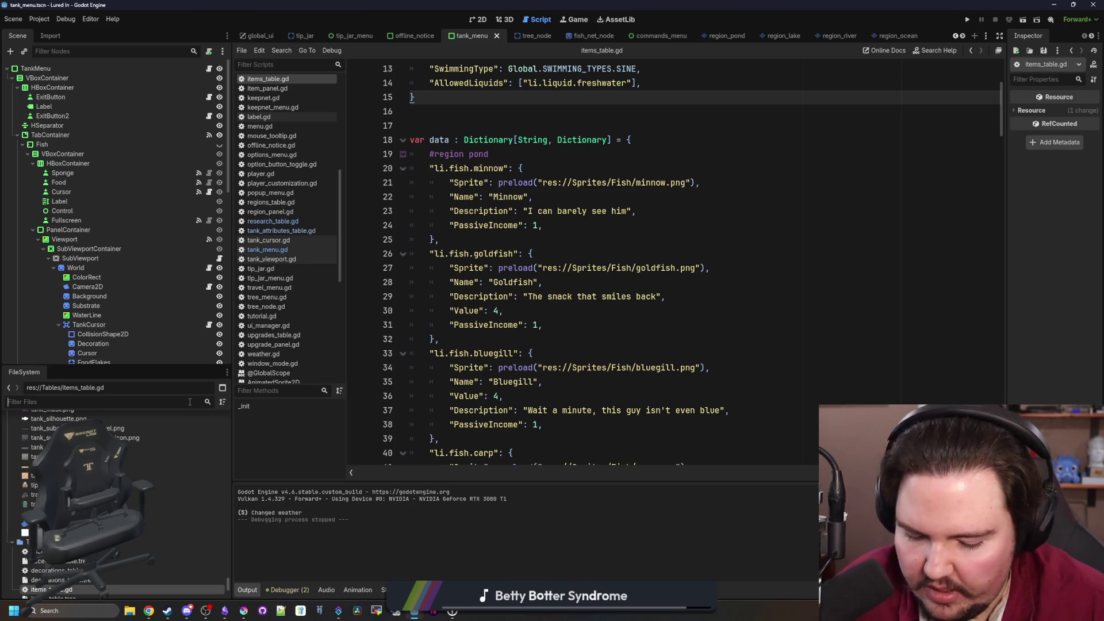
type("item")
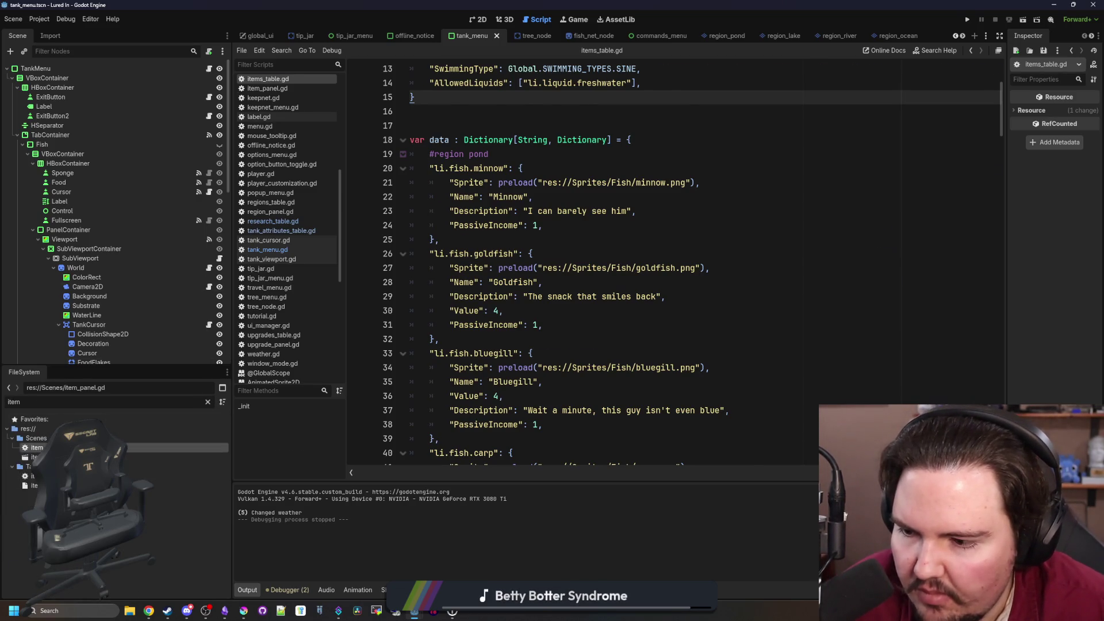
double_click(37, 447)
Add a statsLabel.append_text line after the algae stat in item_panel.gd
scroll(644, 287, "up", 3)
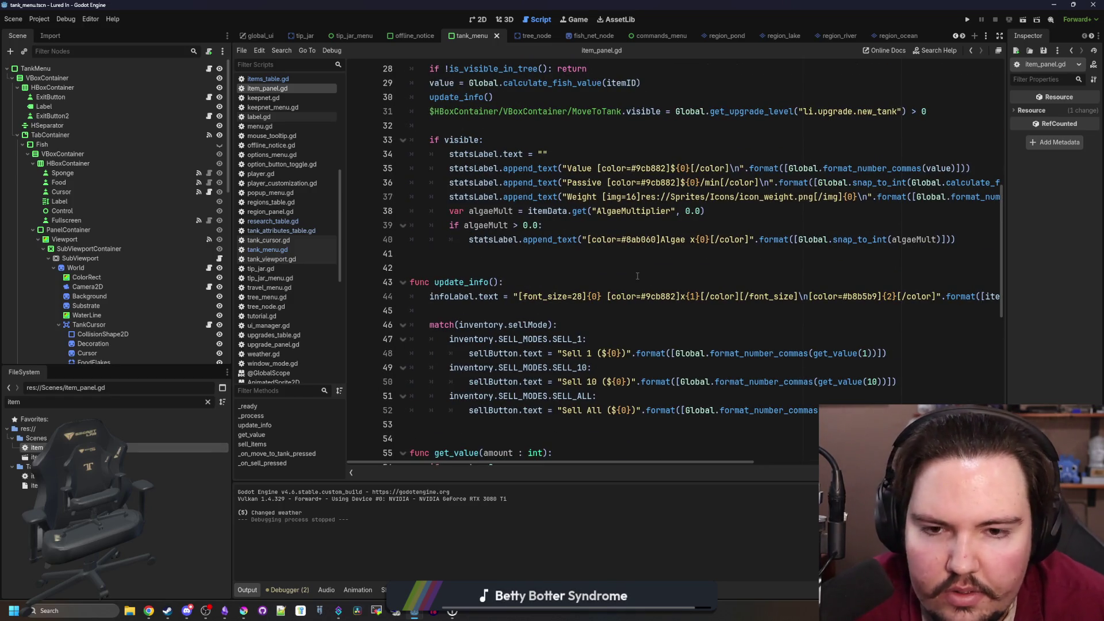
scroll(637, 276, "up", 2)
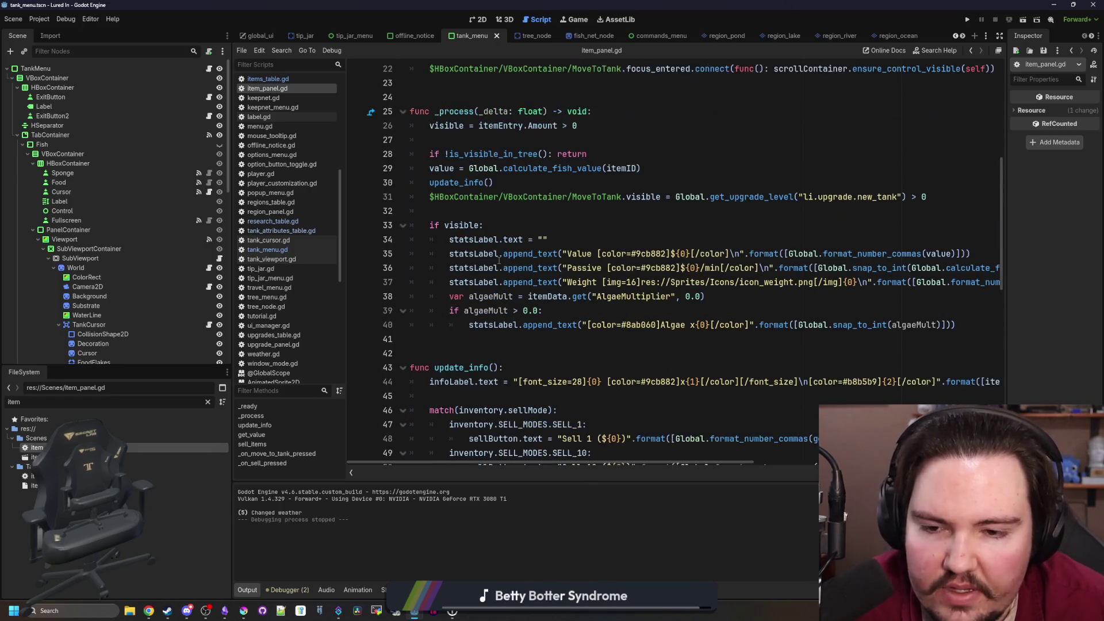
mouse_move(651, 313)
left_mouse_down()
mouse_move(644, 253)
mouse_move(541, 239)
mouse_move(534, 225)
left_mouse_up()
left_click(534, 224)
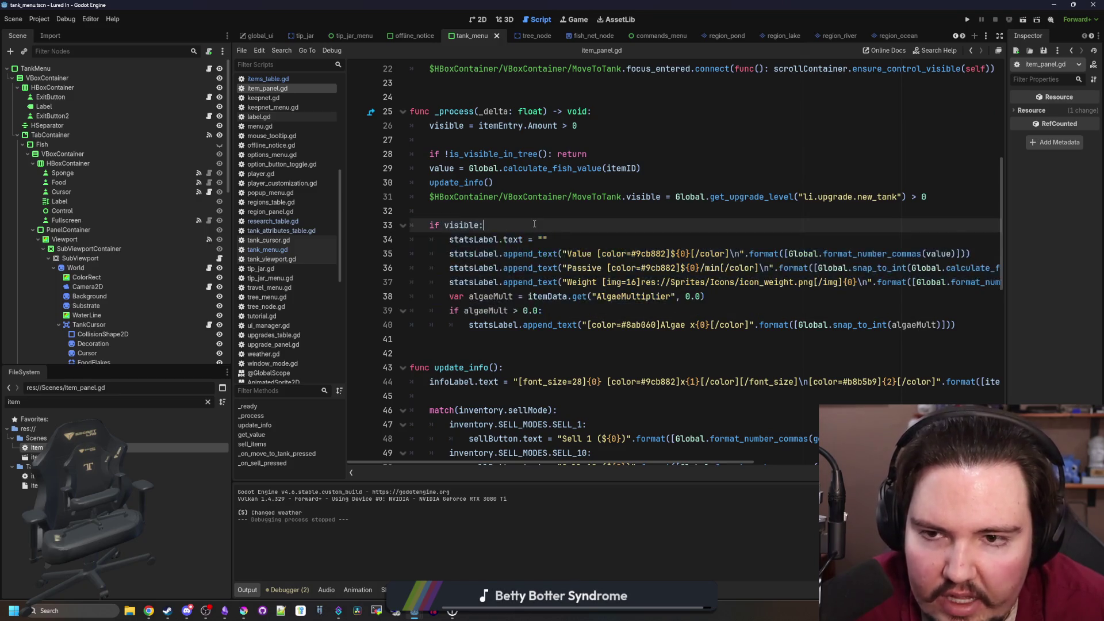
scroll(534, 224, "up", 6)
scroll(535, 225, "up", 1)
scroll(526, 264, "down", 7)
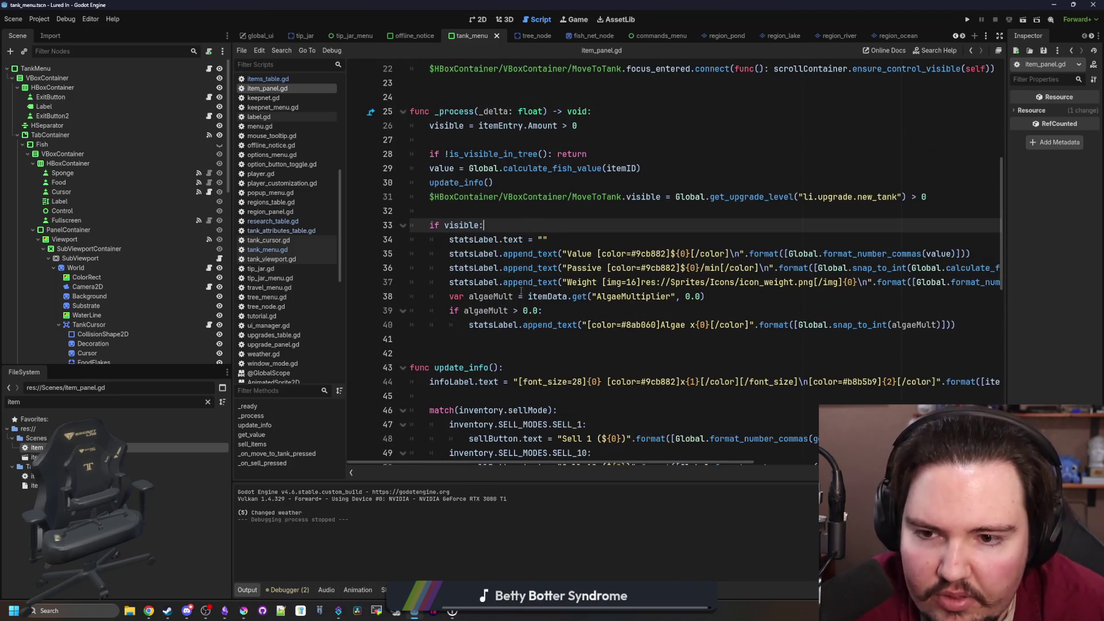
left_click(499, 339)
key("Return")
key("Up")
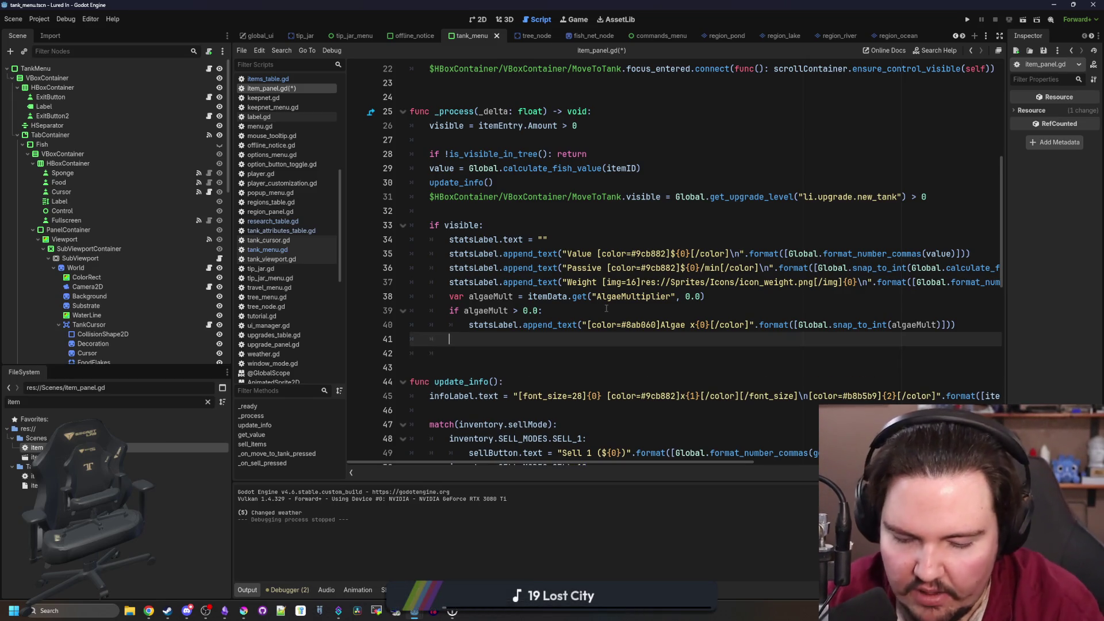
type("statsLabel")
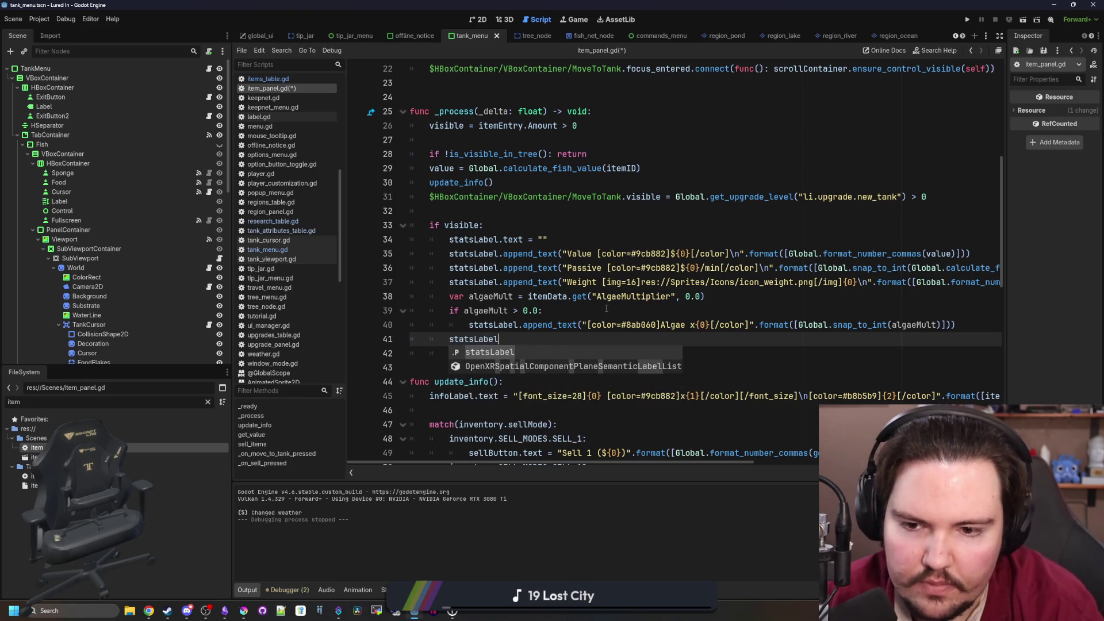
type(".append_te")
key("Return")
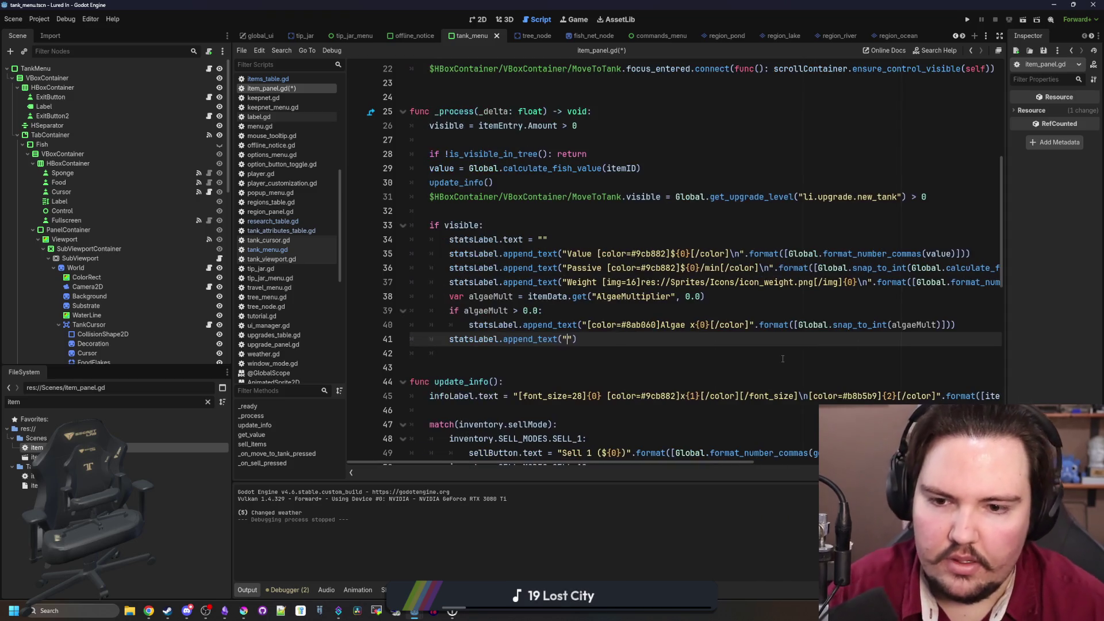
Start a loop header over itemData.get("AllowedLiquids") on a new line above it
left_click(450, 339)
key("Return")
key("Return")
key("Return")
left_click(501, 353)
type("Gl")
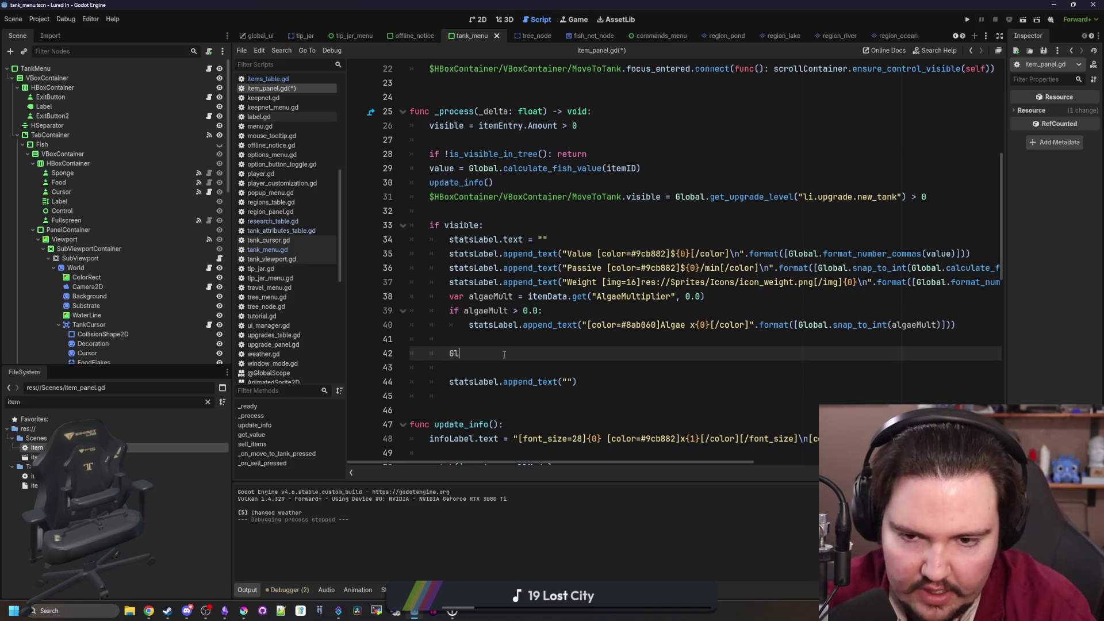
type("obal/.")
key("BackSpace")
key("BackSpace")
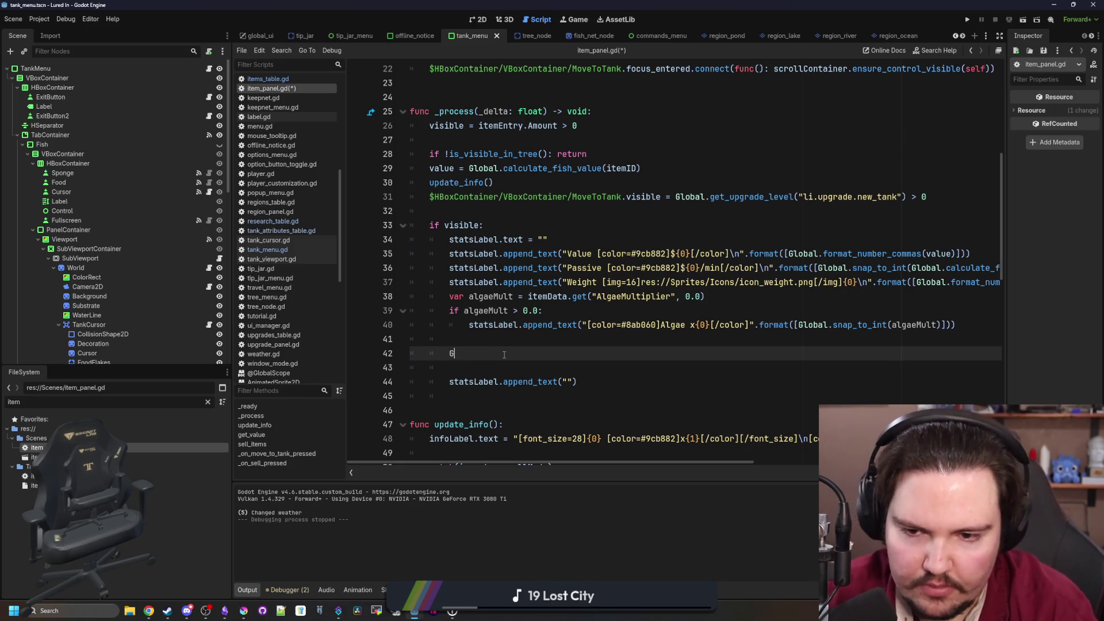
type("temData.")
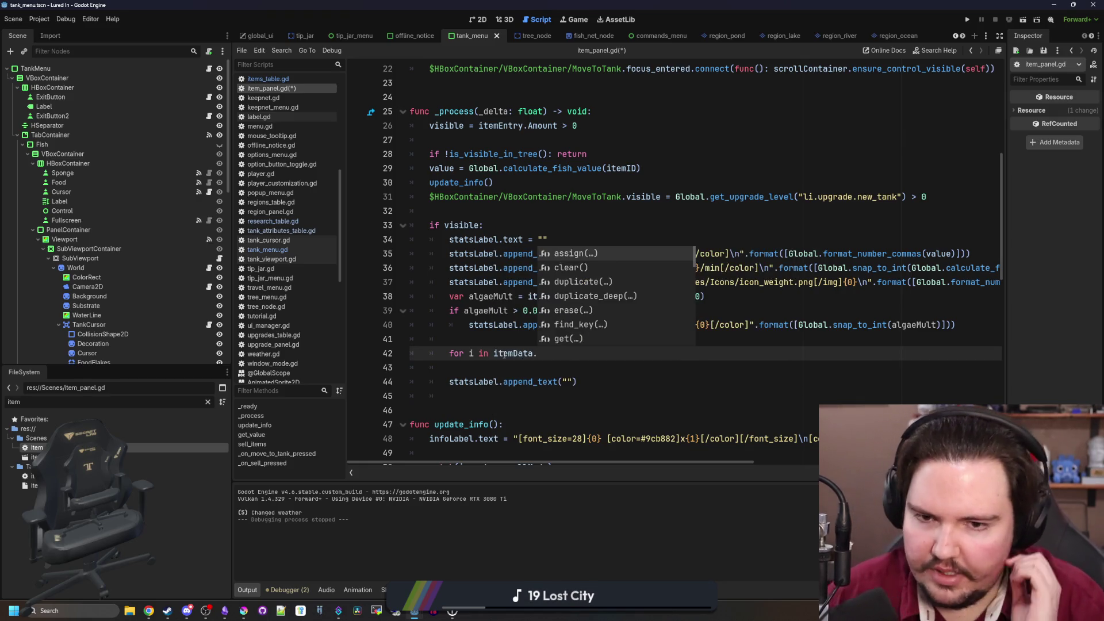
type("get")
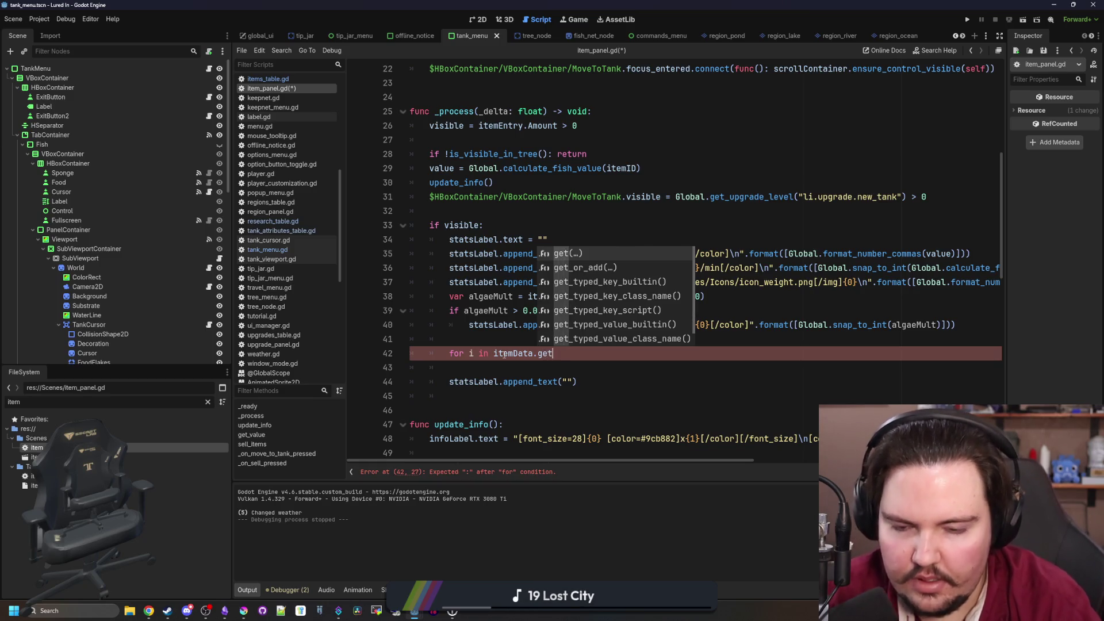
key("Return")
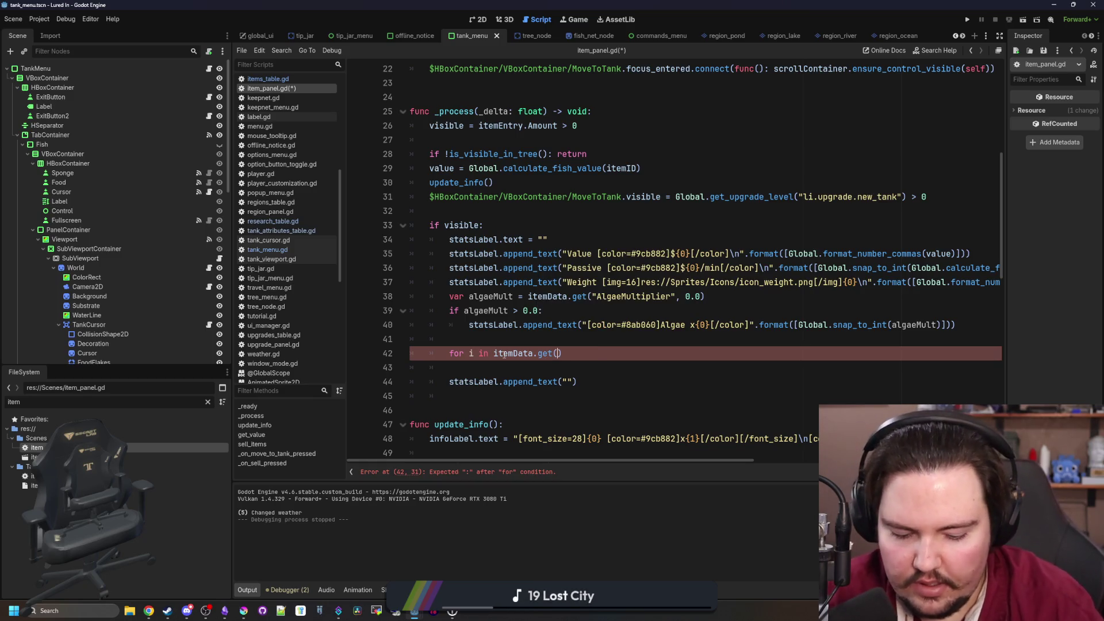
type("\"RequiredL\"")
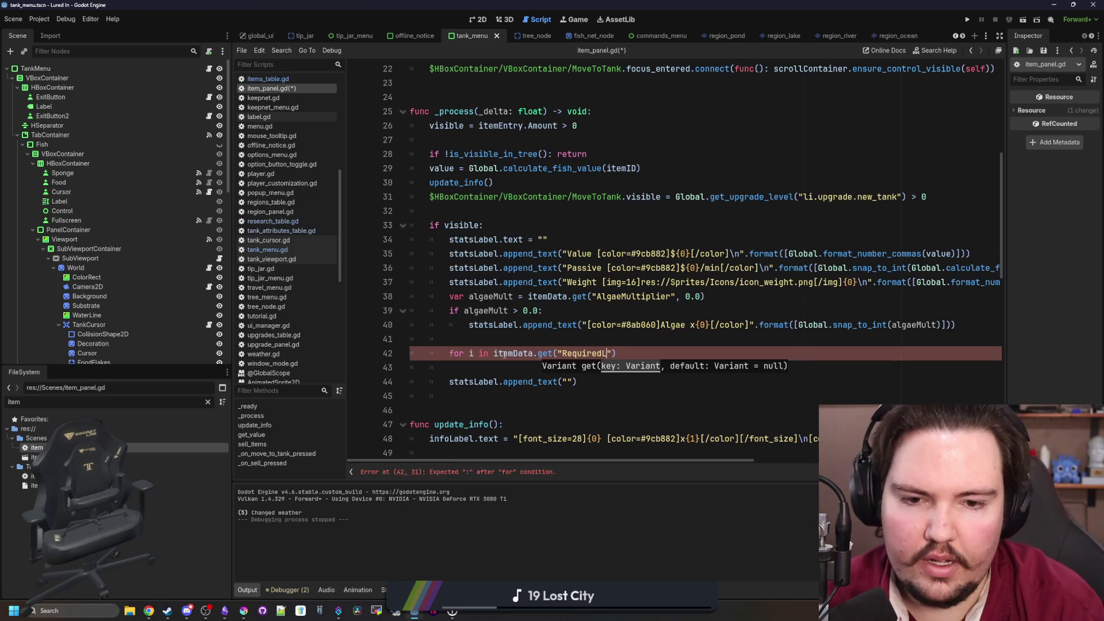
key("BackSpace")
key("BackSpace")
key("BackSpace")
type("lowedL")
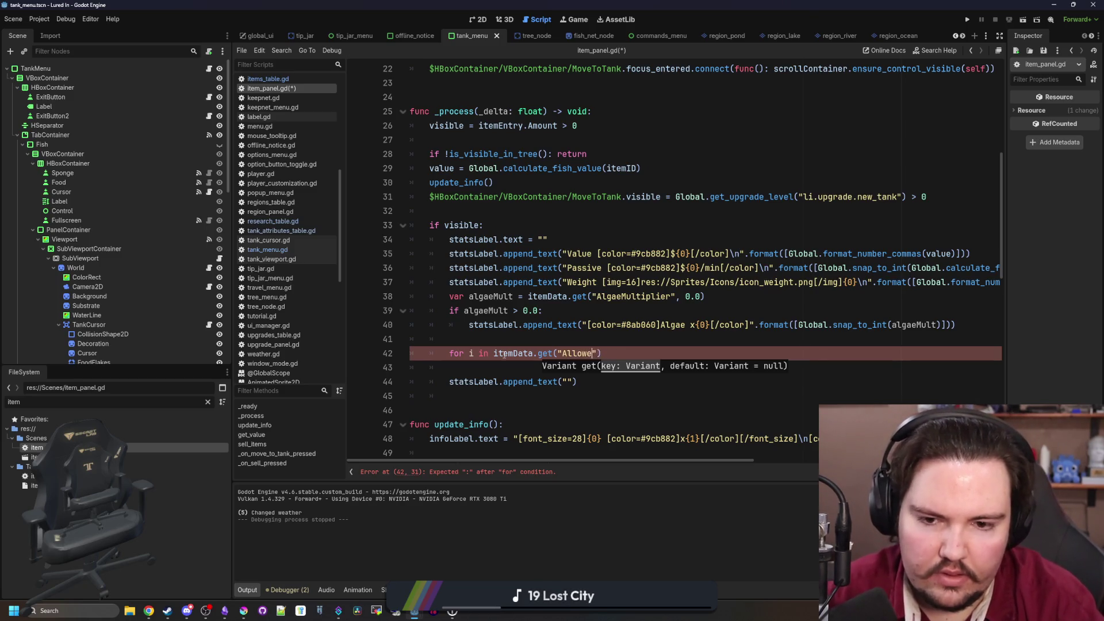
type("iquids")
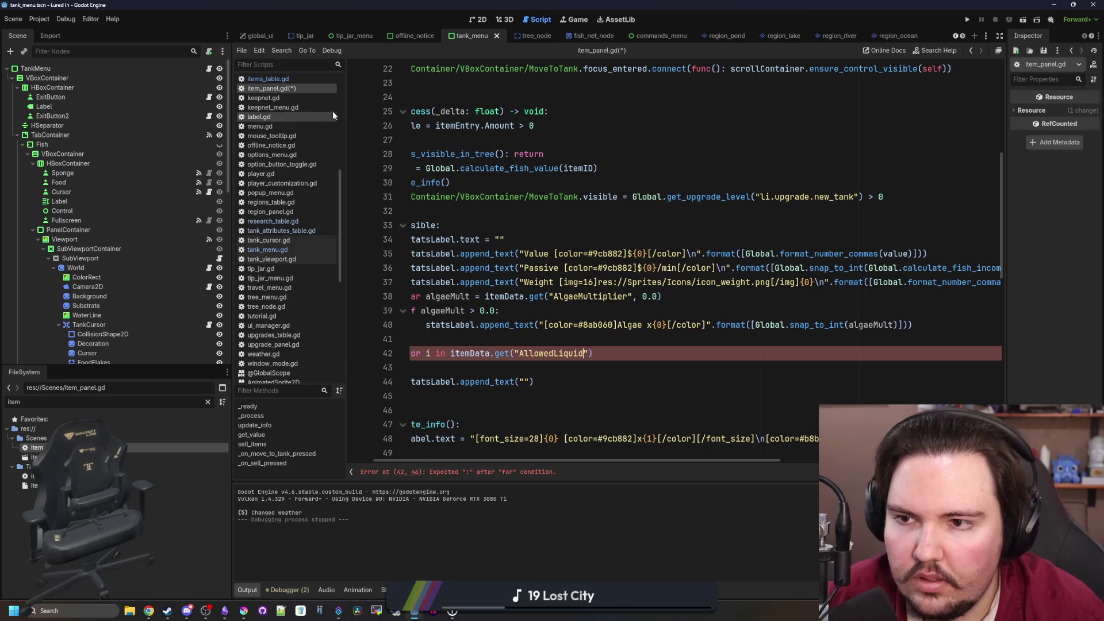
Paste the exact AllowedLiquids key from items_table.gd into the loop header and end it with a colon
left_click(309, 82)
scroll(468, 151, "up", 1)
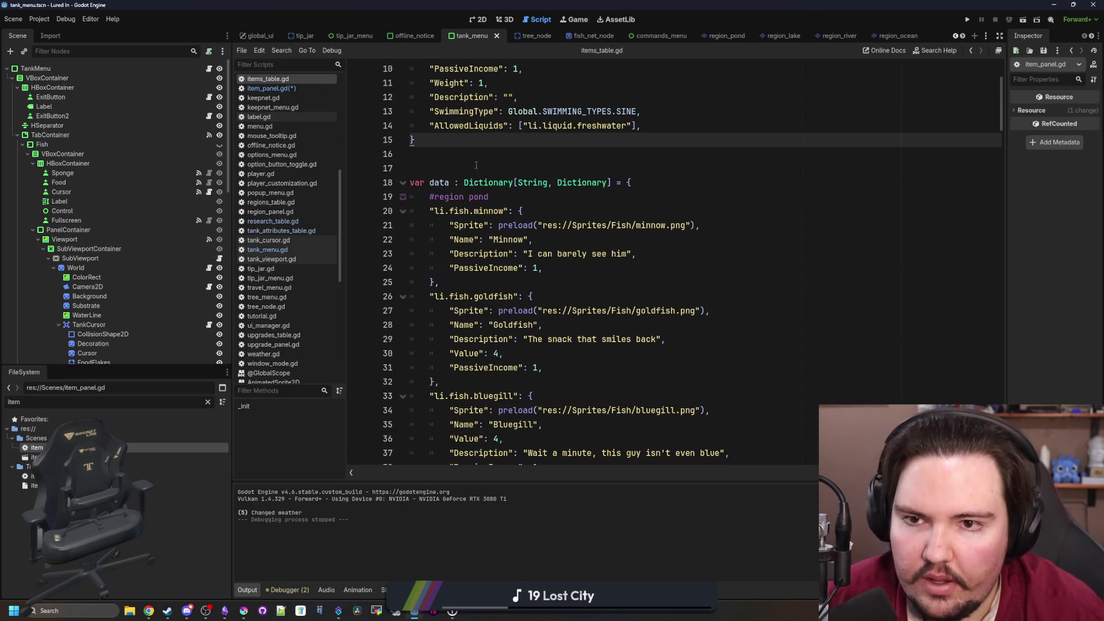
double_click(468, 126)
key("ctrl+c")
left_click(284, 88)
double_click(570, 352)
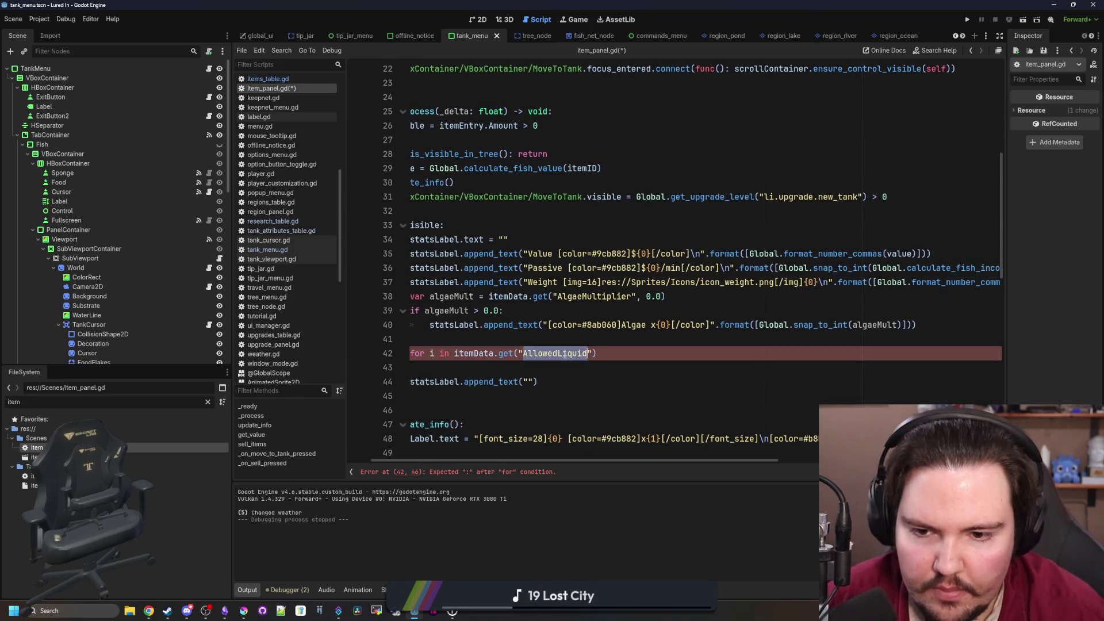
key("ctrl+v")
left_click(627, 352)
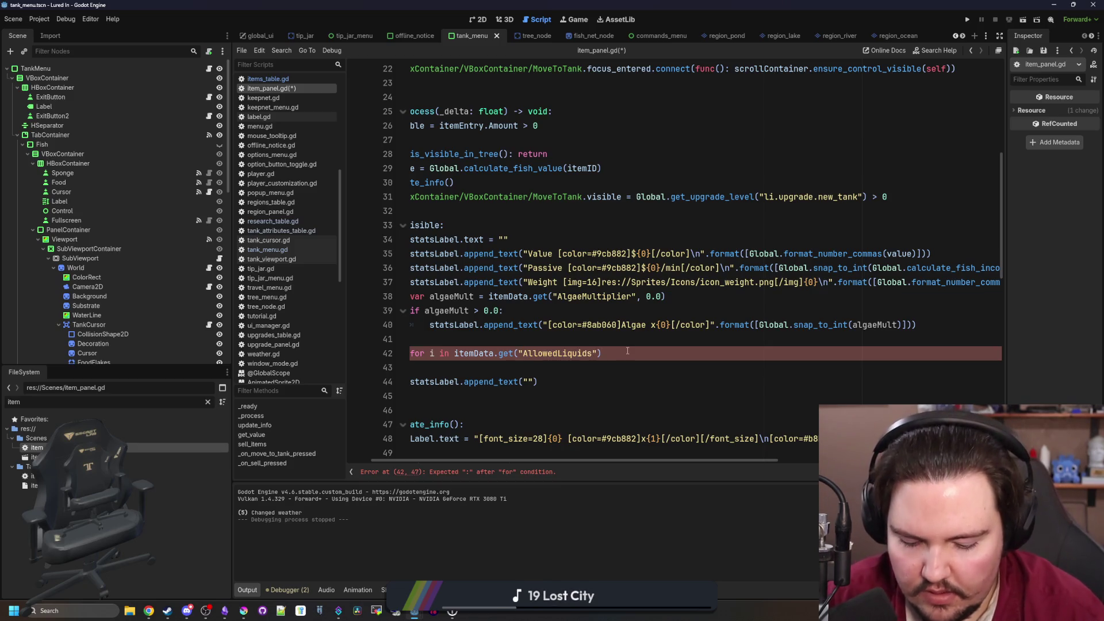
key("Left")
type(", []")
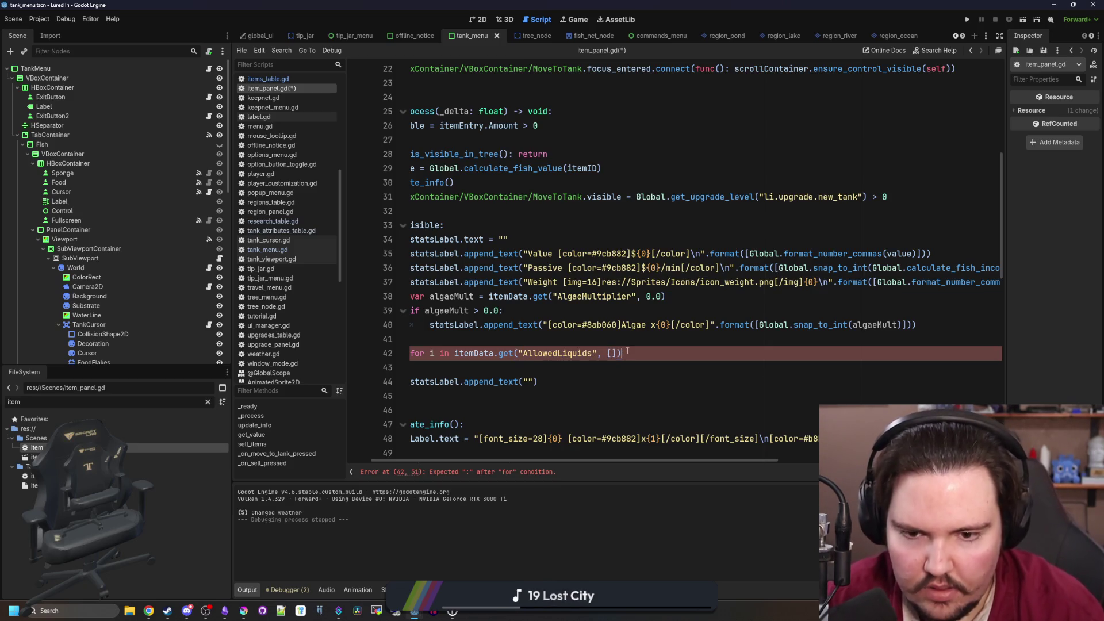
key("BackSpace")
key("BackSpace")
key("BackSpace")
type(":")
key("Return")
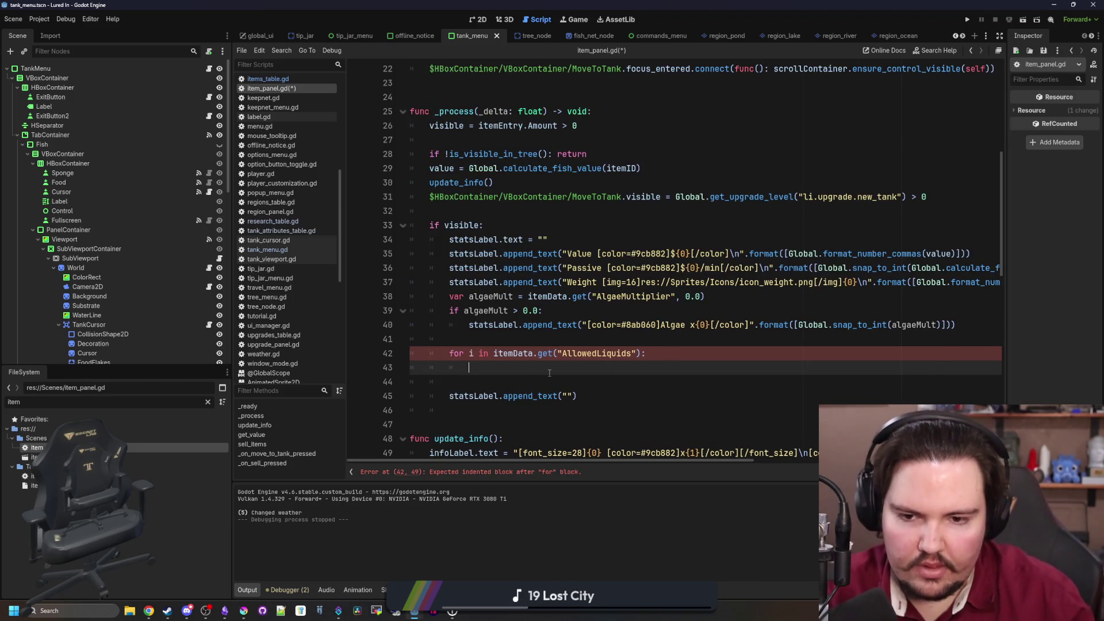
Indent the append line under the loop and add 'var liquid = Global.tankAttributesTable[i]'
left_click(451, 396)
key("Tab")
left_click(502, 362)
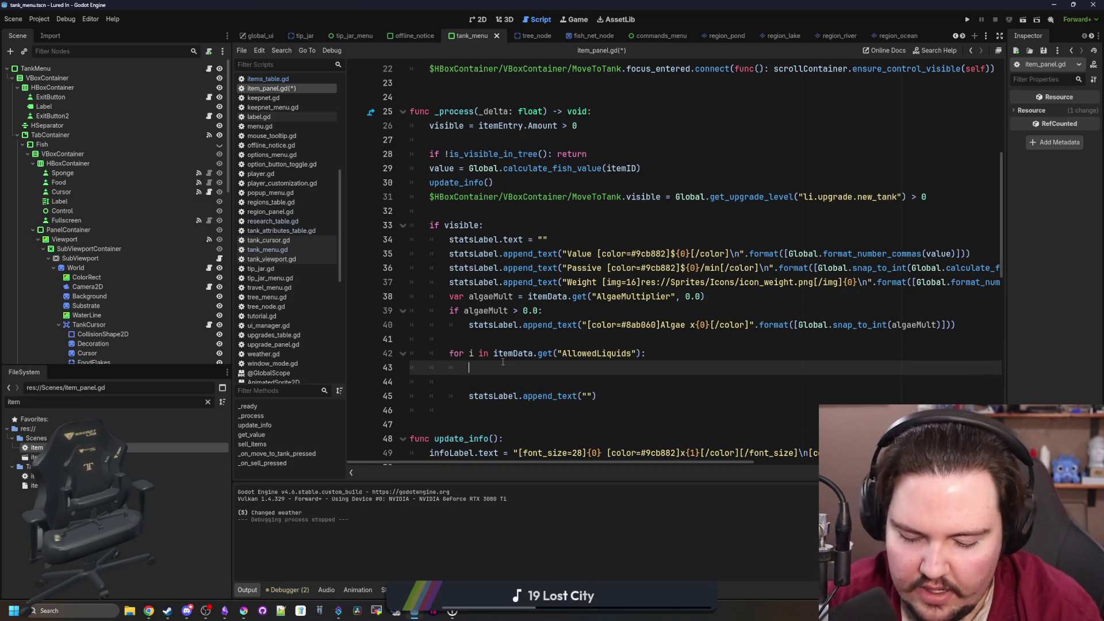
type("Global.attr")
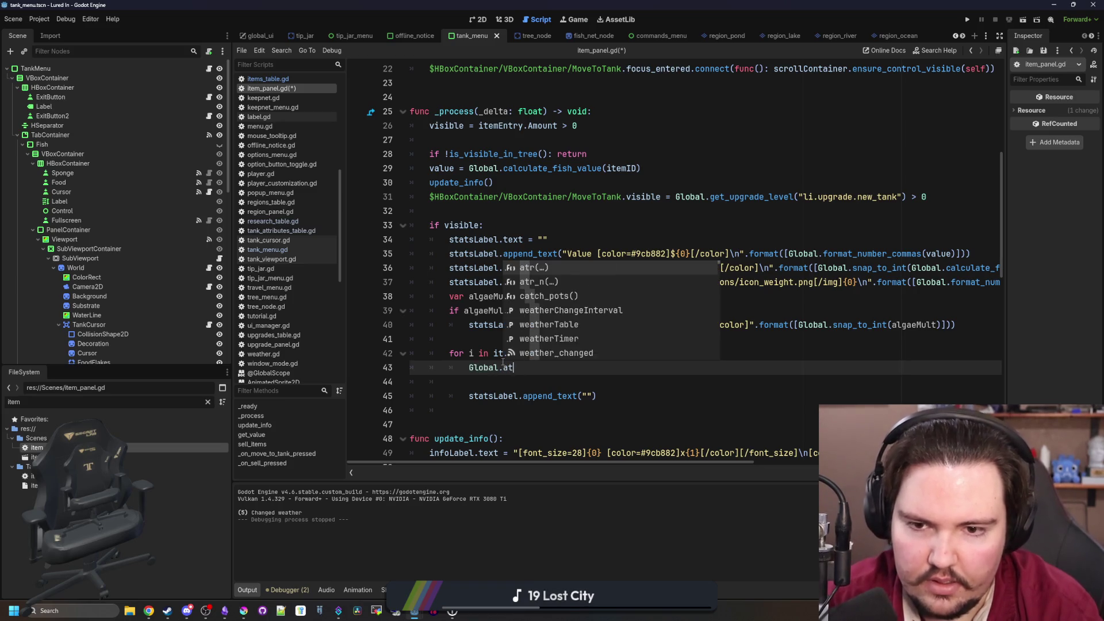
key("Return")
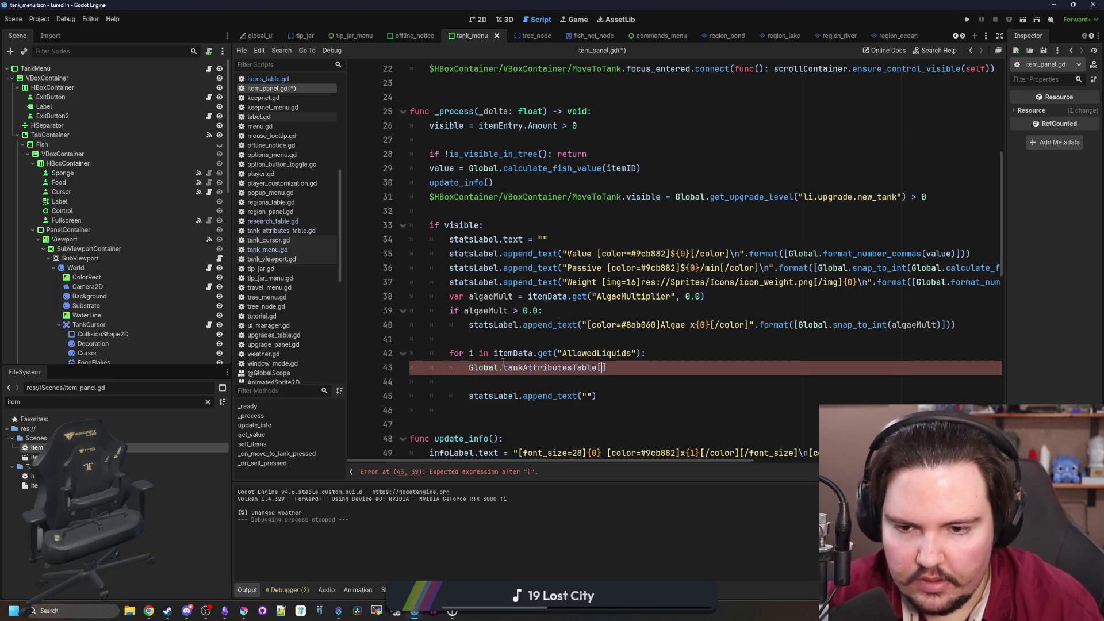
type("i")
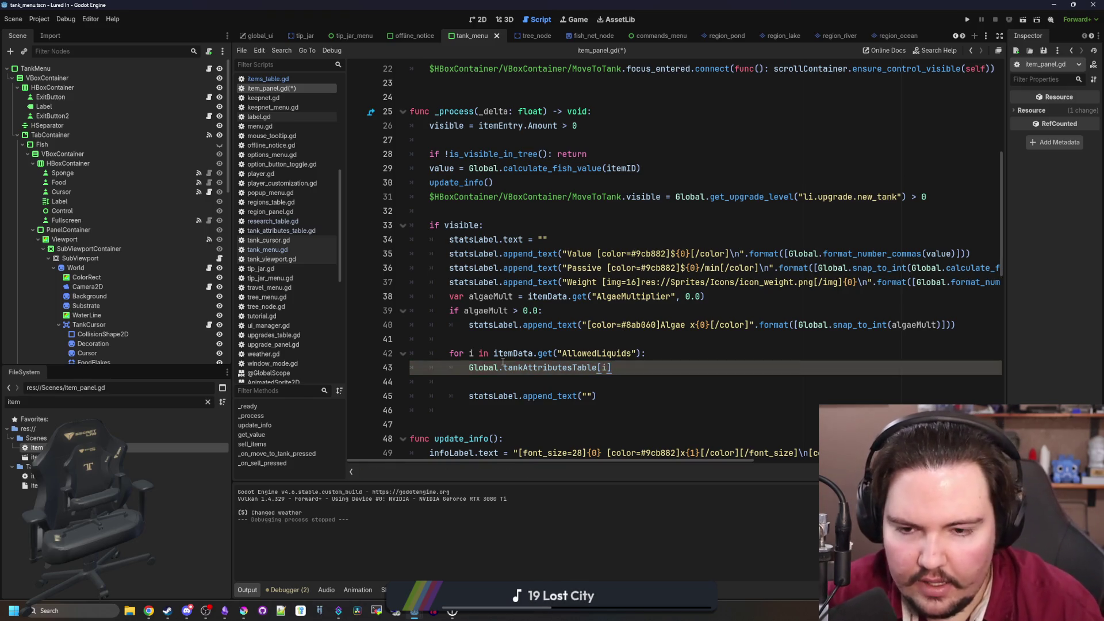
left_click(469, 368)
type("var liquid =")
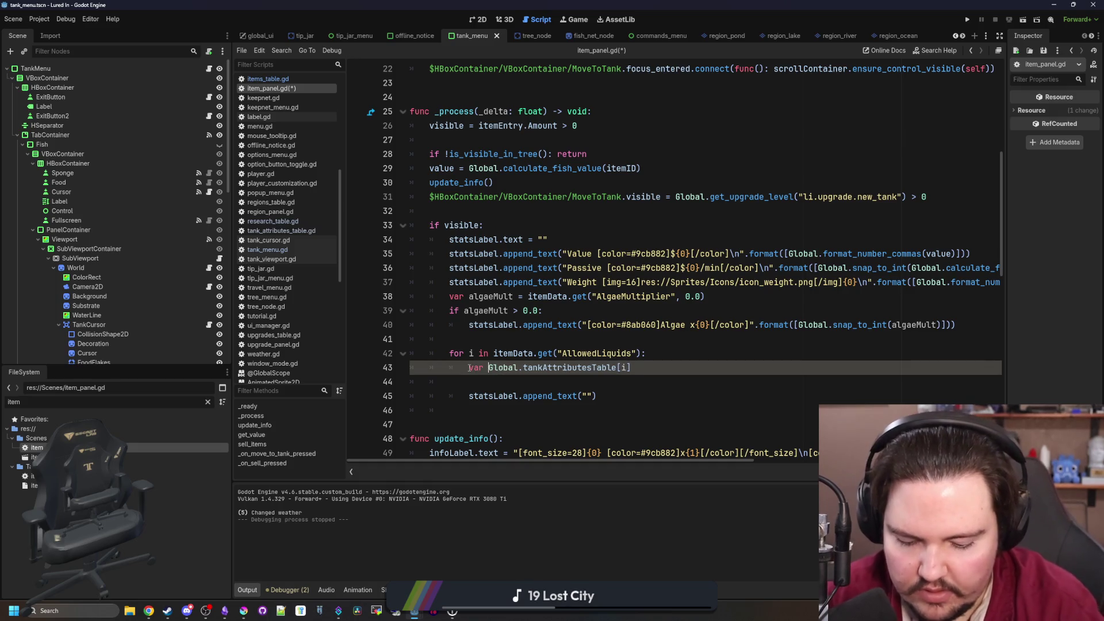
left_click(722, 368)
key("Return")
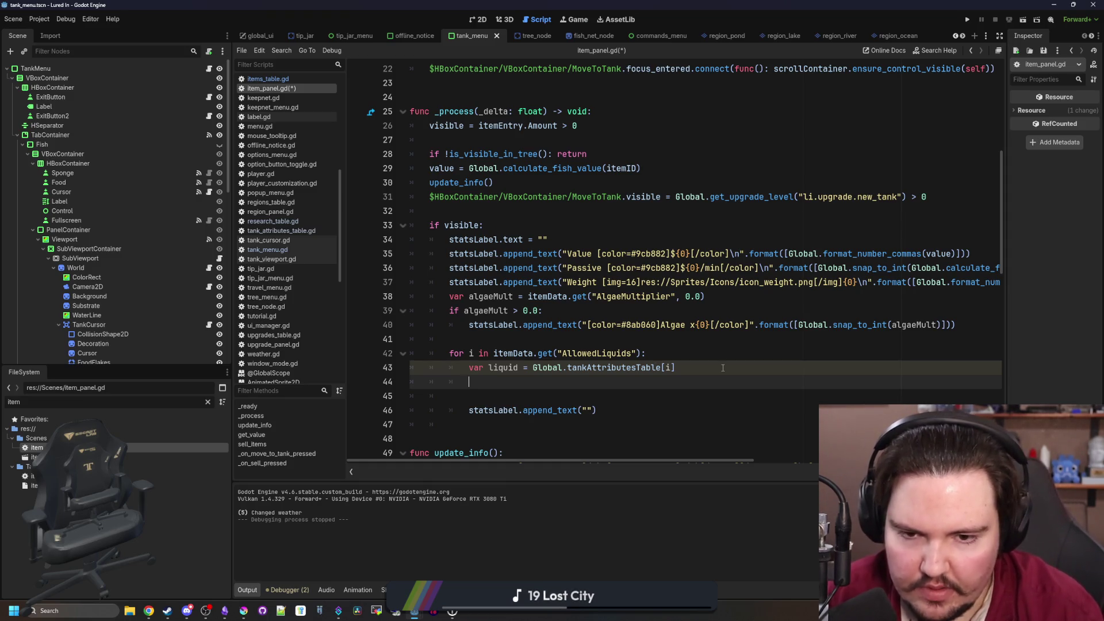
Make the appended text '{0} [img]{1}[/img]' formatted with liquid.Name and the liquid's icon
left_click(588, 411)
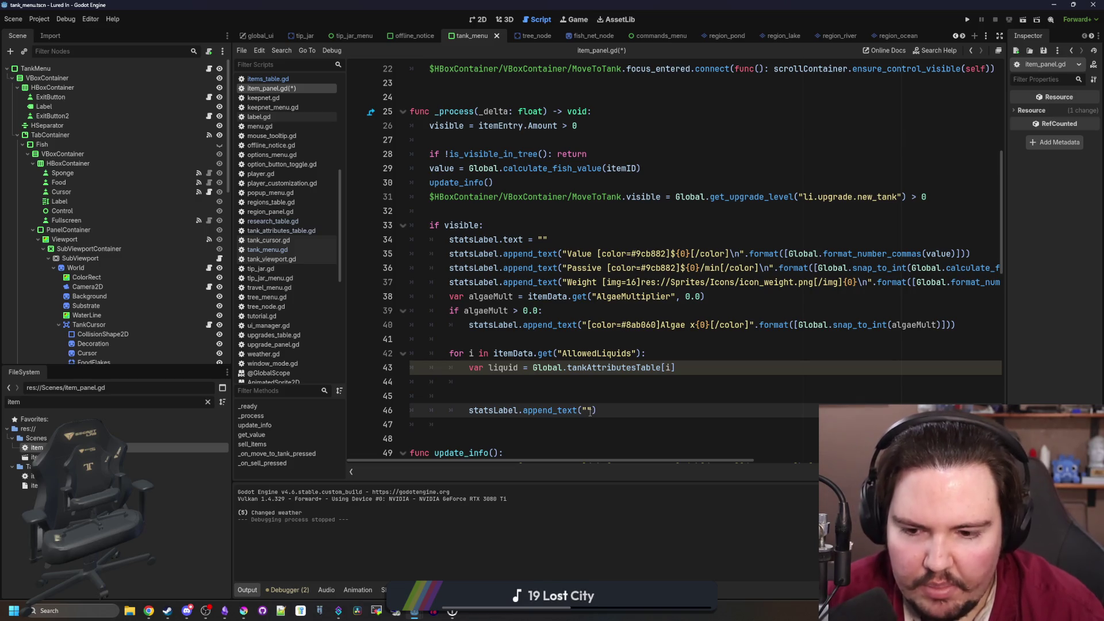
type("{0")
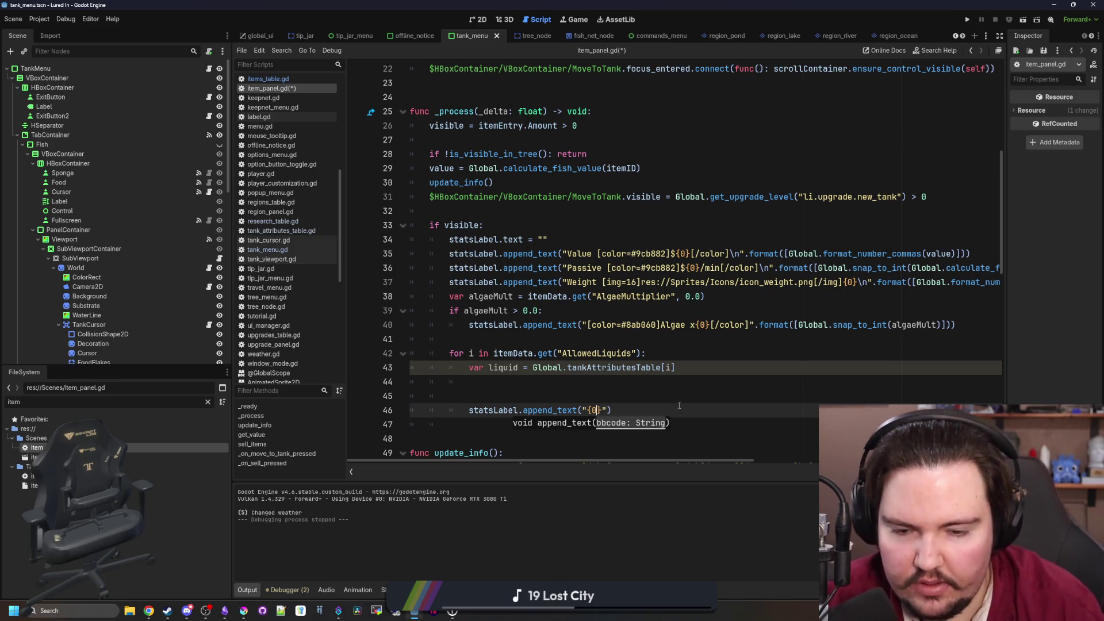
type(" [][")
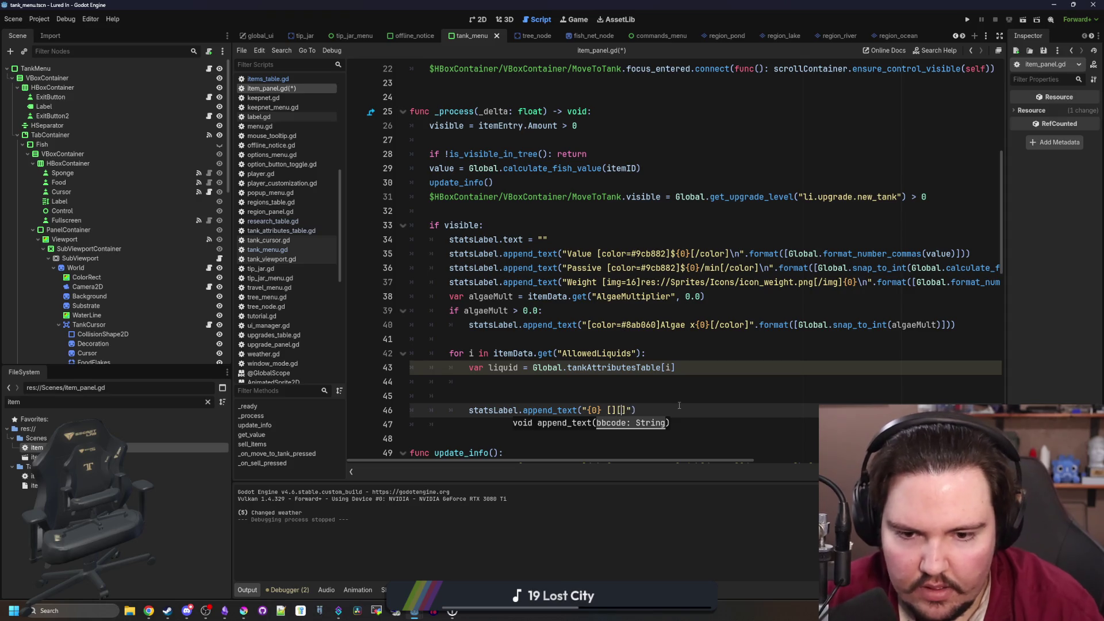
type("img")
type("/img")
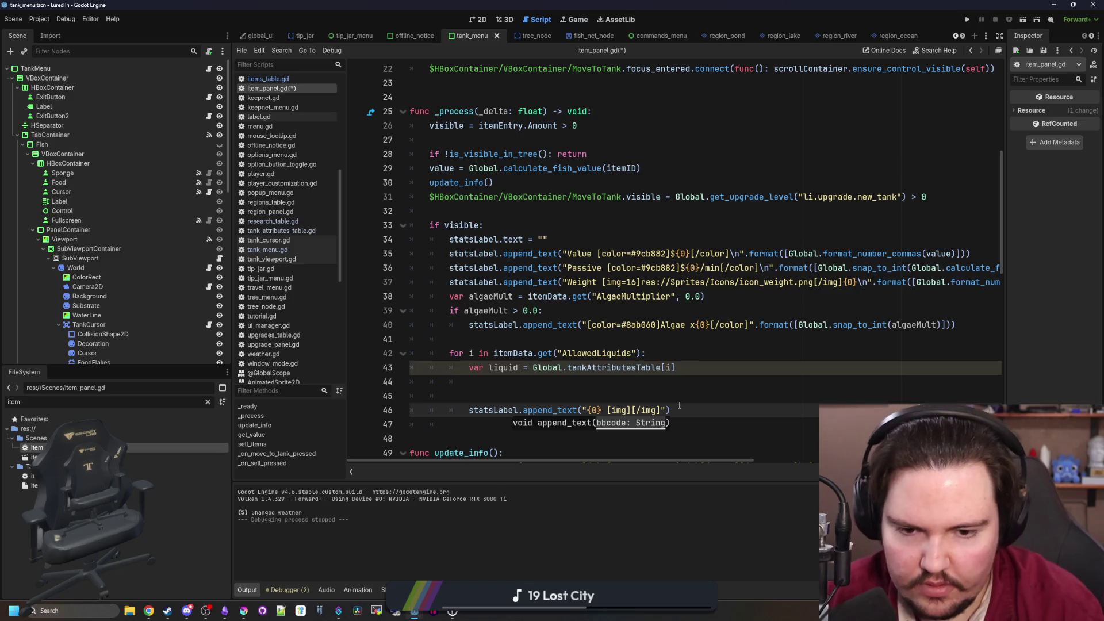
key("BackSpace")
key("BackSpace")
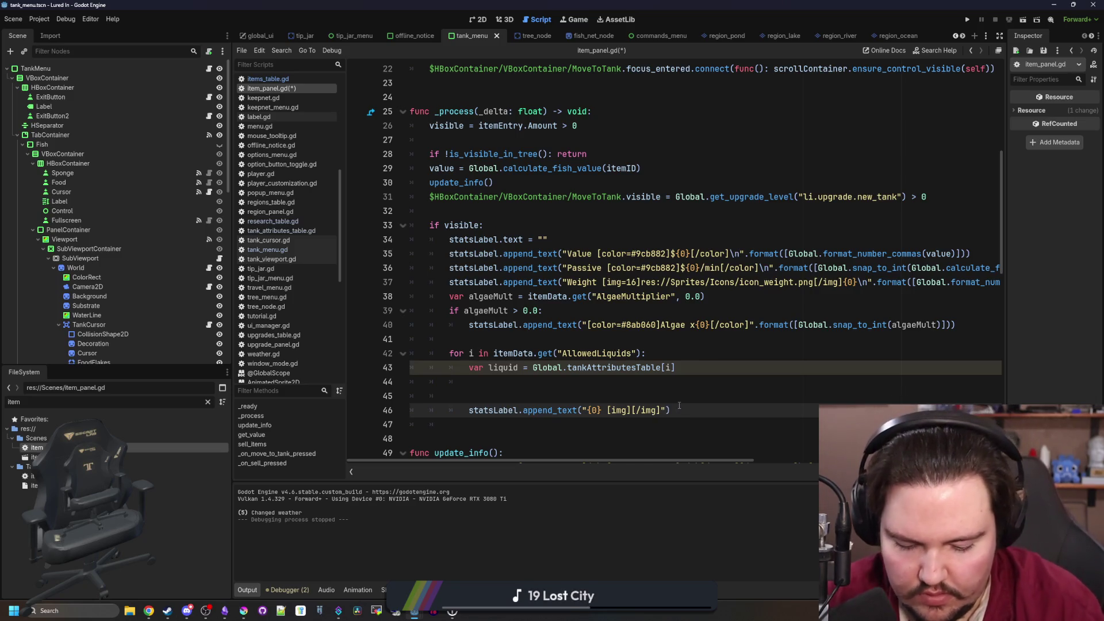
type(".format(")
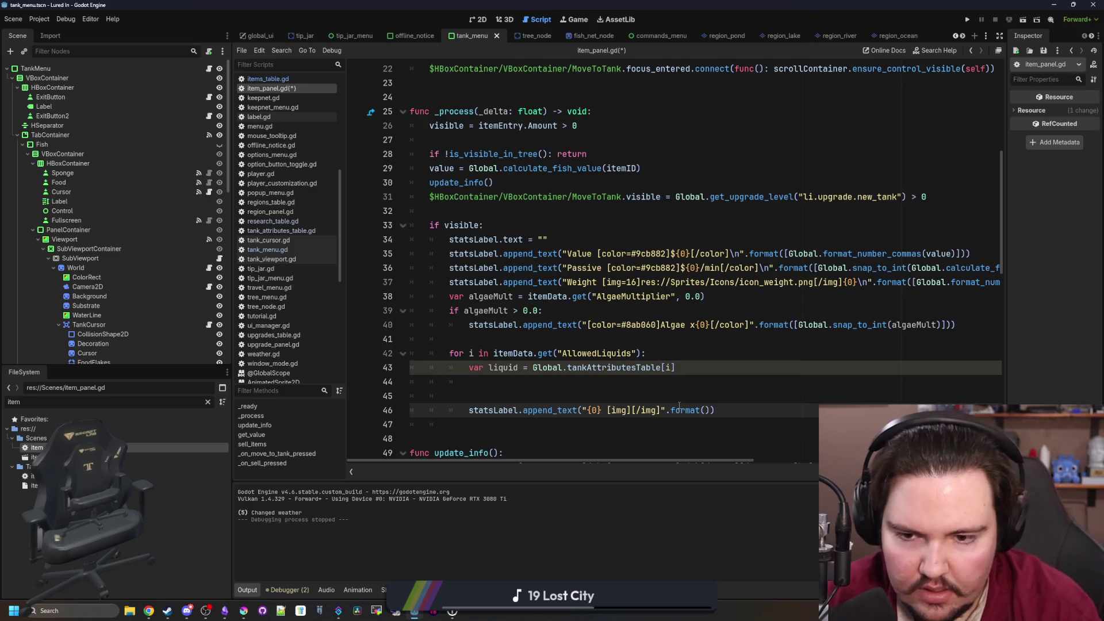
type("[liquid.N")
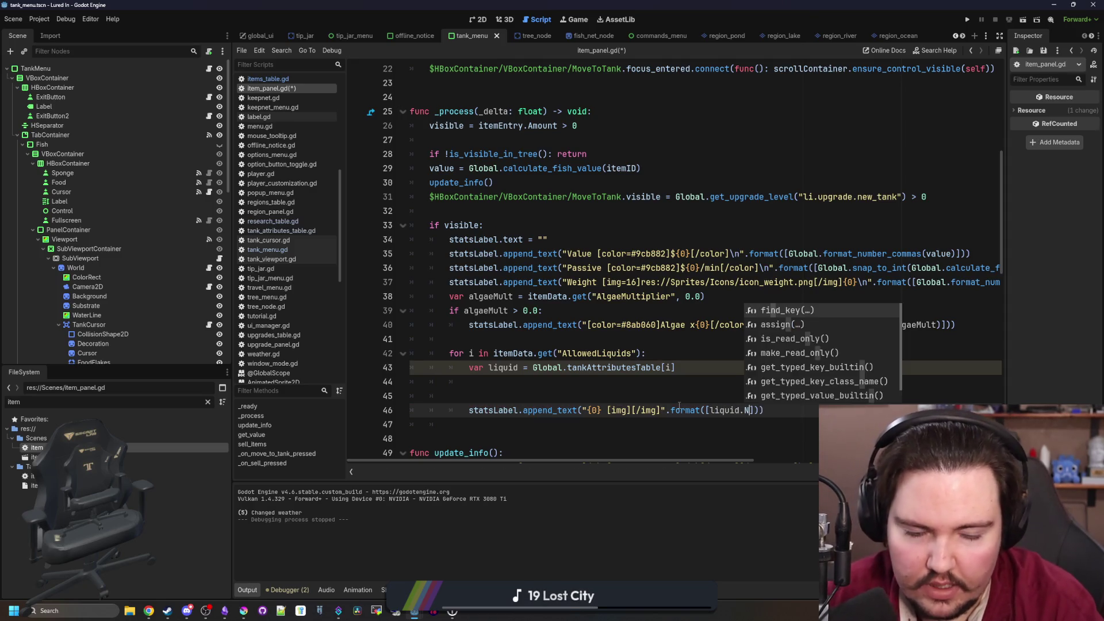
type("ame, liquid.")
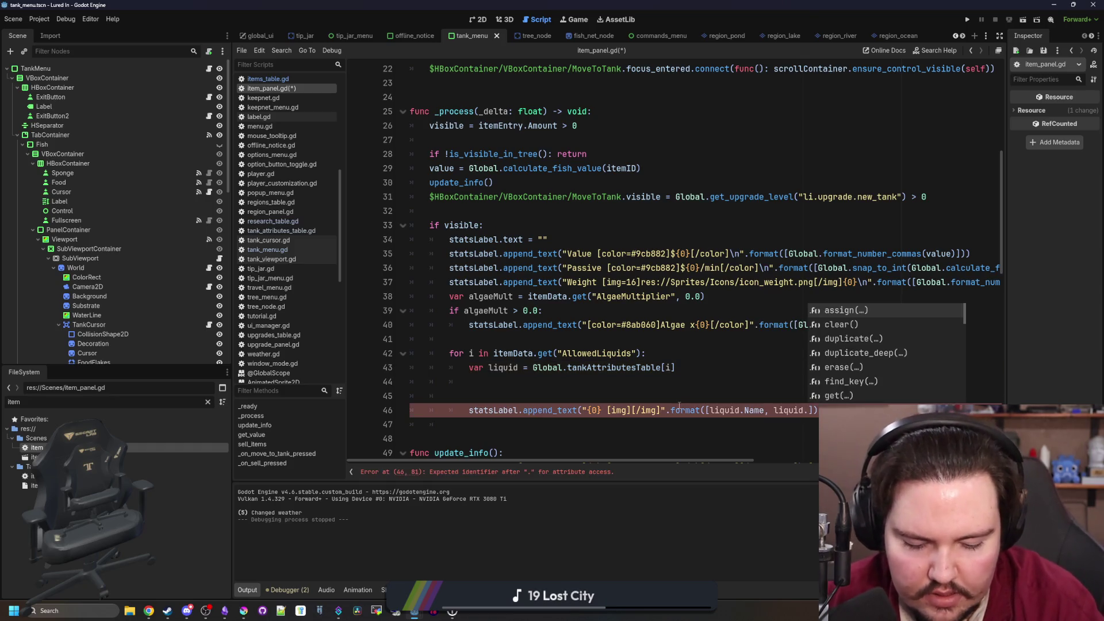
type("Ic")
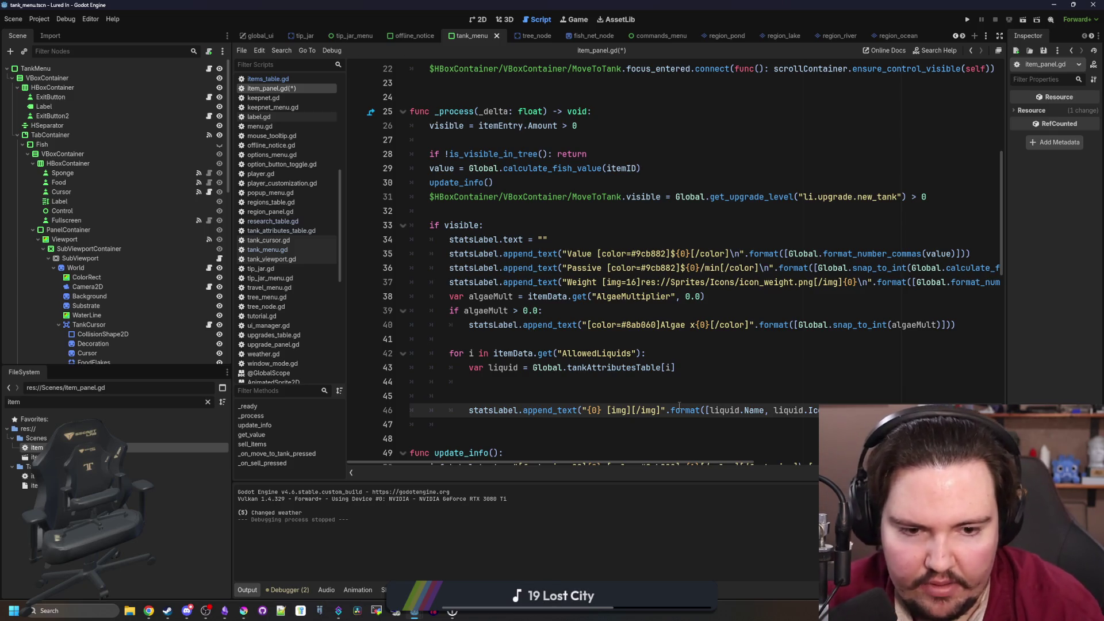
left_click(633, 410)
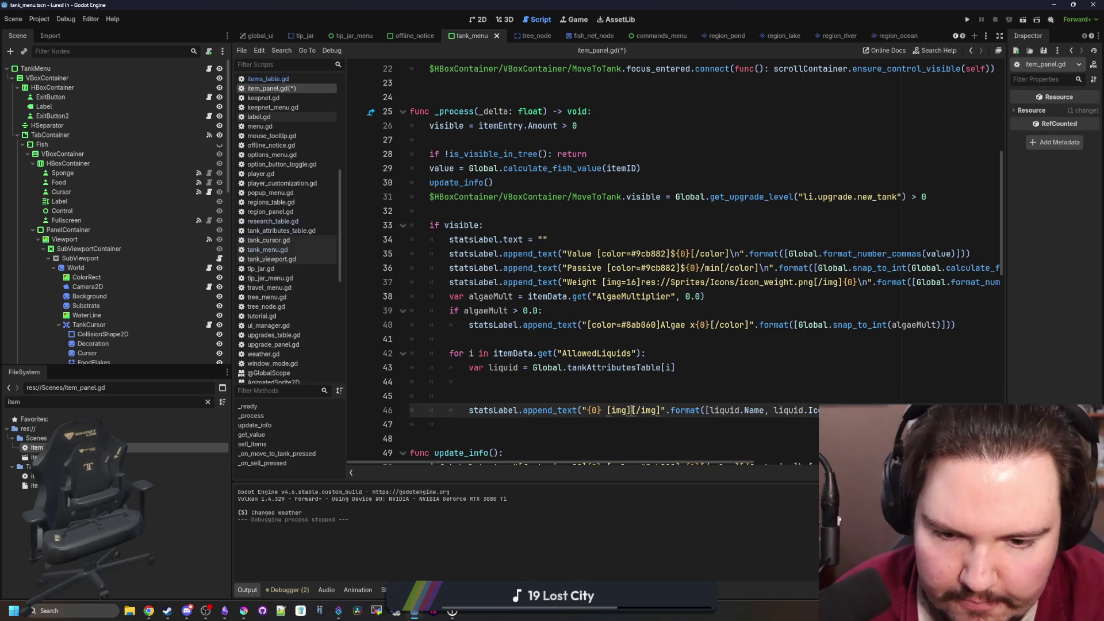
type("{1}")
Remove the extra blank lines in the loop, save item_panel.gd and launch the game
left_click(486, 400)
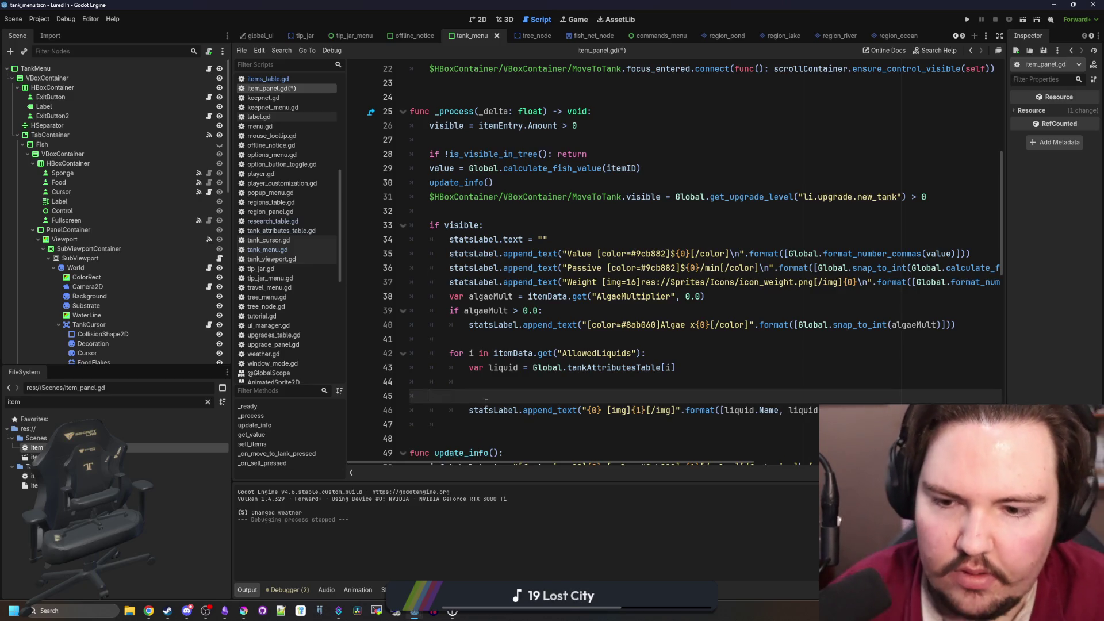
key("BackSpace")
key("ctrl+shift+k")
key("Up")
key("Up")
key("Up")
key("ctrl+s")
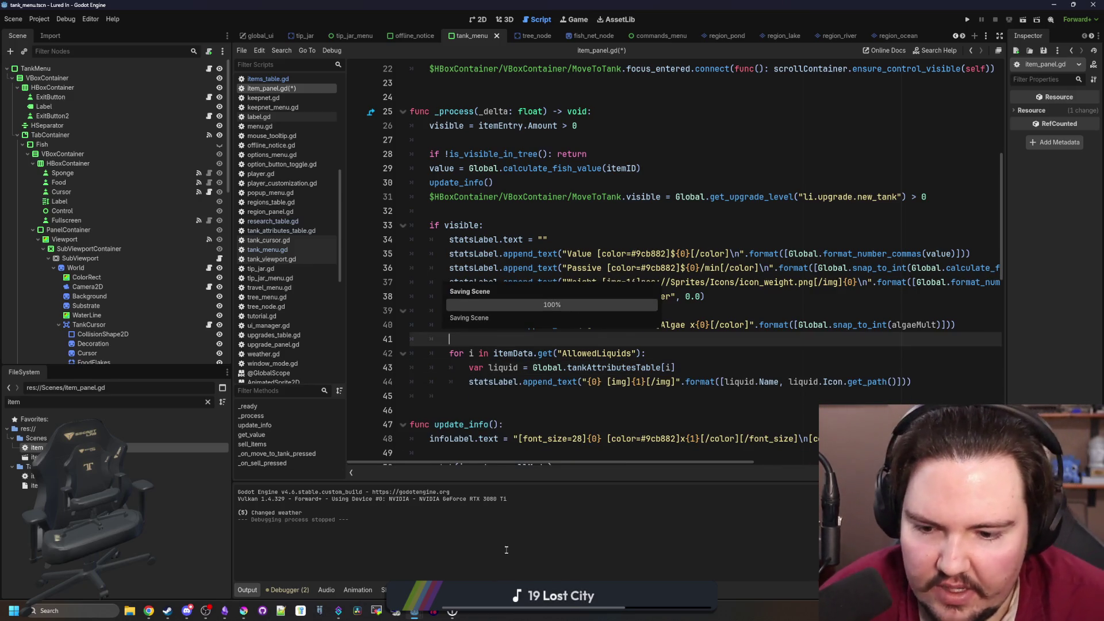
left_click(571, 19)
key("F5")
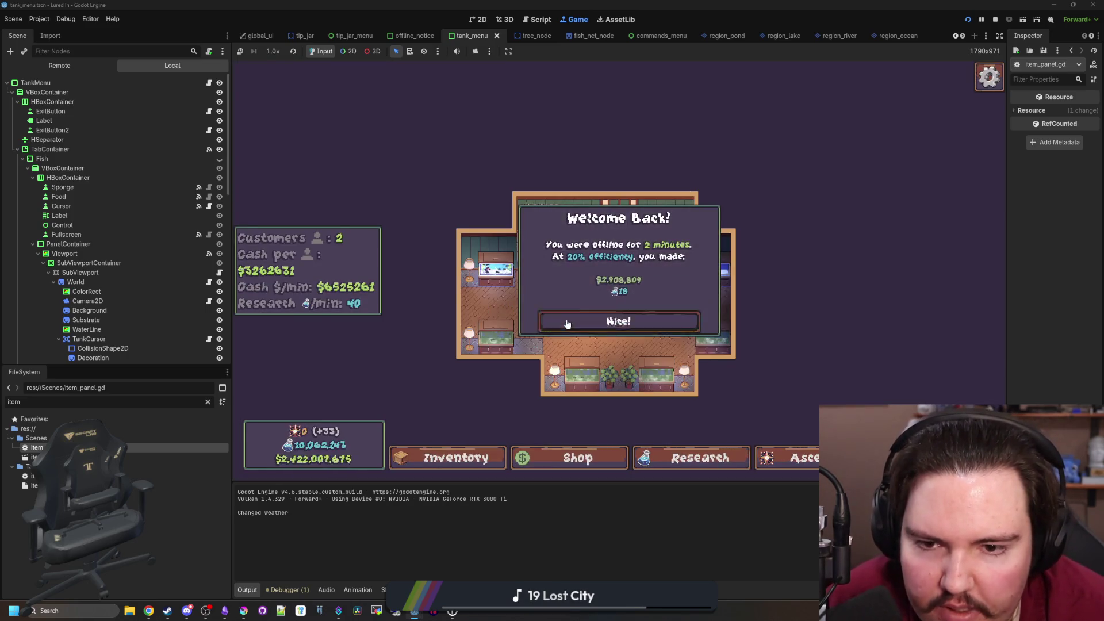
Dismiss Welcome Back, scroll the inventory through each fish's Freshwater stats, then return to item_panel.gd
left_click(609, 320)
left_click(452, 458)
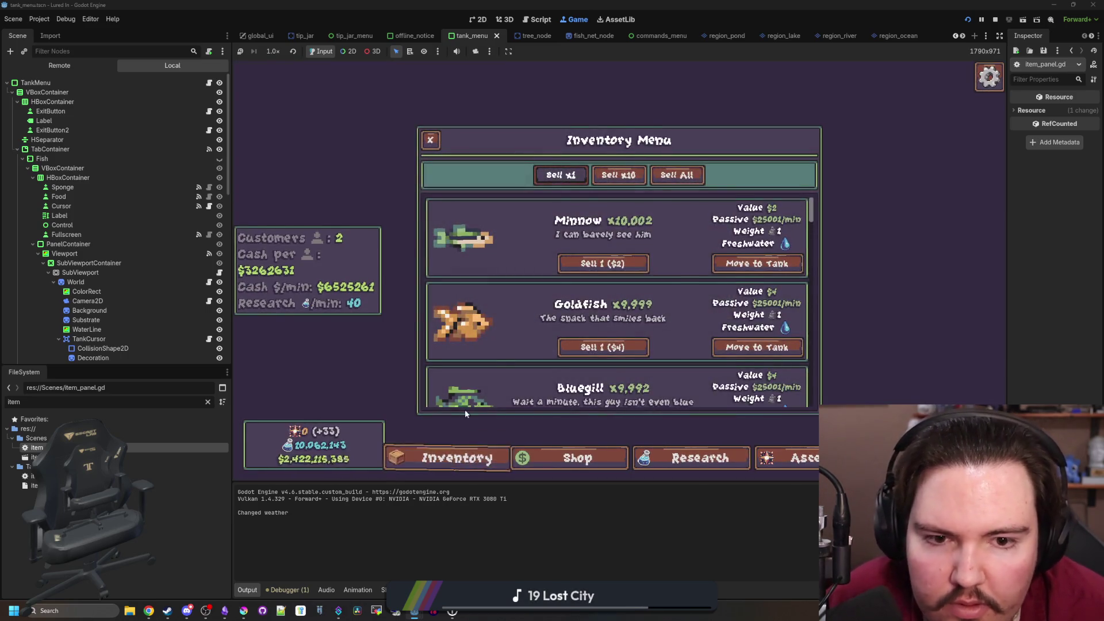
scroll(515, 333, "down", 3)
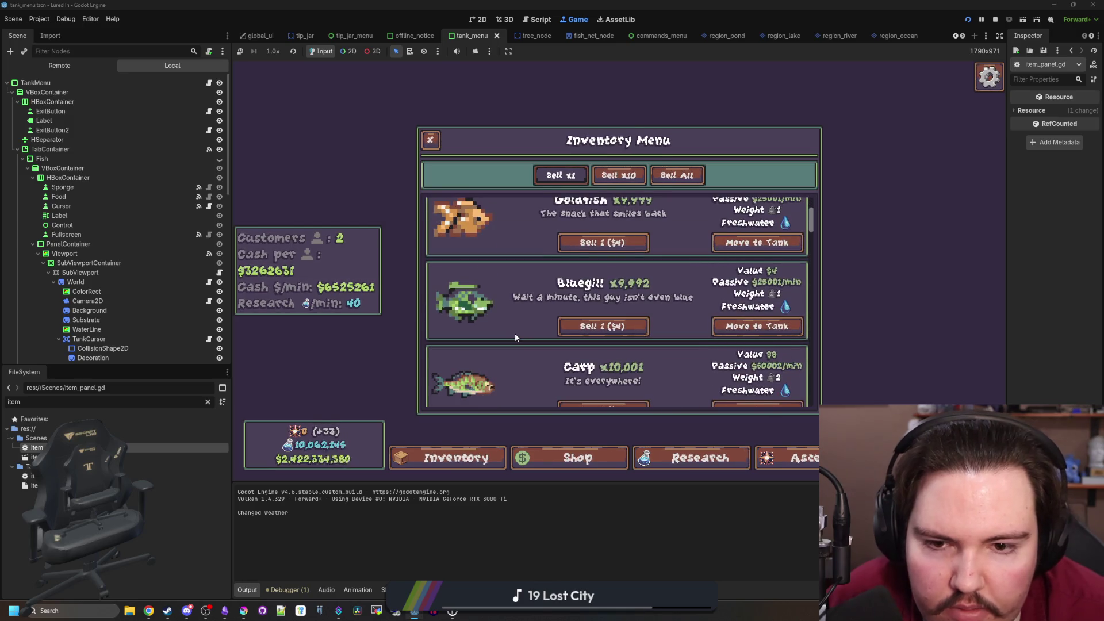
scroll(516, 333, "down", 3)
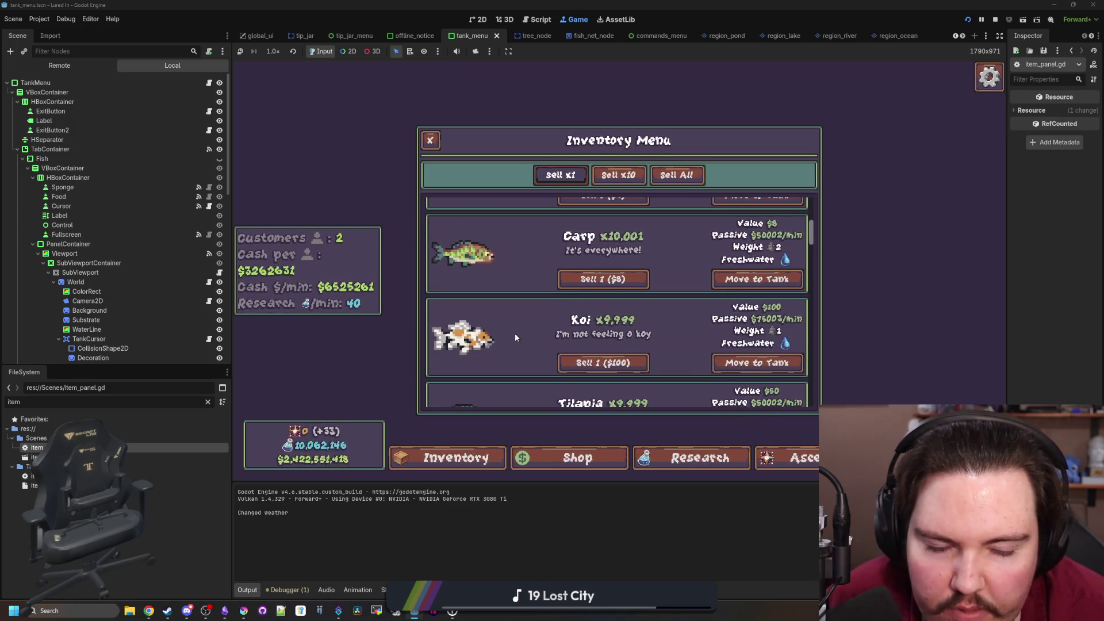
scroll(515, 335, "down", 1)
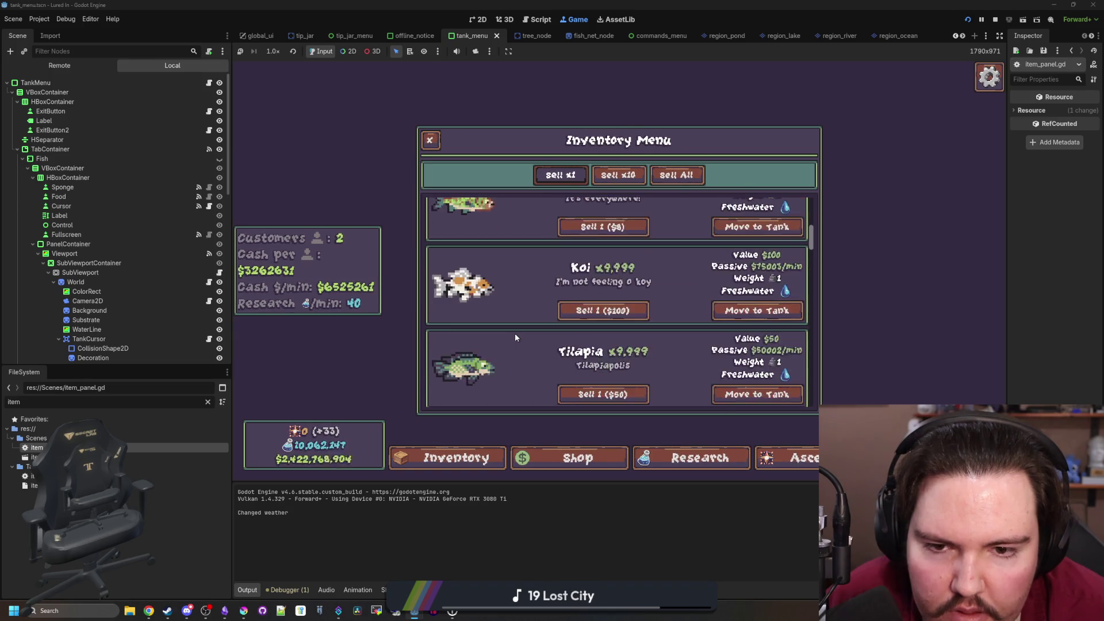
scroll(515, 338, "down", 12)
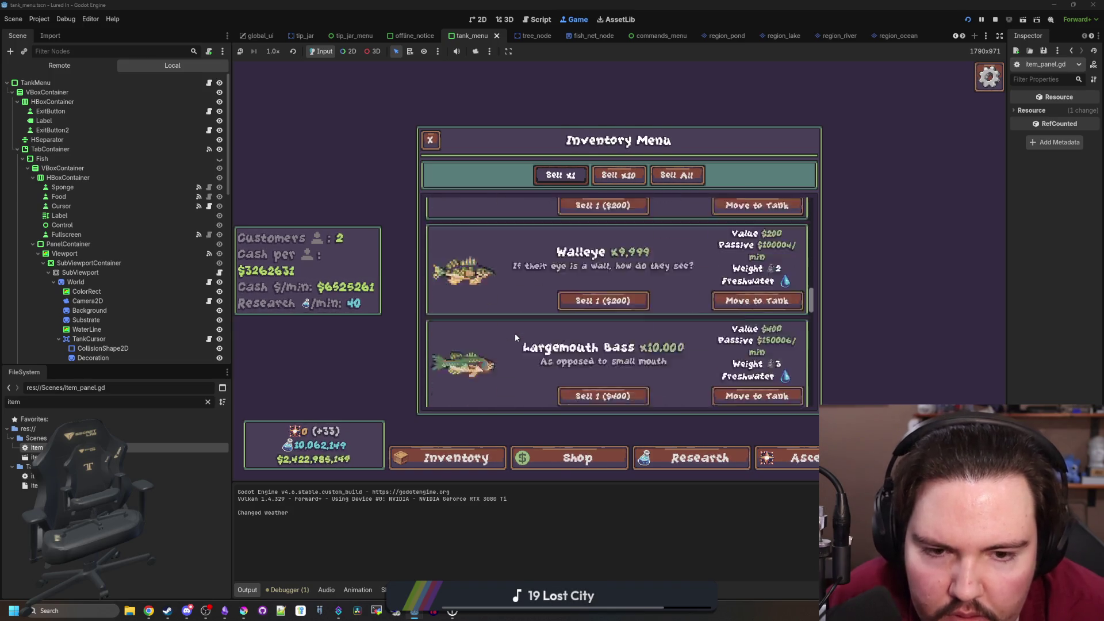
scroll(516, 333, "down", 10)
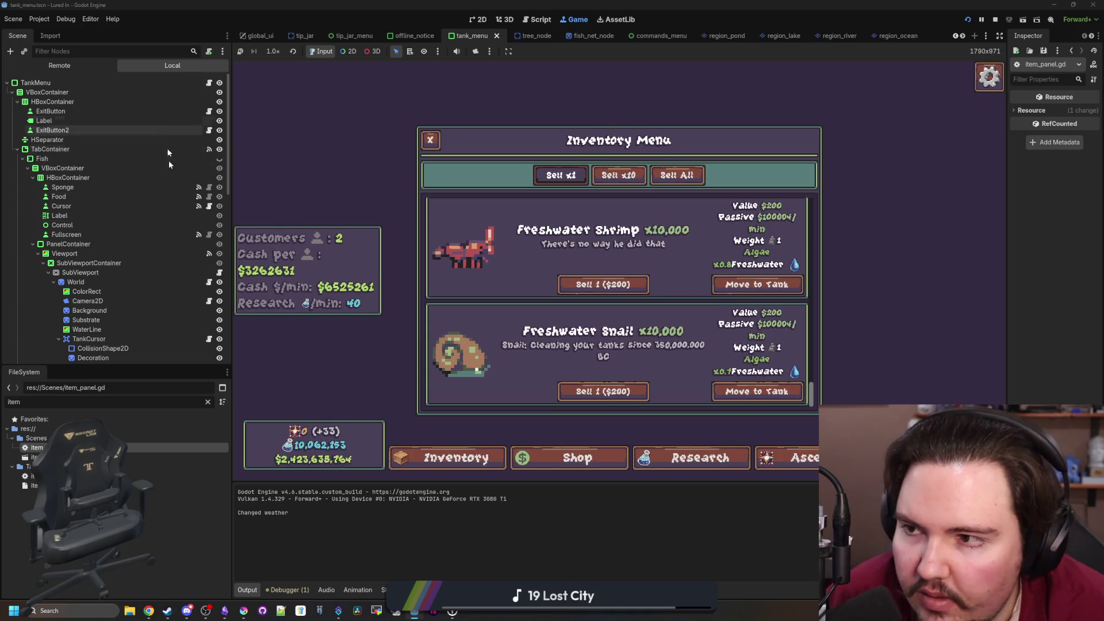
key("ctrl+F3")
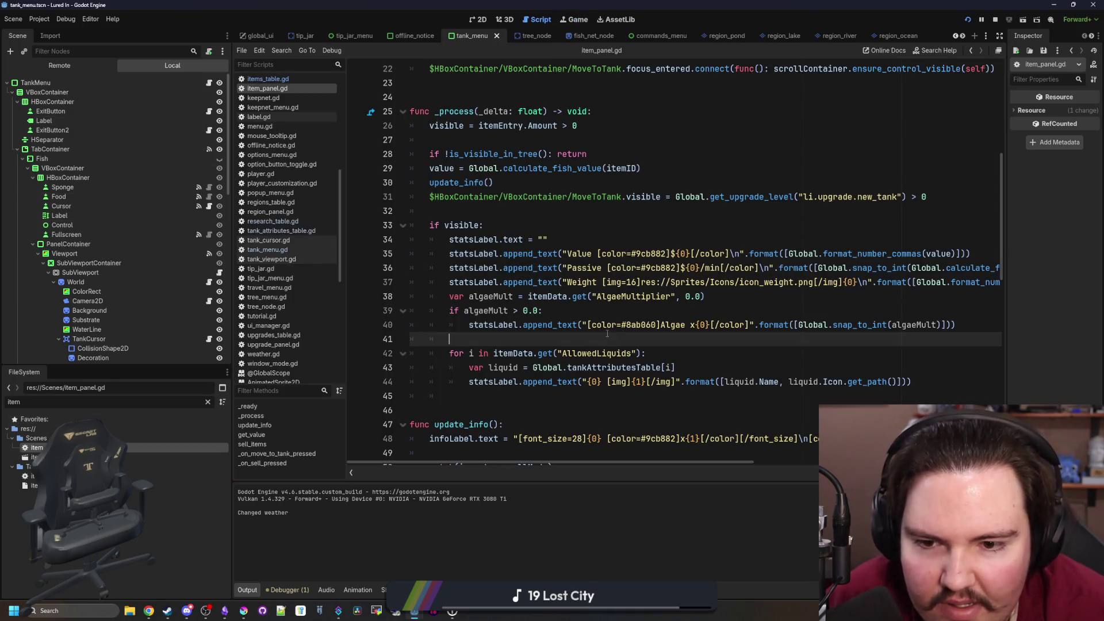
Add line breaks before the closing quotes on lines 40 and 44 of item_panel.gd and save
scroll(679, 330, "down", 1)
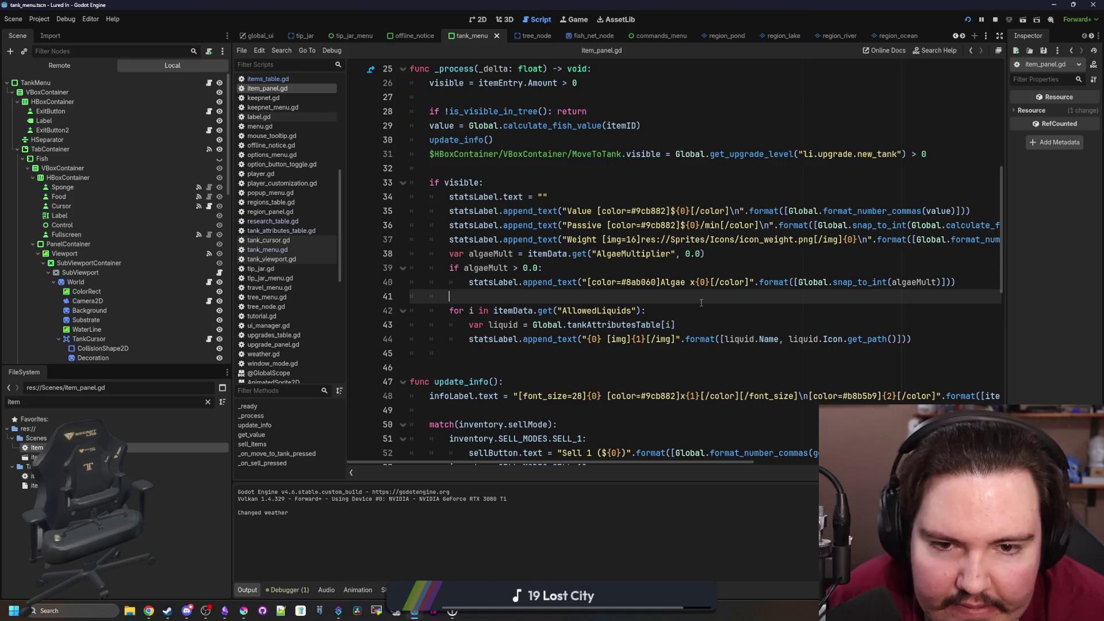
scroll(776, 300, "right", 4)
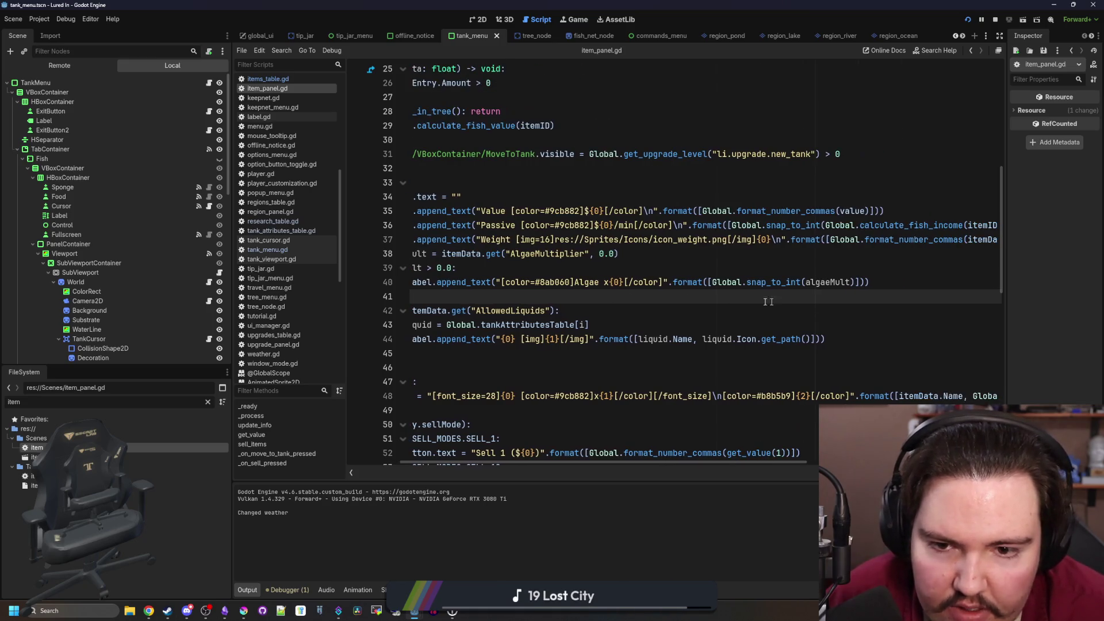
left_click(665, 281)
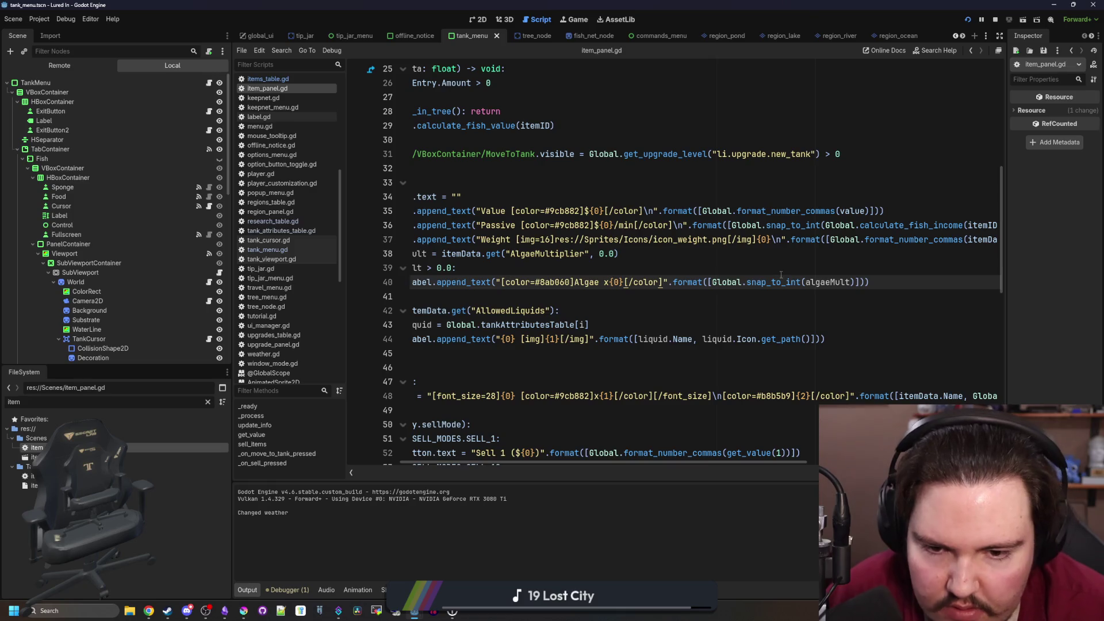
type("\\n")
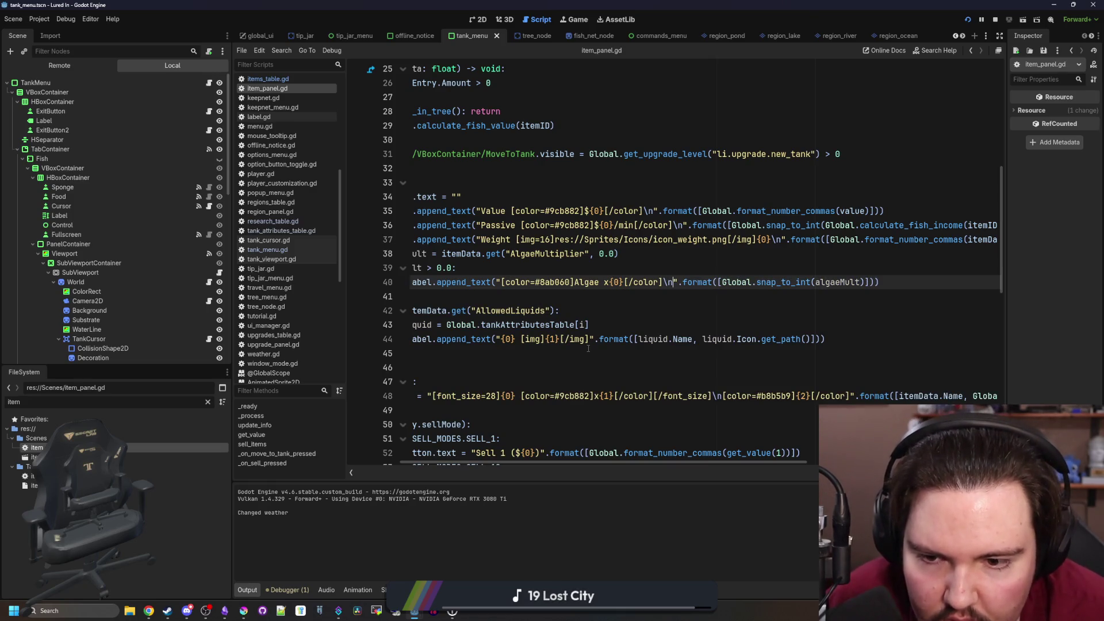
left_click(592, 339)
type("\\n")
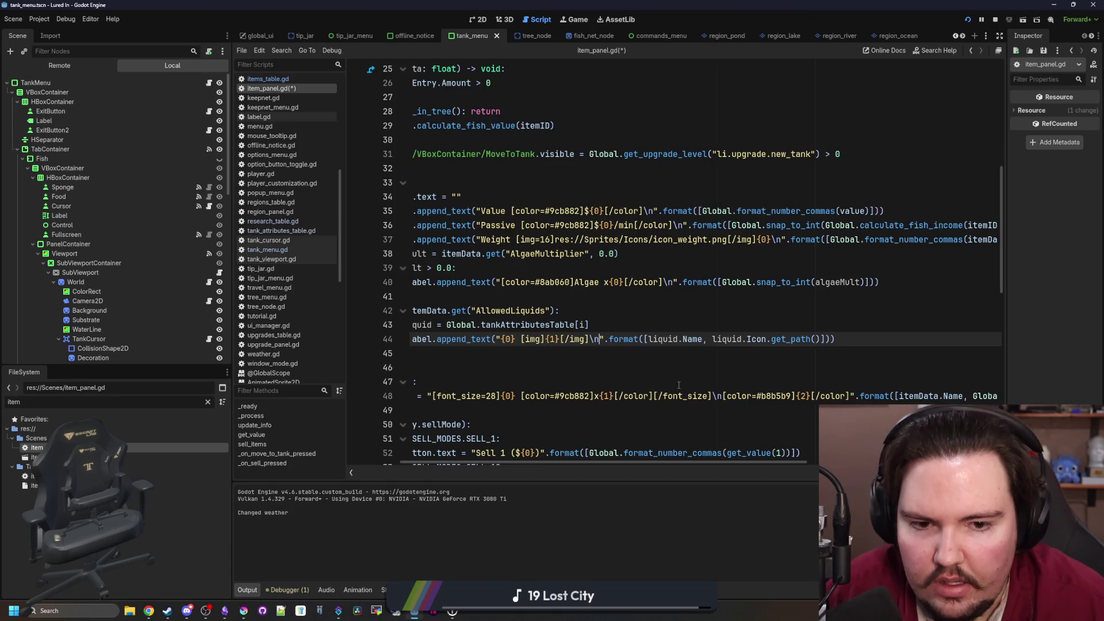
key("ctrl+s")
left_click(517, 296)
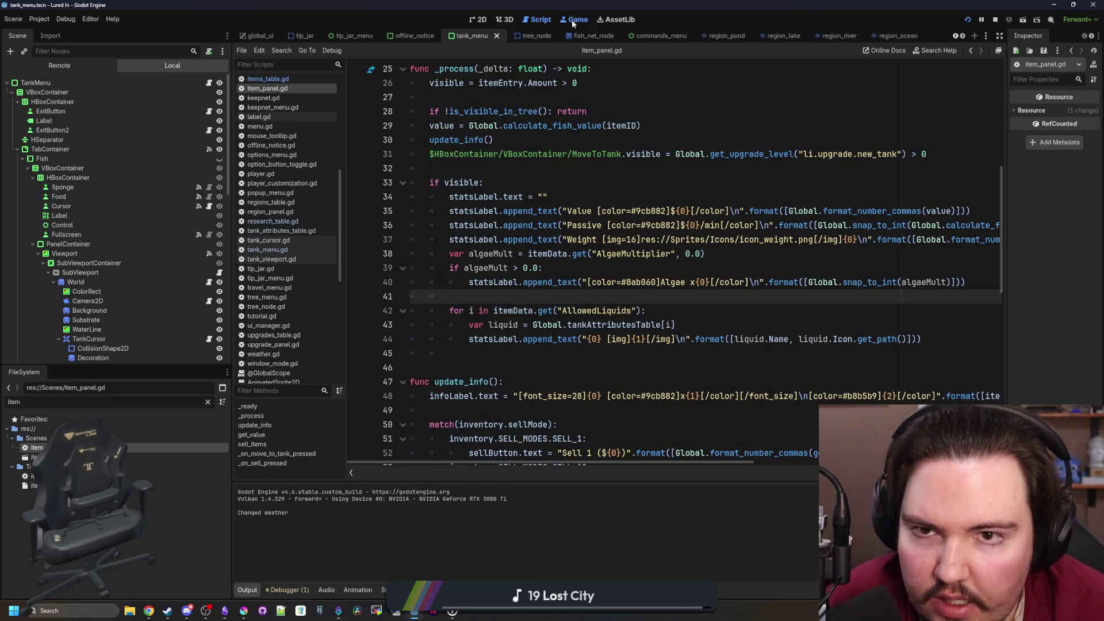
Check the fish stats in the running game's inventory, then restart the game and return to item_panel.gd
left_click(573, 20)
key("Escape")
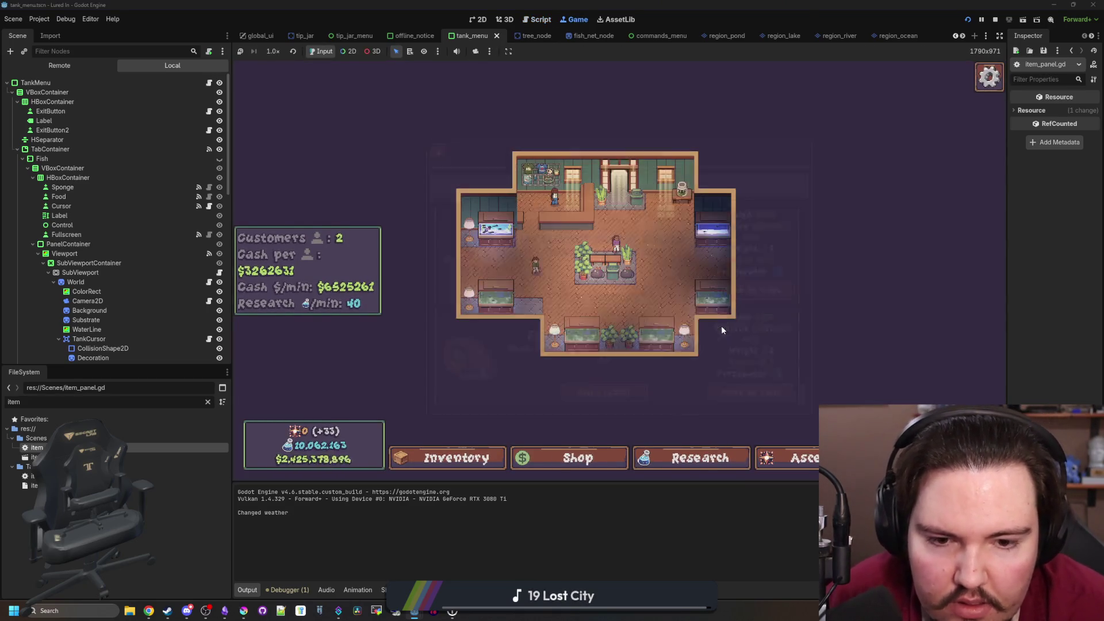
left_click(707, 233)
key("Escape")
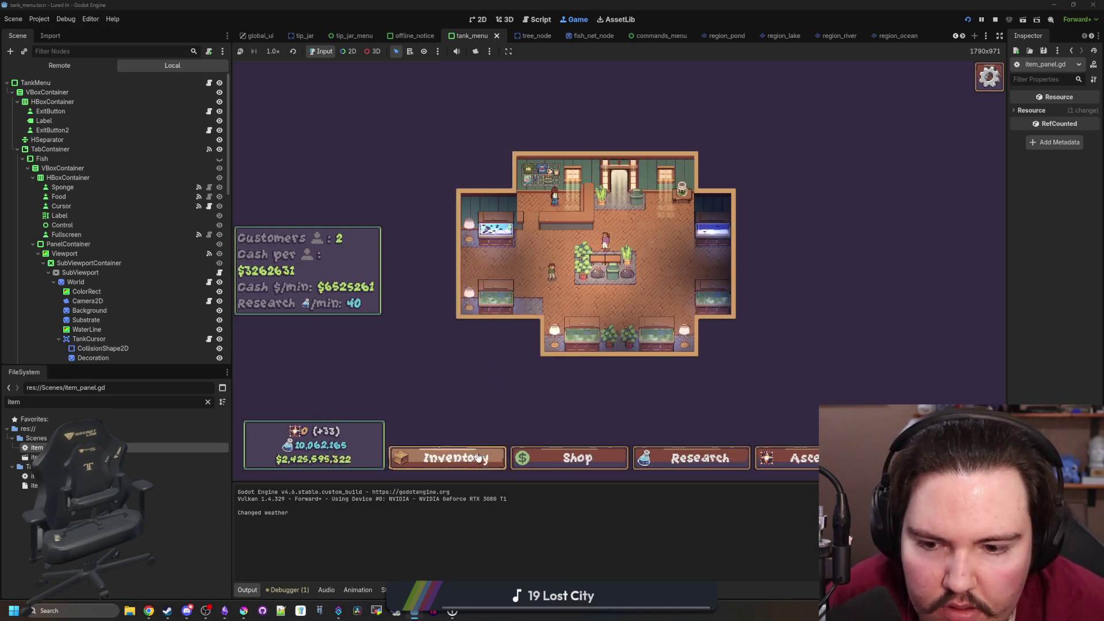
left_click(478, 458)
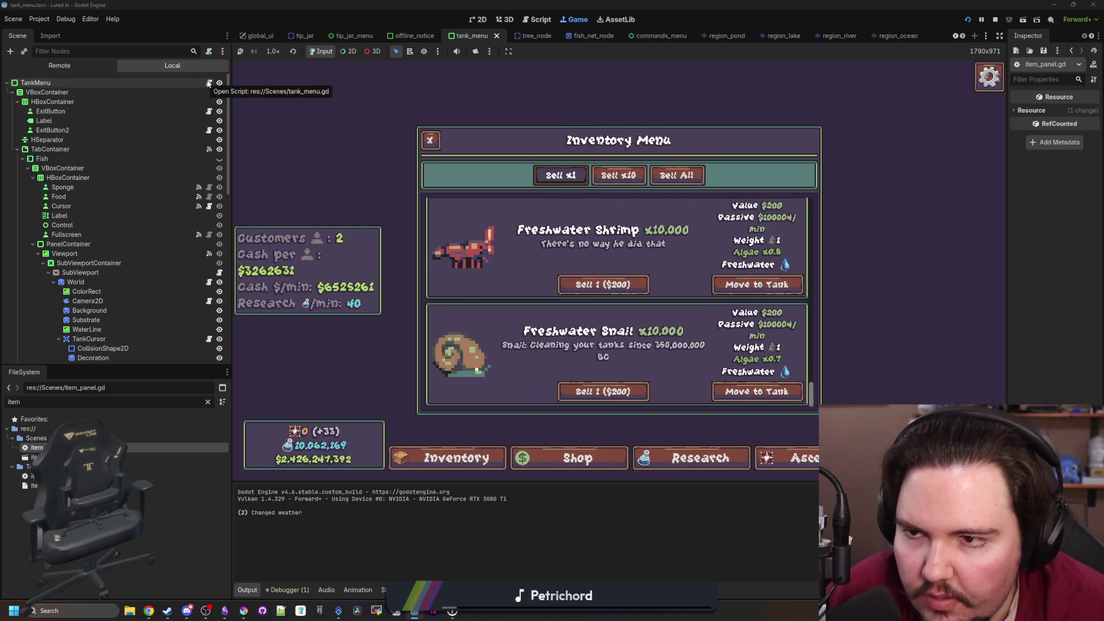
key("F5")
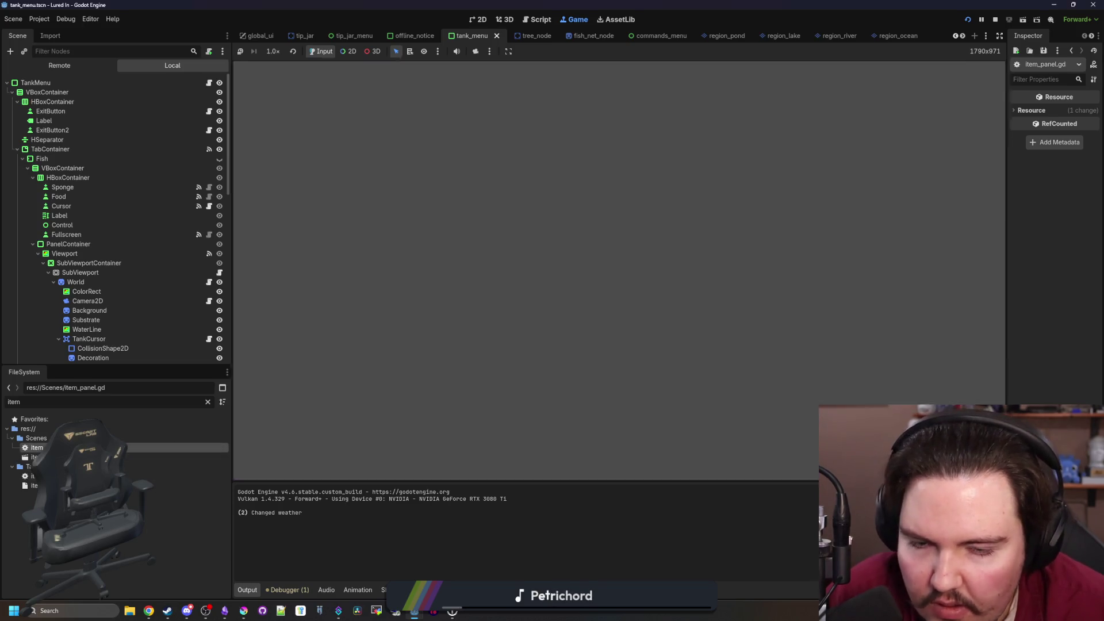
key("ctrl+F3")
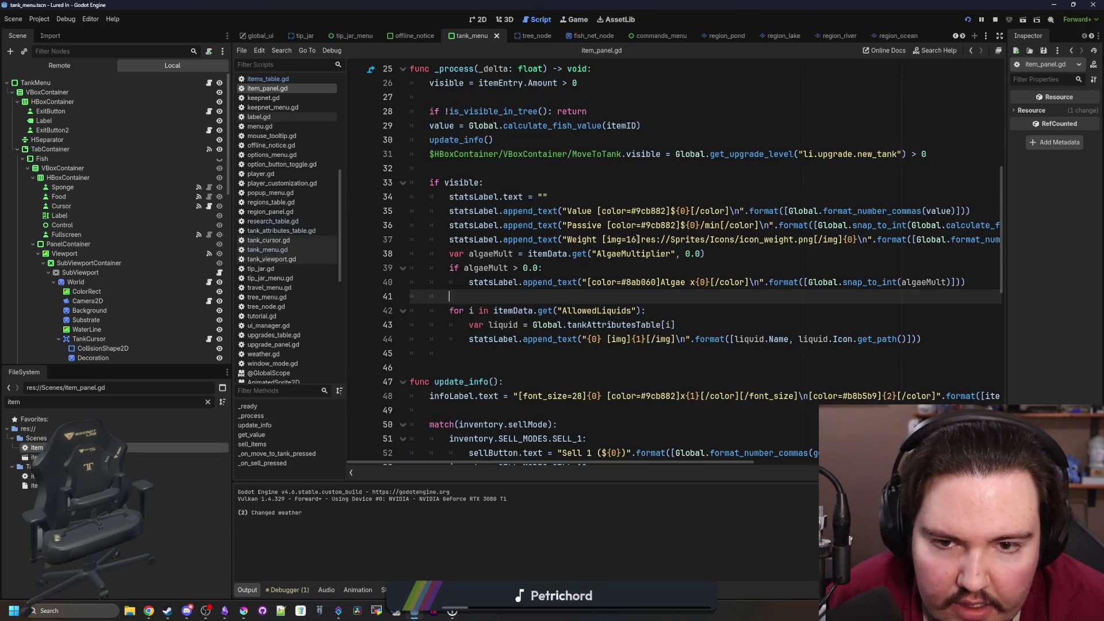
Set the weight icon on line 37 and the liquid icon on line 44 to size 20, then save
left_click(636, 239)
key("BackSpace")
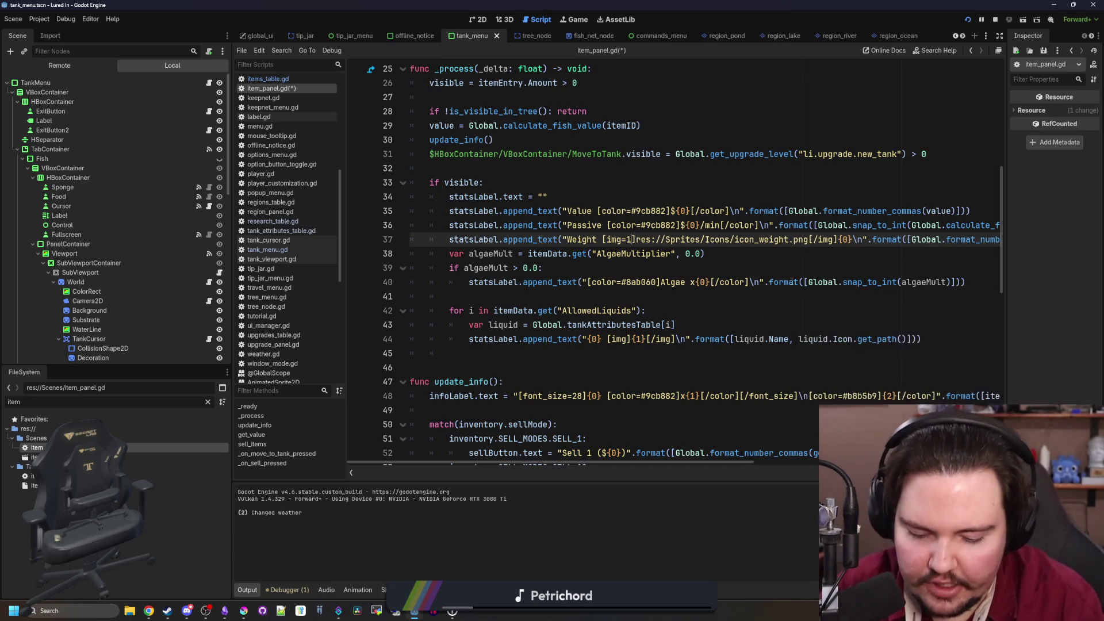
key("BackSpace")
type("20")
scroll(582, 342, "right", 1)
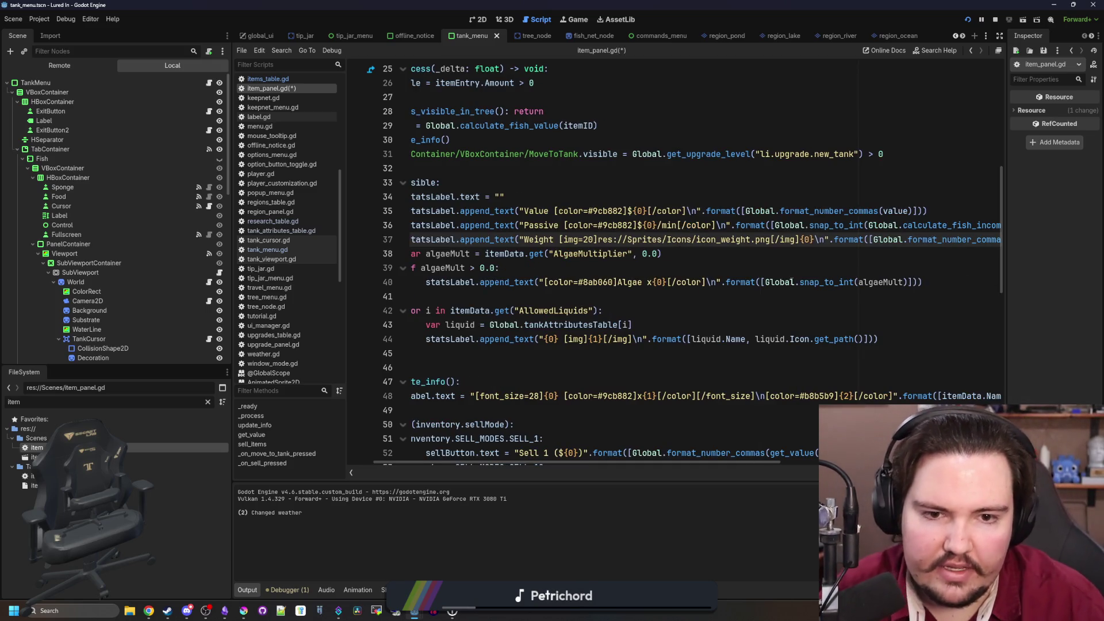
left_click(586, 339)
type("=20")
left_click(615, 352)
key("ctrl+s")
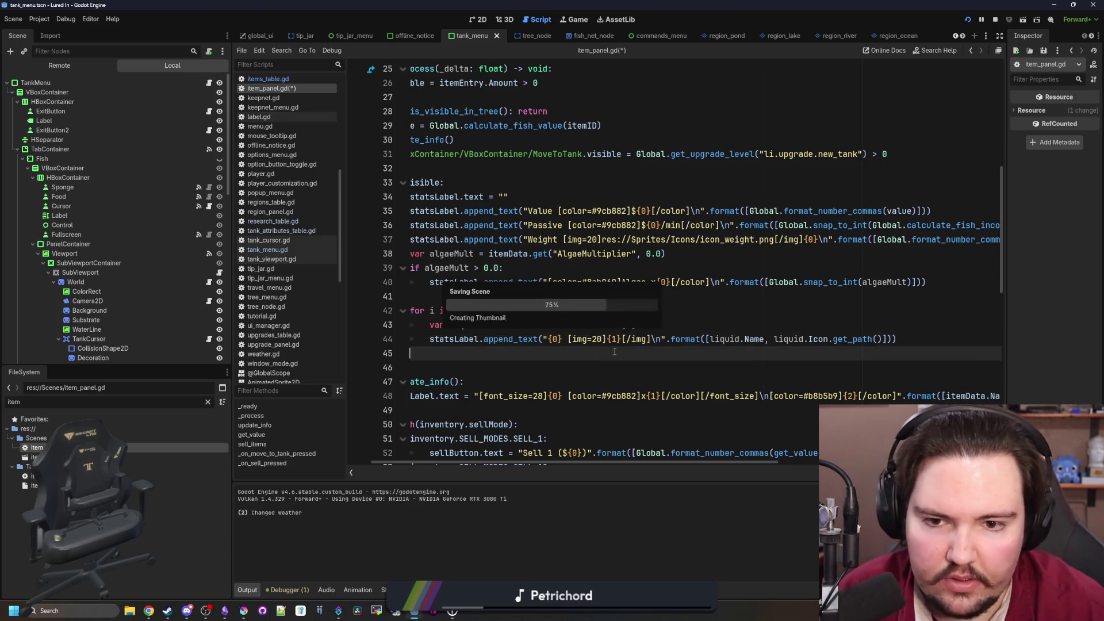
Reopen the in-game inventory to check the resized icons, then stop the game
left_click(575, 21)
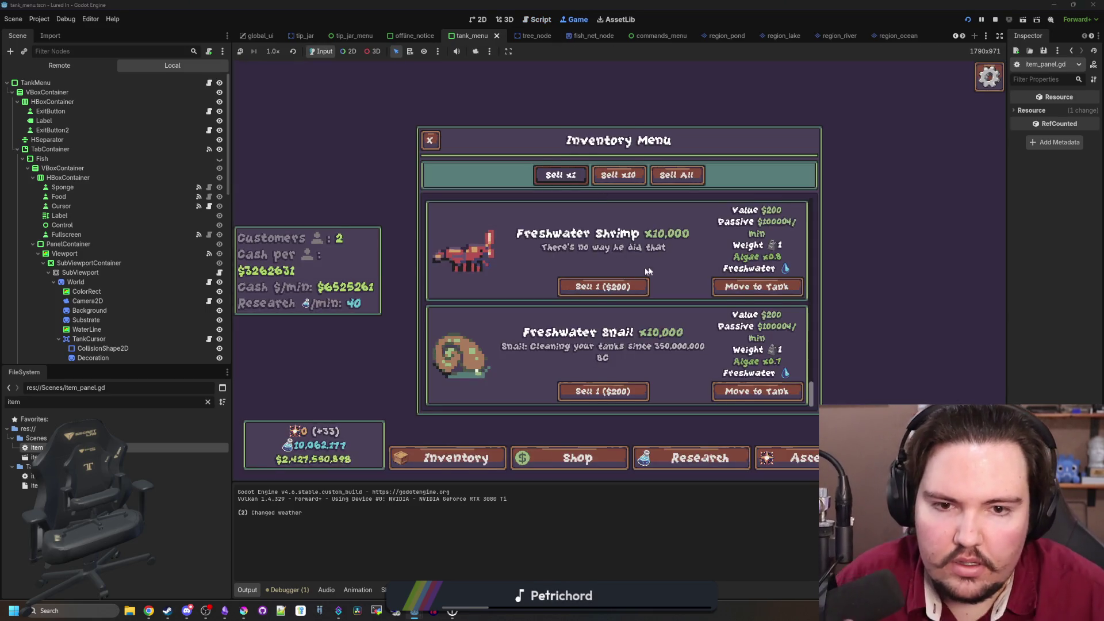
left_click(454, 458)
left_click(455, 458)
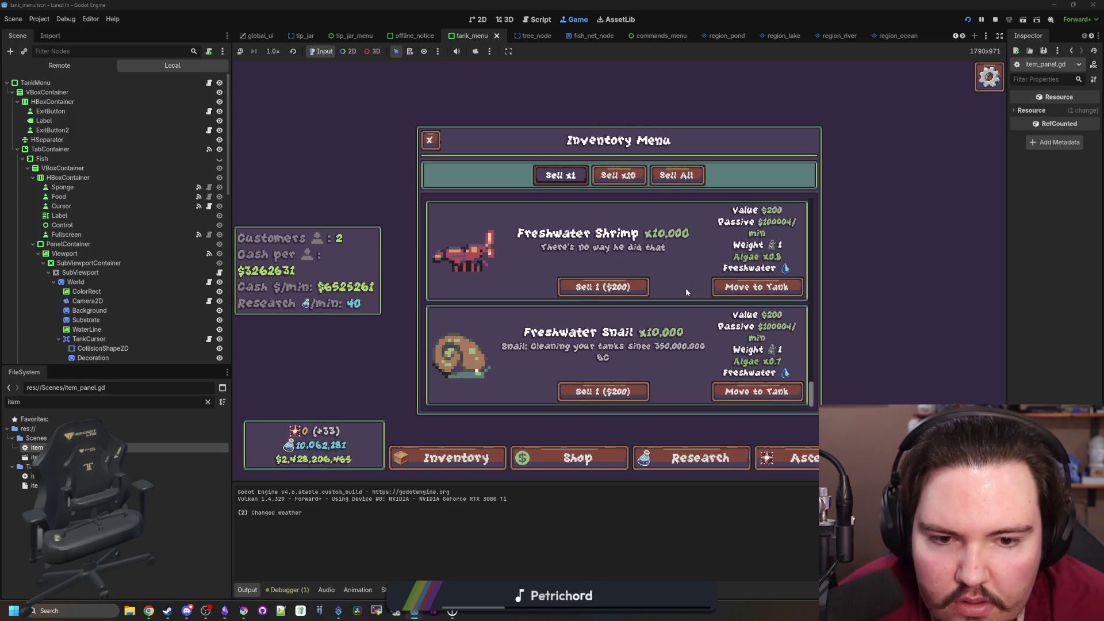
scroll(685, 291, "up", 10)
scroll(685, 292, "up", 5)
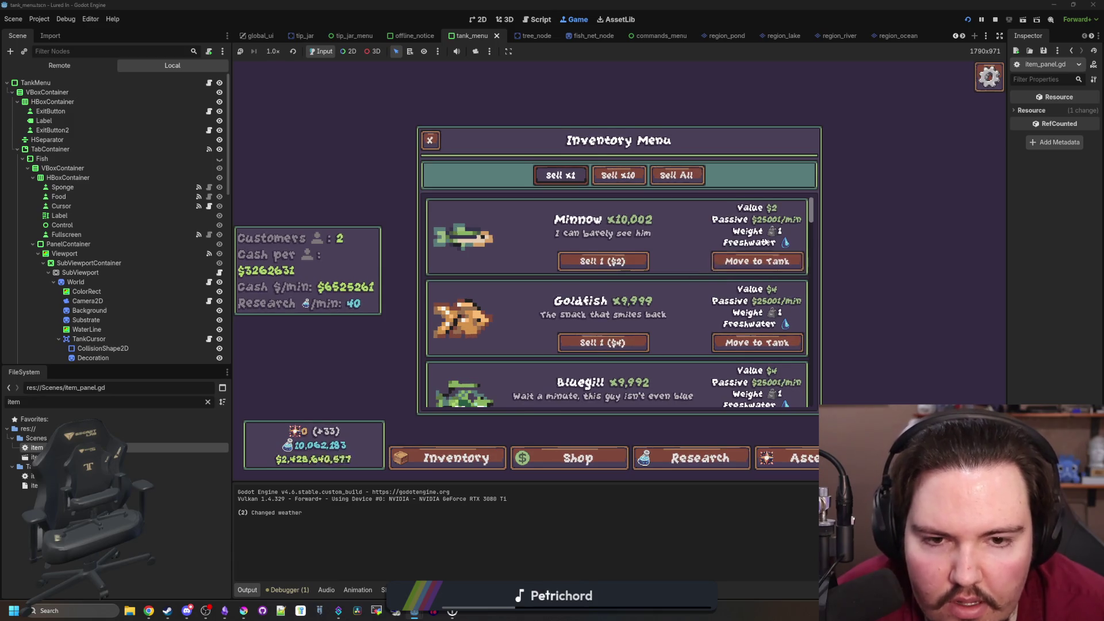
left_click(997, 19)
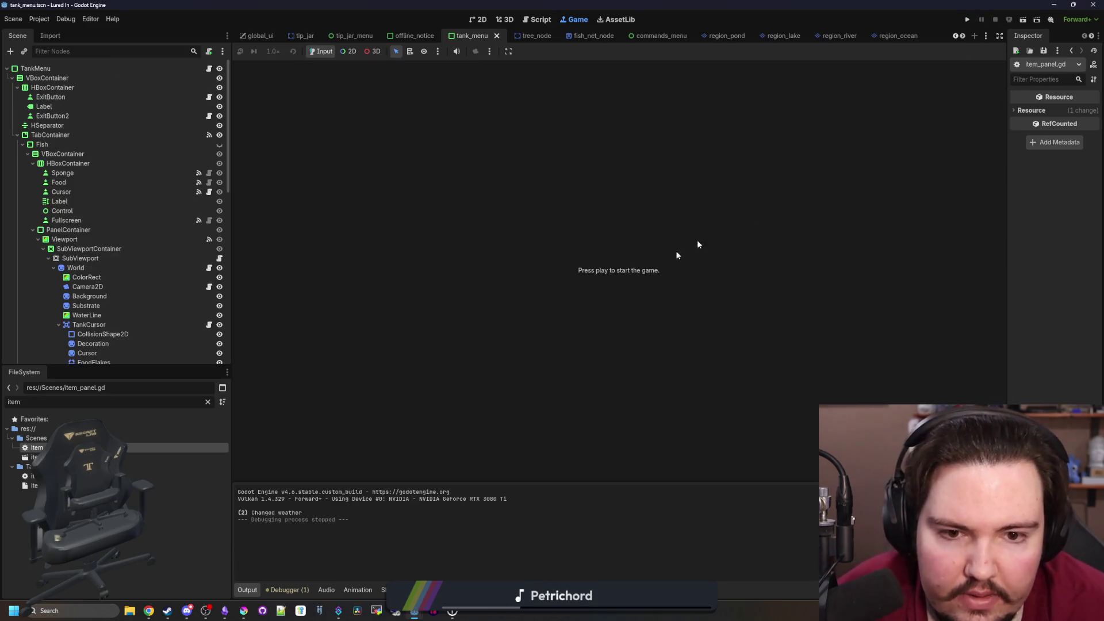
Open item_panel.gd, remove the space after the liquid name in the allowed-liquids loop, and save
left_click(209, 69)
left_click(622, 309)
scroll(288, 230, "down", 2)
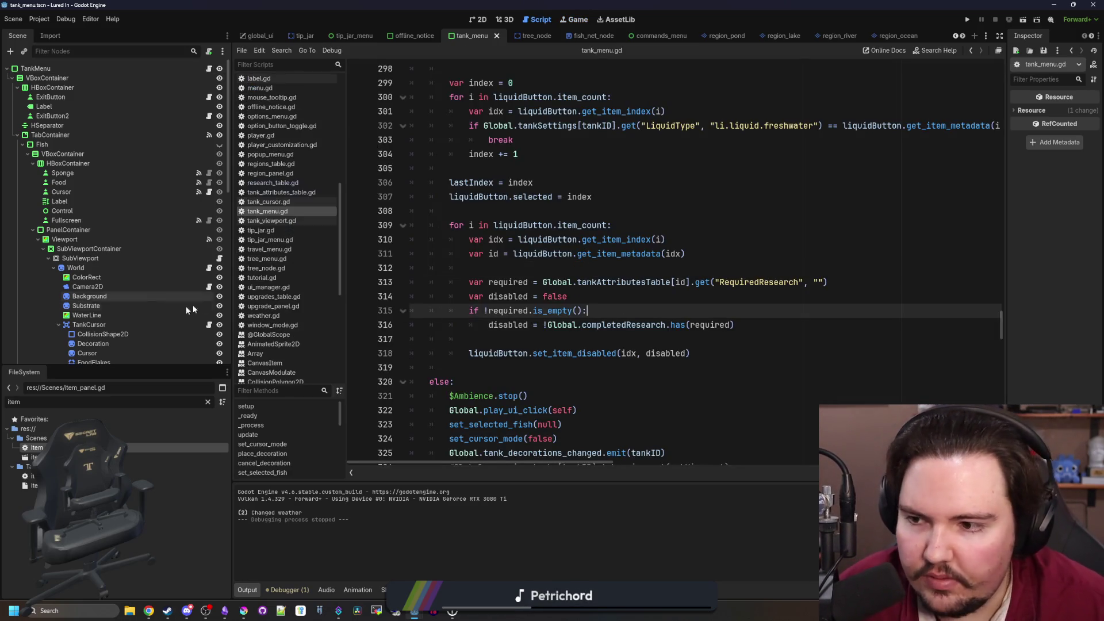
double_click(37, 447)
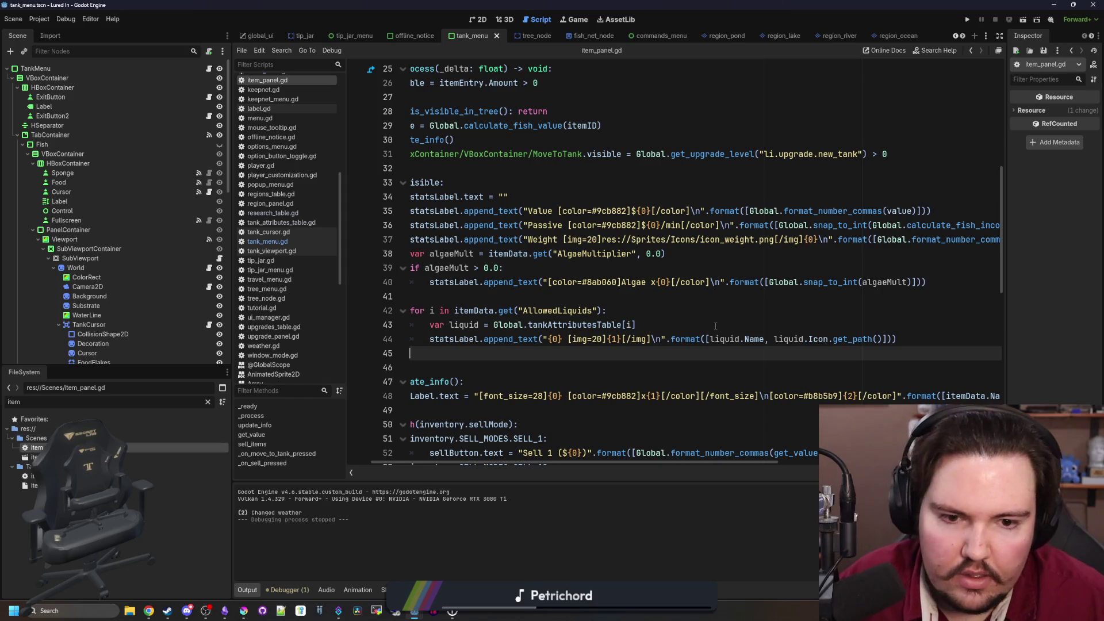
left_click(778, 323)
left_click(733, 278)
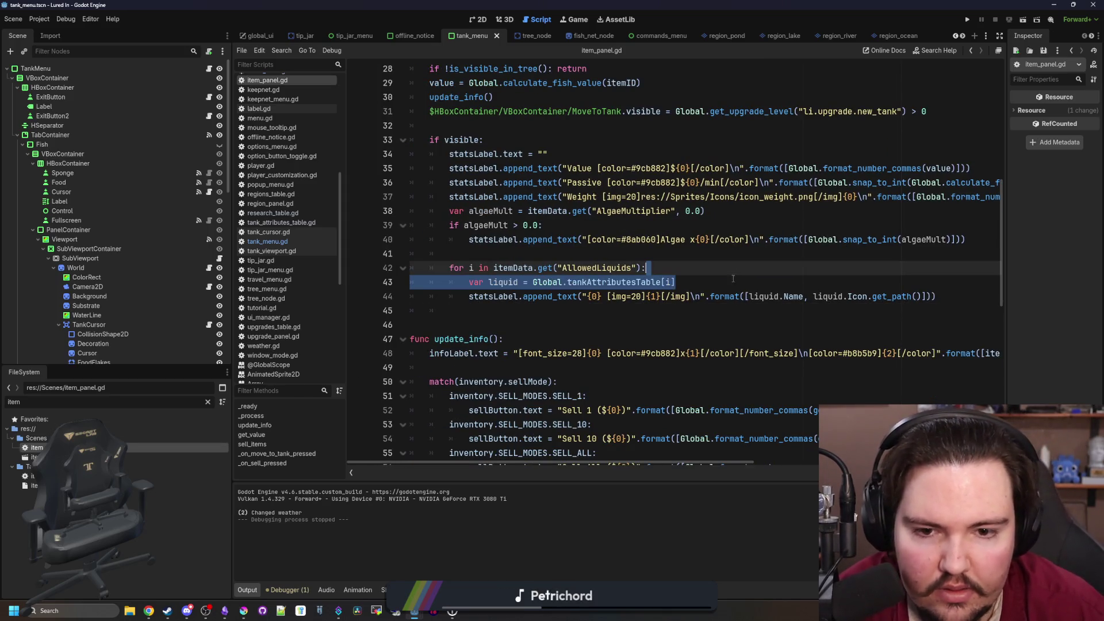
left_click(716, 315)
left_click(821, 337)
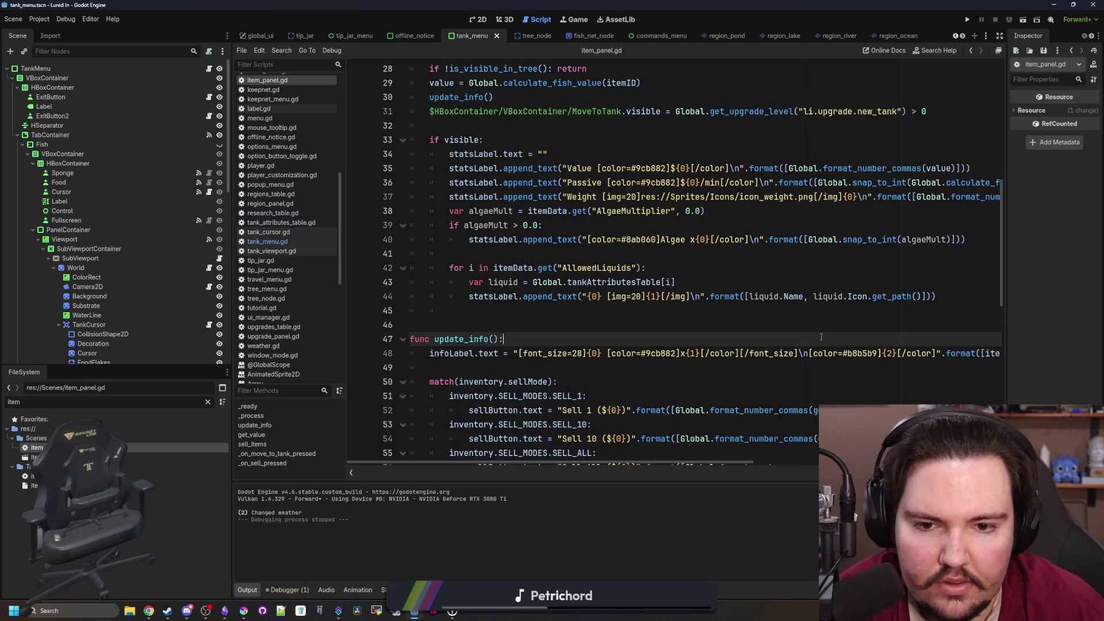
left_click(809, 326)
left_click(736, 281)
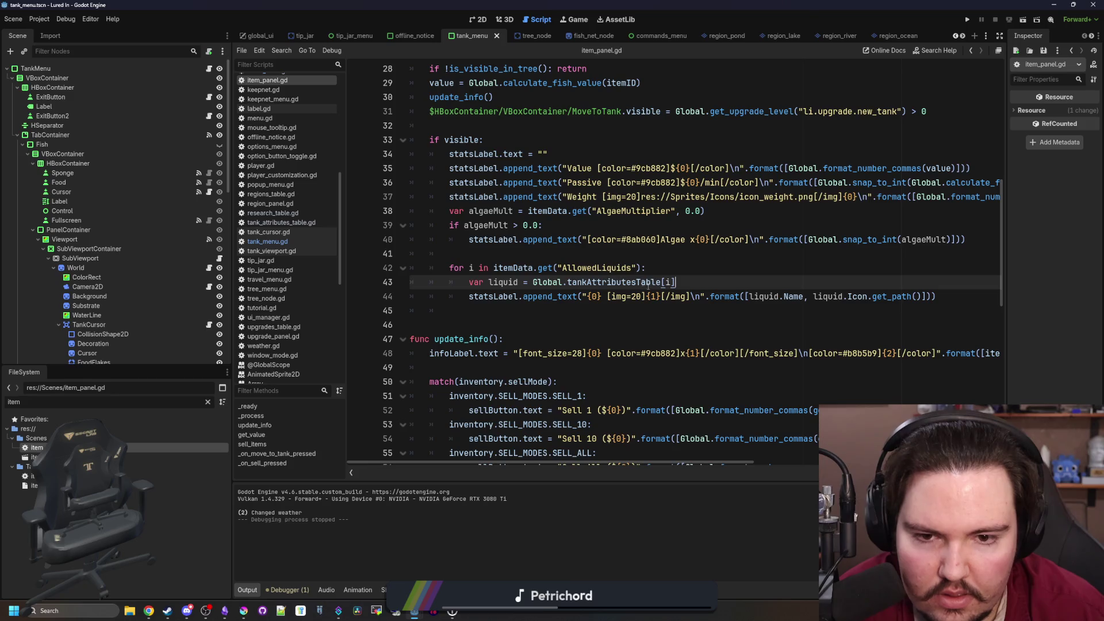
left_click(607, 297)
key("BackSpace")
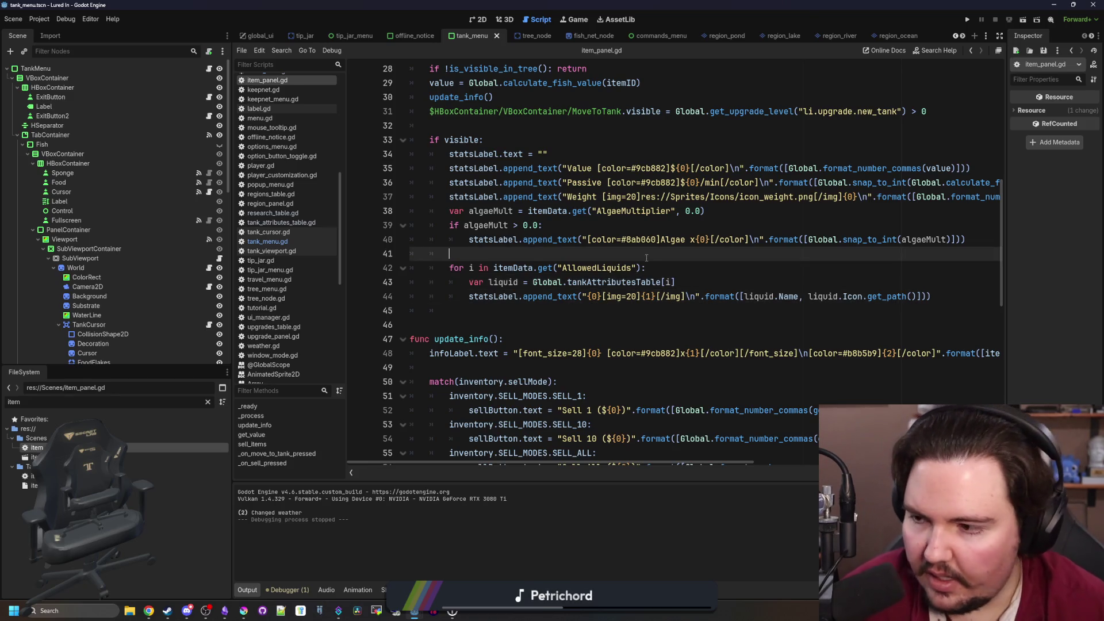
key("ctrl+s")
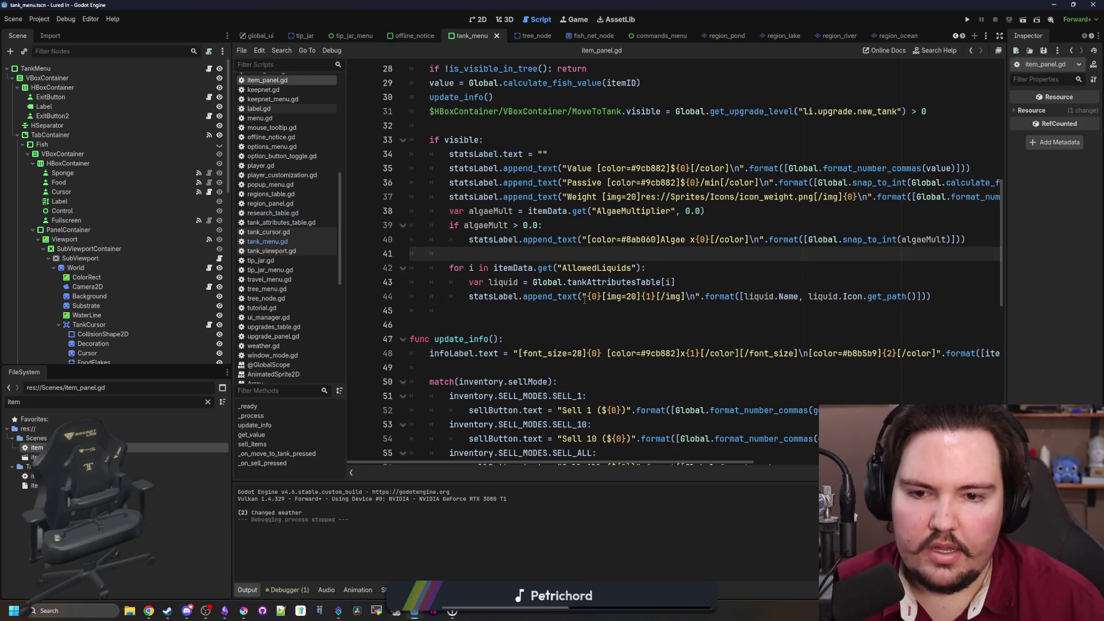
Wrap the liquid name in [color={1}]…[/color] and pass liquid.Color as the format argument
left_click(583, 297)
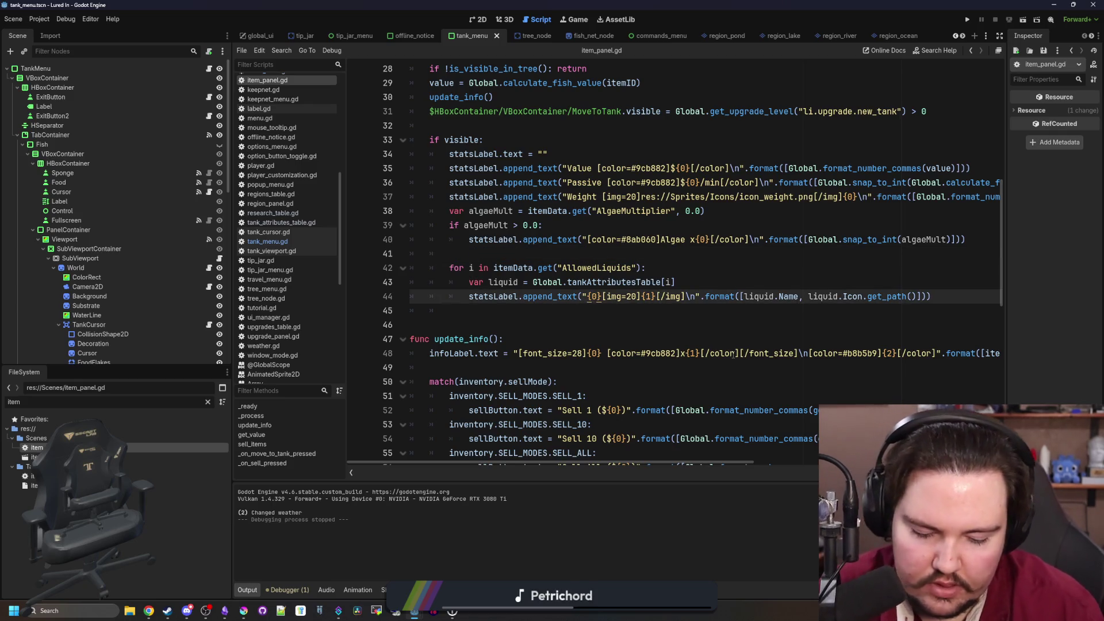
type("[color")
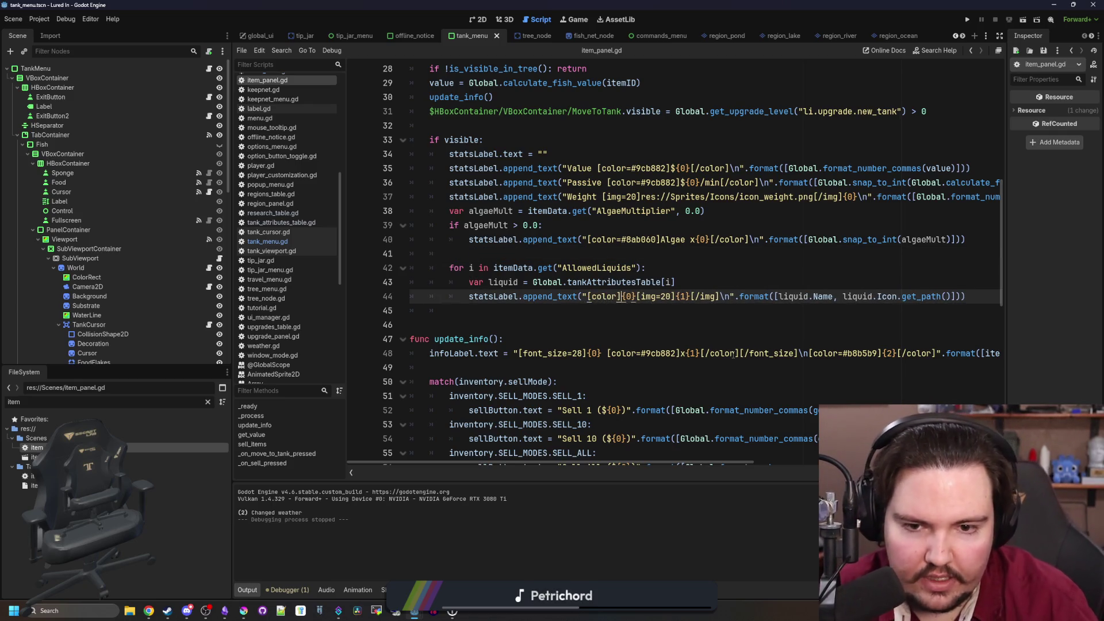
key("Right")
key("Right")
key("Right")
type("[/color")
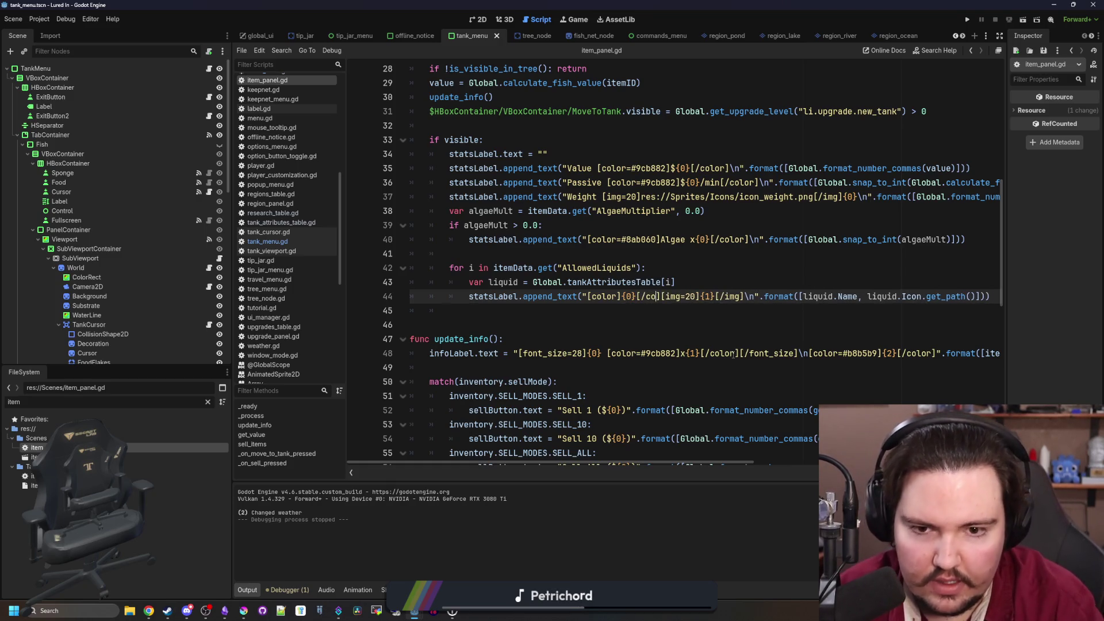
scroll(733, 355, "right", 5)
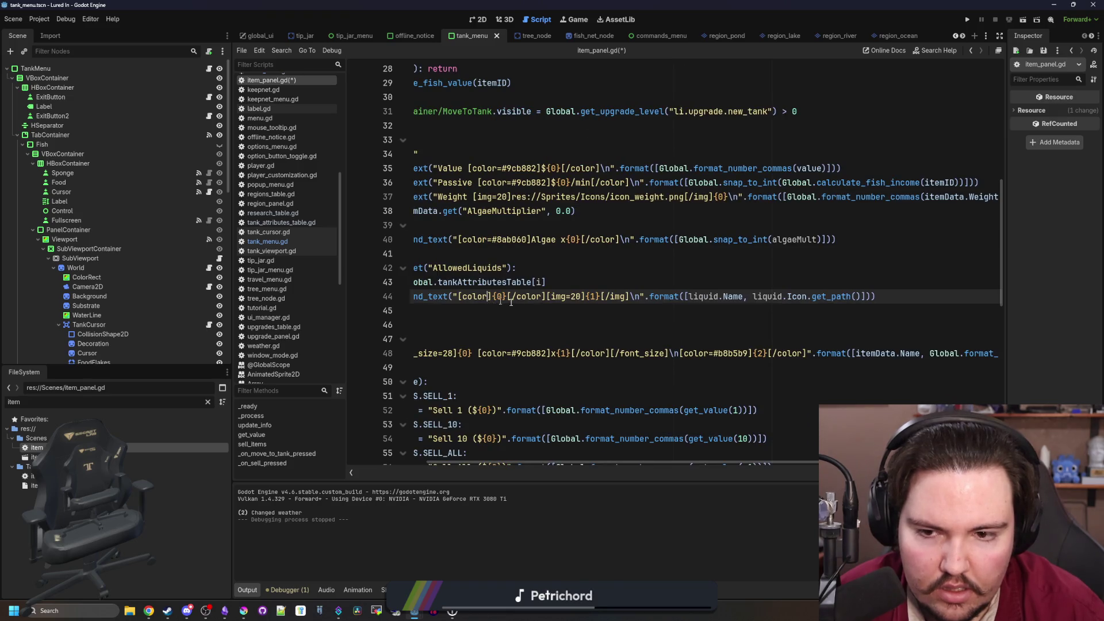
type("={1")
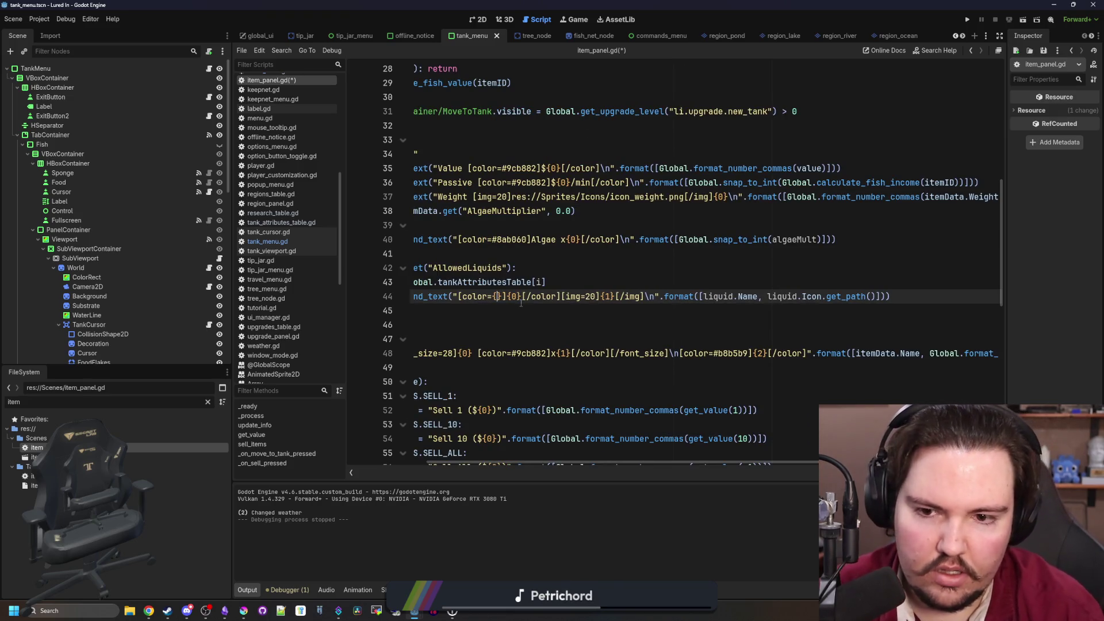
scroll(727, 289, "right", 3)
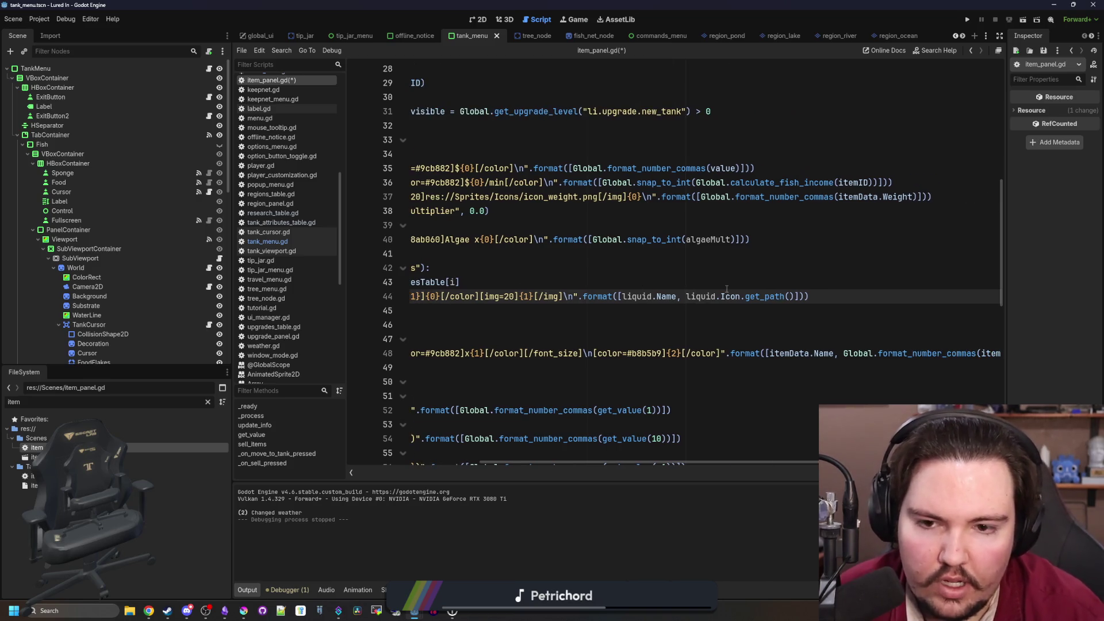
scroll(763, 298, "left", 3)
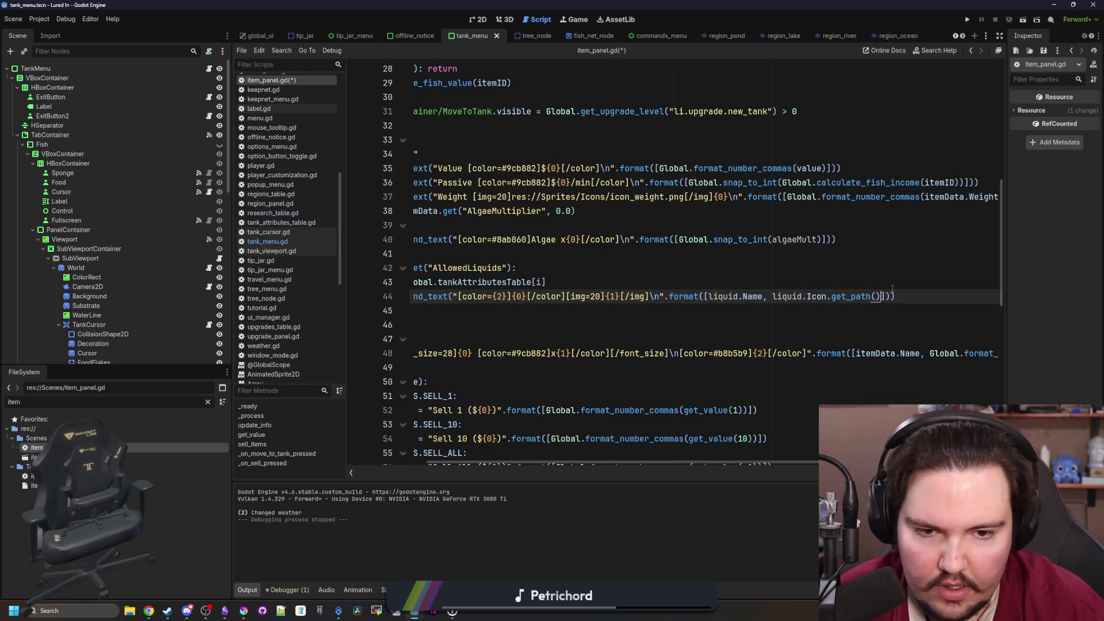
type(", liquid.C")
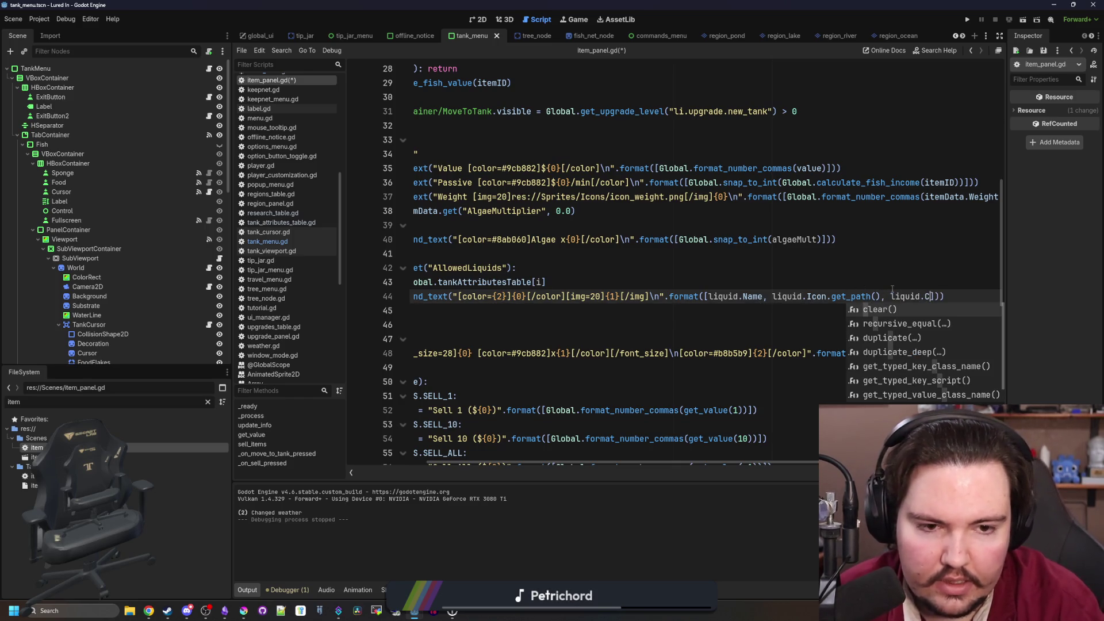
type("olor")
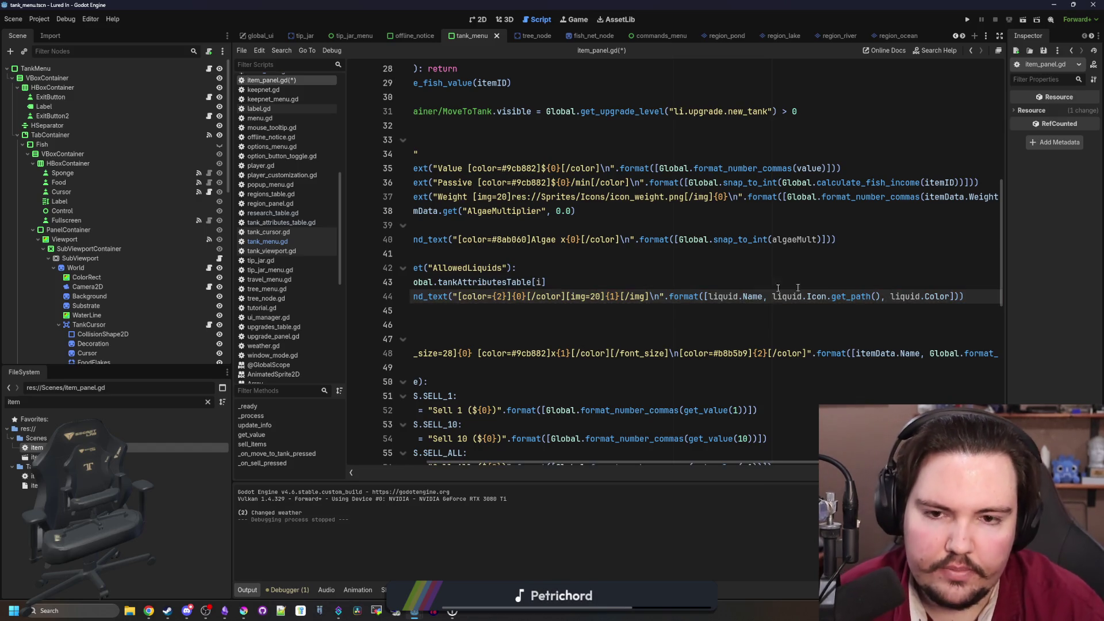
Look up the Color class documentation from line 43
left_click(695, 278)
type("lor")
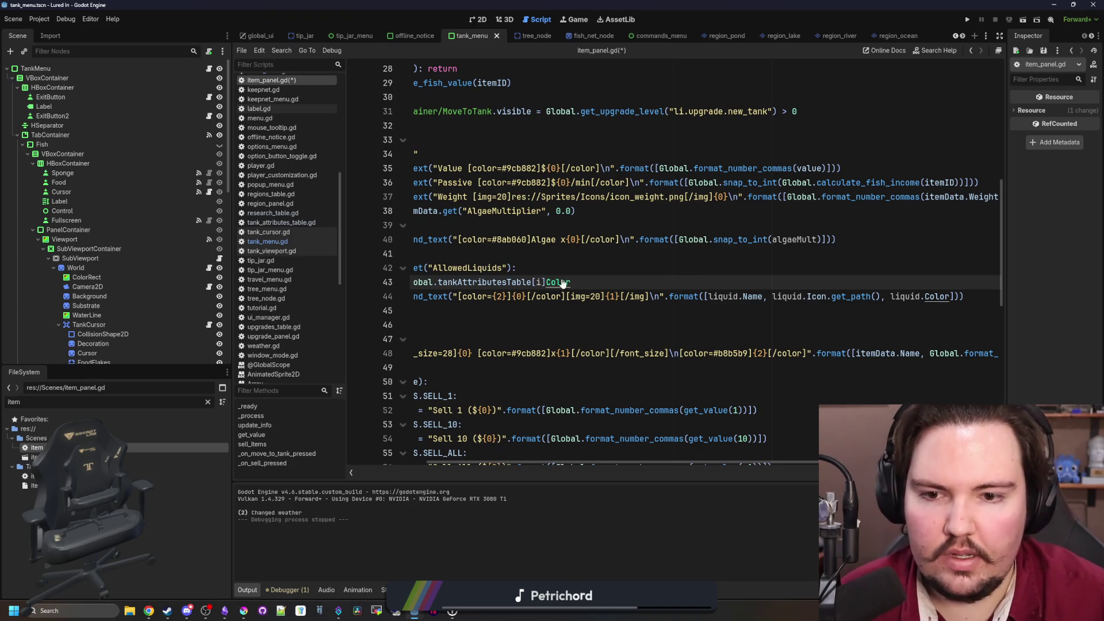
left_click(559, 282, "ctrl")
scroll(557, 277, "down", 5)
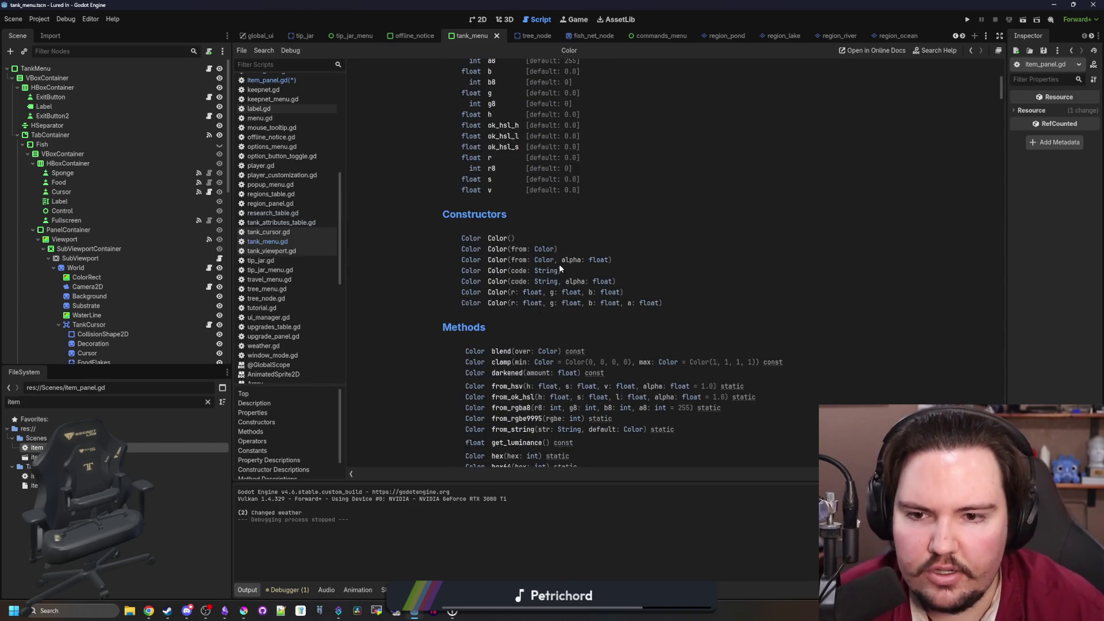
scroll(559, 264, "down", 5)
scroll(581, 268, "up", 1)
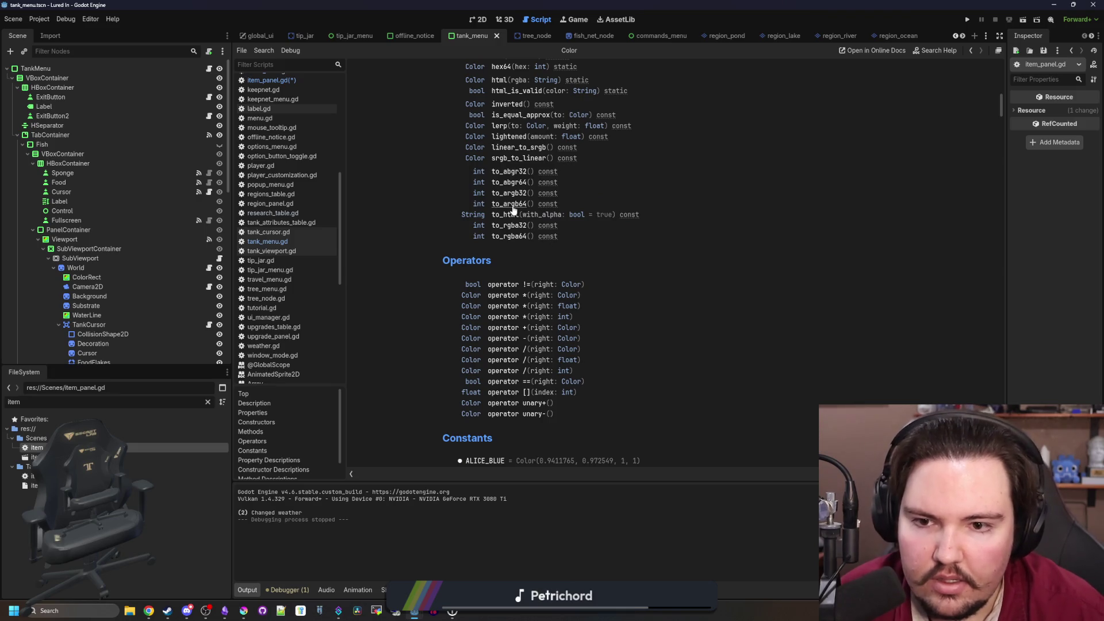
key("alt+Left")
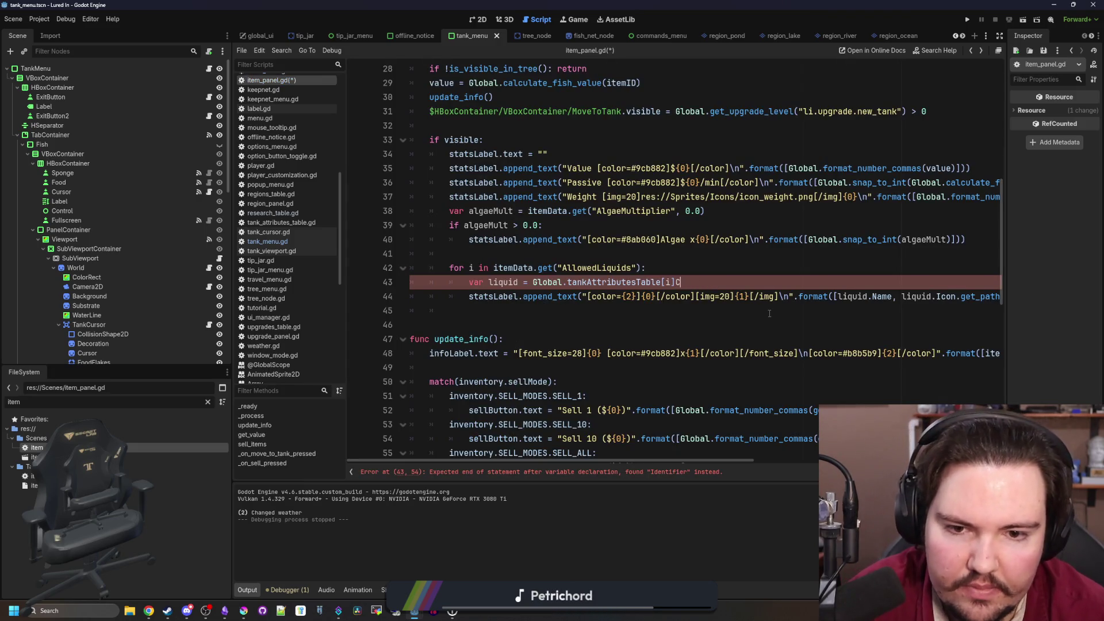
Delete the stray character on line 43 and save item_panel.gd
key("BackSpace")
key("Down")
key("End")
key("Left")
key("Left")
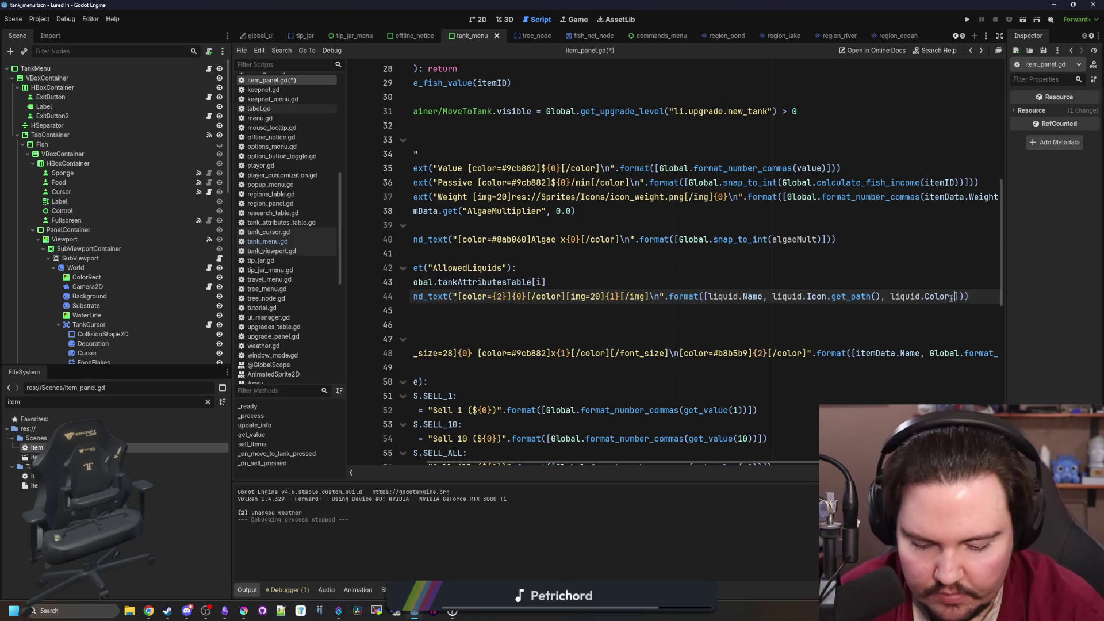
scroll(863, 276, "left", 5)
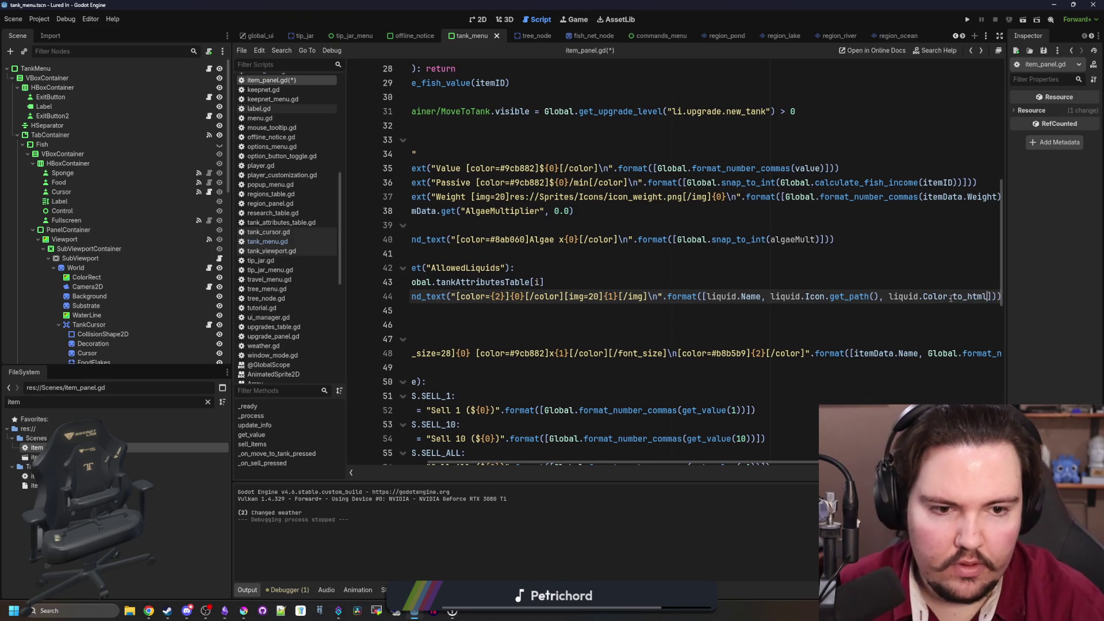
left_click(775, 259)
key("ctrl+s")
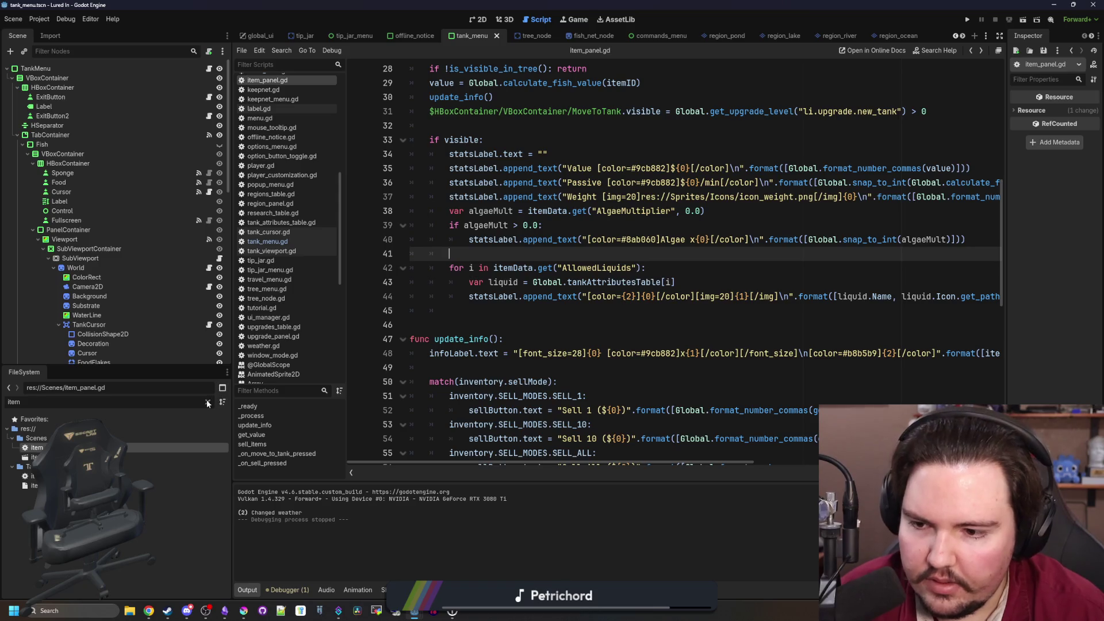
Filter the FileSystem for 'attr' and open tank_attributes_table.gd
left_click(207, 402)
type("liquid")
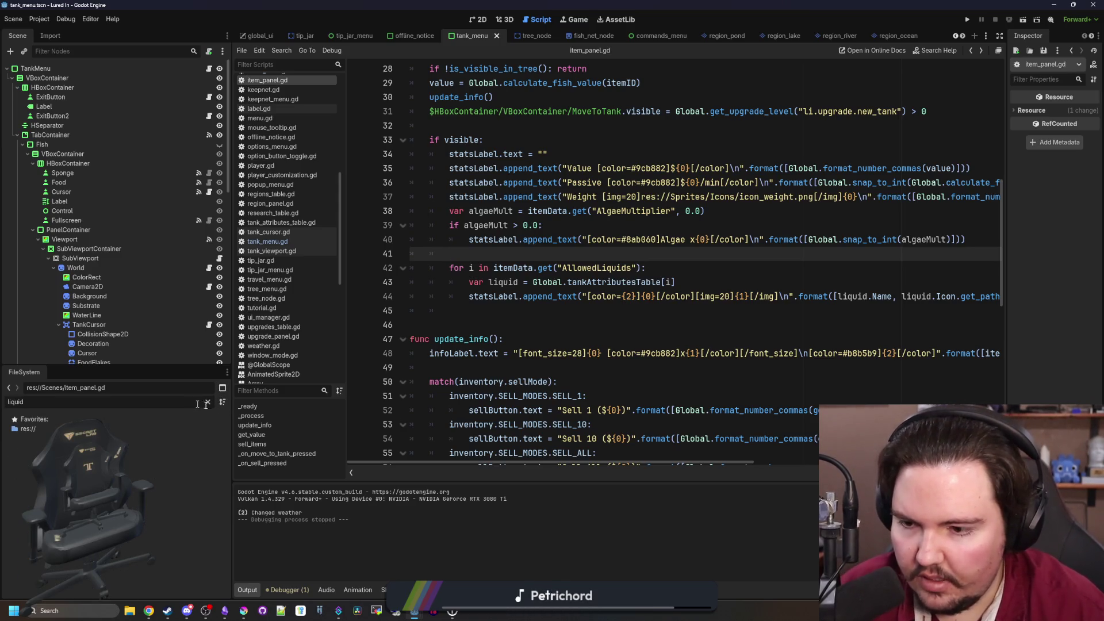
left_click(208, 402)
type("attr")
double_click(37, 447)
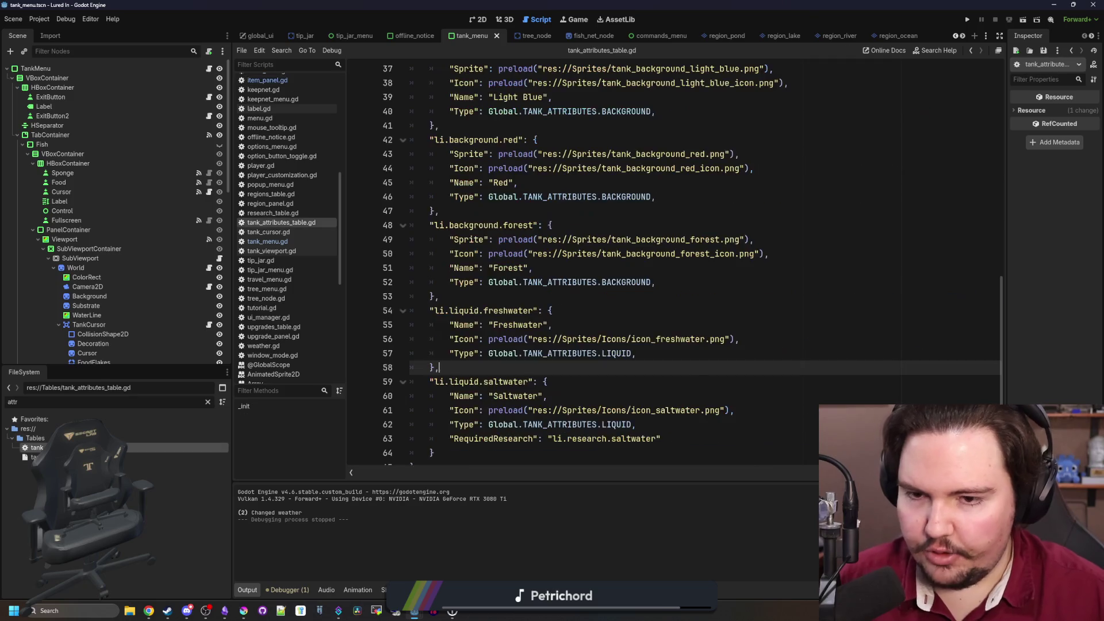
Start a new line in the Freshwater entry and copy the blue hex code #4b80ca from Krita
scroll(655, 333, "down", 1)
left_click(656, 333)
key("Return")
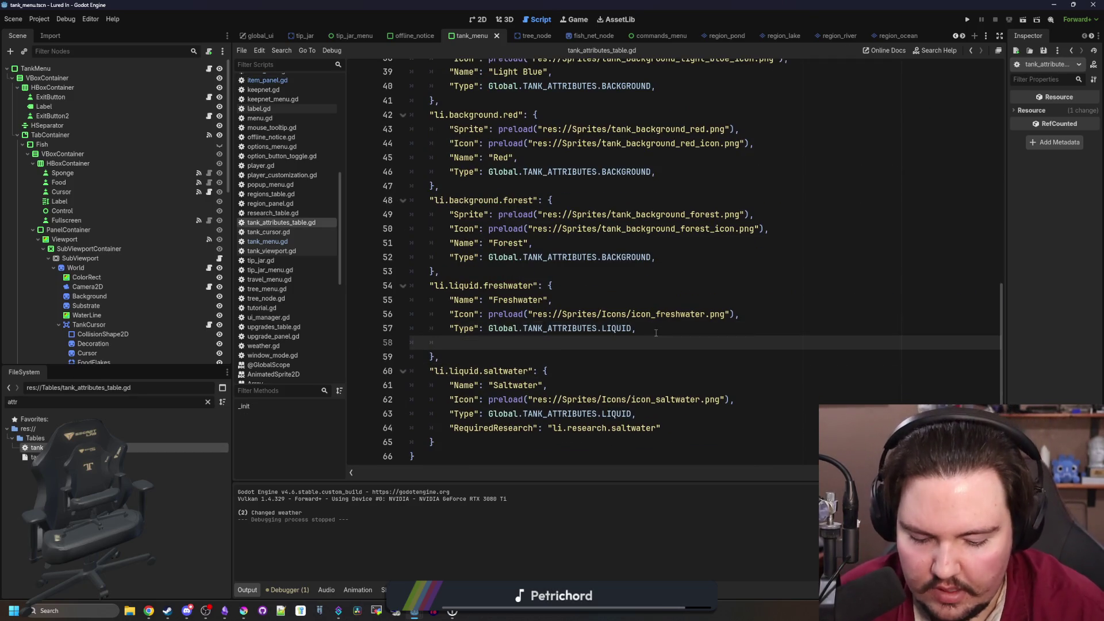
type("\"Color\":")
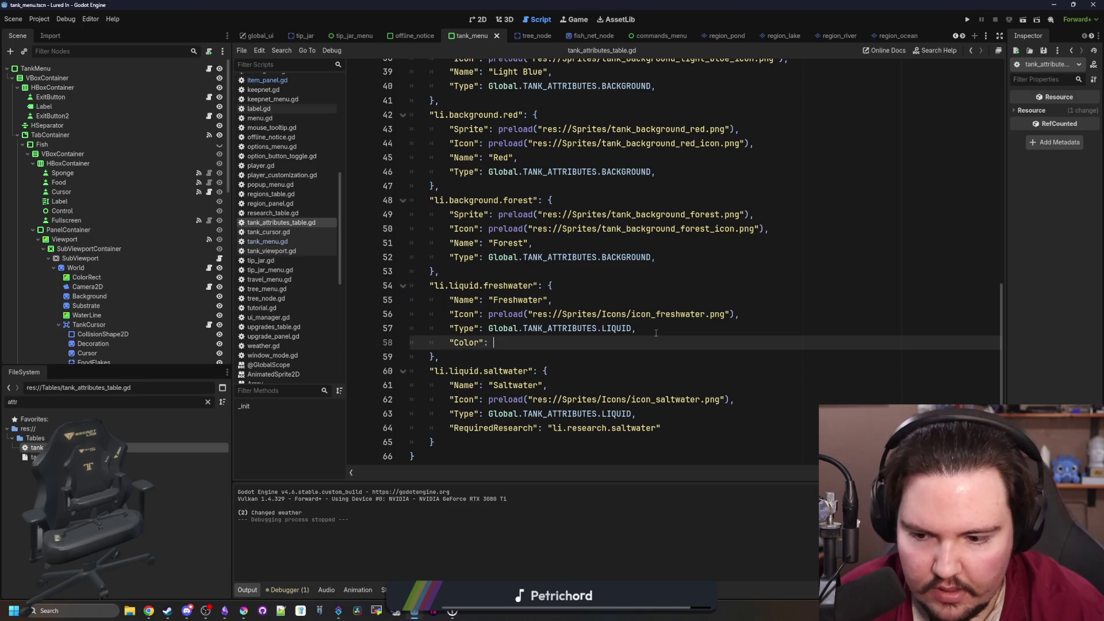
left_click(251, 608)
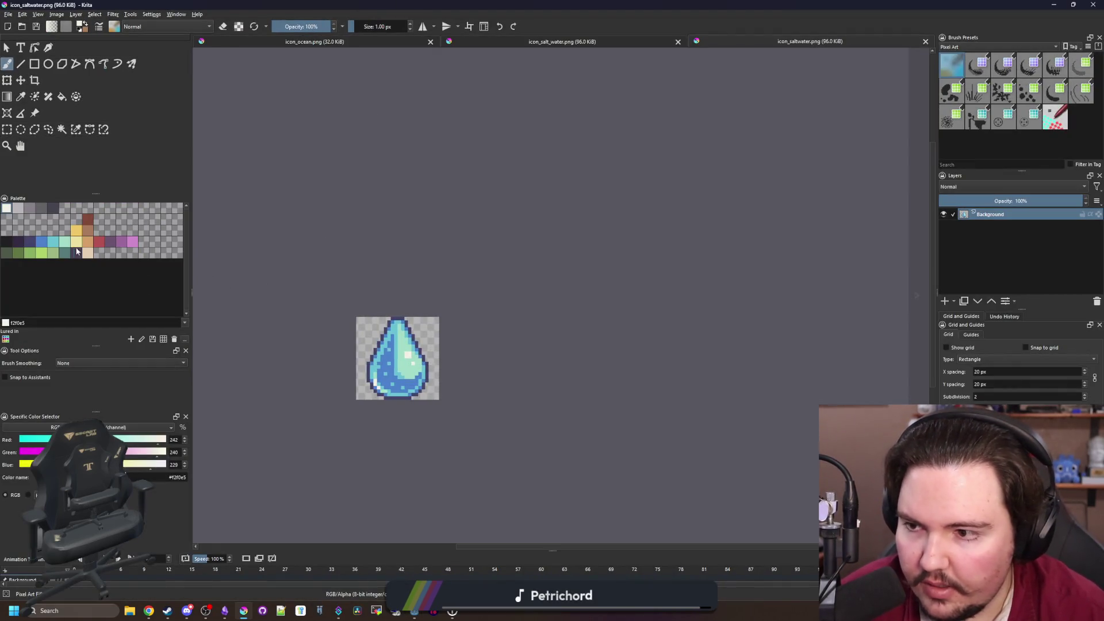
left_click(42, 242)
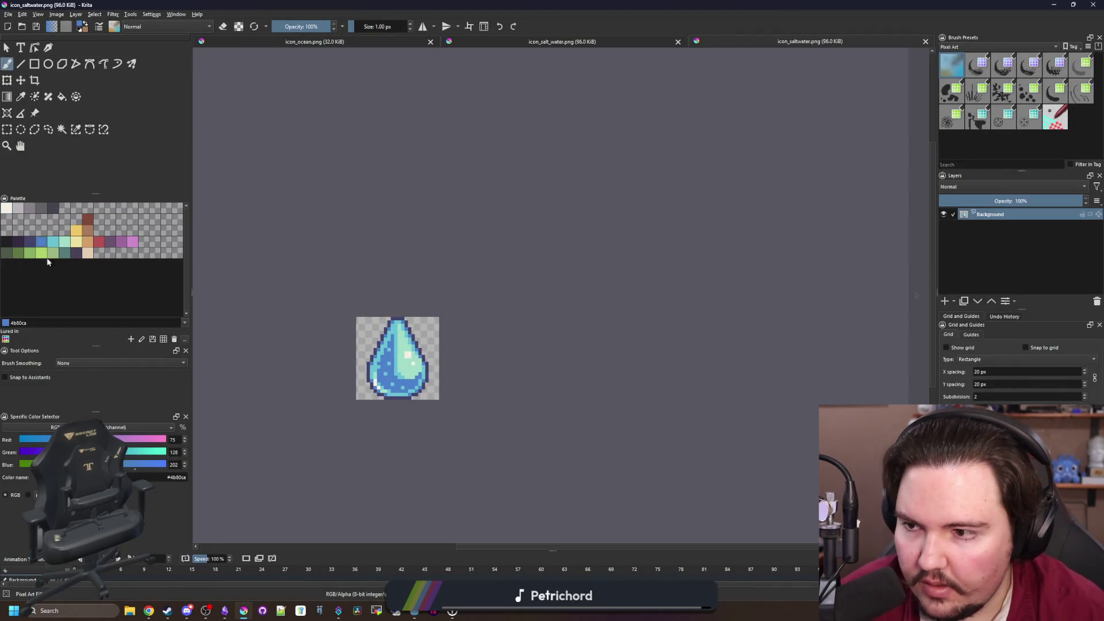
double_click(176, 477)
key("ctrl+c")
key("alt+Tab")
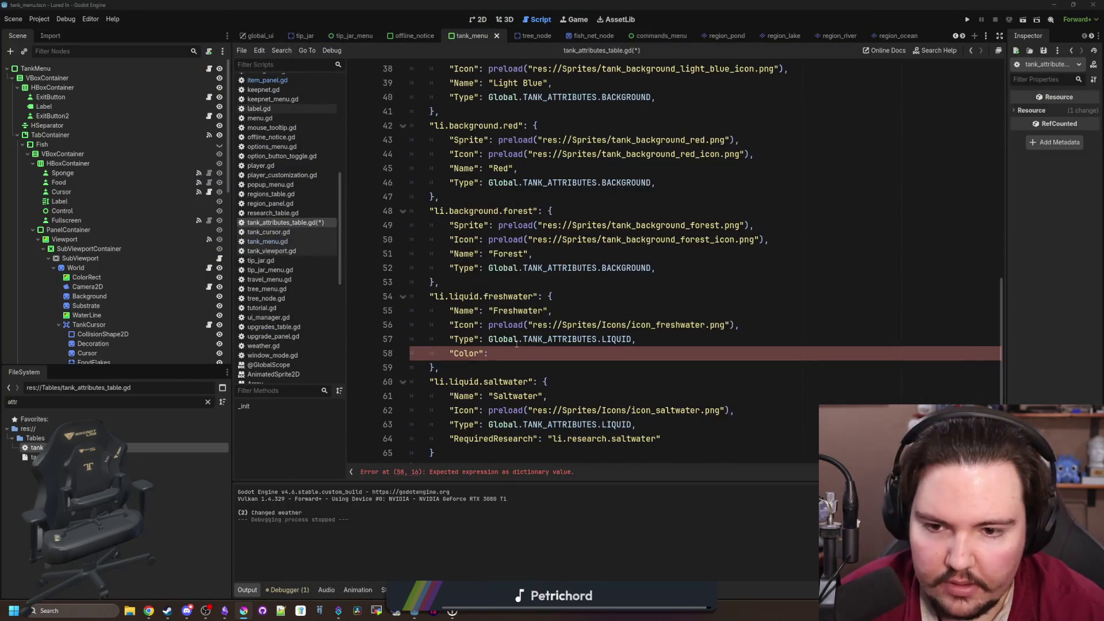
Complete the Freshwater entry's Color("#4b80caFF") value with a trailing comma
key("ctrl+v")
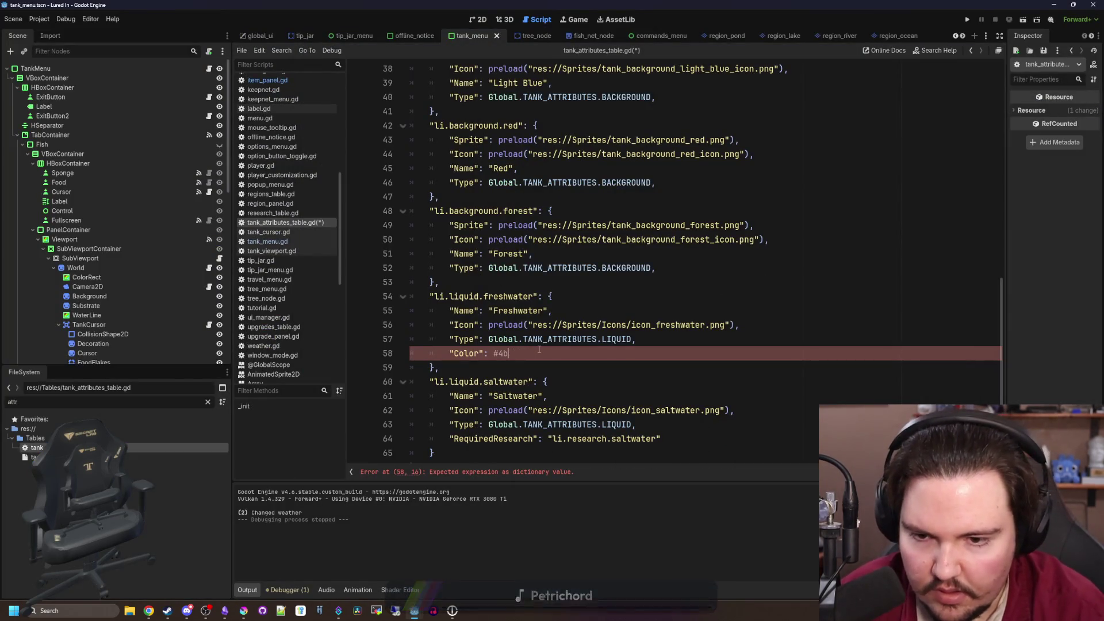
key("ctrl+Left")
key("ctrl+Left")
type("Color(")
key("End")
type(")")
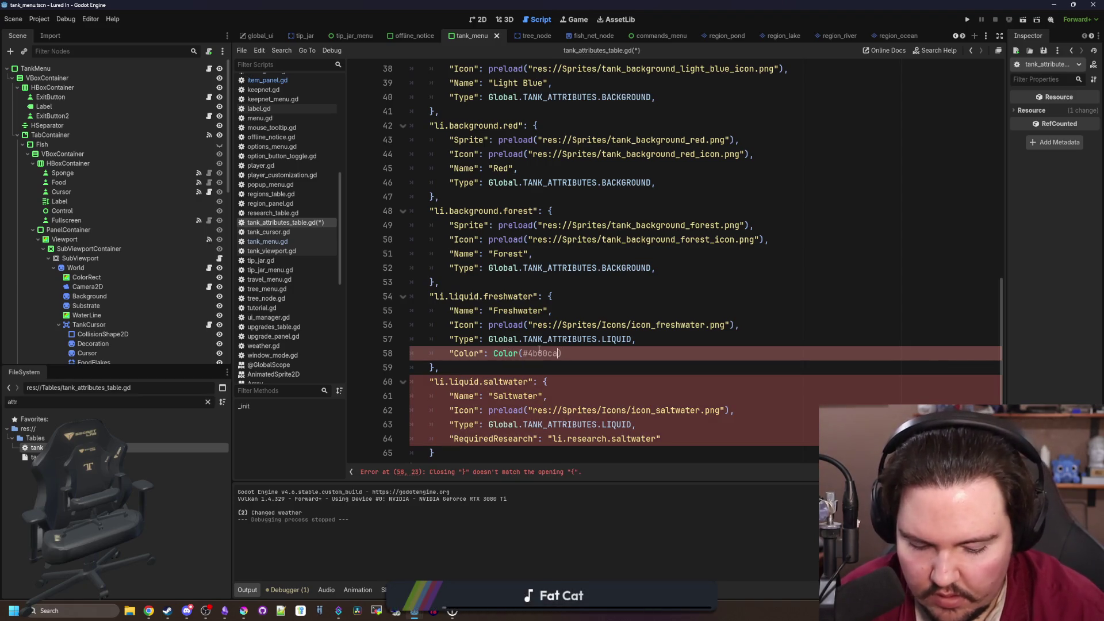
type("\"")
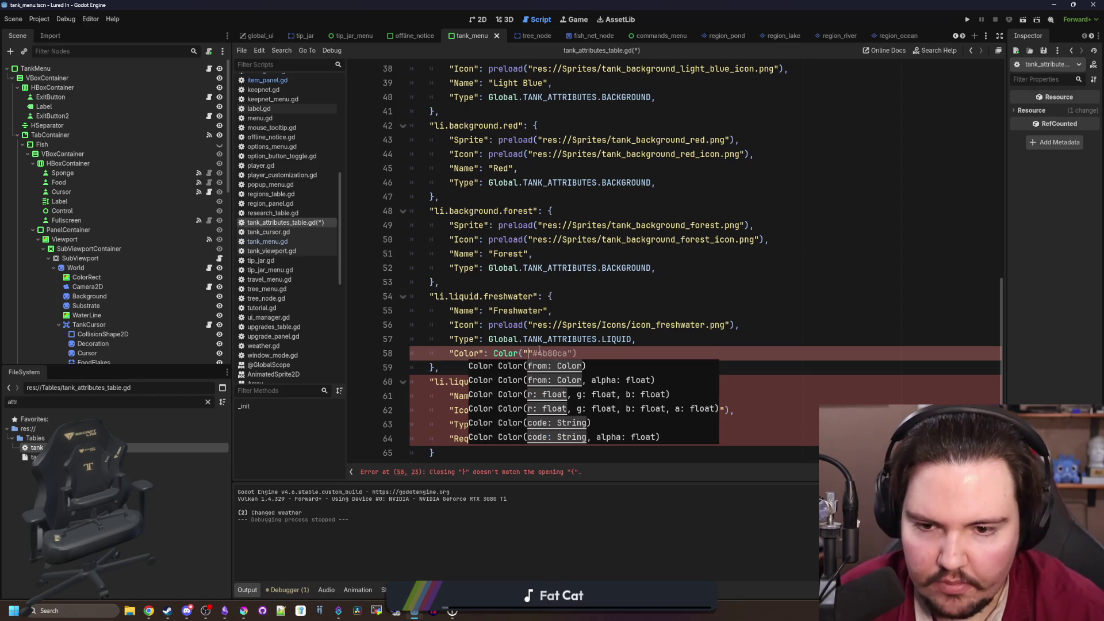
left_click(599, 352)
type(",")
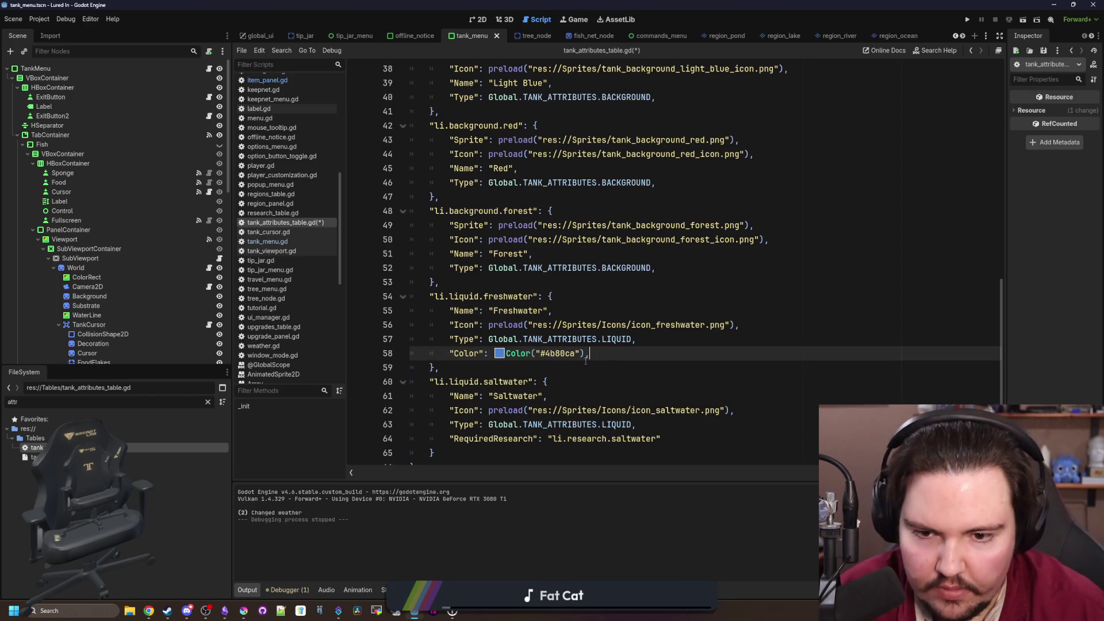
key("Left")
key("Left")
type("FF")
key("End")
type(",")
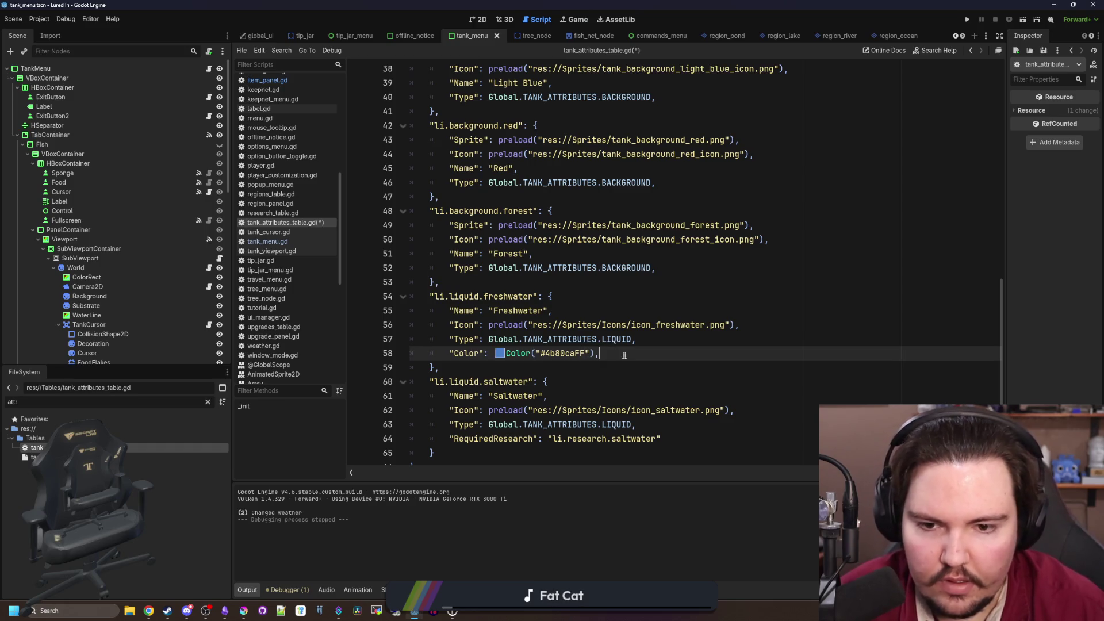
Add a Color("#68c2d3ff") line to the Saltwater entry, with a comma ending line 64
left_click(690, 440)
key("Return")
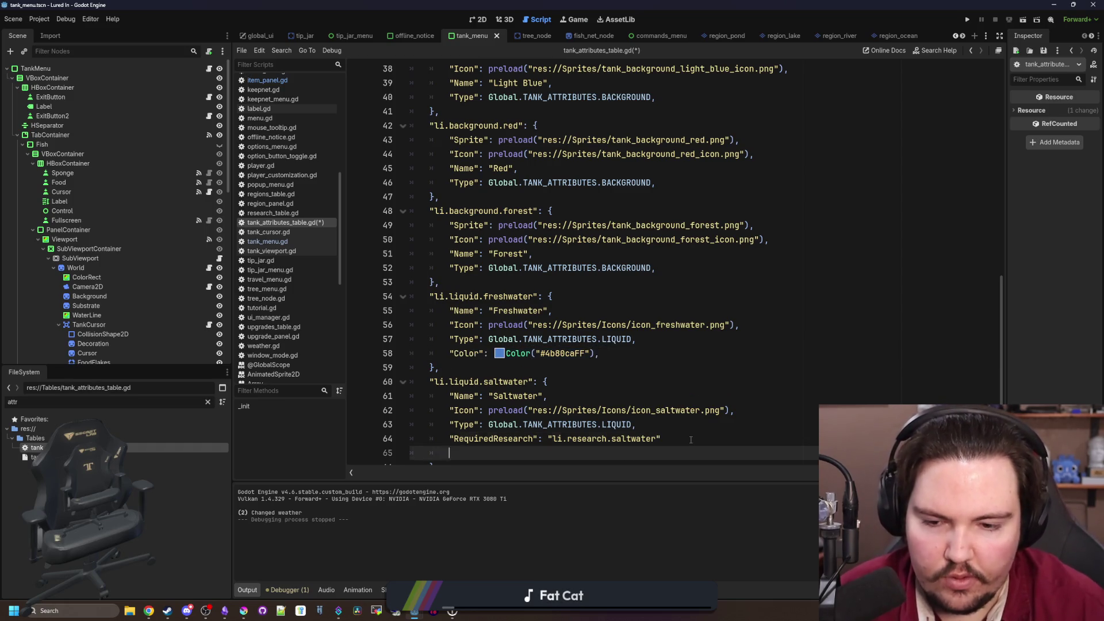
type("\"Color\": Color(\"#4b80caFF\"),")
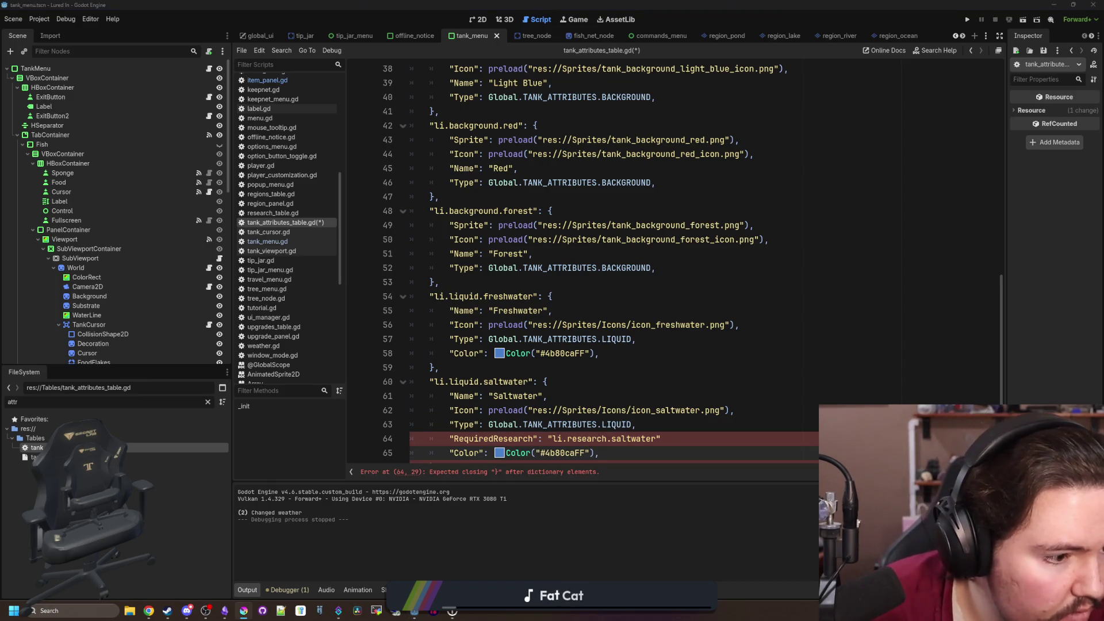
double_click(583, 452)
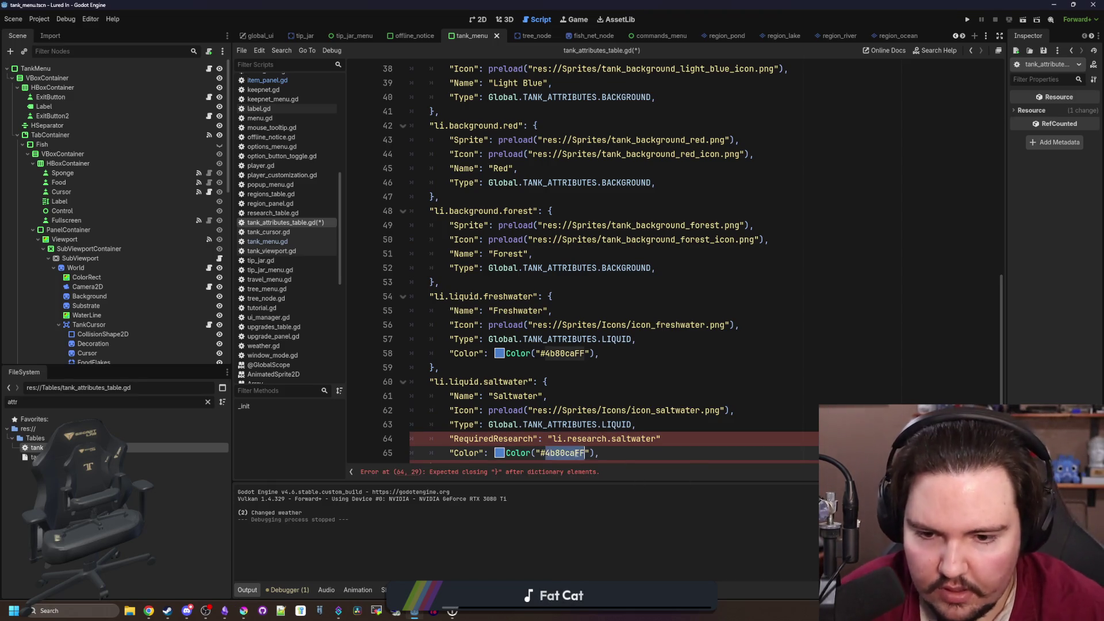
type("#68c2d3")
left_click(668, 439)
type(",")
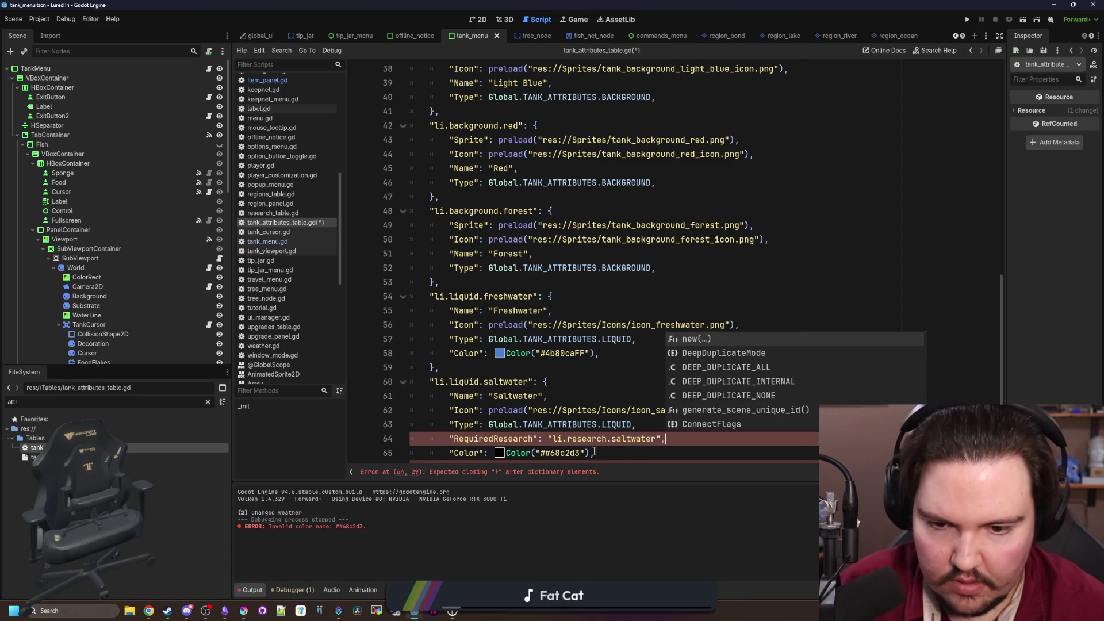
left_click(548, 453)
key("BackSpace")
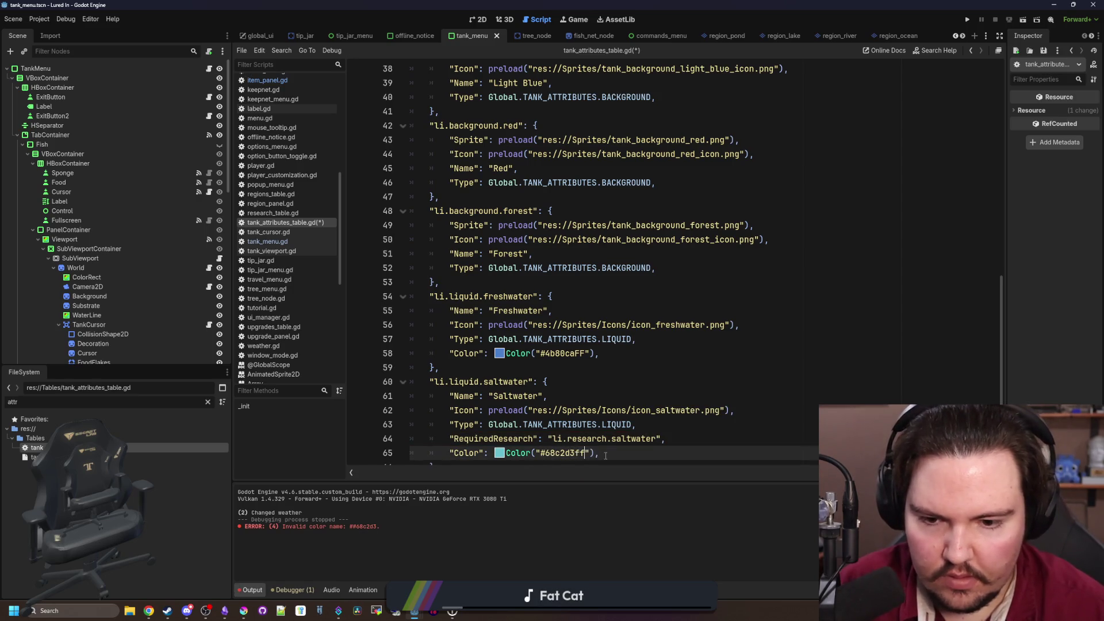
type("ff")
key("Up")
key("Up")
key("Up")
Run the project from the game view to test the liquid colours
scroll(575, 333, "down", 1)
left_click(574, 333)
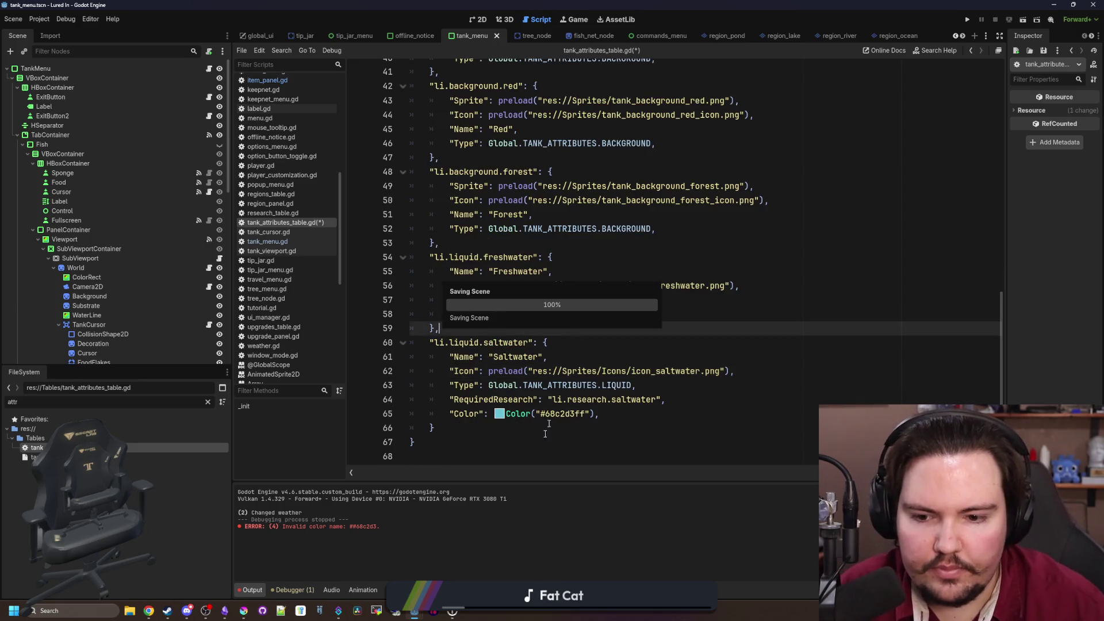
left_click(574, 20)
left_click(967, 20)
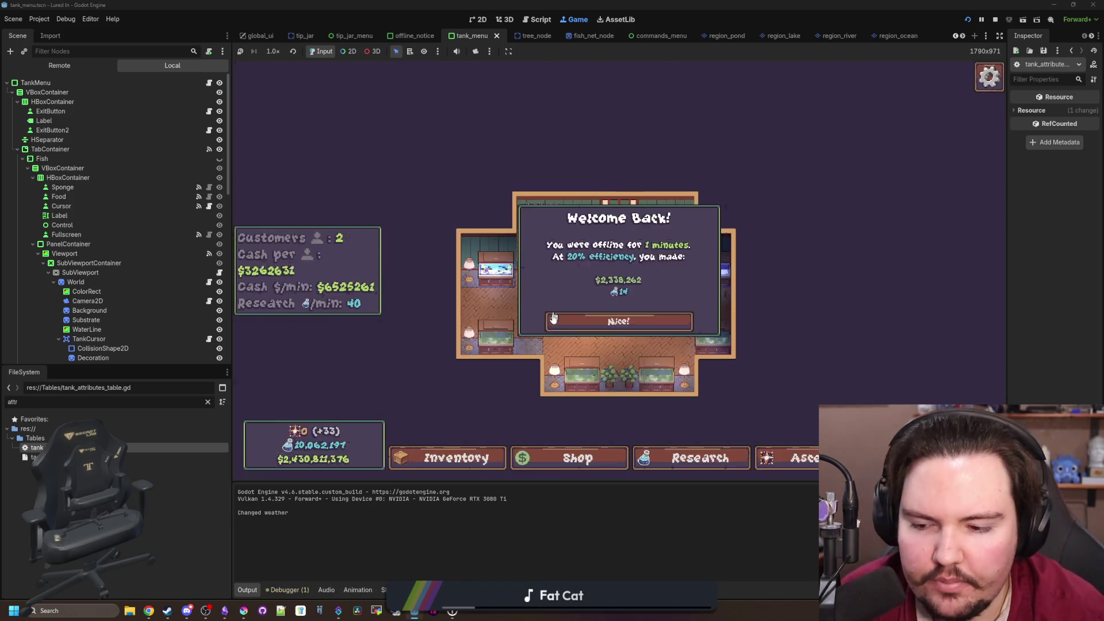
Open the inventory and scroll through the fish list to see the coloured liquid lines
left_click(450, 454)
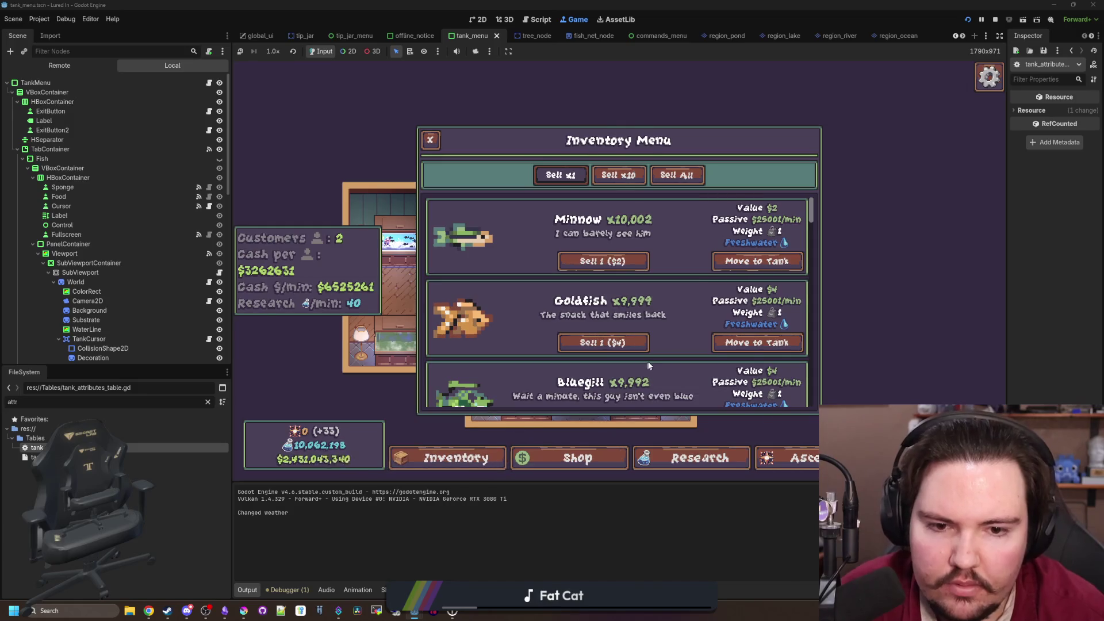
scroll(643, 348, "down", 5)
scroll(643, 346, "down", 12)
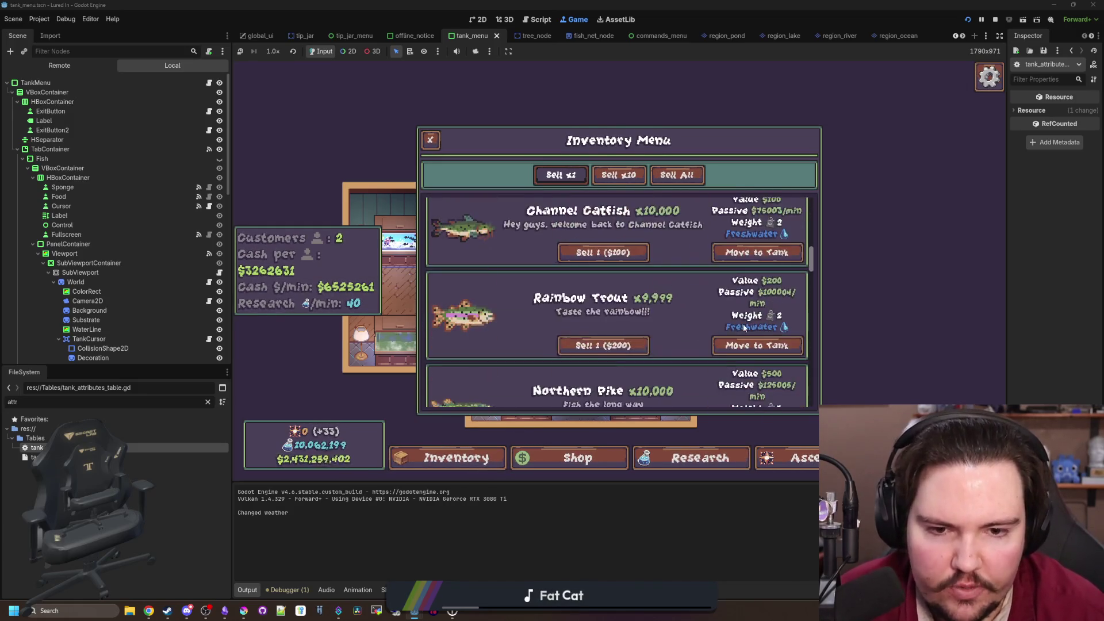
scroll(687, 348, "down", 5)
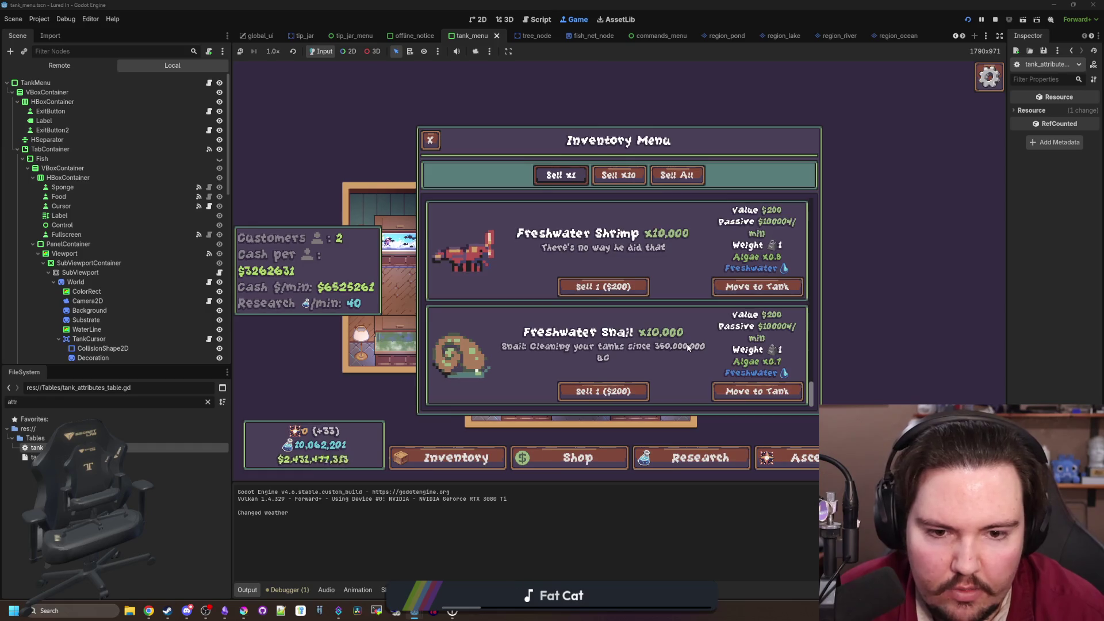
scroll(687, 347, "up", 4)
scroll(687, 344, "up", 6)
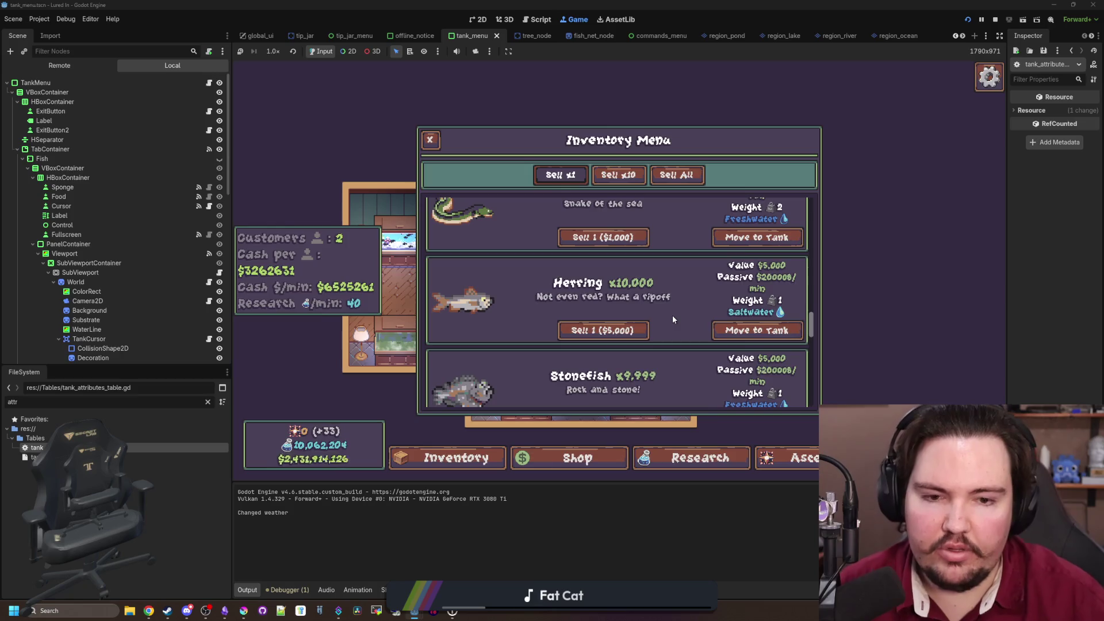
scroll(672, 315, "down", 1)
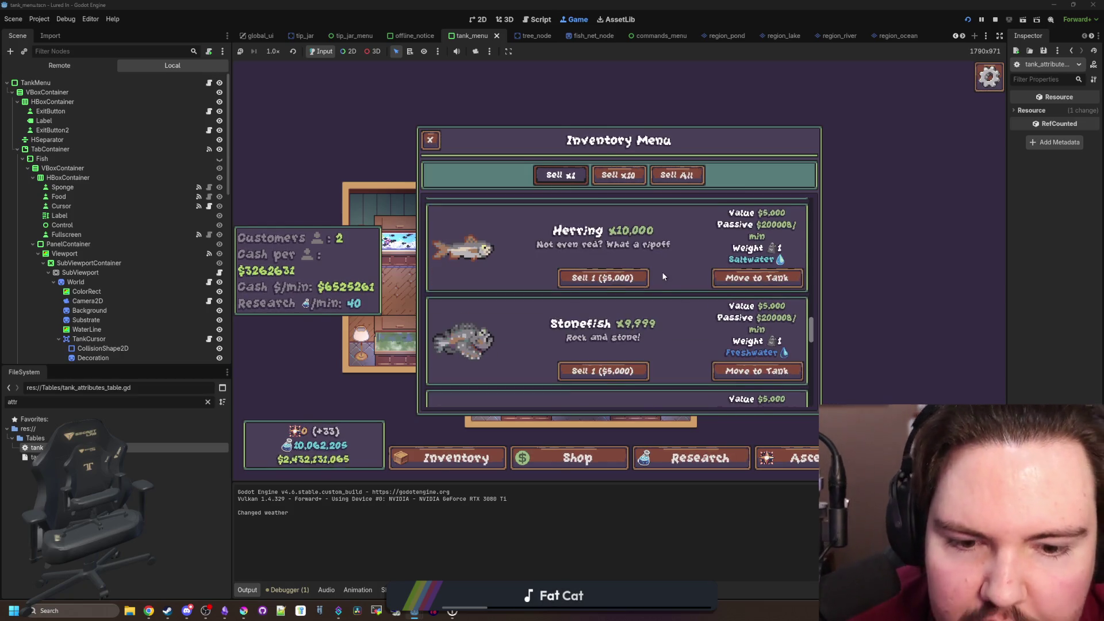
scroll(670, 257, "up", 2)
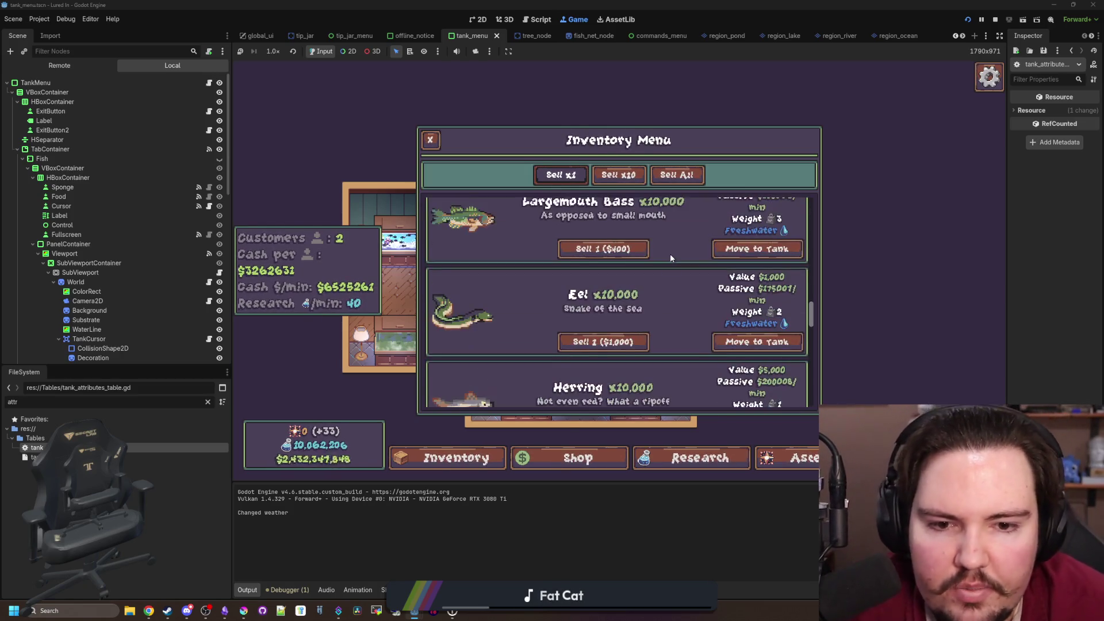
scroll(670, 258, "up", 5)
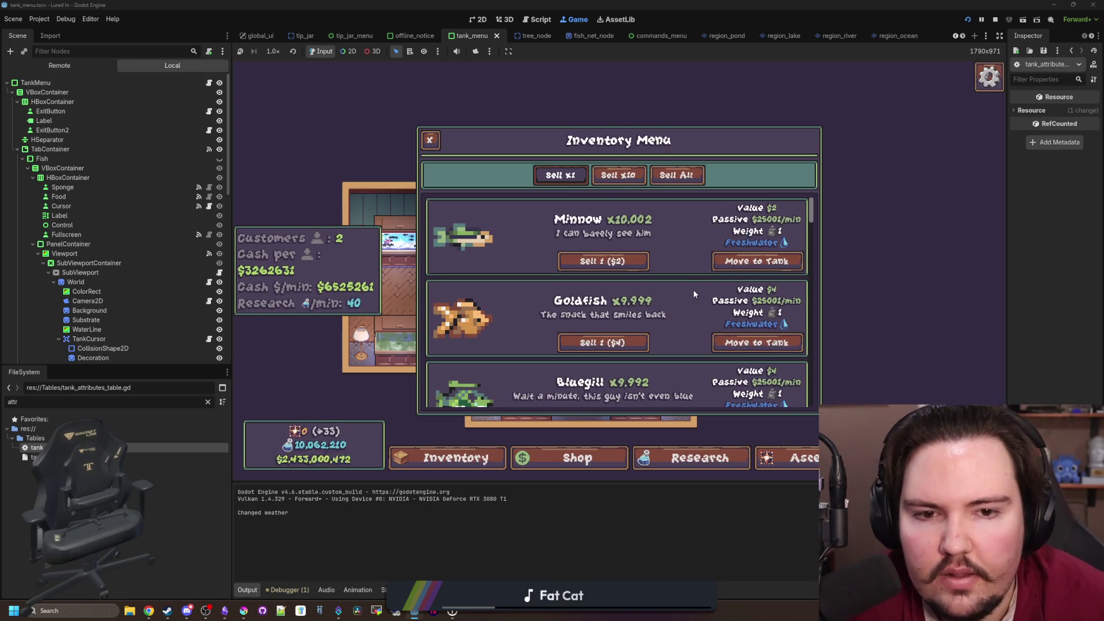
Move the Minnow into the bottom tank and scroll the inventory down to Freshwater Shrimp and Snail
left_click(759, 259)
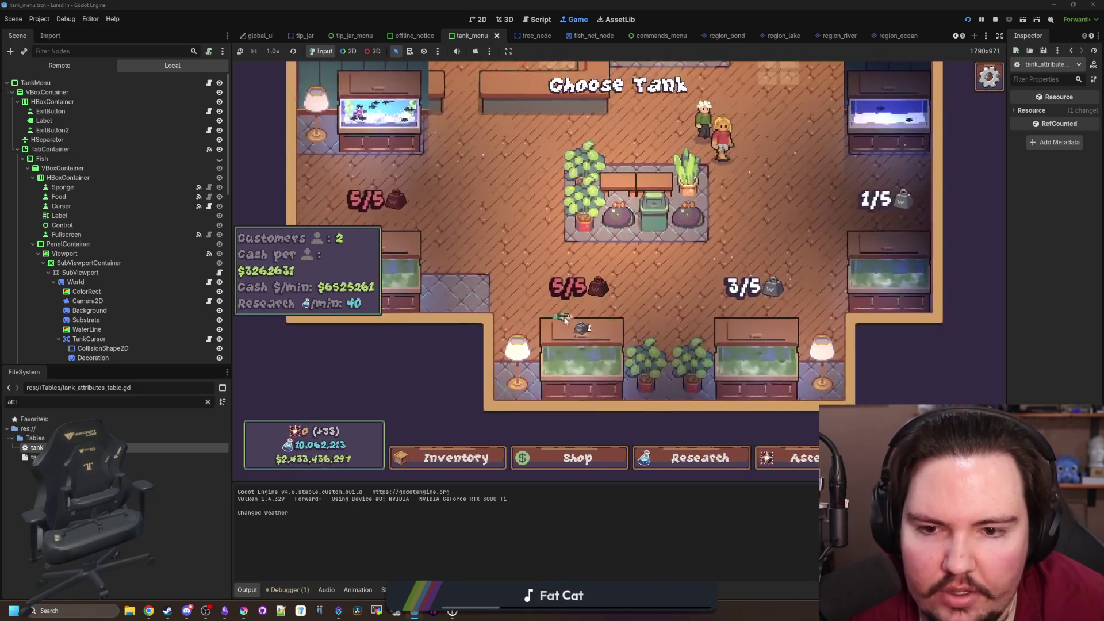
left_click(578, 340)
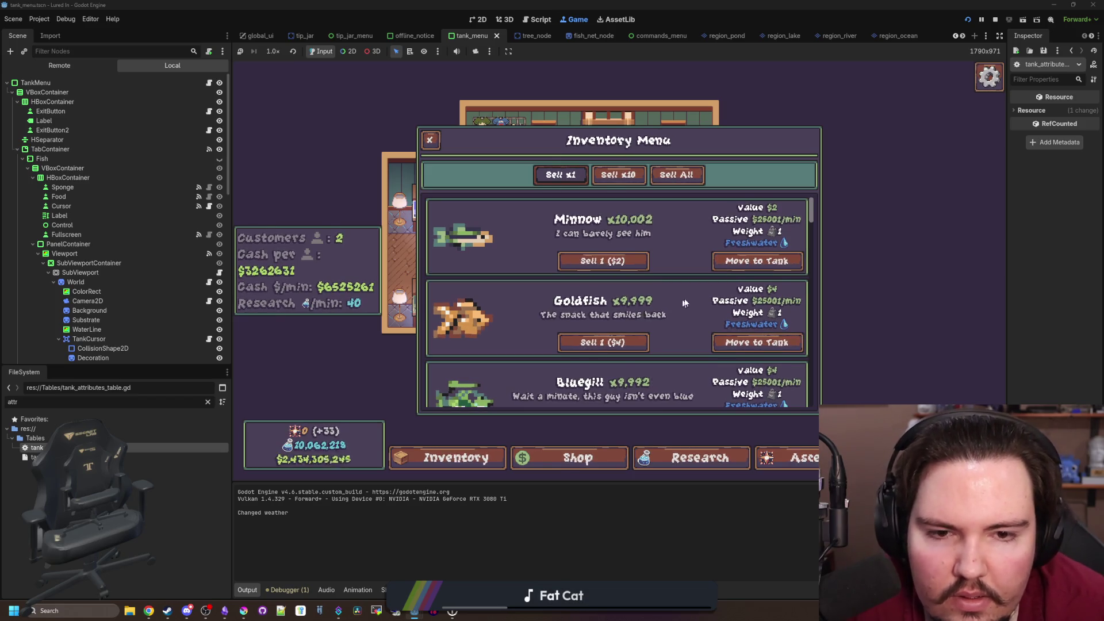
scroll(726, 293, "down", 8)
scroll(725, 293, "down", 2)
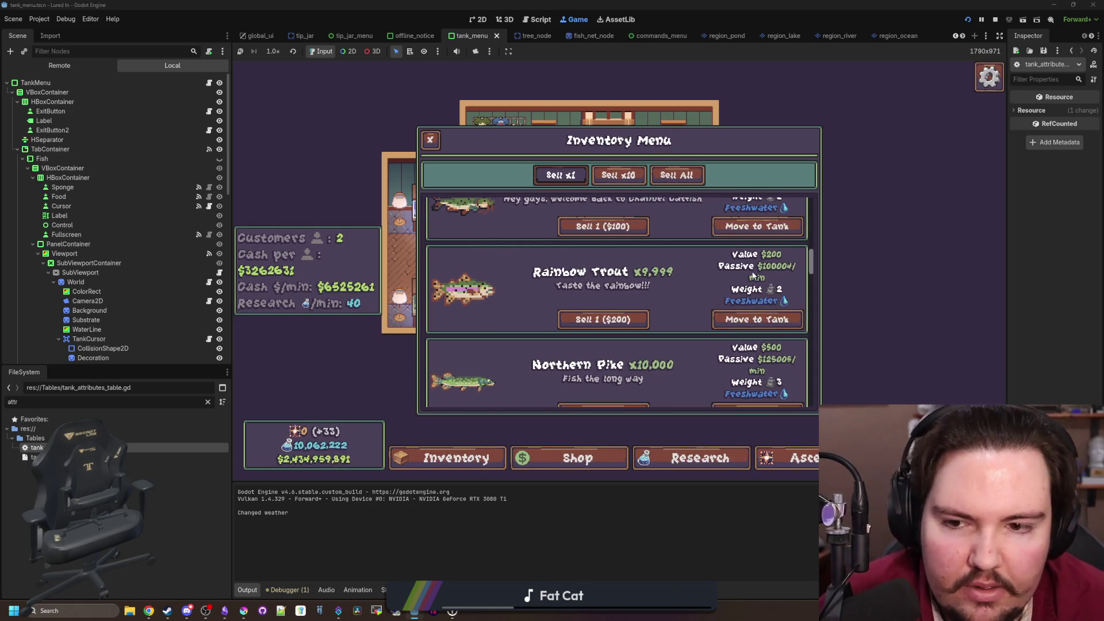
scroll(758, 270, "down", 1)
scroll(620, 401, "up", 1)
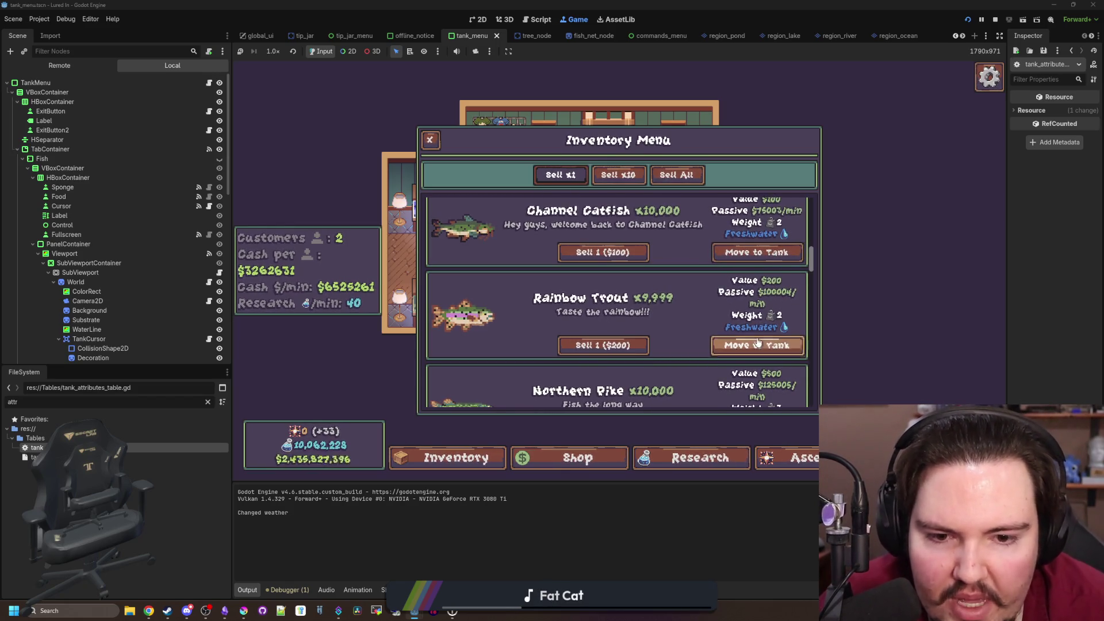
scroll(737, 265, "down", 5)
scroll(737, 265, "down", 5)
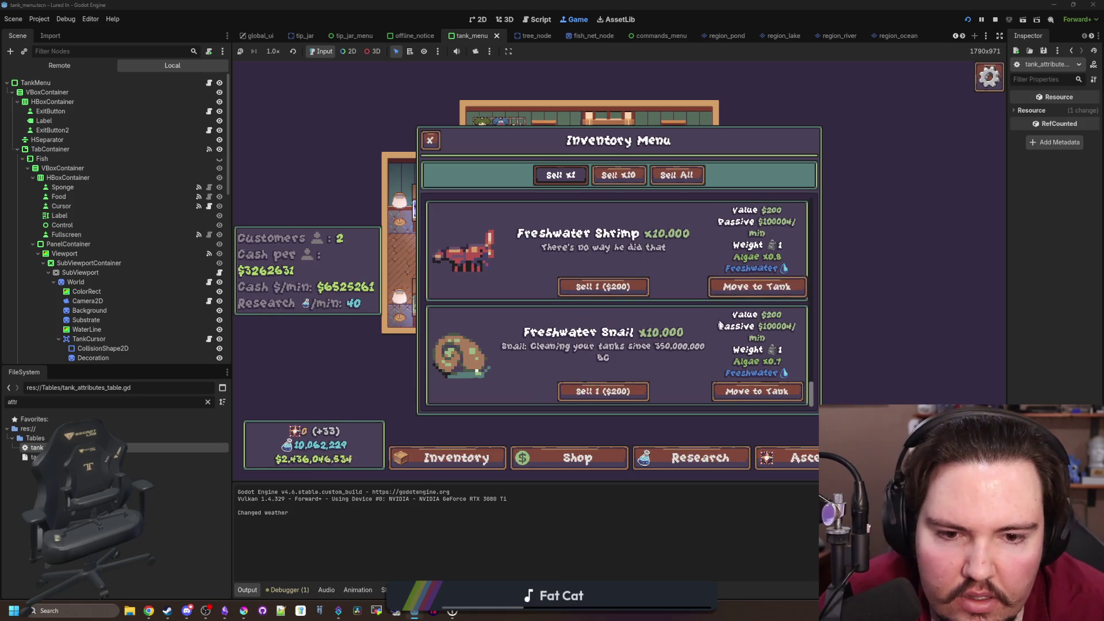
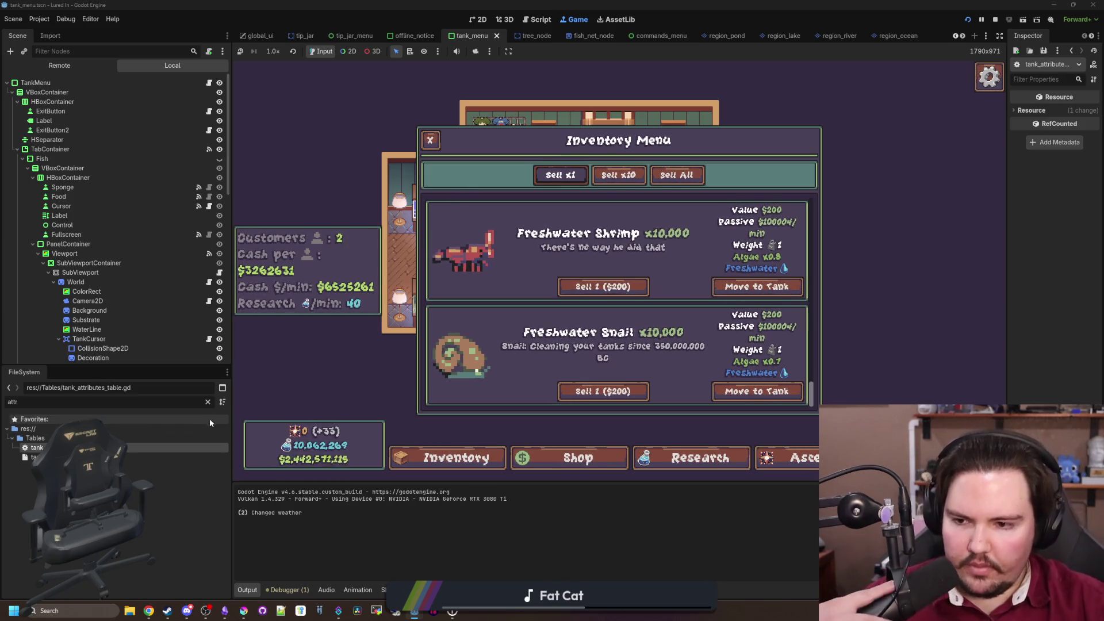
Filter the FileSystem for 'GLOB' and open the global.gd script
left_click(208, 402)
type("OB")
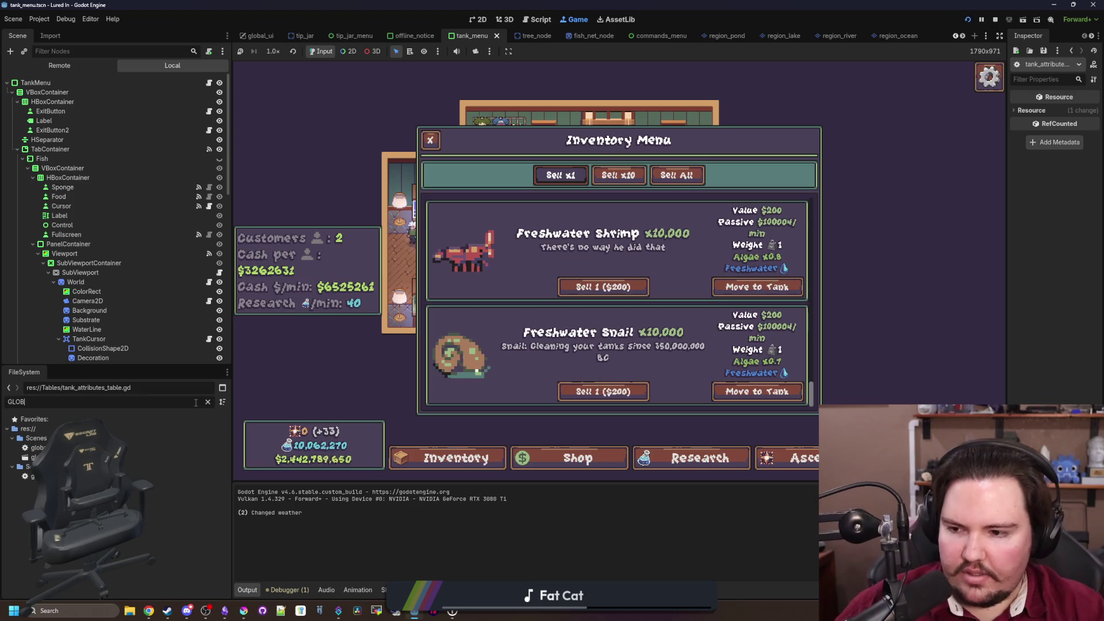
key("Down")
key("Return")
left_click(601, 292)
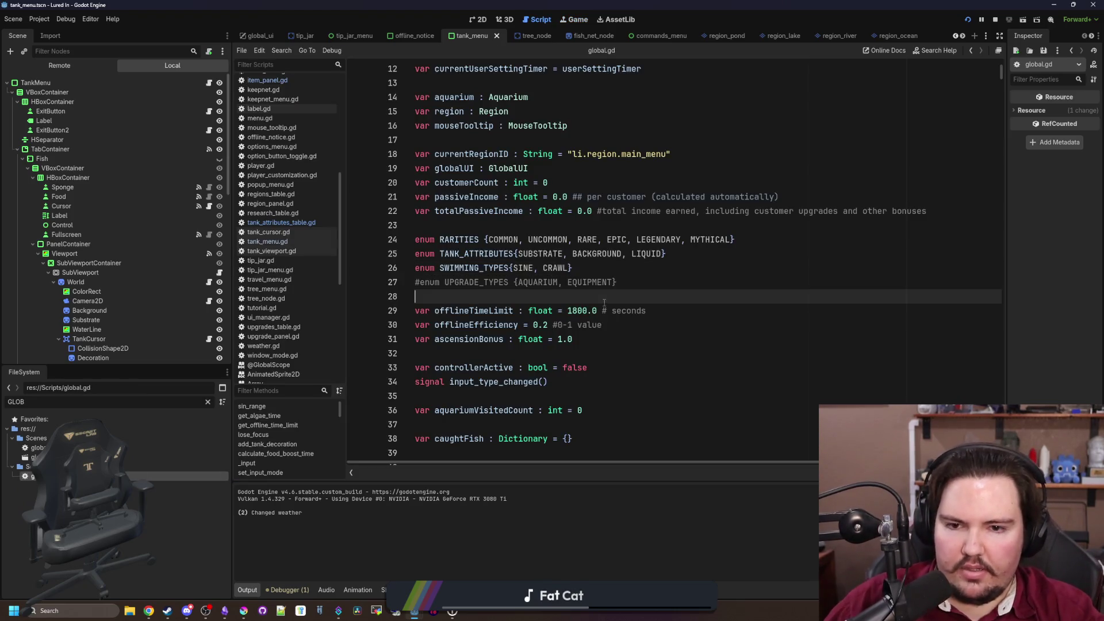
Search the script for 'int' to reach snap_to_int and insert blank lines below it
key("ctrl+f")
type("FORMA")
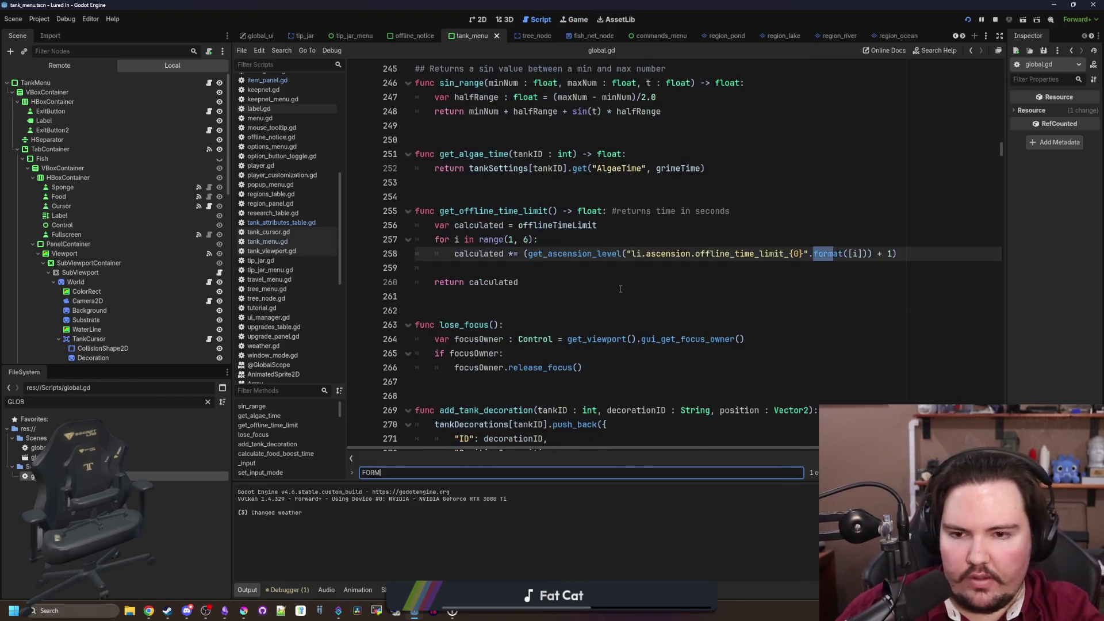
key("BackSpace")
key("BackSpace")
key("BackSpace")
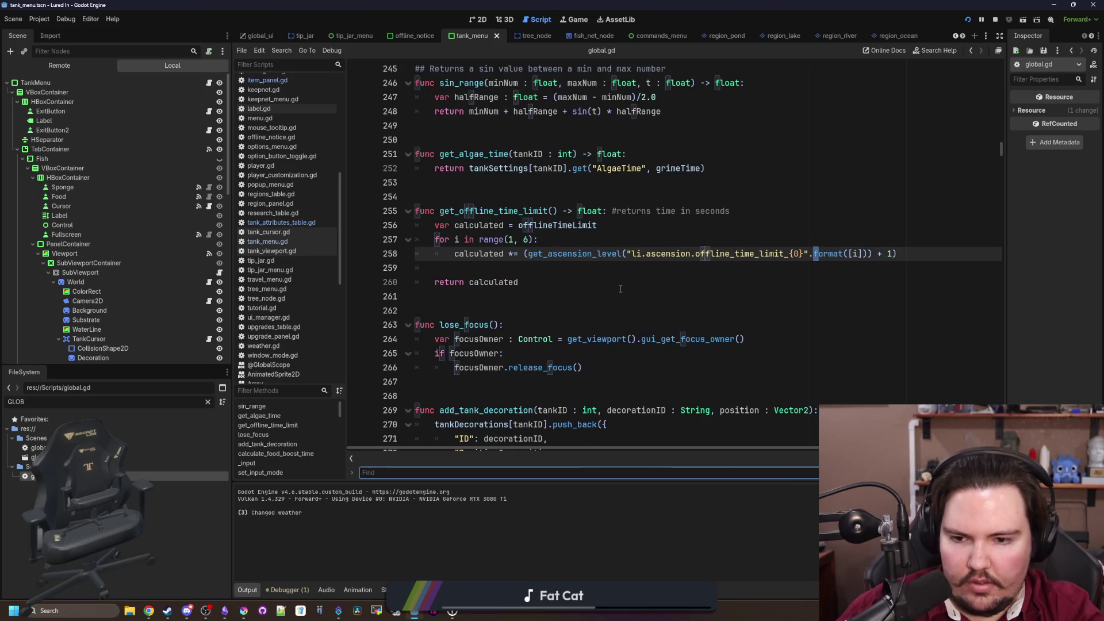
type("int")
key("Return")
key("Return")
key("Return")
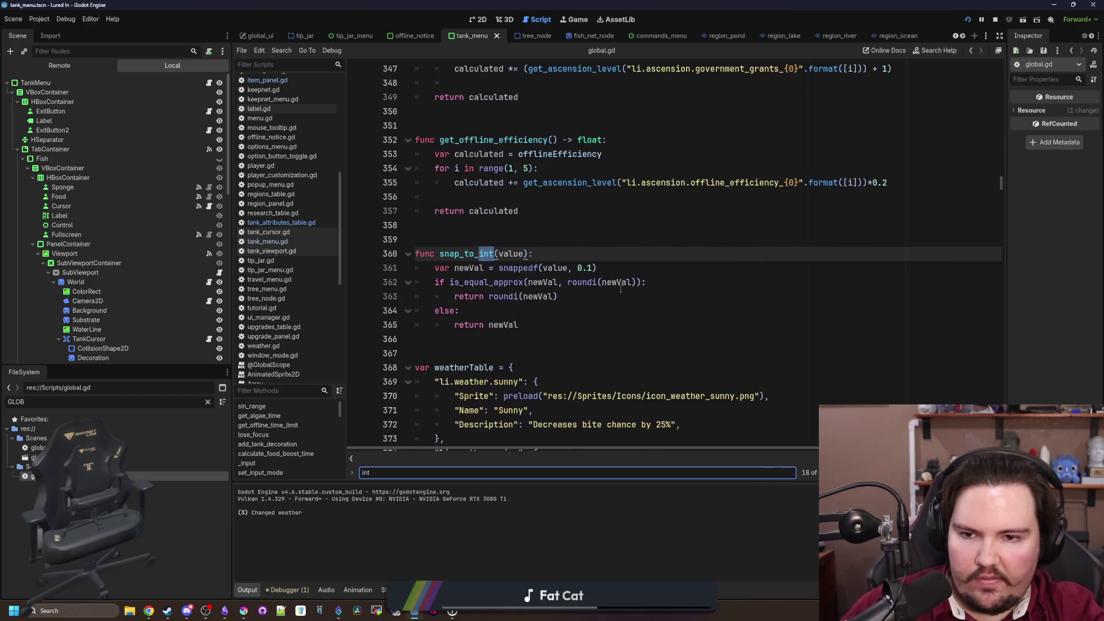
scroll(575, 276, "down", 2)
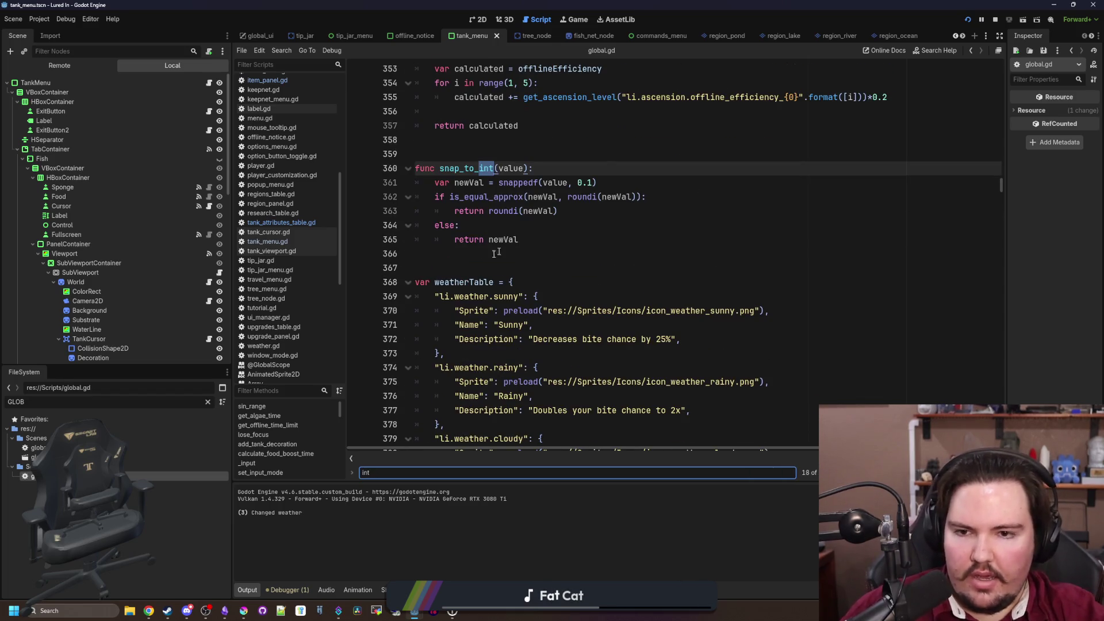
left_click(475, 268)
scroll(475, 279, "up", 1)
key("Return")
key("Return")
key("Return")
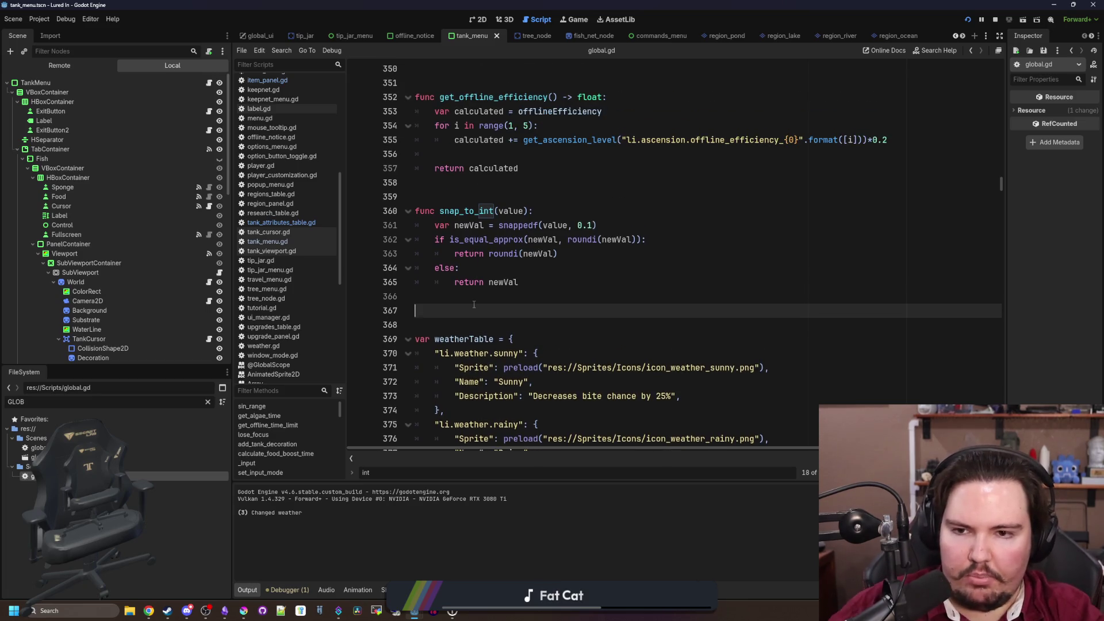
key("Up")
key("Up")
Write a func format_numbers(): header and paste snap_to_int's body beneath it, fixing the indent
type("func ")
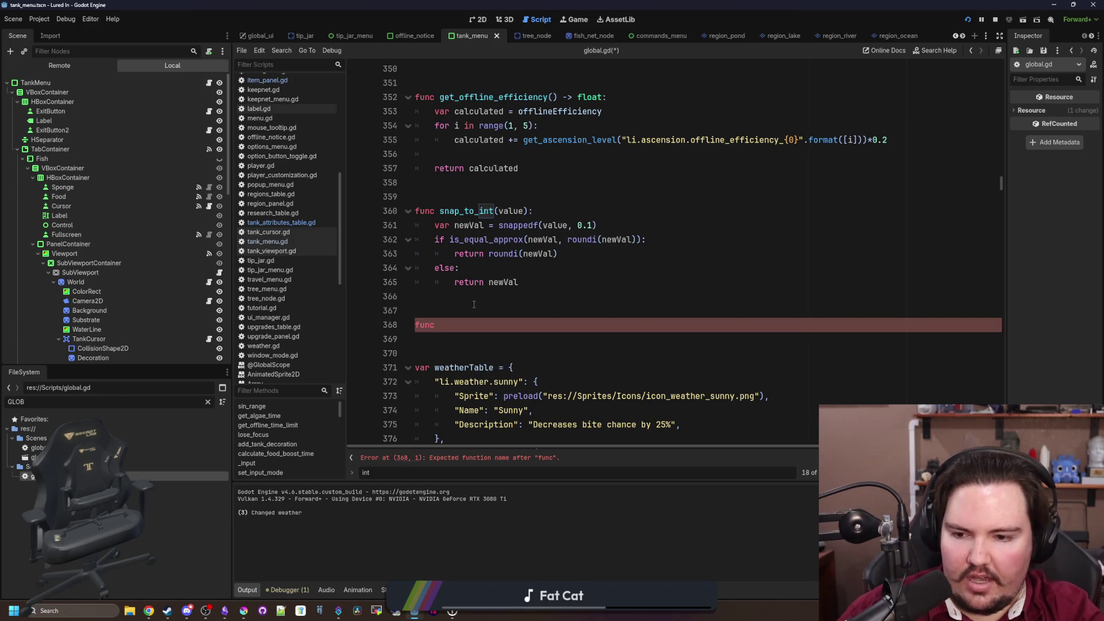
type("format_numb")
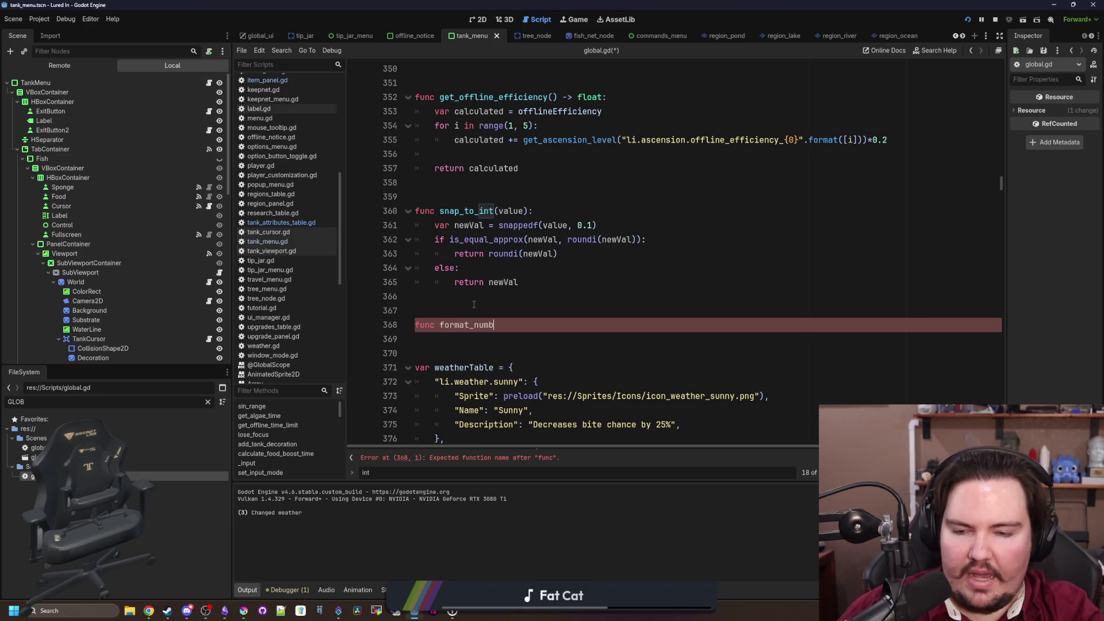
type("ers")
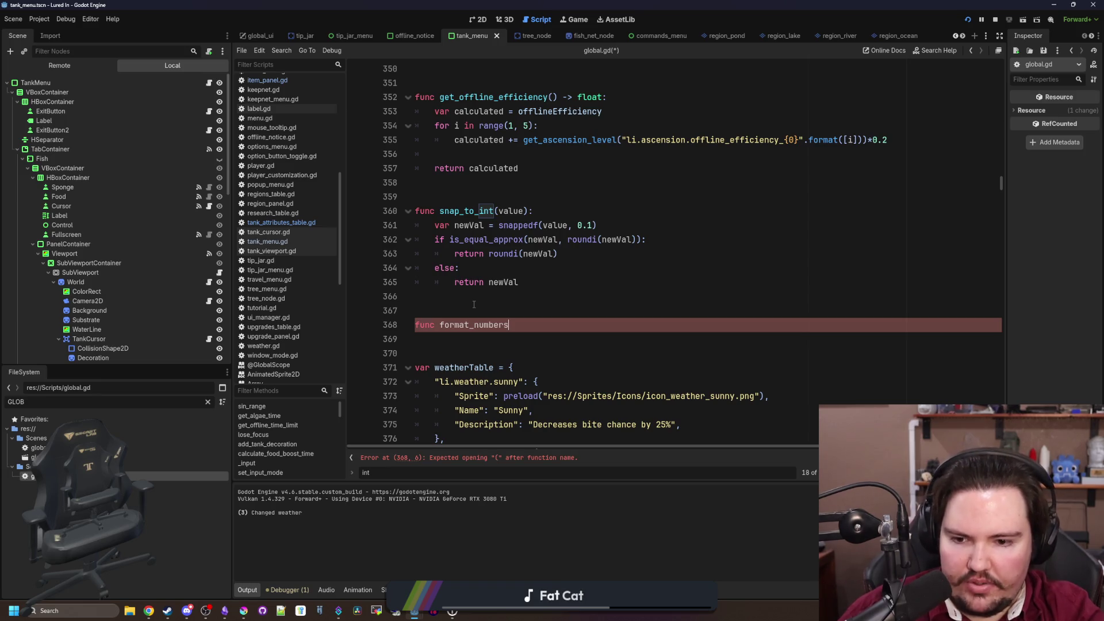
type("()")
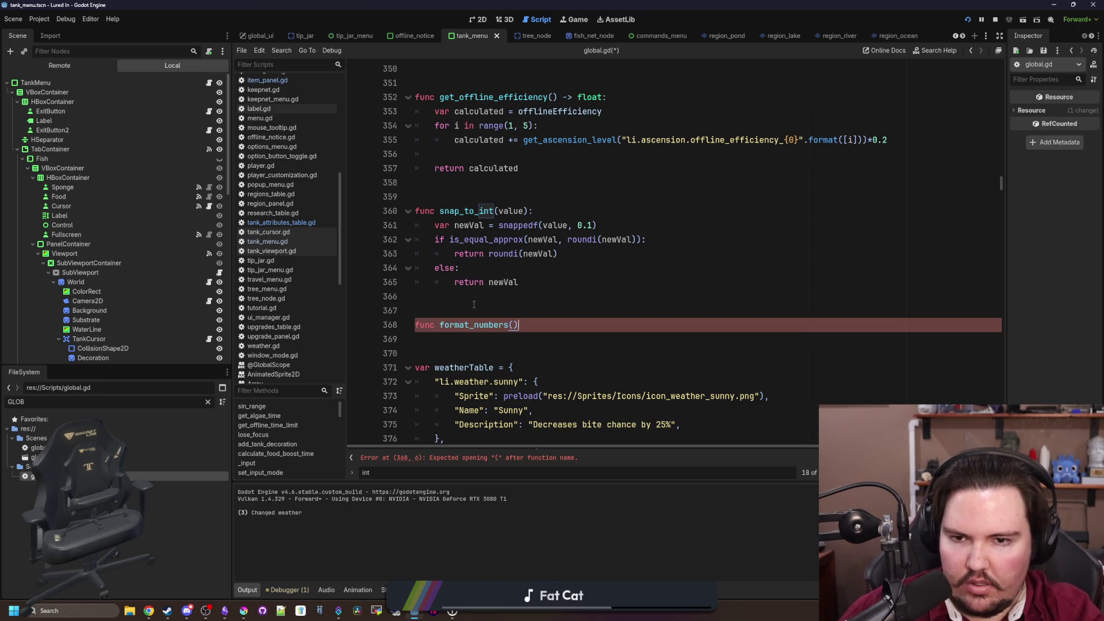
type(":")
key("Return")
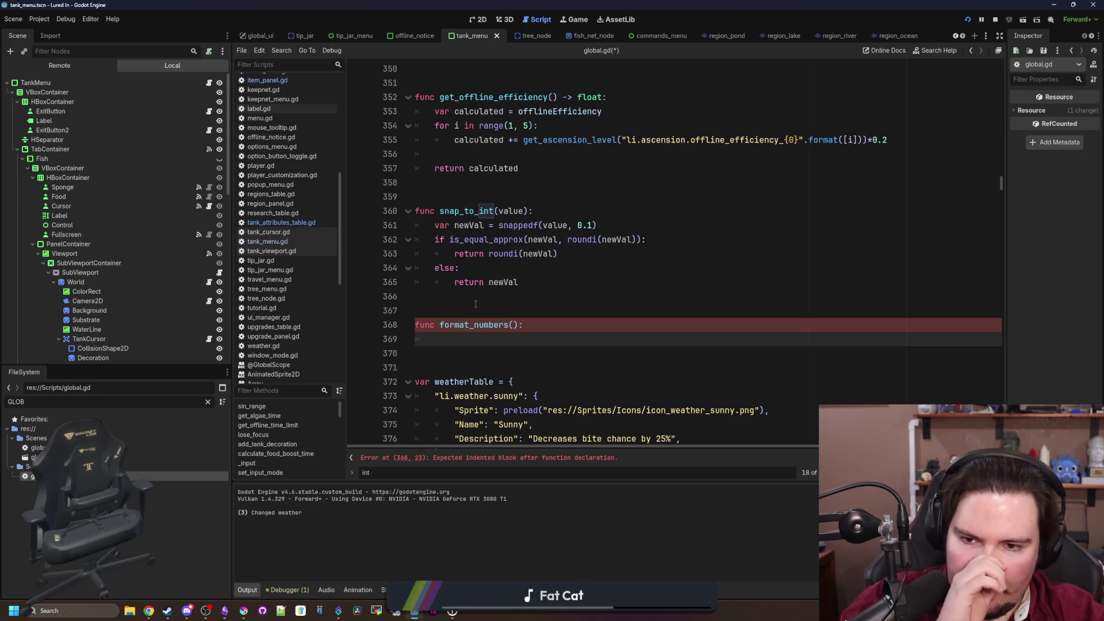
mouse_move(552, 283)
left_mouse_down()
mouse_move(437, 276)
mouse_move(322, 224)
left_mouse_up()
key("ctrl+c")
left_click(456, 340)
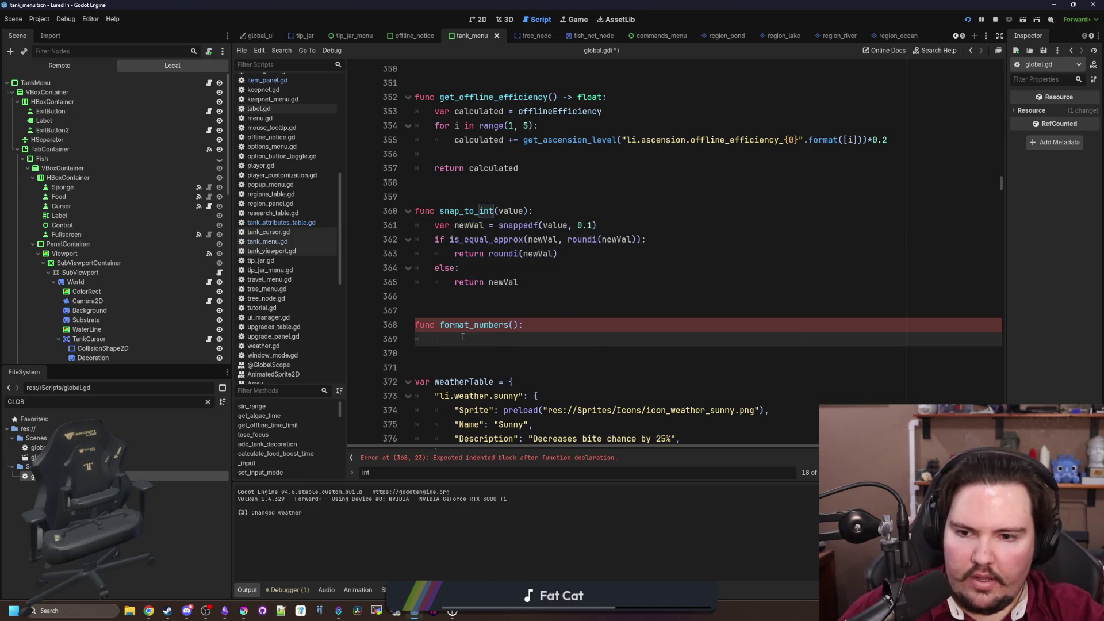
key("ctrl+v")
left_click(454, 339)
key("BackSpace")
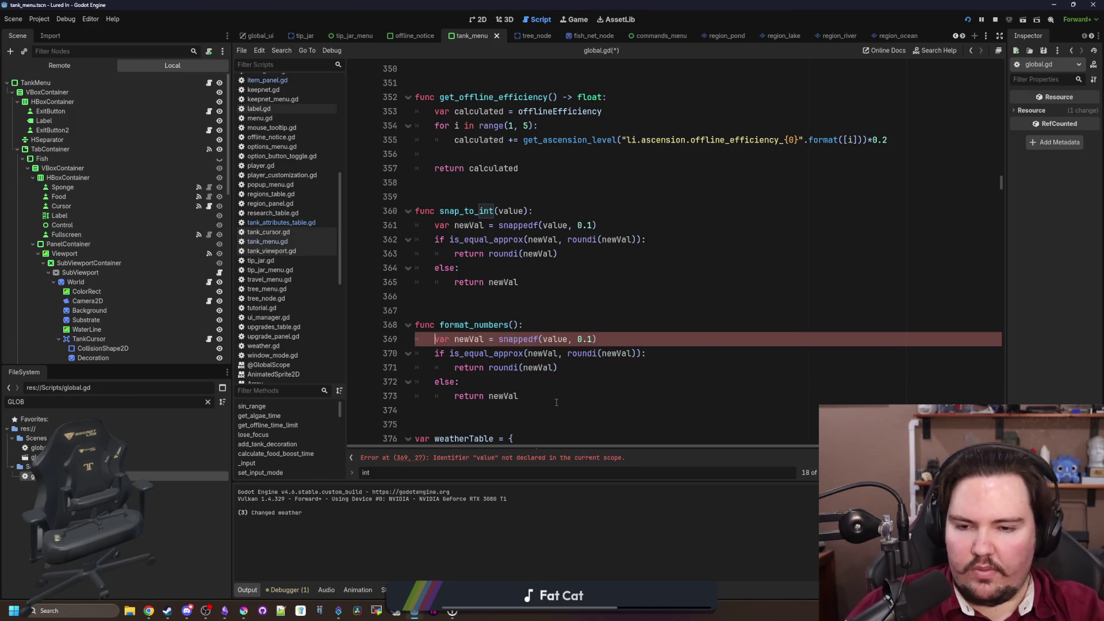
Change the signature to format_numbers(value) -> String
left_click(556, 402)
key("Up")
key("Up")
key("Up")
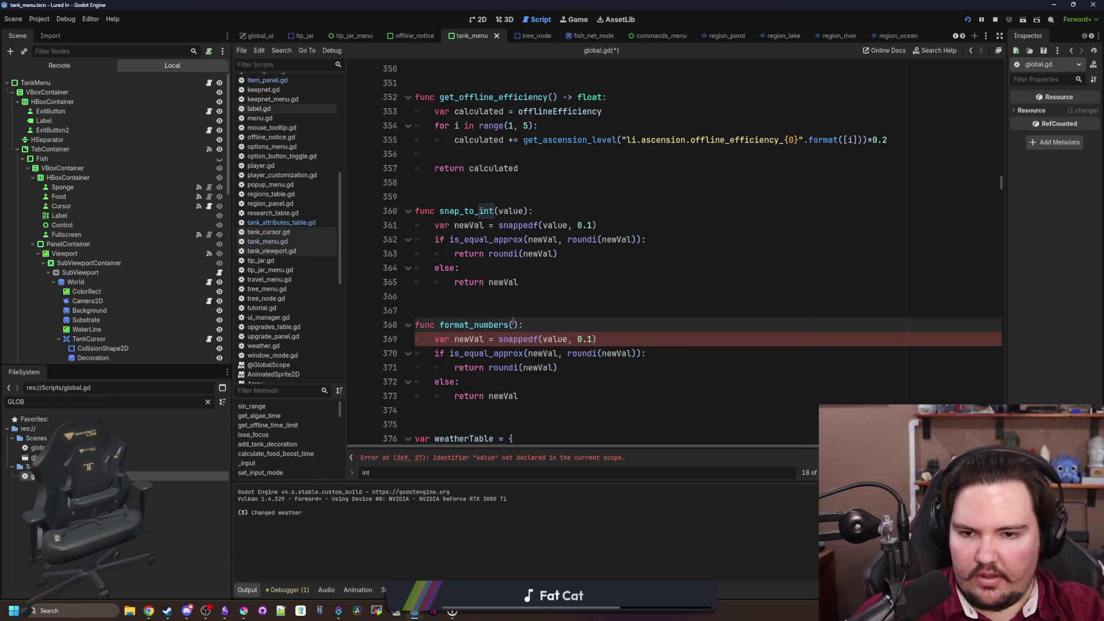
type("value")
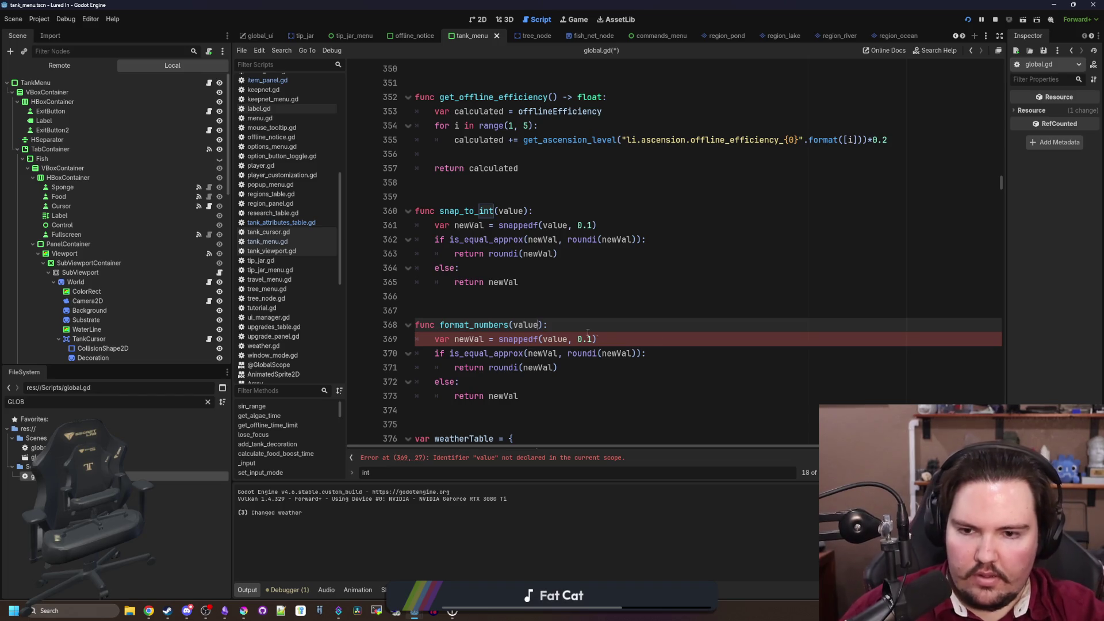
key("Right")
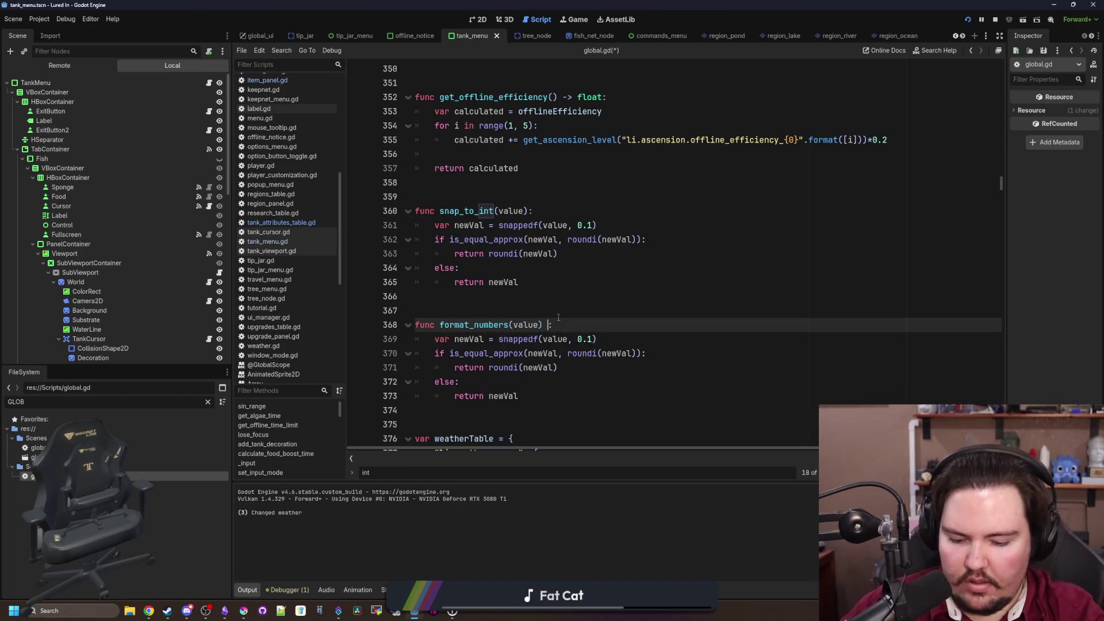
type("-> String")
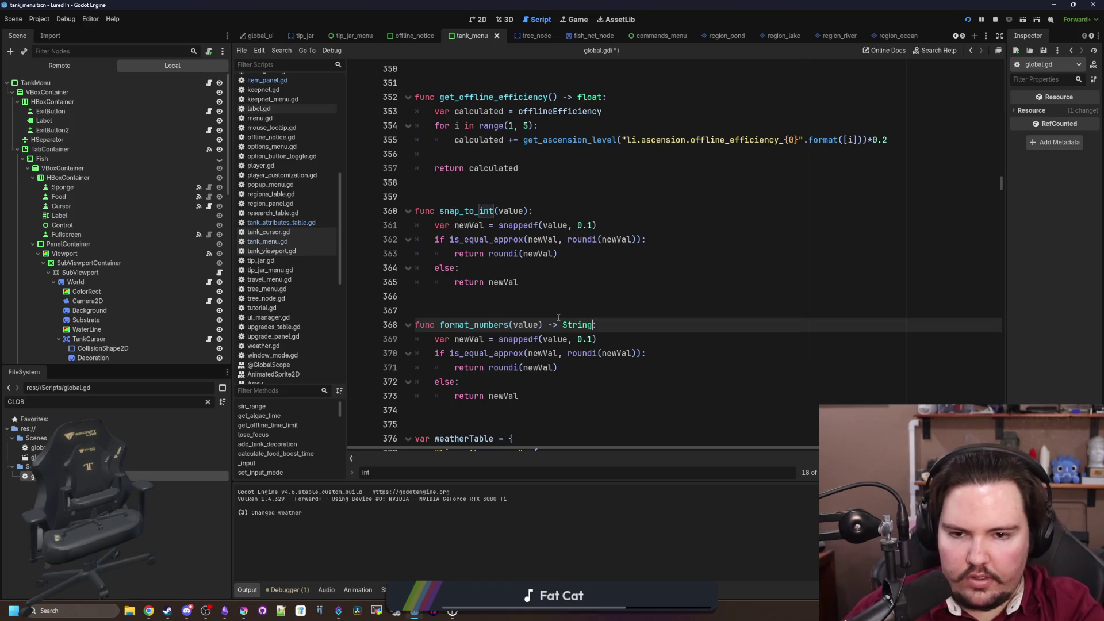
scroll(558, 318, "down", 1)
left_click(509, 265)
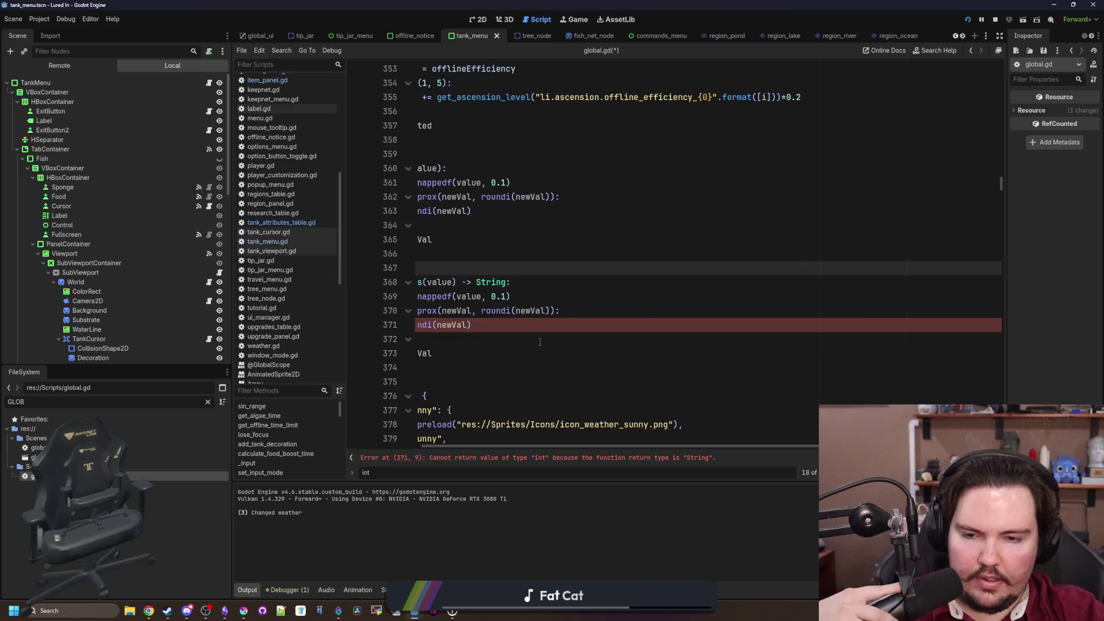
left_click(616, 281)
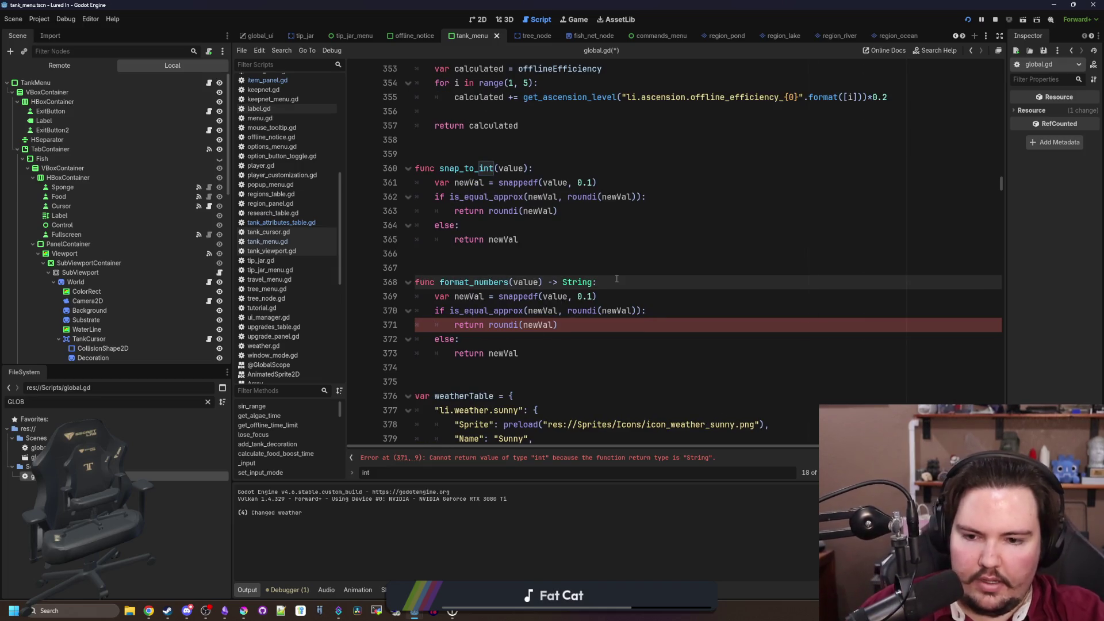
Add an if value >= 1000: check with a value / 1000 division inside format_numbers
key("Return")
key("Return")
key("Return")
key("Up")
key("Up")
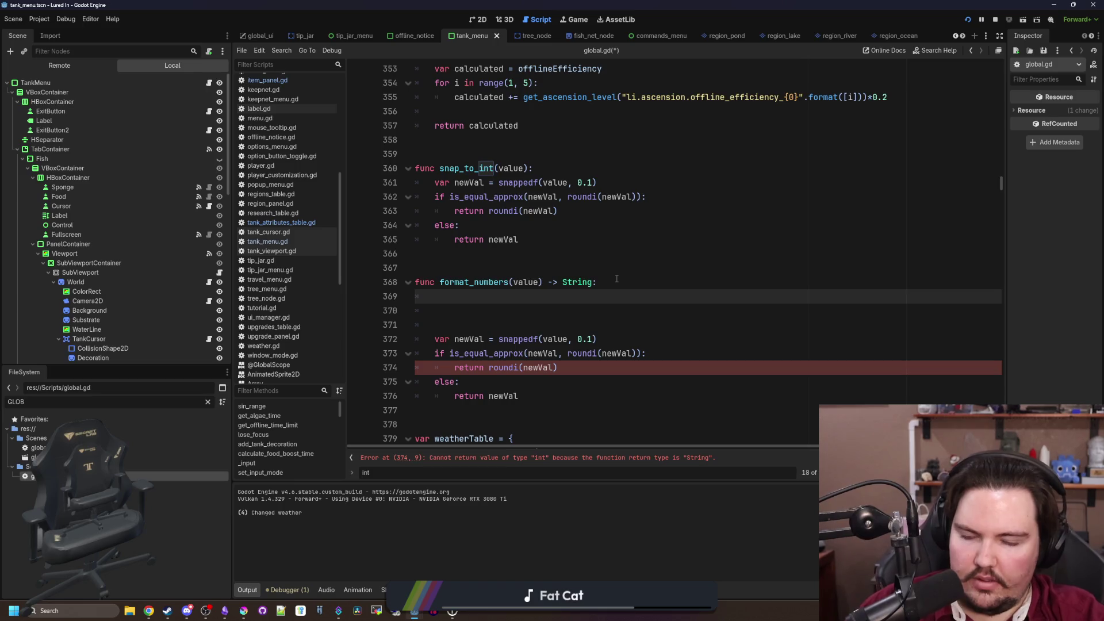
key("ctrl+z")
key("ctrl+y")
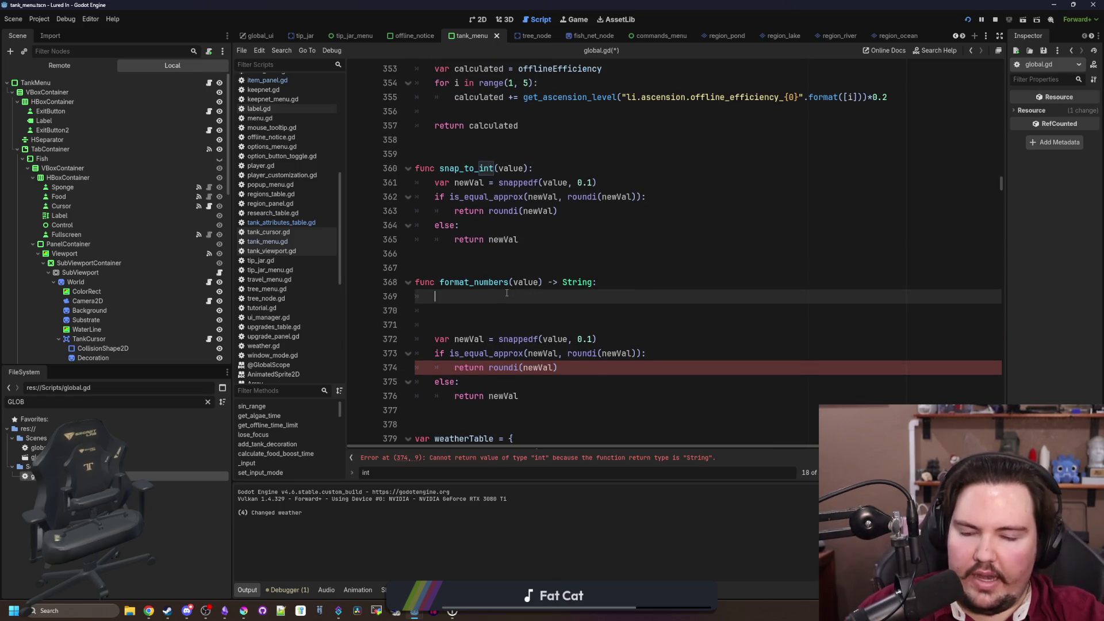
type("if vale")
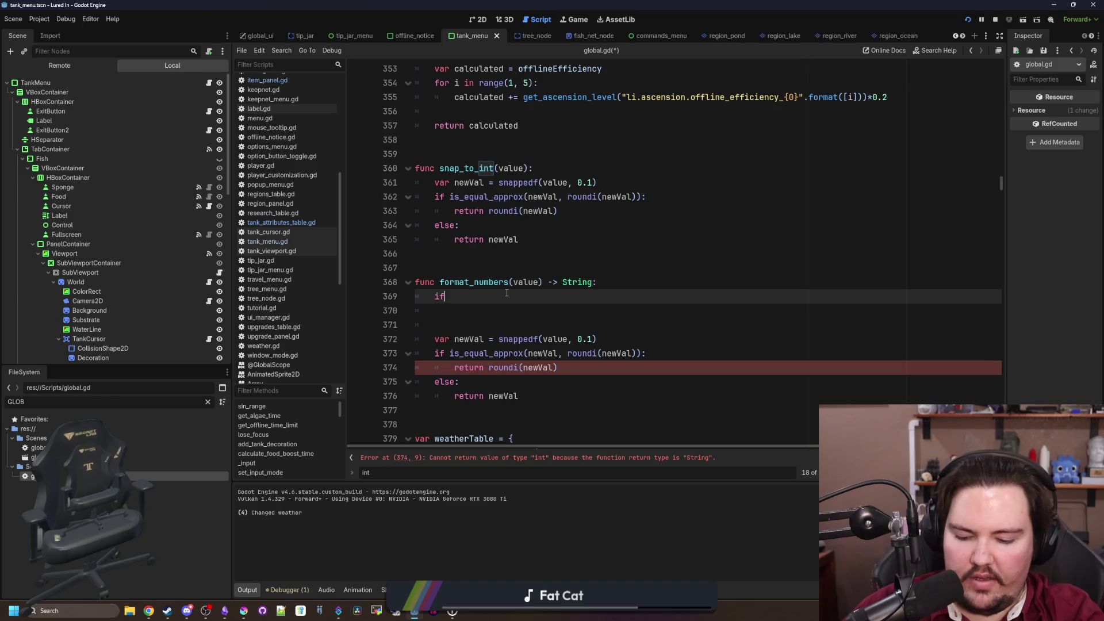
key("BackSpace")
type("ue >=")
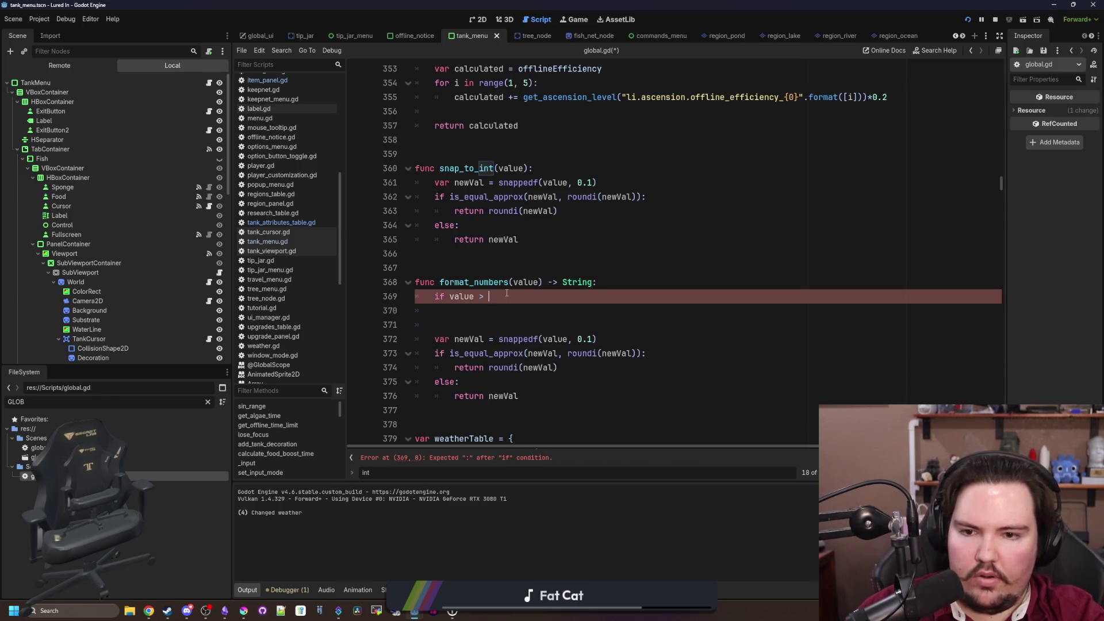
type(" 1000")
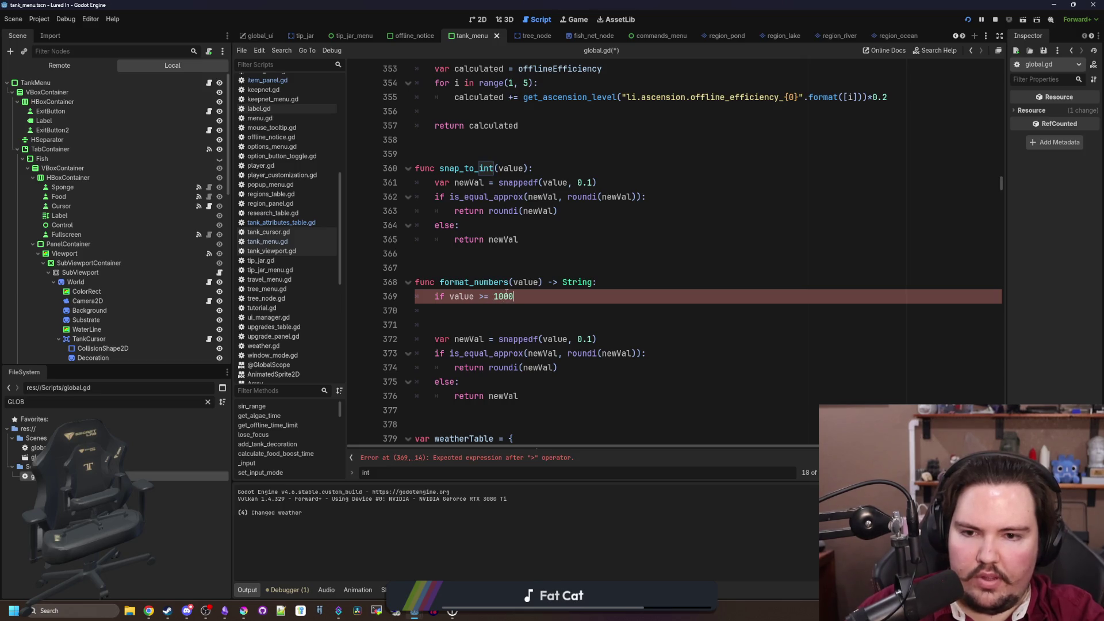
type(":")
key("Return")
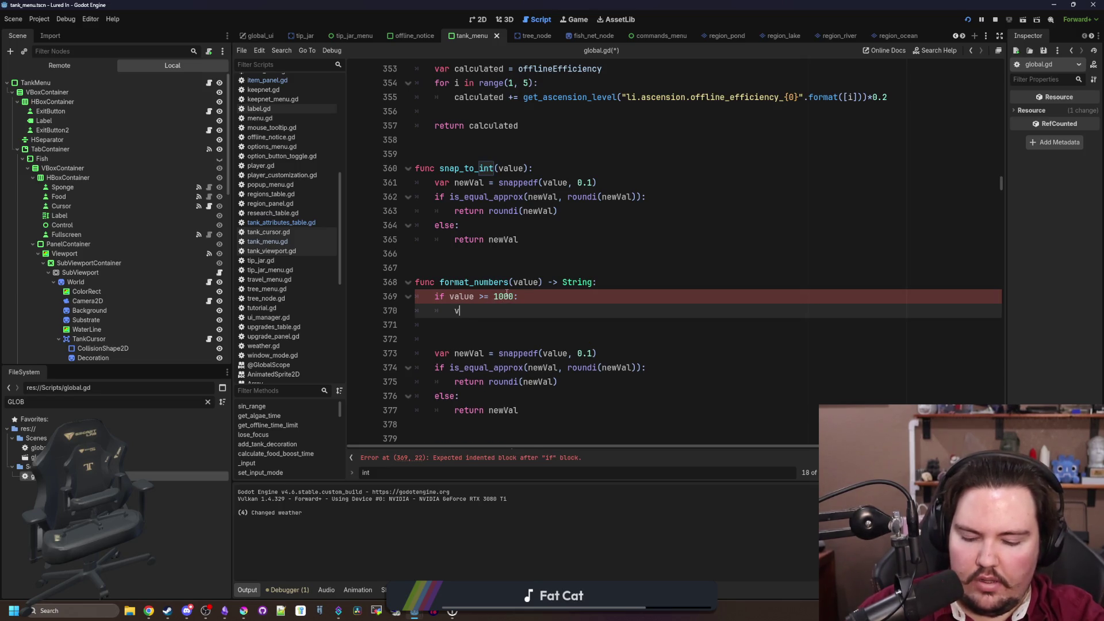
type("value / ")
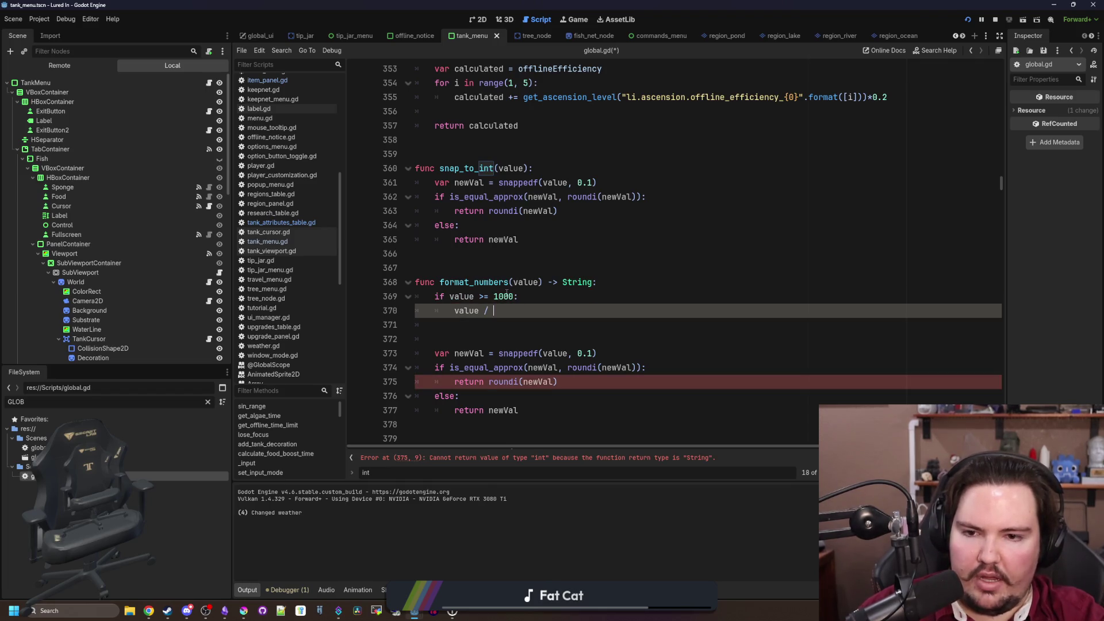
type("1000")
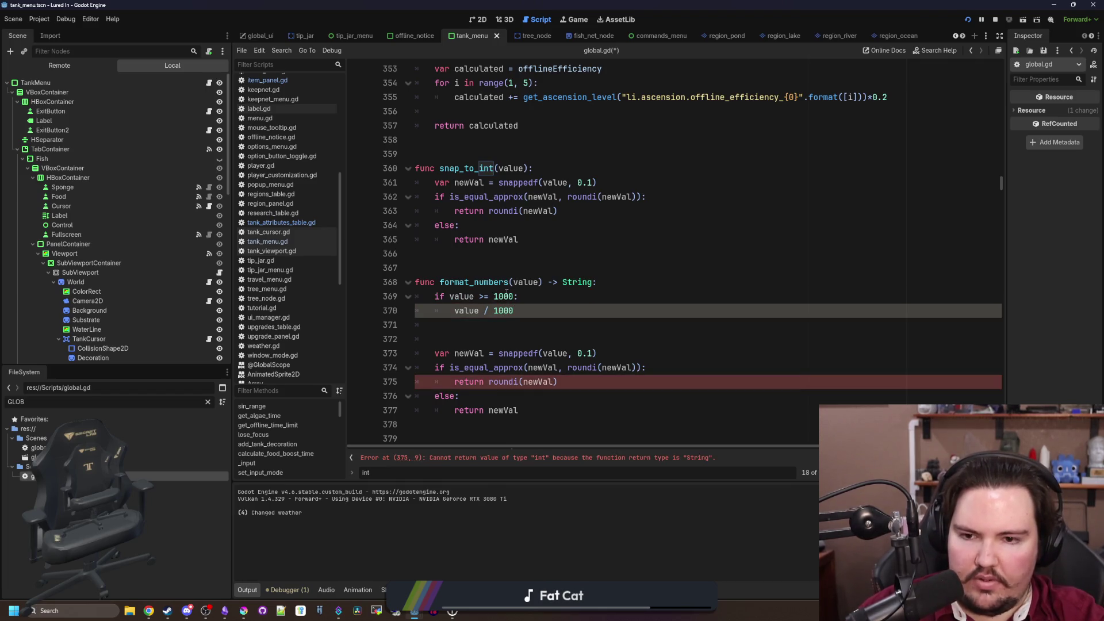
key("BackSpace")
key("BackSpace")
key("BackSpace")
type("1000")
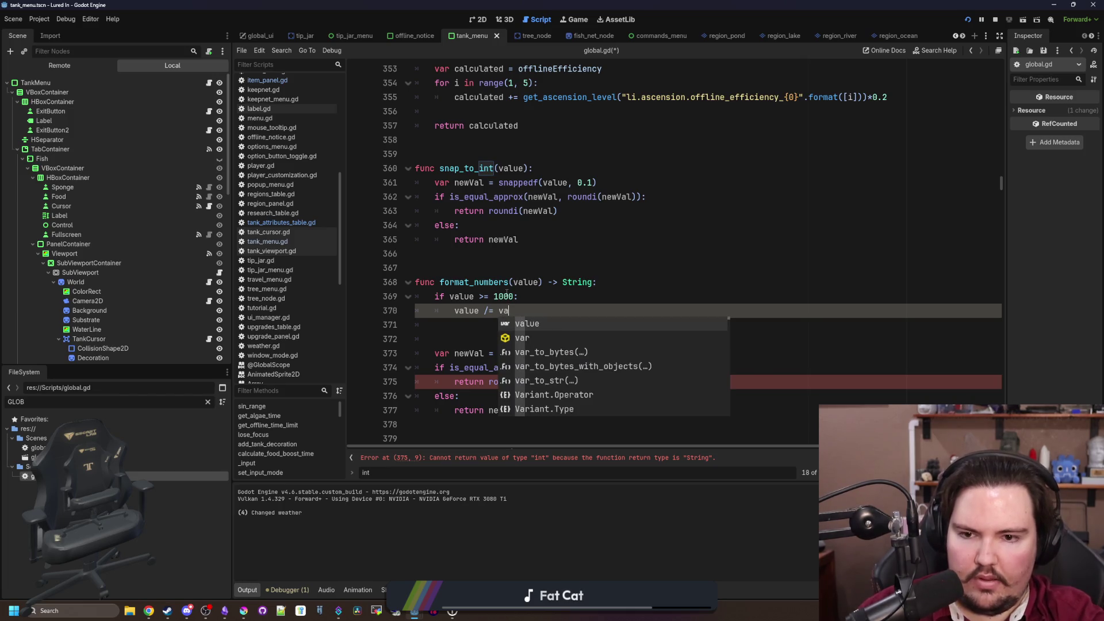
key("Return")
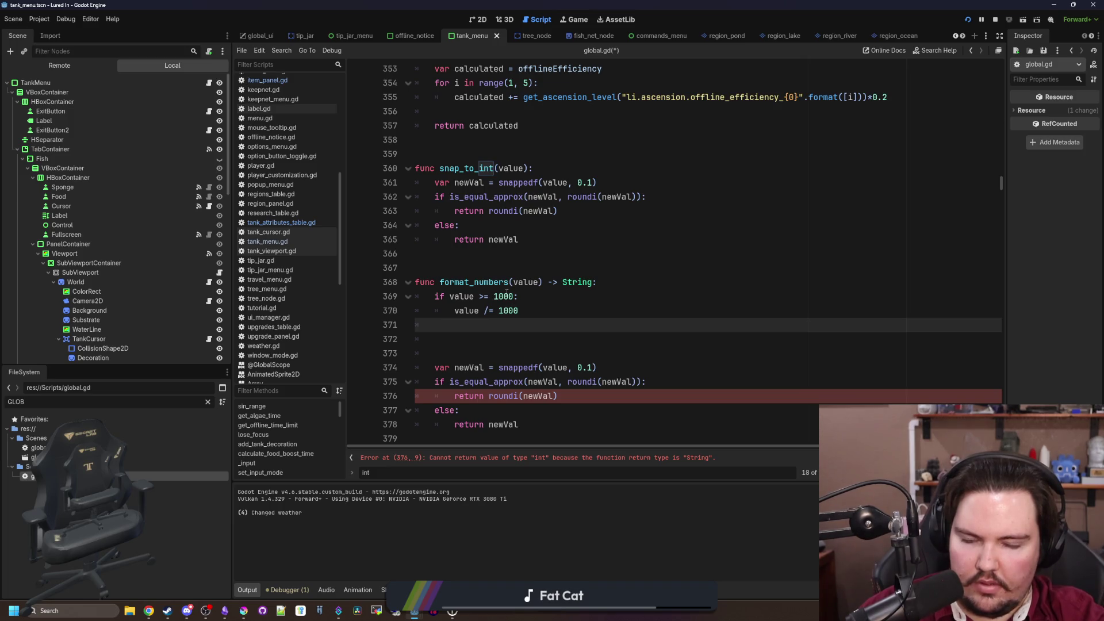
Put an if value >= 1000000: check above the thousand check, turning that into elif
type("elif value >")
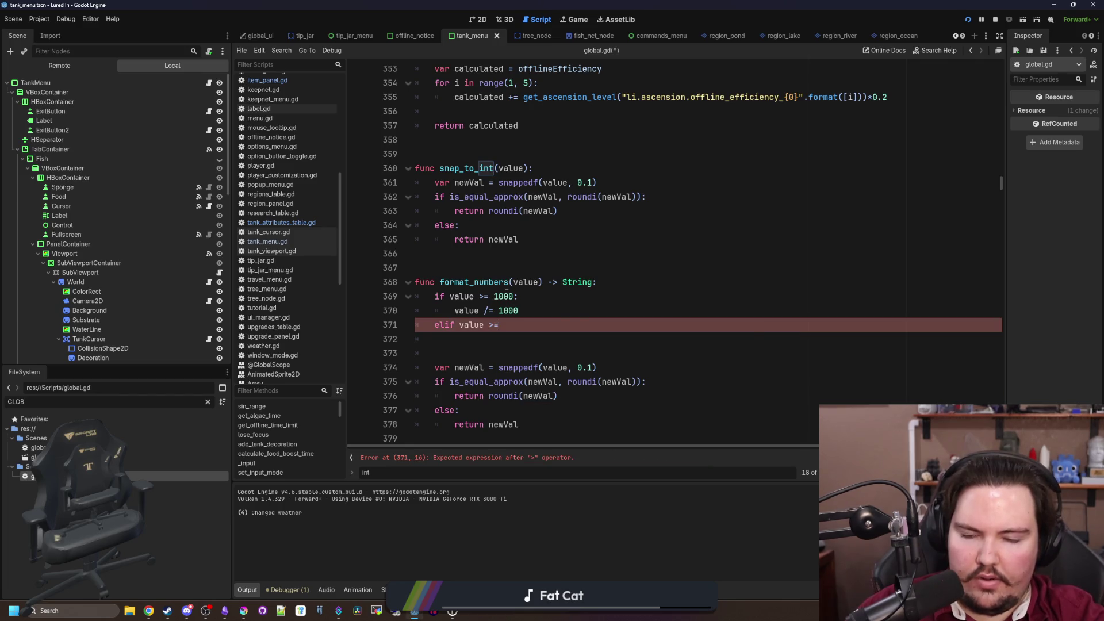
type("=")
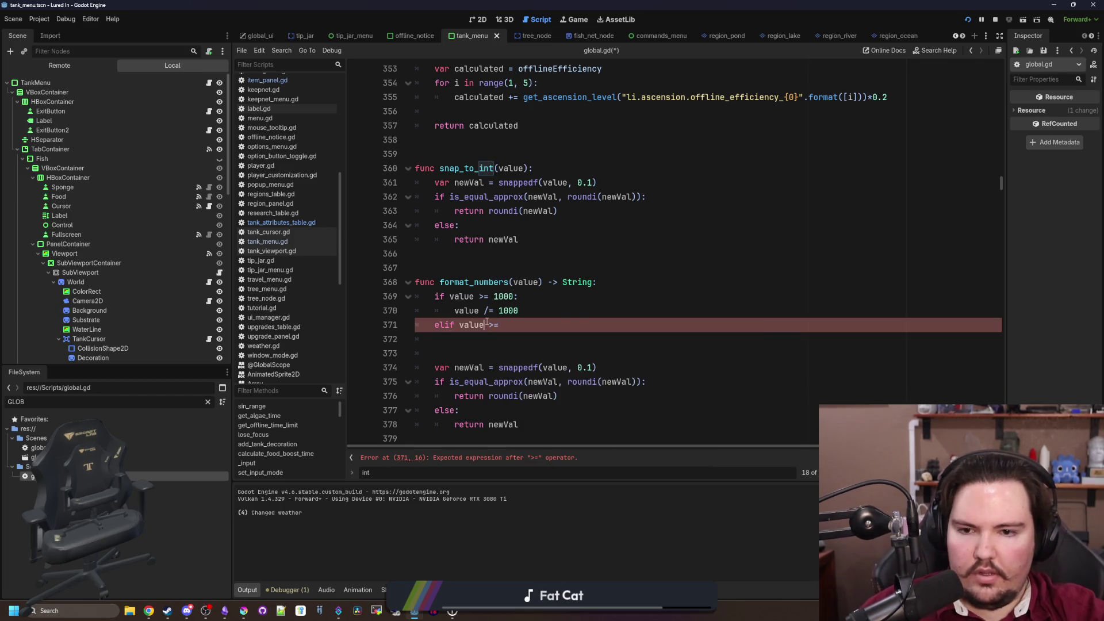
left_click_drag(499, 325, 434, 325)
key("ctrl+x")
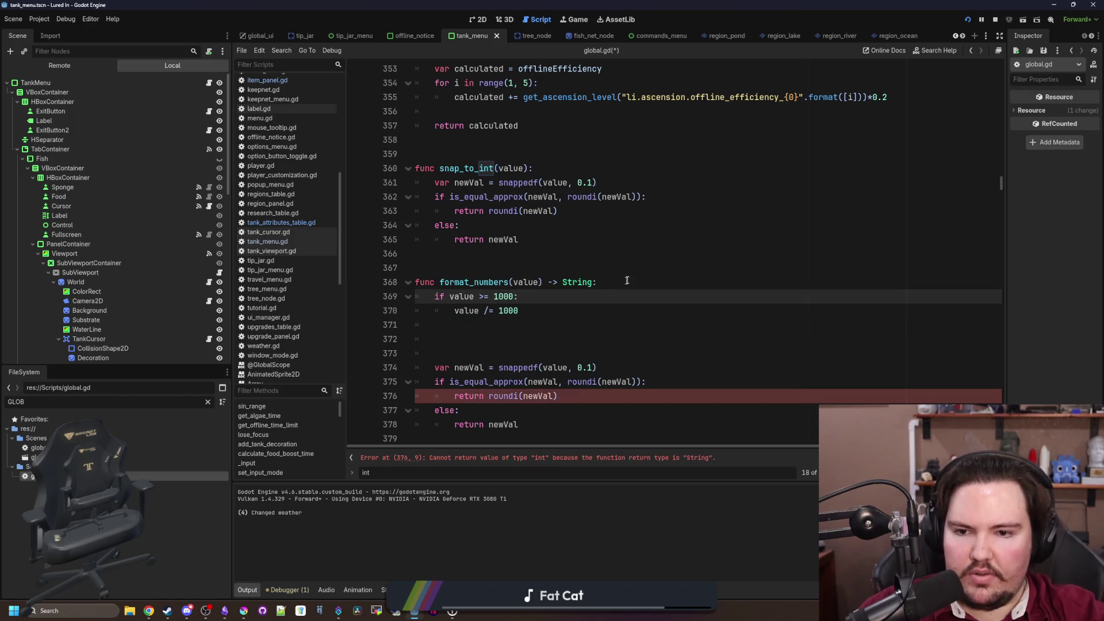
left_click(628, 280)
key("Return")
key("ctrl+v")
left_click(435, 310)
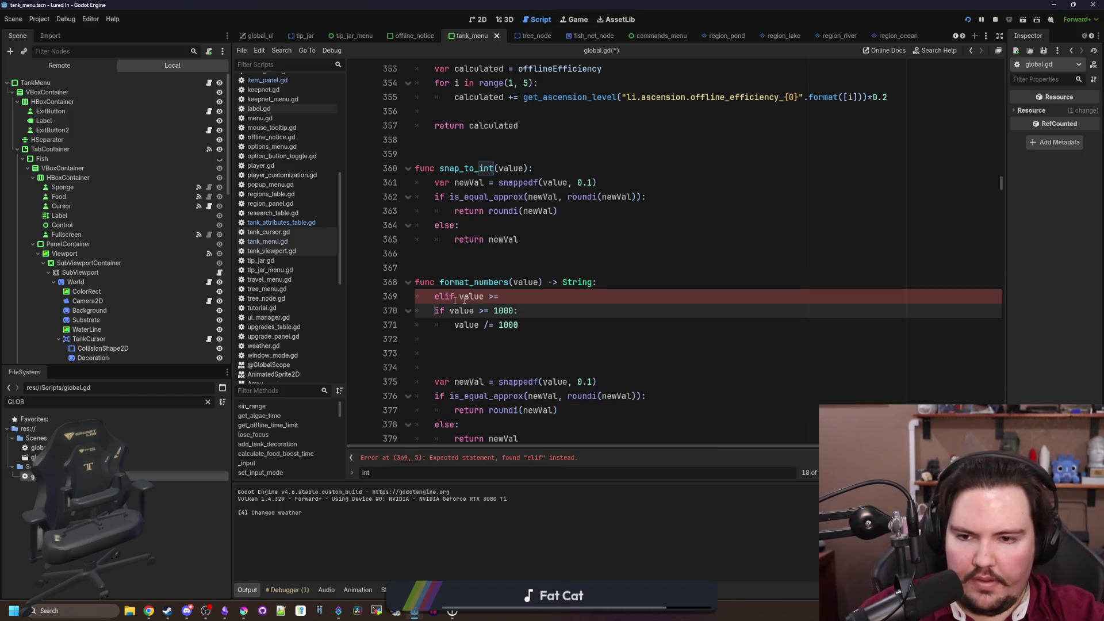
type("el")
left_click(448, 296)
key("BackSpace")
key("BackSpace")
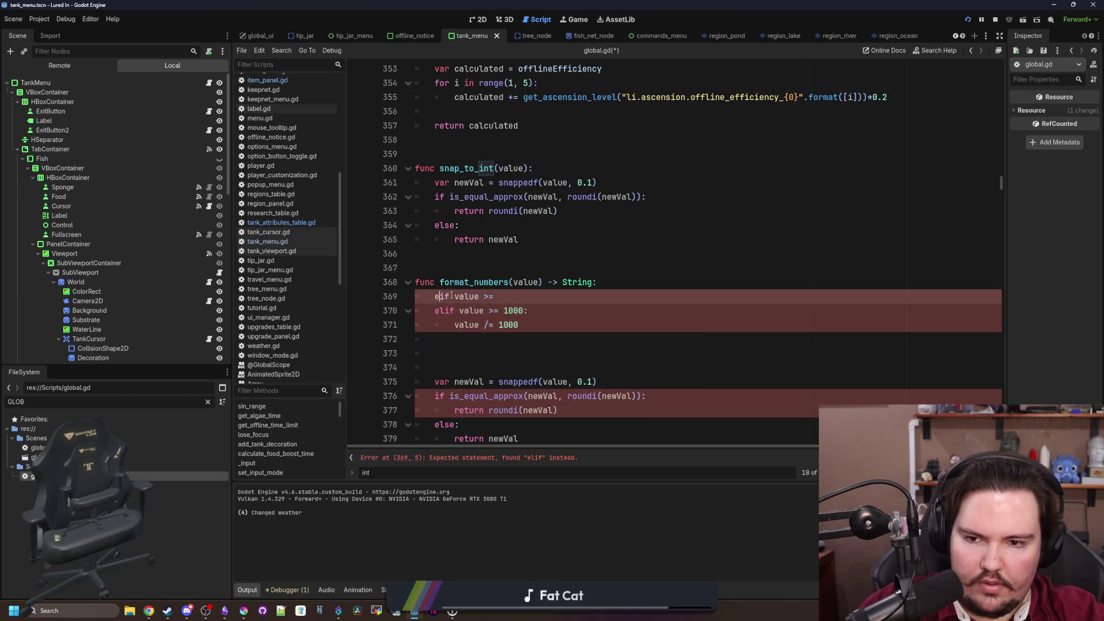
type("10000")
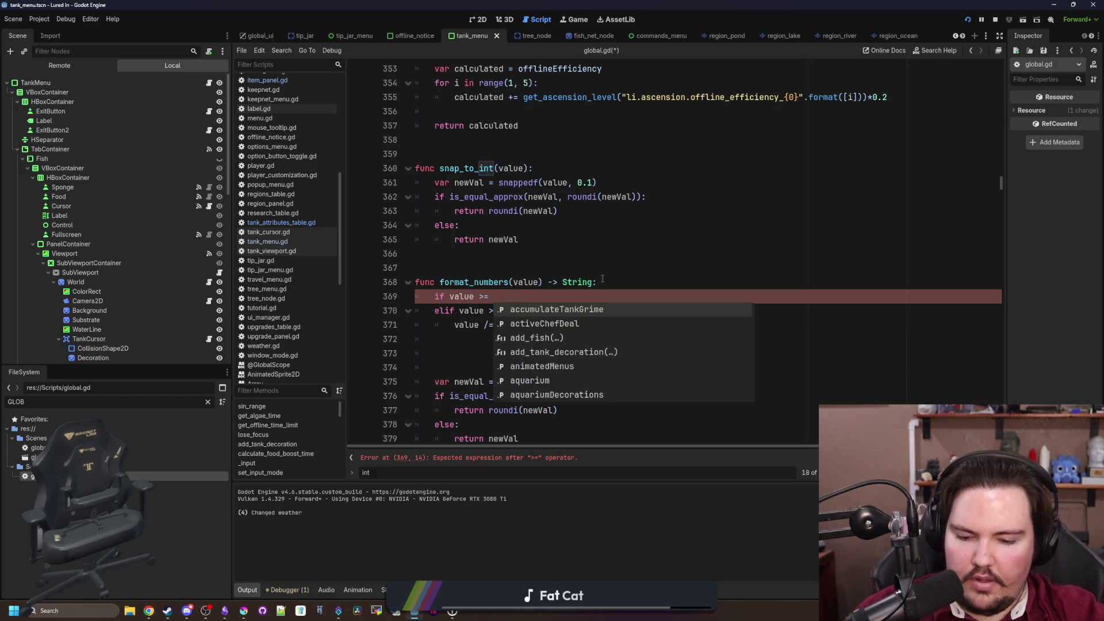
type("00")
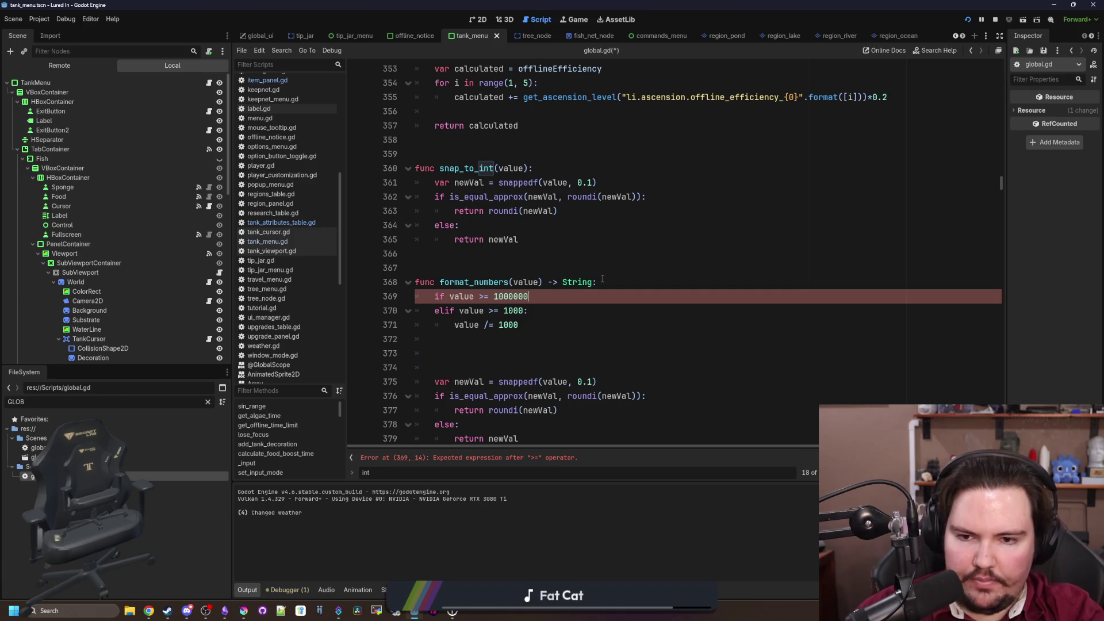
key("Left")
key("Left")
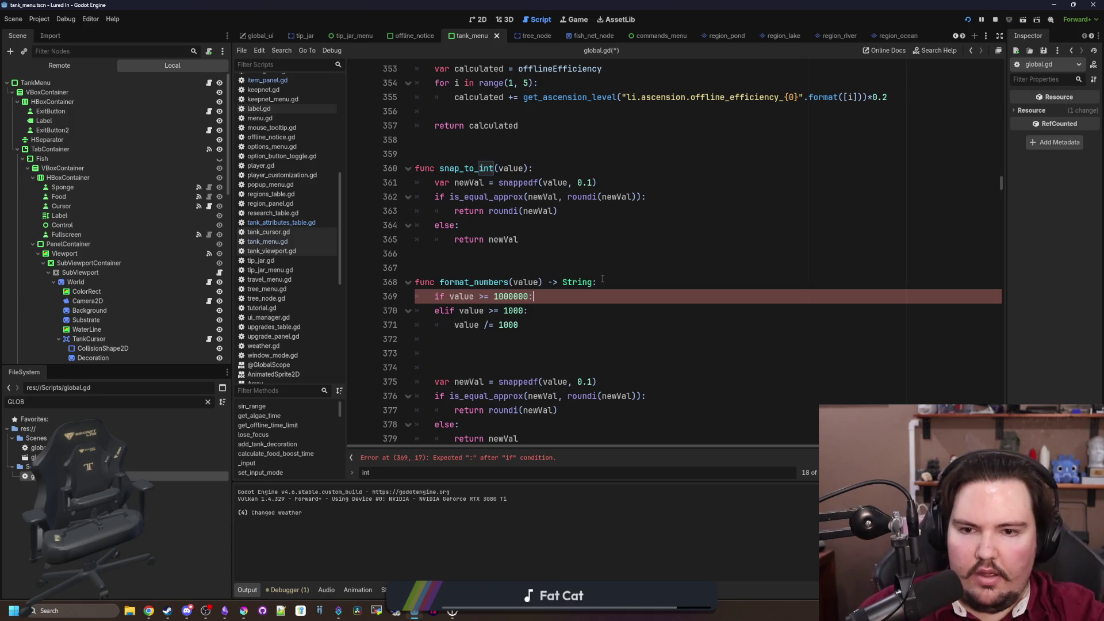
type(":")
key("ctrl+shift+Return")
left_click_drag(533, 311, 434, 311)
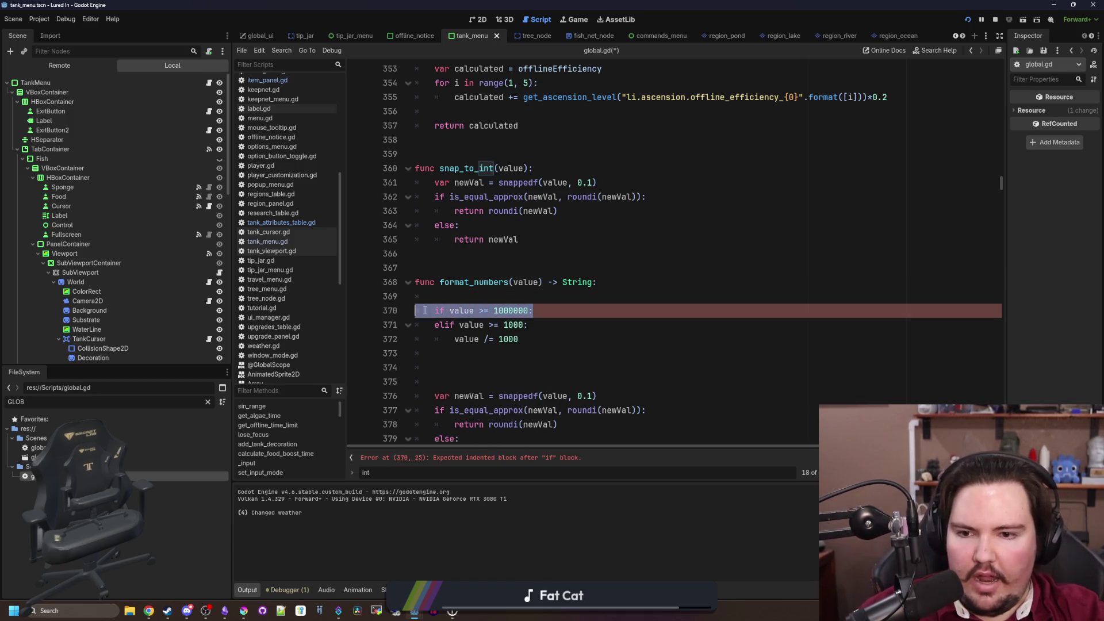
key("ctrl+c")
left_click(504, 294)
key("ctrl+v")
key("Left")
type("00")
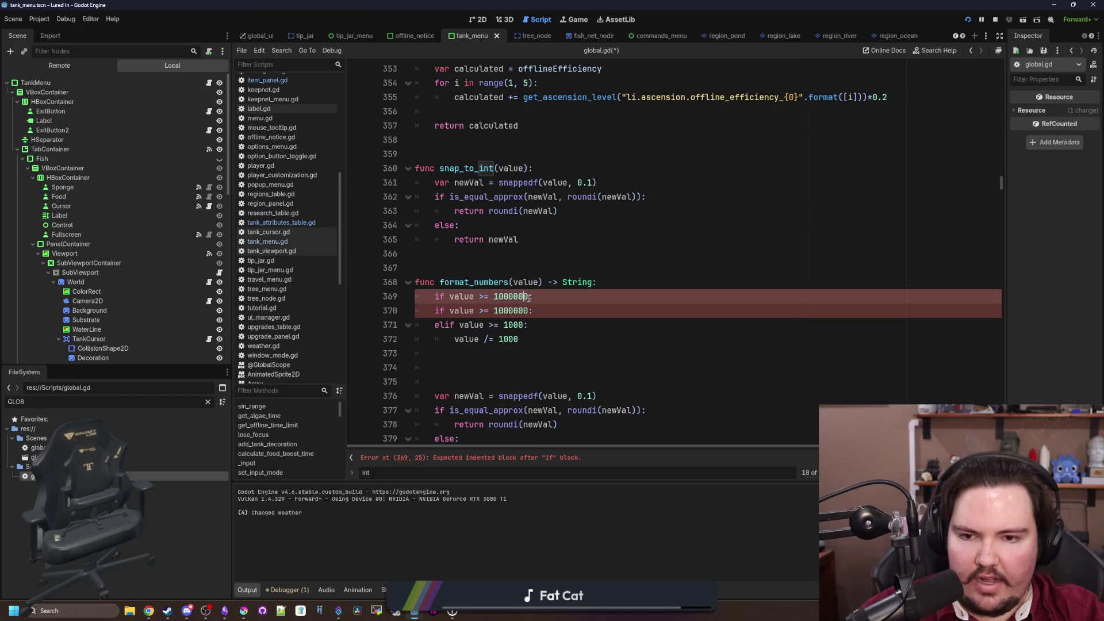
type("000")
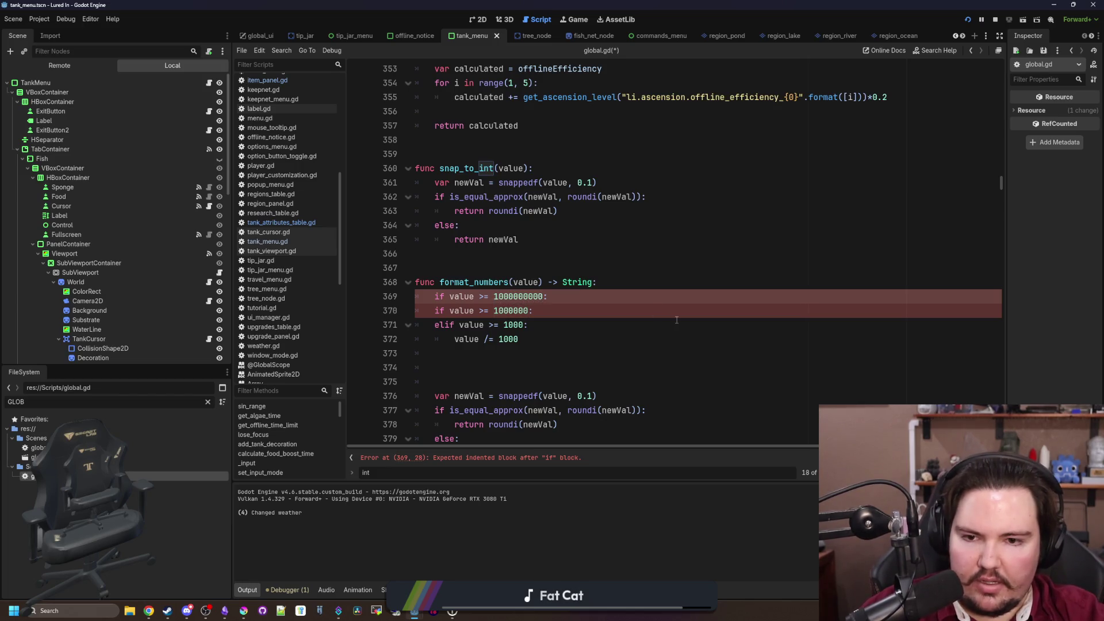
key("Left")
key("Left")
key("Left")
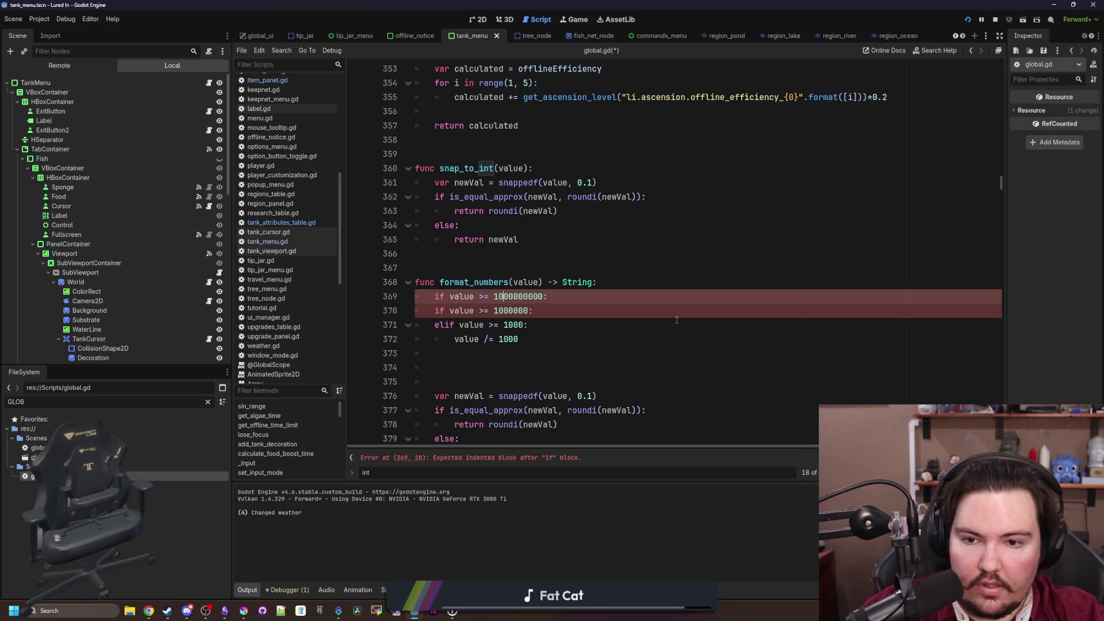
left_click(426, 308)
type("el")
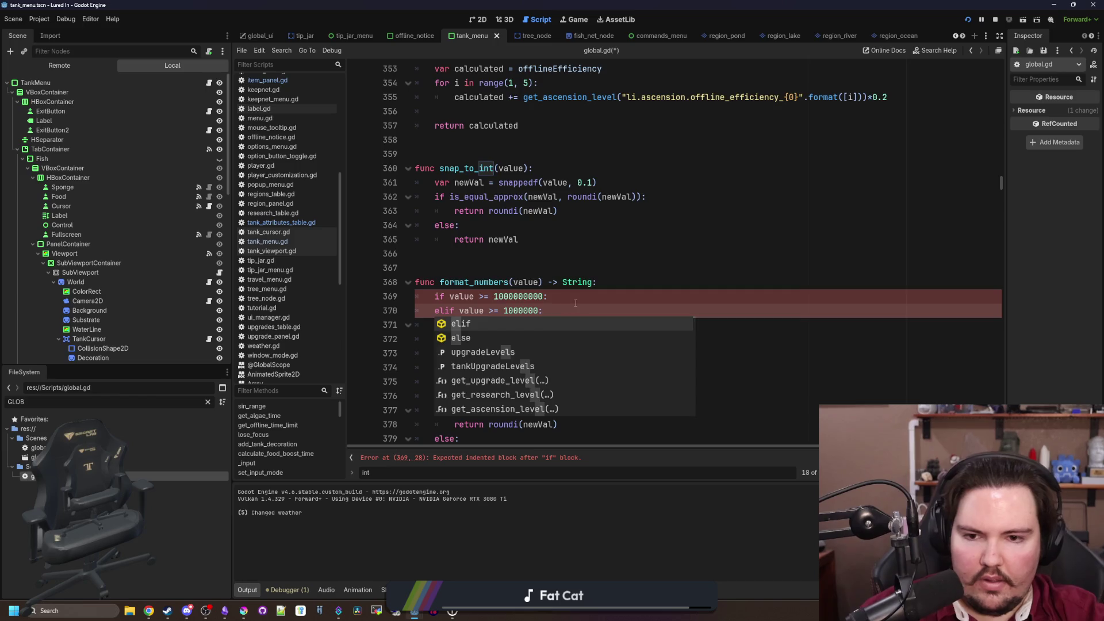
left_click(576, 303)
key("Return")
left_click_drag(519, 353, 446, 353)
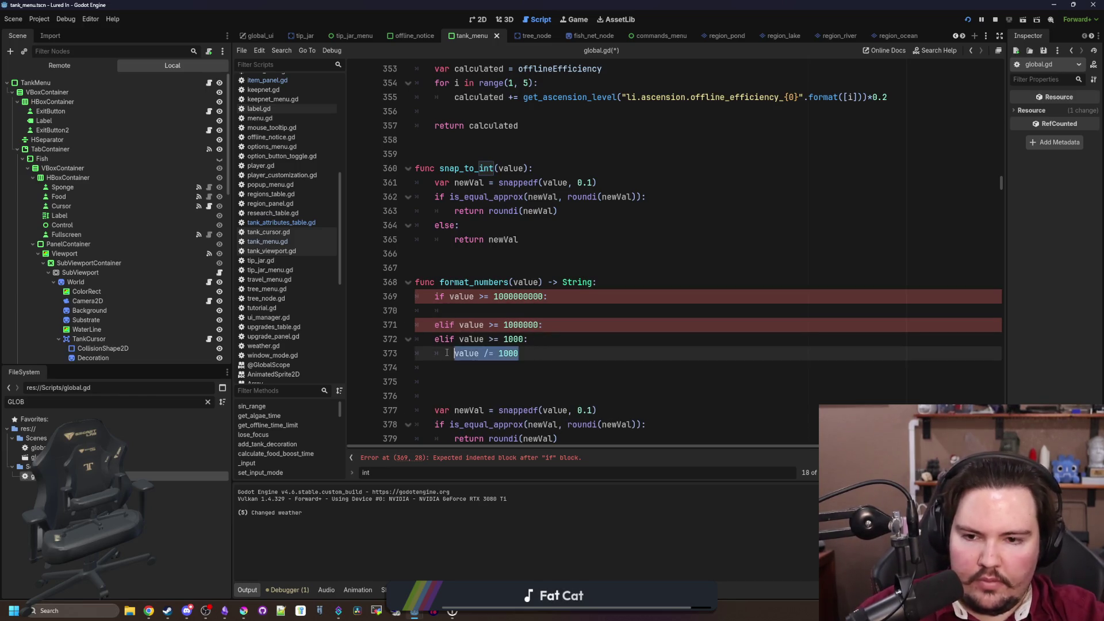
key("ctrl+c")
left_click(575, 311)
key("ctrl+v")
left_click(587, 325)
key("Return")
key("ctrl+v")
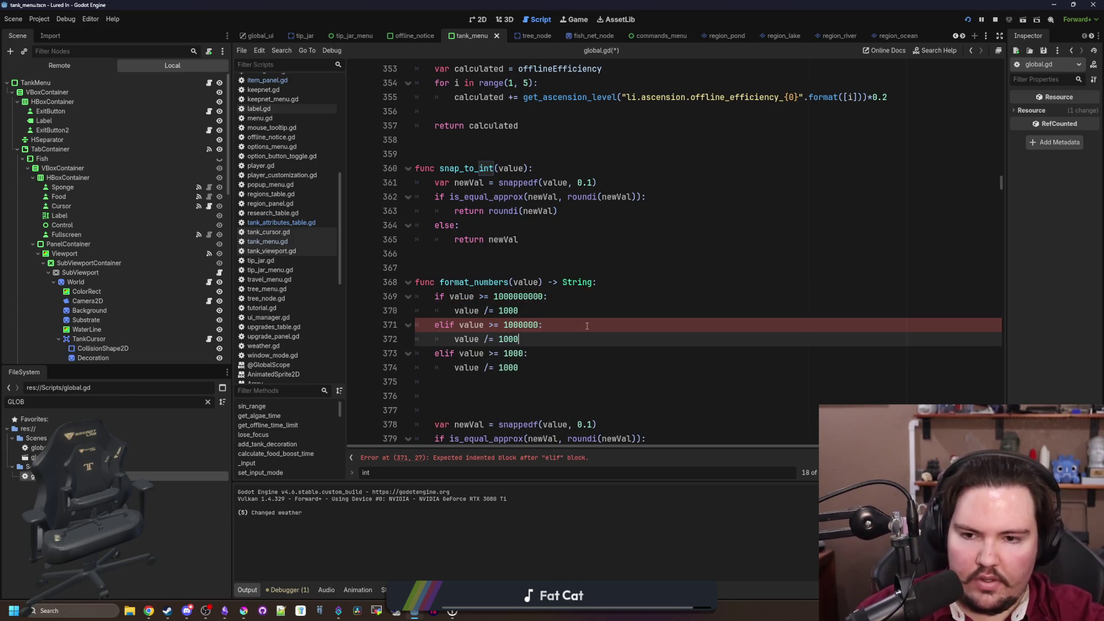
double_click(514, 299)
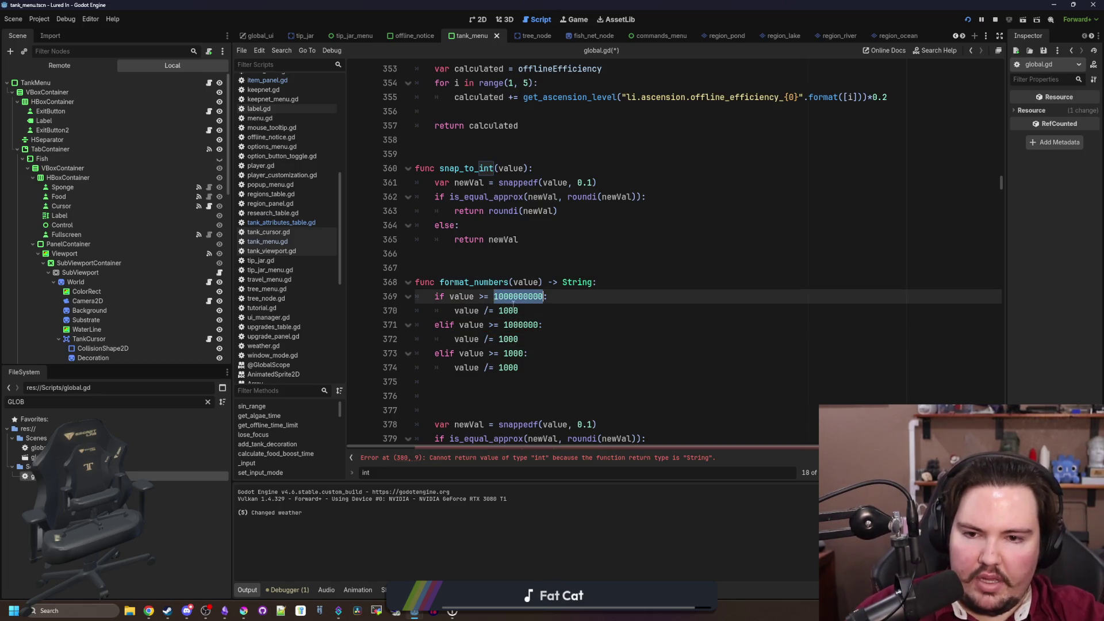
key("ctrl+c")
double_click(508, 311)
key("ctrl+v")
double_click(511, 326)
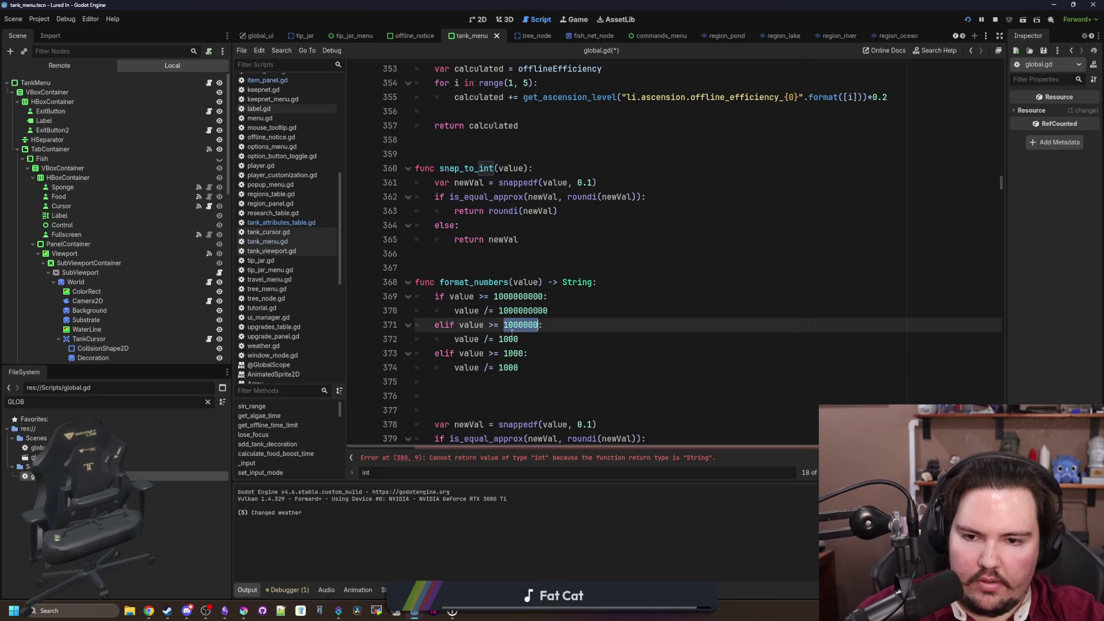
key("ctrl+c")
double_click(508, 339)
key("ctrl+v")
Round the result with value = snappedf(value, 0.01) after the checks
scroll(508, 299, "down", 2)
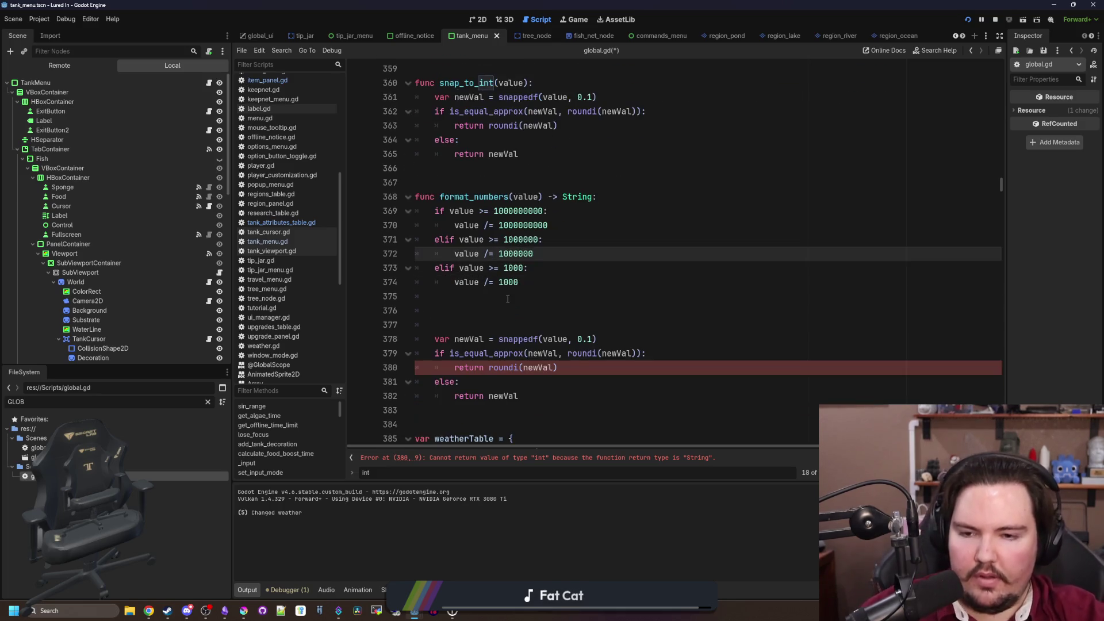
left_click(508, 298)
key("Return")
type("value = ")
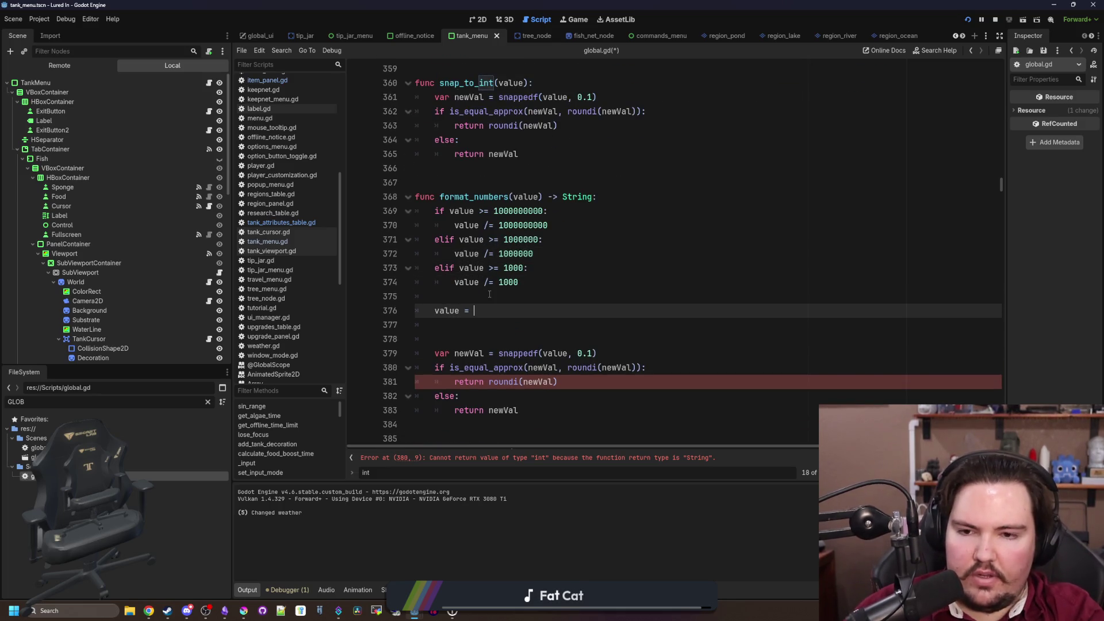
type("snappedf(")
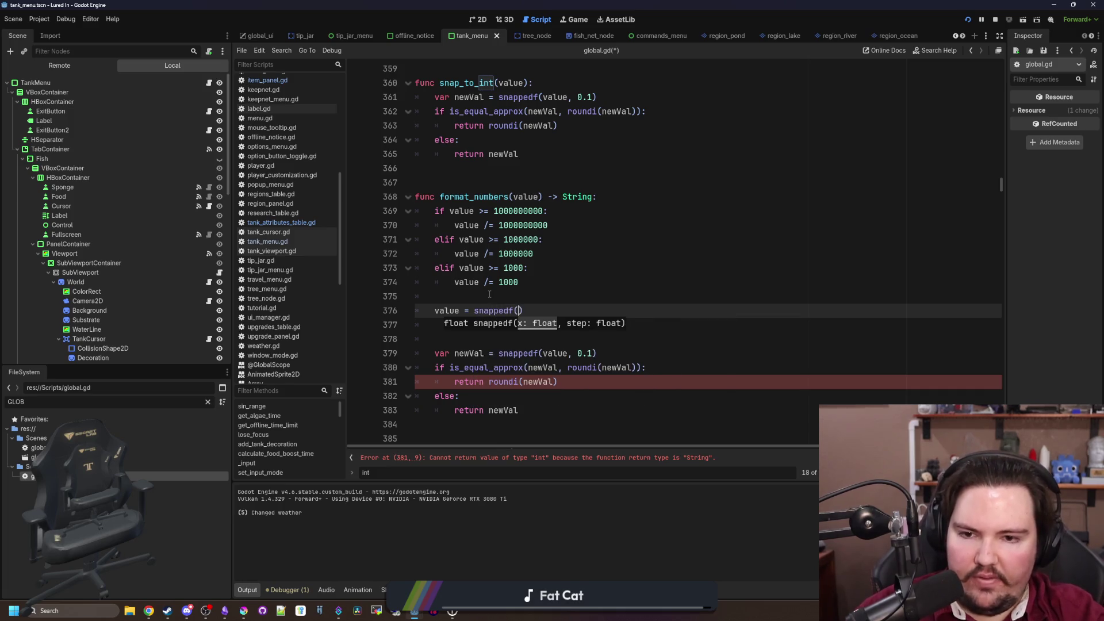
type("value")
type(", 0.01")
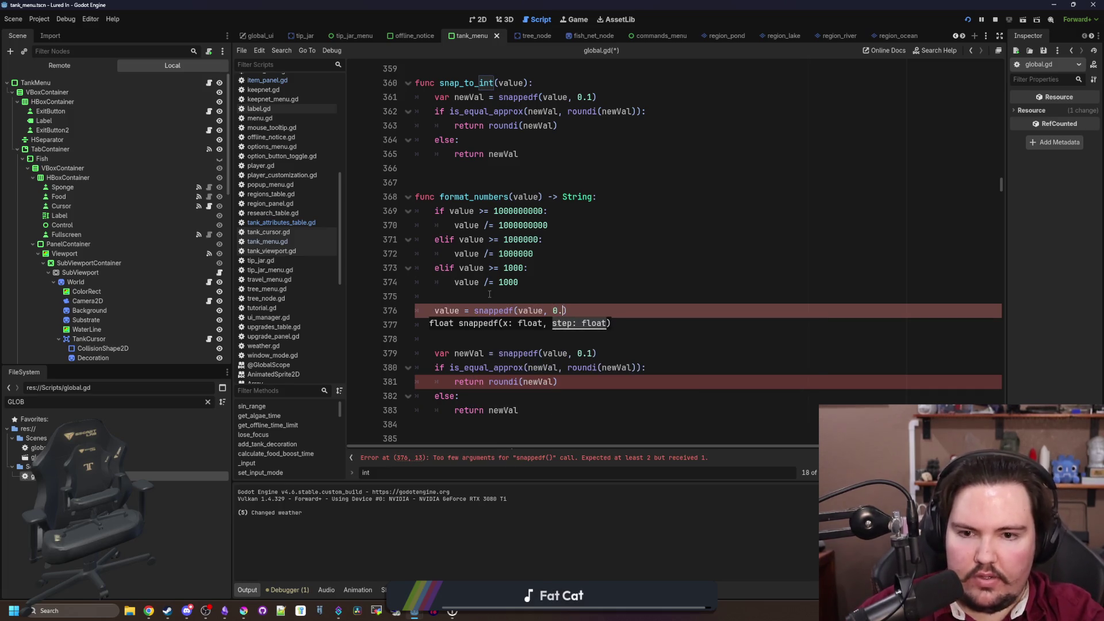
left_click(444, 295)
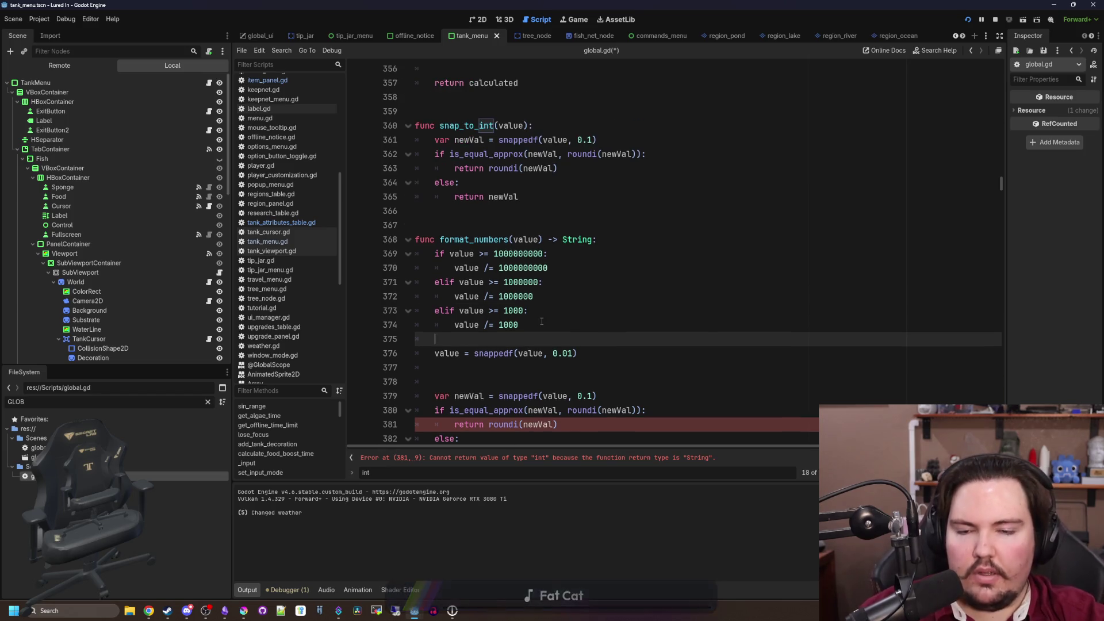
key("Down")
key("Down")
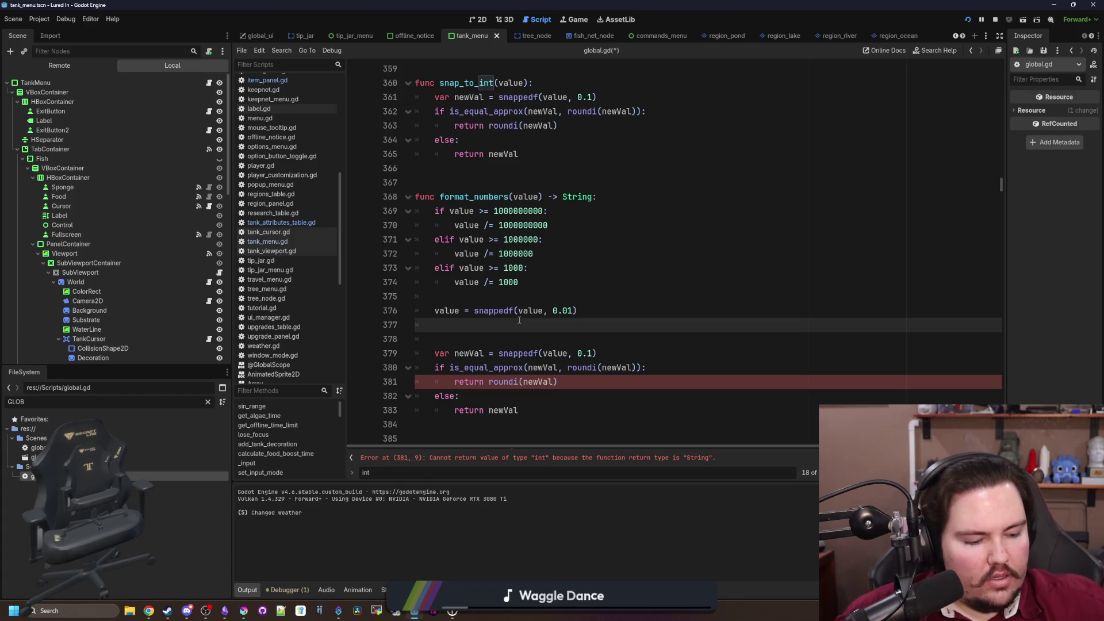
key("Down")
key("Up")
Try a floor() call below the rounding, check its documentation, then delete that line
type("\\")
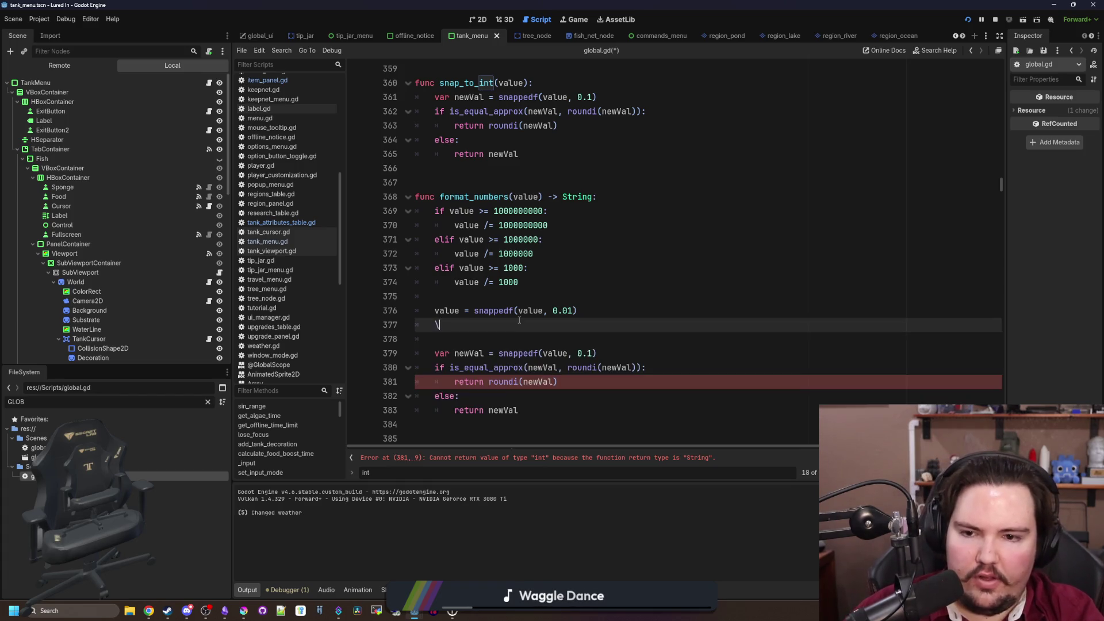
key("BackSpace")
key("Return")
type("floor")
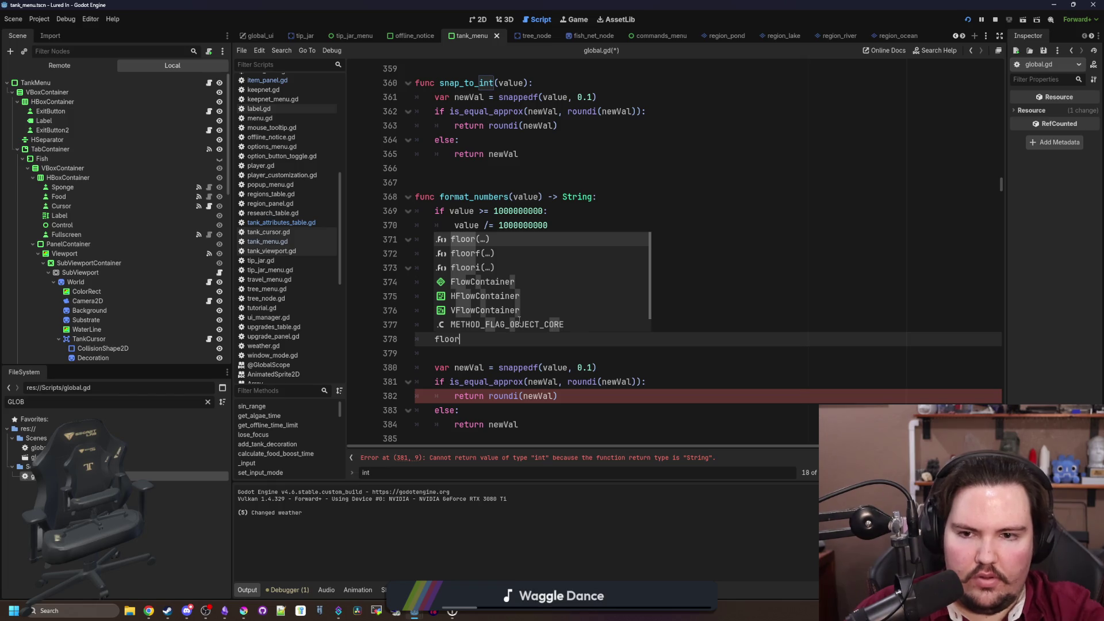
key("Return")
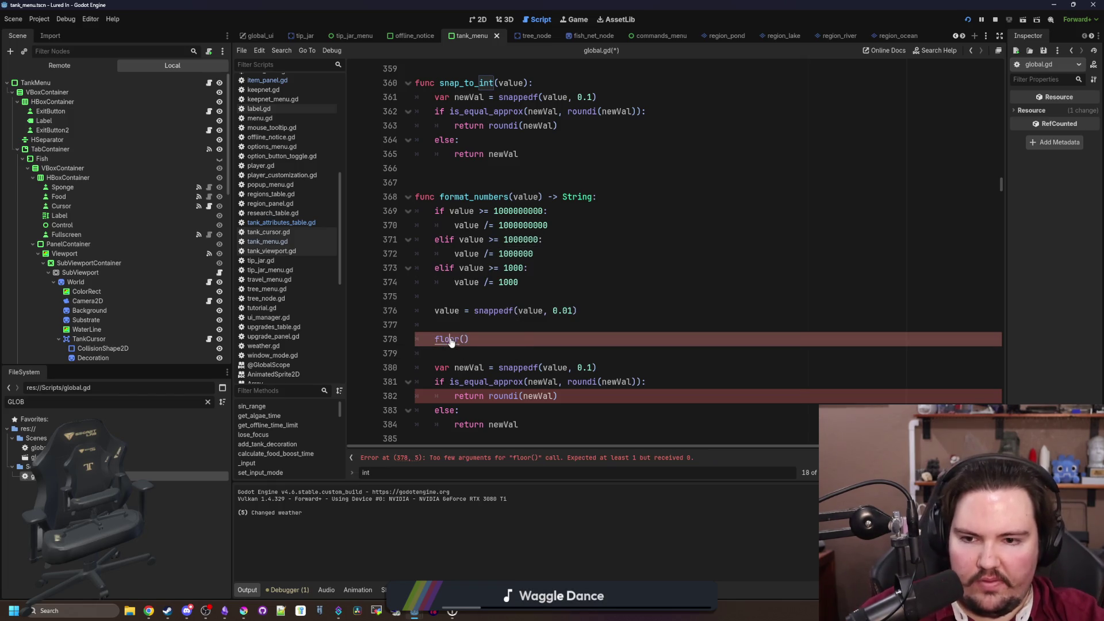
left_click(452, 341, "ctrl")
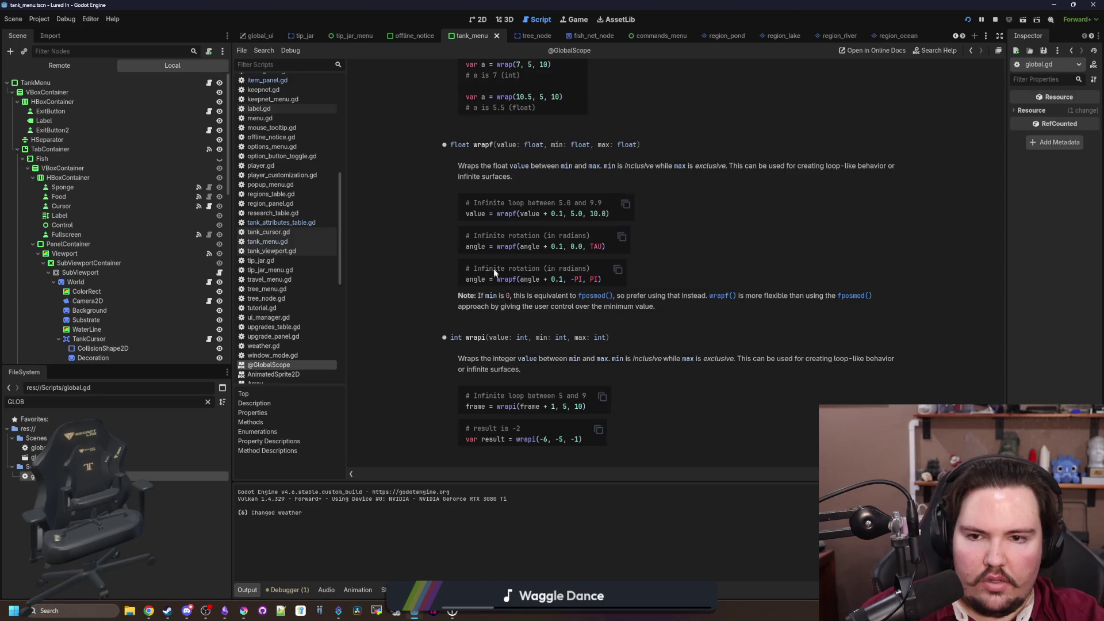
scroll(492, 268, "up", 4)
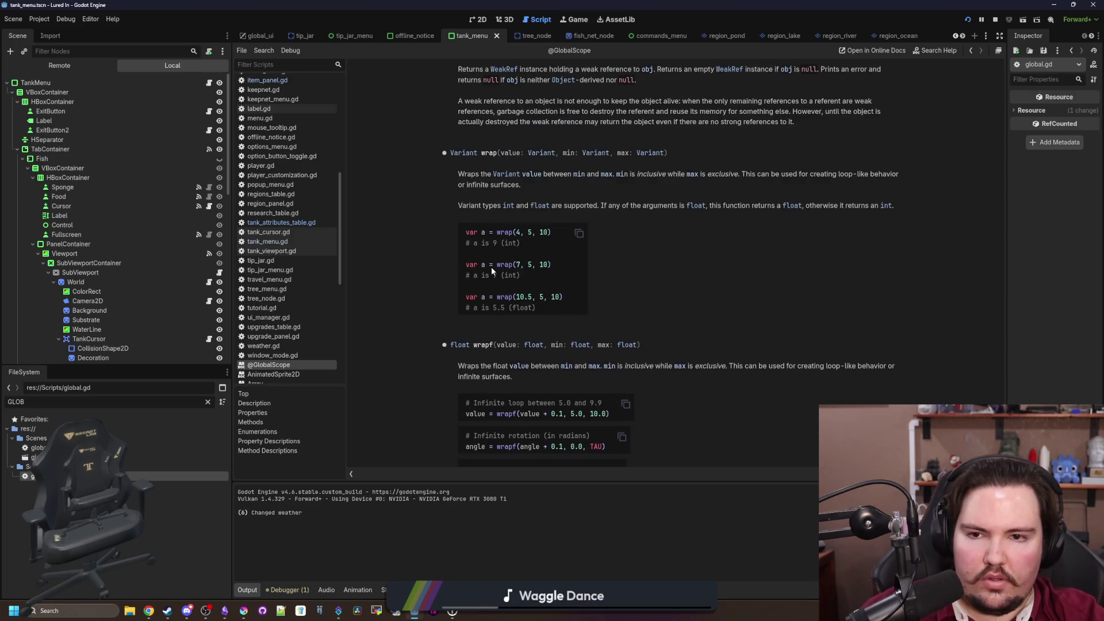
key("alt+Left")
left_click_drag(469, 340, 404, 331)
key("BackSpace")
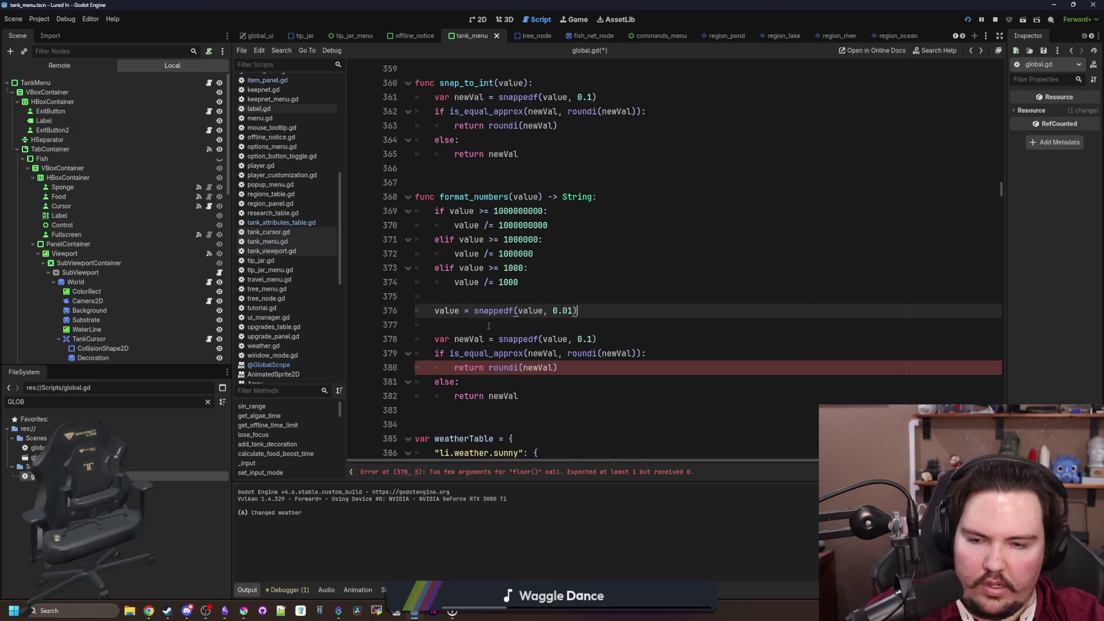
left_click(488, 326)
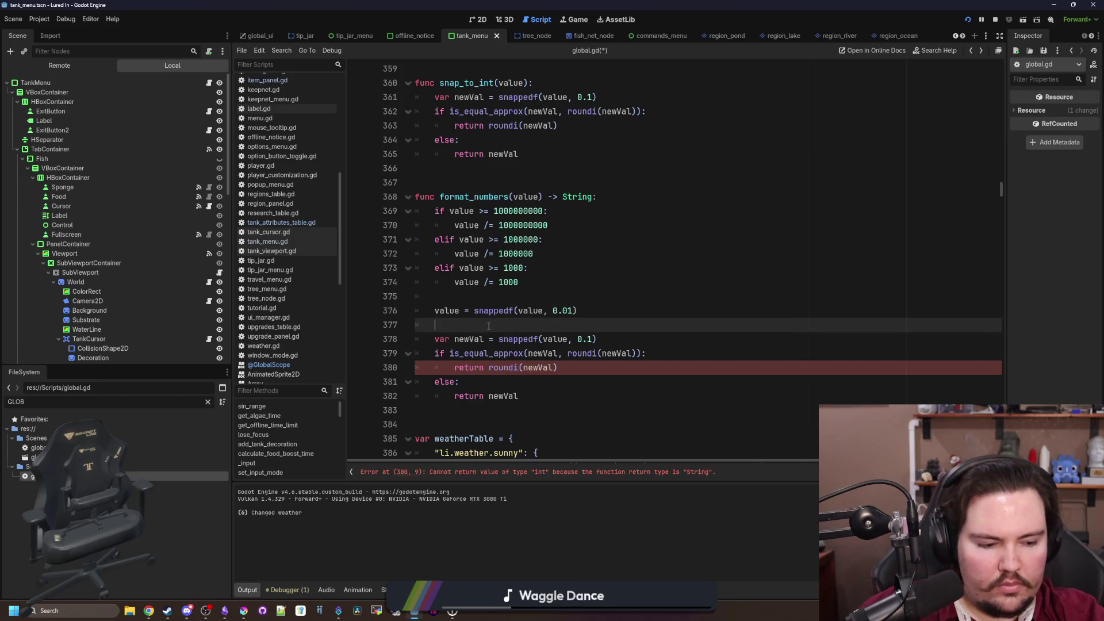
Declare var postfix : String at the top of format_numbers
left_click(530, 292)
left_click(523, 319)
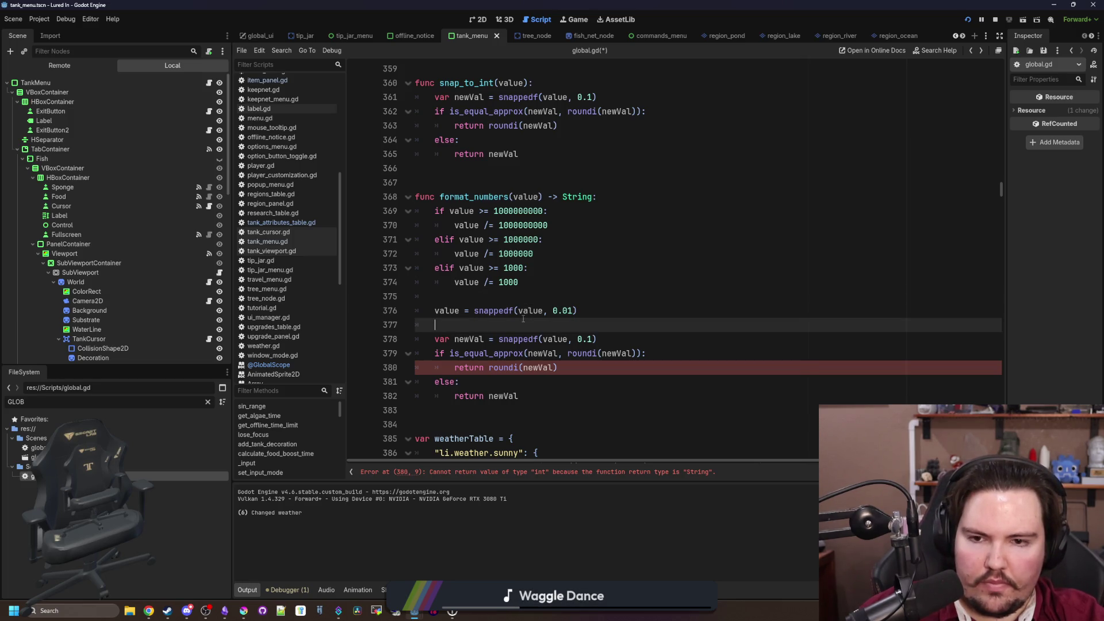
left_click(608, 198)
key("Return")
type("var ")
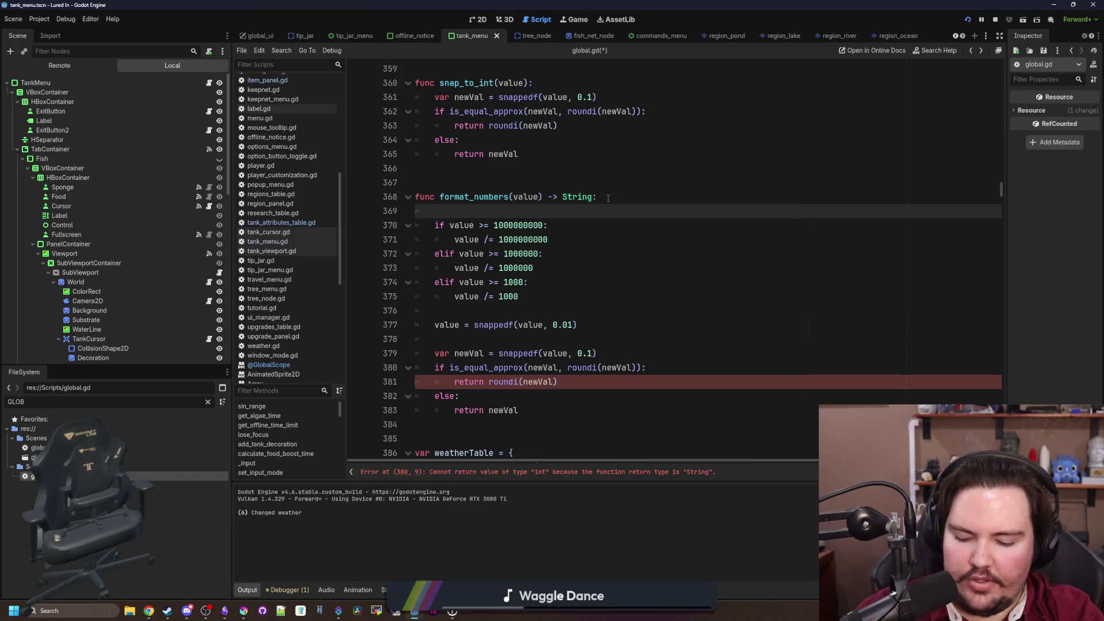
type("prefix")
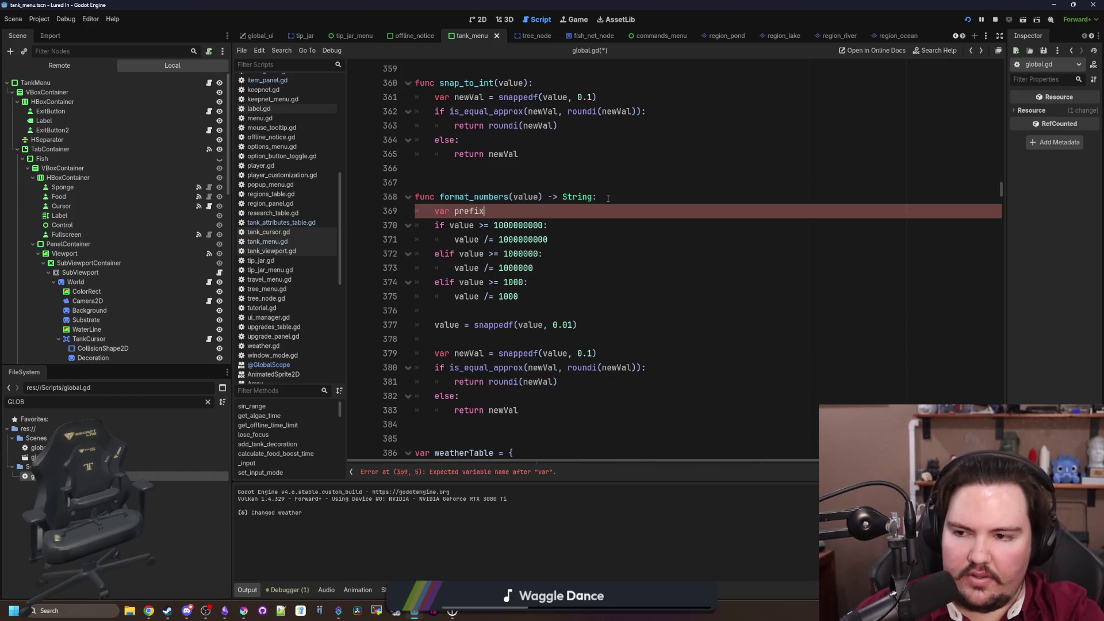
key("BackSpace")
key("BackSpace")
key("BackSpace")
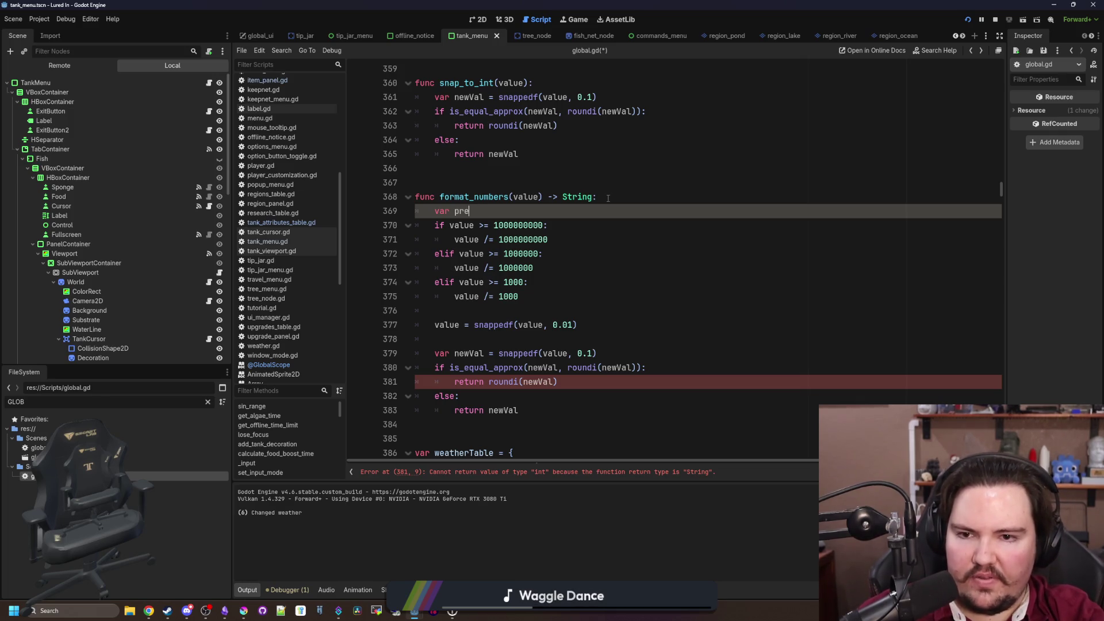
type("post")
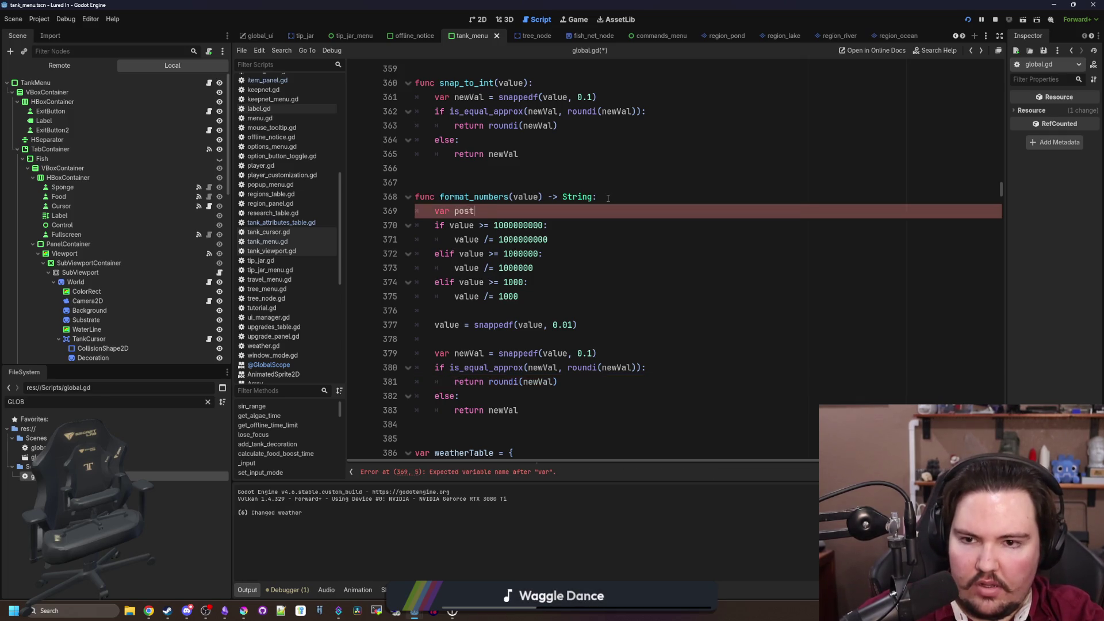
type("fix : String =")
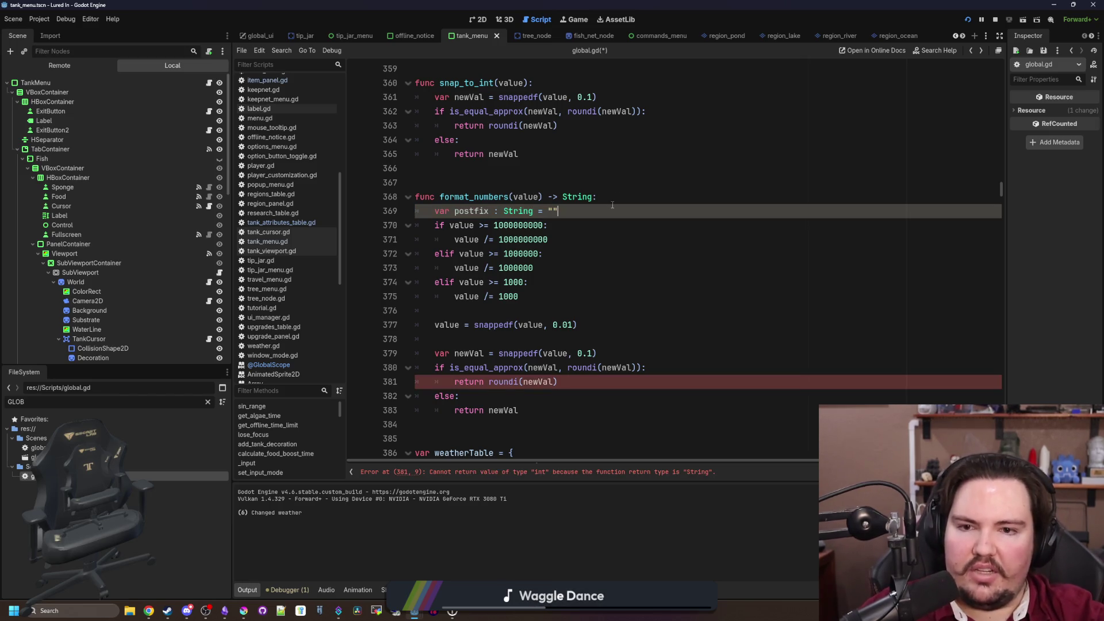
key("Return")
Set postfix to "B", "M" and "K" under the billion, million and thousand divisions
left_click(575, 248)
key("Return")
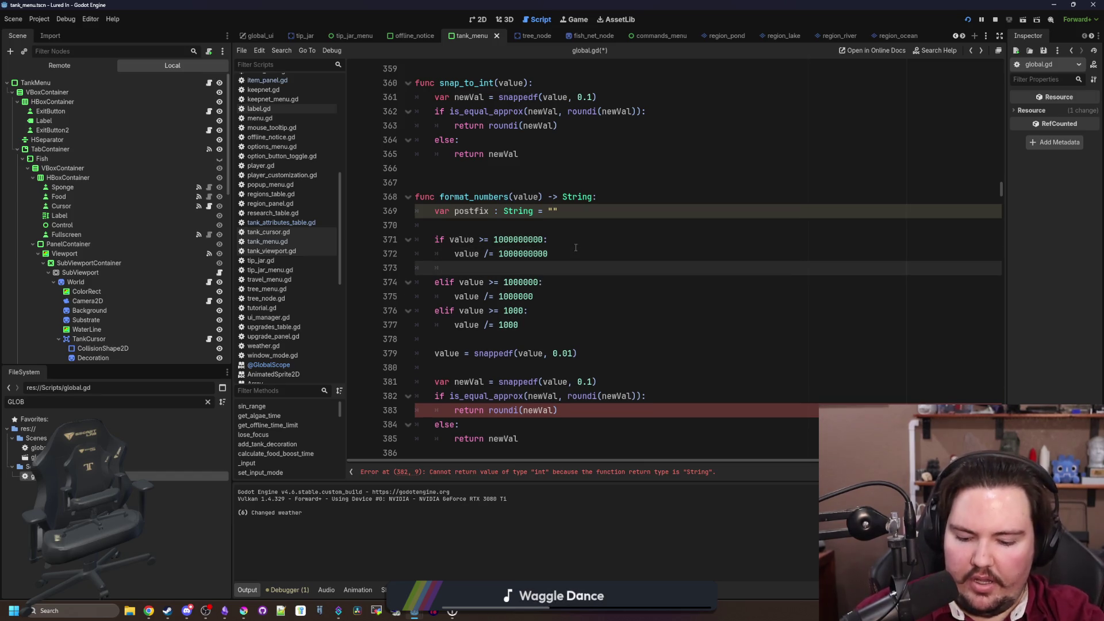
type("postfix = \"")
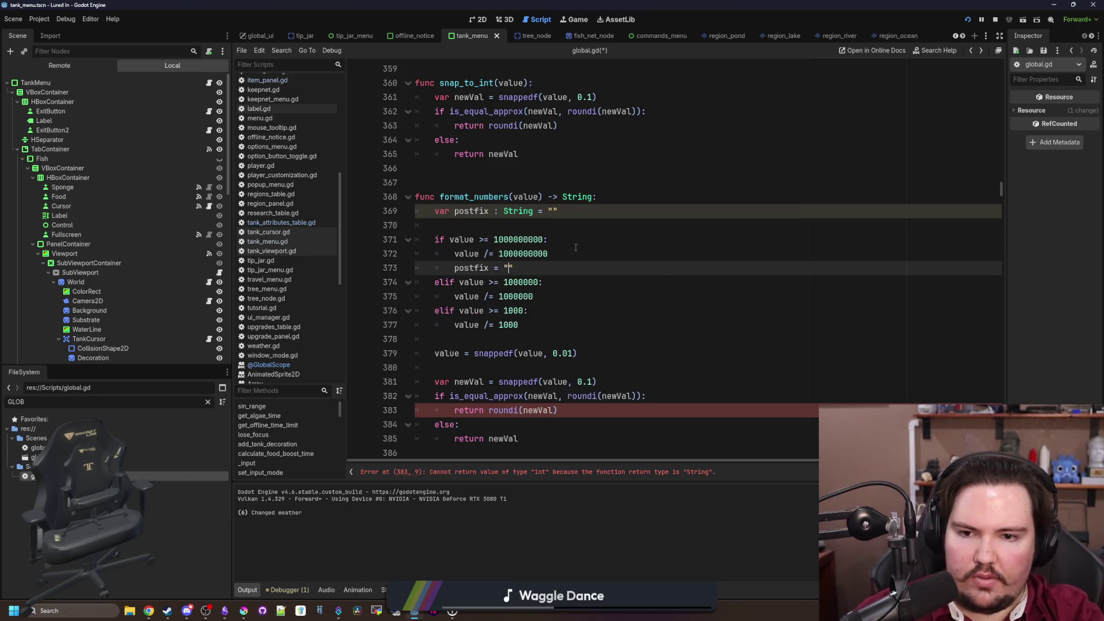
type("B")
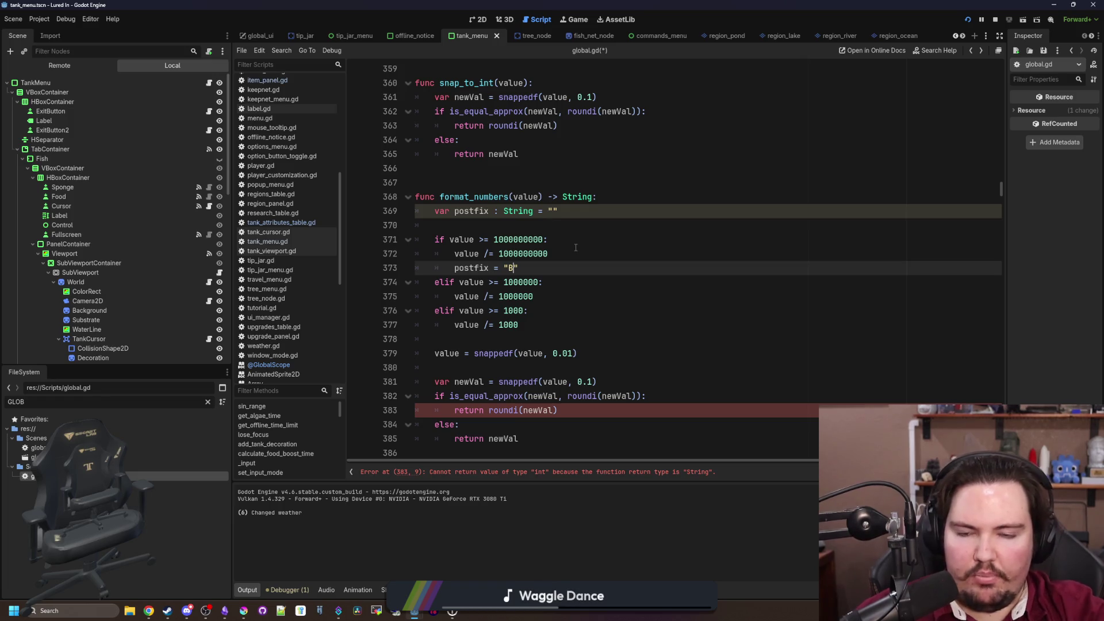
key("BackSpace")
type("b")
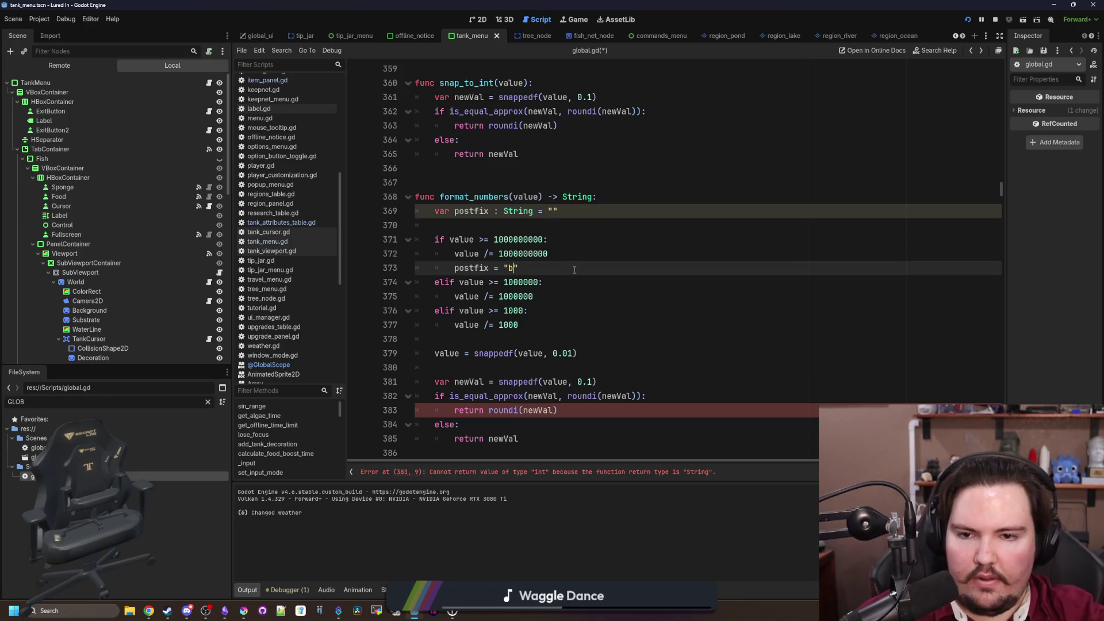
key("BackSpace")
type("B")
left_click(556, 290)
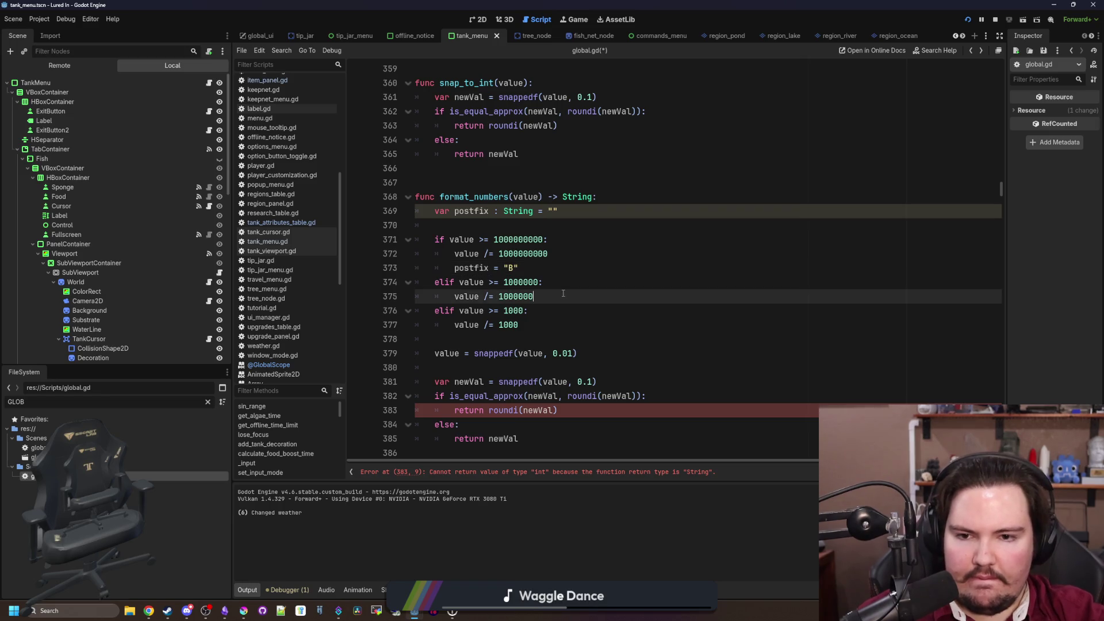
key("Return")
type("post")
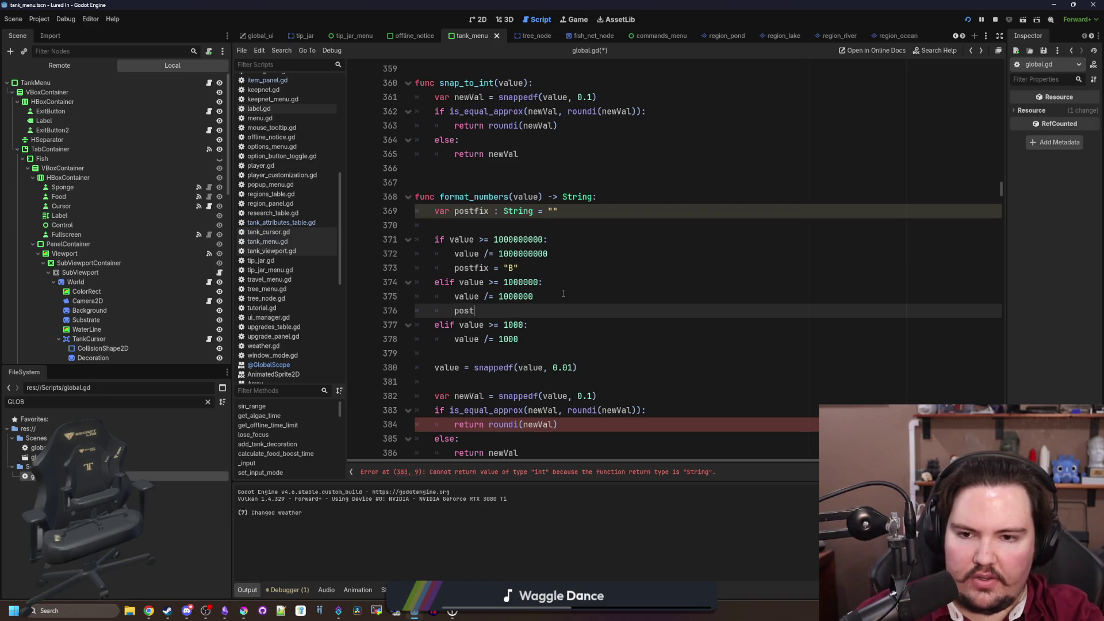
type("fix = \"M")
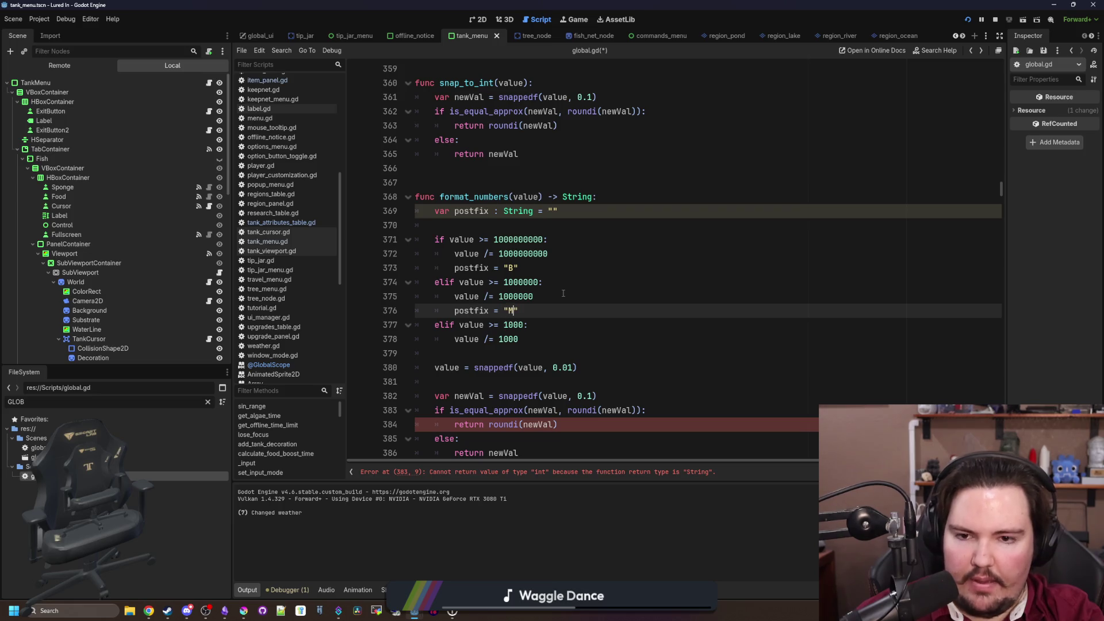
left_click(537, 338)
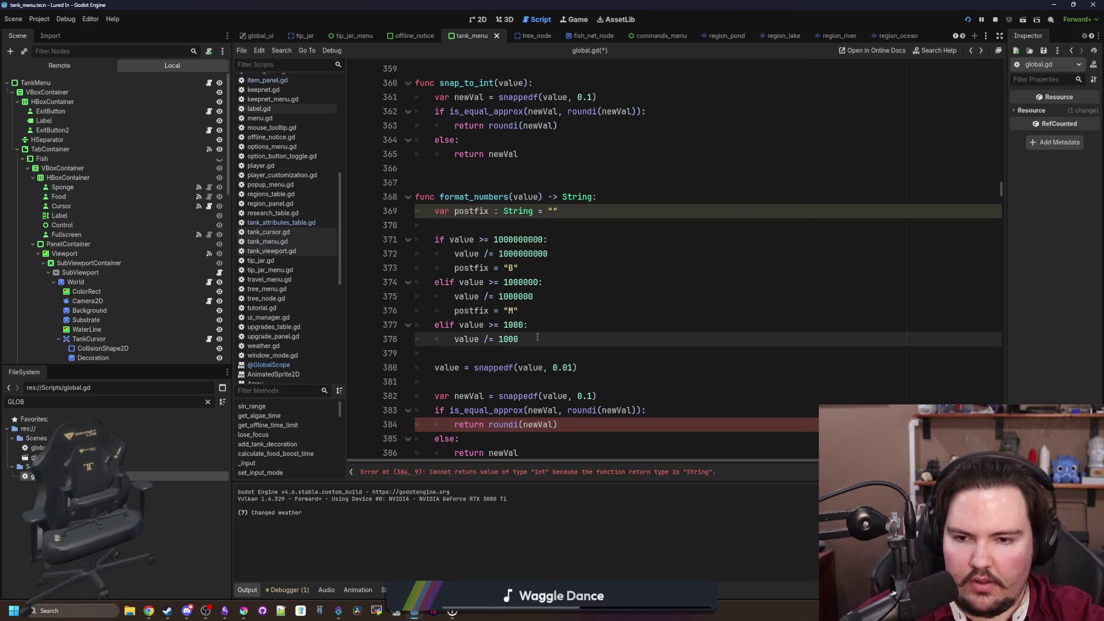
key("Return")
type("\"")
key("BackSpace")
type("postfix = \"K")
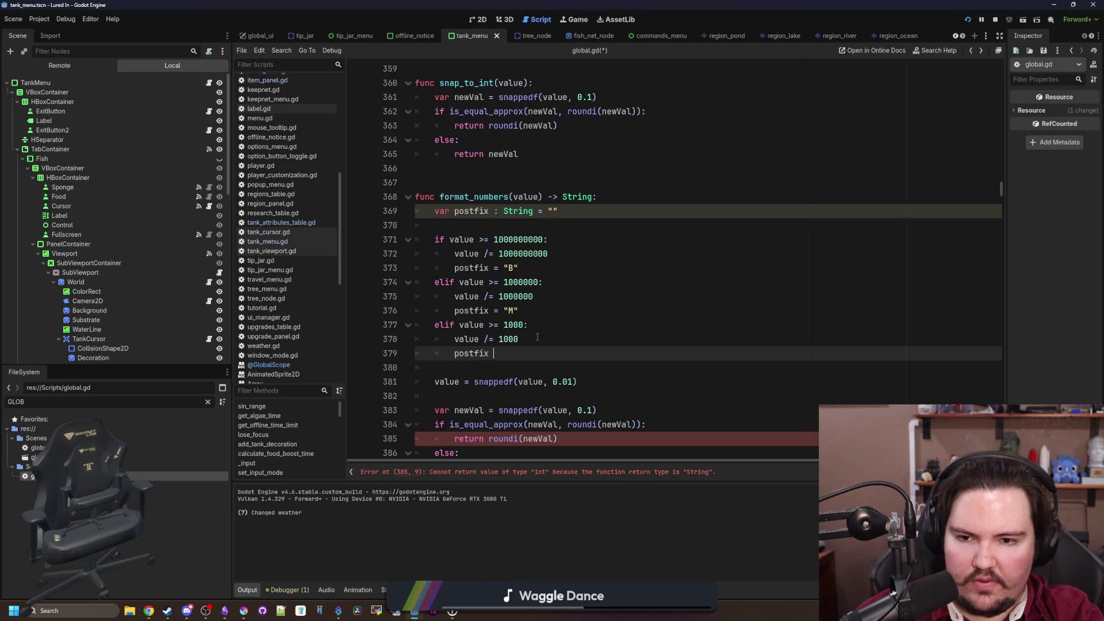
Type a trial '1.1K' sample under the thousands branch, then erase it, leaving a blank line
left_click(538, 337)
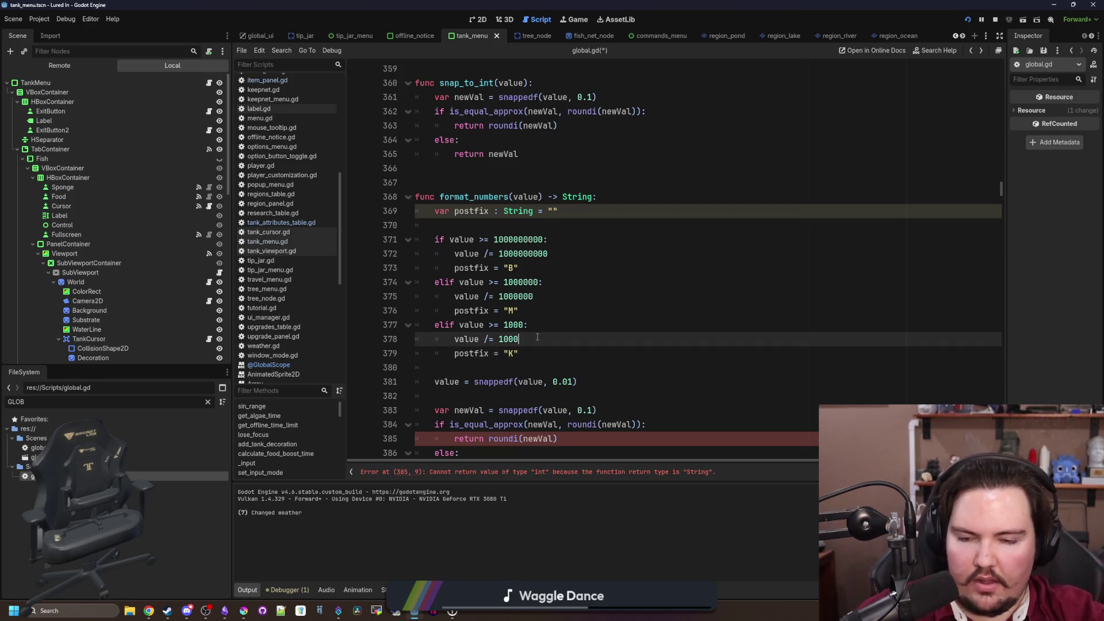
left_click(537, 356)
left_click(536, 363)
type("s")
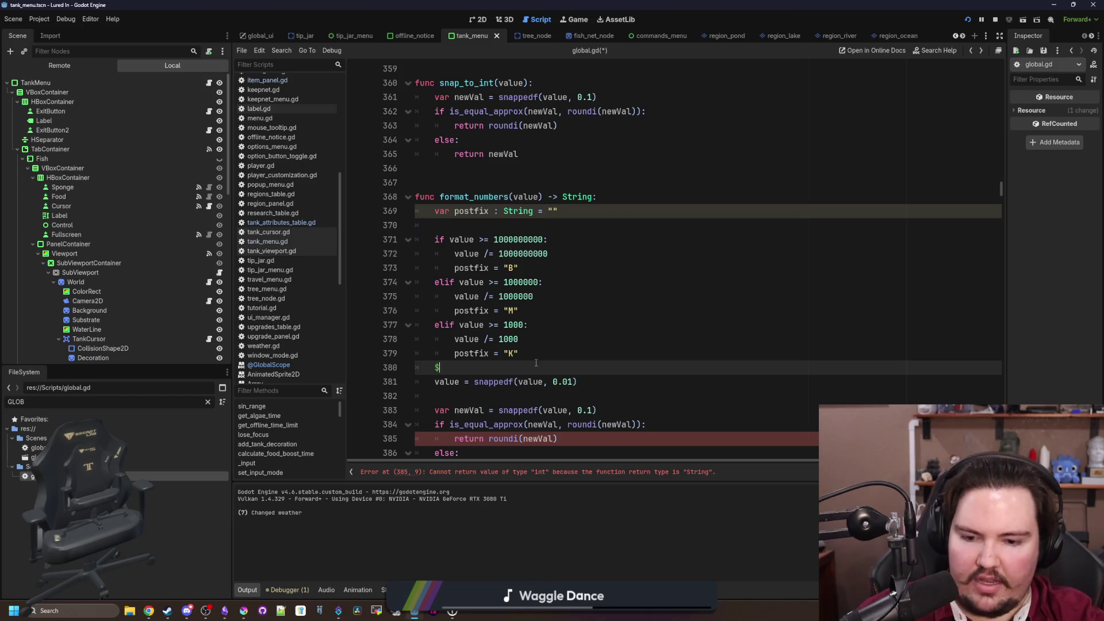
type("1.1K")
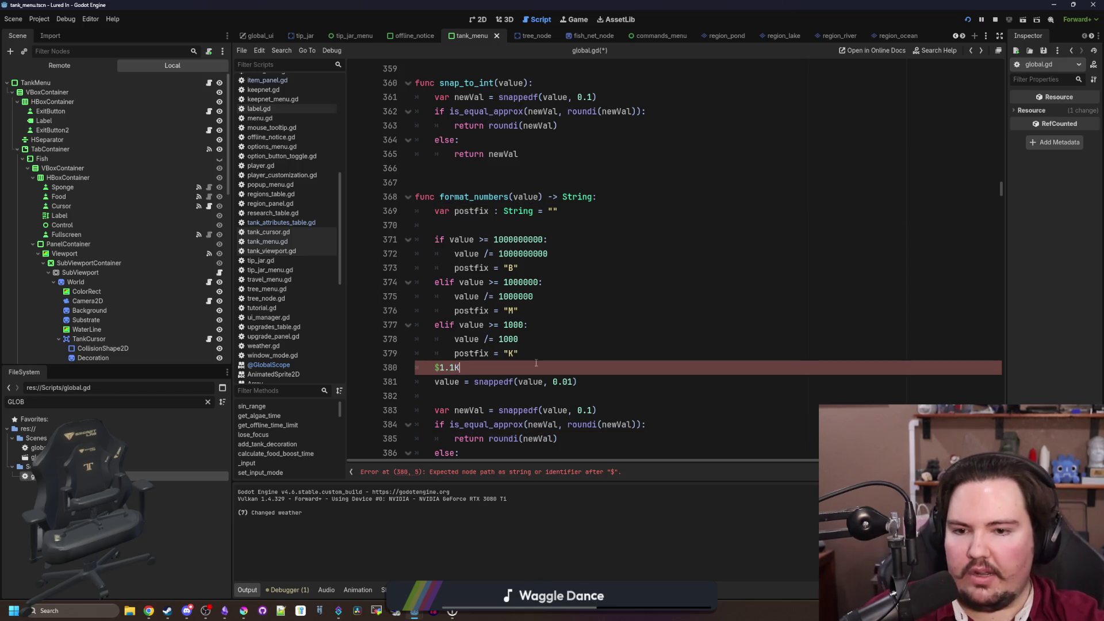
key("BackSpace")
type("m")
type("M")
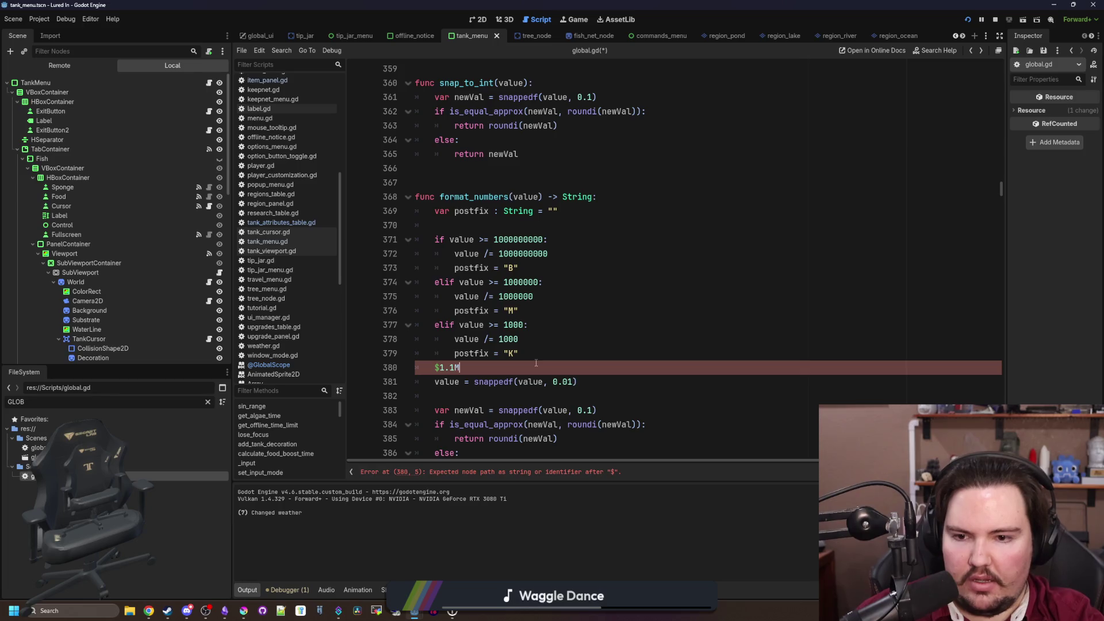
key("BackSpace")
key("BackSpace")
key("BackSpace")
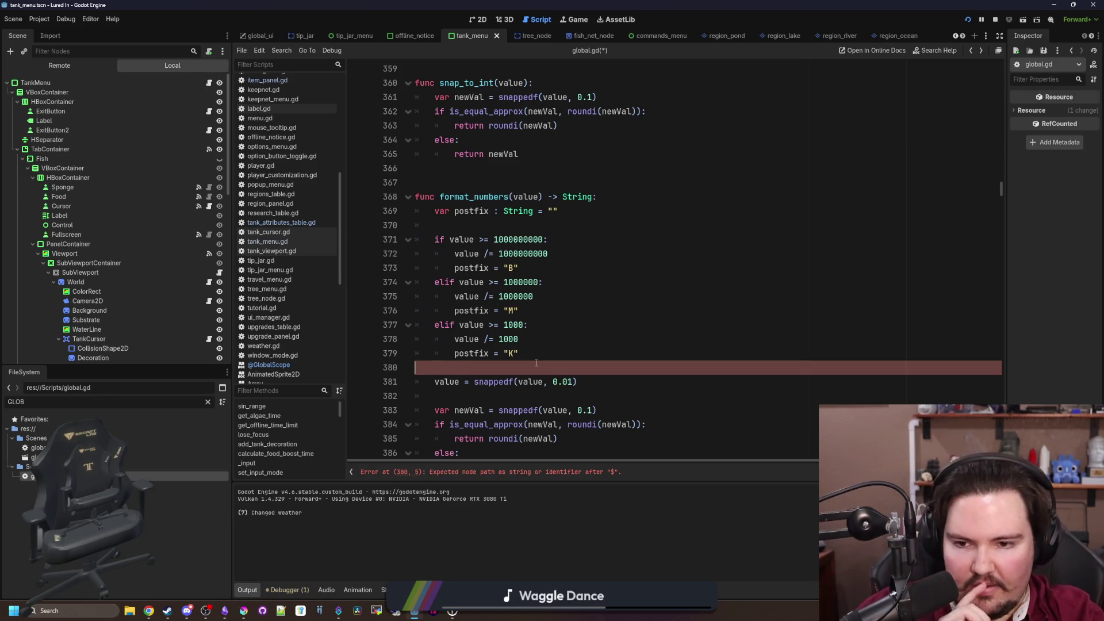
key("Return")
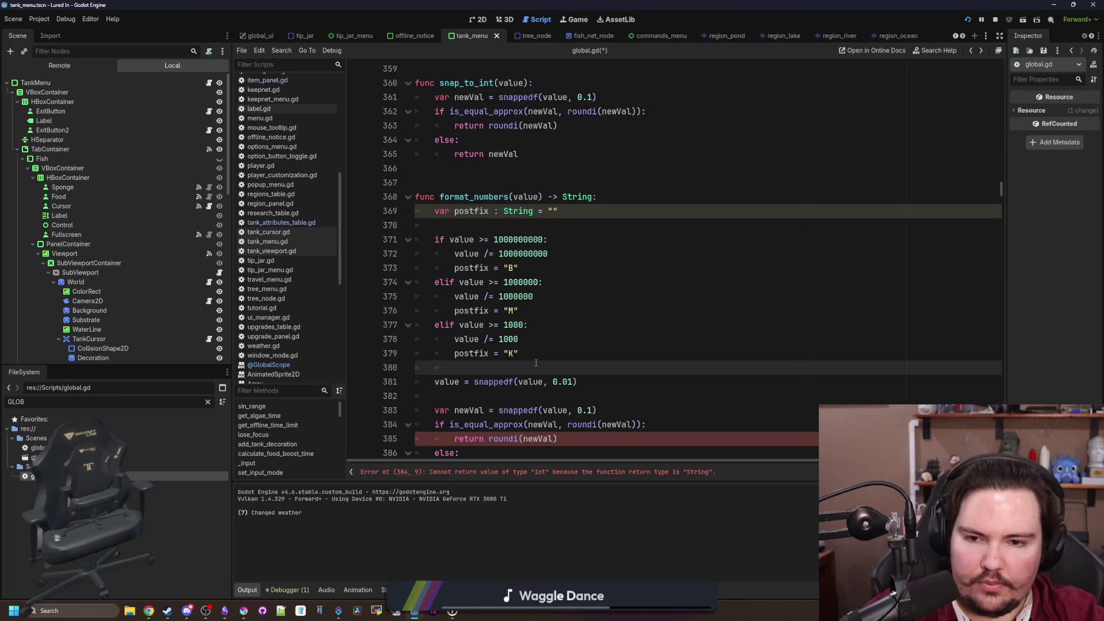
Delete the newVal declaration and use value in the is_equal_approx check
scroll(536, 363, "down", 2)
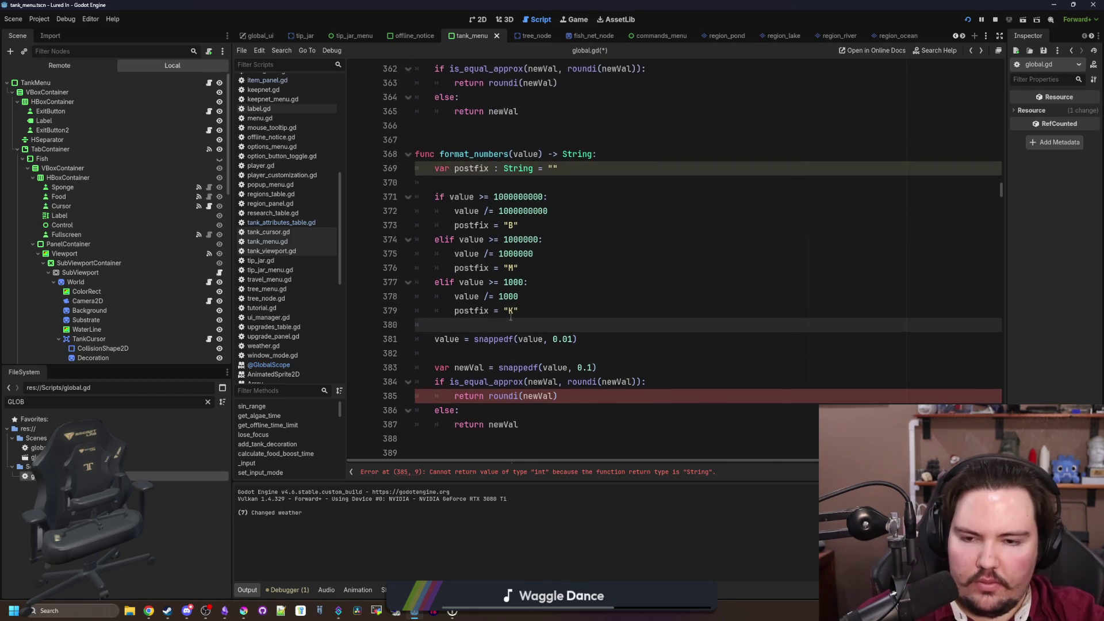
scroll(511, 316, "down", 1)
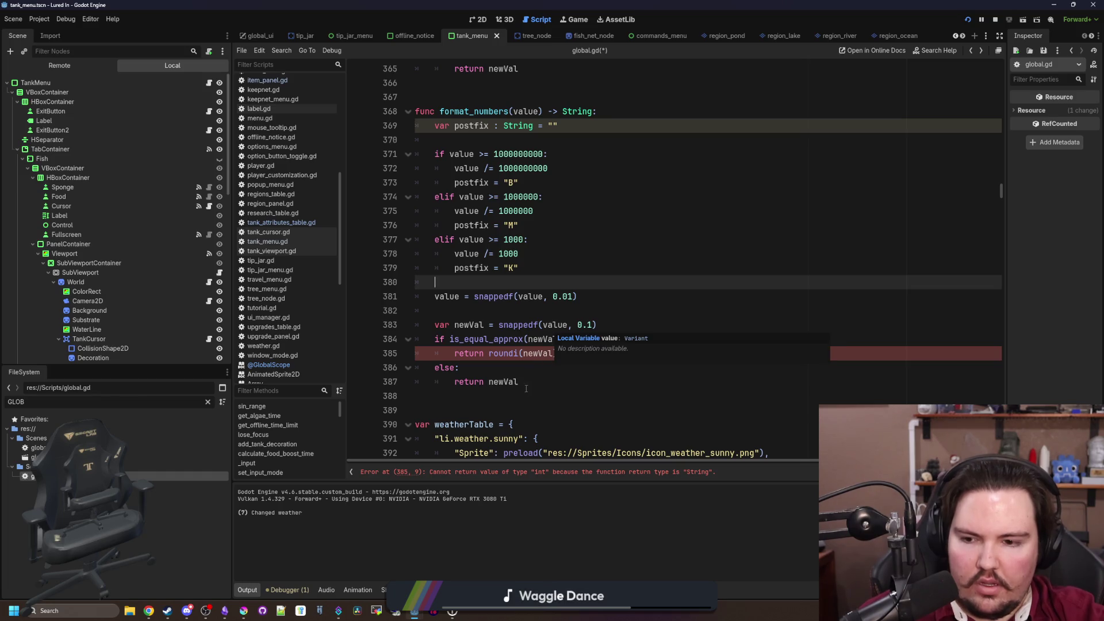
left_click(542, 369)
left_click(475, 319)
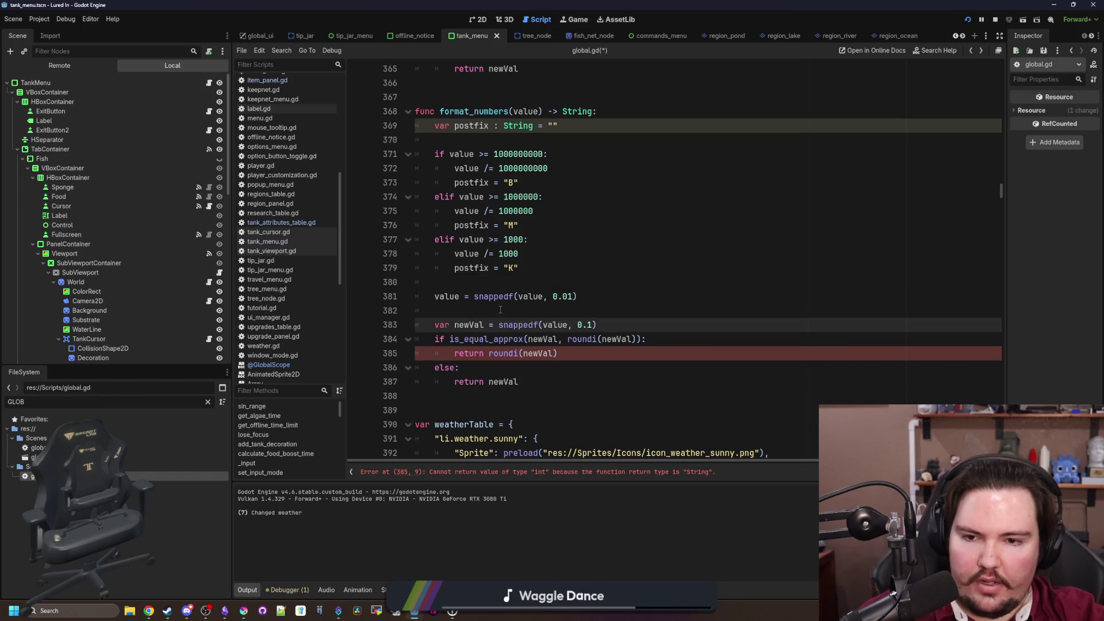
triple_click(520, 325)
key("BackSpace")
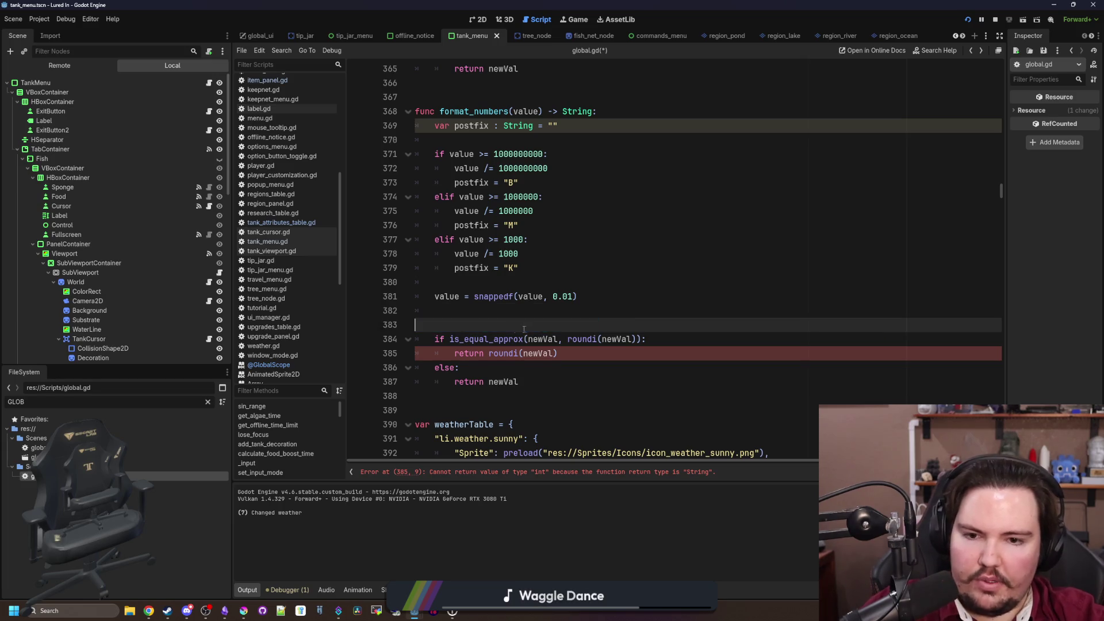
key("BackSpace")
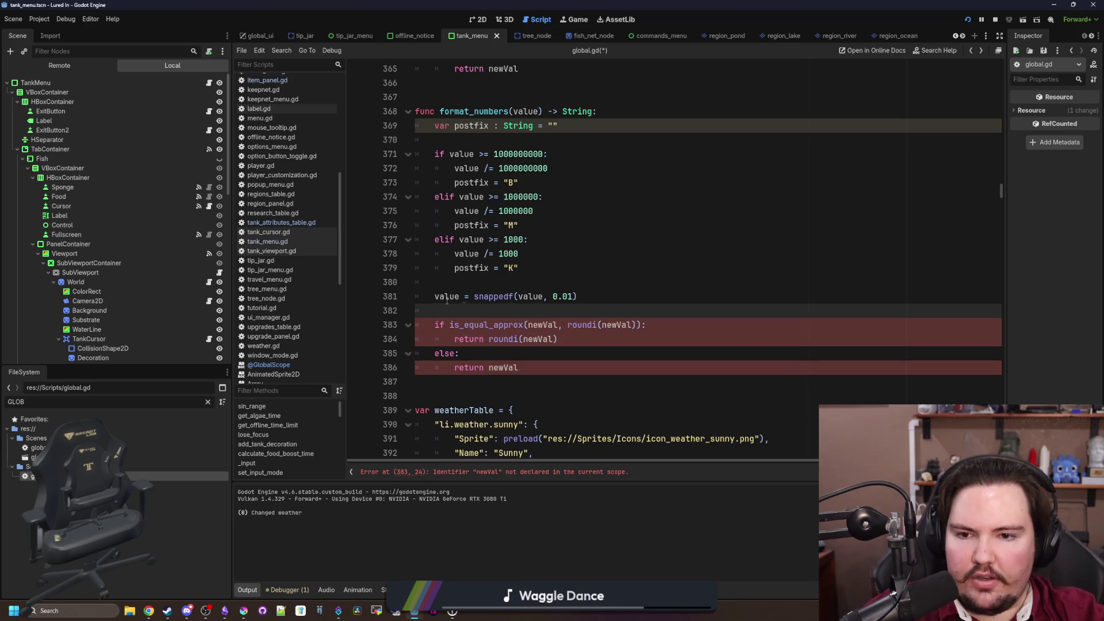
double_click(447, 297)
key("ctrl+c")
double_click(540, 325)
key("ctrl+v")
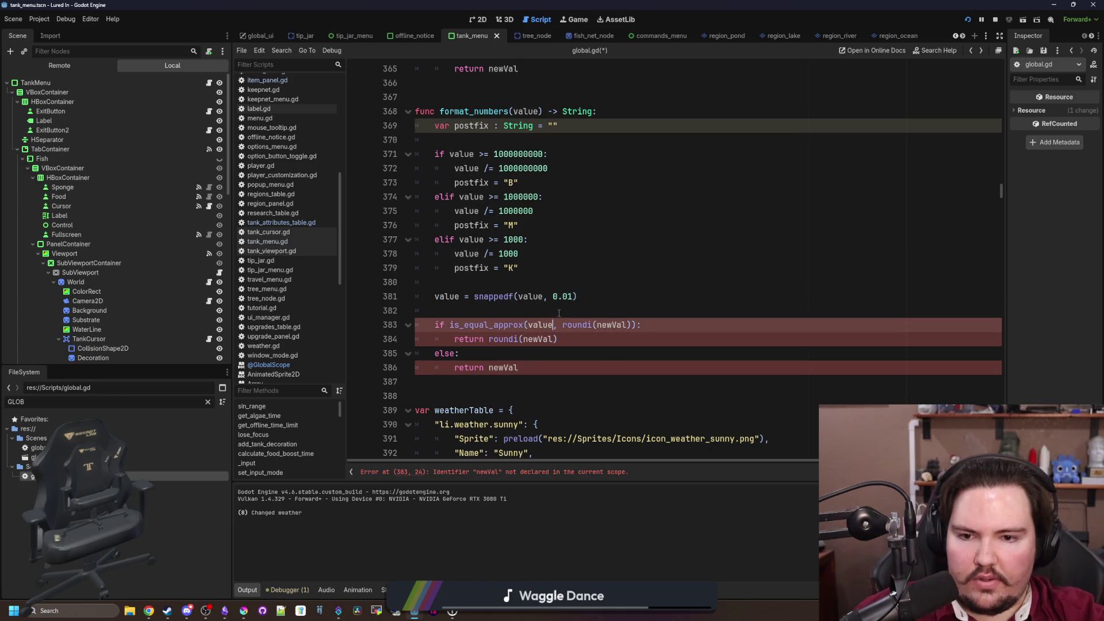
left_click(559, 313)
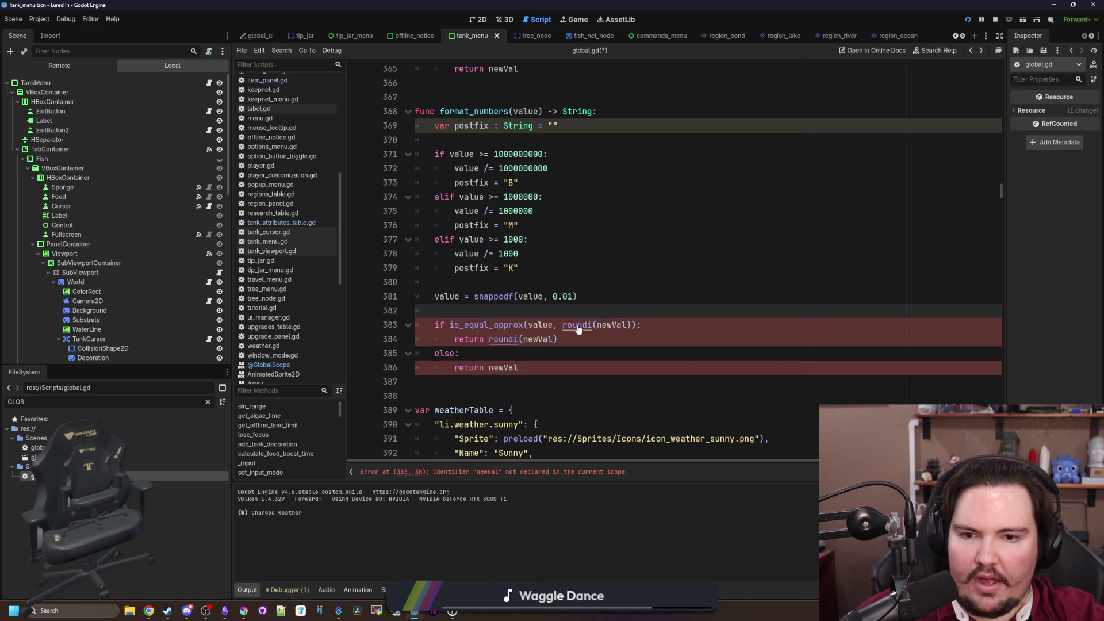
Wrap both return expressions of format_numbers in str()
double_click(509, 339)
left_click(525, 339)
double_click(534, 339)
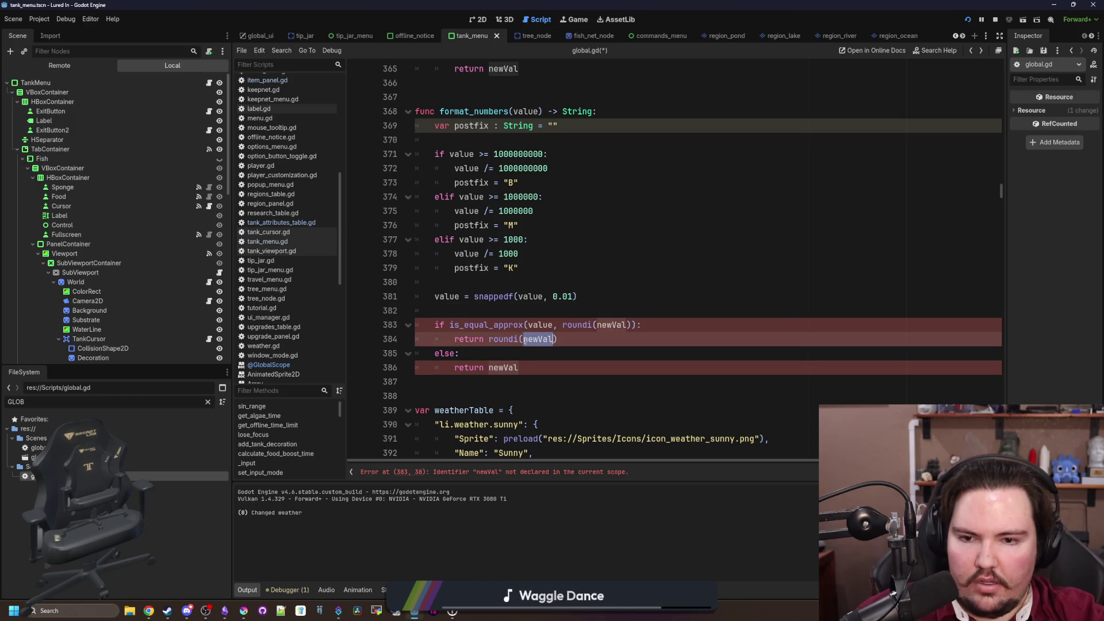
left_click(519, 339)
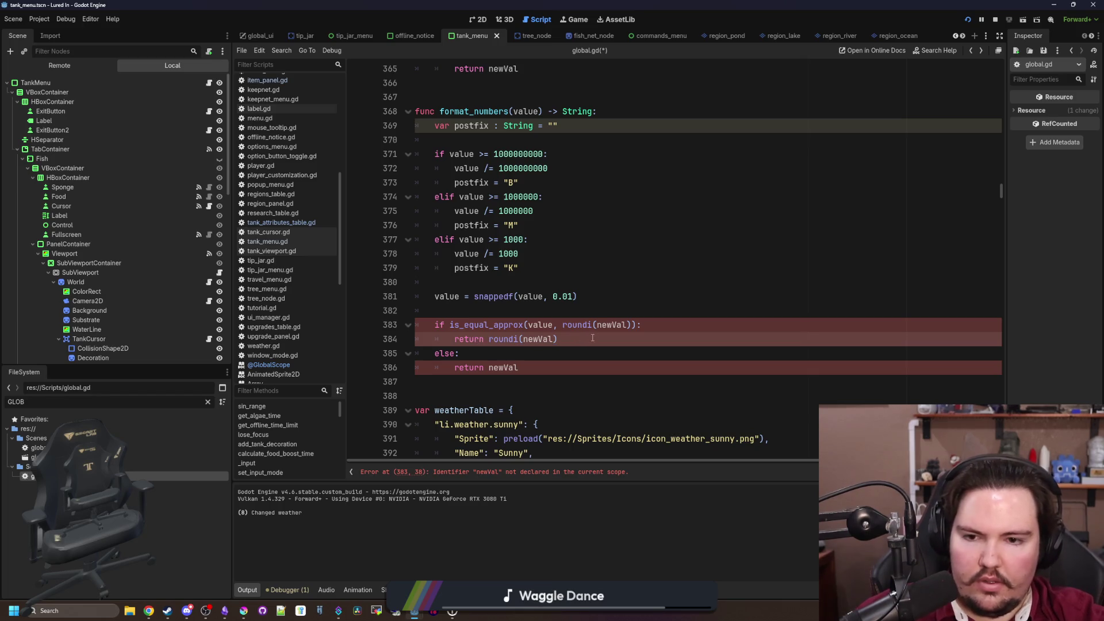
key("ctrl+Left")
type("str(")
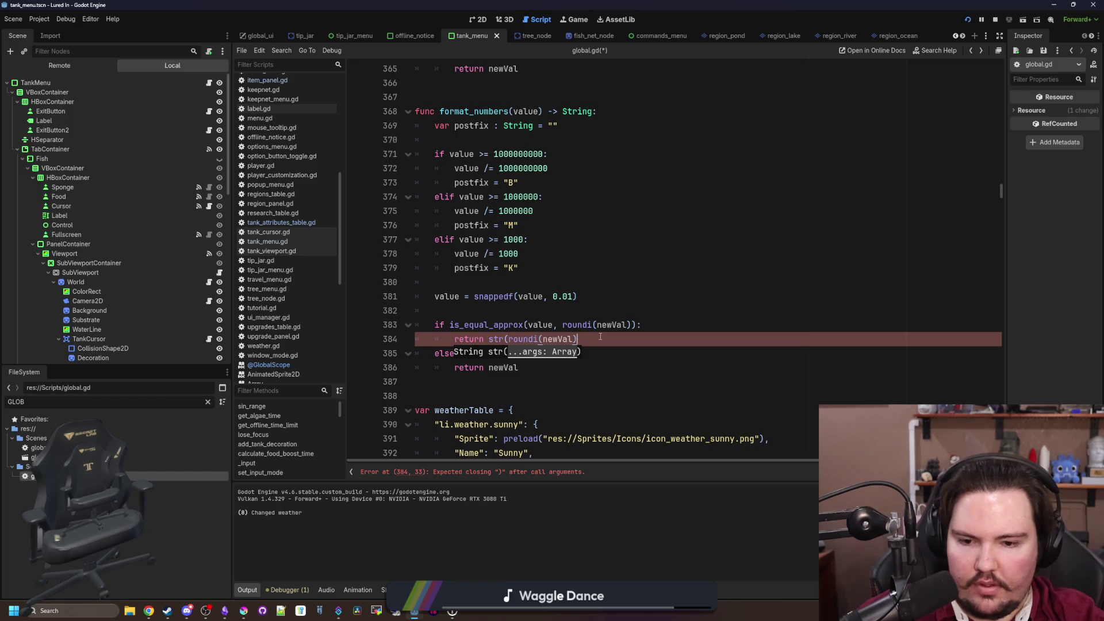
type(")")
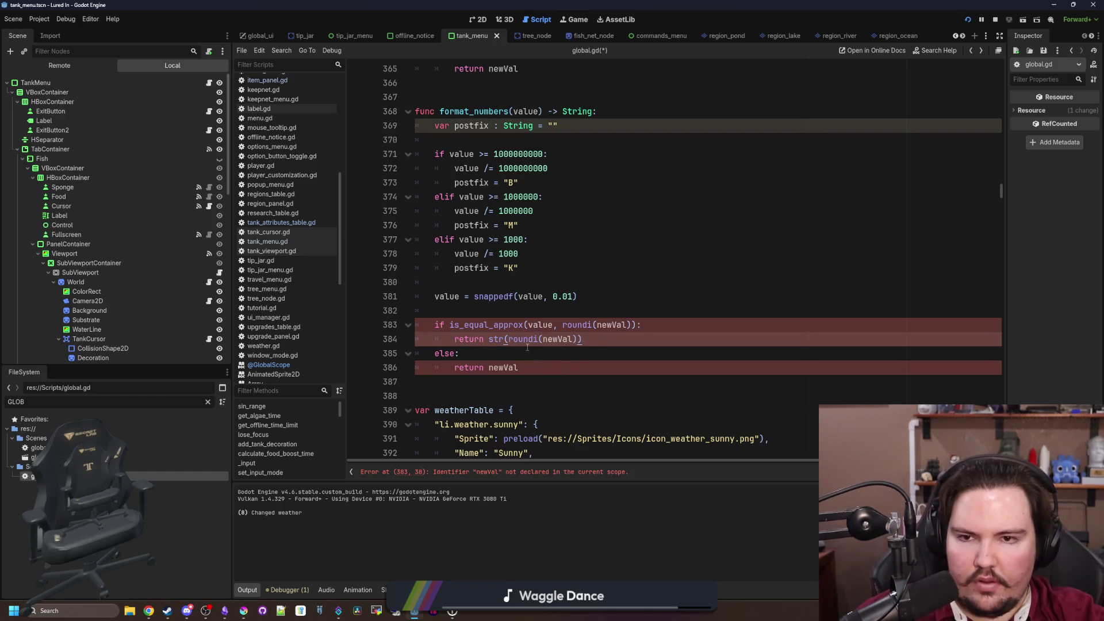
left_click(487, 368)
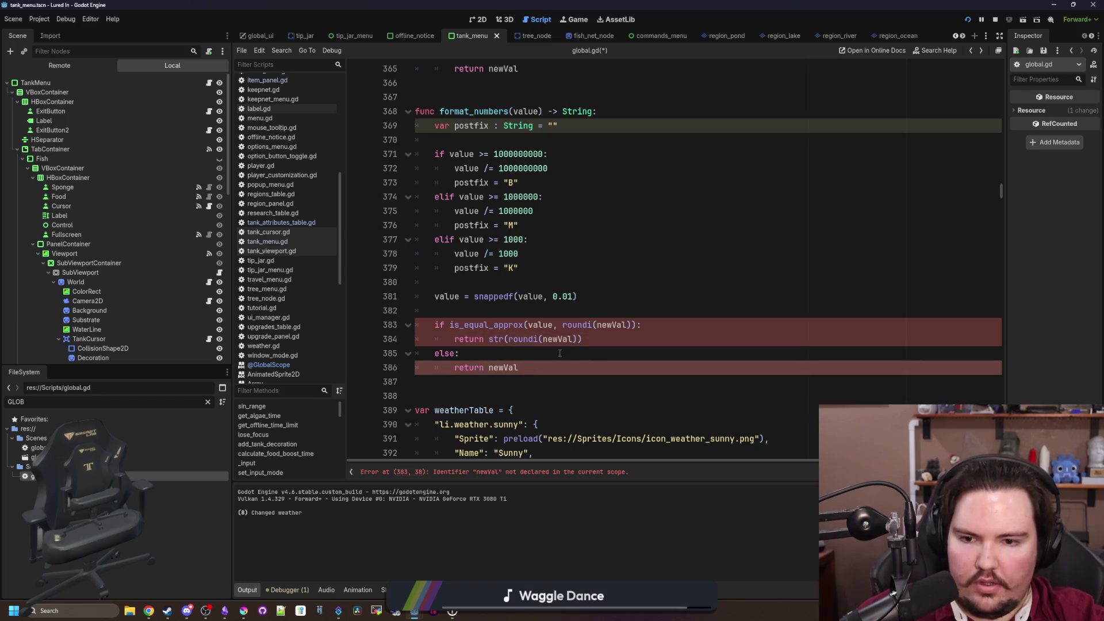
type("str(")
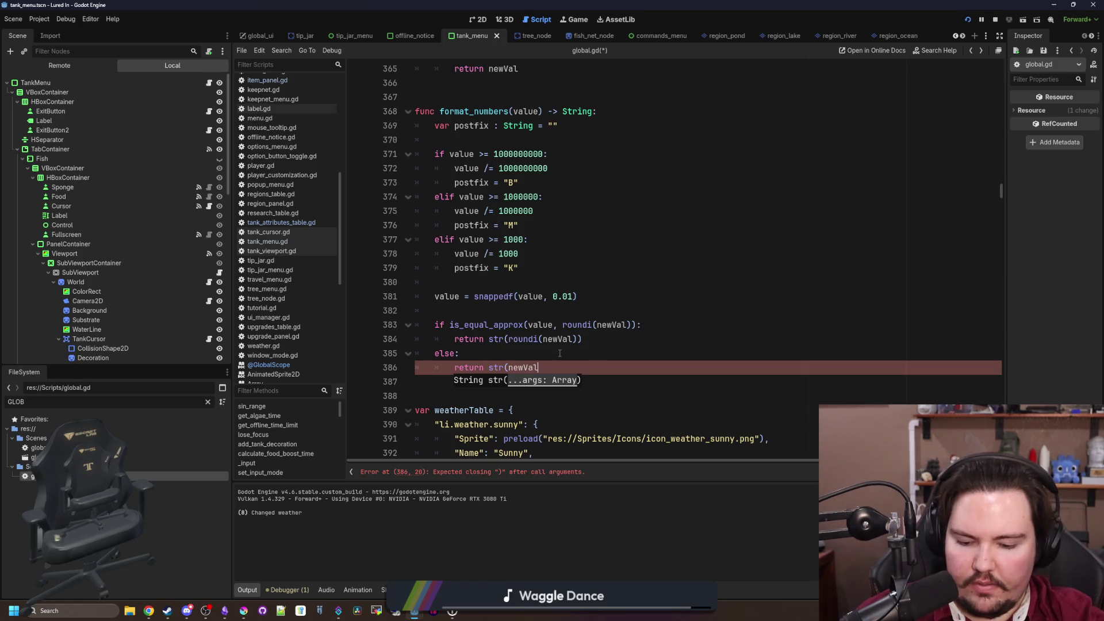
type(")")
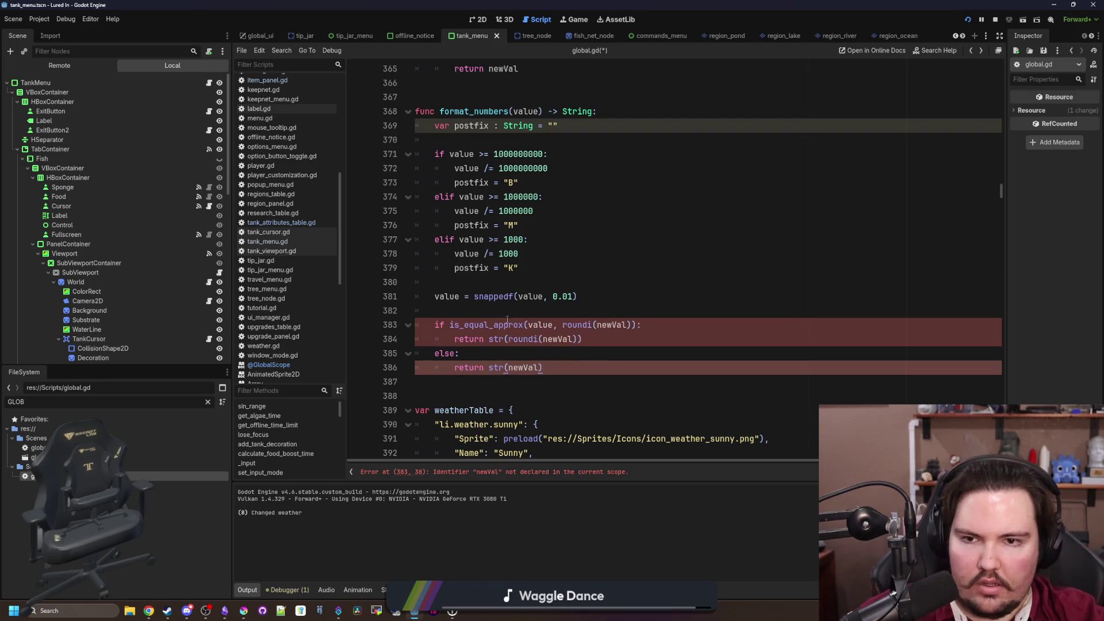
Replace every remaining newVal with value on lines 383 through 386
left_click(521, 307)
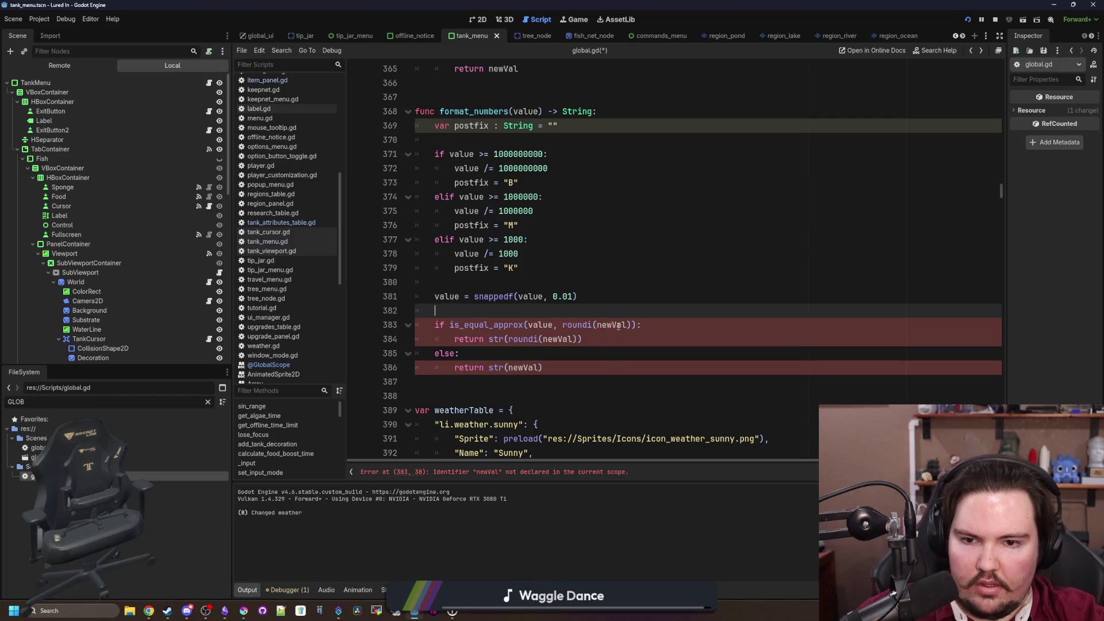
double_click(547, 326)
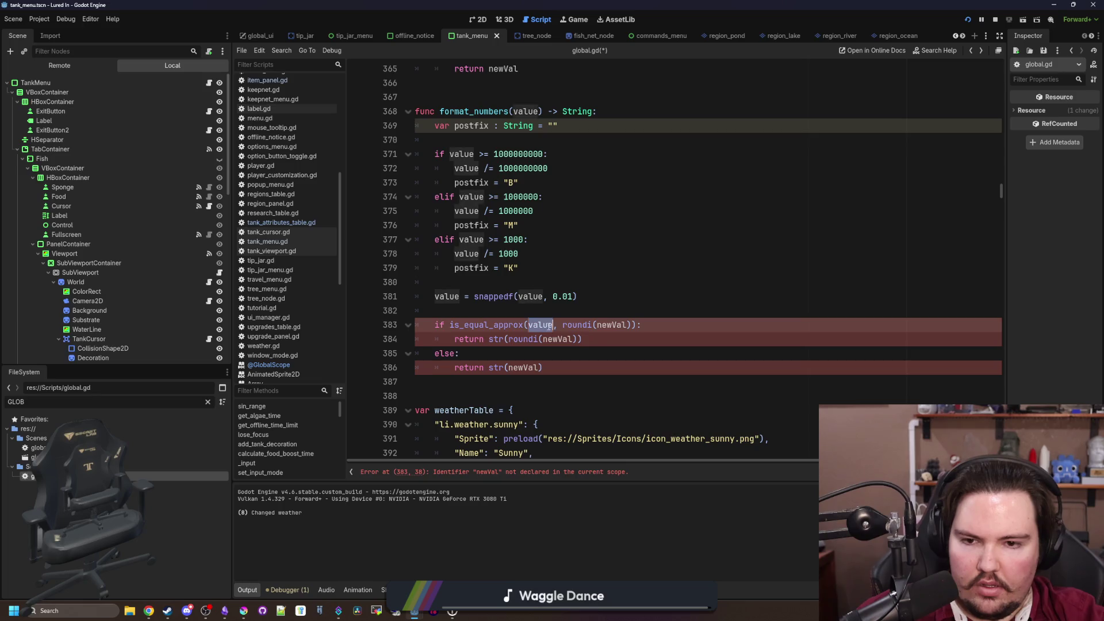
key("ctrl+c")
double_click(609, 324)
key("ctrl+v")
double_click(554, 339)
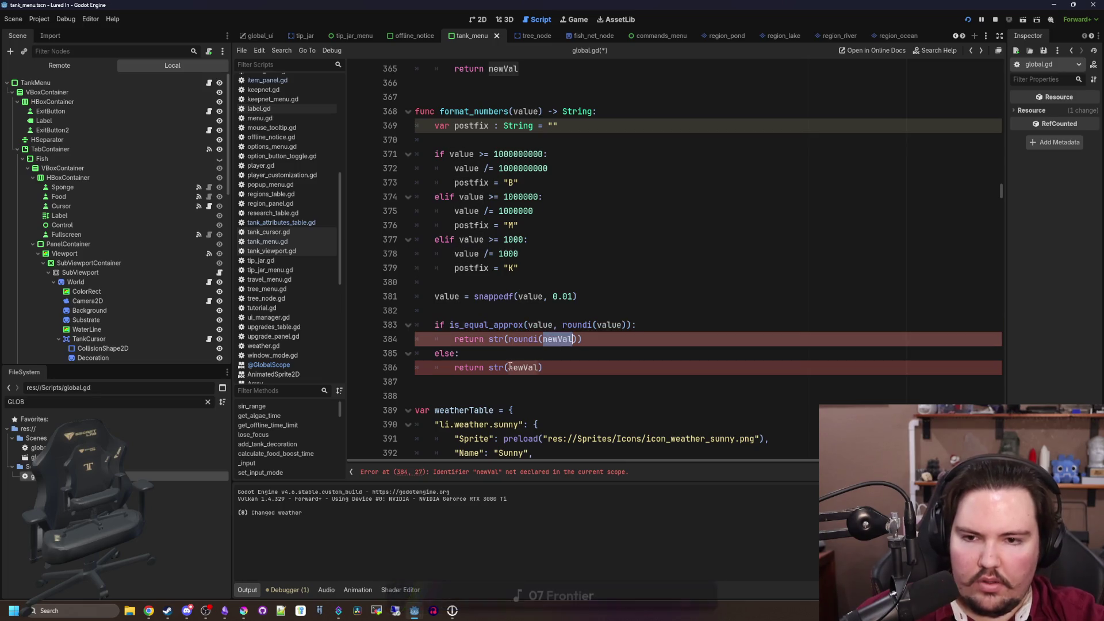
key("ctrl+v")
left_click(516, 367)
double_click(523, 368)
key("ctrl+v")
Append +postfix to both return lines and save global.gd
left_click(525, 356)
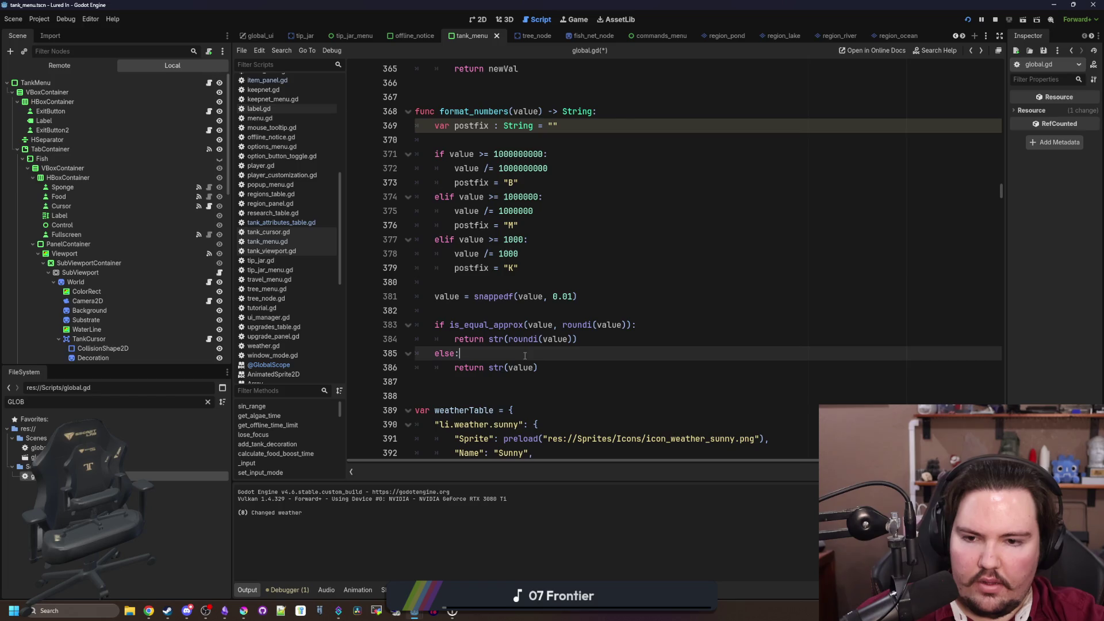
left_click(595, 337)
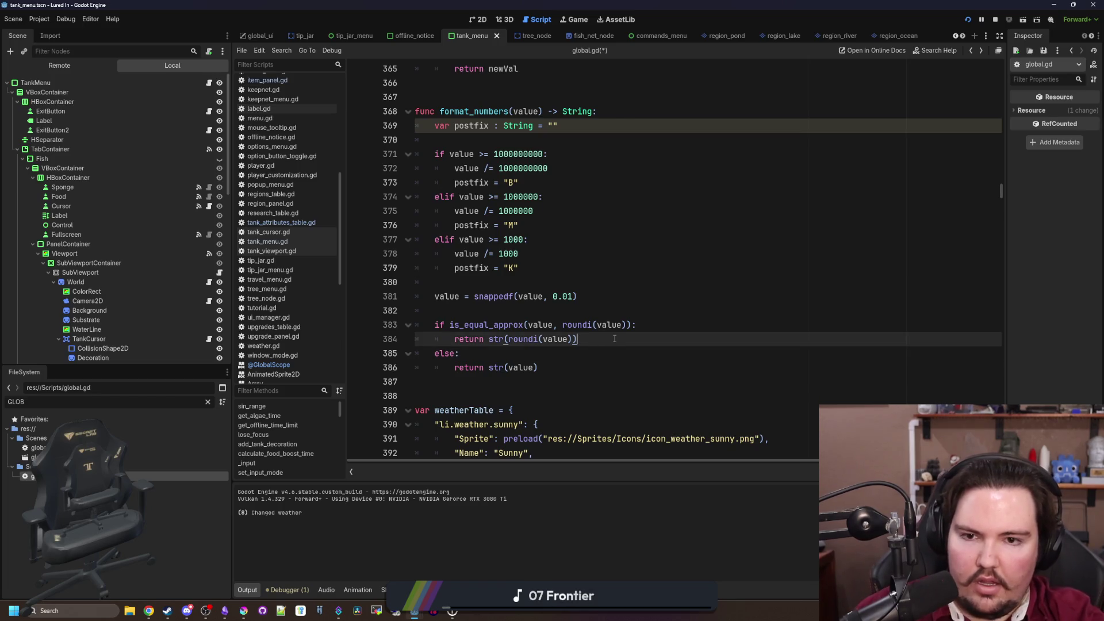
type("+postfix")
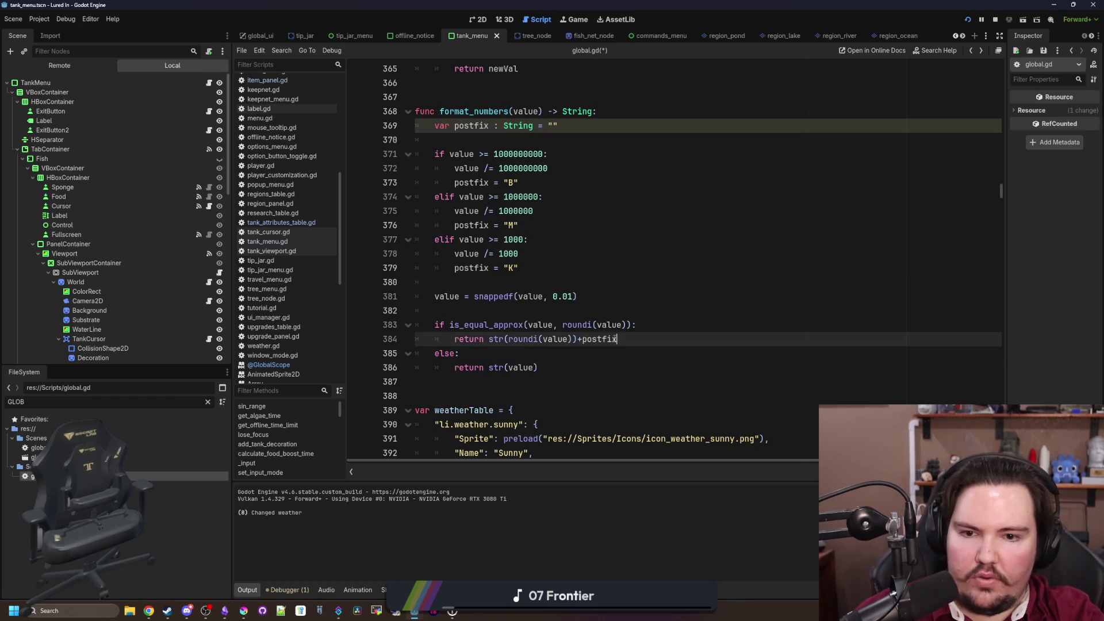
key("Down")
key("Down")
type("+postfix")
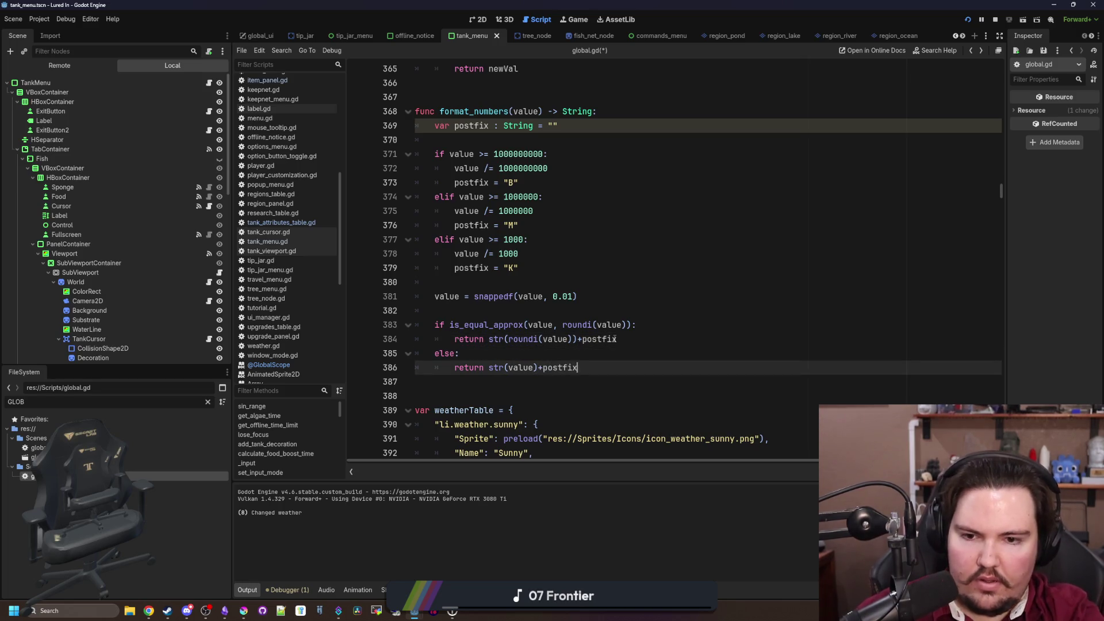
left_click(501, 310)
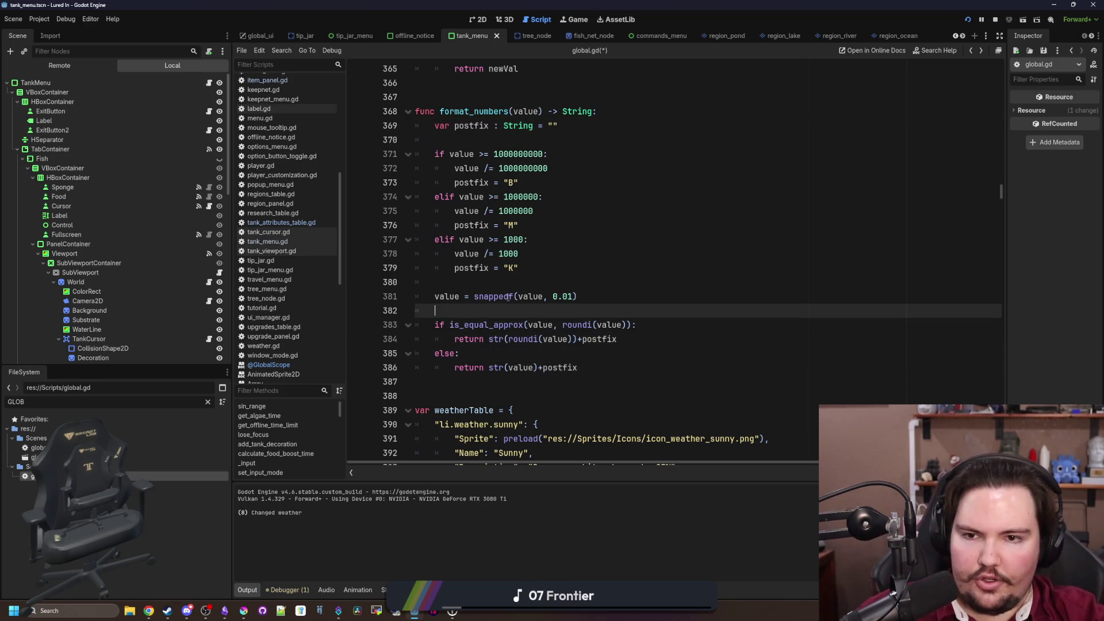
scroll(486, 191, "up", 1)
key("ctrl+s")
double_click(488, 154)
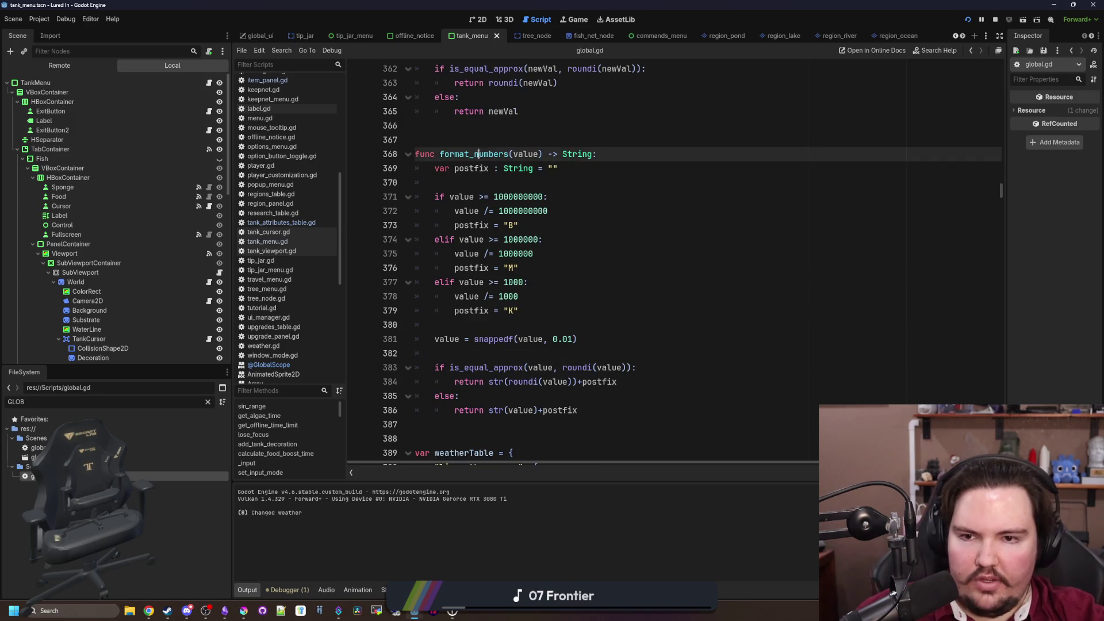
Drop the trailing s so the function on line 368 reads format_number, and save
left_click(448, 140)
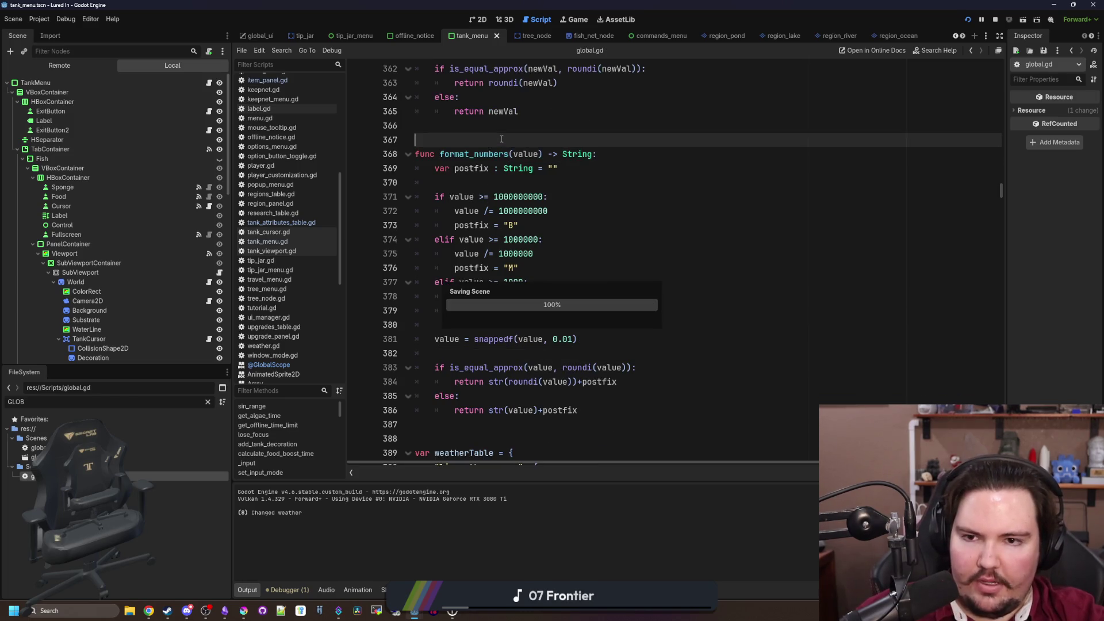
double_click(475, 154)
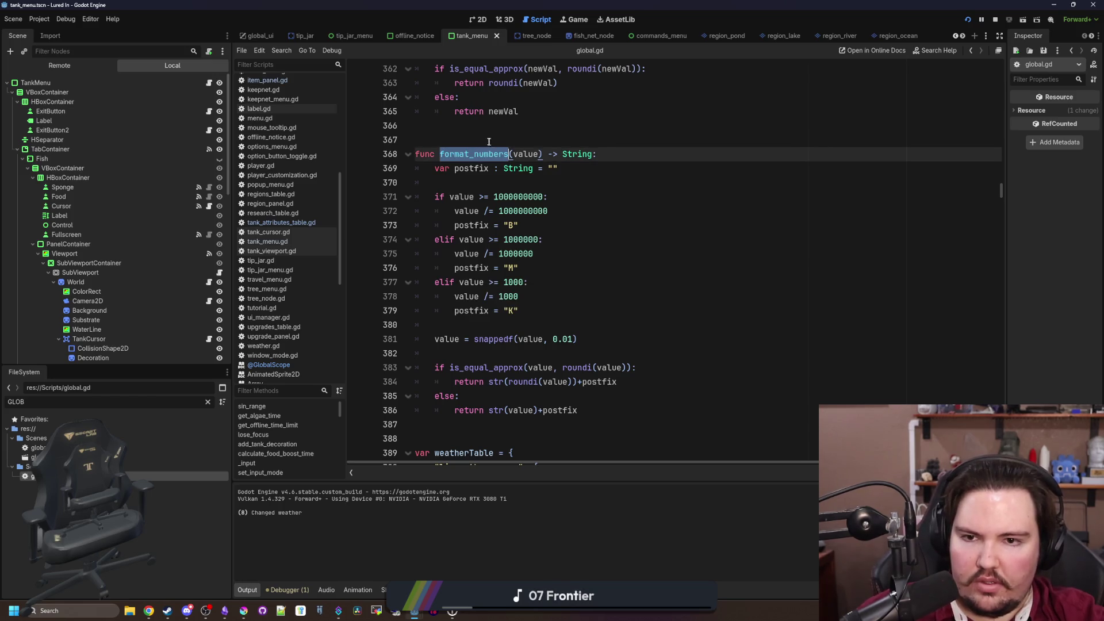
left_click(509, 154)
key("BackSpace")
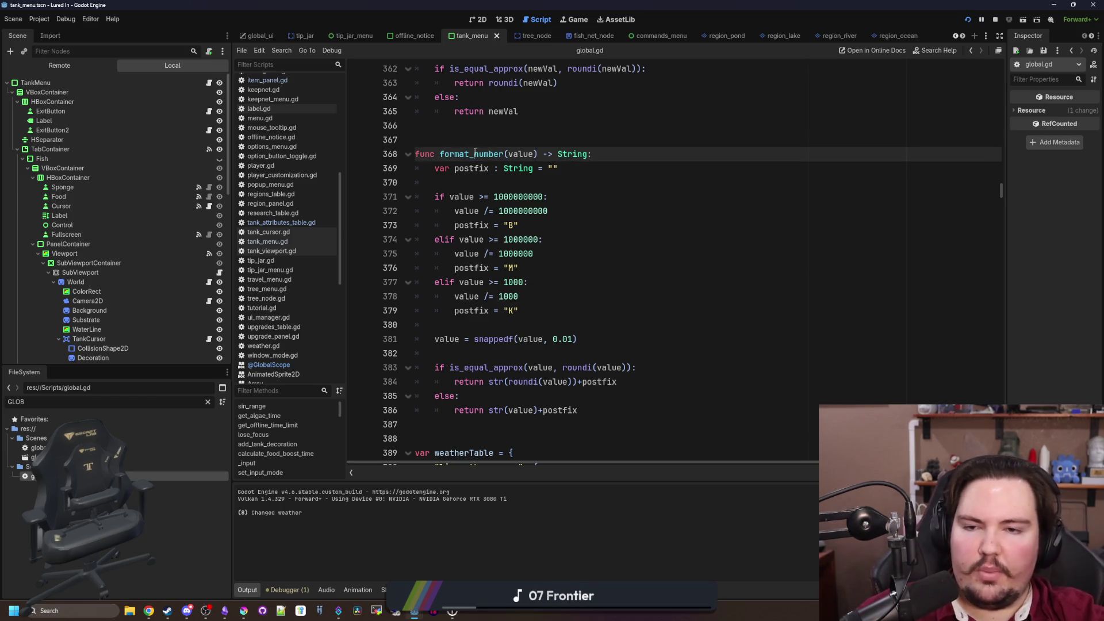
double_click(489, 154)
key("ctrl+c")
left_click(497, 135)
key("ctrl+s")
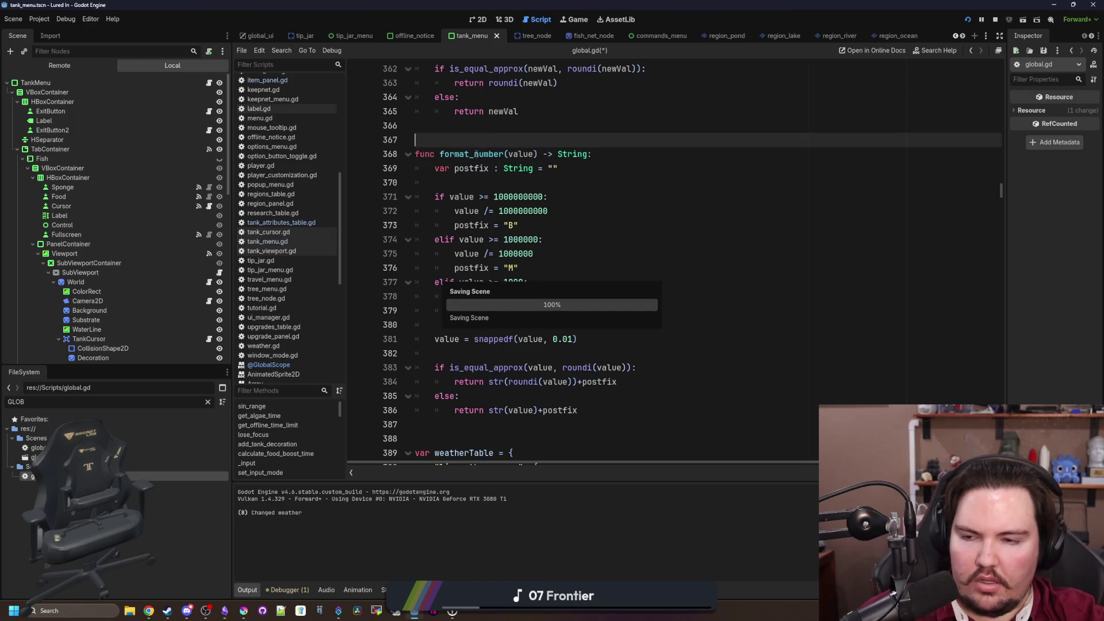
left_click(208, 401)
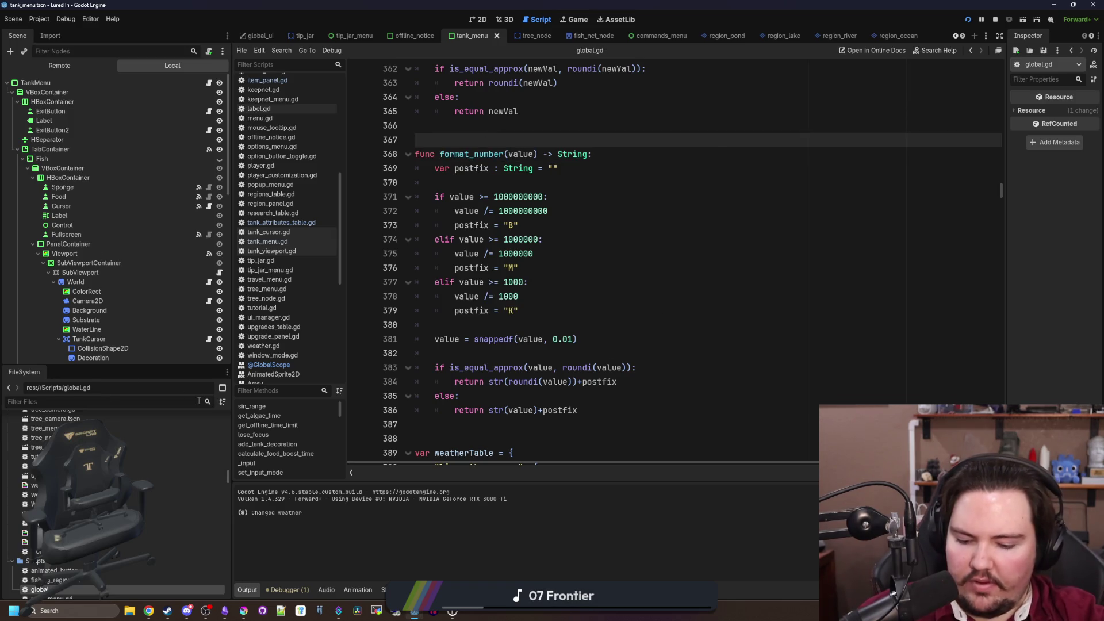
Open currency_panel.gd and swap format_number_commas for format_number on line 14, then save
type("currem")
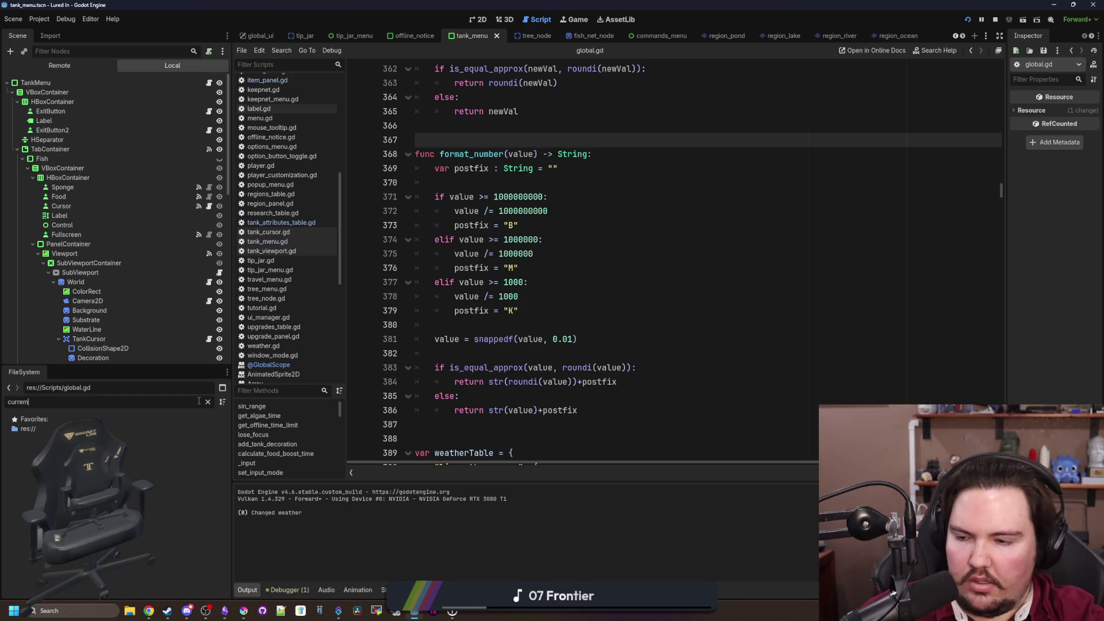
key("BackSpace")
double_click(135, 447)
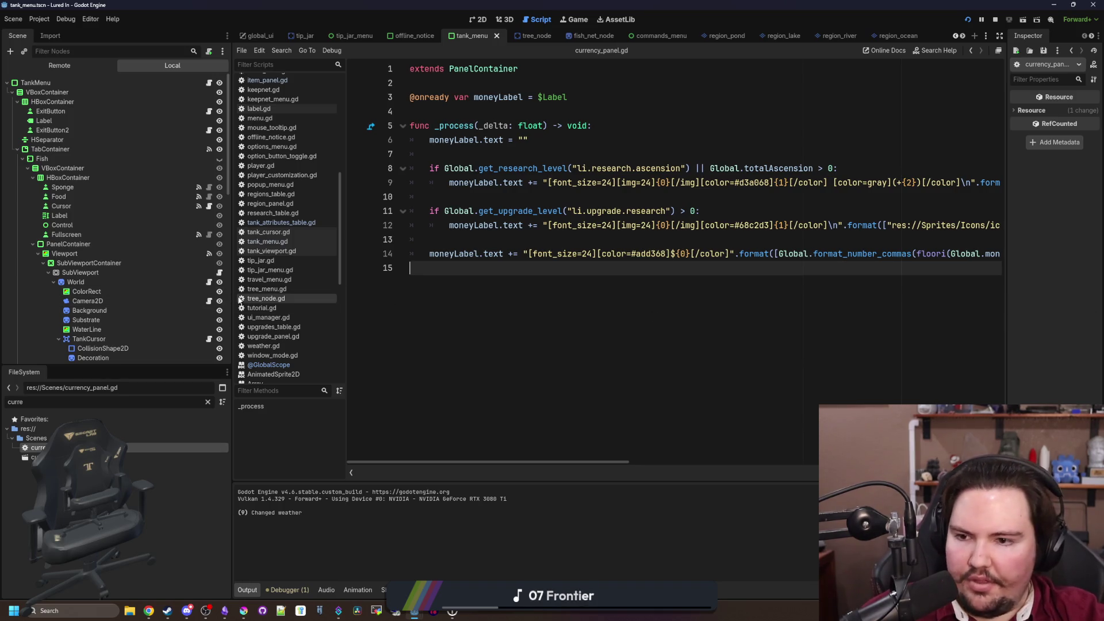
left_click_drag(232, 295, 140, 295)
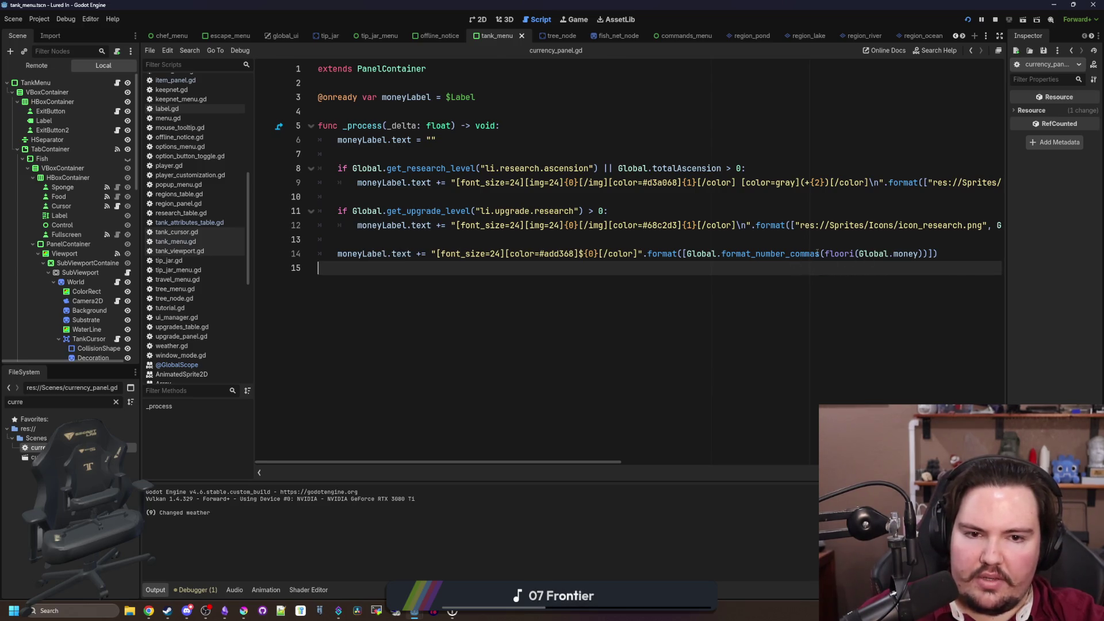
double_click(819, 253)
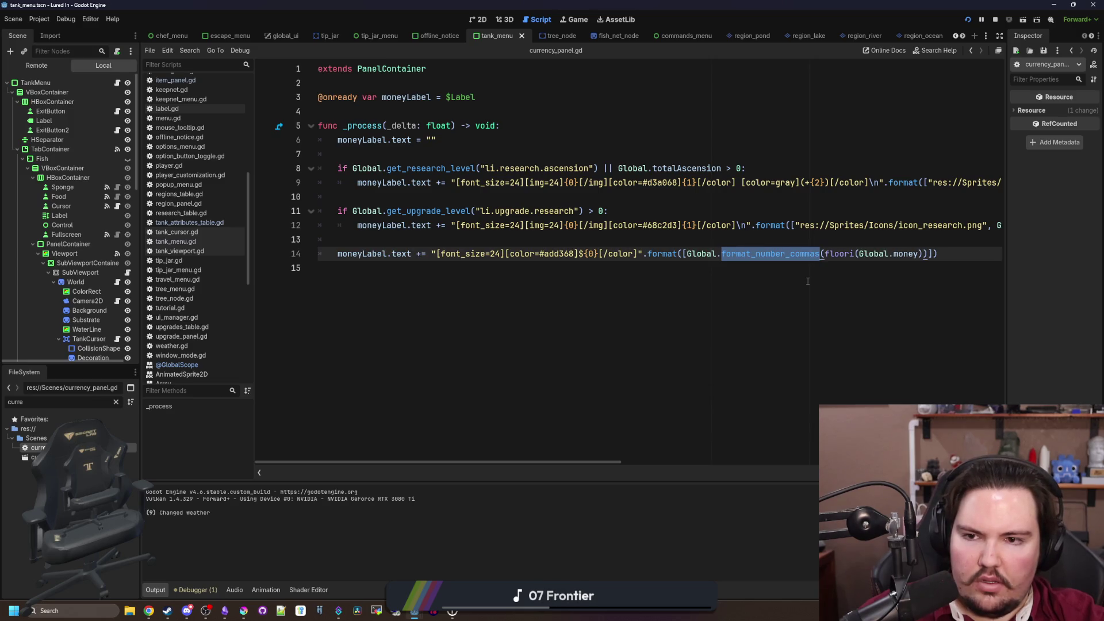
key("ctrl+v")
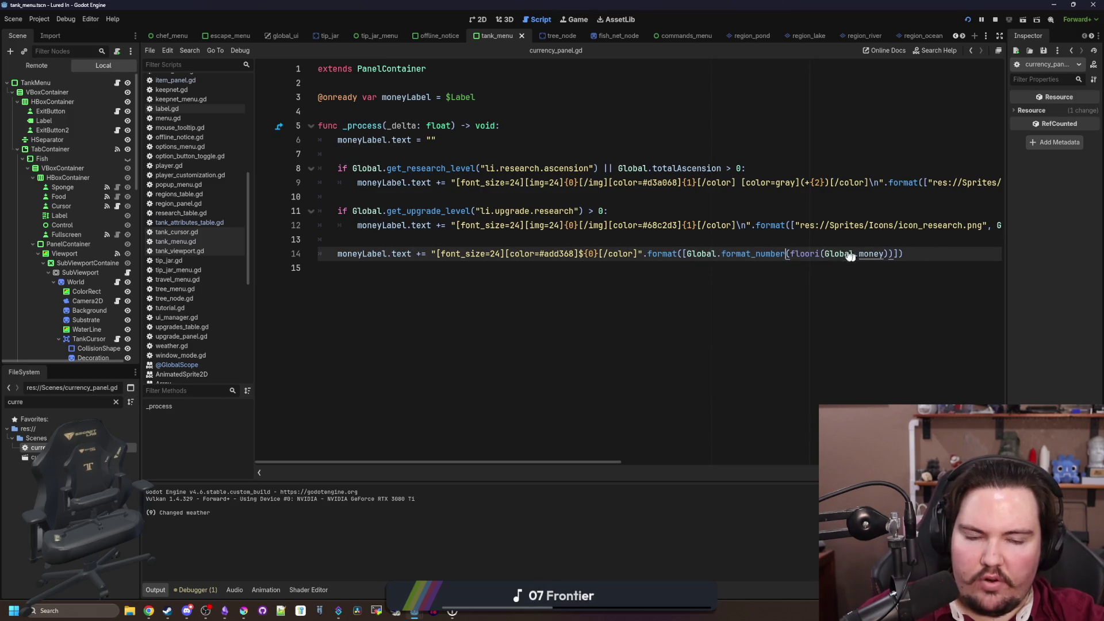
key("Up")
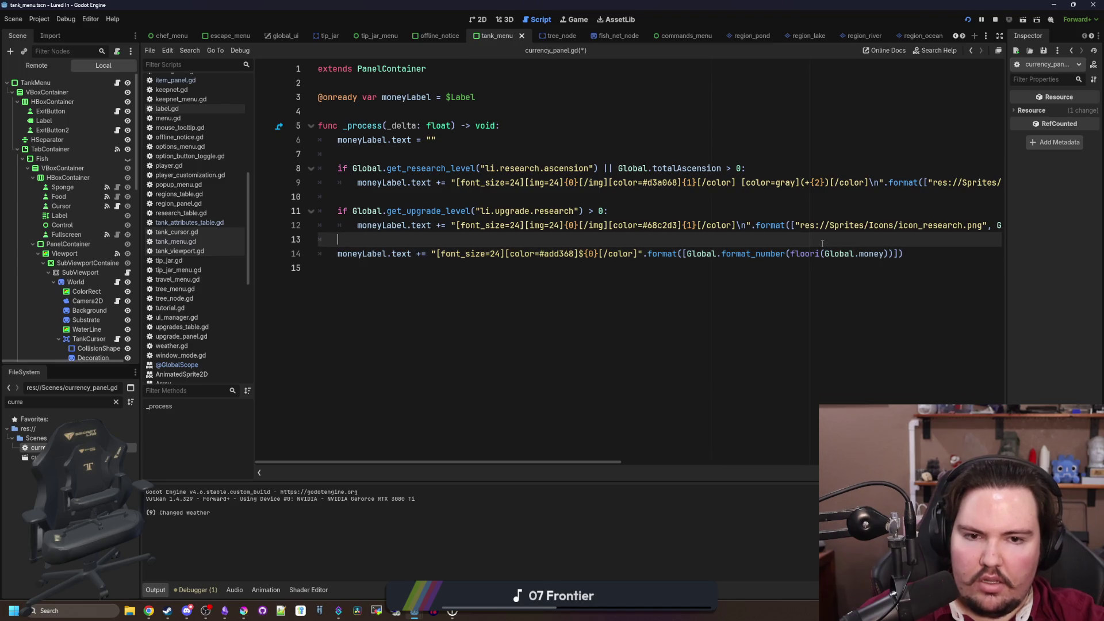
key("ctrl+s")
left_click(574, 21)
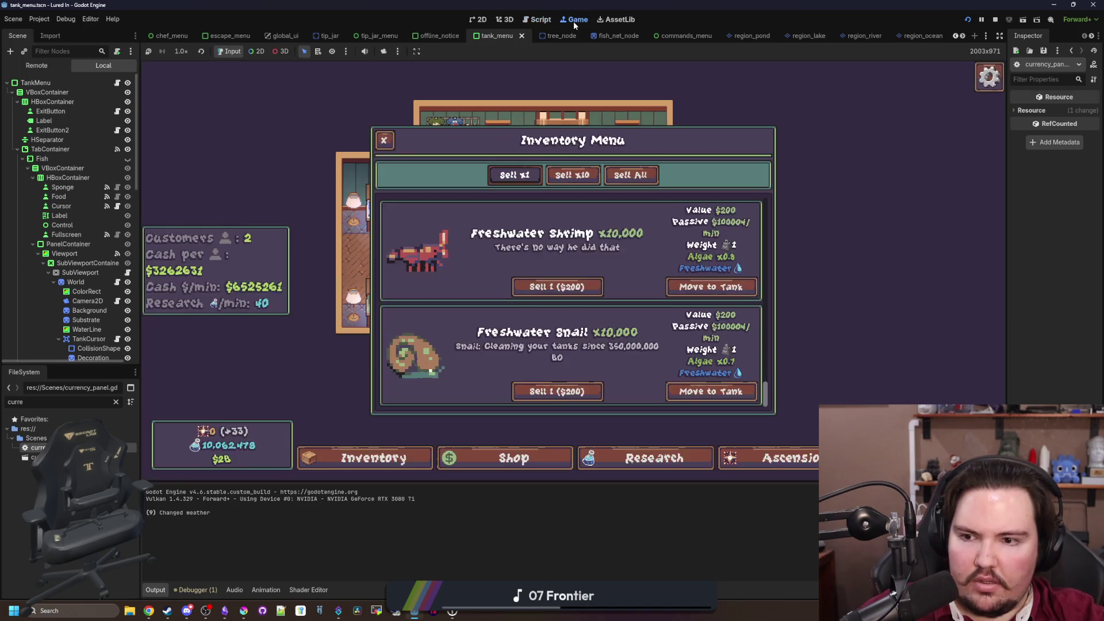
Close the Inventory Menu and run the 'money 1' cheat from the secret command menu
left_click(384, 140)
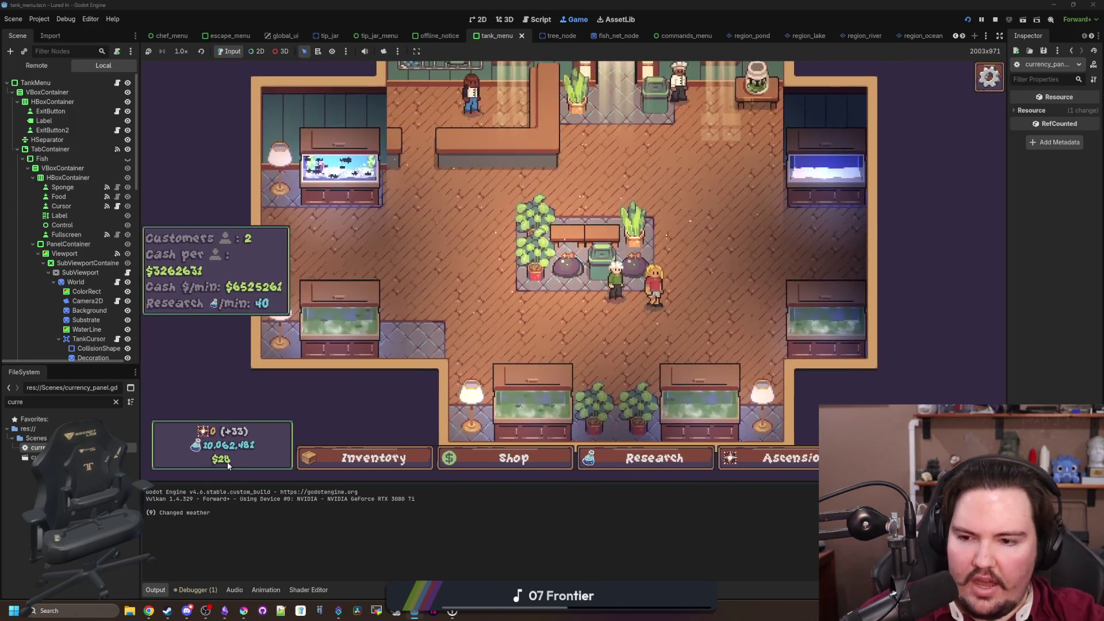
key("Escape")
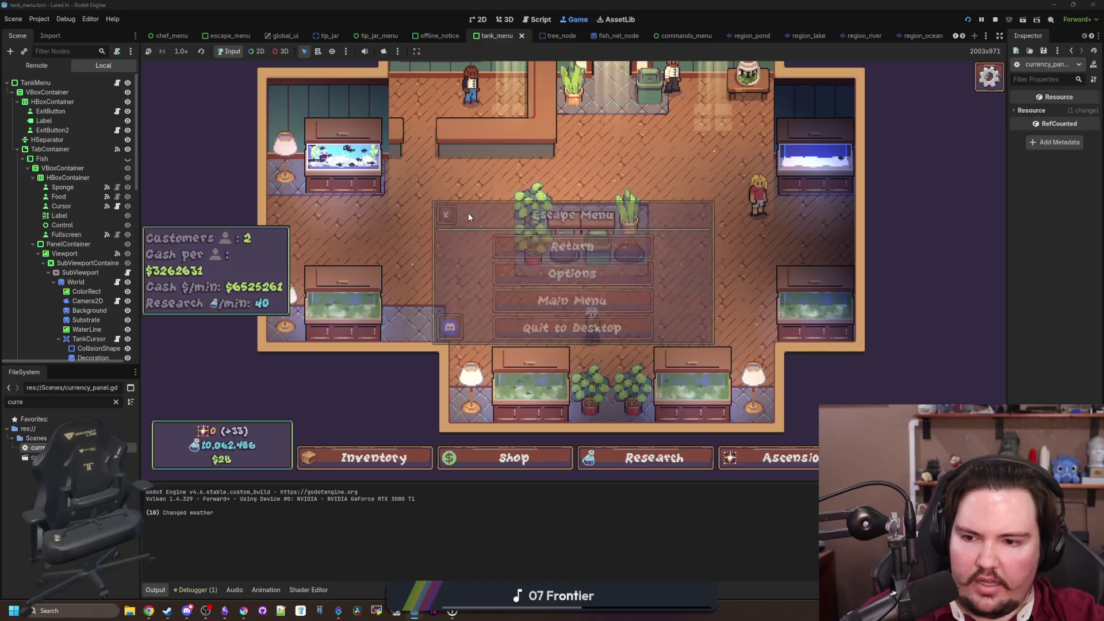
key("Escape")
key("grave")
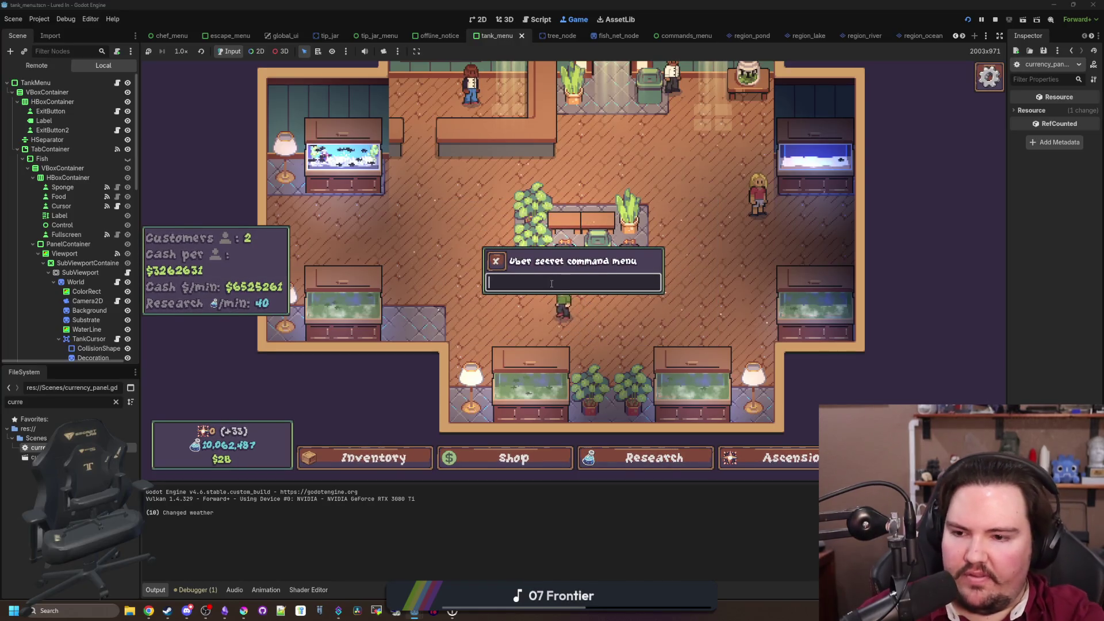
type("money 1")
key("Return")
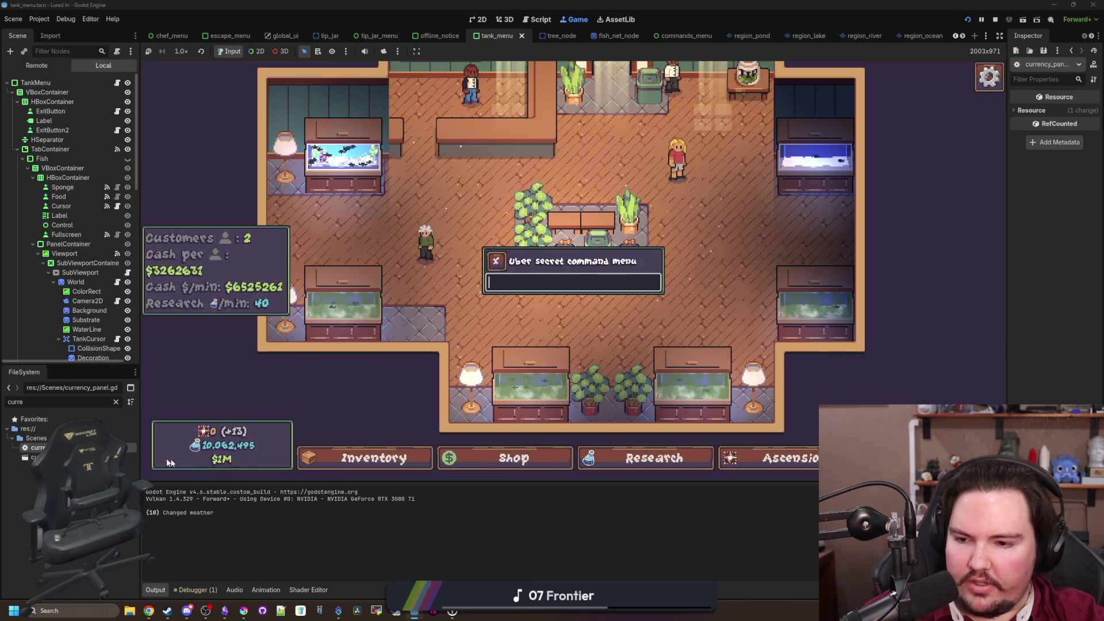
Filter FileSystem for 'glob' and open global.gd at the format_number function
left_click(115, 402)
type("glob")
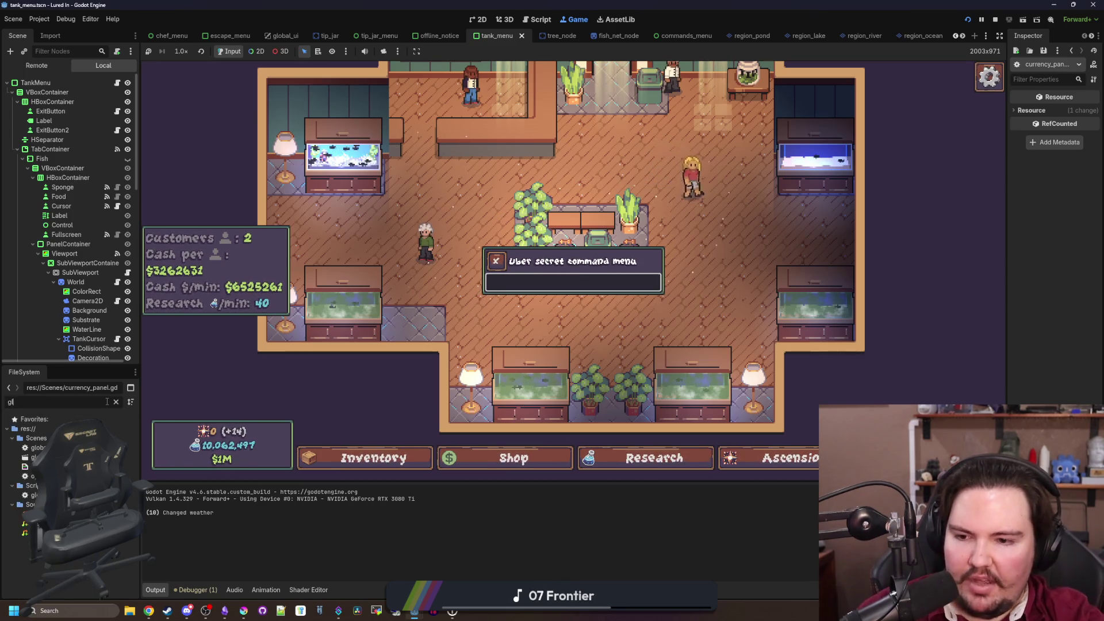
double_click(35, 476)
left_click(462, 321)
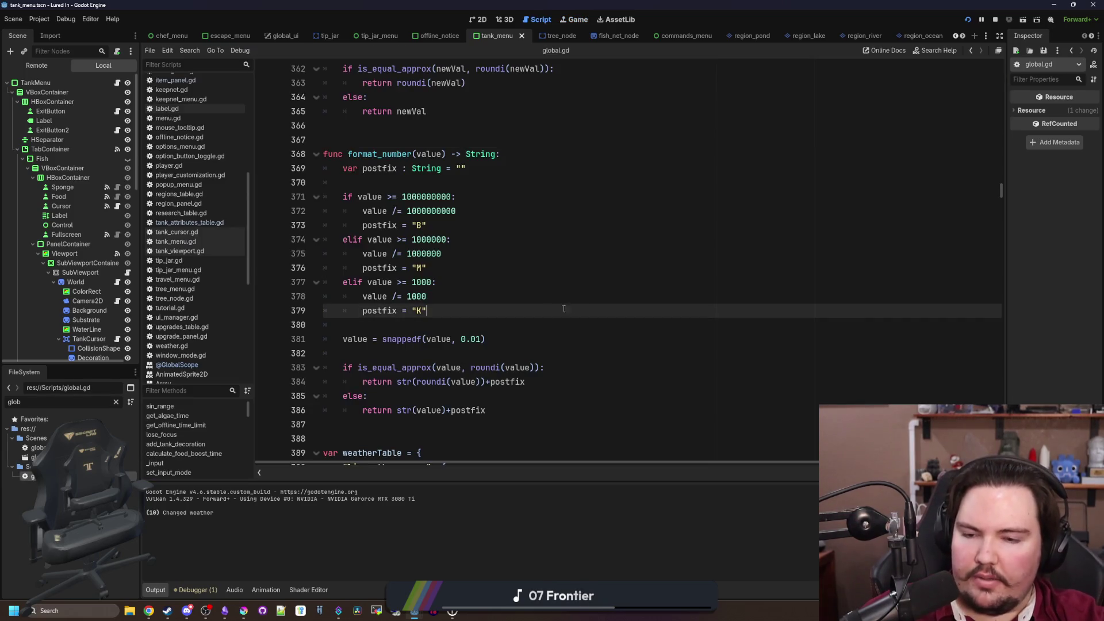
Turn the divisors into 1000000000.0, 1000000.0 and 1000.0 in format_number and save
scroll(427, 339, "down", 1)
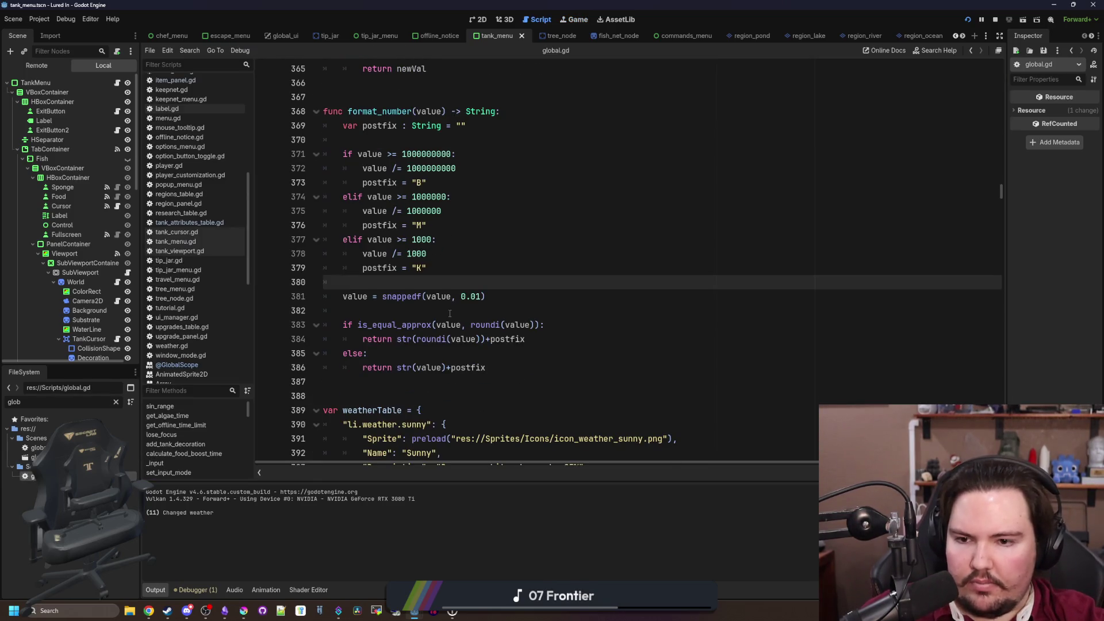
left_click(444, 340)
left_click(440, 353)
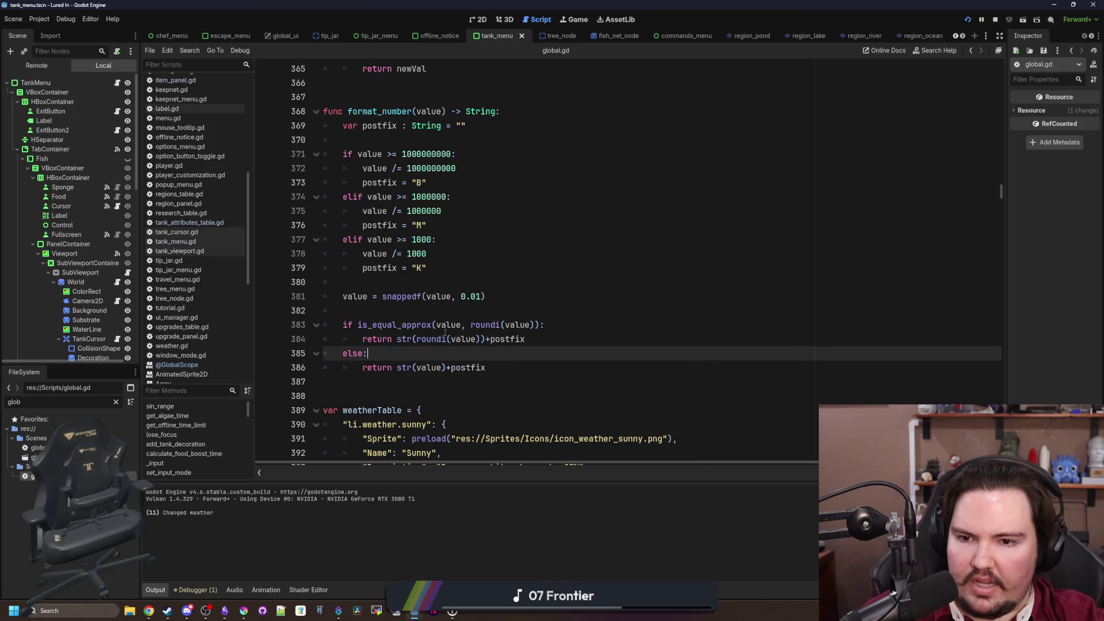
left_click(439, 311)
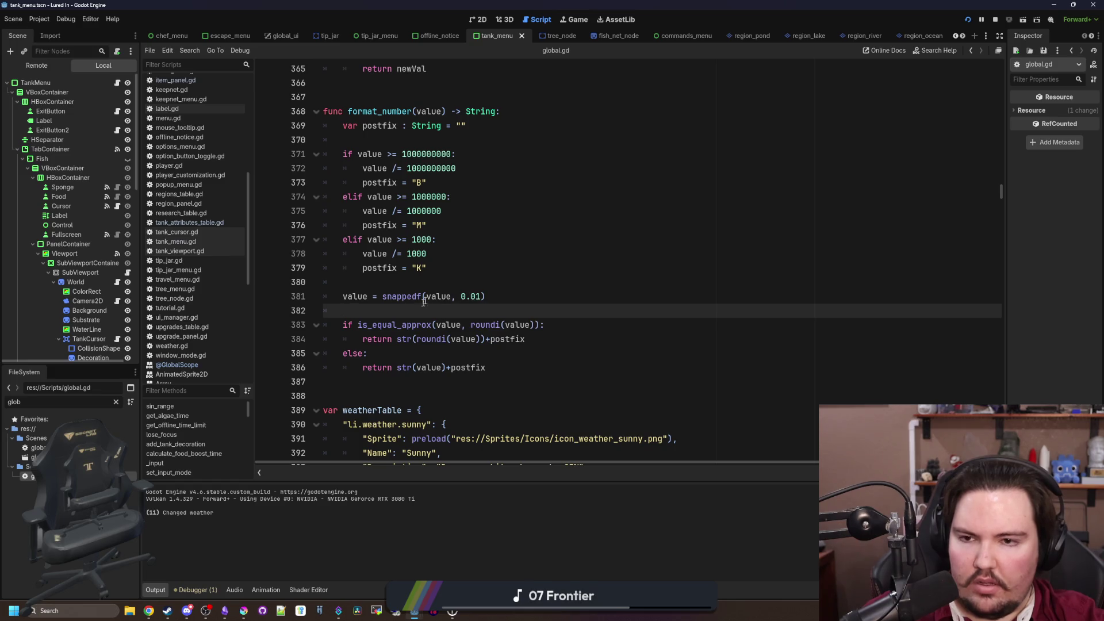
key("Up")
key("Up")
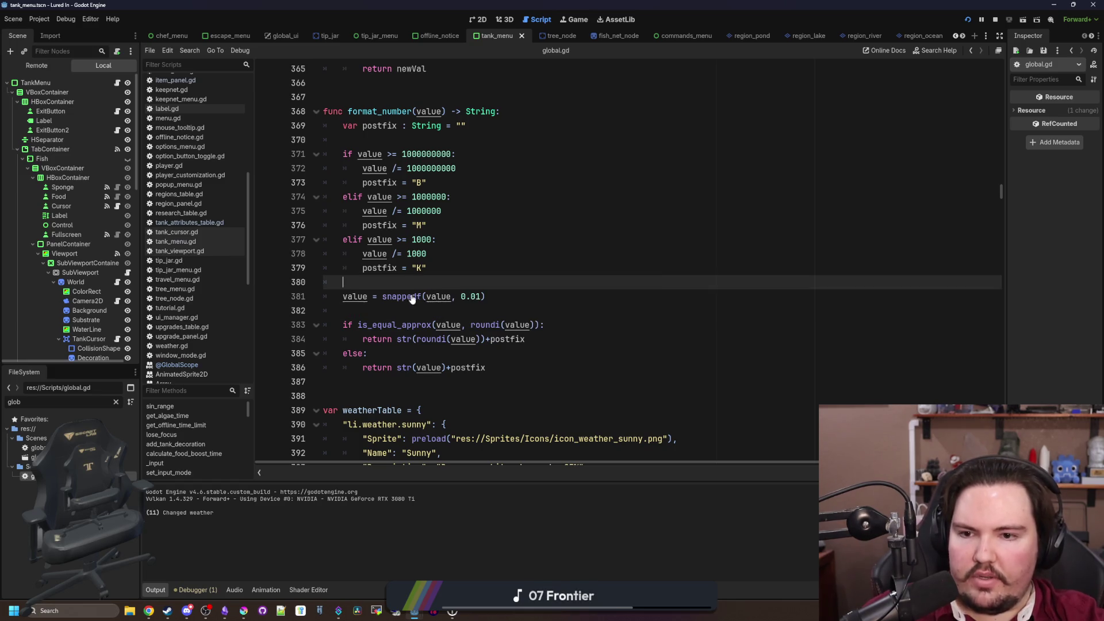
left_click(474, 165)
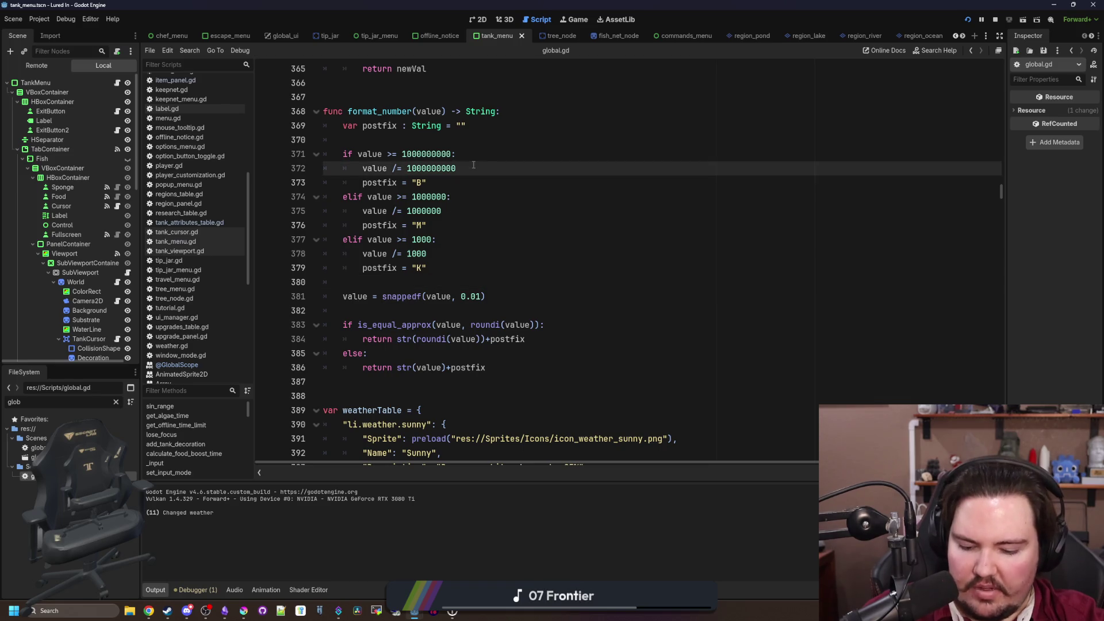
left_click(452, 209)
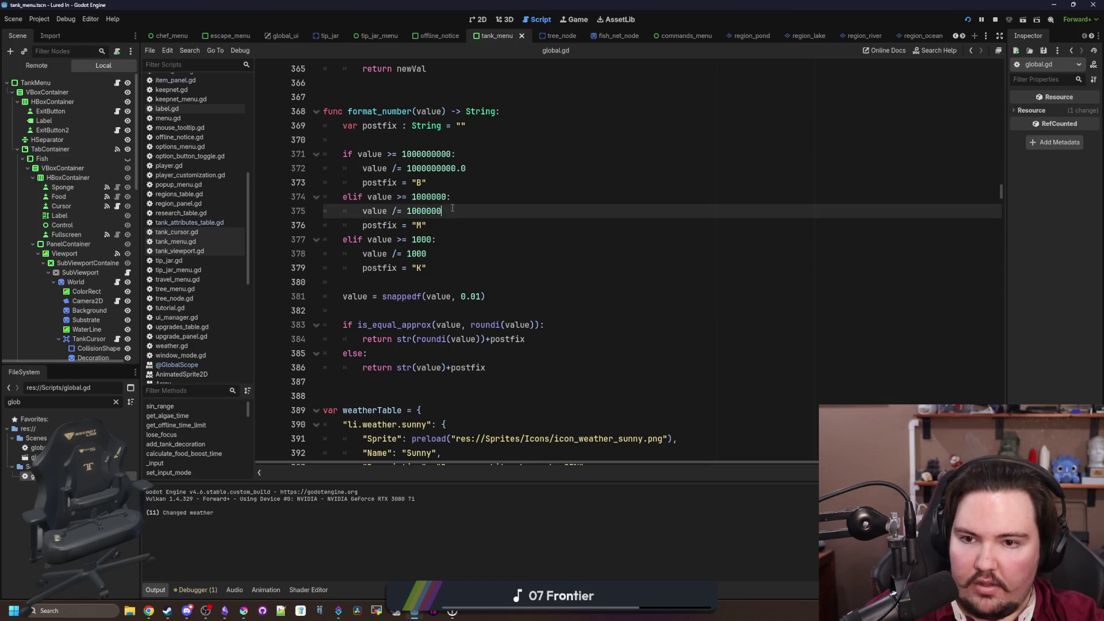
left_click(441, 248)
type(".0")
key("Up")
key("ctrl+s")
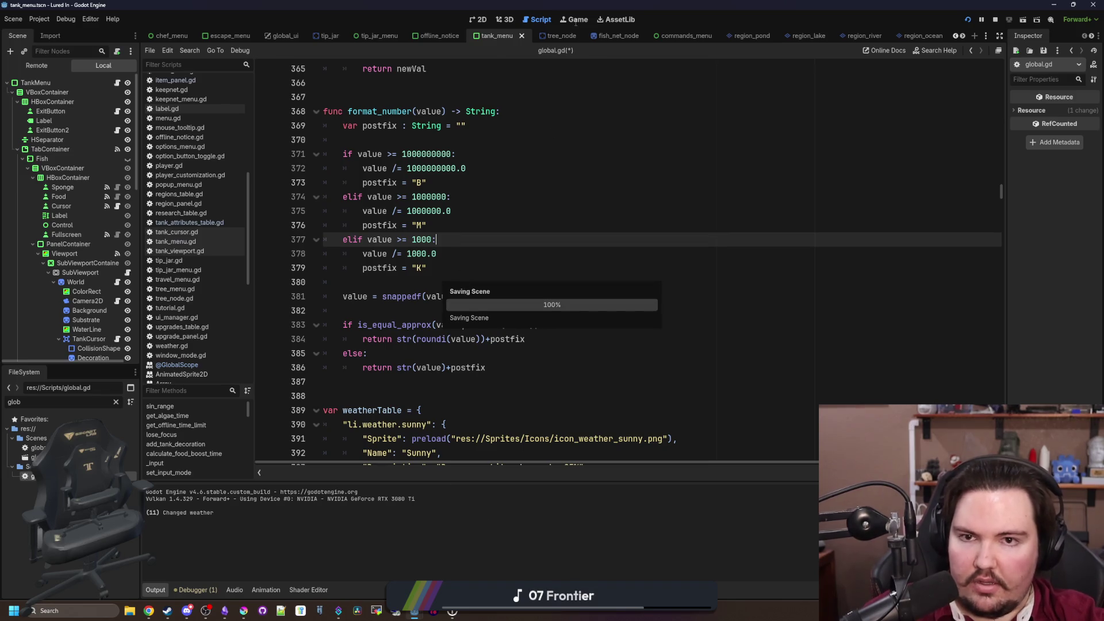
key("ctrl+F4")
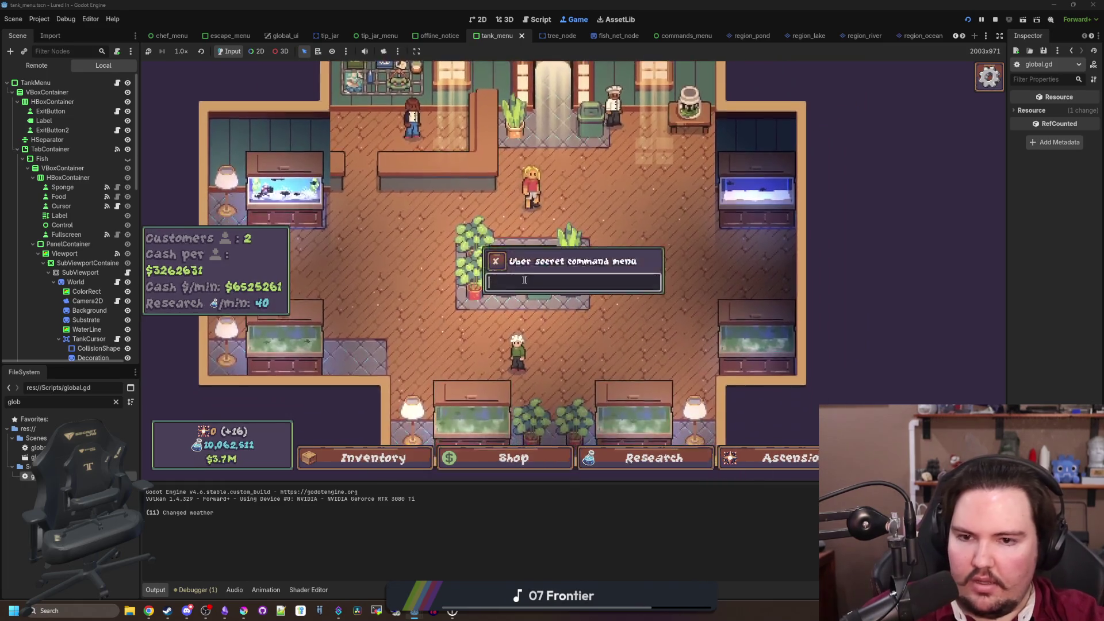
Run 'money 10' and browse the Shop's Marketing, Equipment, Decorations and Aquarium tabs
type("money 10")
key("Return")
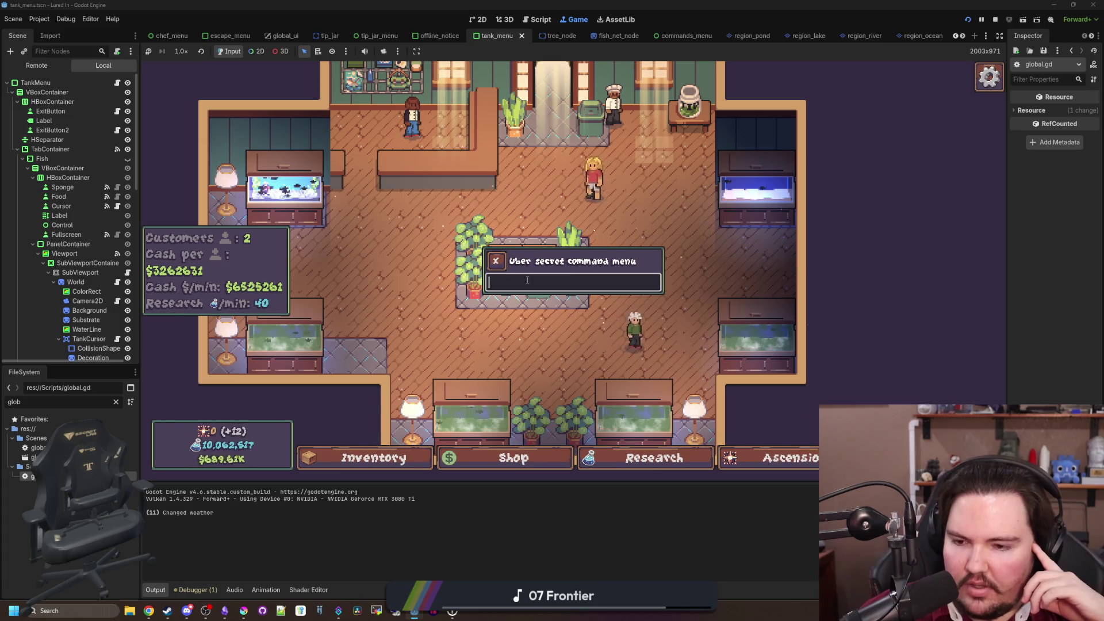
left_click(534, 463)
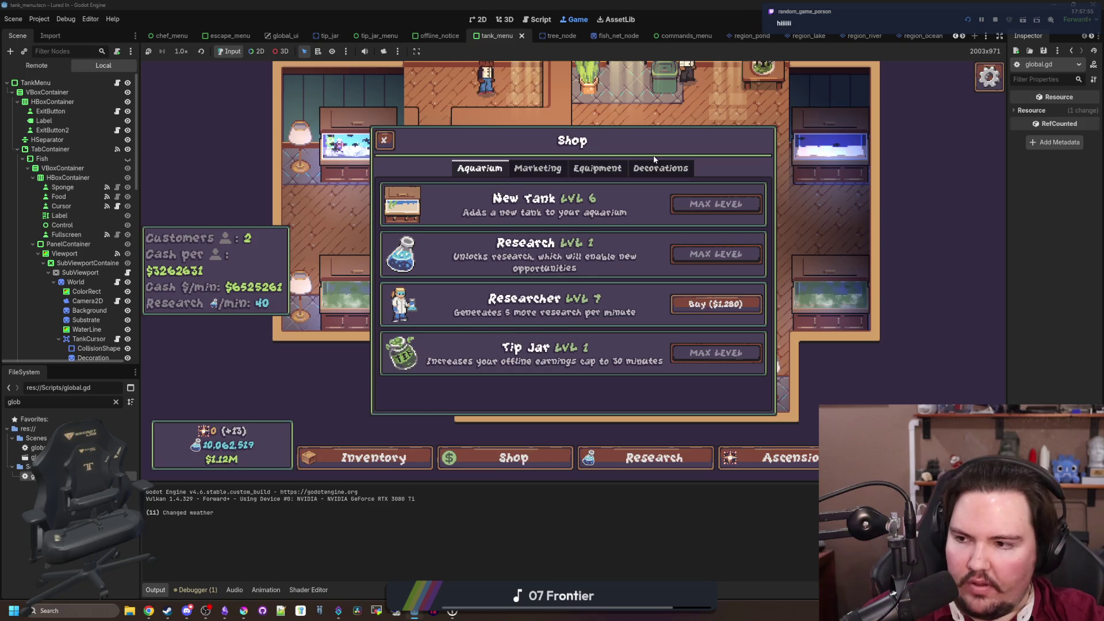
left_click(546, 168)
left_click(610, 168)
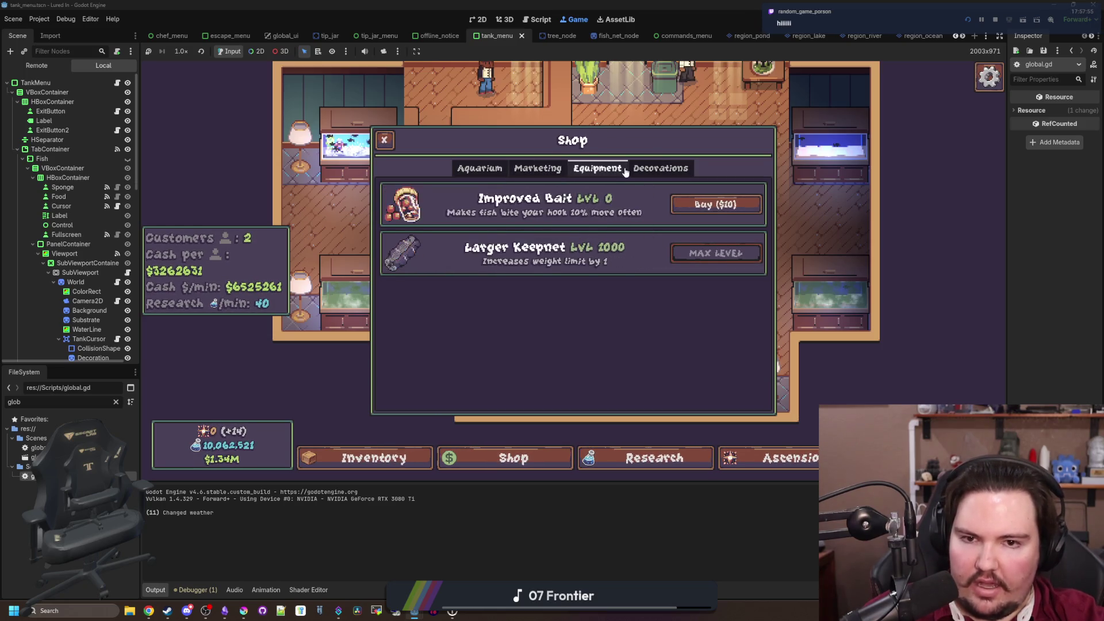
left_click(650, 168)
scroll(632, 285, "down", 4)
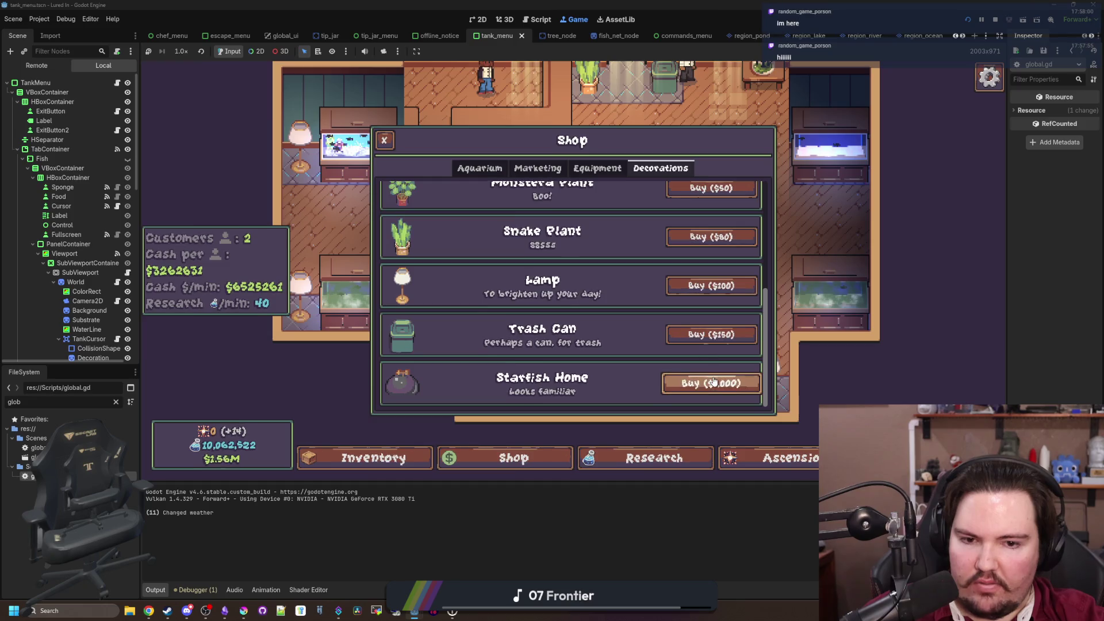
scroll(715, 385, "up", 2)
scroll(715, 385, "up", 2)
left_click(479, 168)
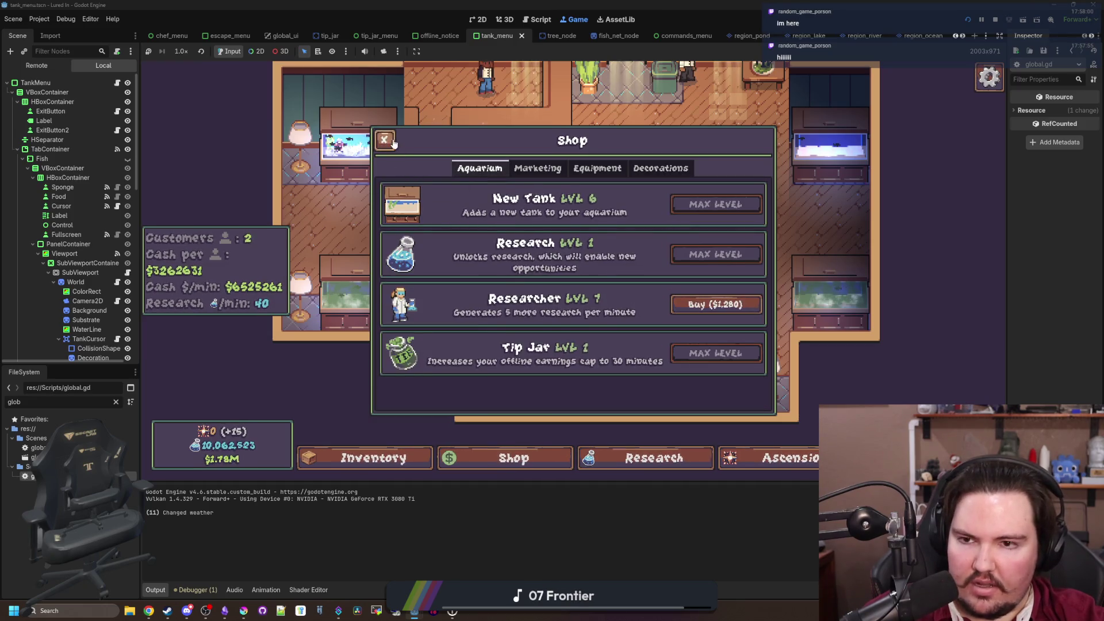
left_click(322, 389)
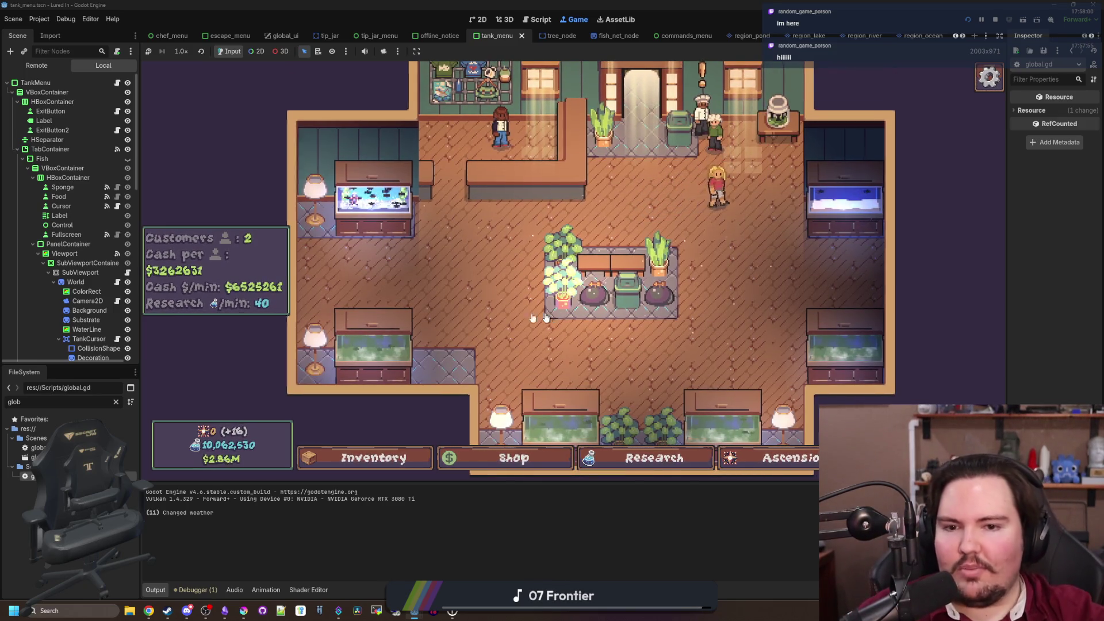
Pan the aquarium view and filter FileSystem for 'curre'
left_click_drag(537, 320, 422, 303)
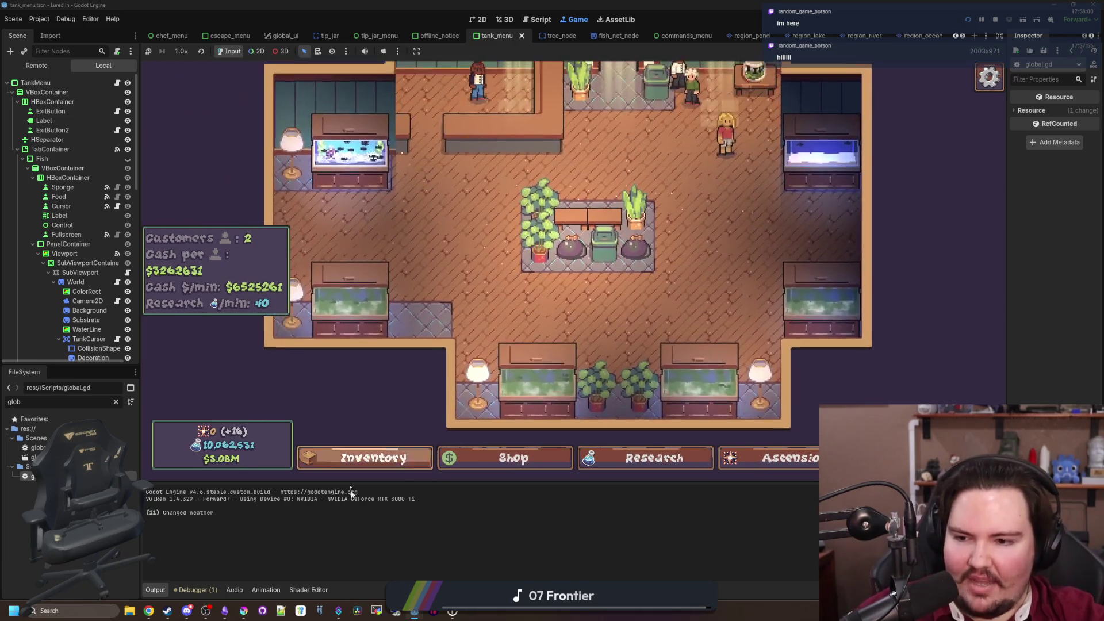
left_click(116, 402)
type("curre")
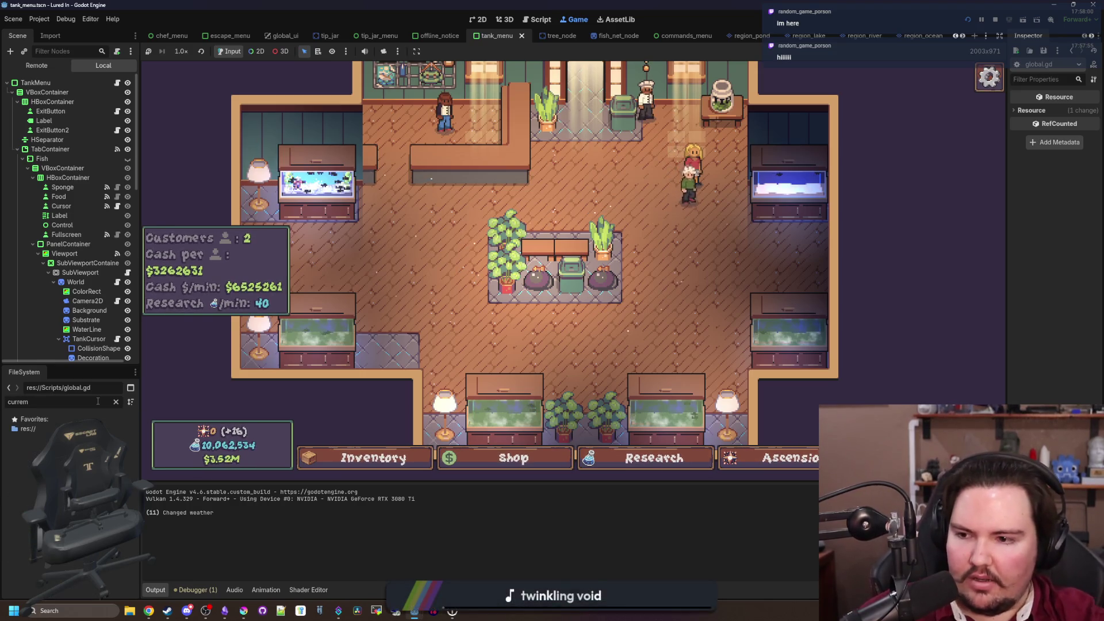
Open currency_panel.gd and copy the Global.format_number call from line 14
double_click(38, 447)
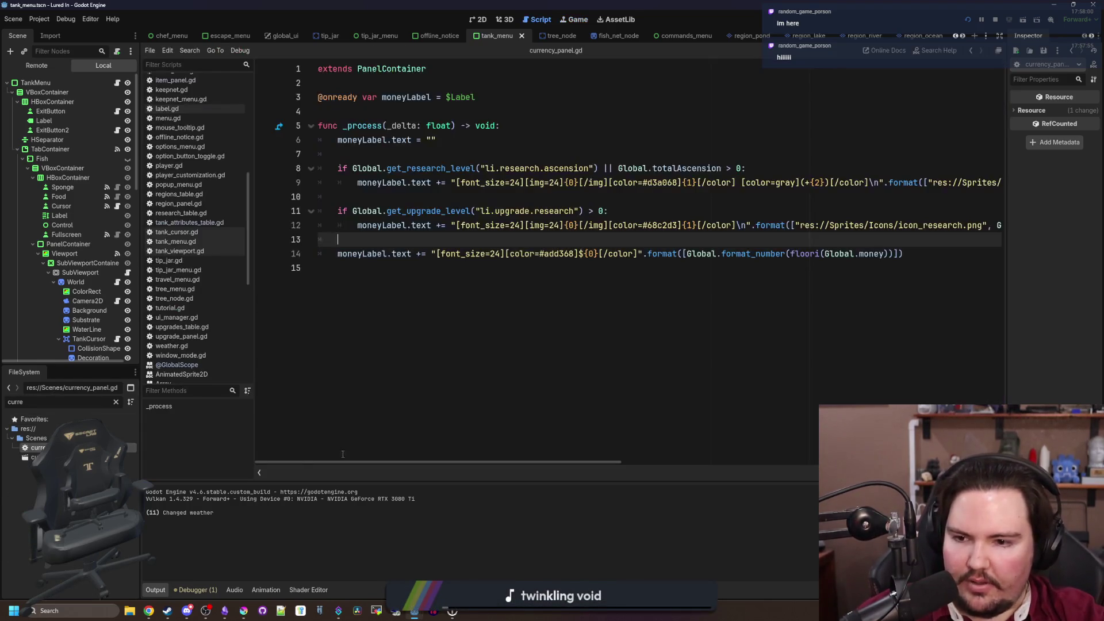
left_click(520, 326)
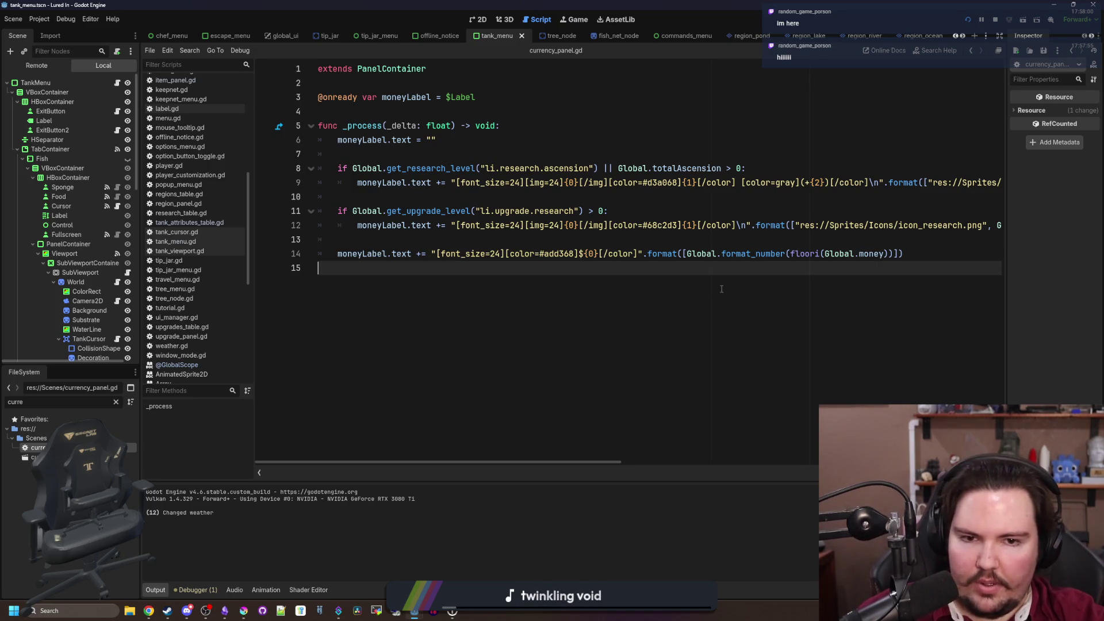
left_click_drag(787, 258, 688, 258)
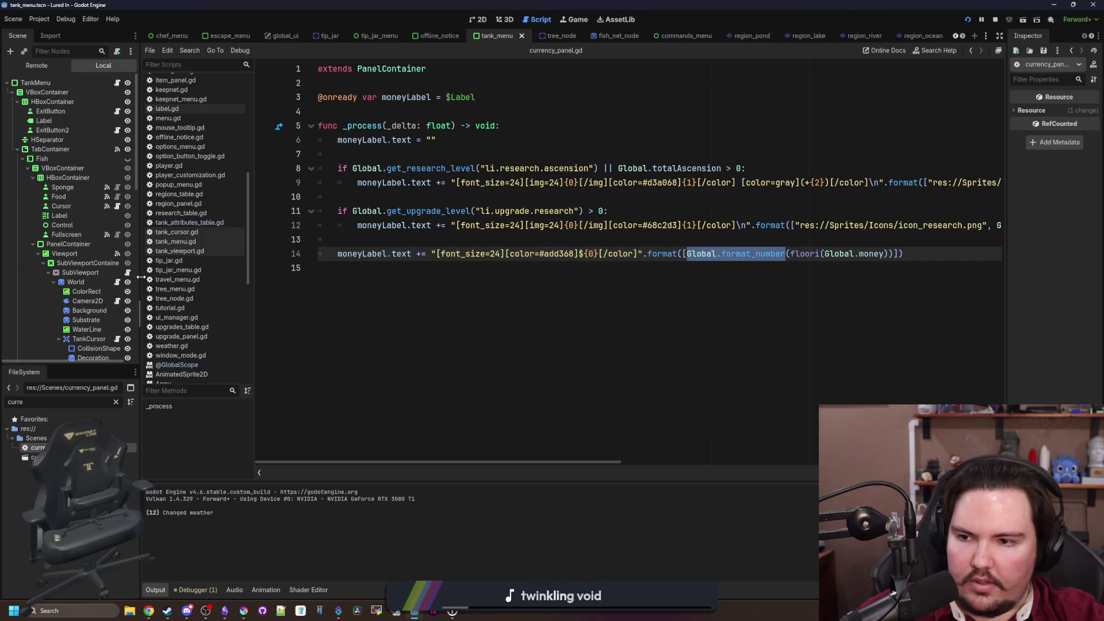
left_click_drag(143, 276, 79, 277)
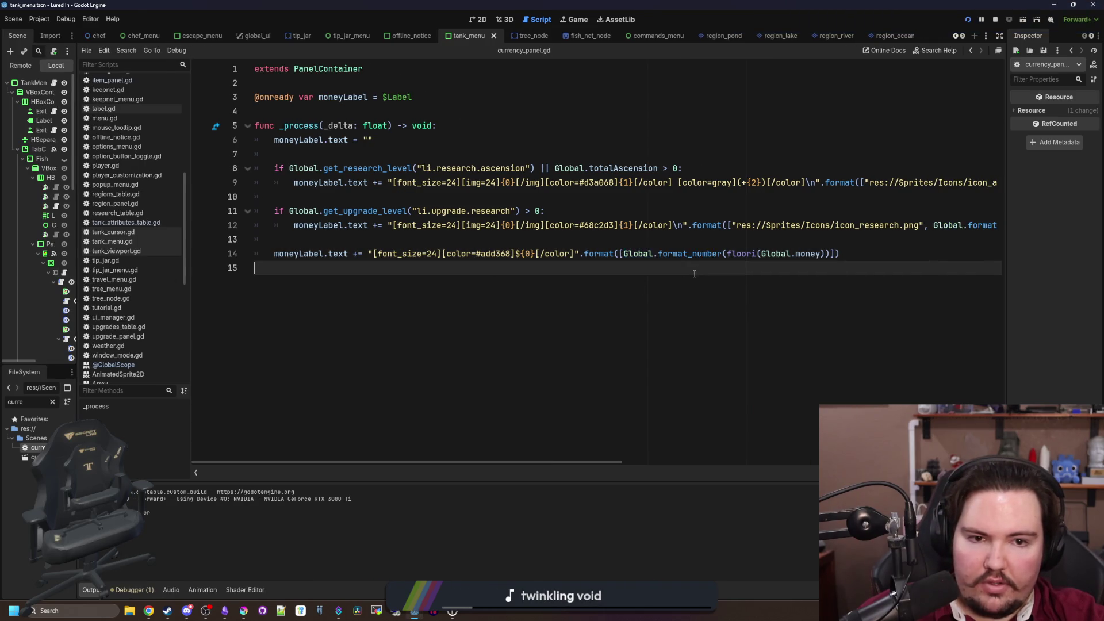
left_click(707, 241)
scroll(896, 246, "right", 3)
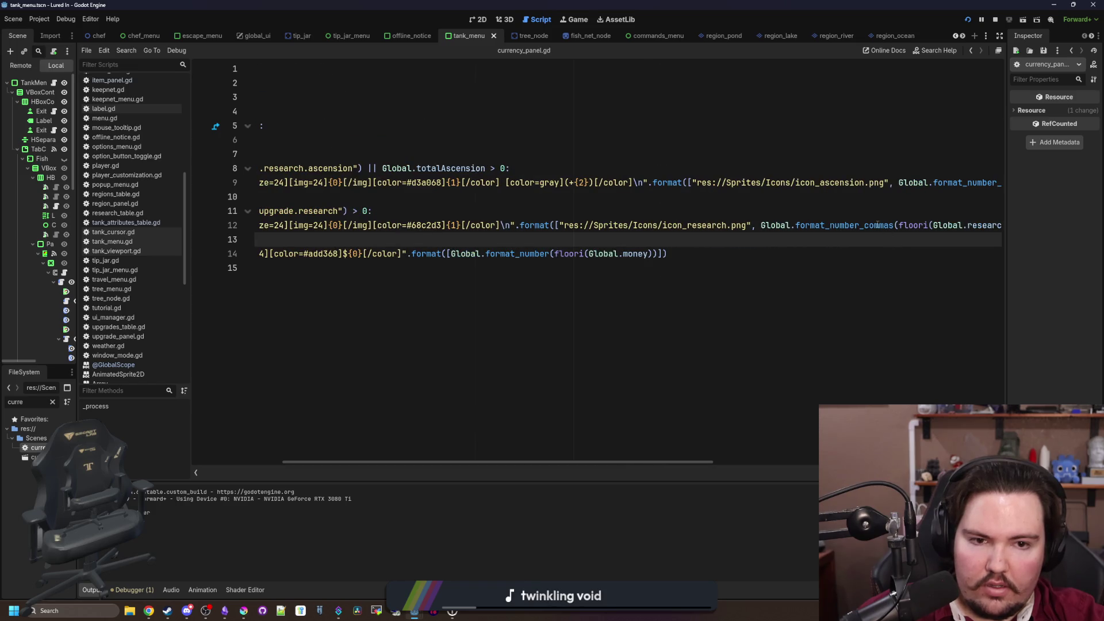
Paste Global.format_number over format_number_commas on lines 12 and 9, then save
double_click(878, 225)
type("Global.format_number")
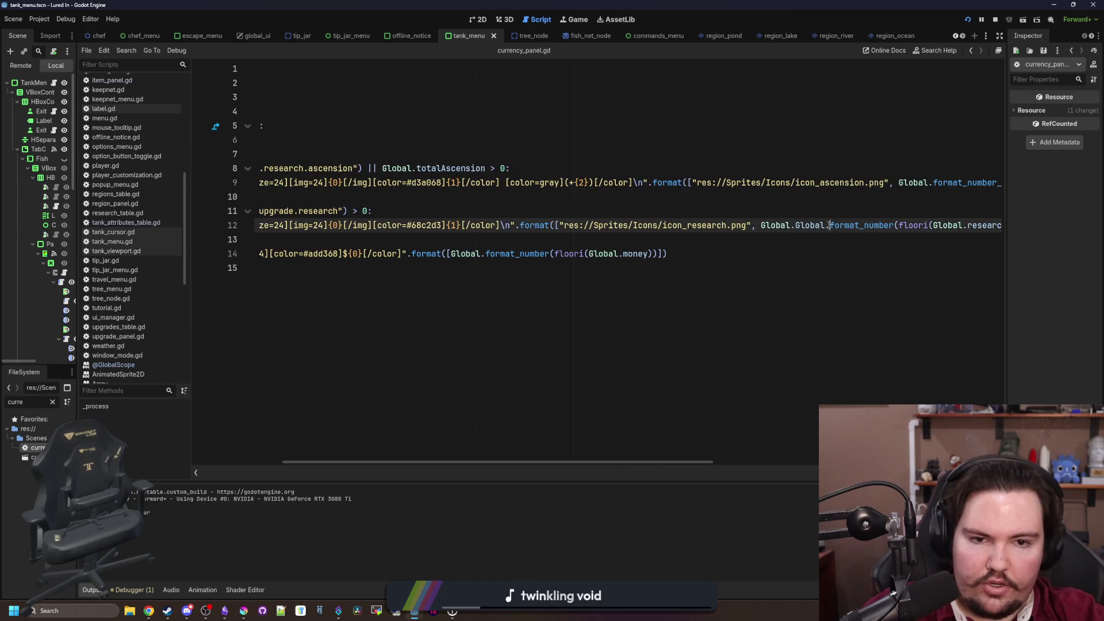
left_click(792, 211)
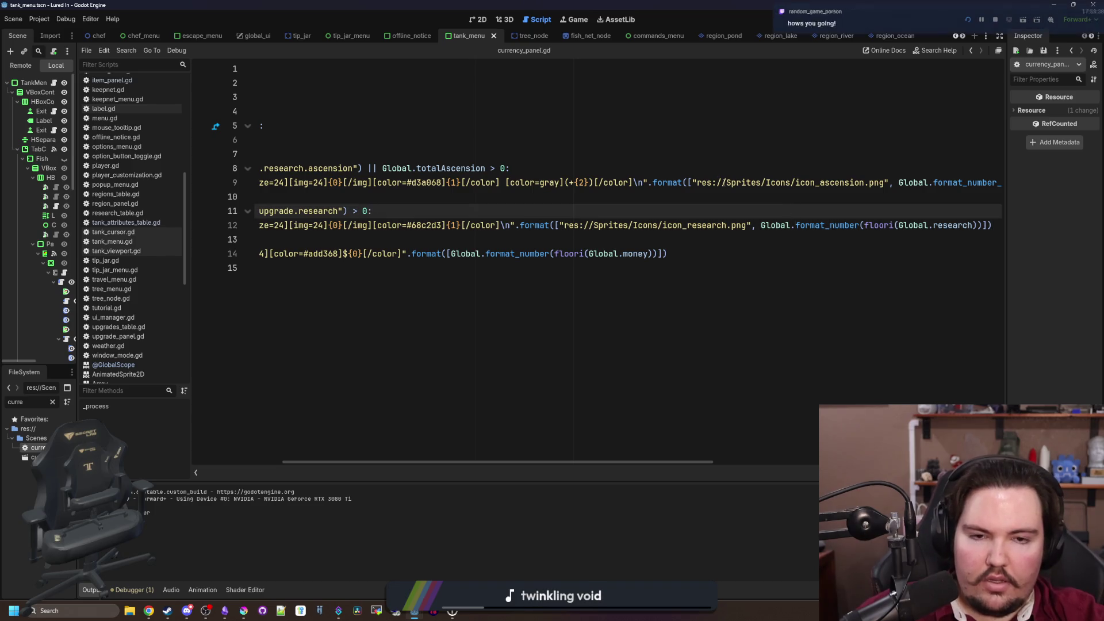
left_click(877, 183)
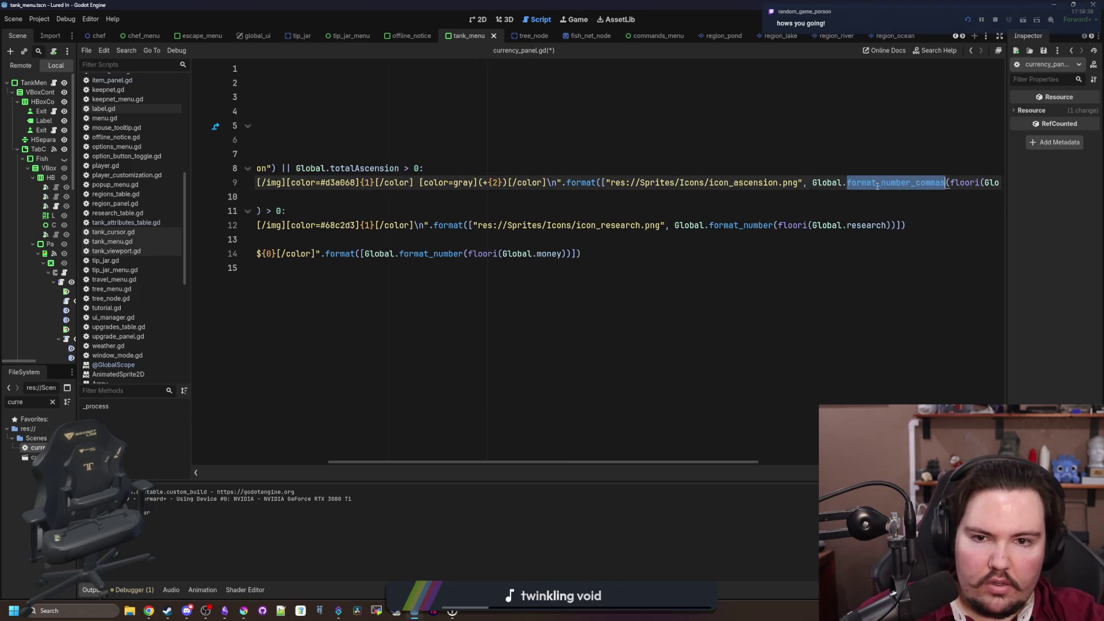
type("Global.format_number")
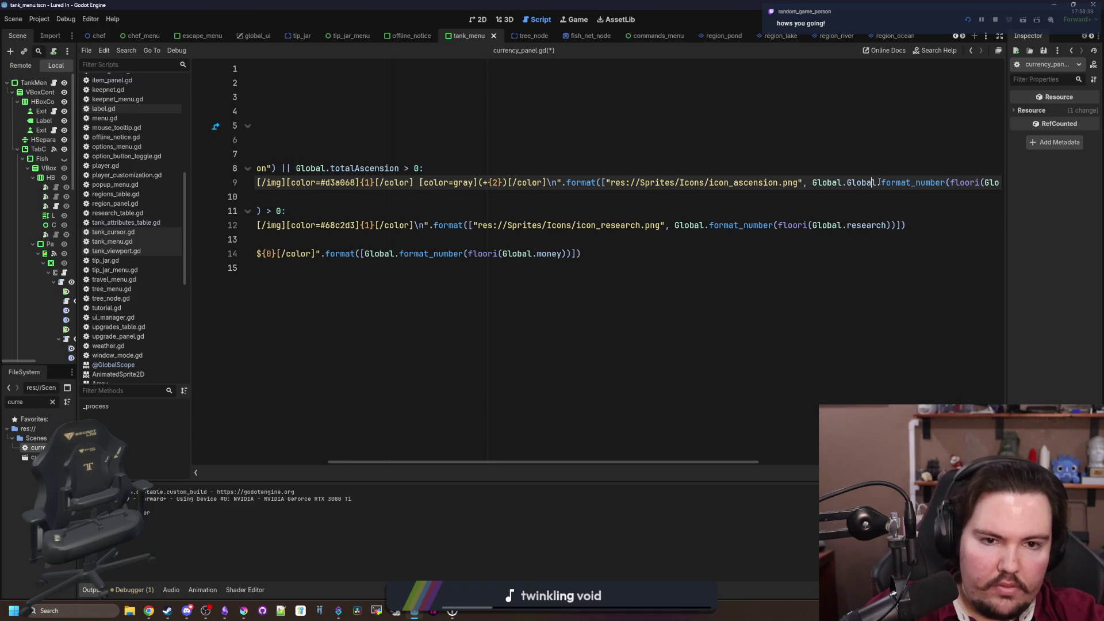
key("BackSpace")
left_click(870, 163)
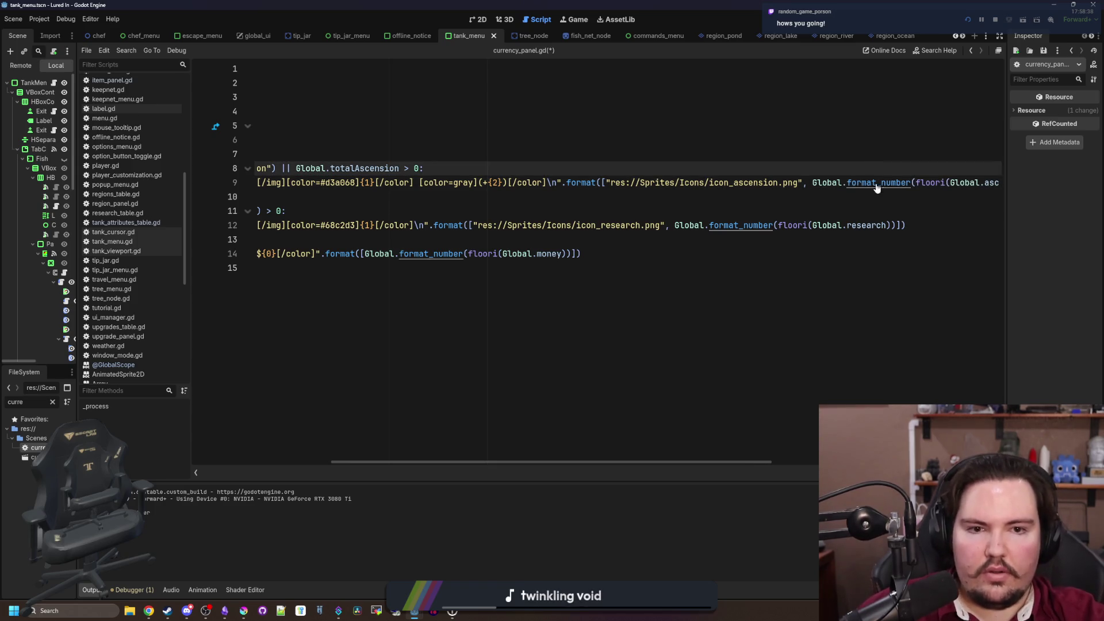
left_click(792, 220)
key("ctrl+s")
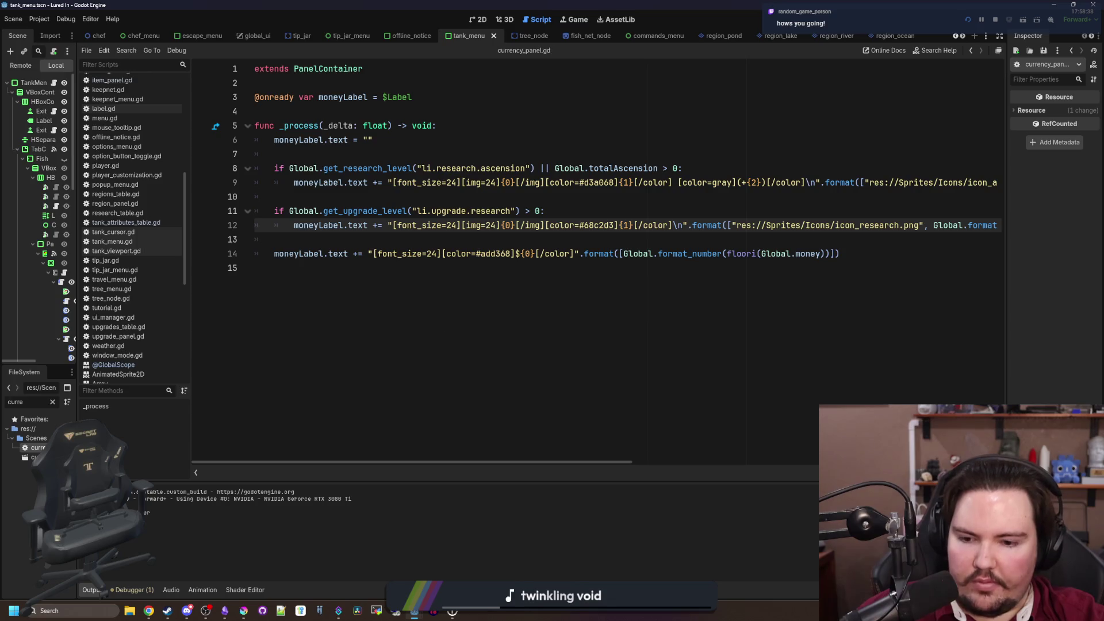
left_click(571, 21)
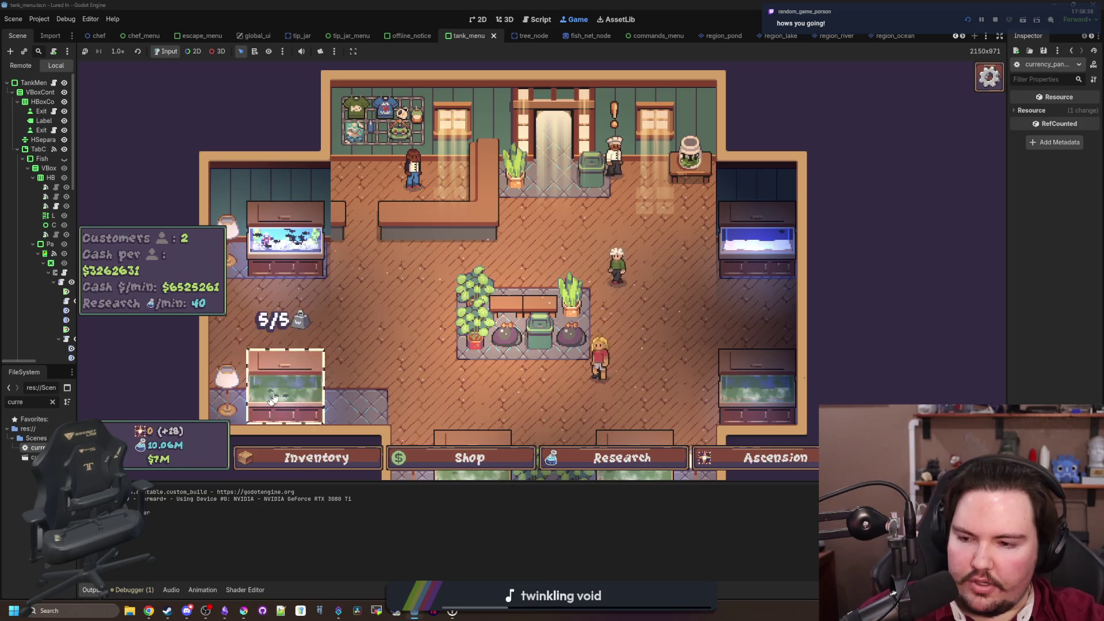
Run 'research 10' in the secret command menu, close it, and widen the scene tree dock
scroll(361, 337, "up", 1)
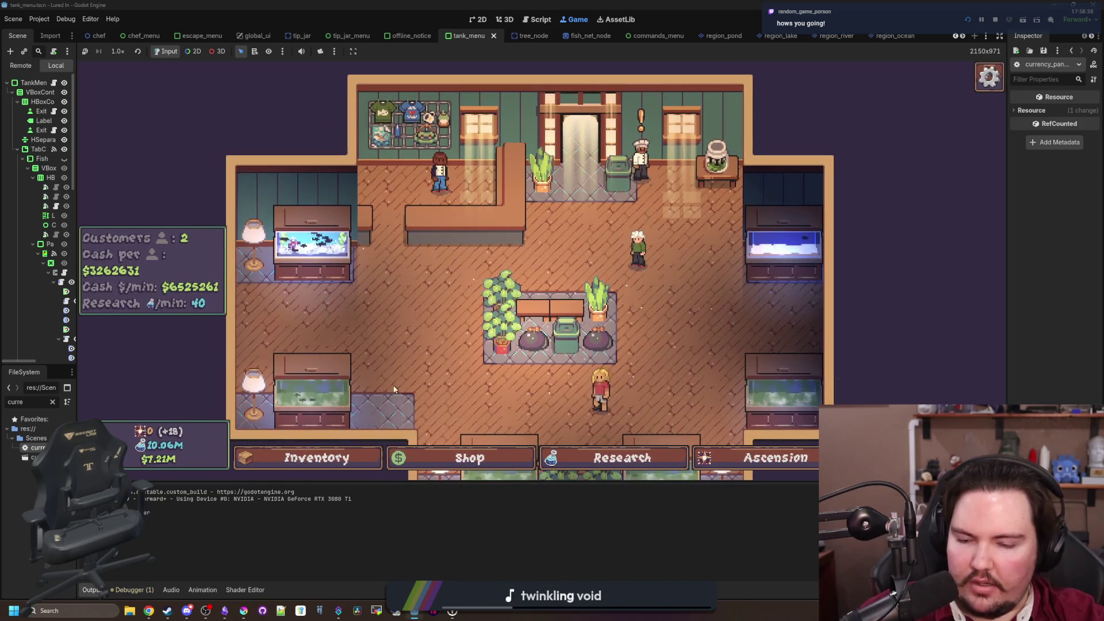
key("grave")
type("research 10")
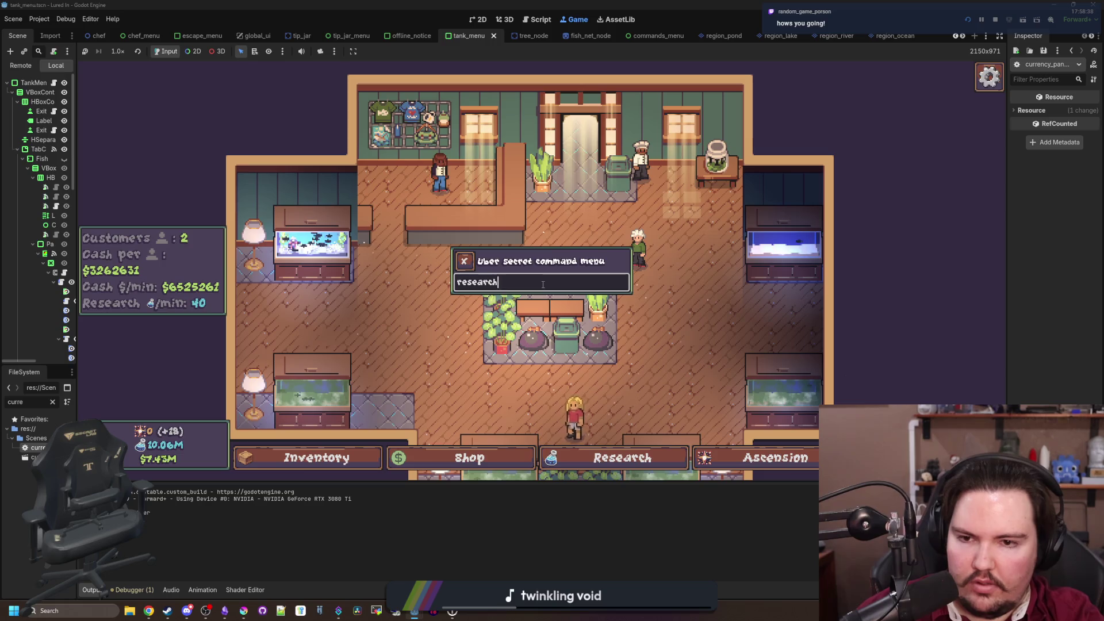
key("Return")
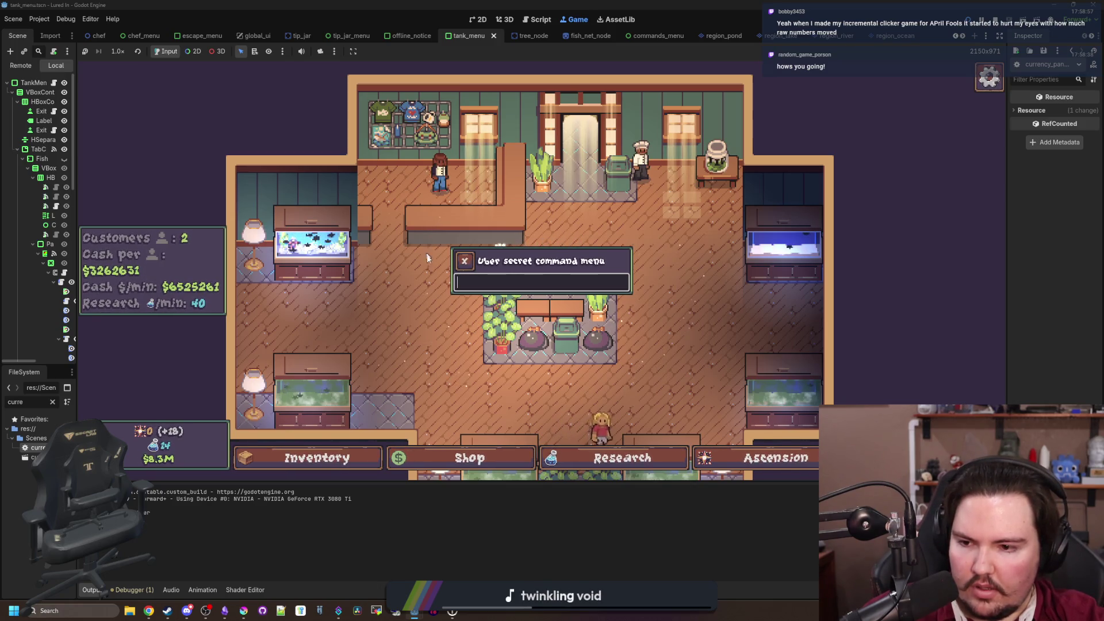
left_click(464, 261)
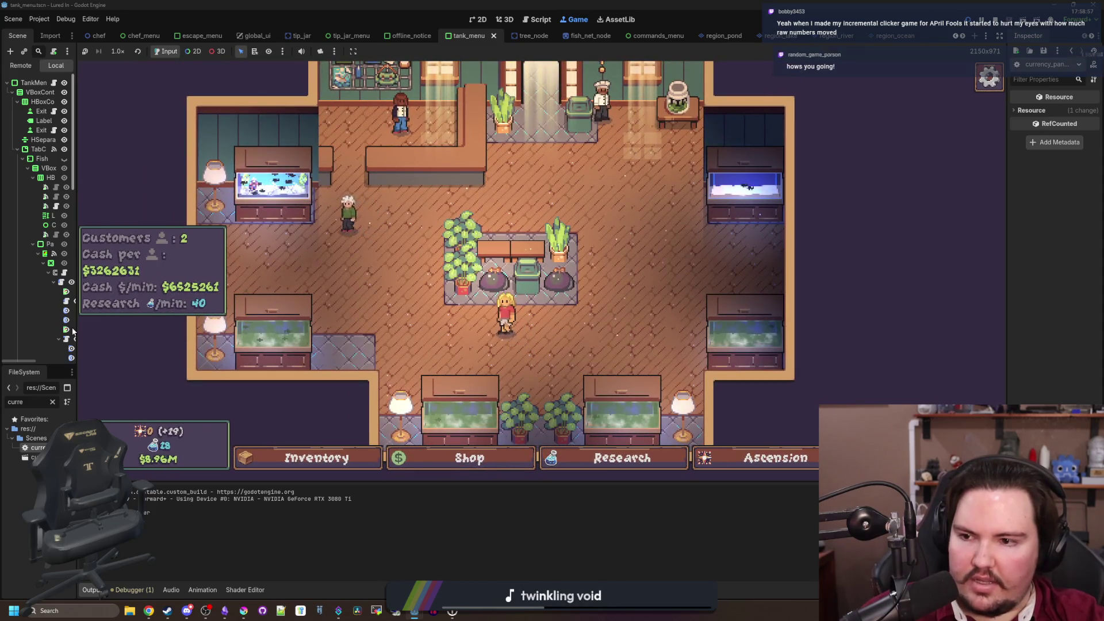
left_click_drag(75, 330, 248, 329)
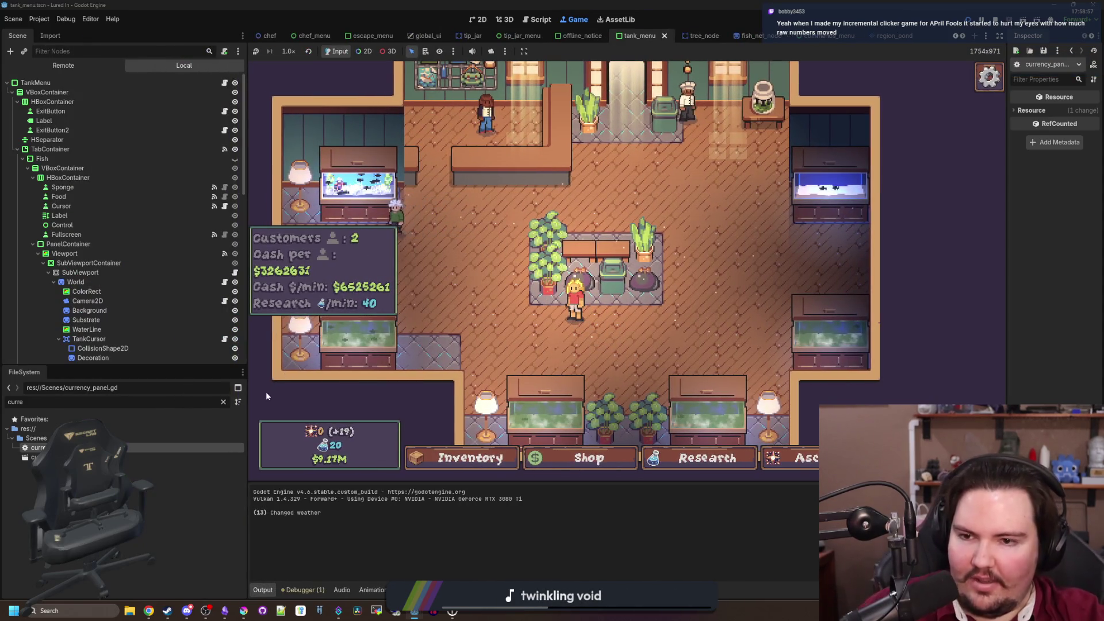
Search FileSystem for 'aquar', open aquarium.tscn, and expand CanvasLayer down to ShopStats
left_click(224, 402)
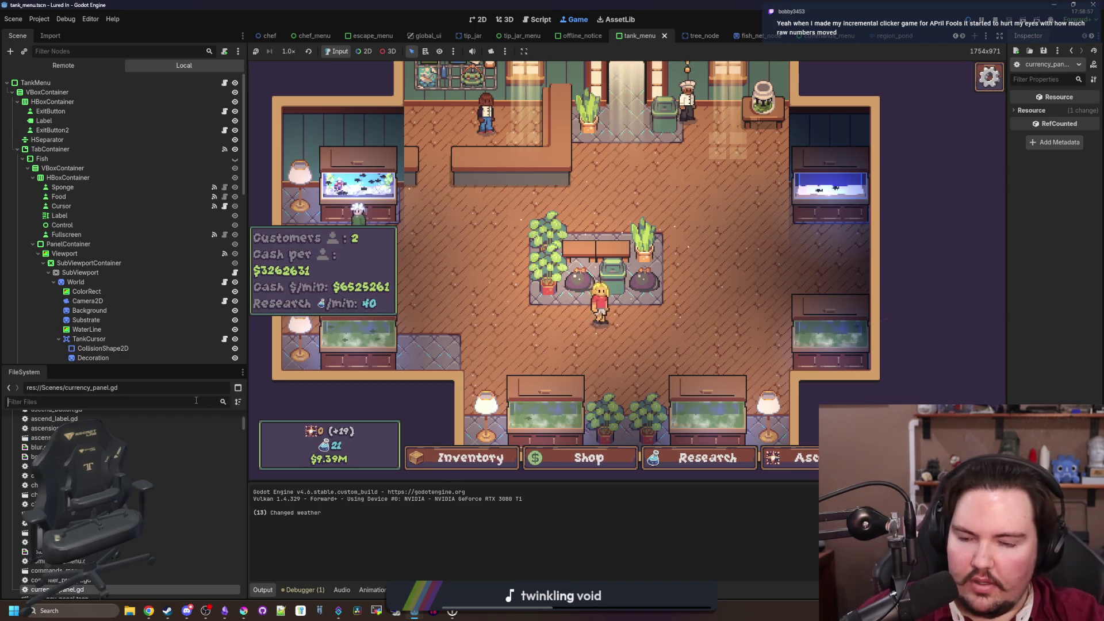
type("panel")
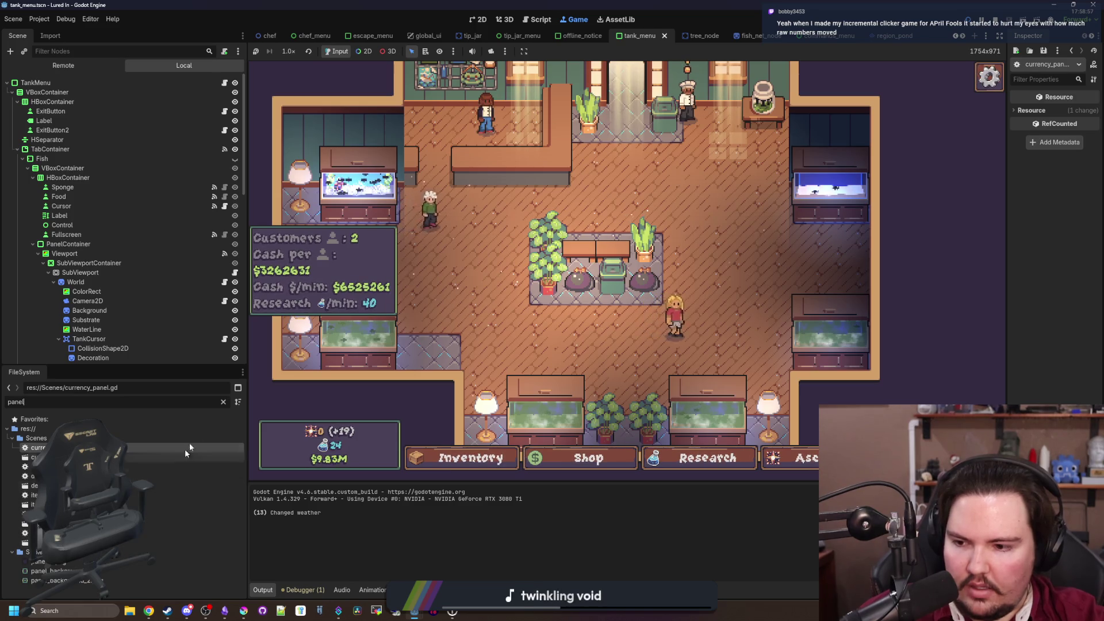
left_click(224, 402)
type("aquar")
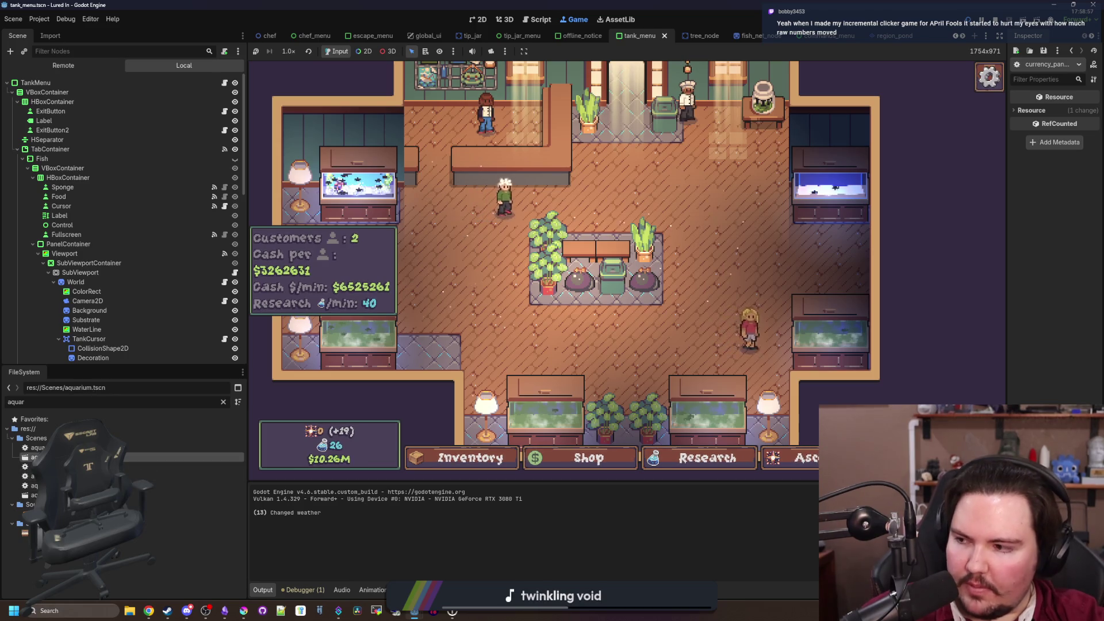
double_click(69, 457)
left_click(58, 244)
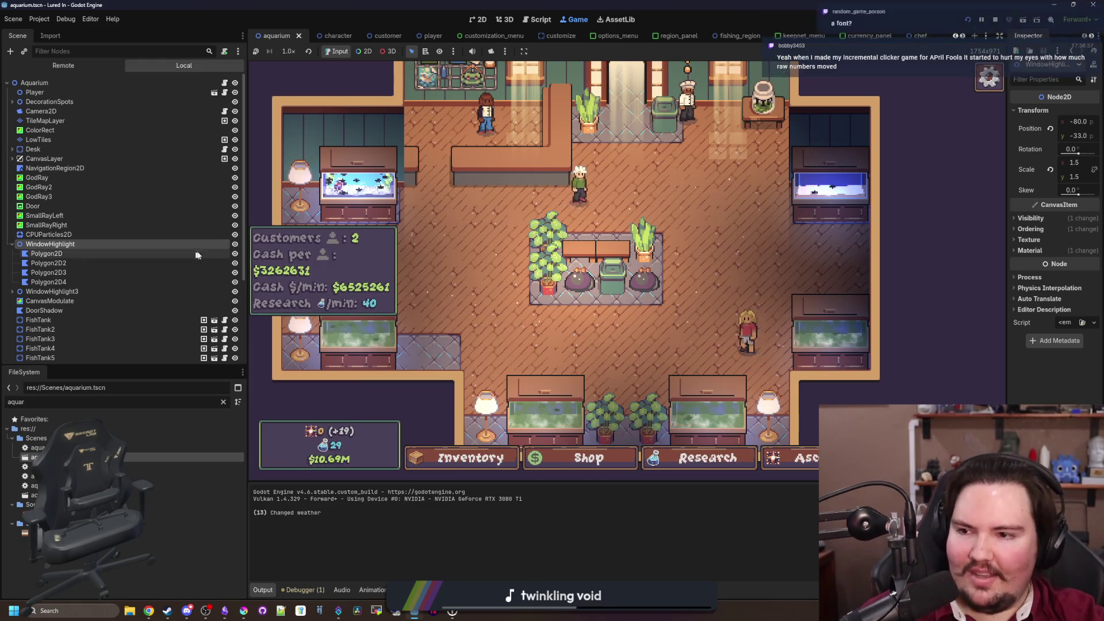
left_click(12, 158)
left_click(225, 158)
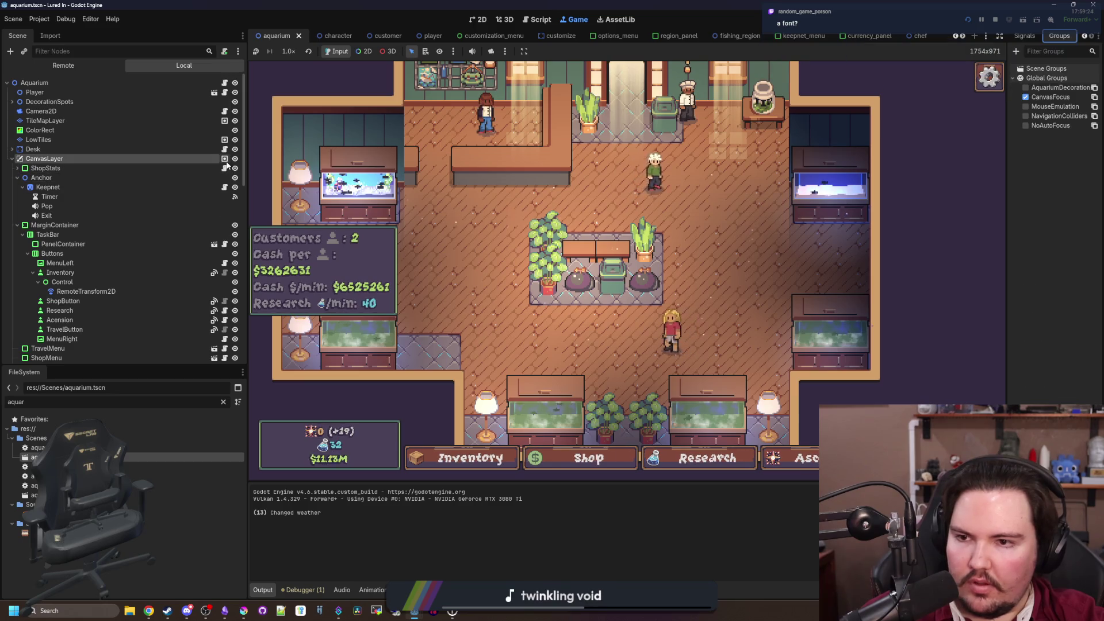
left_click(224, 168)
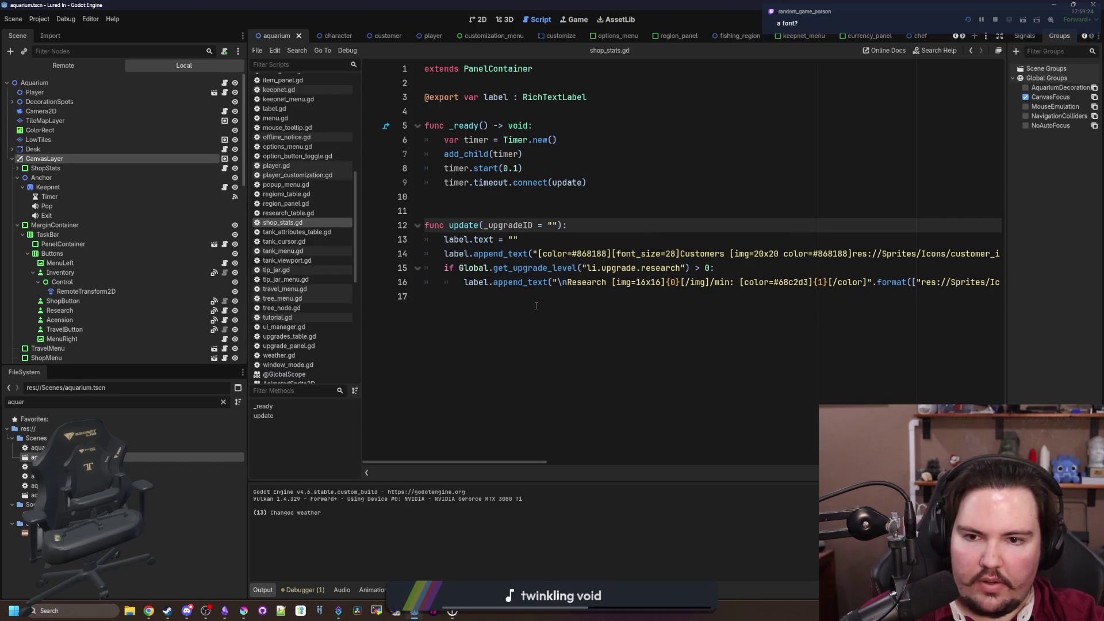
Replace snap_to_int with Global.format_number on line 16 and run the game to check
scroll(535, 296, "right", 8)
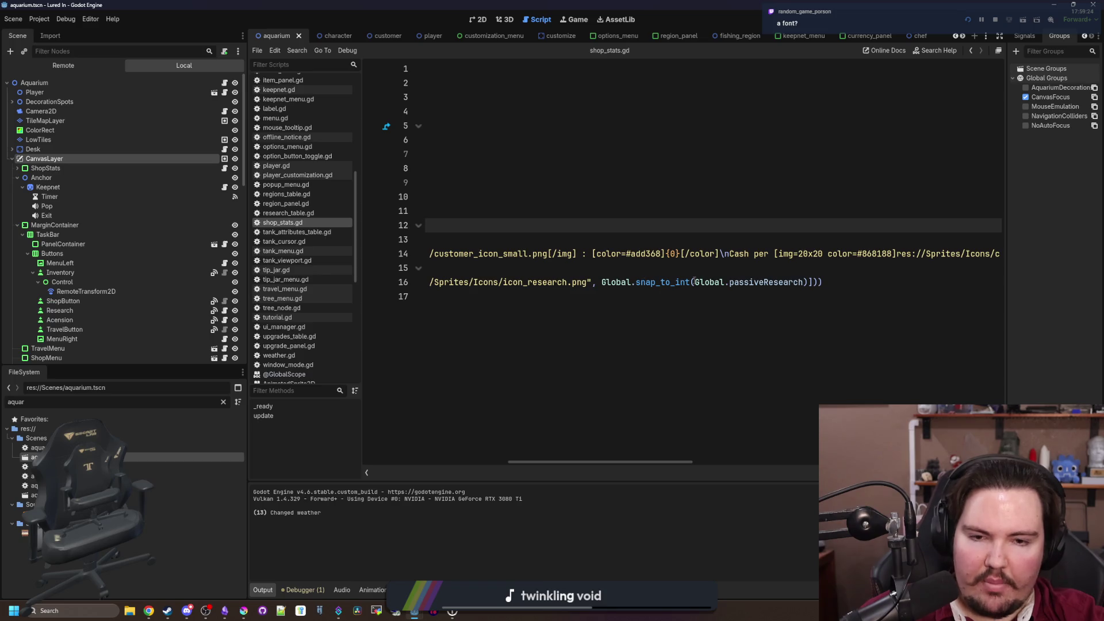
double_click(670, 283)
type("Global.format_number")
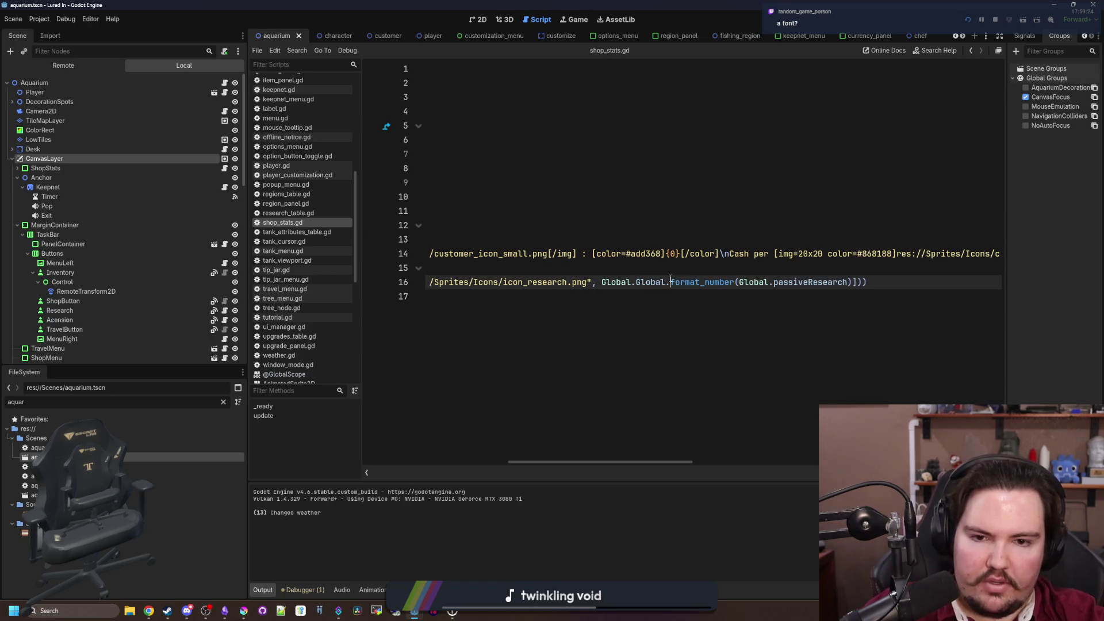
key("F5")
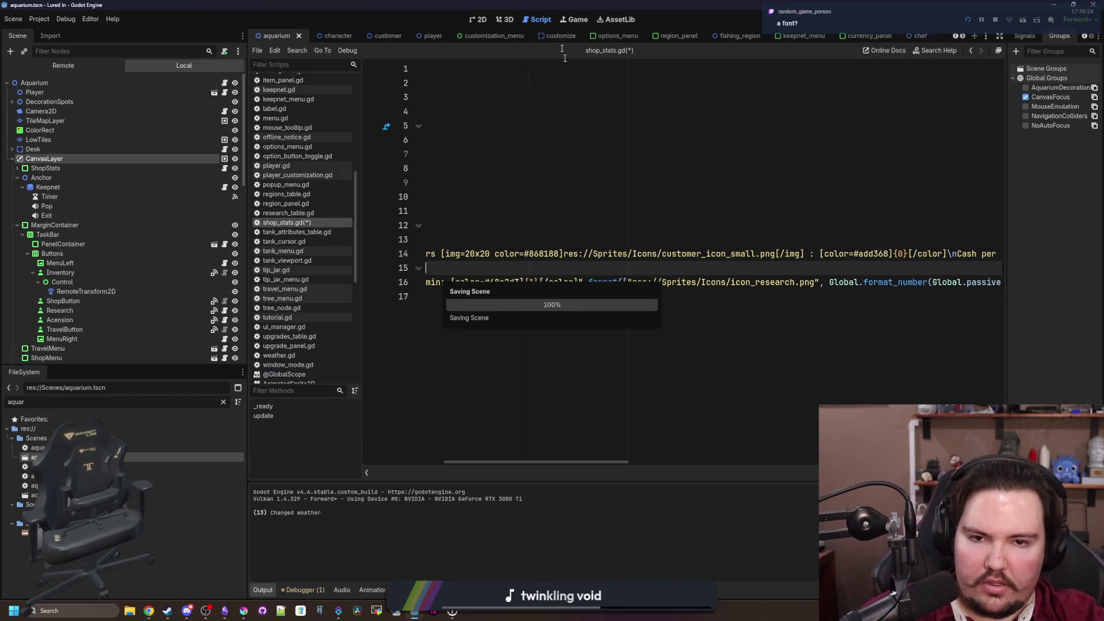
left_click(573, 20)
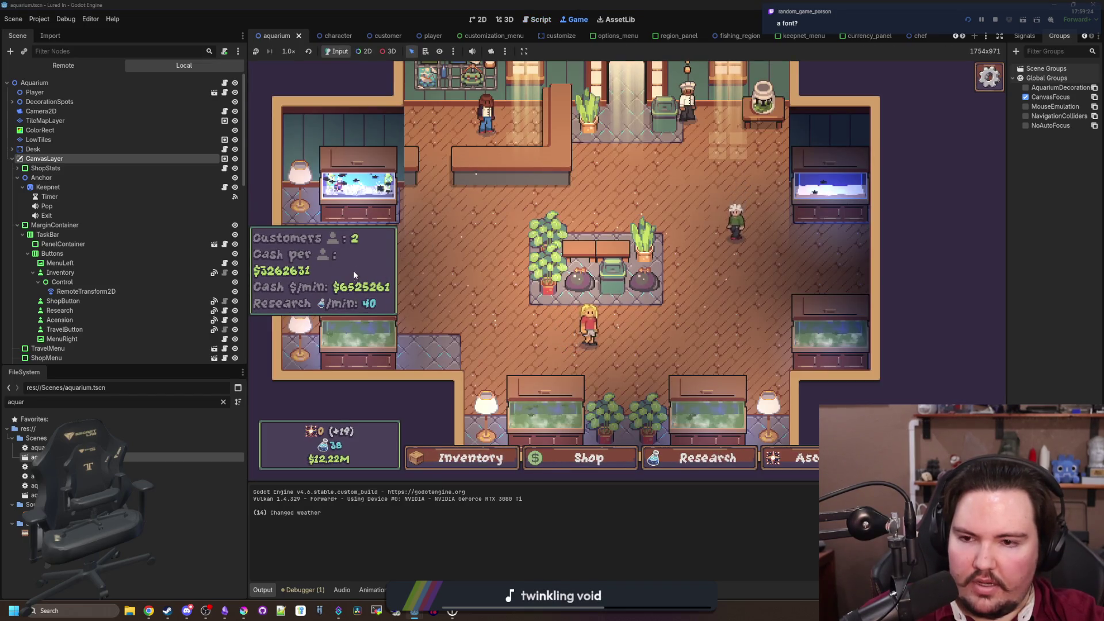
Return to shop_stats.gd and review the format_number call on line 16
left_click(224, 168)
scroll(683, 248, "right", 2)
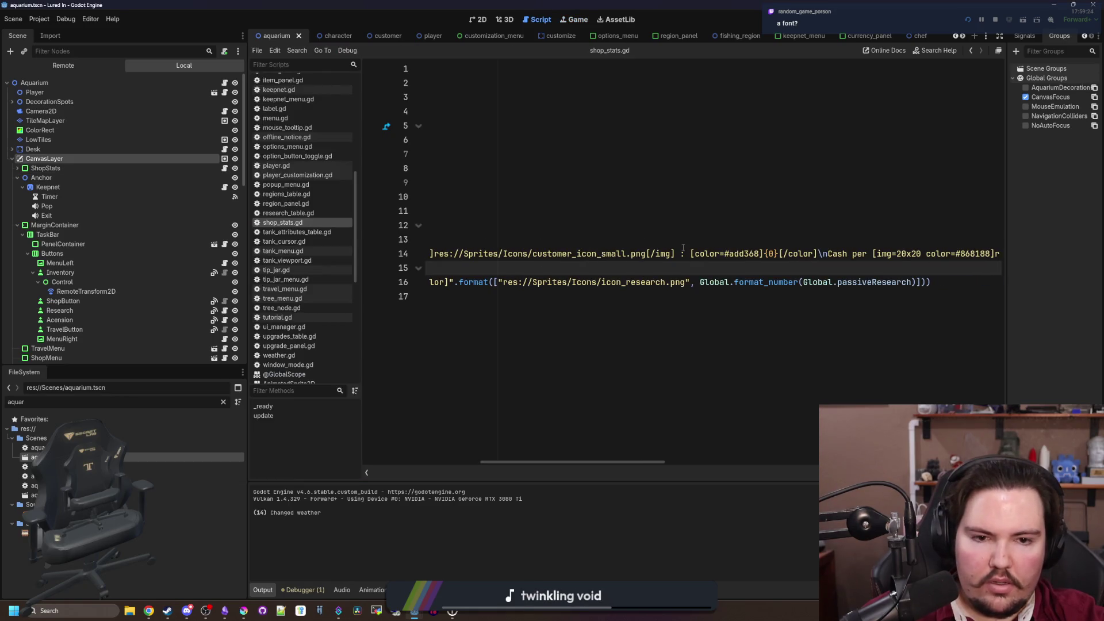
double_click(761, 282)
key("ctrl+c")
scroll(746, 294, "left", 10)
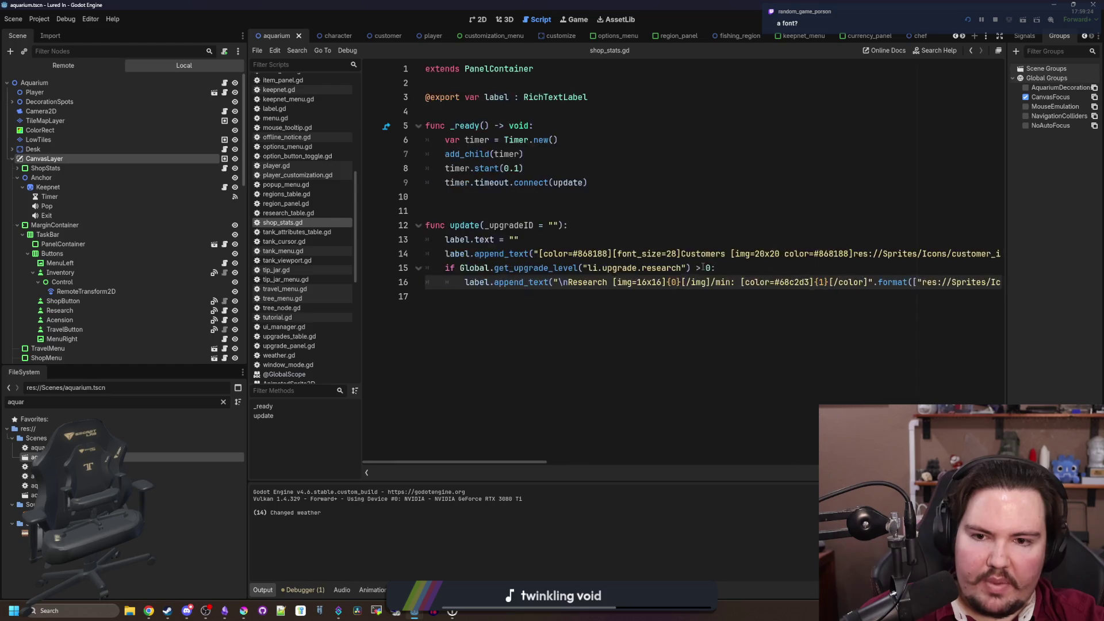
scroll(542, 271, "left", 3)
scroll(542, 270, "right", 7)
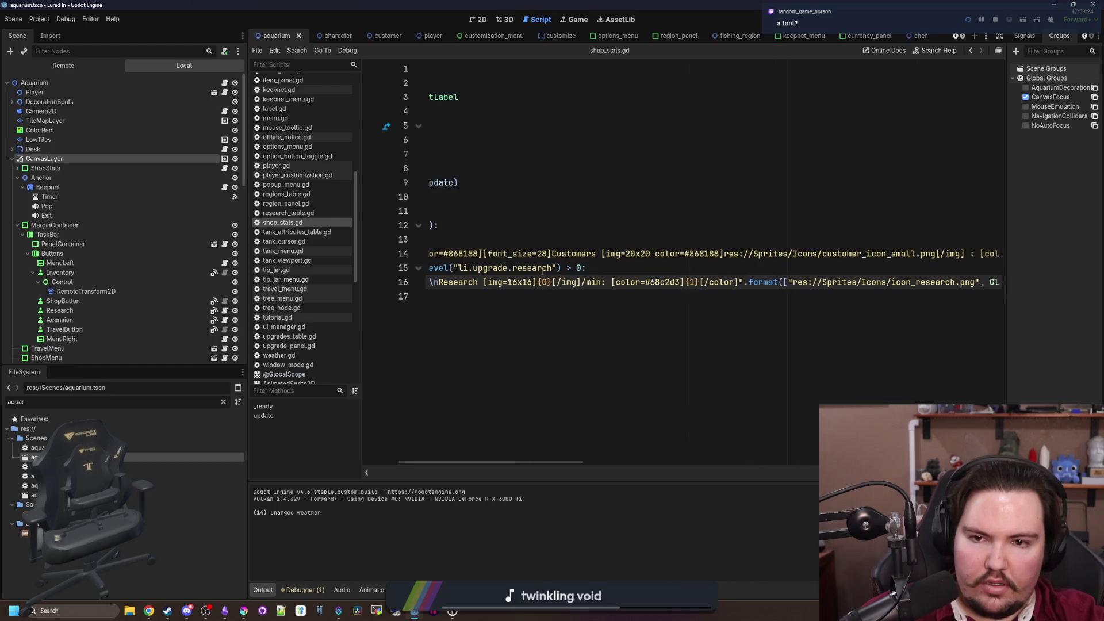
scroll(542, 270, "right", 10)
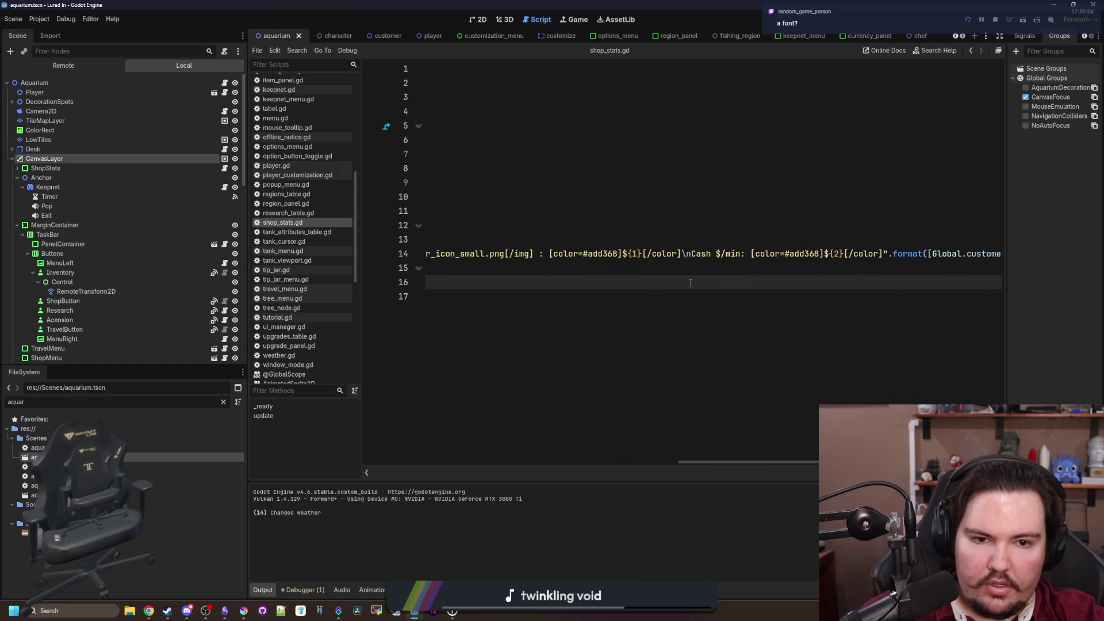
scroll(691, 283, "right", 3)
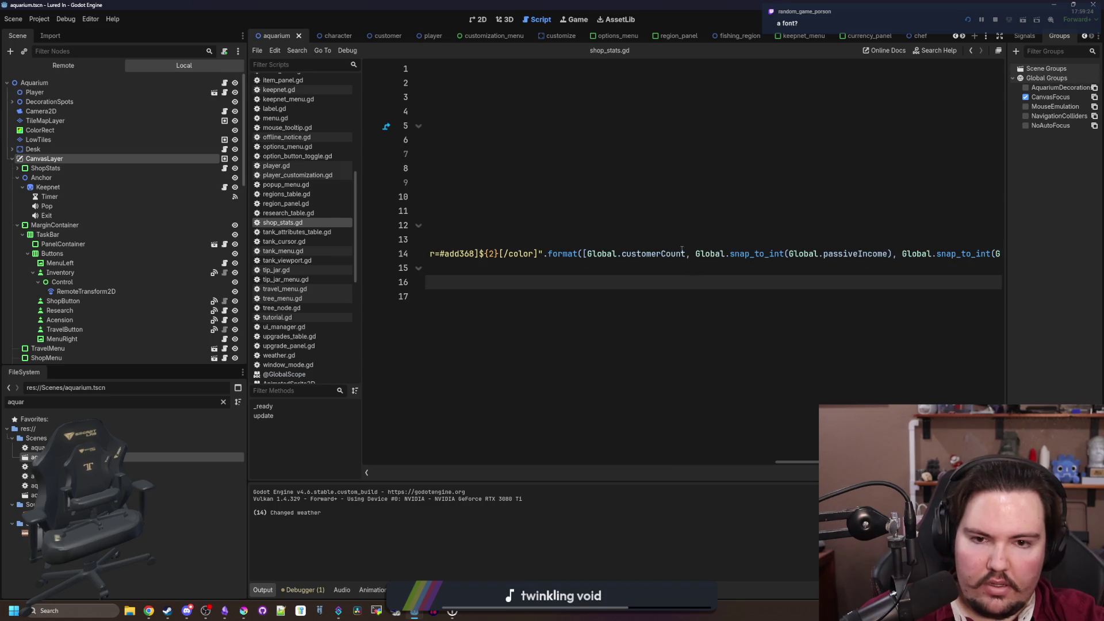
On line 14 of shop_stats.gd, wrap passiveIncome and customerCount in format_number instead of snap_to_int
left_click(755, 252)
key("ctrl+v")
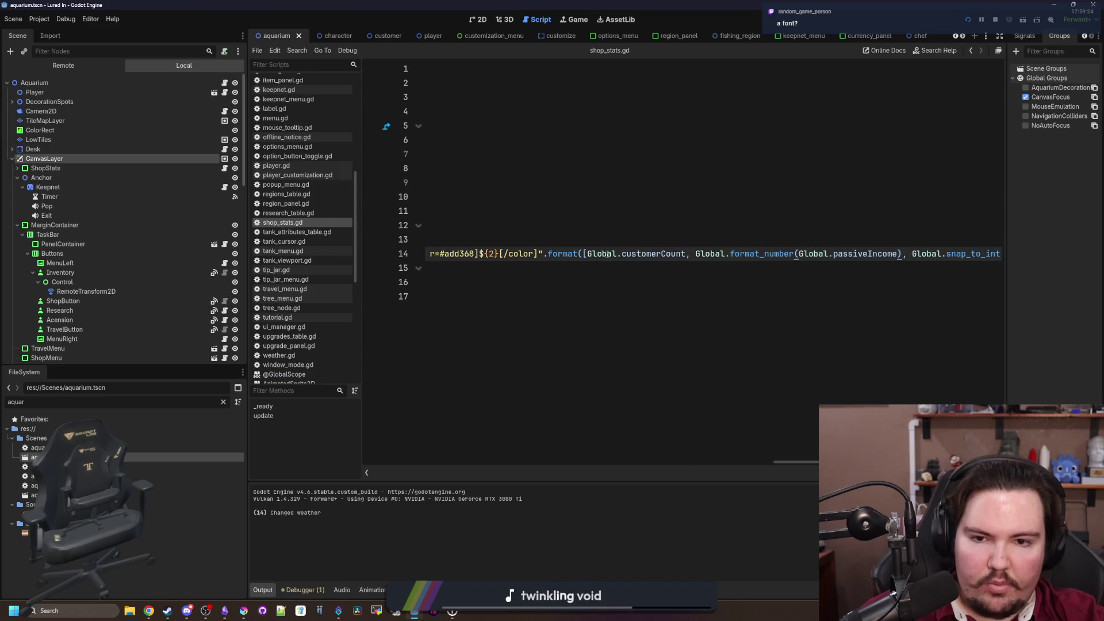
left_click(621, 254)
key("ctrl+v")
type("(")
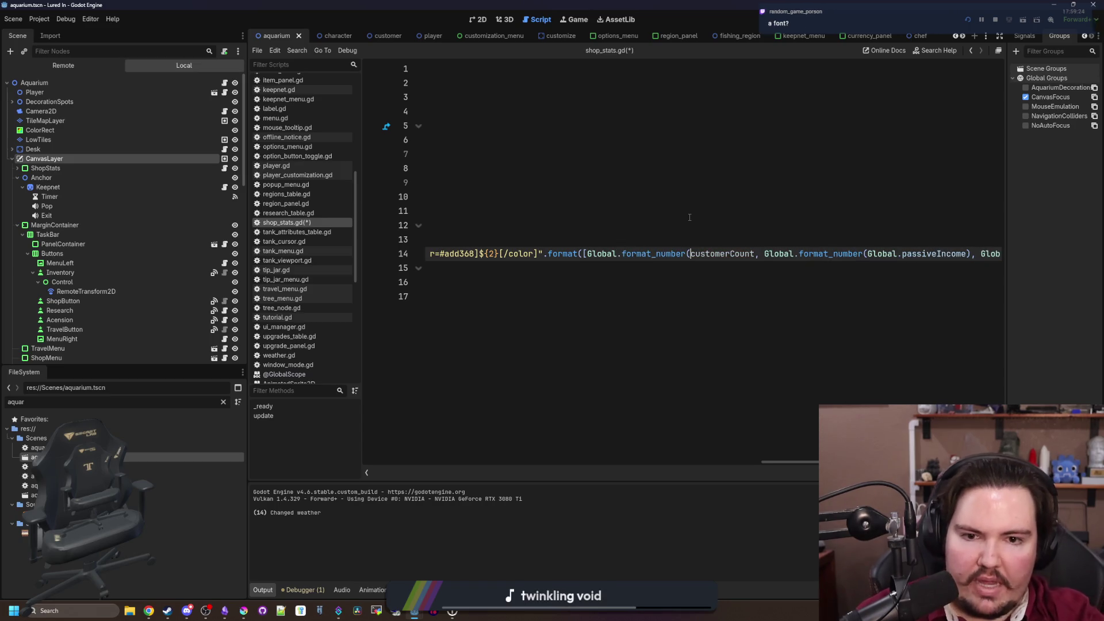
key("ctrl+Right")
type(")")
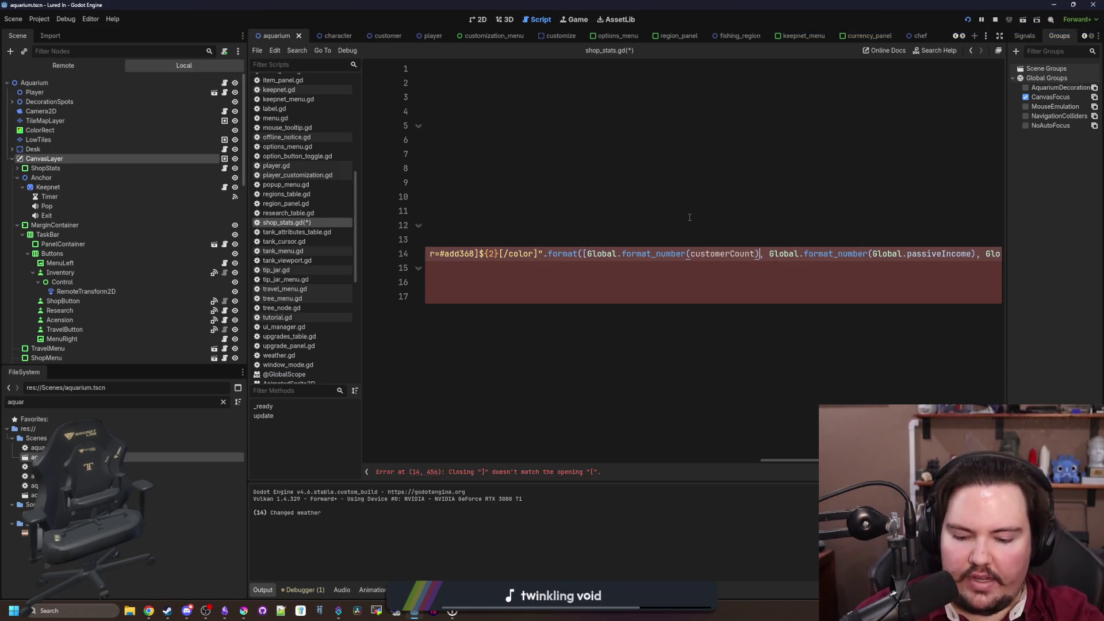
Fix the misspelled Global prefix on customerCount in the cash-per line
scroll(777, 239, "right", 2)
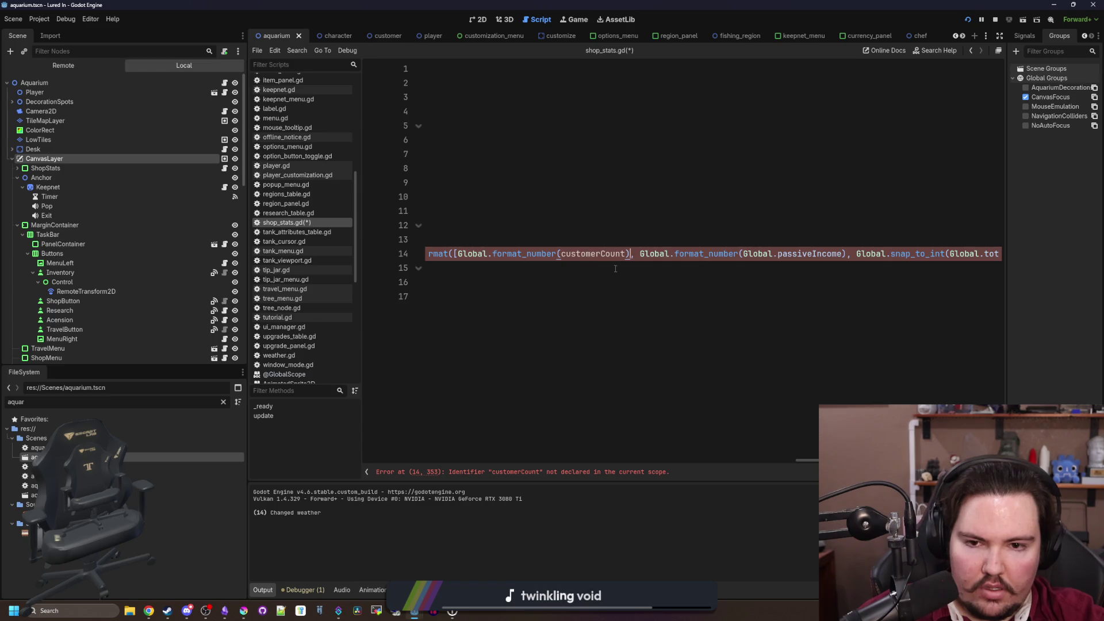
scroll(615, 269, "left", 2)
scroll(701, 257, "left", 10)
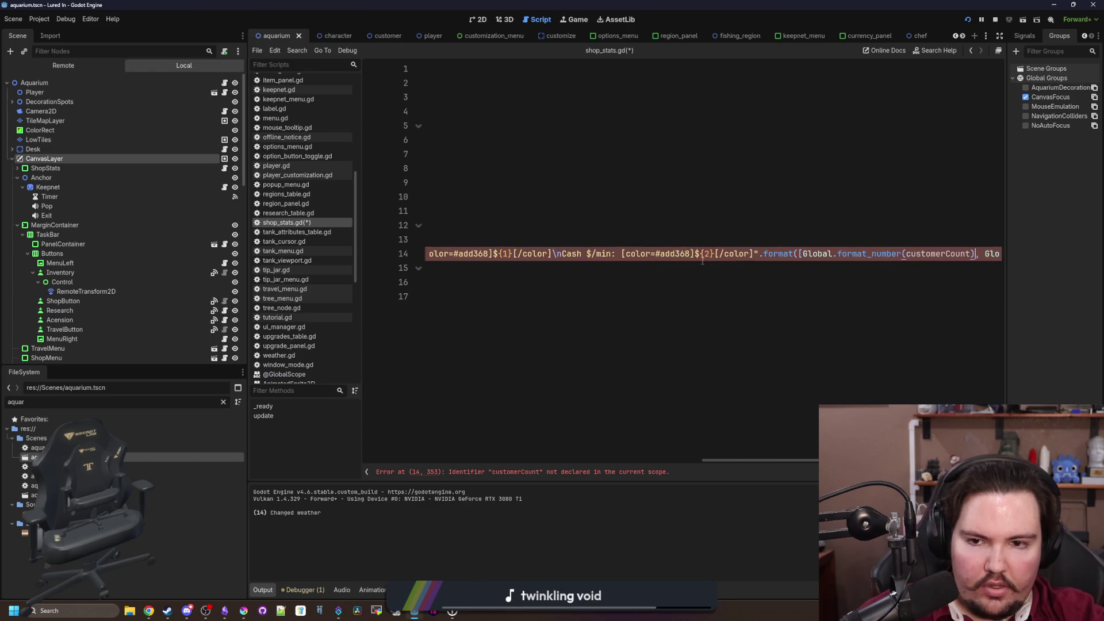
scroll(740, 246, "left", 10)
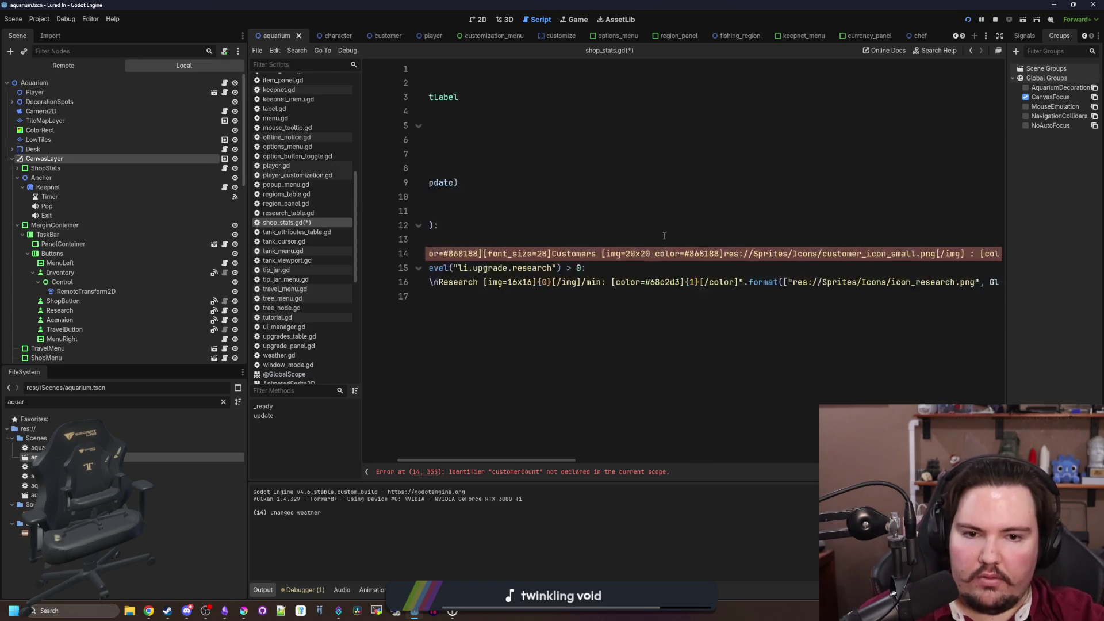
scroll(598, 237, "right", 15)
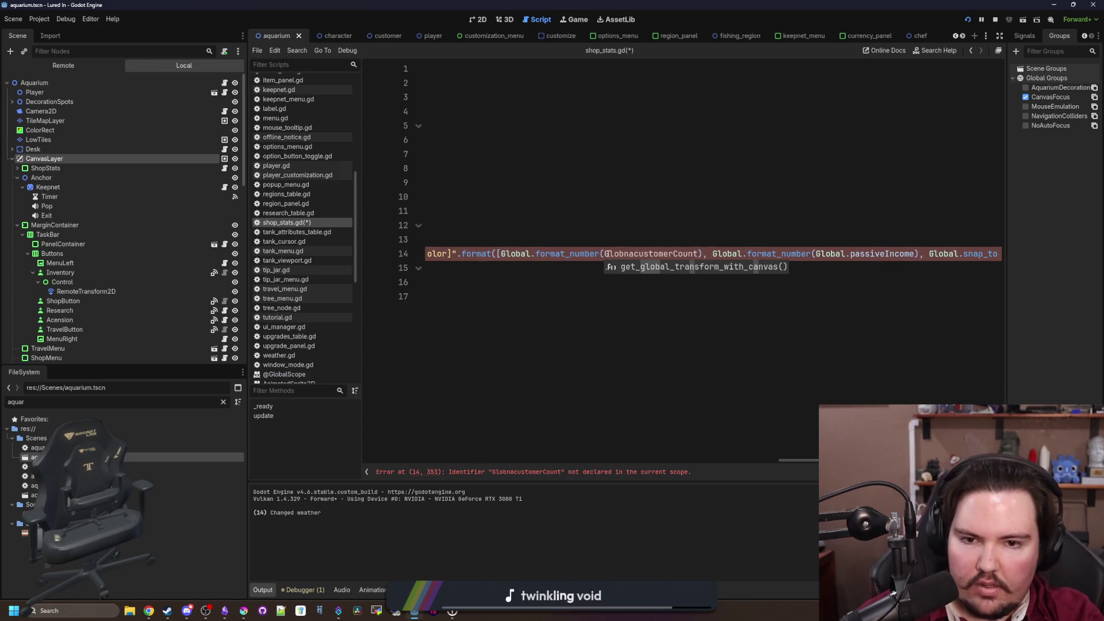
key("BackSpace")
key("BackSpace")
type("al.")
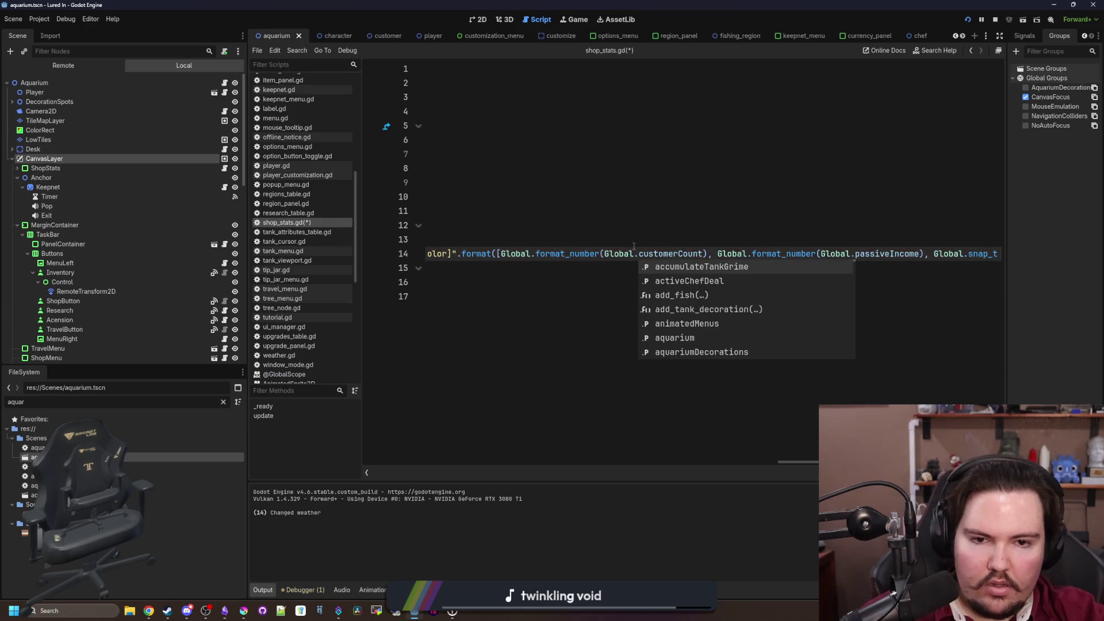
left_click(772, 243)
scroll(776, 244, "right", 8)
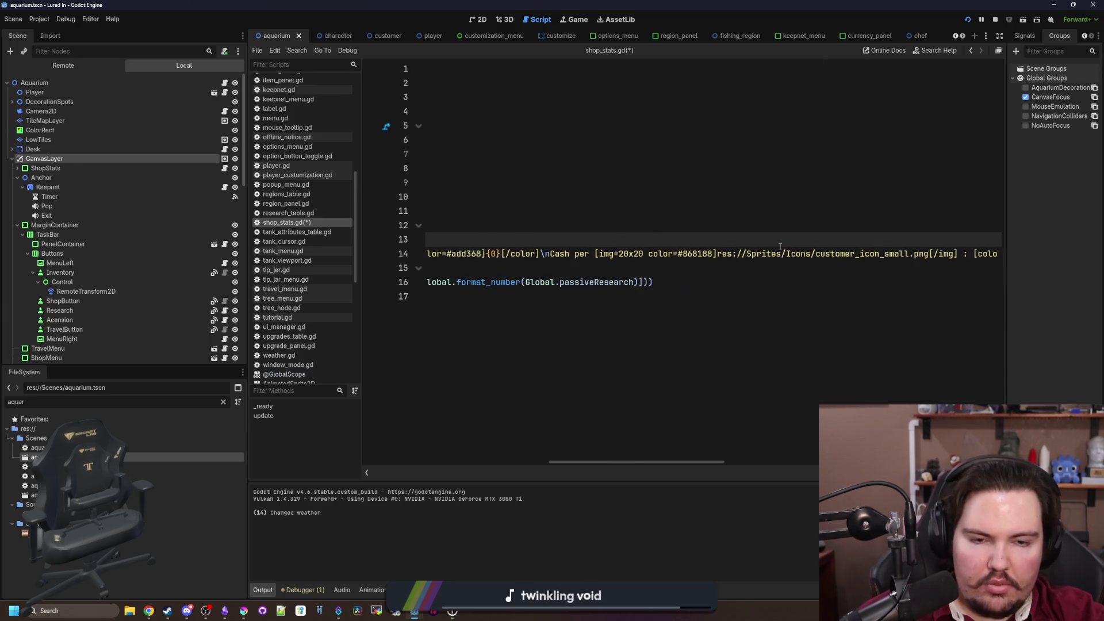
scroll(780, 246, "right", 5)
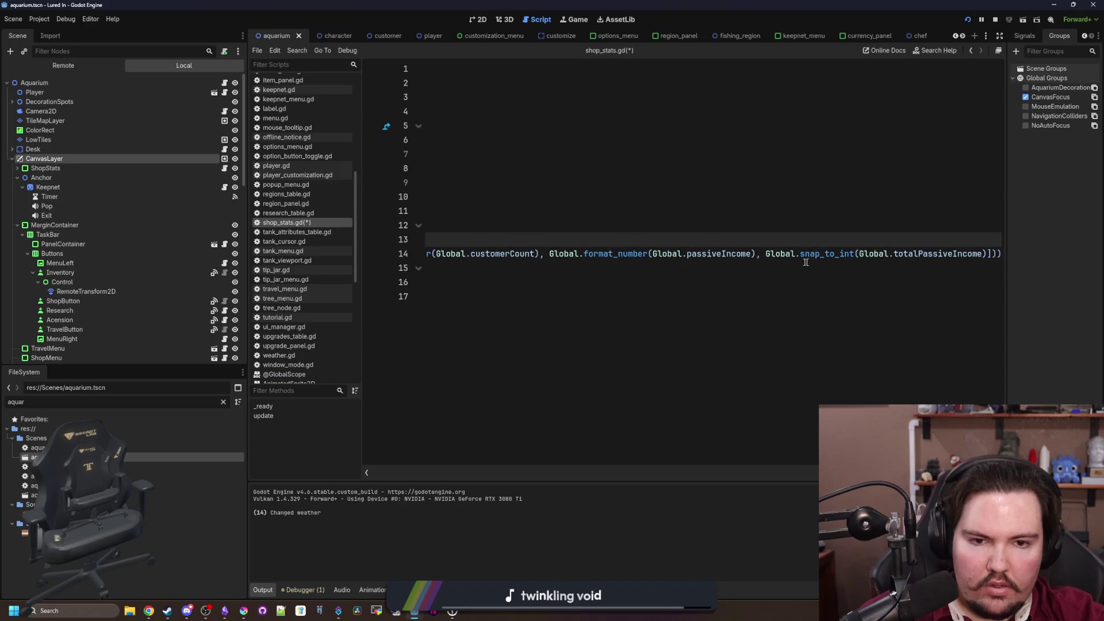
double_click(822, 257)
Save shop_stats.gd and check the game stats: Cash per $3.26M, Cash $/min $6.53M
left_click(671, 214)
key("ctrl+s")
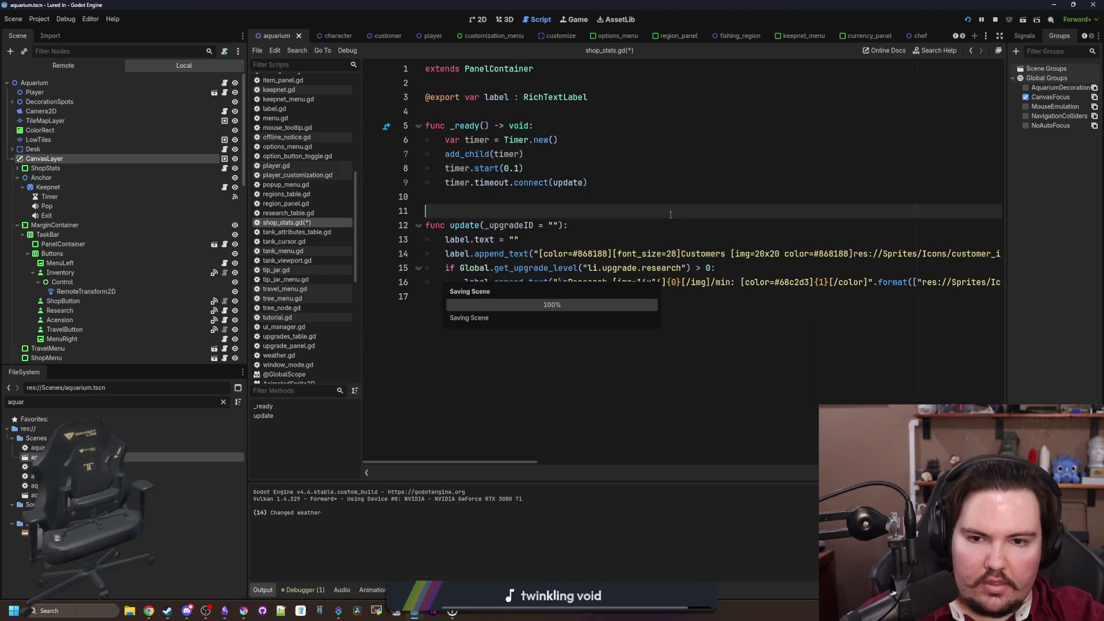
left_click(574, 19)
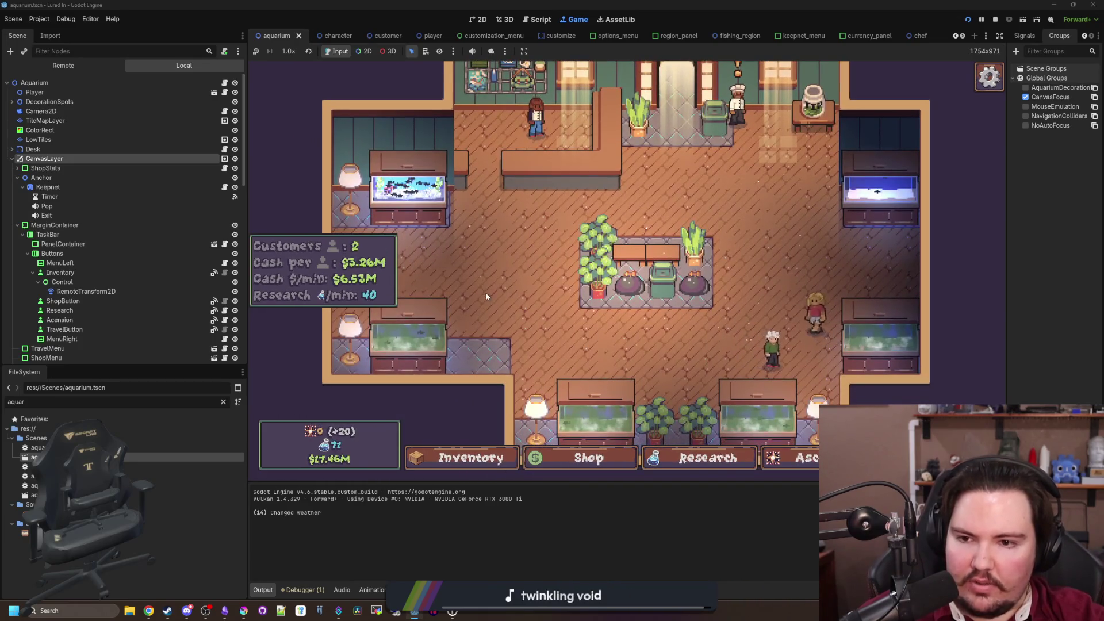
Filter the FileSystem for 'glob' and open global.gd
left_click(224, 402)
type("glob")
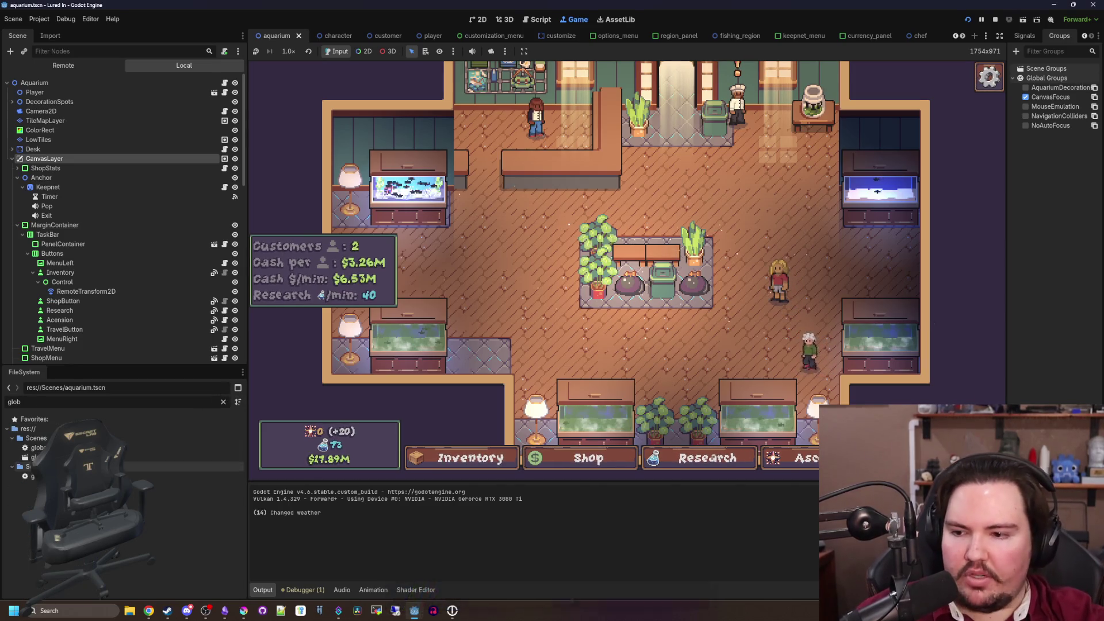
double_click(46, 476)
Make the billions and millions suffixes in format_number lowercase b and m, save, and view the game
left_click(525, 183)
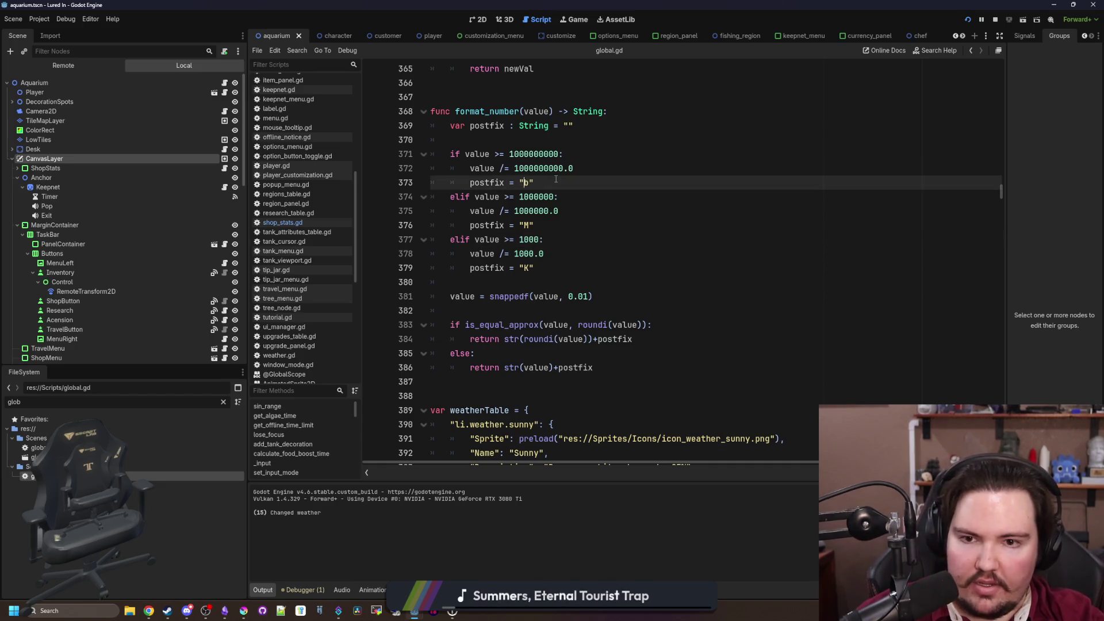
key("Down")
key("Down")
key("Down")
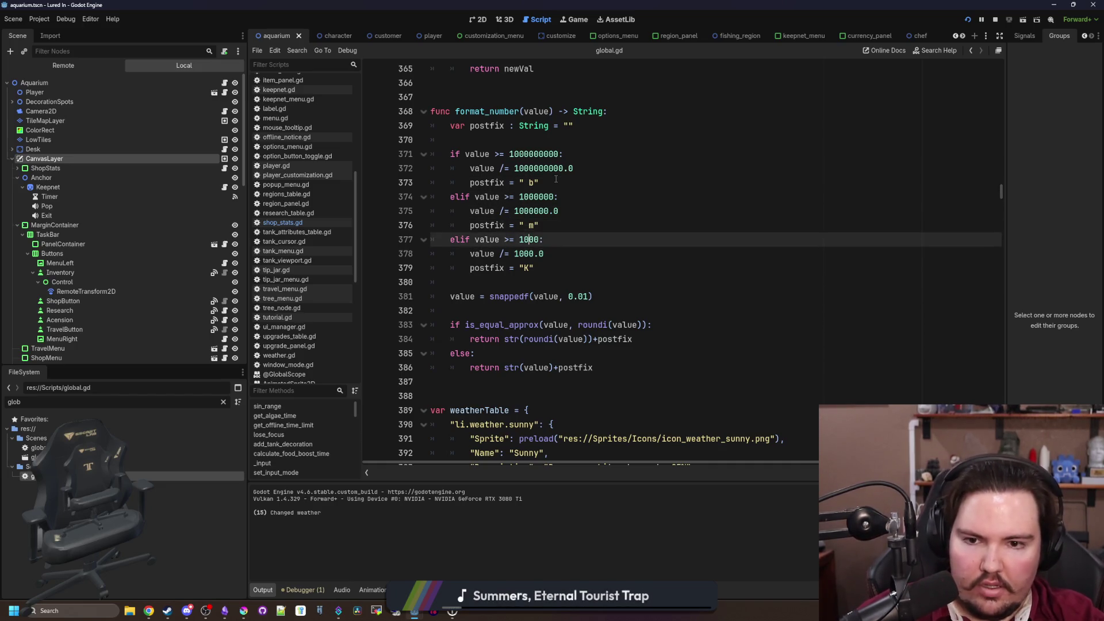
key("Down")
key("Down")
key("Down")
left_click(552, 254)
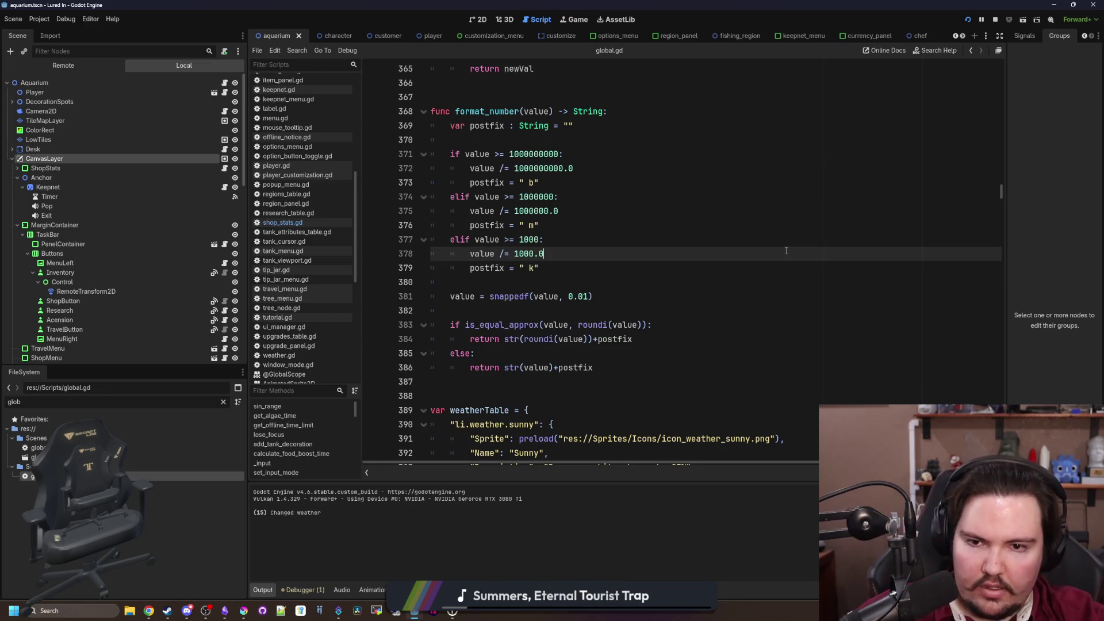
key("ctrl+s")
left_click(575, 19)
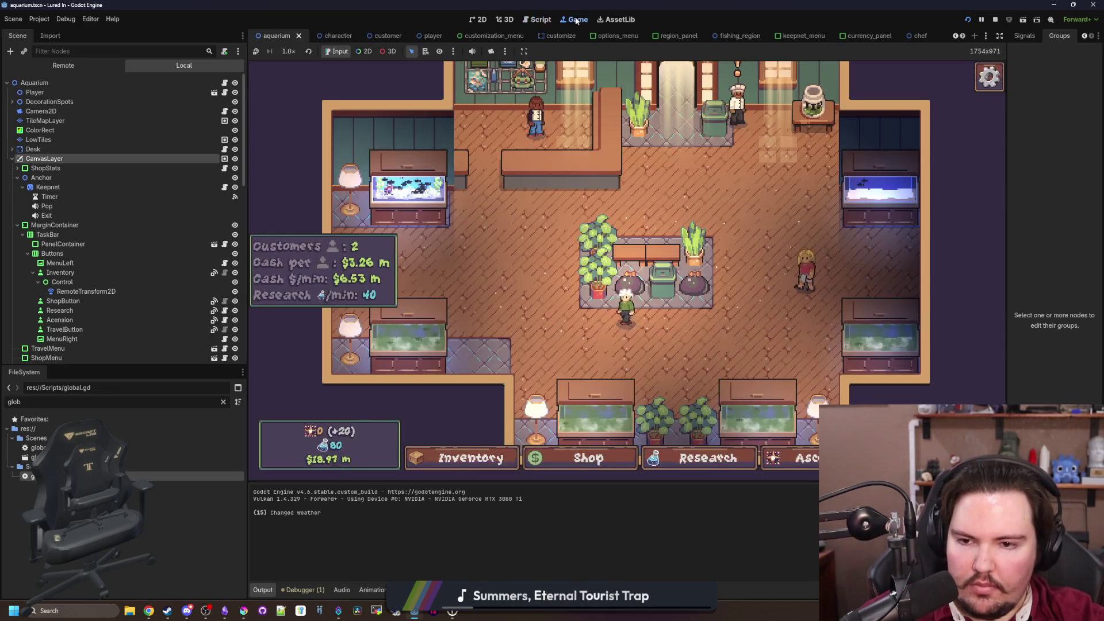
scroll(485, 284, "down", 3)
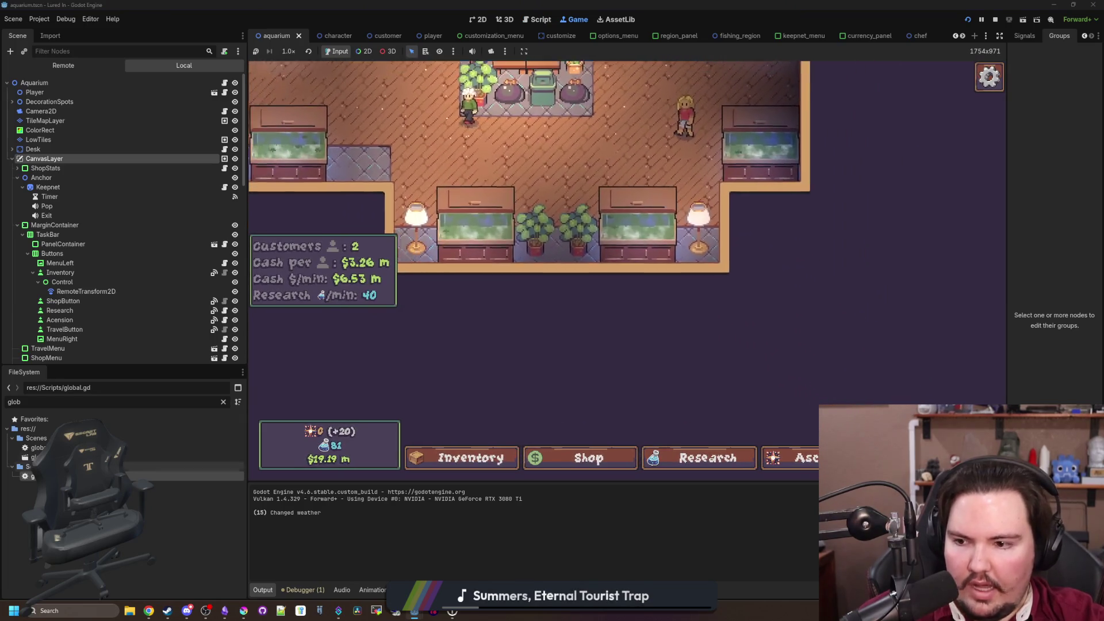
Remove the space before the m and b suffixes in global.gd and save
key("ctrl+F3")
left_click(528, 268)
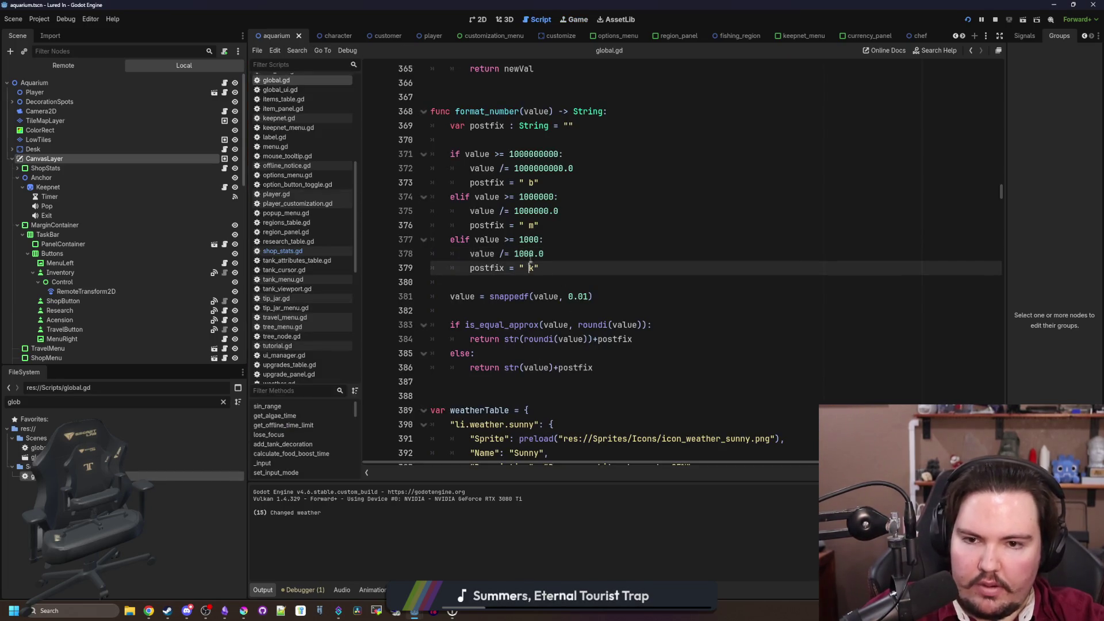
left_click(530, 225)
key("BackSpace")
left_click(529, 182)
key("BackSpace")
left_click(558, 197)
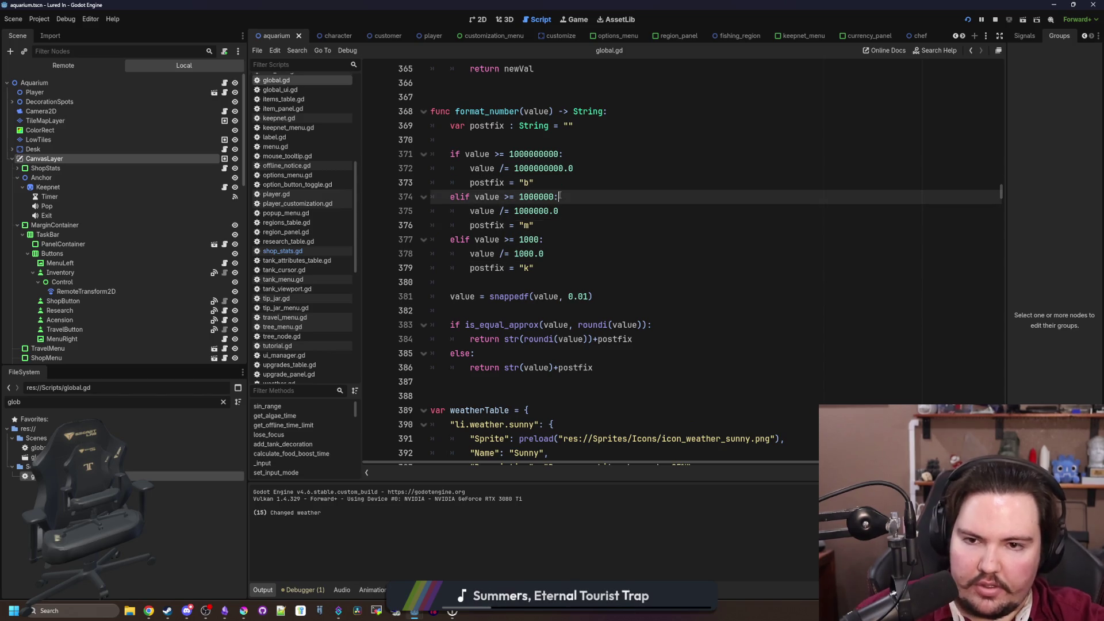
key("ctrl+s")
Check the running game's cash labels, now reading $3.26m and $20.49m
left_click(573, 18)
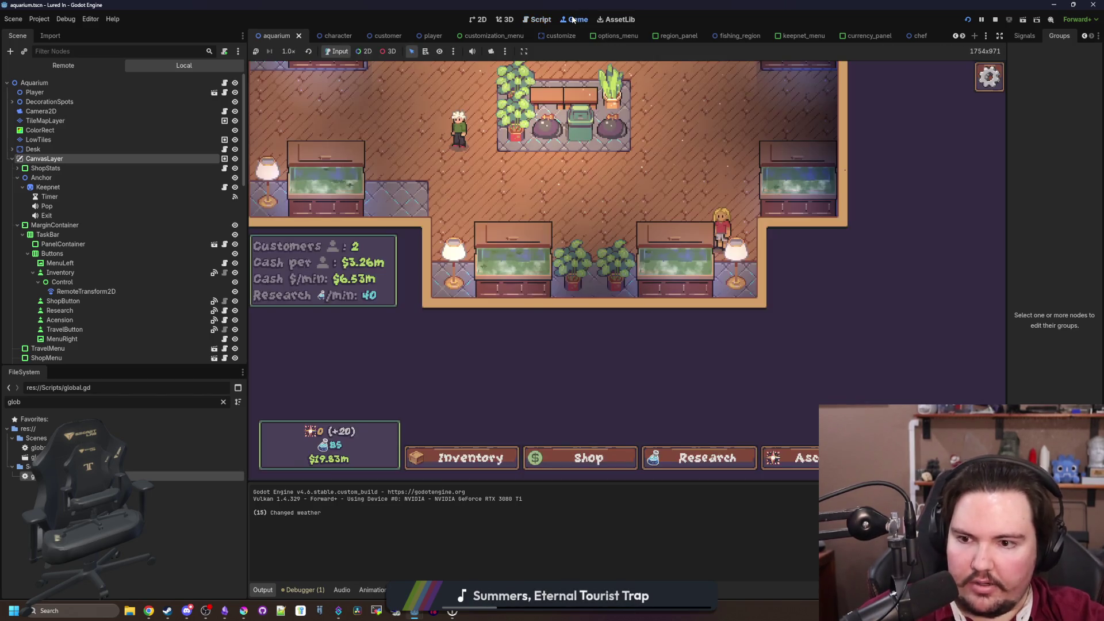
scroll(473, 382, "down", 5)
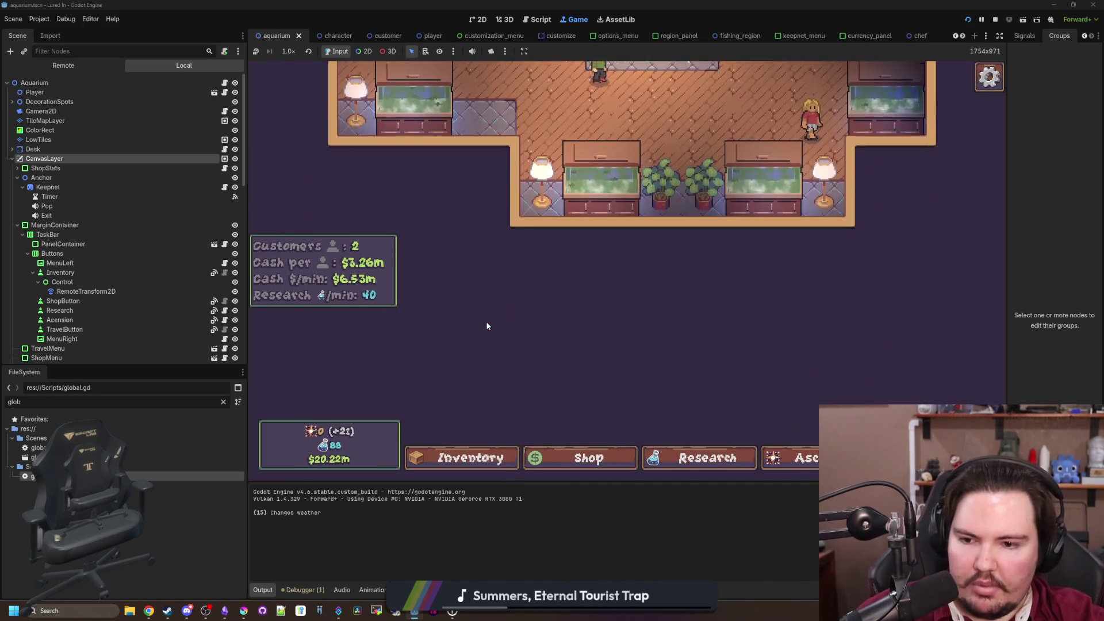
scroll(486, 325, "up", 5)
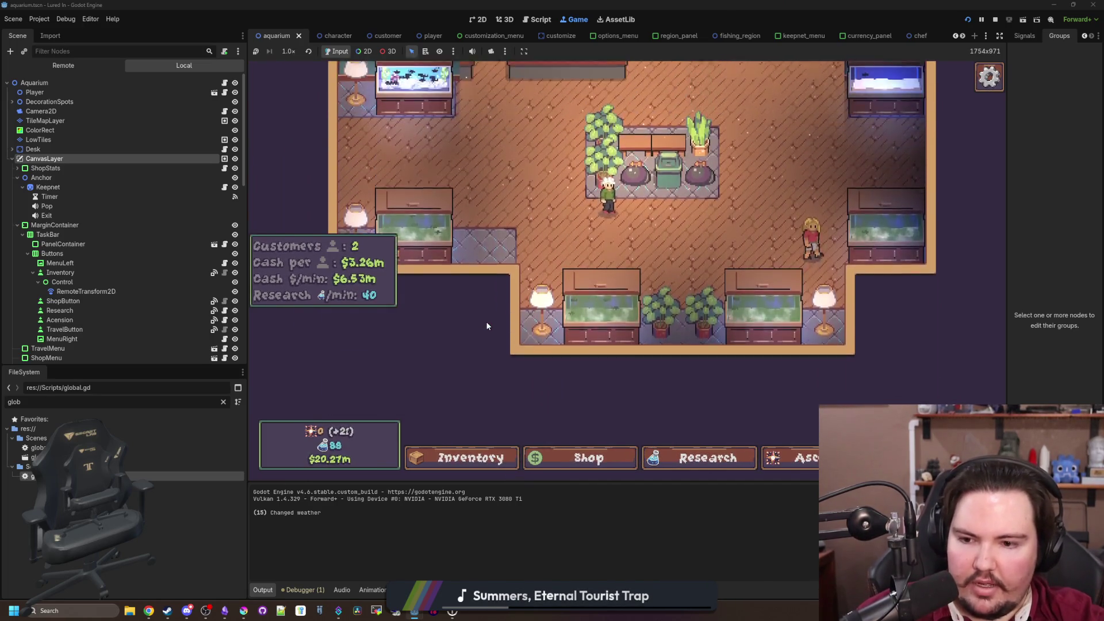
scroll(520, 330, "up", 2)
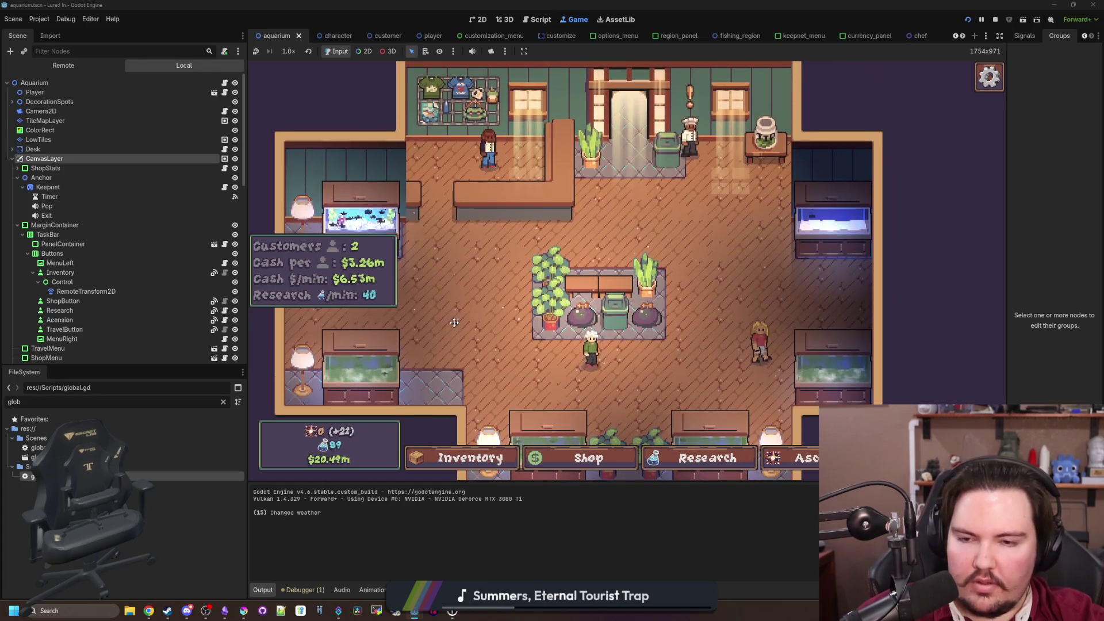
scroll(454, 322, "down", 2)
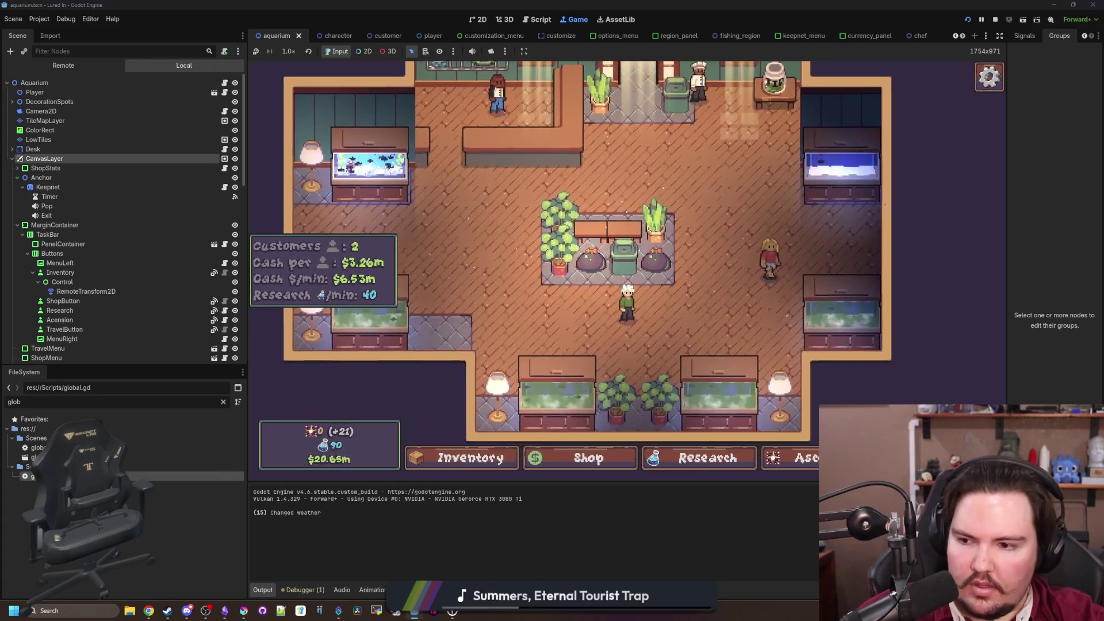
left_click(537, 19)
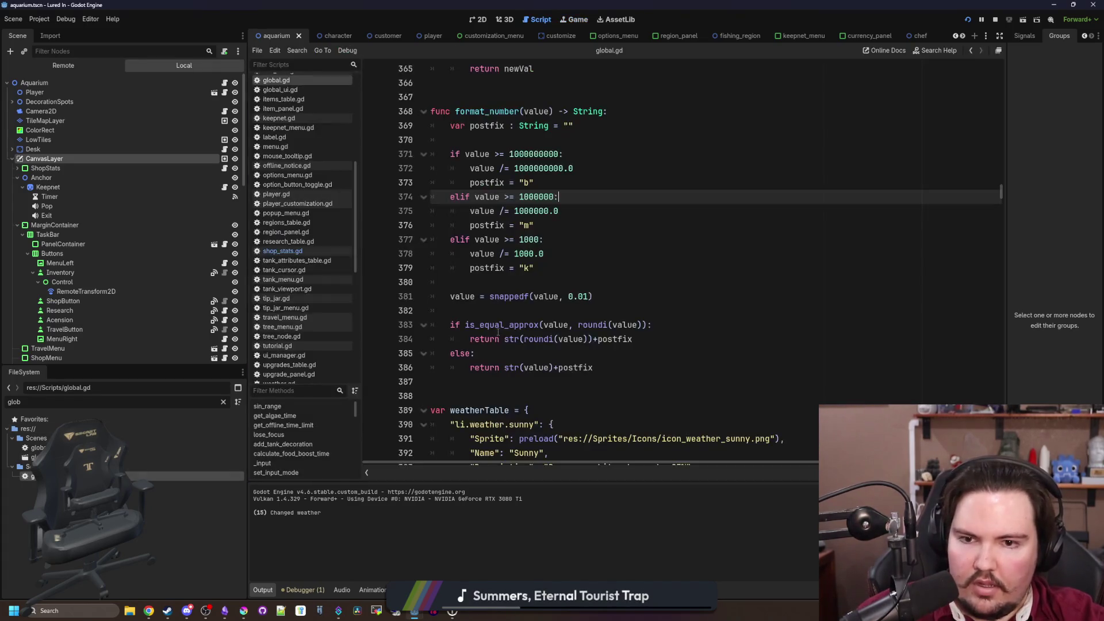
Duplicate the billions condition and its division and suffix lines to create a trillions "t" block
scroll(575, 259, "up", 2)
left_click_drag(590, 240, 459, 241)
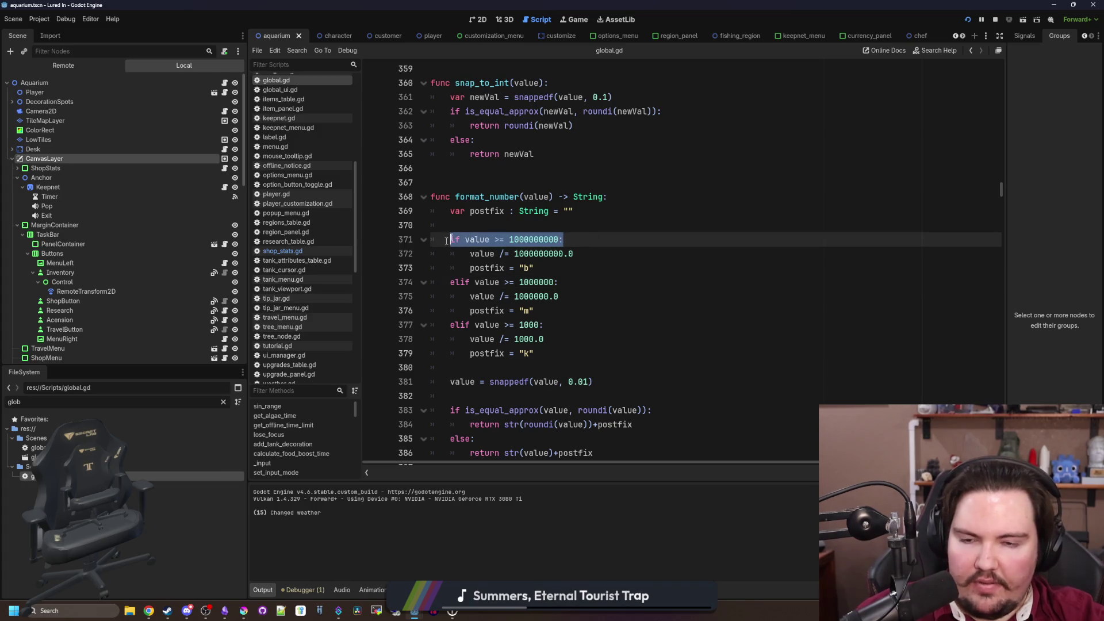
key("ctrl+c")
left_click(466, 227)
key("Return")
key("ctrl+v")
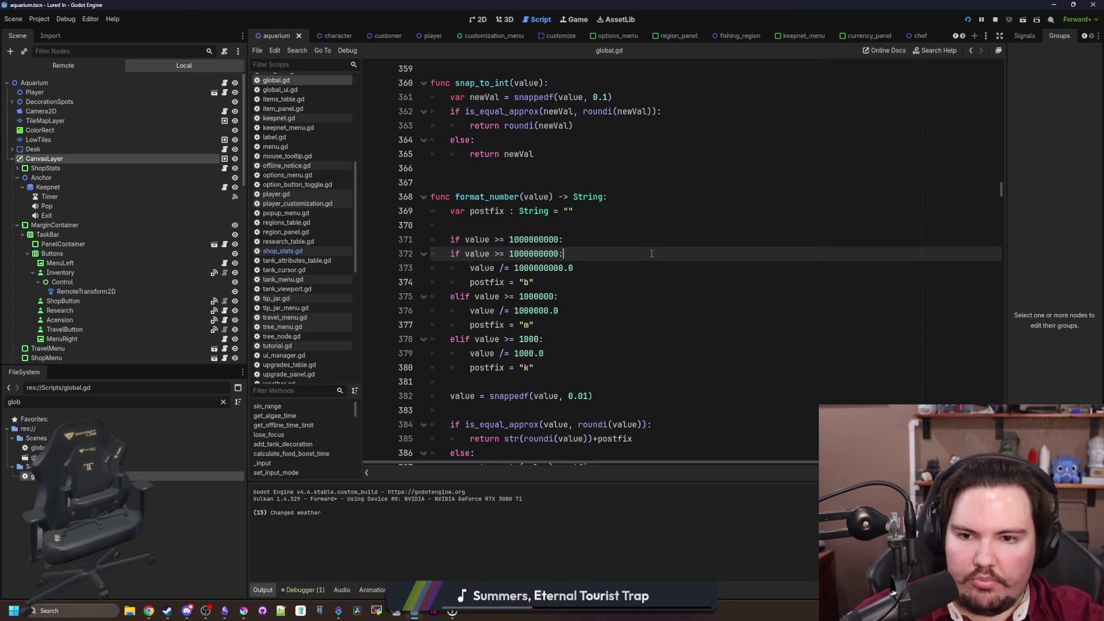
key("Return")
left_click(451, 267)
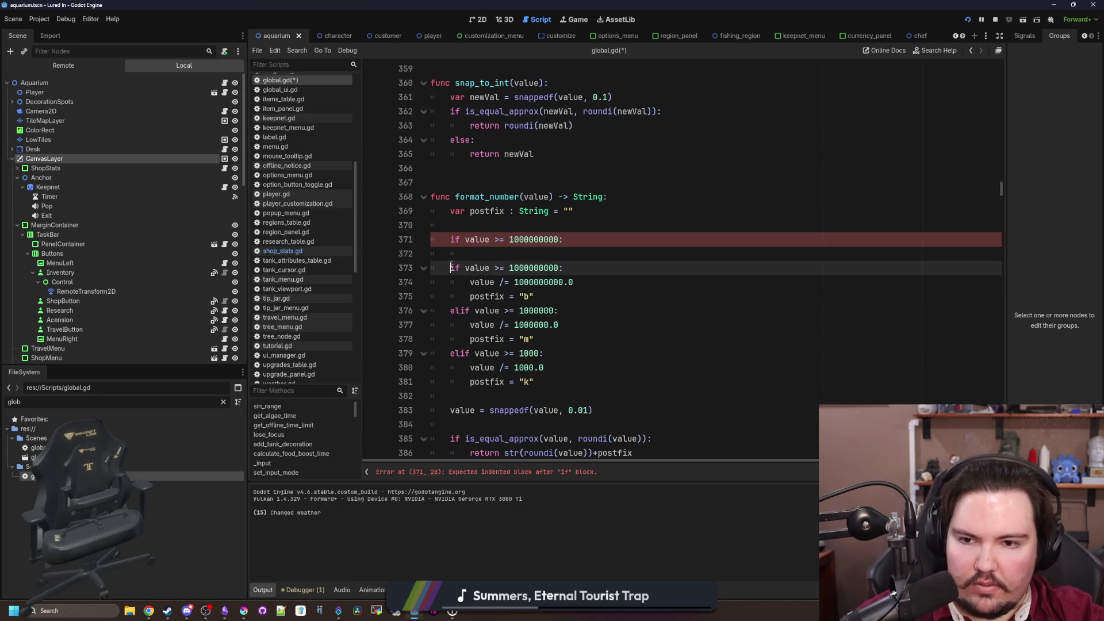
type("el")
left_click_drag(454, 277, 575, 299)
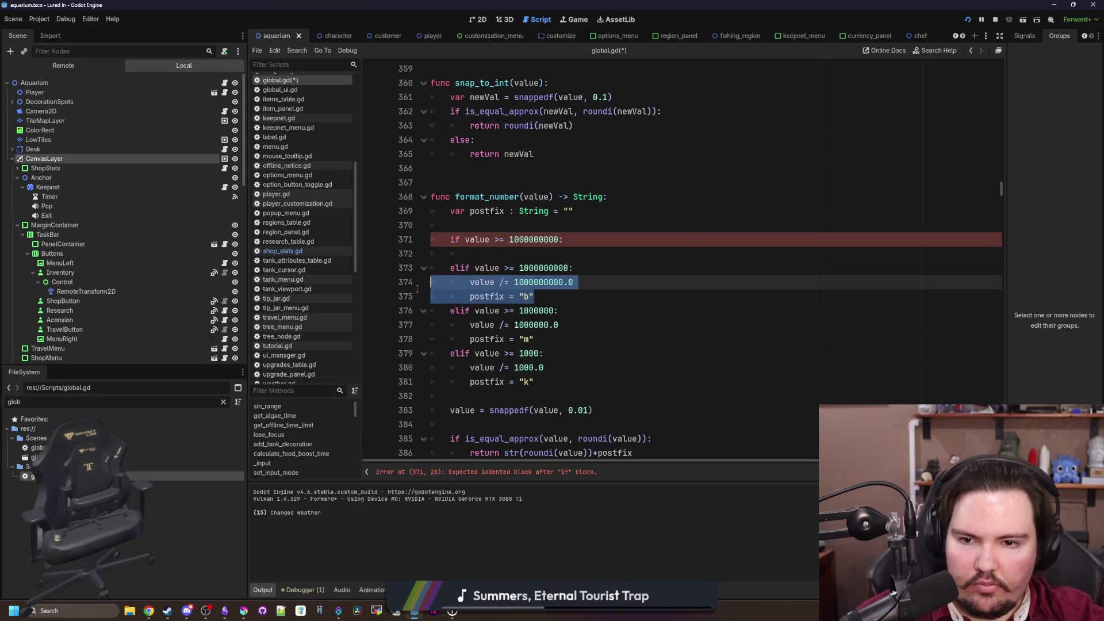
left_click(494, 255)
key("ctrl+v")
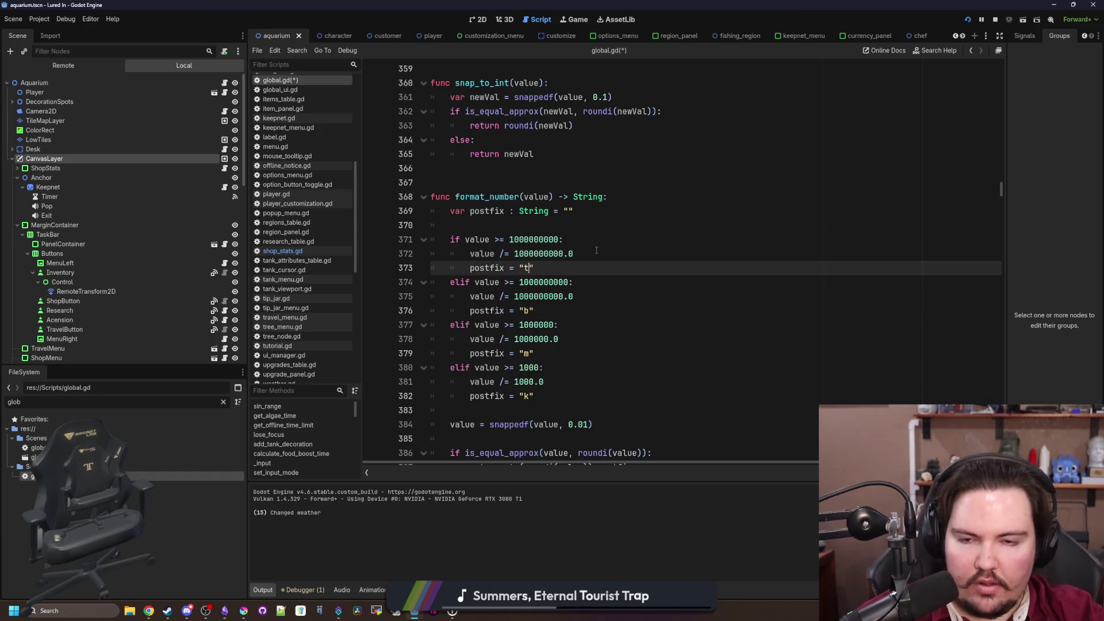
left_click(560, 239)
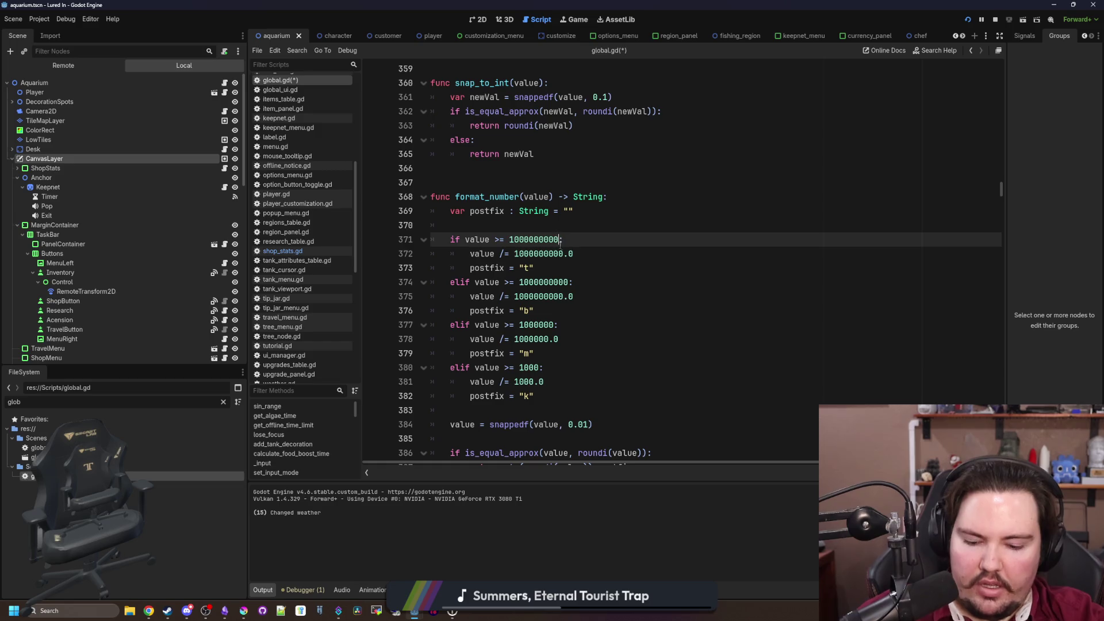
type("000")
left_click(563, 254)
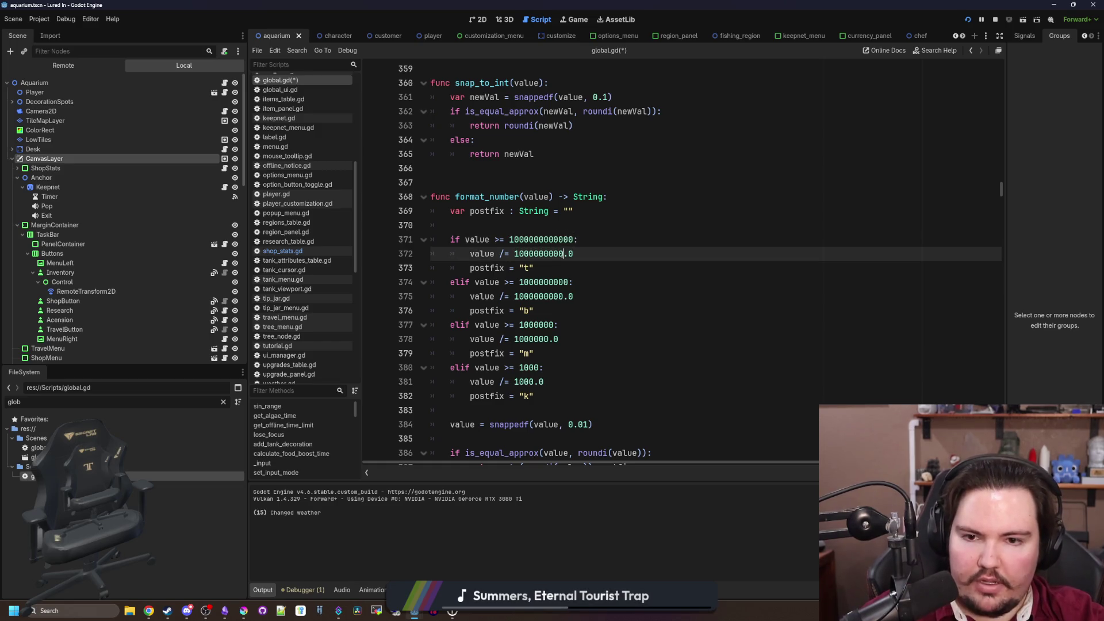
type("000")
Copy the trillions block and paste a second copy above it
left_click_drag(552, 268, 405, 244)
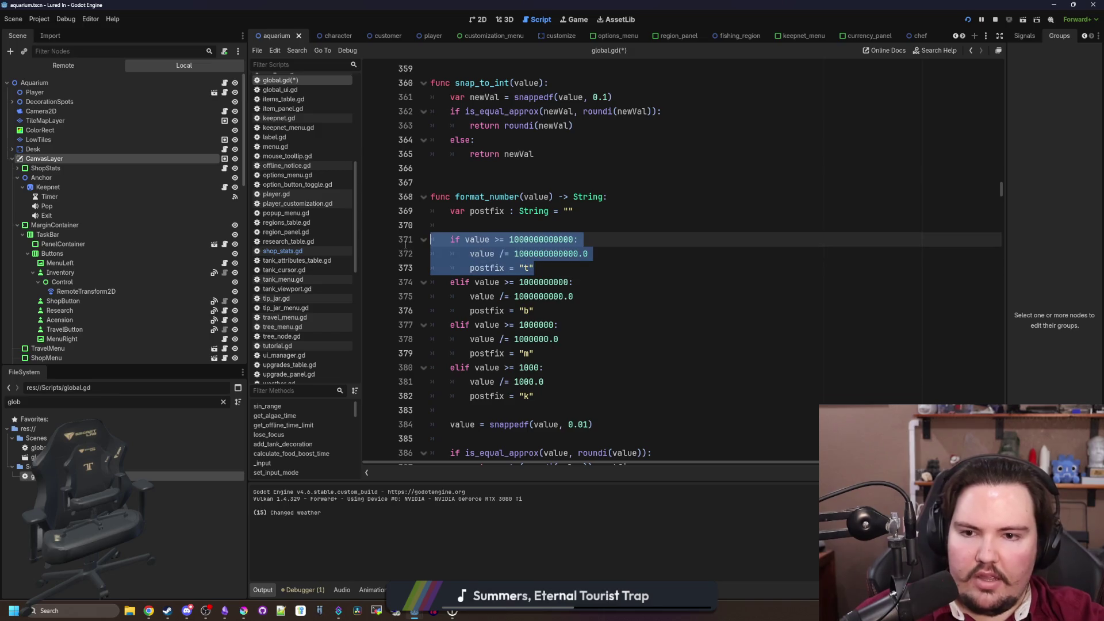
left_click(487, 229)
key("Return")
key("Return")
key("Return")
key("Up")
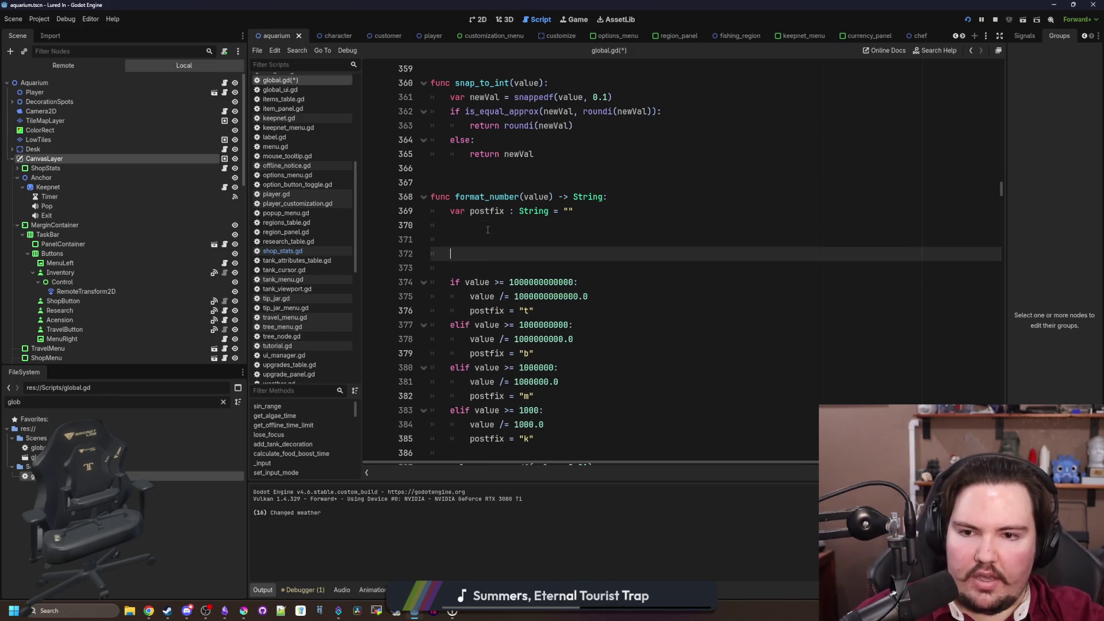
left_click_drag(560, 315, 397, 292)
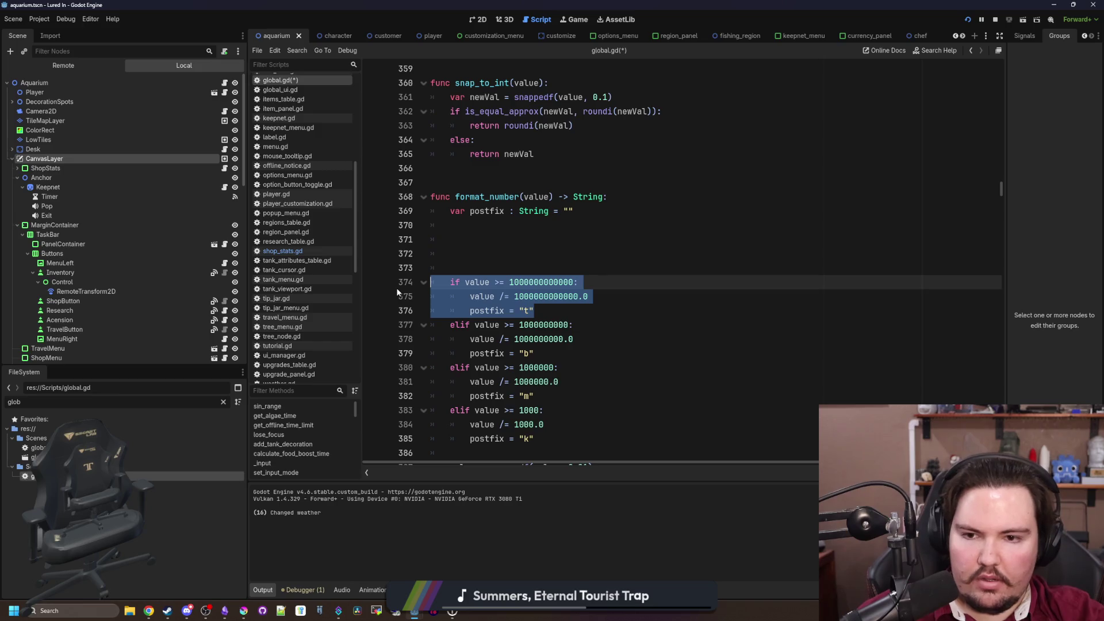
key("ctrl+c")
left_click(474, 246)
key("Down")
key("ctrl+v")
Turn the copy into a quadrillions "q" block with a larger divisor and save
left_click(465, 254)
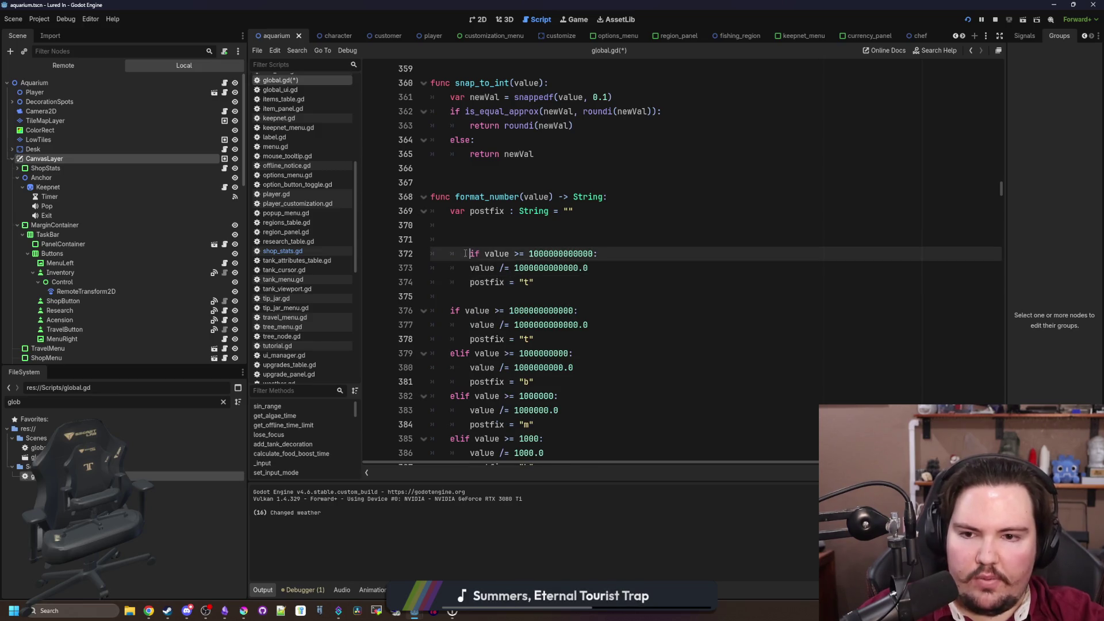
left_click(530, 283)
key("Delete")
type("q")
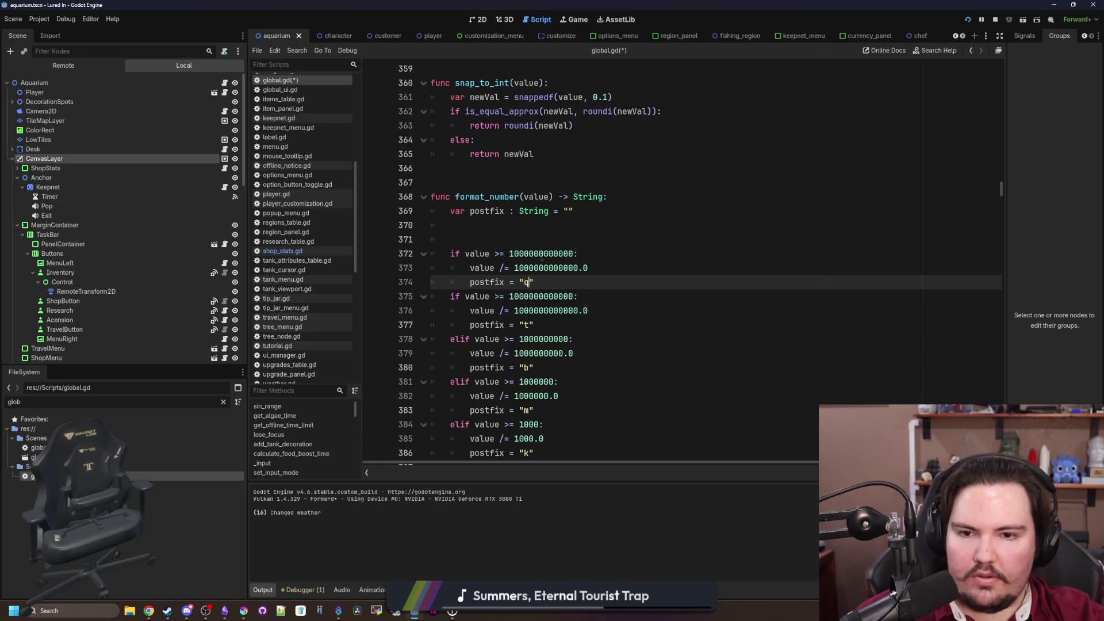
left_click(575, 254)
type("000")
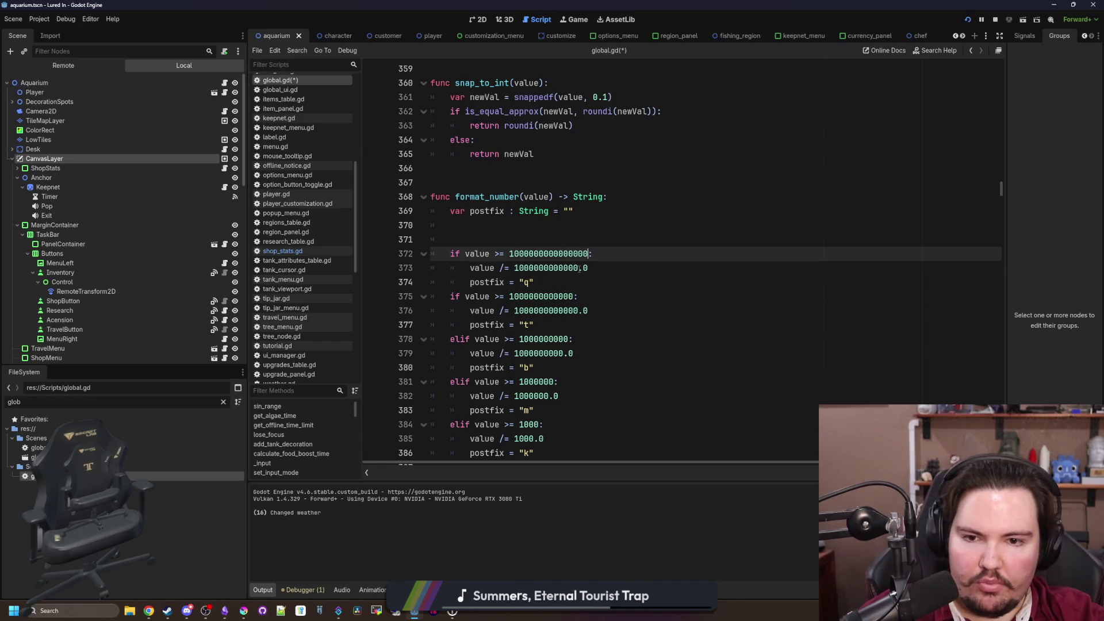
left_click(579, 269)
type("000")
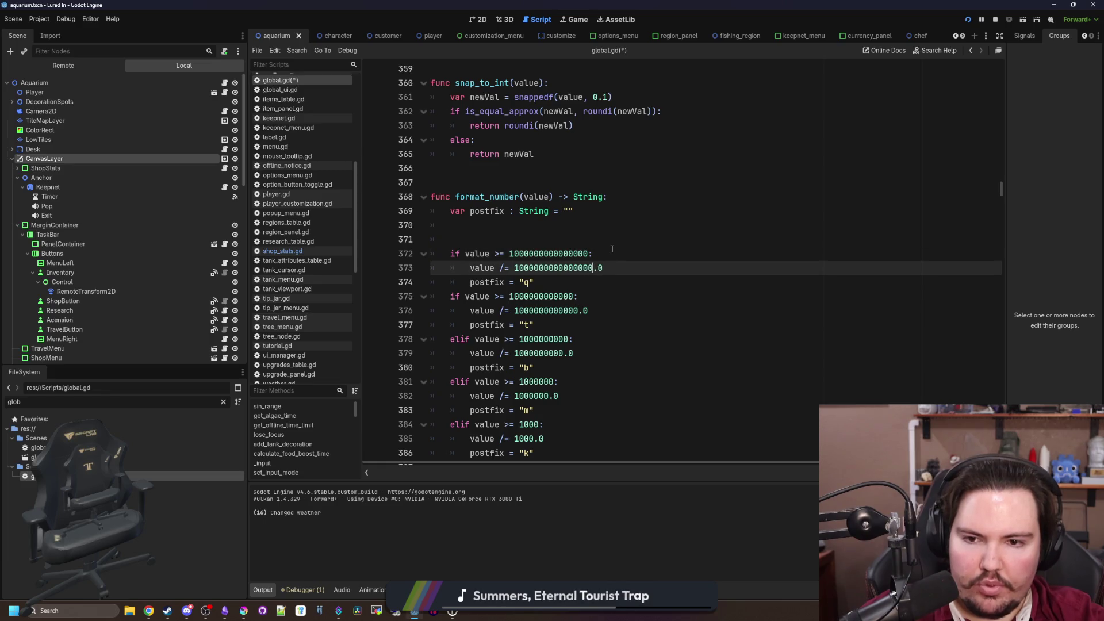
left_click(612, 249)
key("ctrl+s")
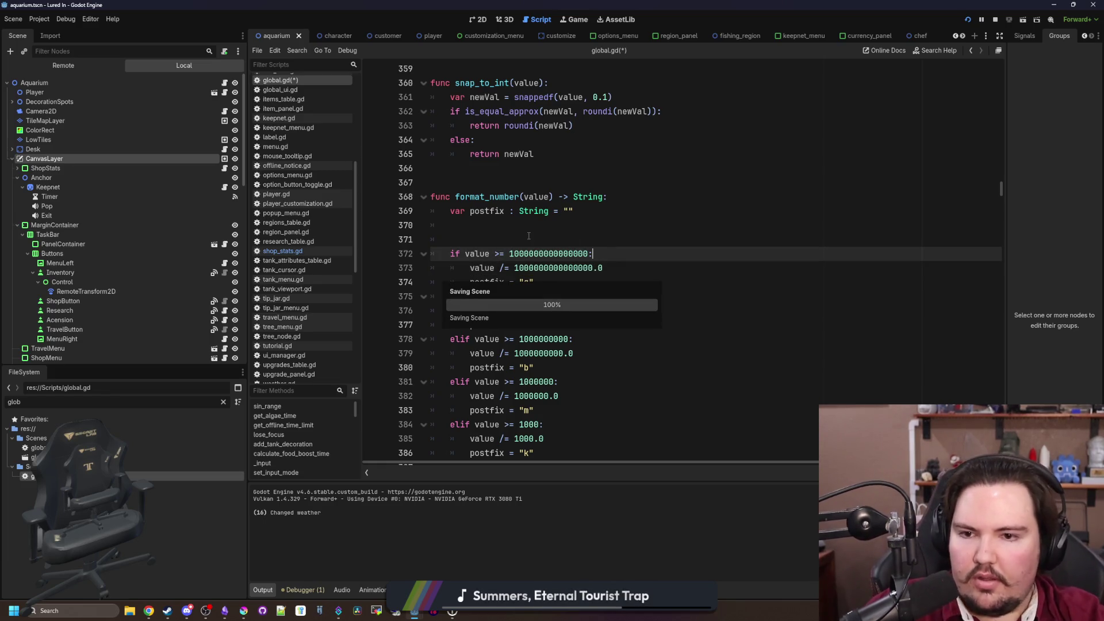
Delete the blank line 371 in format_number and save global.gd
left_click(529, 236)
key("BackSpace")
key("ctrl+s")
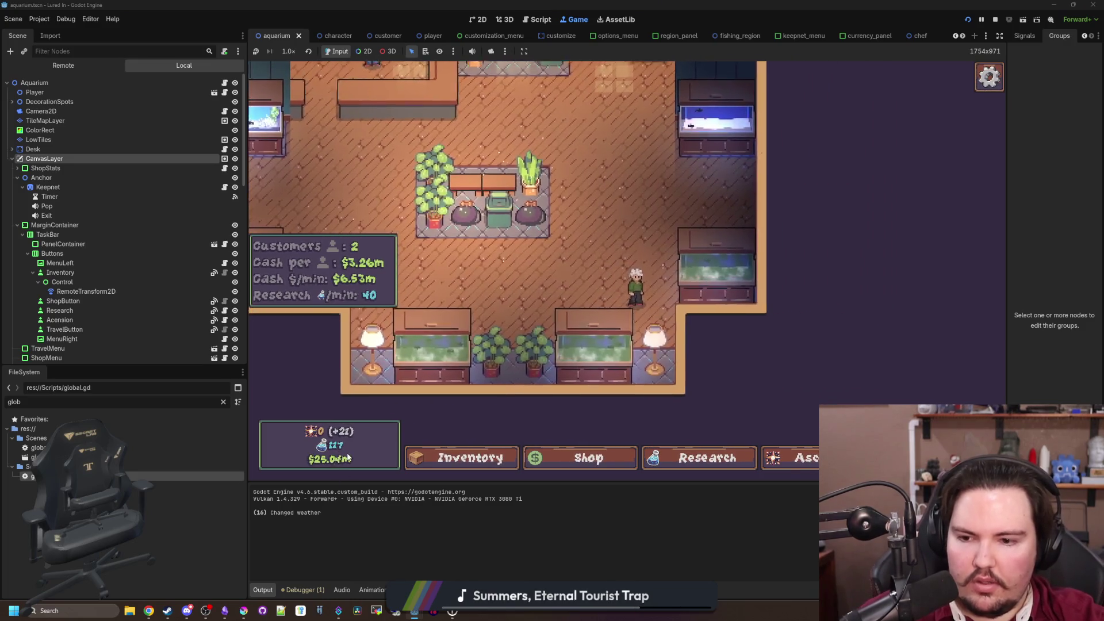
Use the console money command with ever larger sums until cash shows $1q, then stop the game
key("grave")
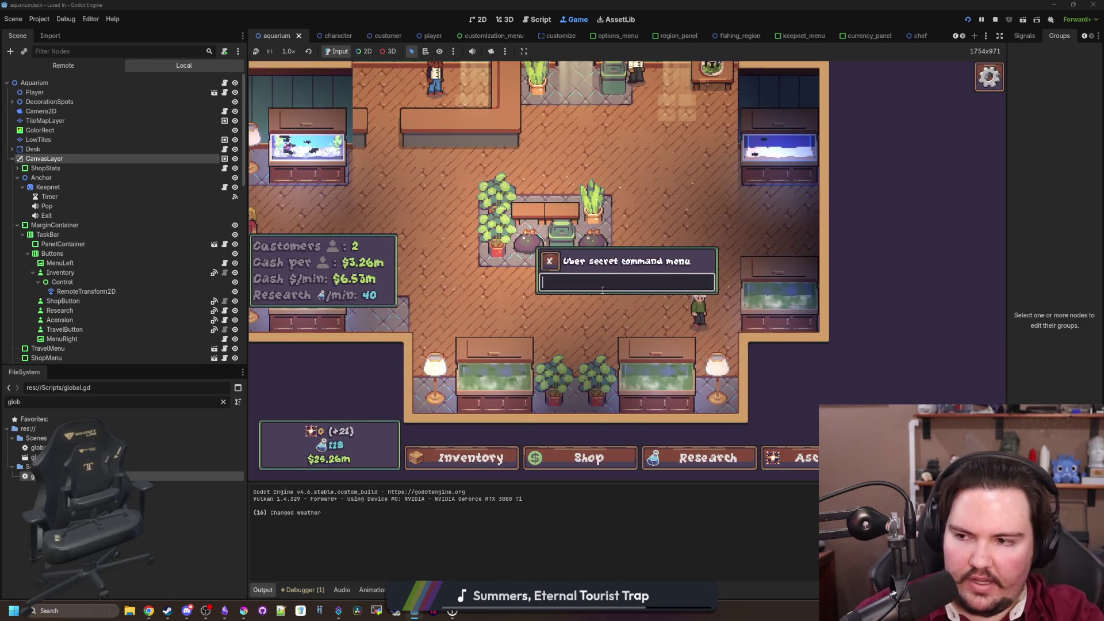
type("money 1000000")
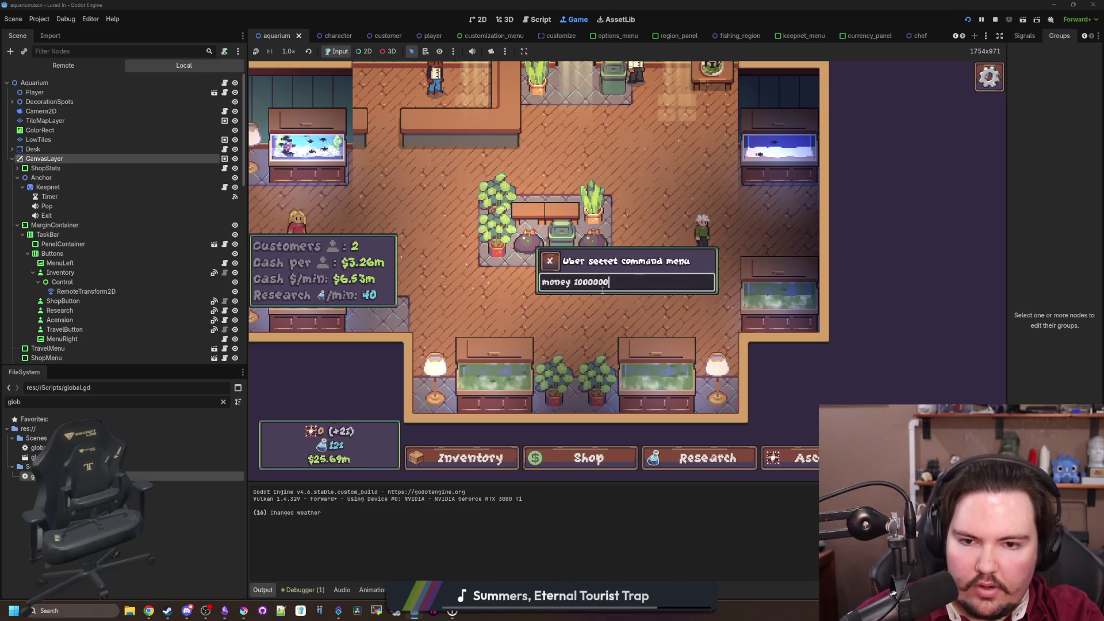
key("Return")
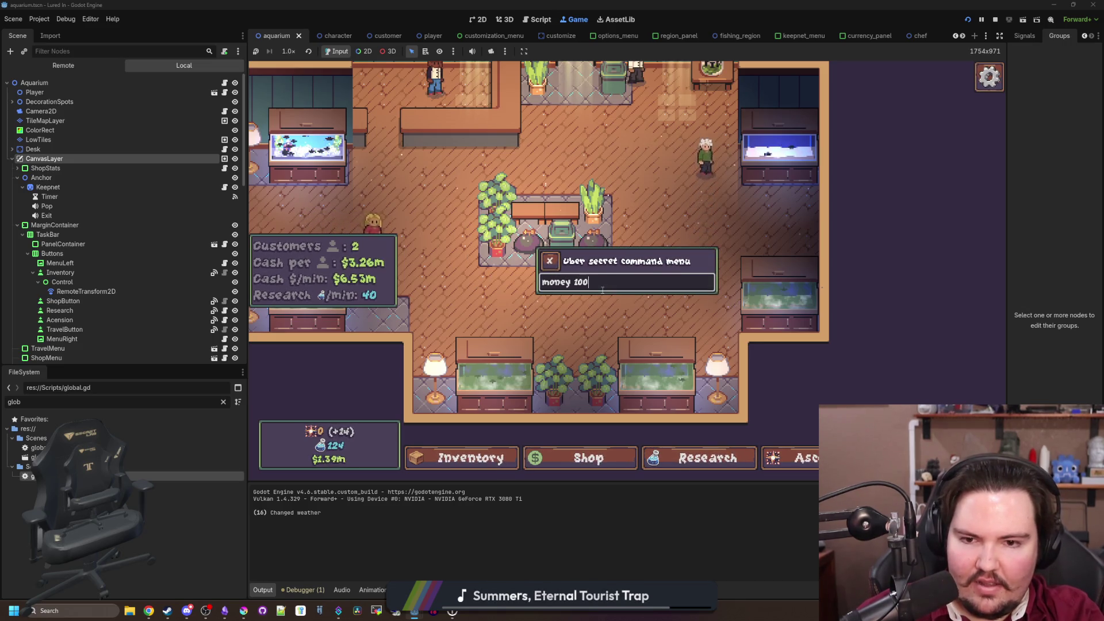
type("0")
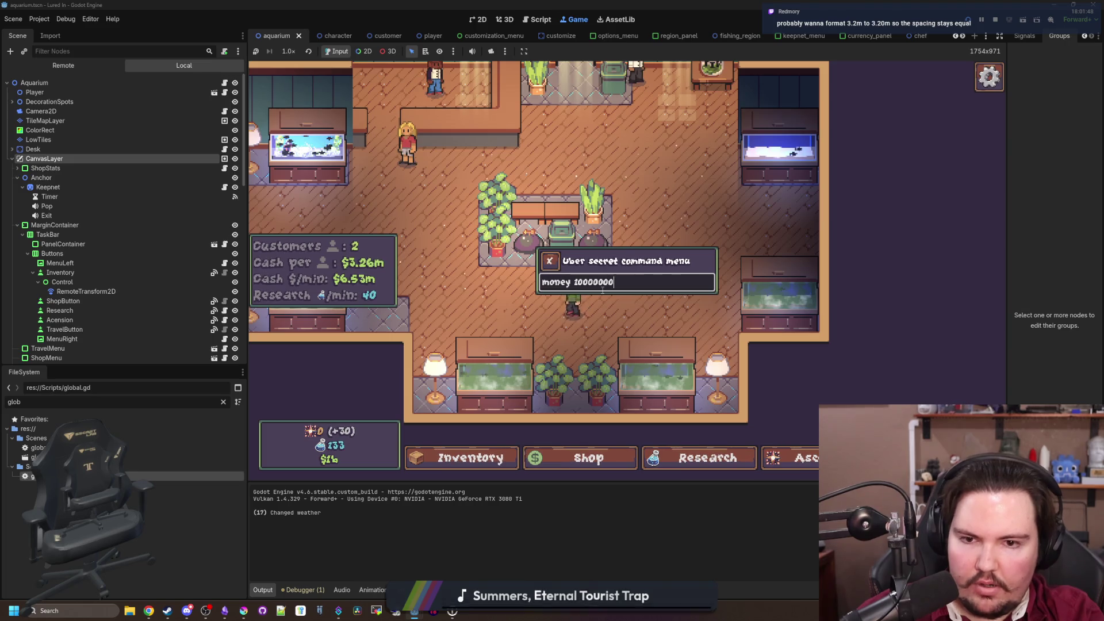
type("00")
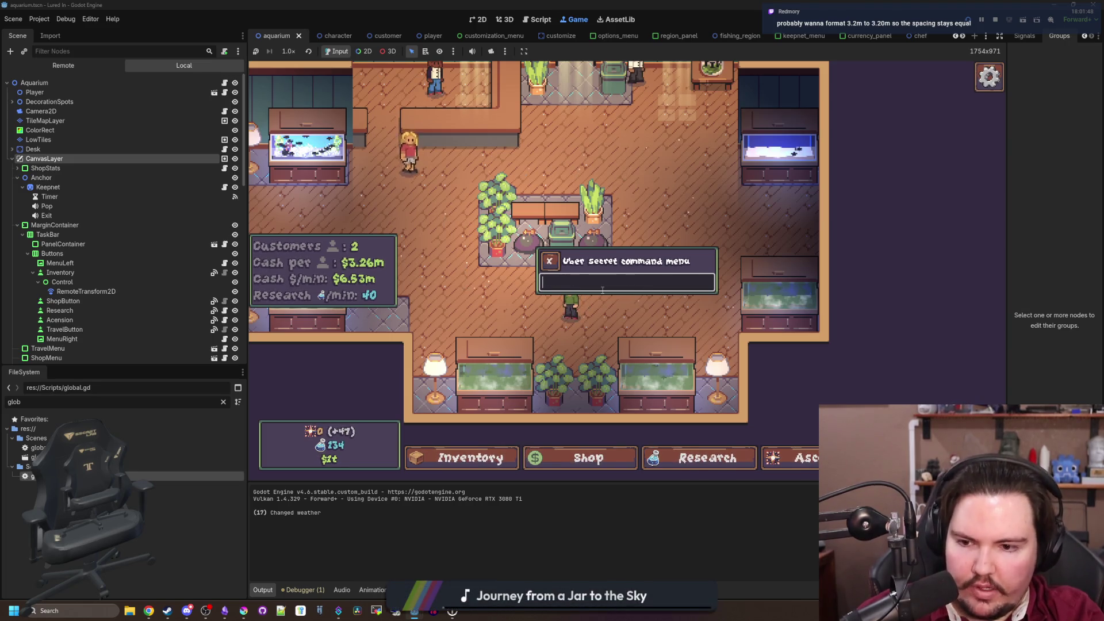
type(" 100")
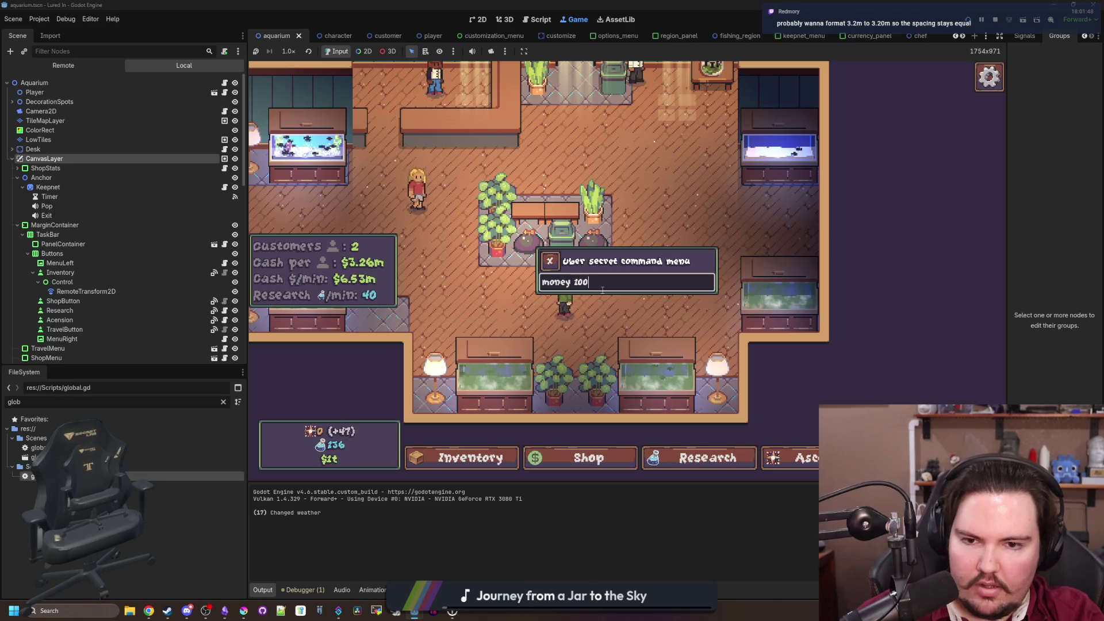
type("000000000")
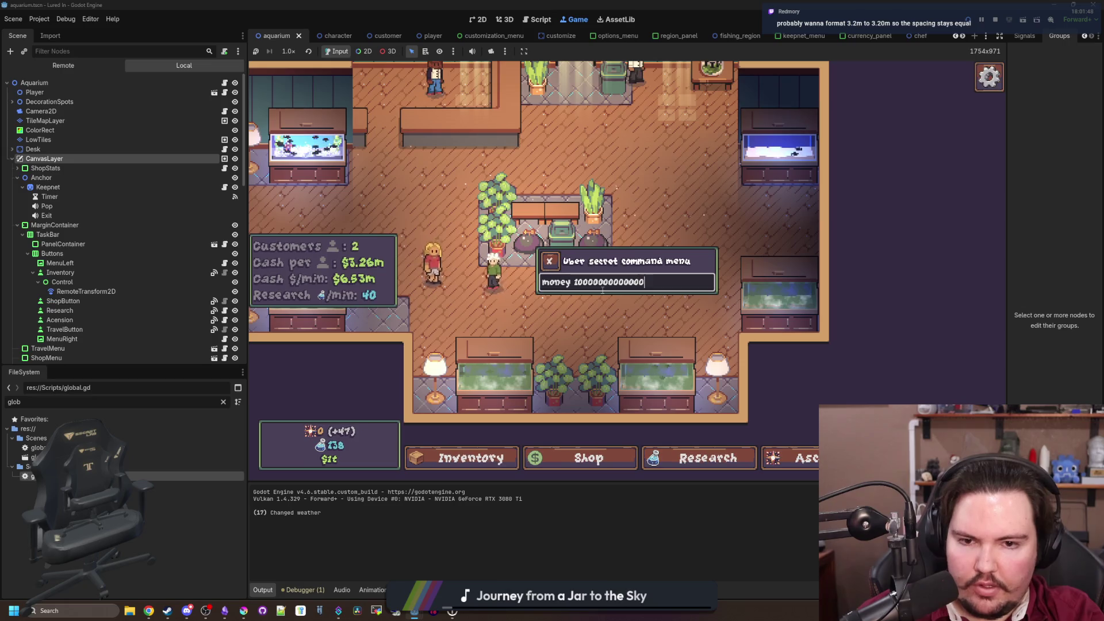
key("Return")
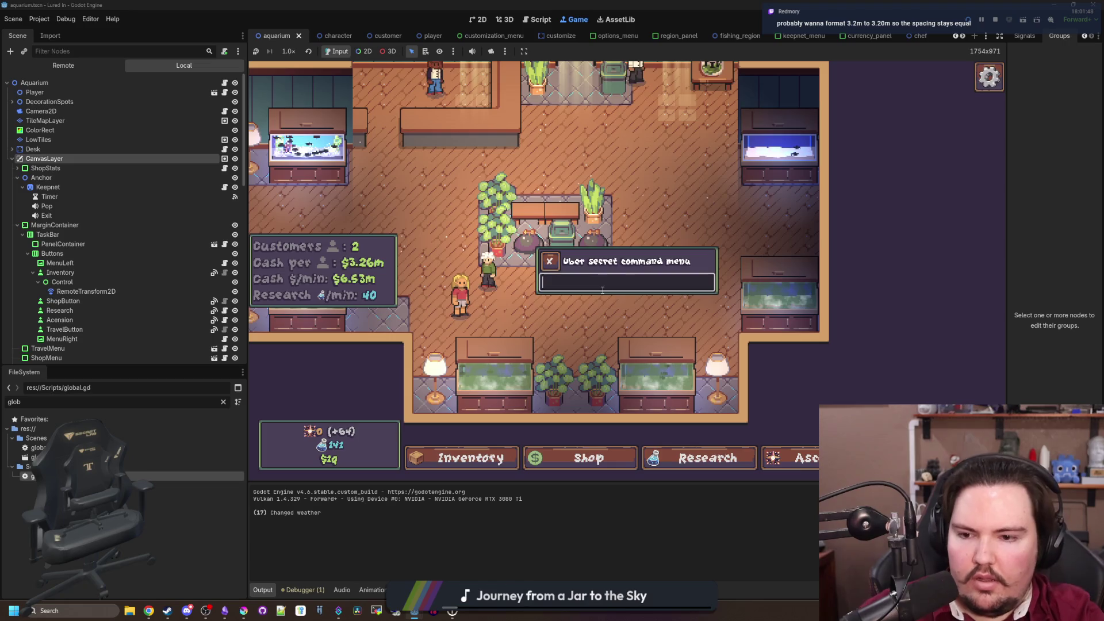
key("Escape")
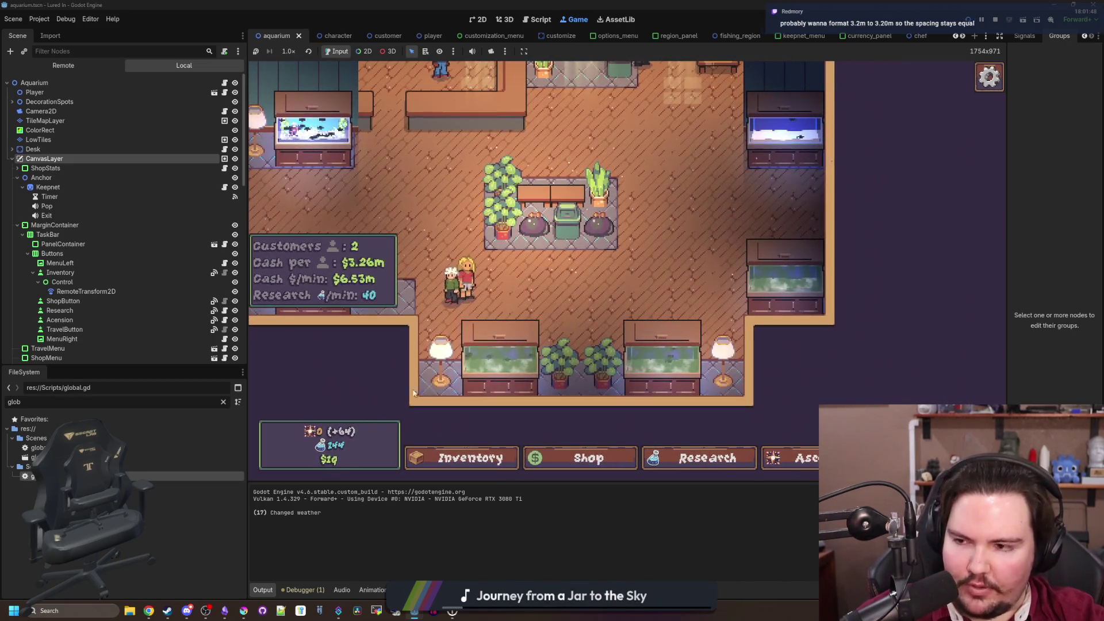
left_click(995, 21)
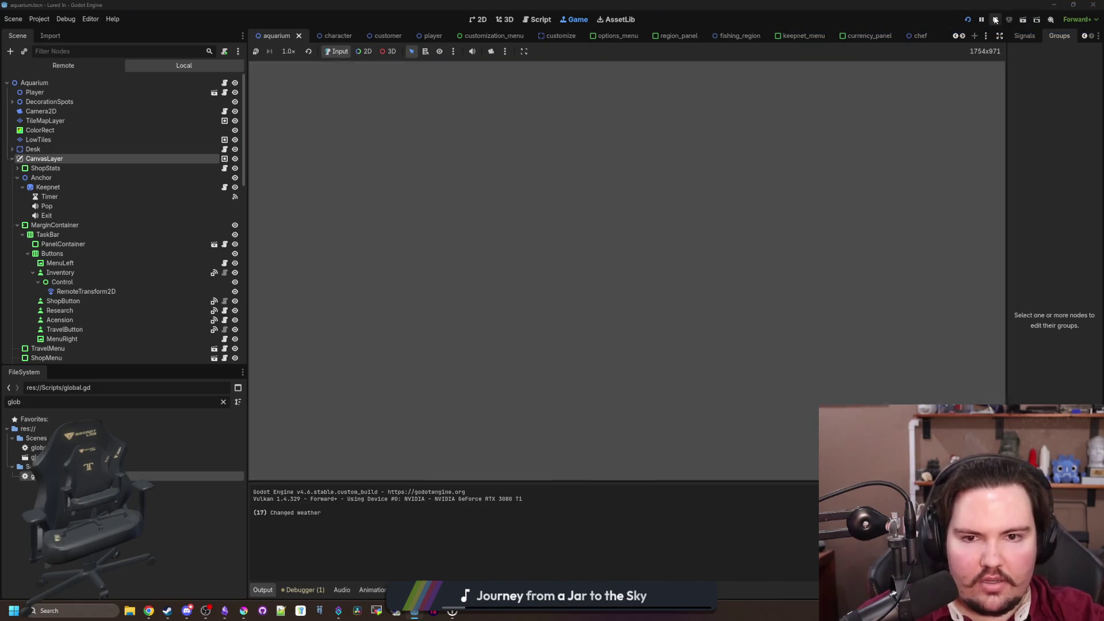
Save the scene, relaunch the game, and dismiss the Welcome Back summary
key("ctrl+s")
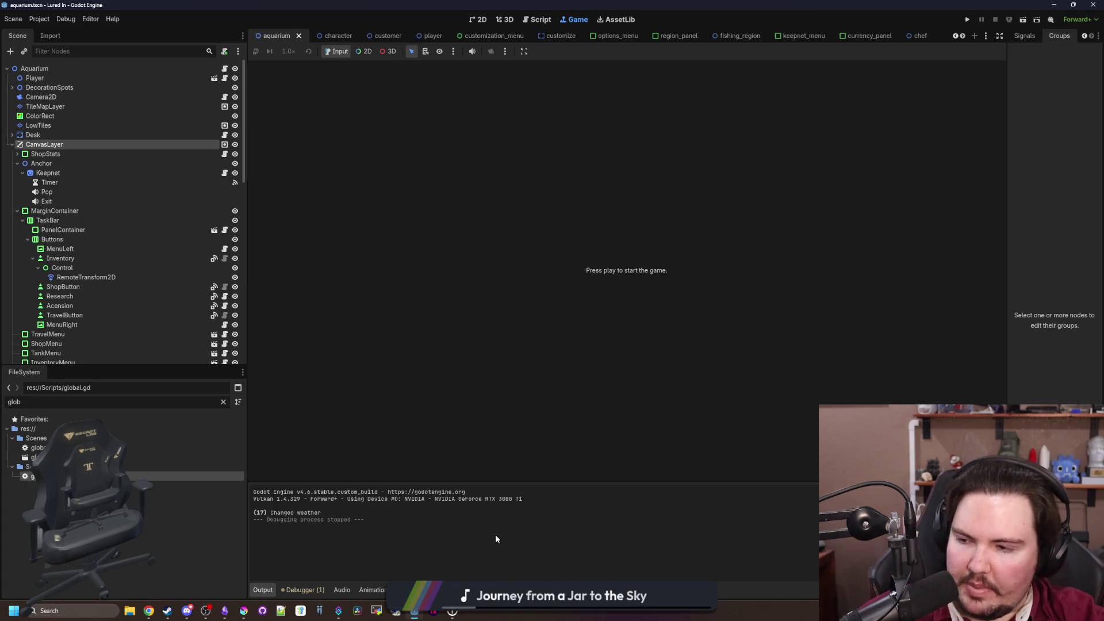
key("ctrl+s")
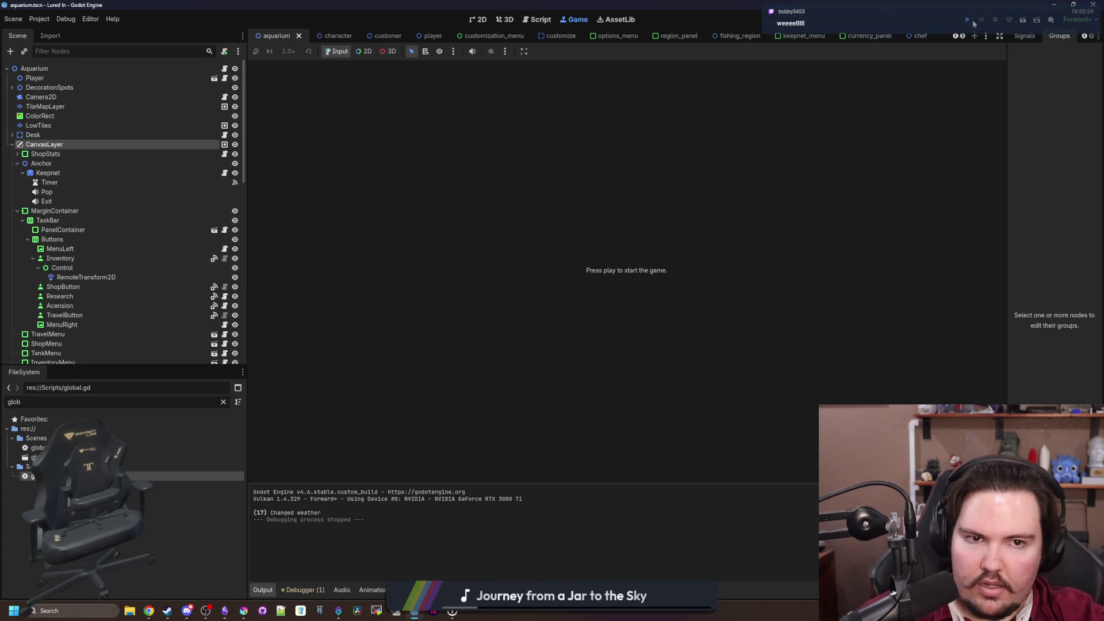
left_click(971, 20)
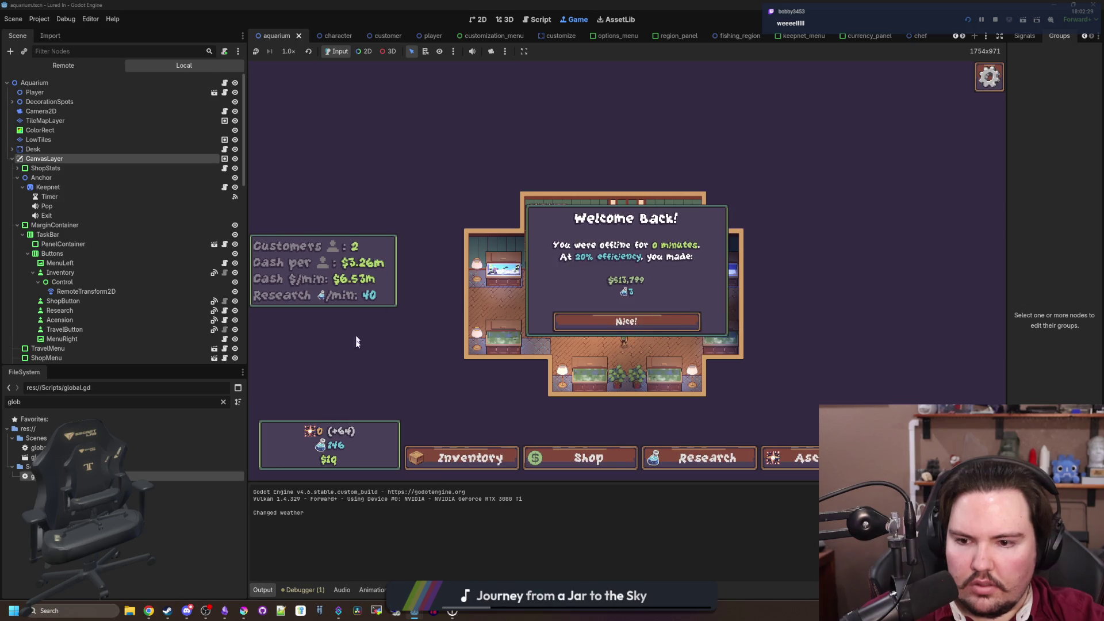
left_click(627, 322)
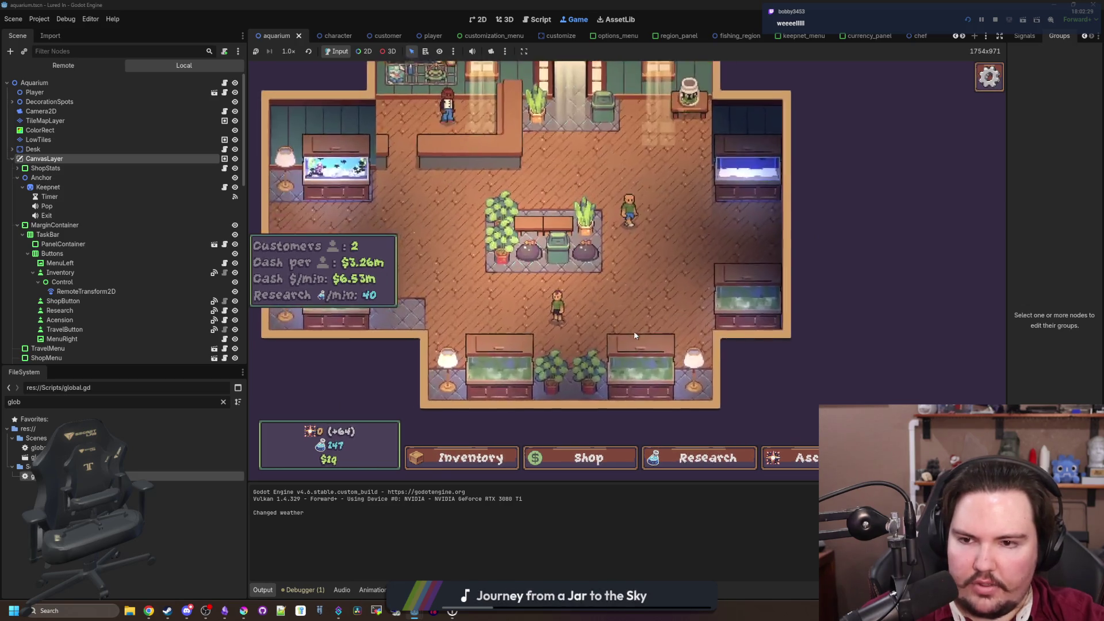
key("grave")
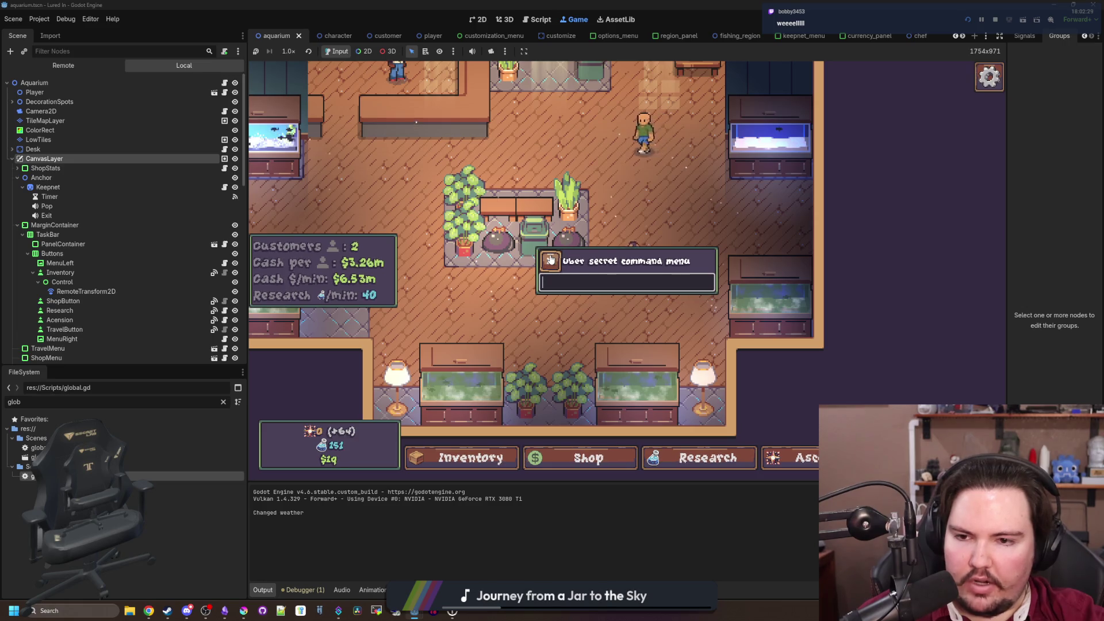
left_click(551, 260)
left_click(540, 207)
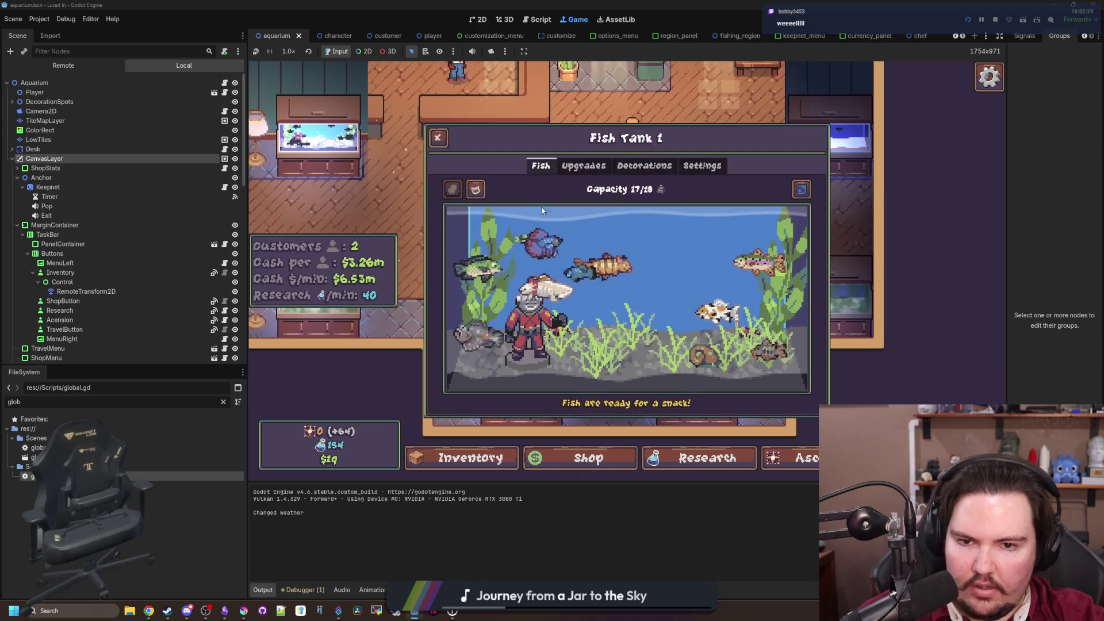
In Fish Tank 1, return the catfish, corydora, snail, Koi, Rainbow Trout, Betta and goldfish to inventory
left_click(601, 266)
left_click(878, 289)
left_click(759, 261)
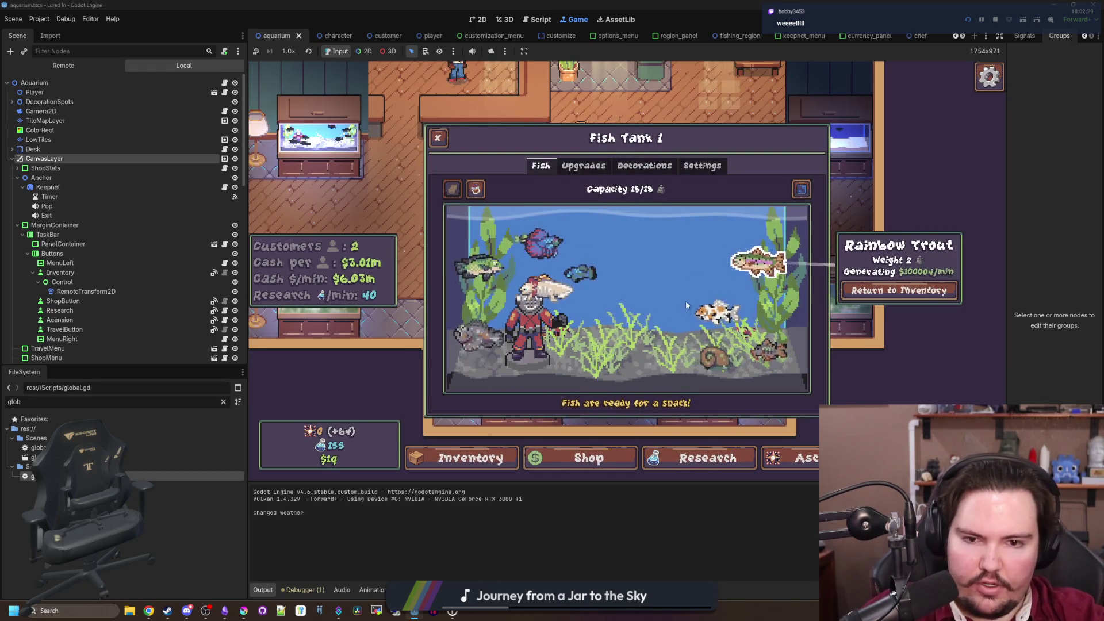
left_click(717, 310)
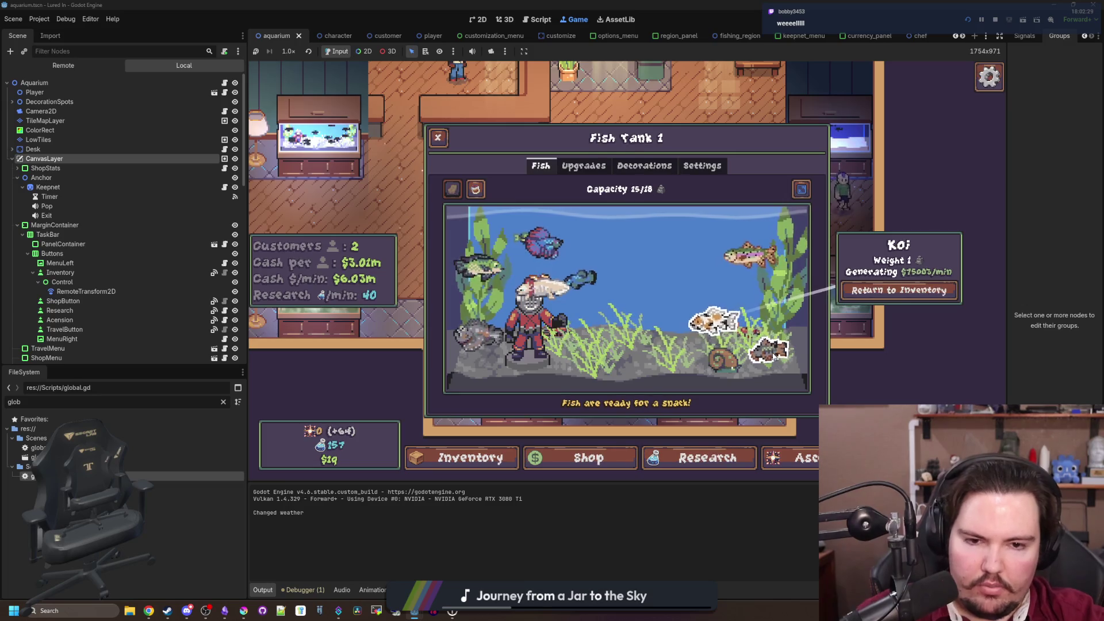
left_click(768, 350)
left_click(867, 290)
left_click(721, 360)
left_click(874, 290)
left_click(704, 342)
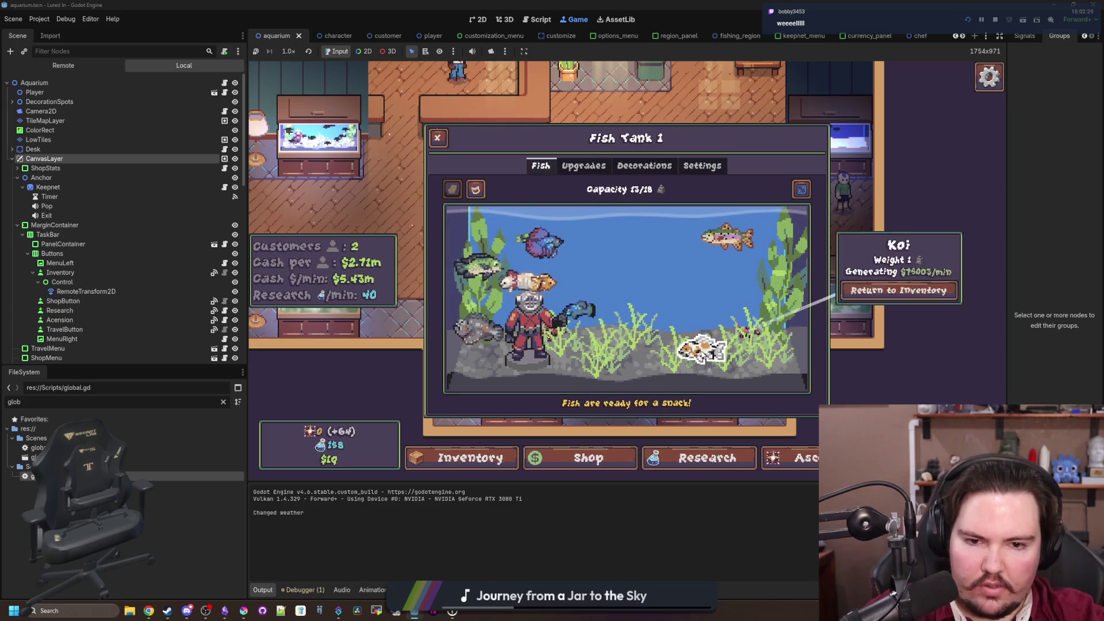
left_click(874, 289)
left_click(724, 236)
left_click(874, 289)
left_click(540, 242)
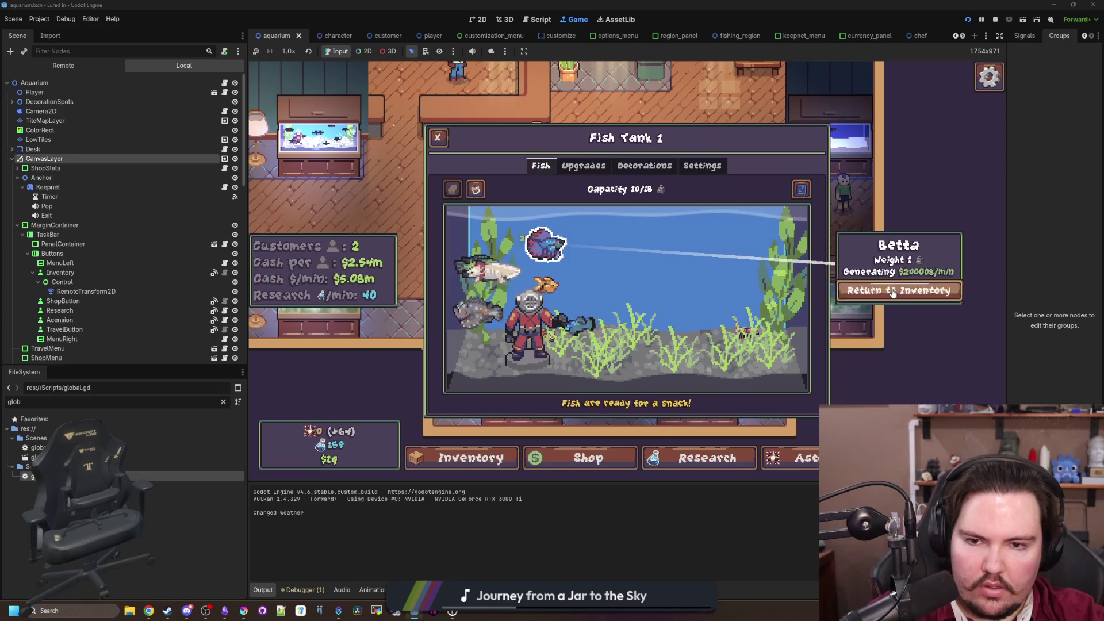
left_click(874, 289)
left_click(549, 284)
left_click(899, 299)
Return the pupfish, shrimp, axolotl, minnow, green fish, crayfish and Stonefish, then open Fish Tank 3
left_click(575, 325)
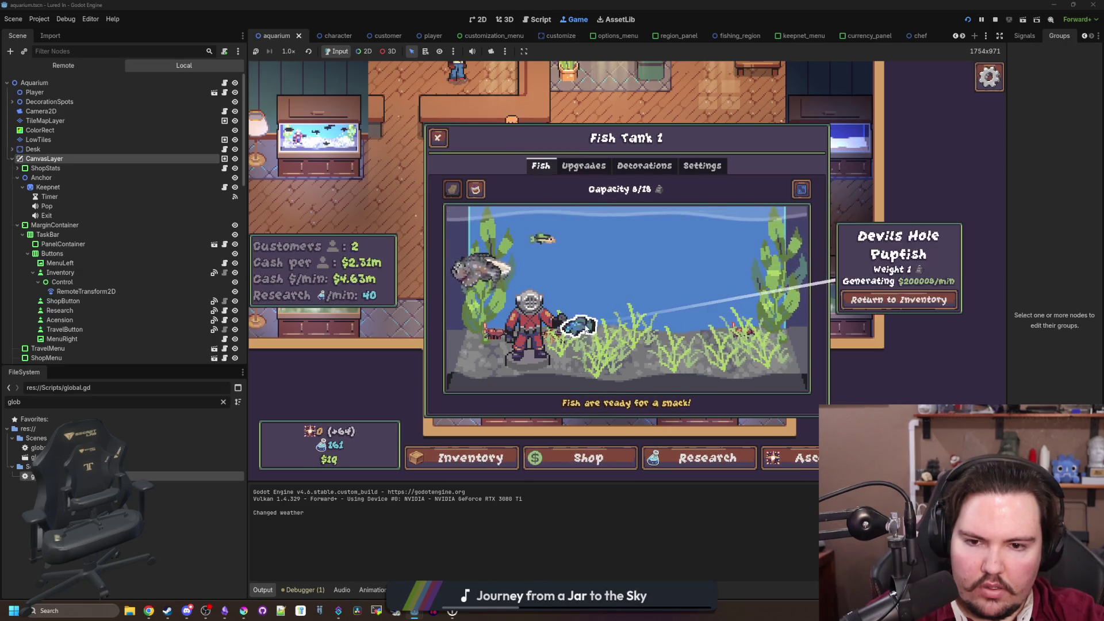
left_click(903, 299)
left_click(739, 331)
left_click(899, 299)
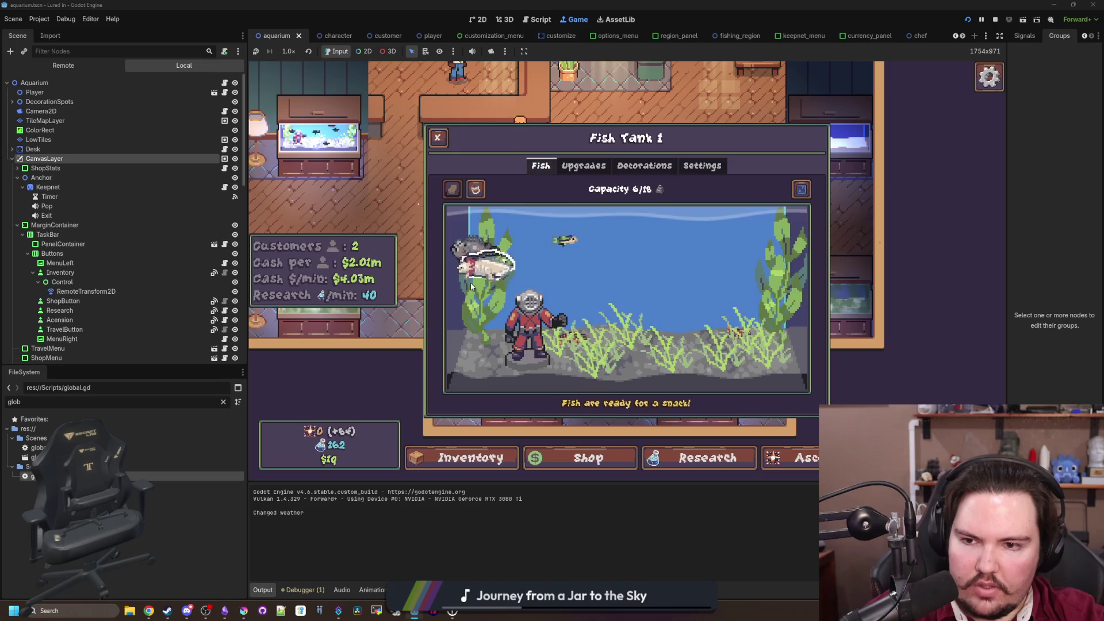
left_click(479, 273)
left_click(898, 291)
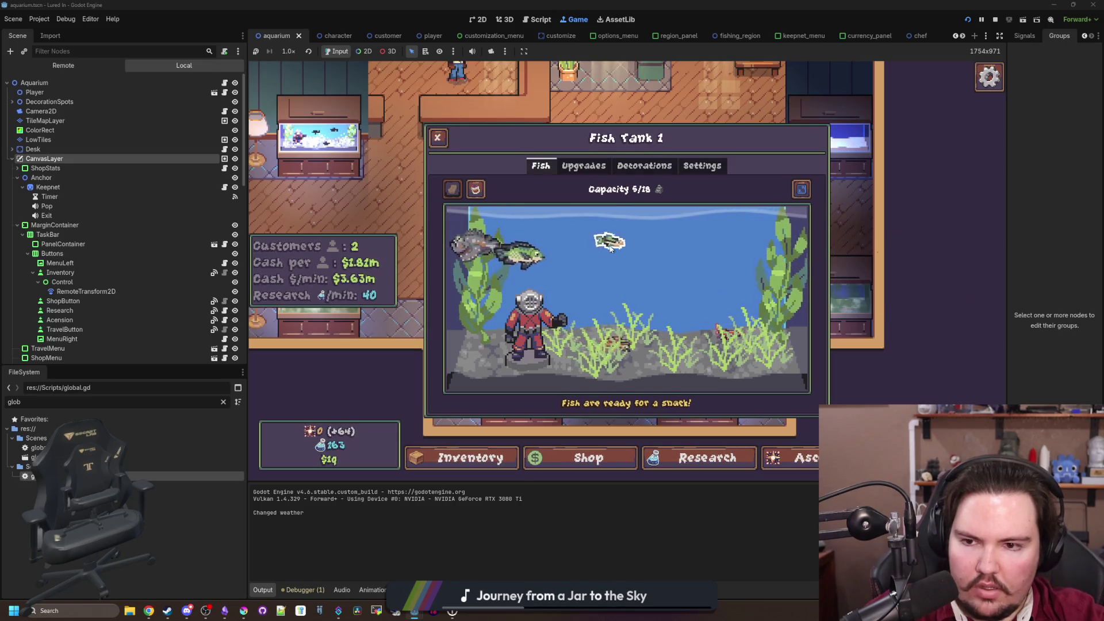
left_click(604, 241)
left_click(895, 290)
left_click(552, 242)
left_click(899, 291)
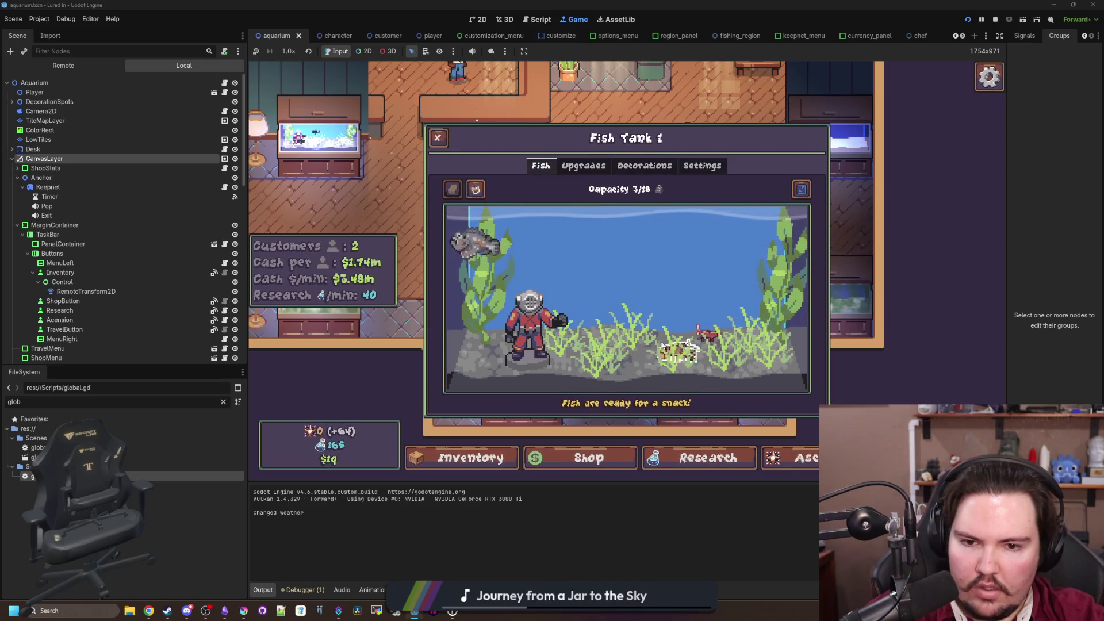
left_click(696, 339)
left_click(862, 292)
left_click(698, 334)
left_click(899, 290)
left_click(474, 243)
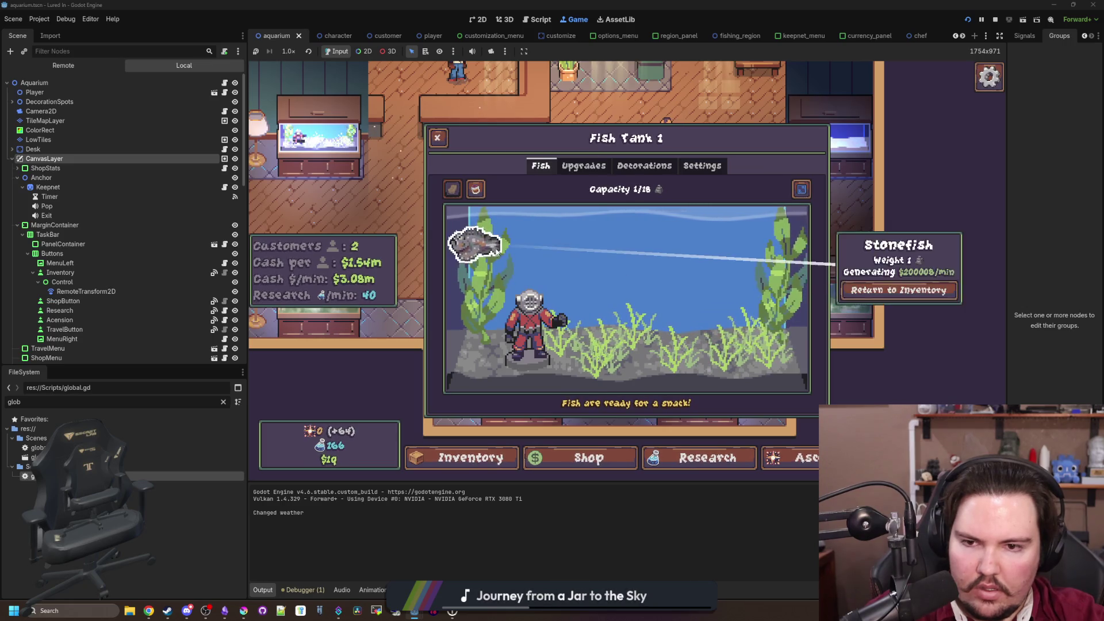
left_click(905, 292)
left_click(437, 137)
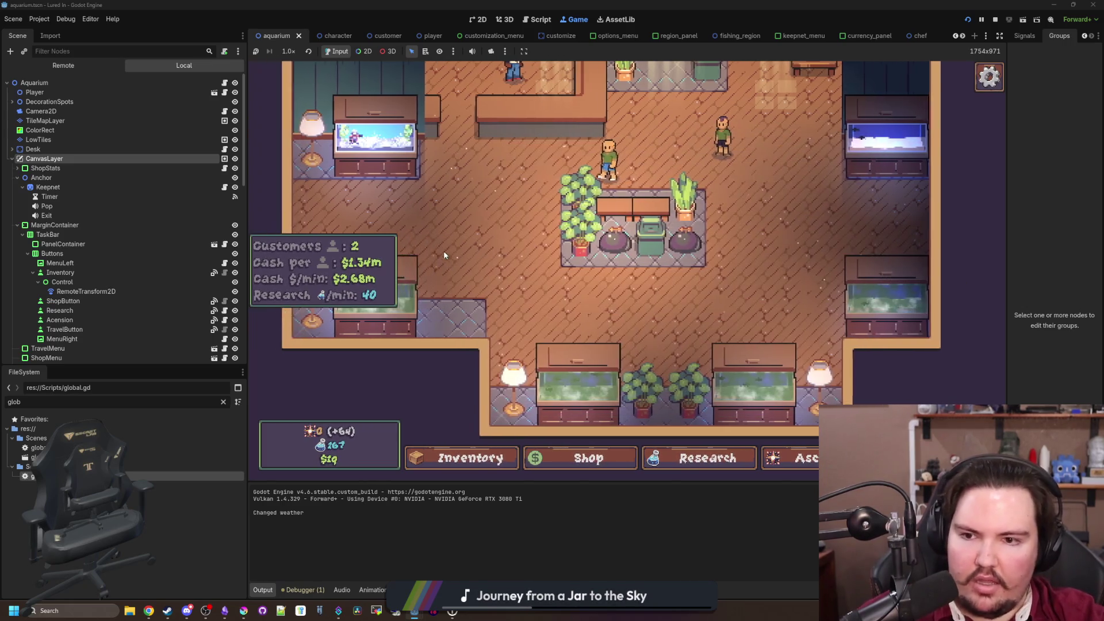
left_click(425, 299)
Return all the axolotls in Fish Tank 3 to inventory, emptying the tank
left_click(739, 285)
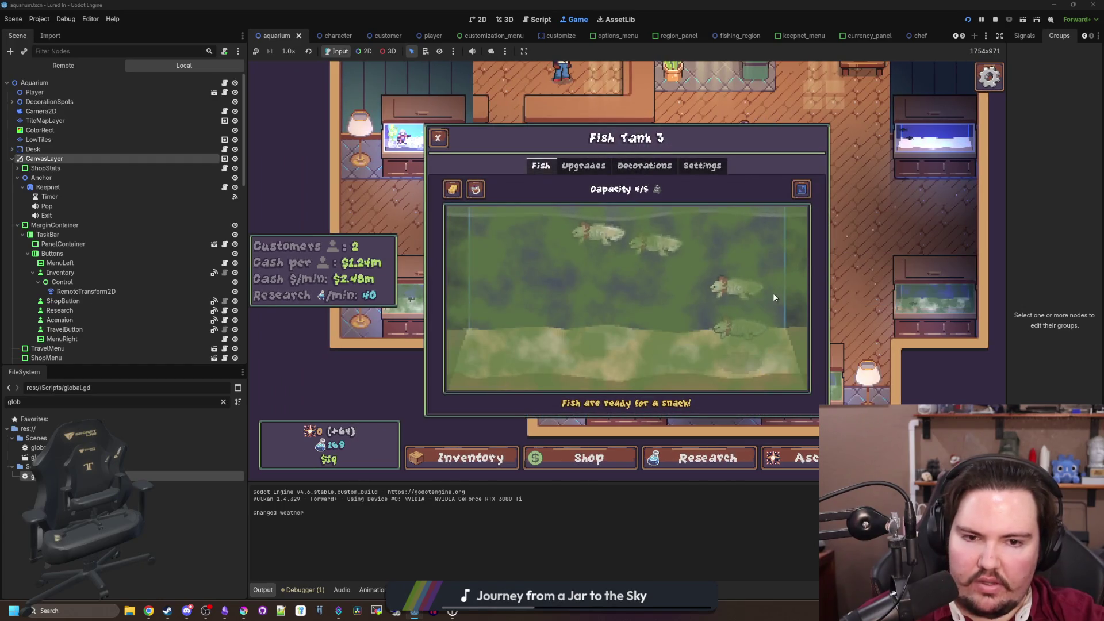
left_click(739, 288)
left_click(896, 290)
left_click(739, 308)
left_click(899, 290)
left_click(644, 230)
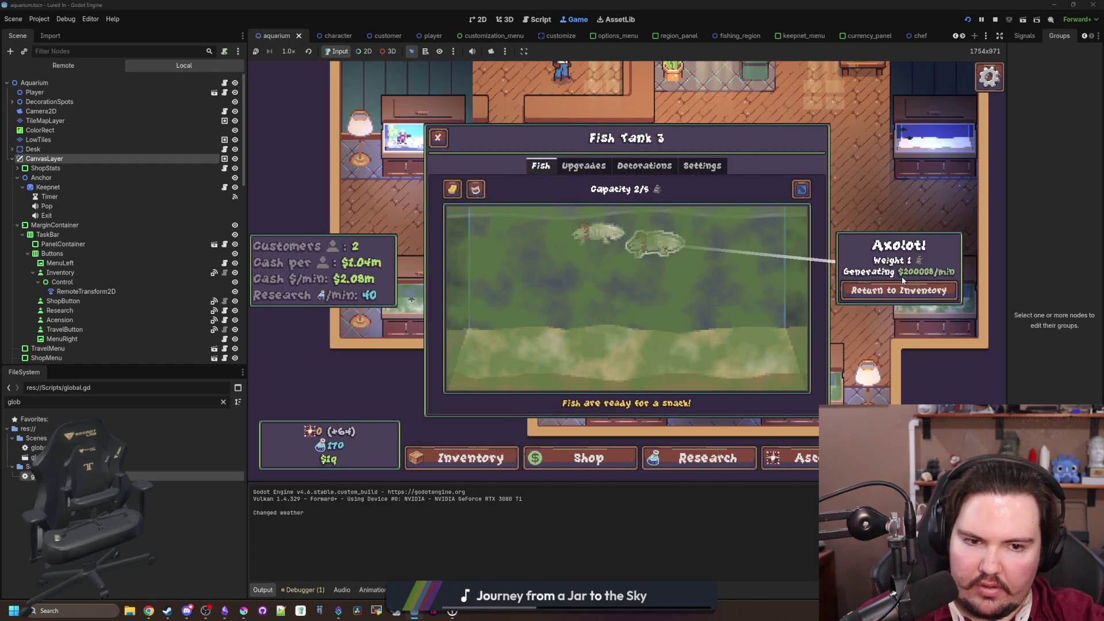
left_click(902, 290)
left_click(609, 230)
left_click(902, 290)
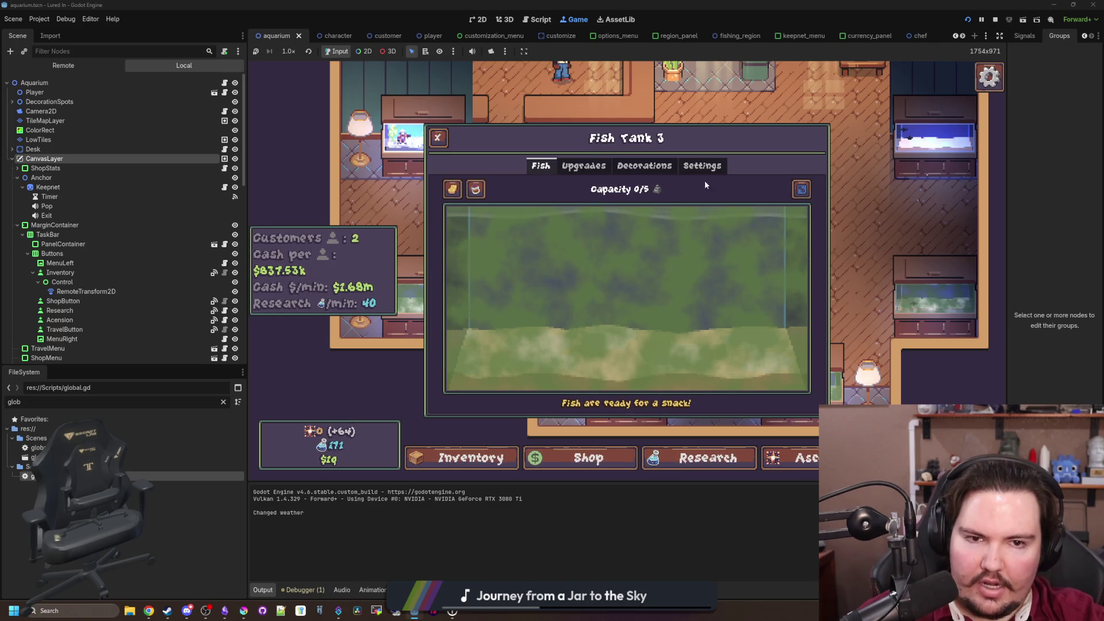
Check Fish Tank 2's liquid type options and the Saltwater research requirements
left_click(932, 141)
left_click(702, 165)
left_click(633, 253)
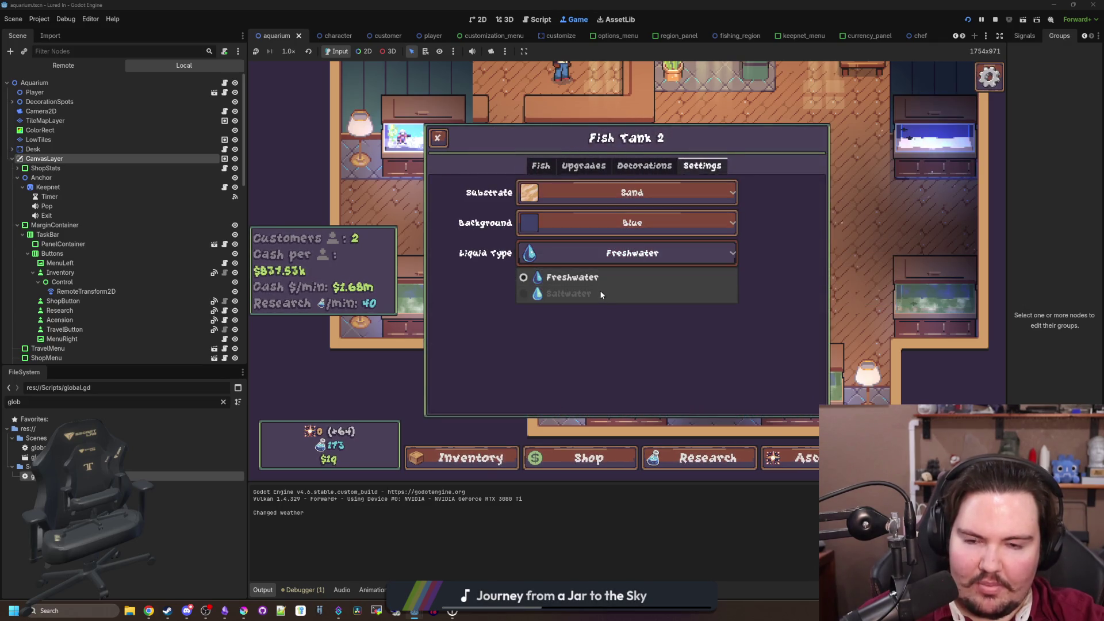
left_click(601, 295)
left_click(744, 454)
left_click(739, 288)
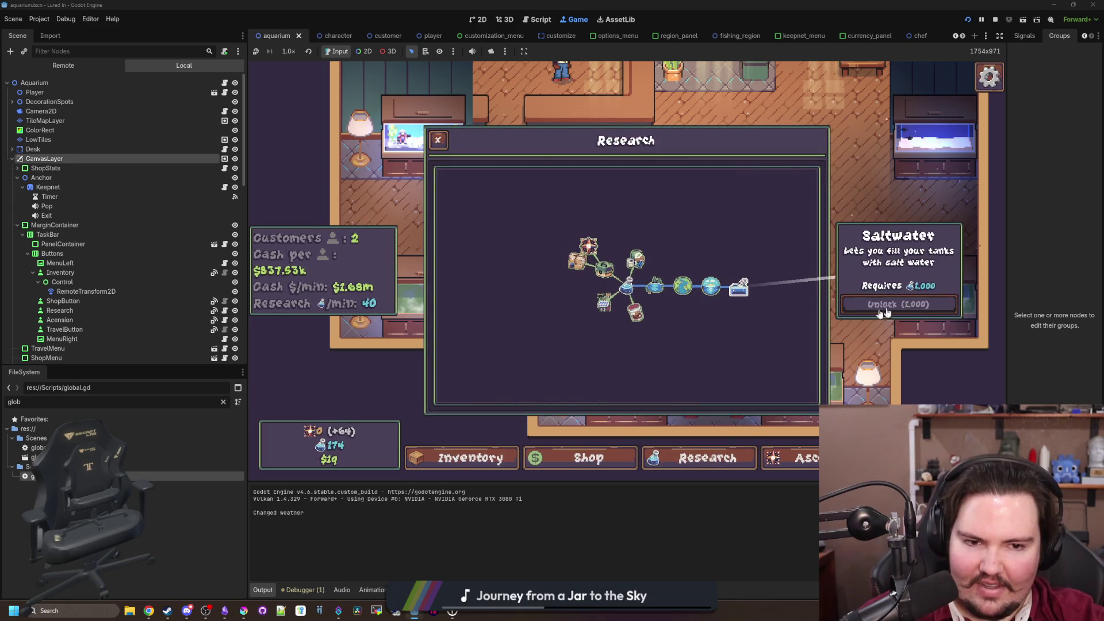
Run the research 100000 command in the secret command menu to raise research points to 100k
key("grave")
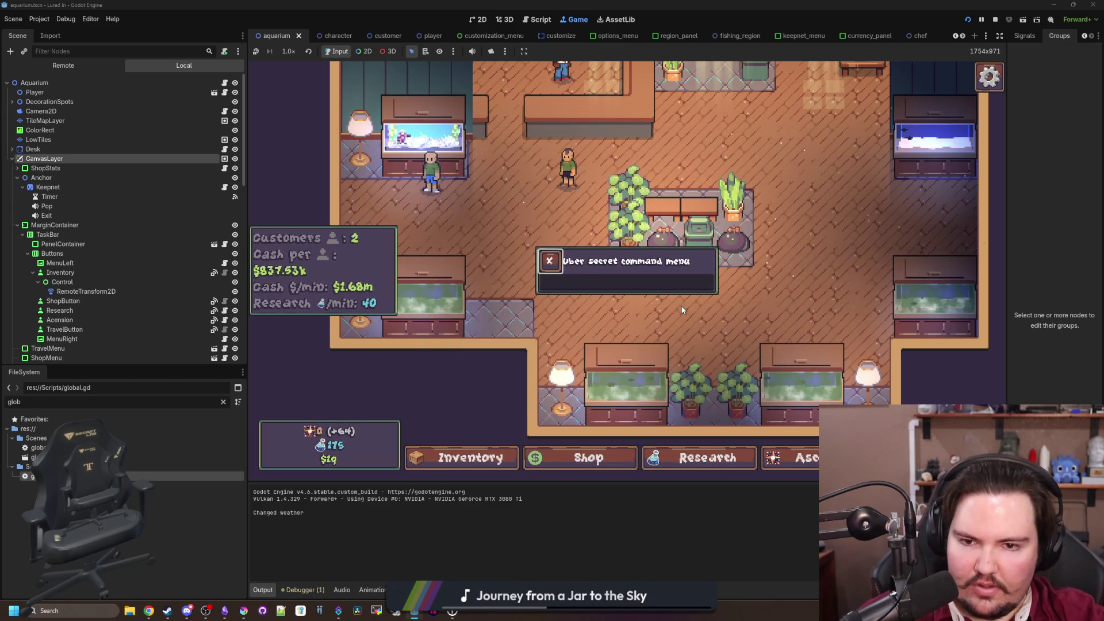
type("researc")
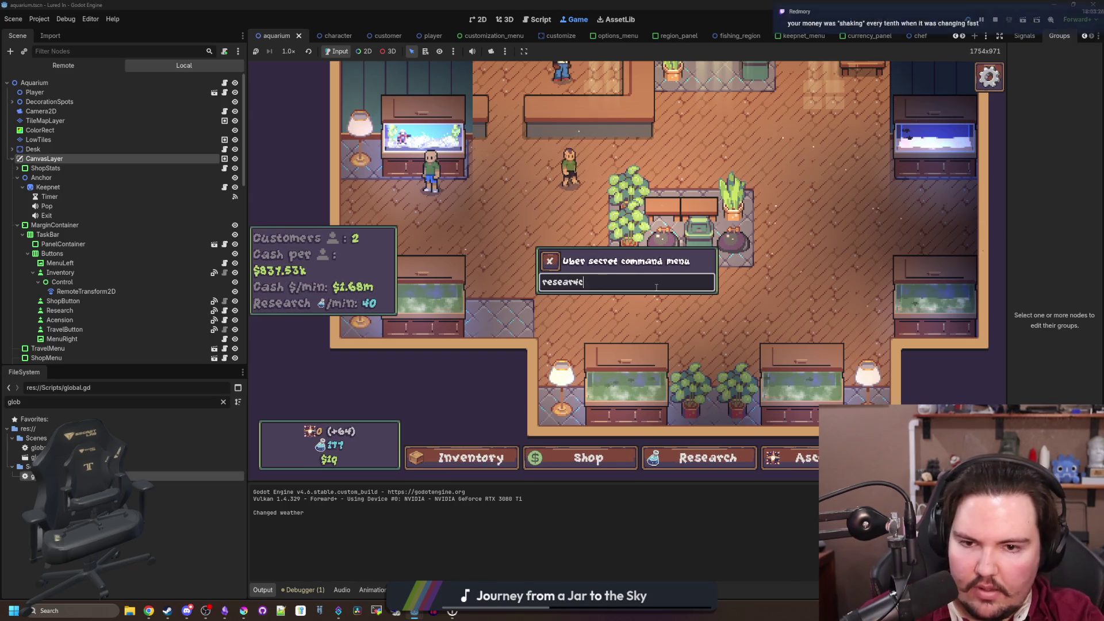
type("100000")
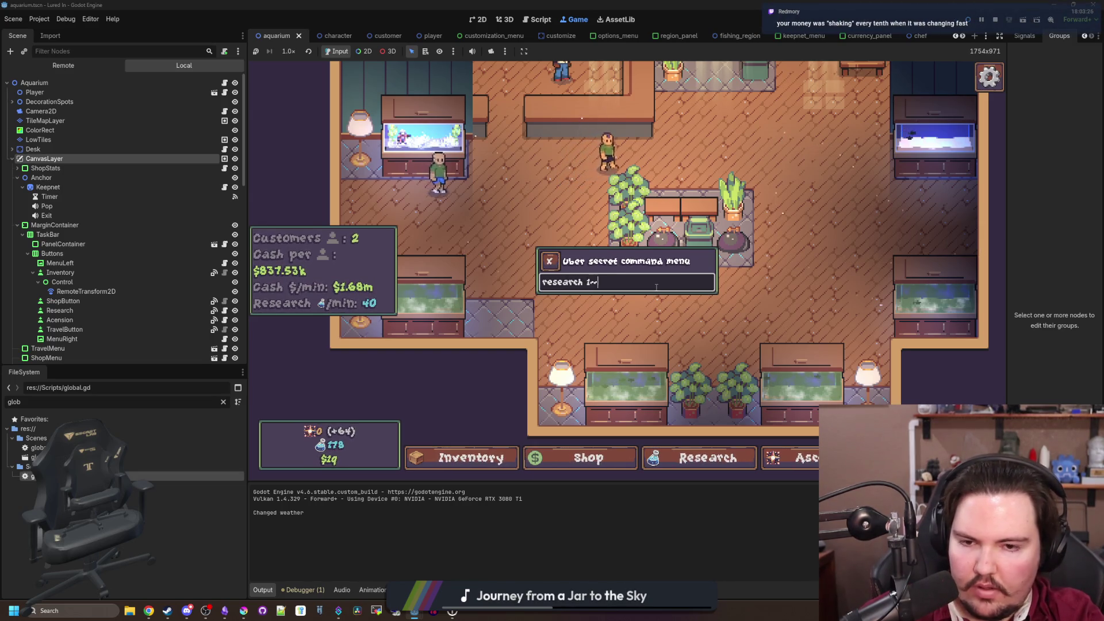
key("Return")
key("Escape")
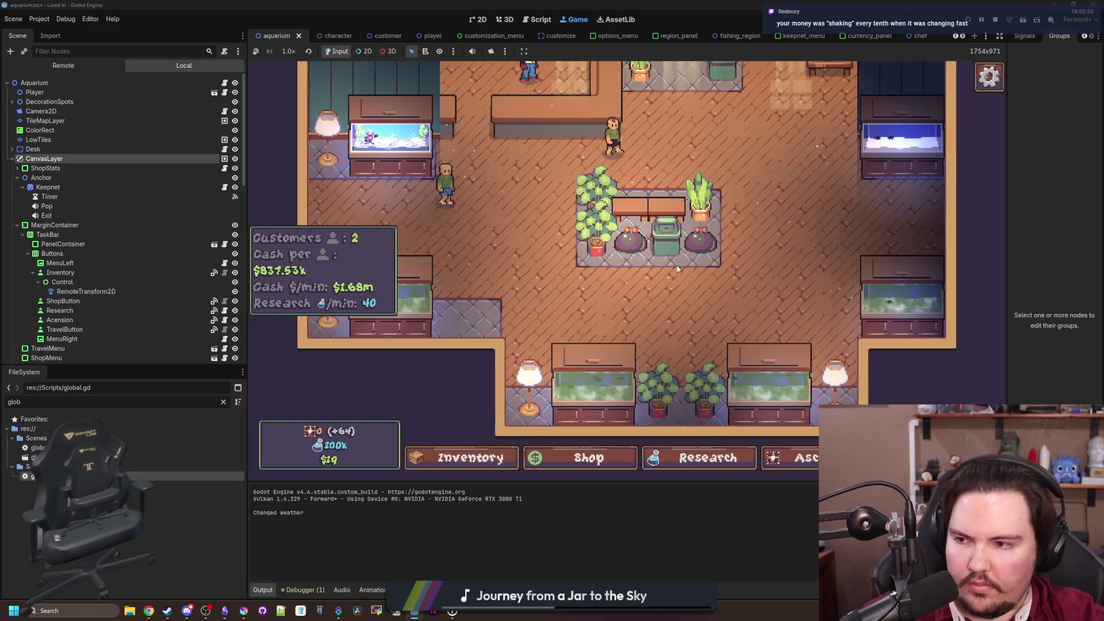
left_click(758, 208)
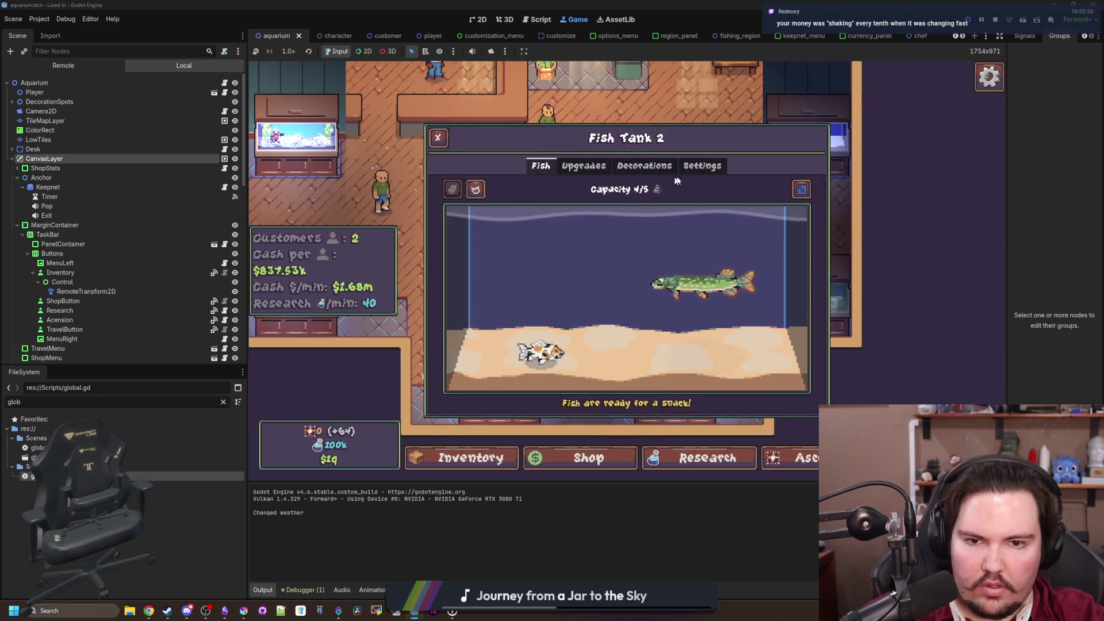
Unlock the Saltwater research in the research tree
left_click(702, 165)
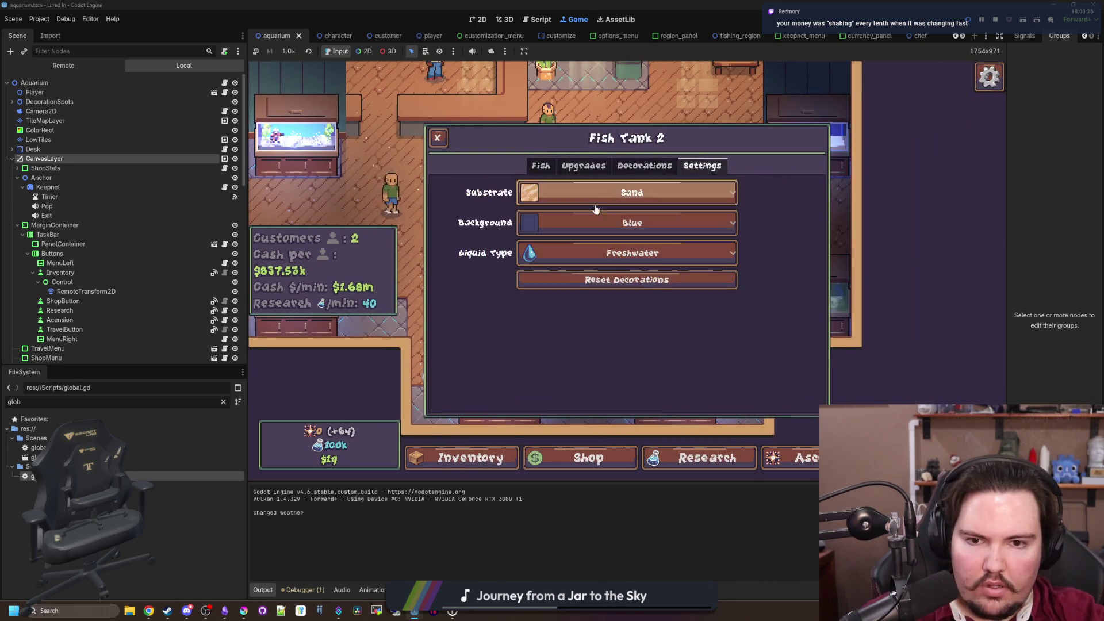
left_click(627, 251)
key("Escape")
left_click(707, 458)
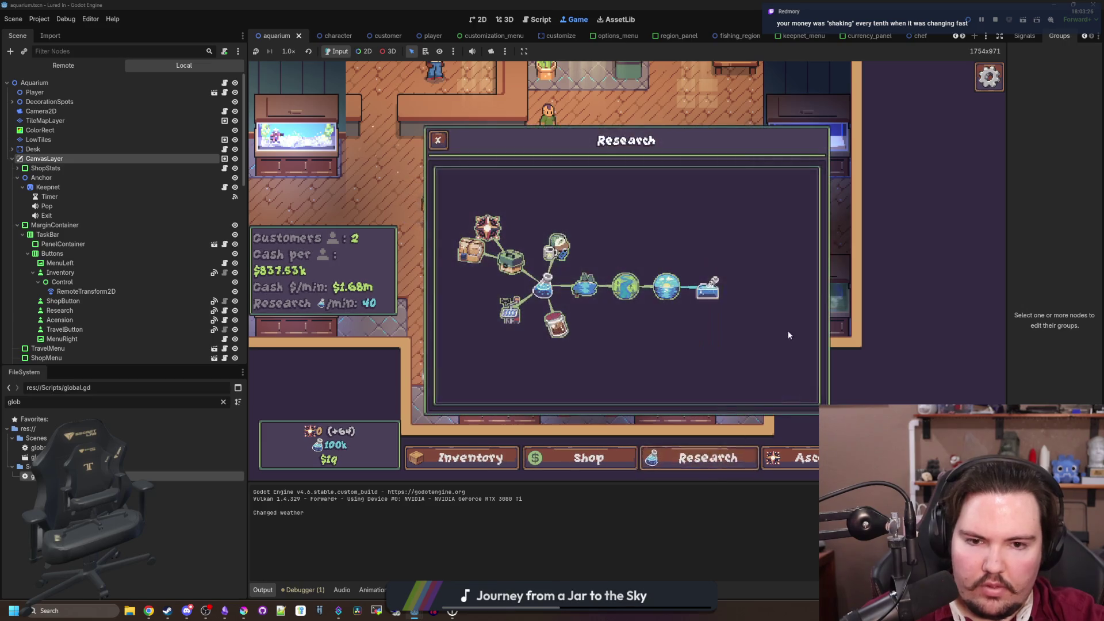
left_click(674, 383)
Change Fish Tank 2's liquid type to Saltwater and confirm the warning
left_click(702, 166)
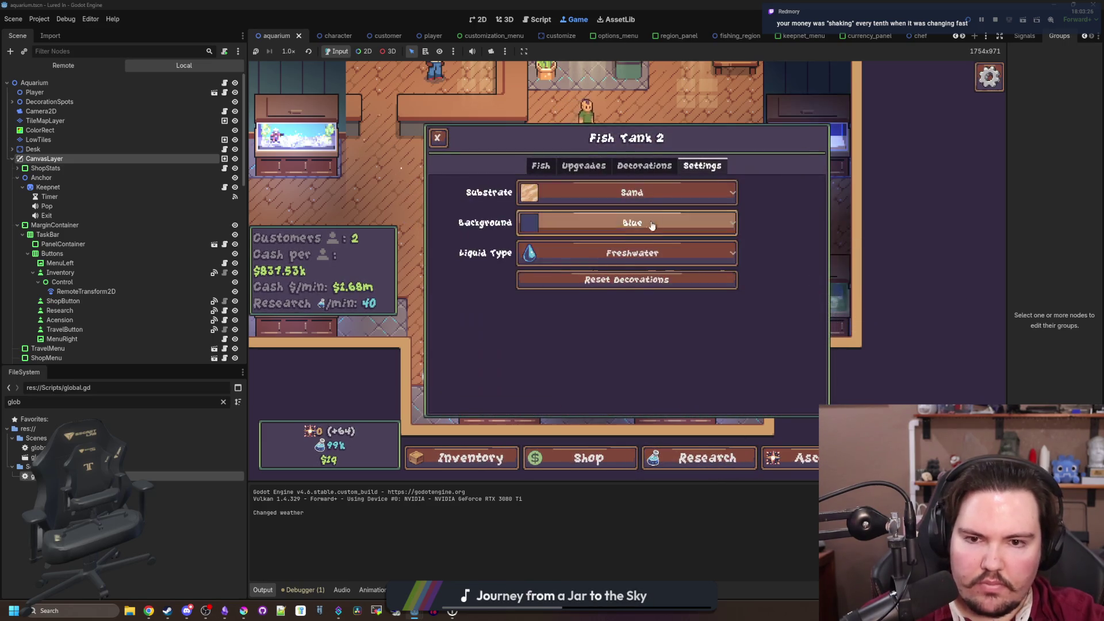
left_click(627, 251)
left_click(589, 295)
left_click(597, 336)
key("Escape")
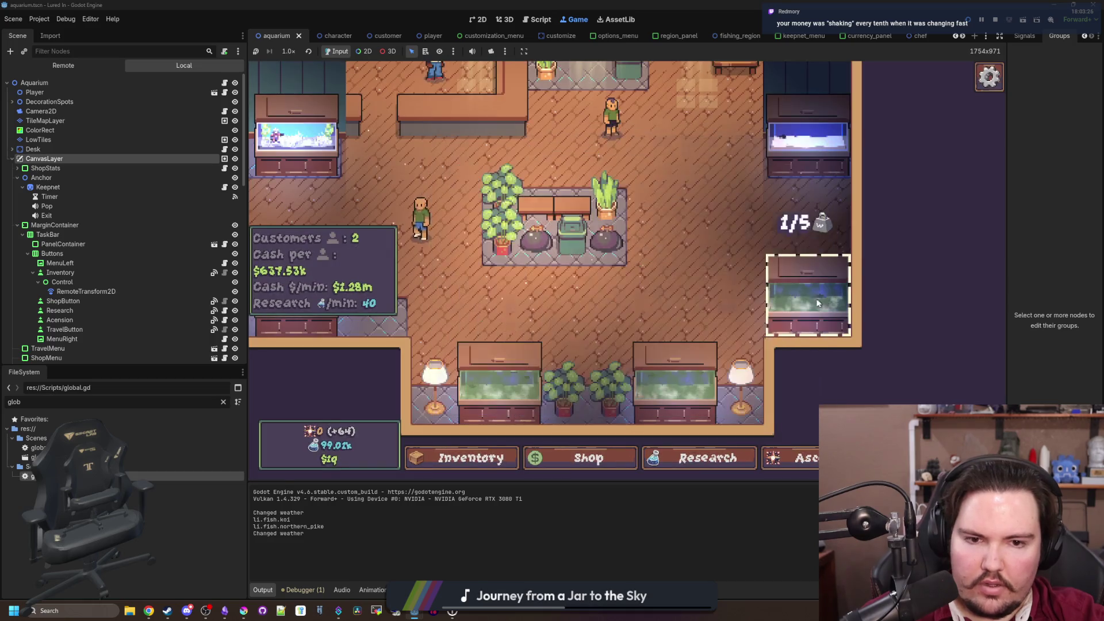
Change Fish Tank 4's liquid type via the dropdown and confirm the warning
left_click(818, 303)
left_click(702, 165)
left_click(627, 252)
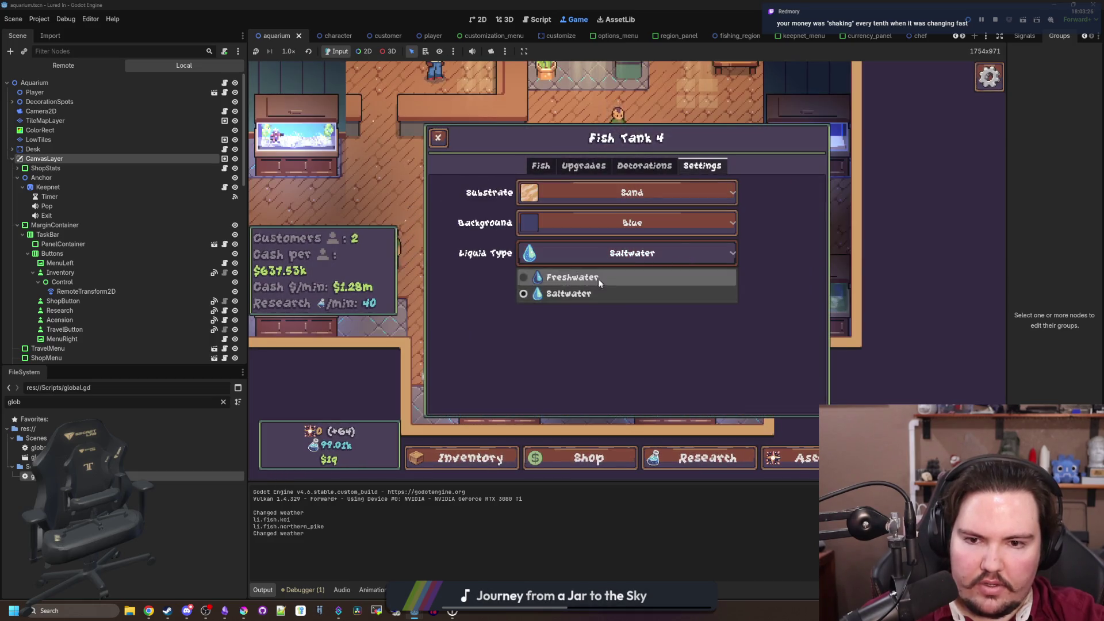
left_click(587, 280)
left_click(605, 328)
key("Escape")
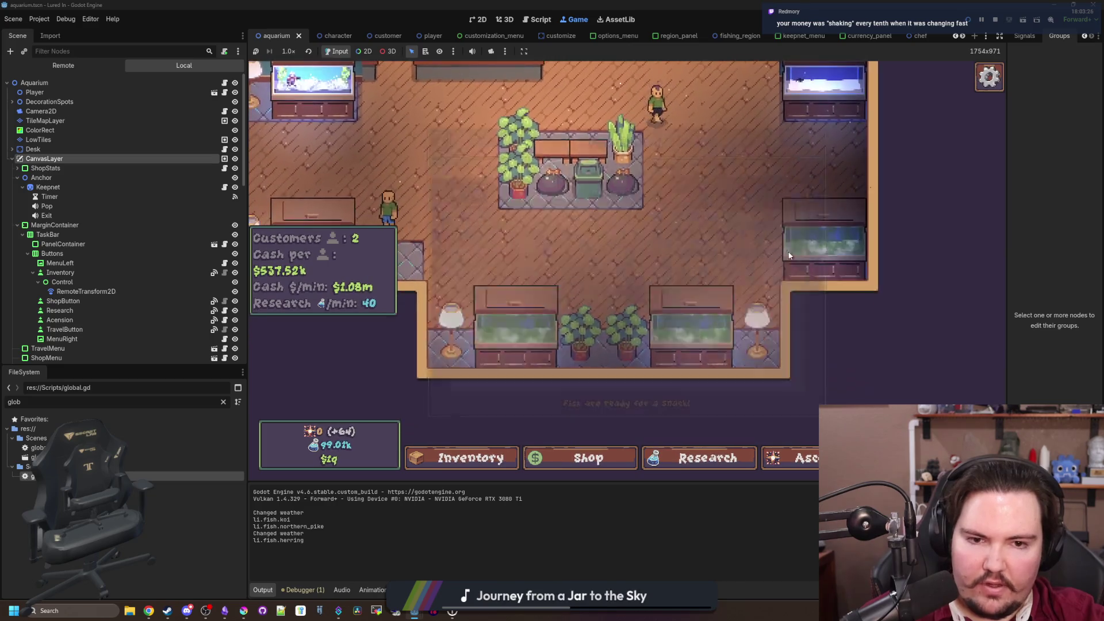
Switch Fish Tank 6 to Saltwater and confirm the change
left_click(628, 254)
key("Escape")
left_click(653, 339)
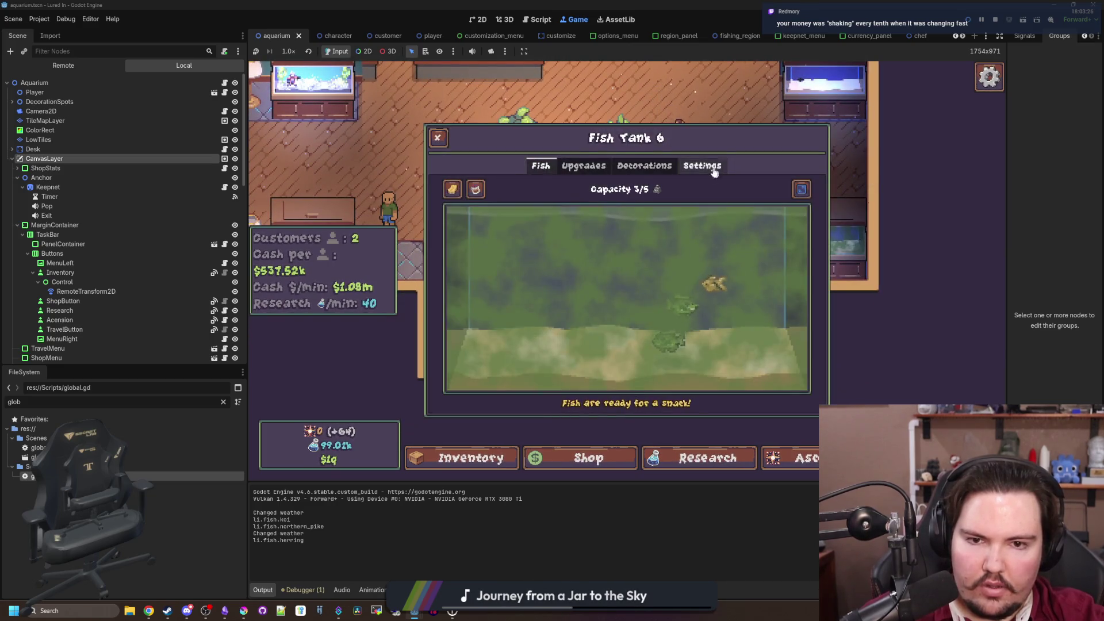
left_click(702, 165)
left_click(628, 251)
left_click(604, 298)
left_click(601, 330)
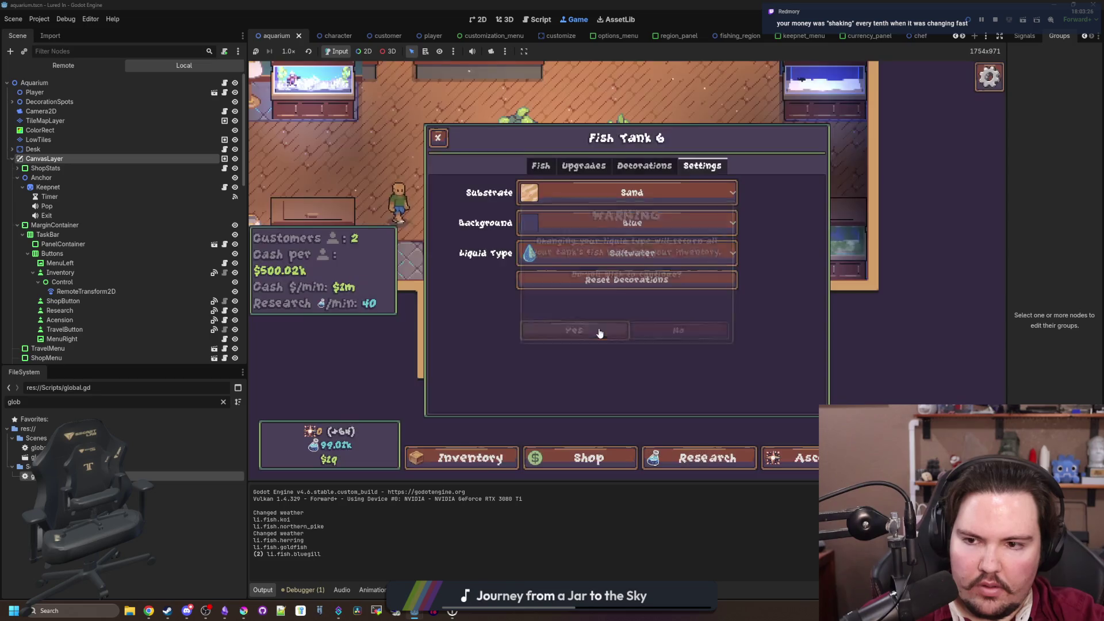
key("Escape")
Switch Fish Tank 5 to Saltwater, returning its fish to inventory
left_click(570, 313)
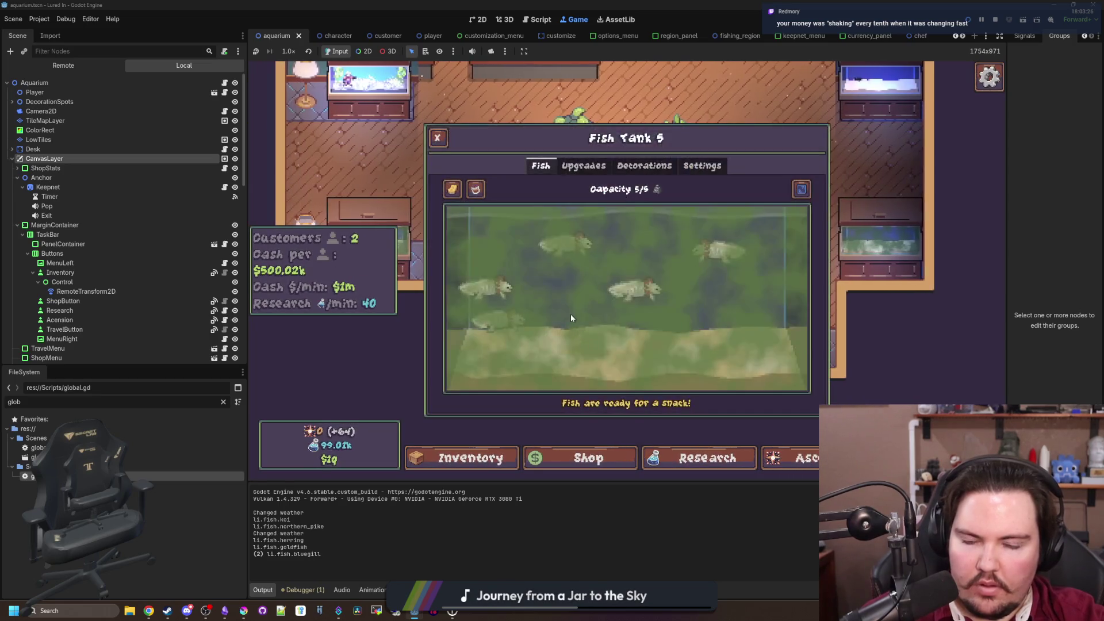
left_click(702, 166)
left_click(628, 253)
left_click(575, 297)
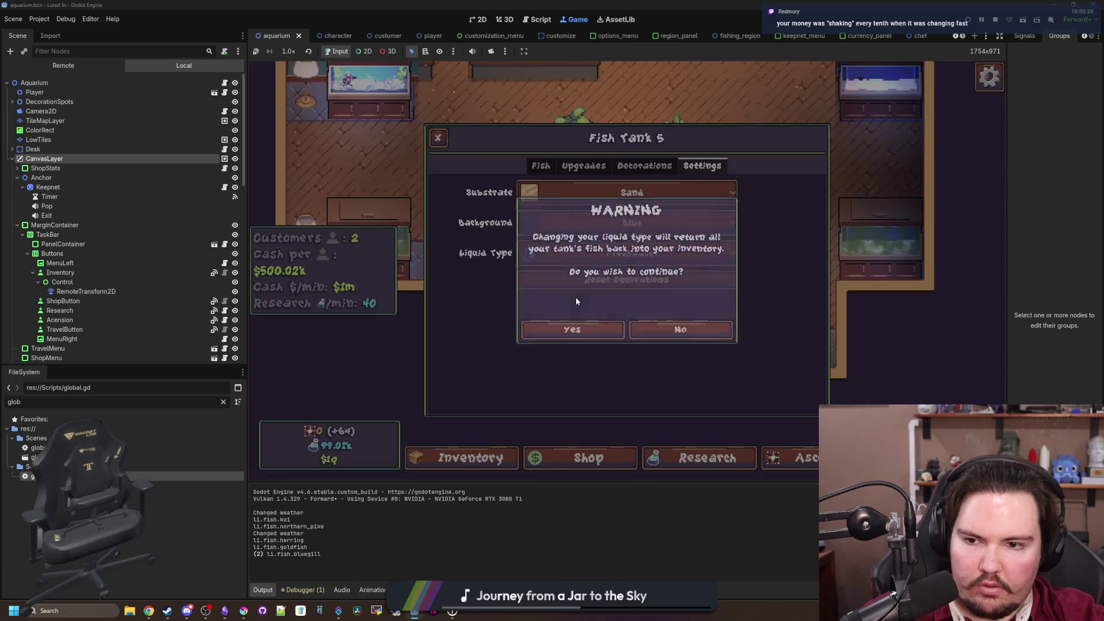
left_click(587, 332)
key("Escape")
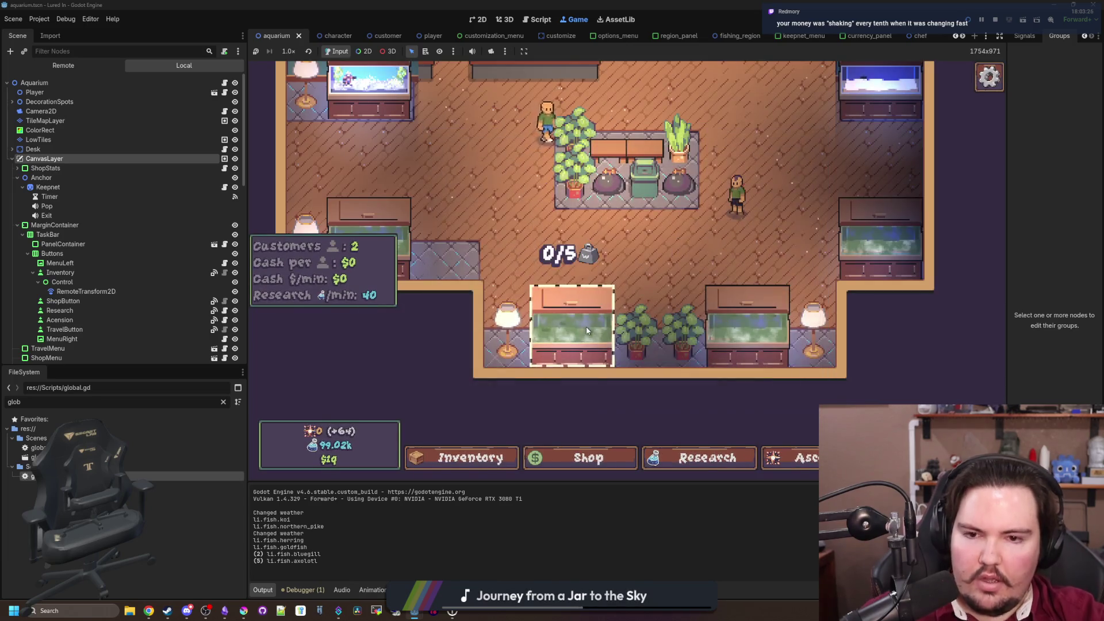
key("grave")
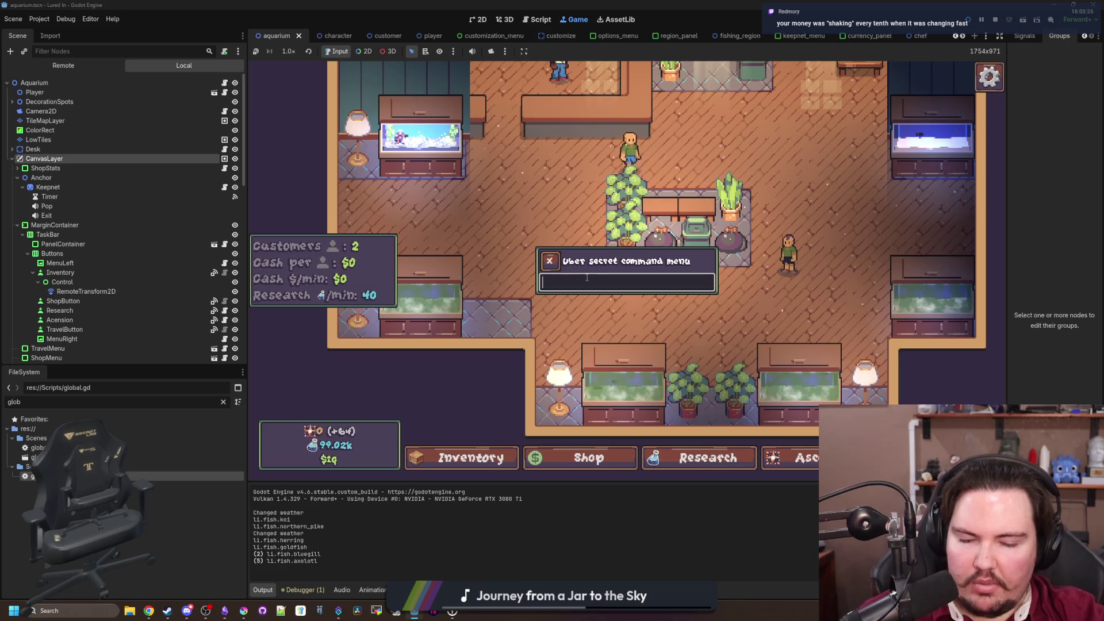
Run 'money 2200000' in the command menu so the cash readout shows $2.2m
type("money 2")
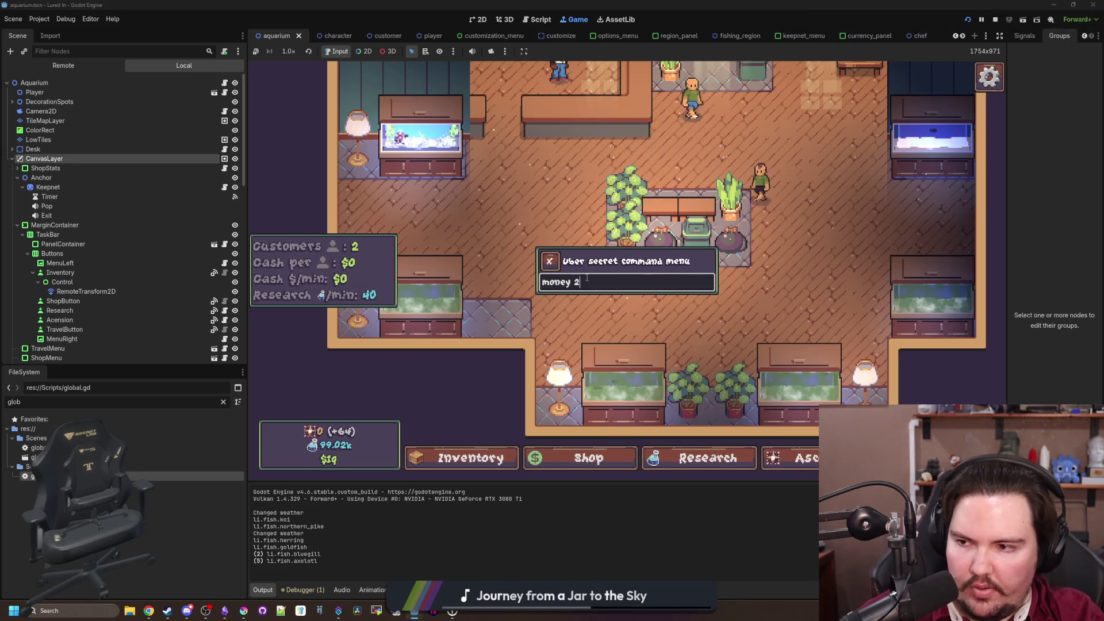
type("200000")
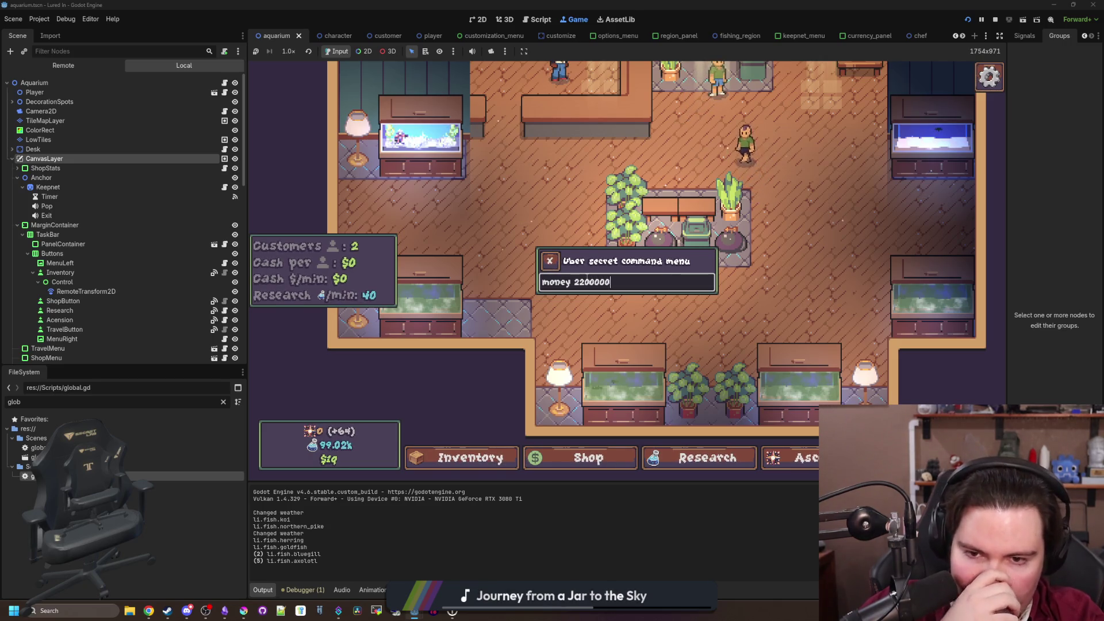
key("Return")
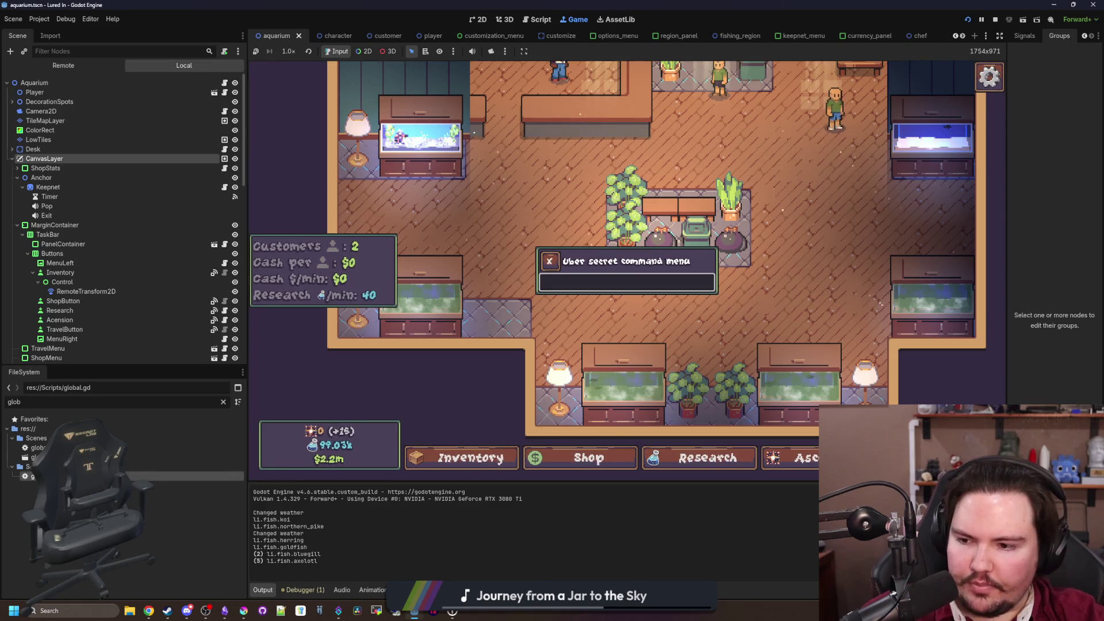
key("ctrl+F3")
scroll(674, 313, "down", 5)
Save global.gd and type an opening quote before str(value)+postfix on line 392
left_click(674, 313)
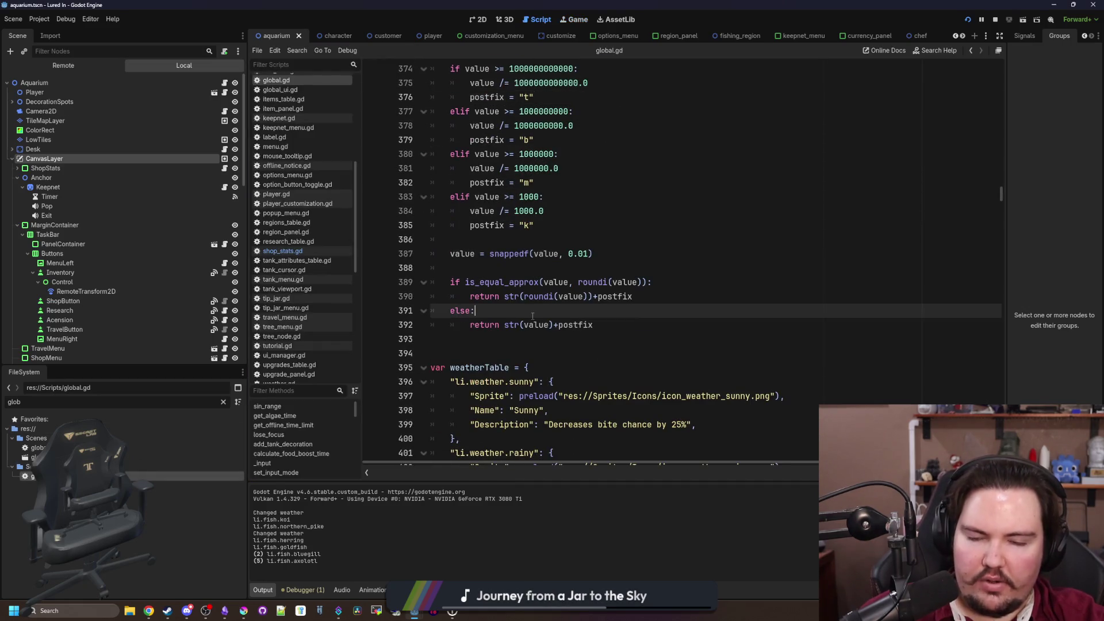
scroll(675, 314, "up", 2)
left_click(528, 351)
key("ctrl+s")
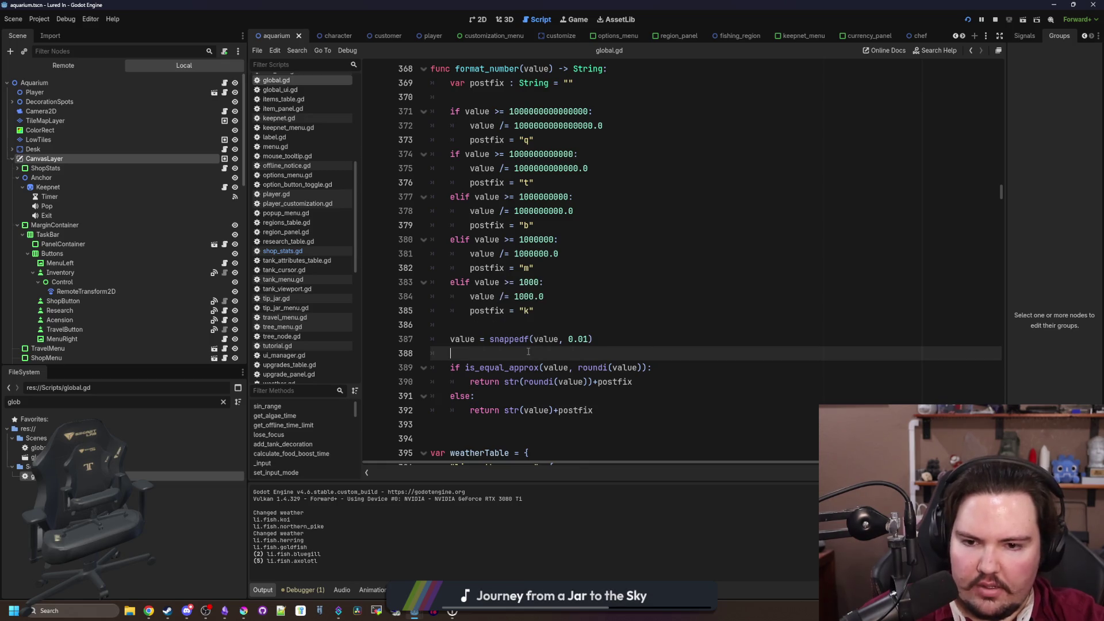
scroll(528, 351, "down", 1)
left_click(546, 348)
key("ctrl+s")
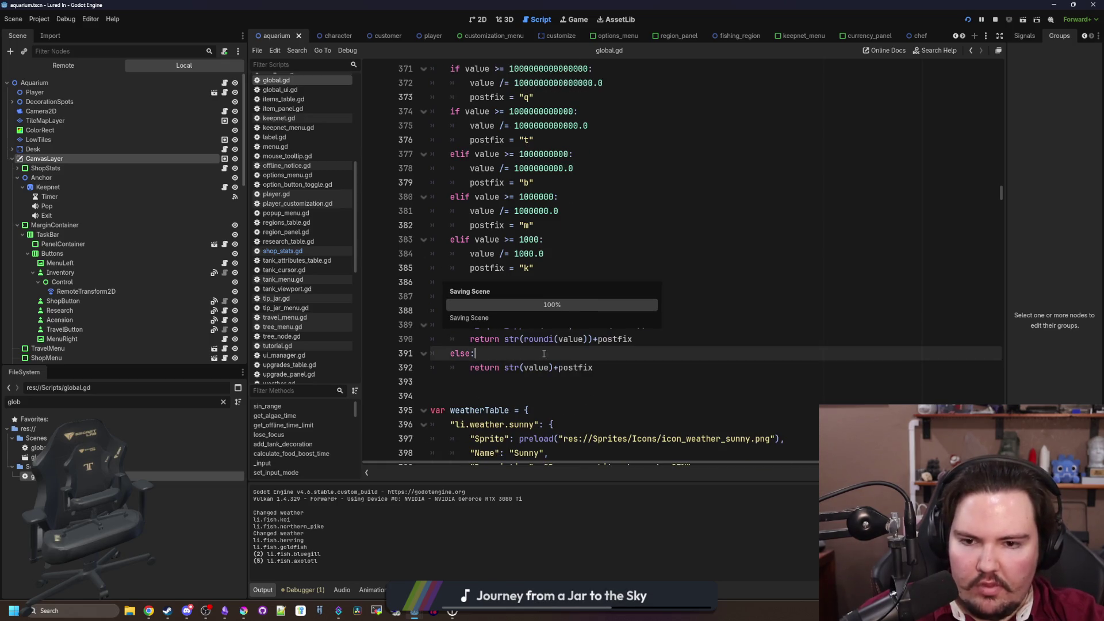
scroll(572, 332, "down", 1)
left_click(504, 325)
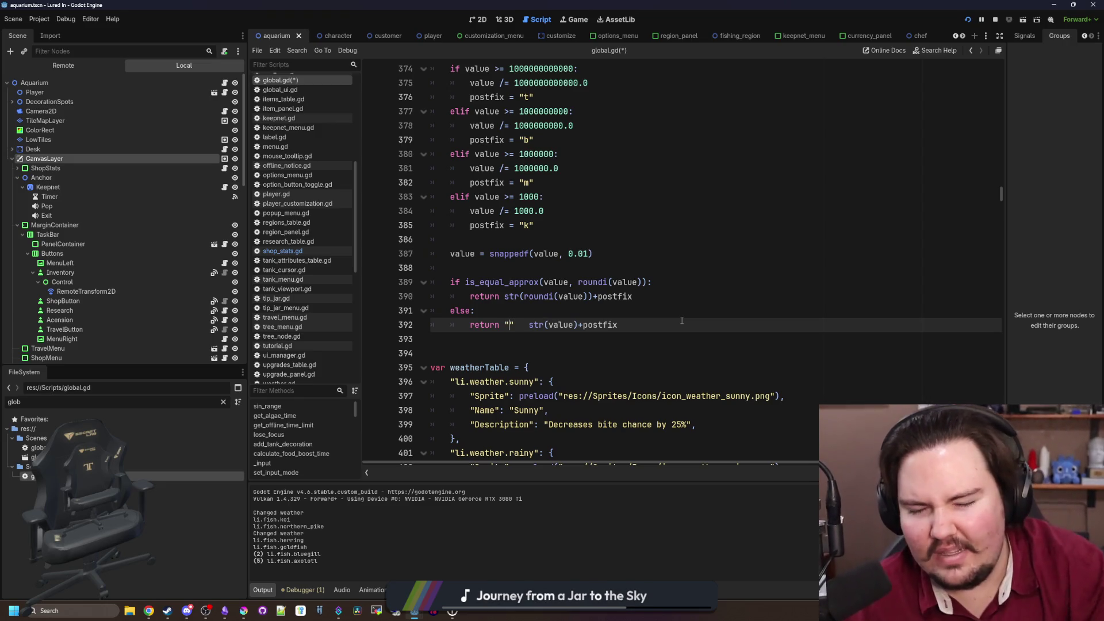
type("\"")
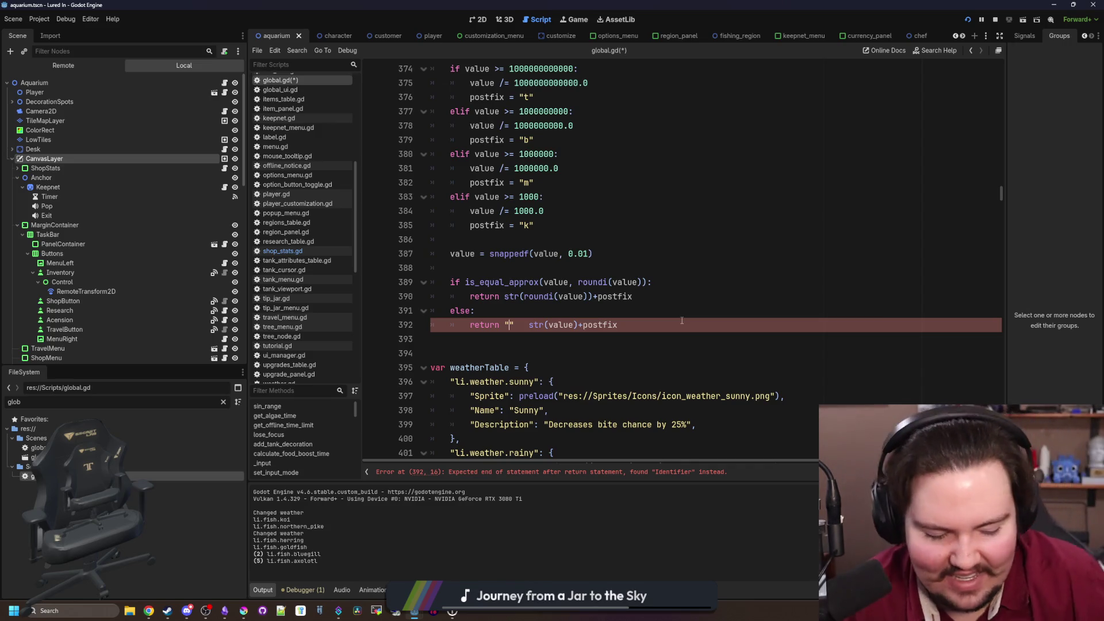
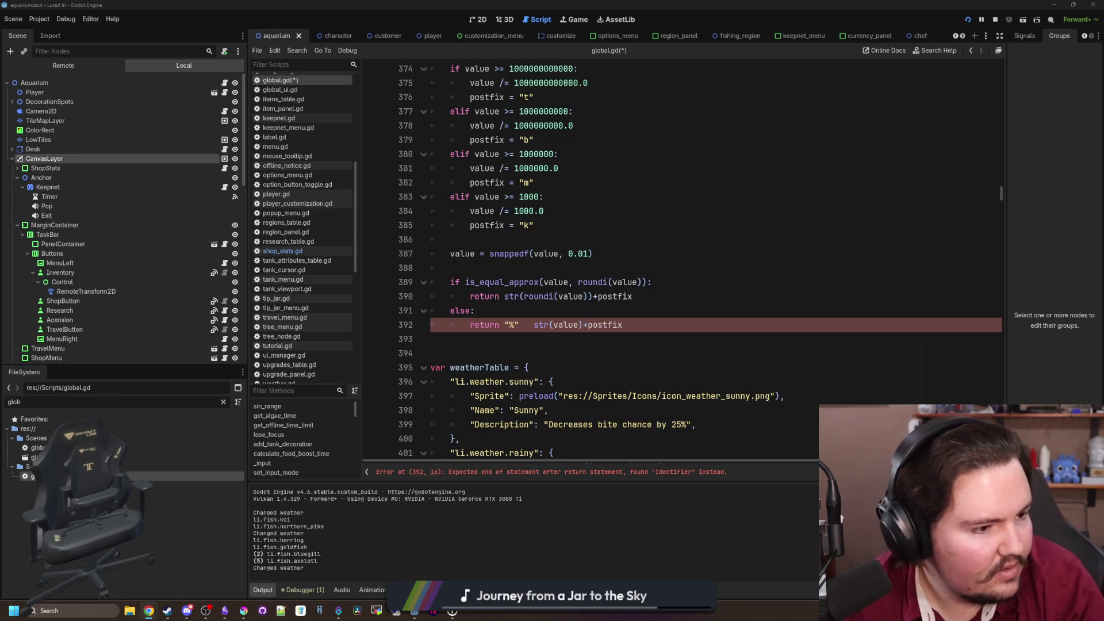
Change line 392's return to "%0.2f" % value + postfix and save global.gd
key("ctrl+z")
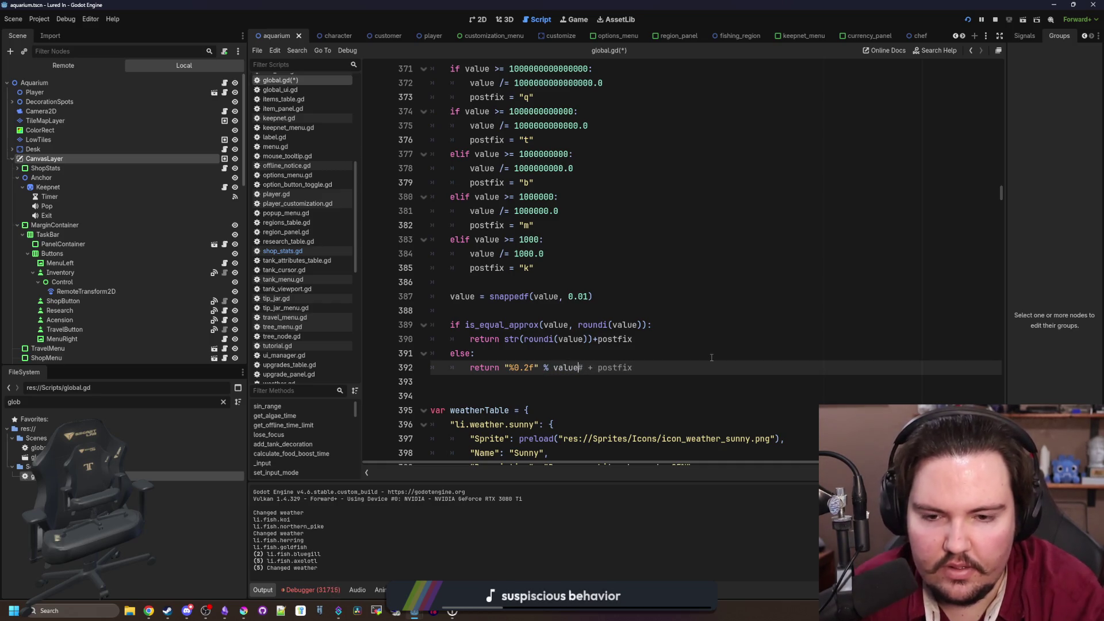
key("End")
key("ctrl+s")
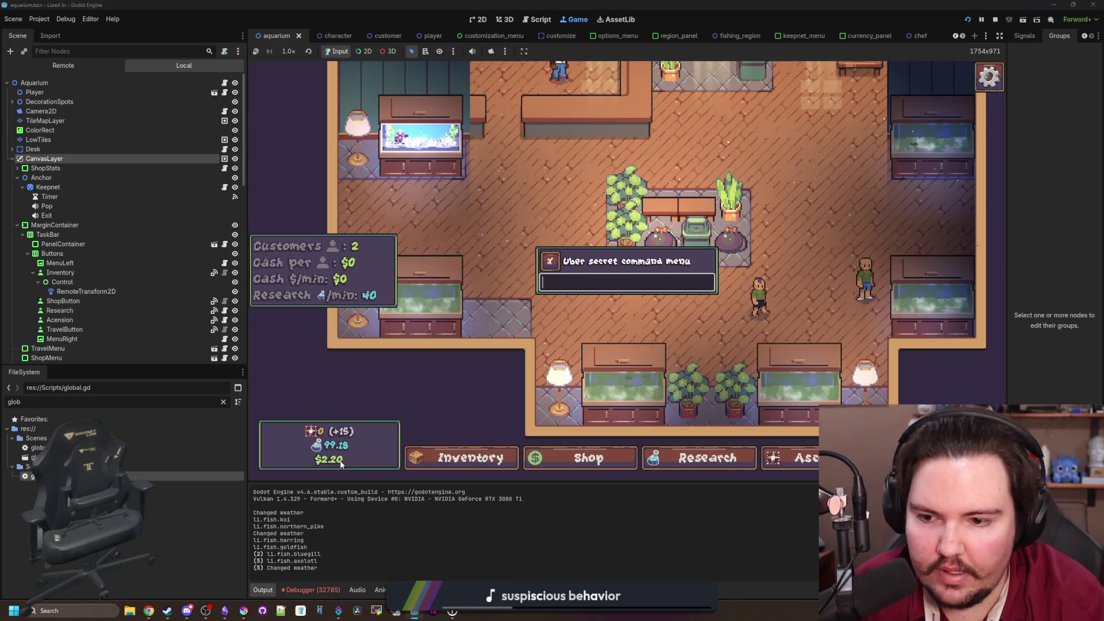
key("ctrl+F3")
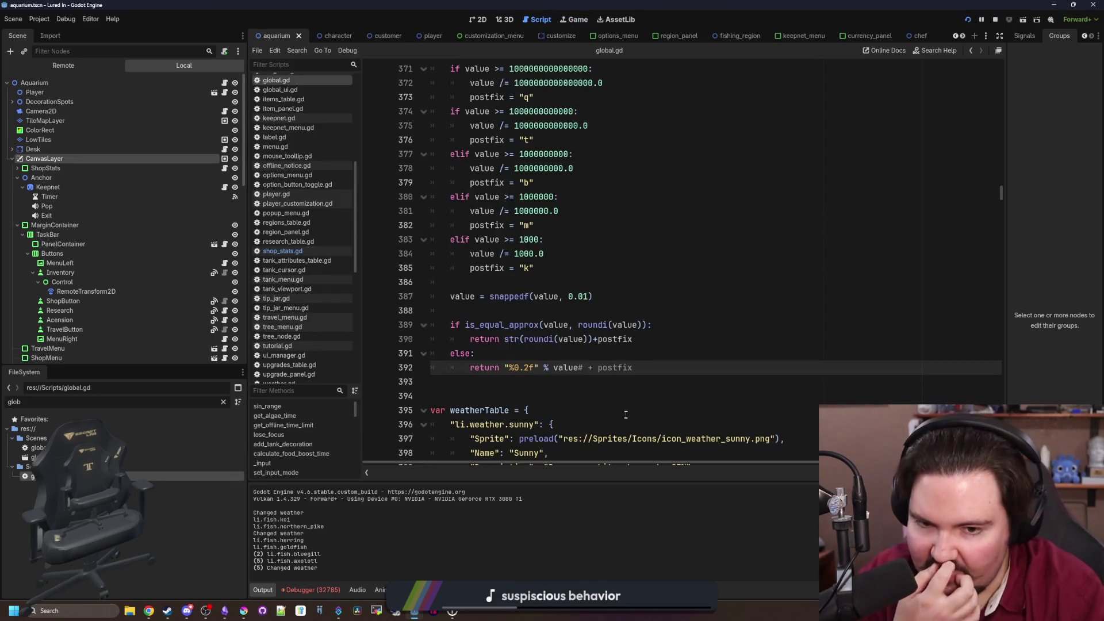
left_click(626, 414)
left_click(584, 367)
left_click(698, 402)
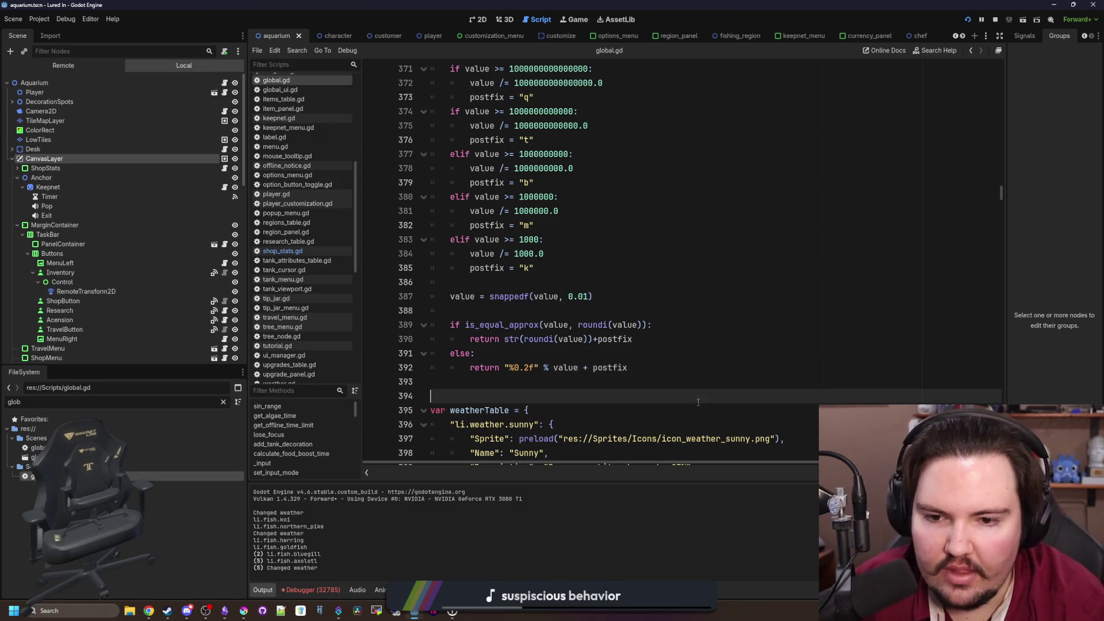
key("F5")
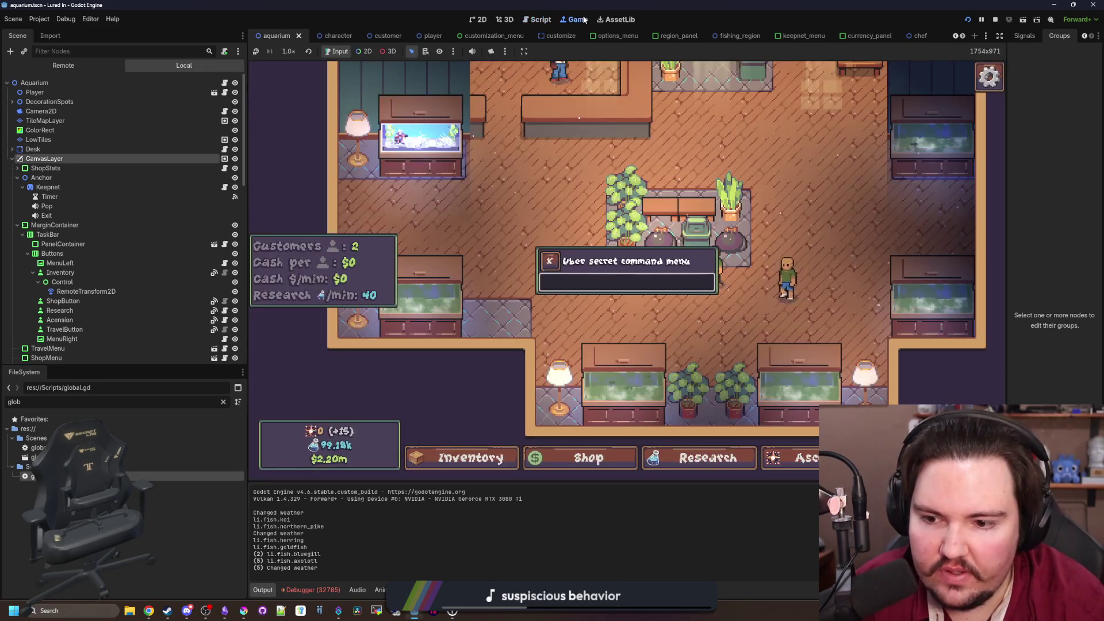
Run the help command, then set Fish Tank 5's liquid type to Freshwater
type("help")
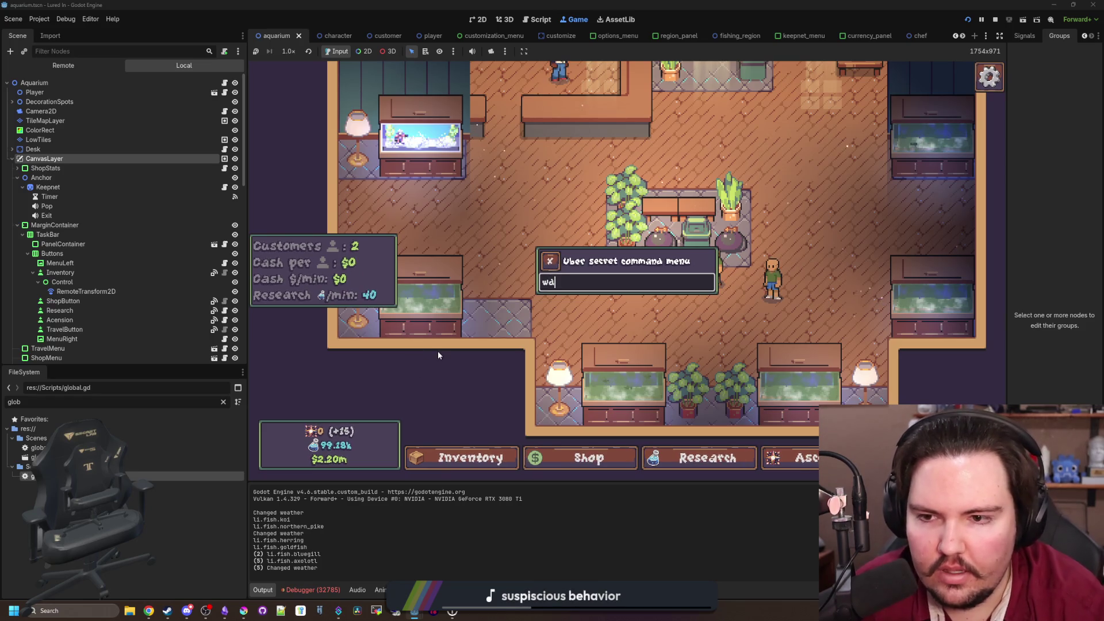
key("Return")
left_click(469, 457)
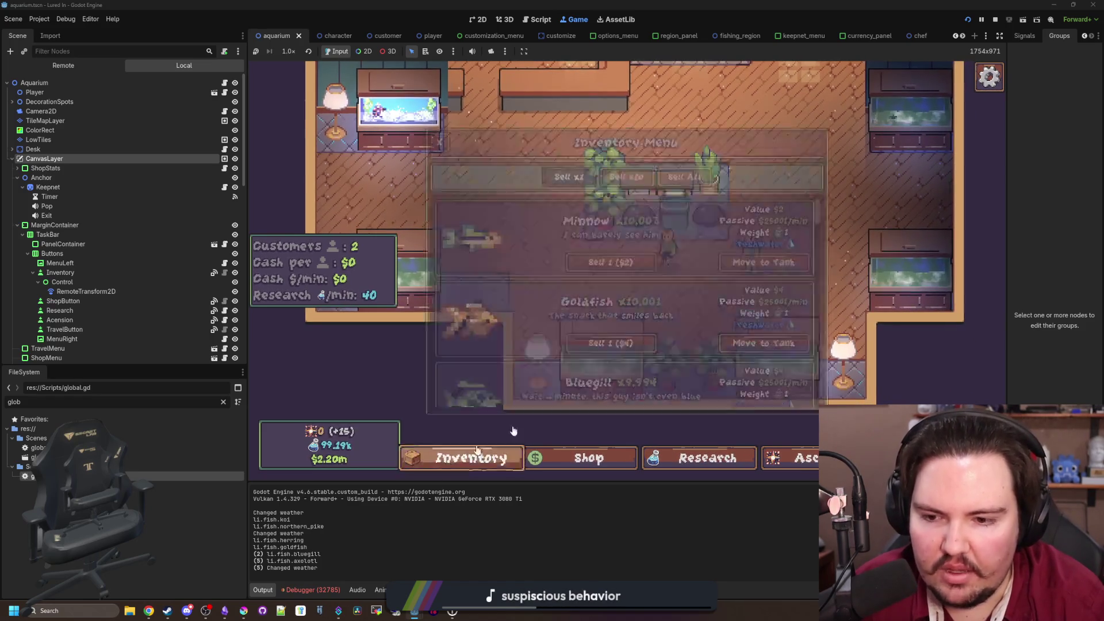
left_click(748, 320)
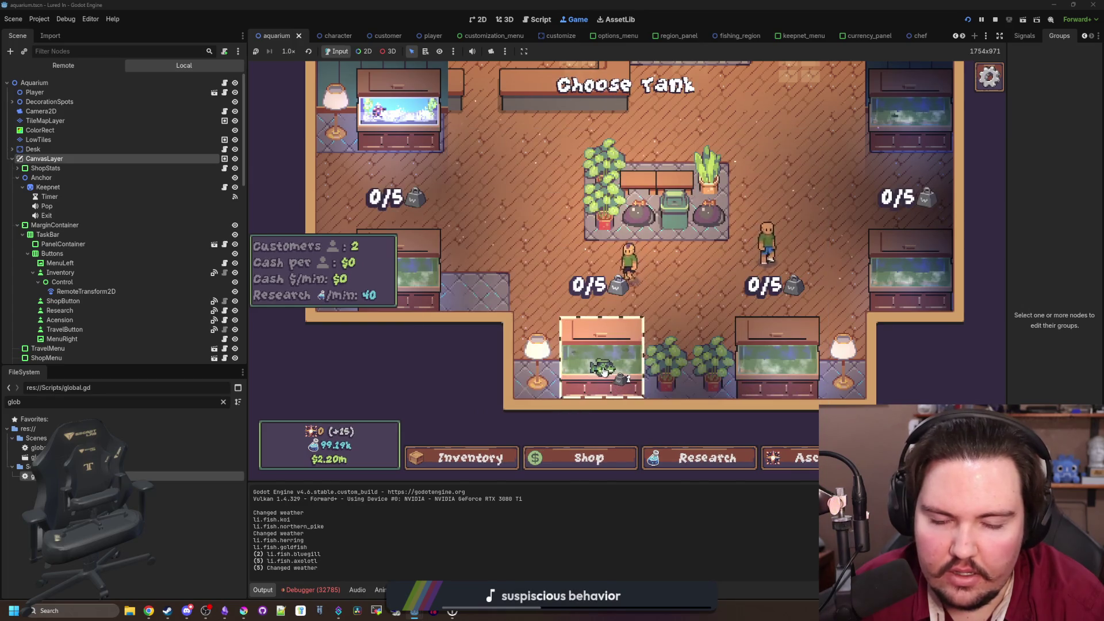
left_click(603, 370)
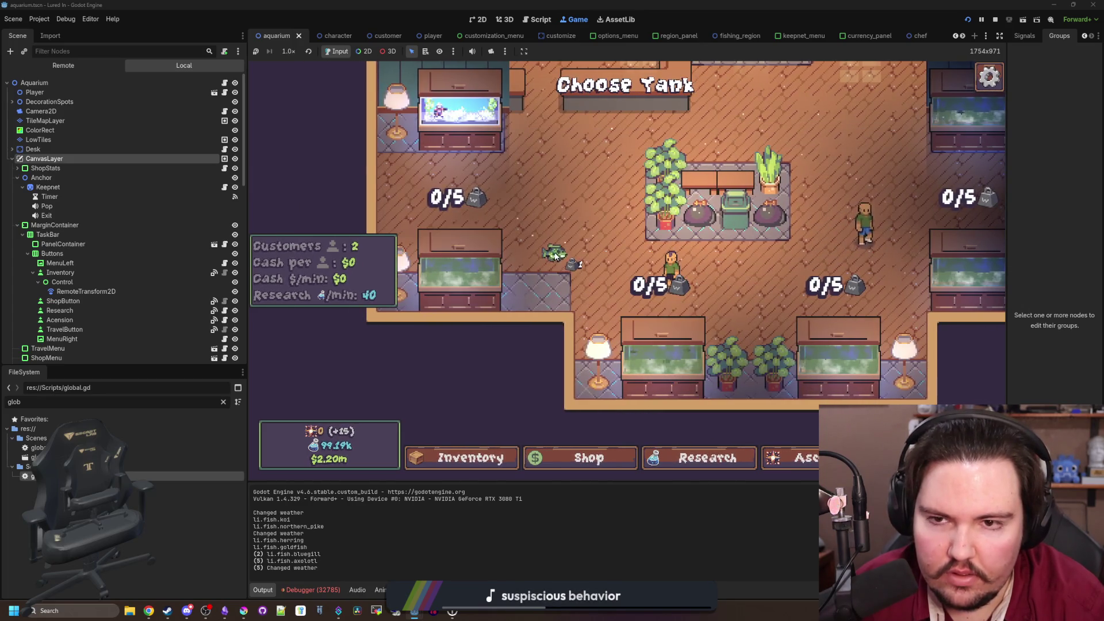
left_click(702, 166)
left_click(633, 253)
left_click(575, 277)
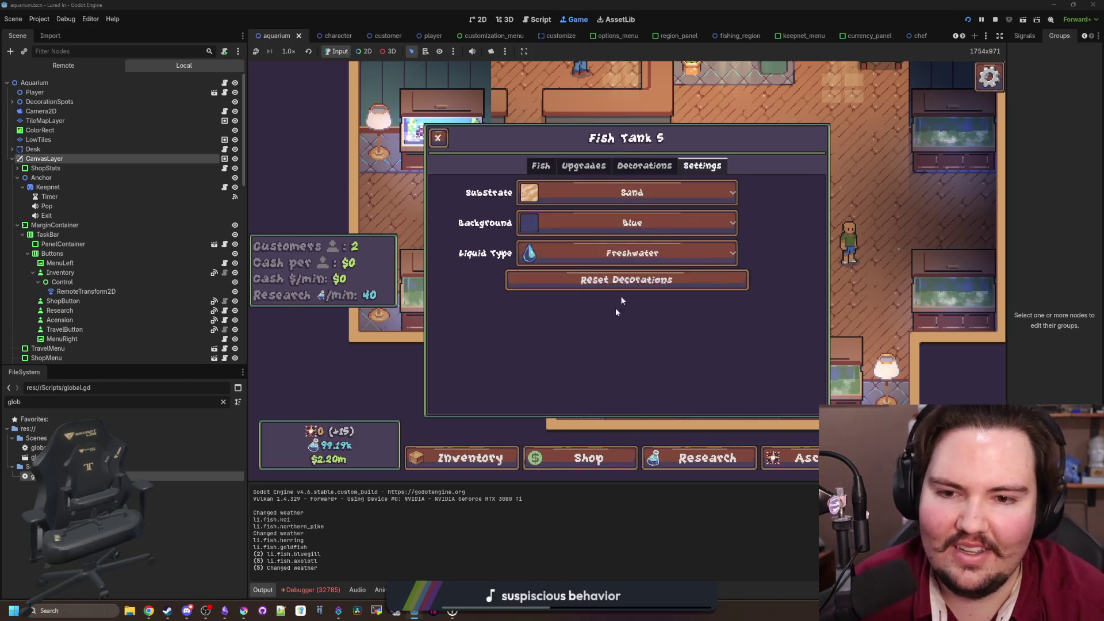
key("Escape")
Move several Koi from the inventory into tanks, then open and close the command menu
left_click(477, 457)
scroll(682, 298, "up", 3)
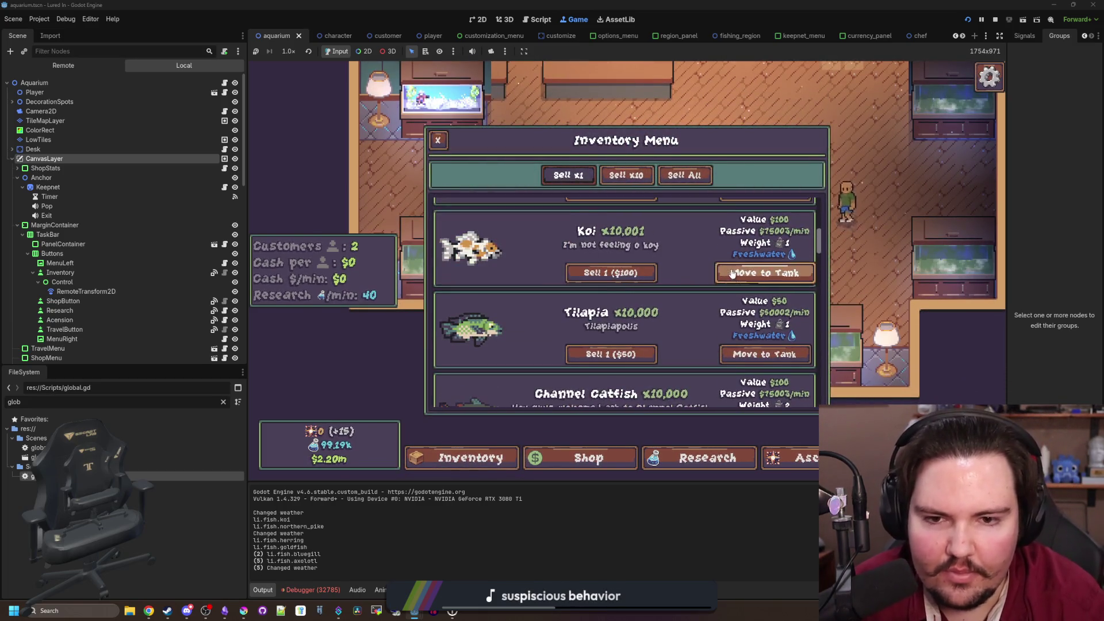
left_click(776, 268)
left_click(632, 365)
left_click(741, 273)
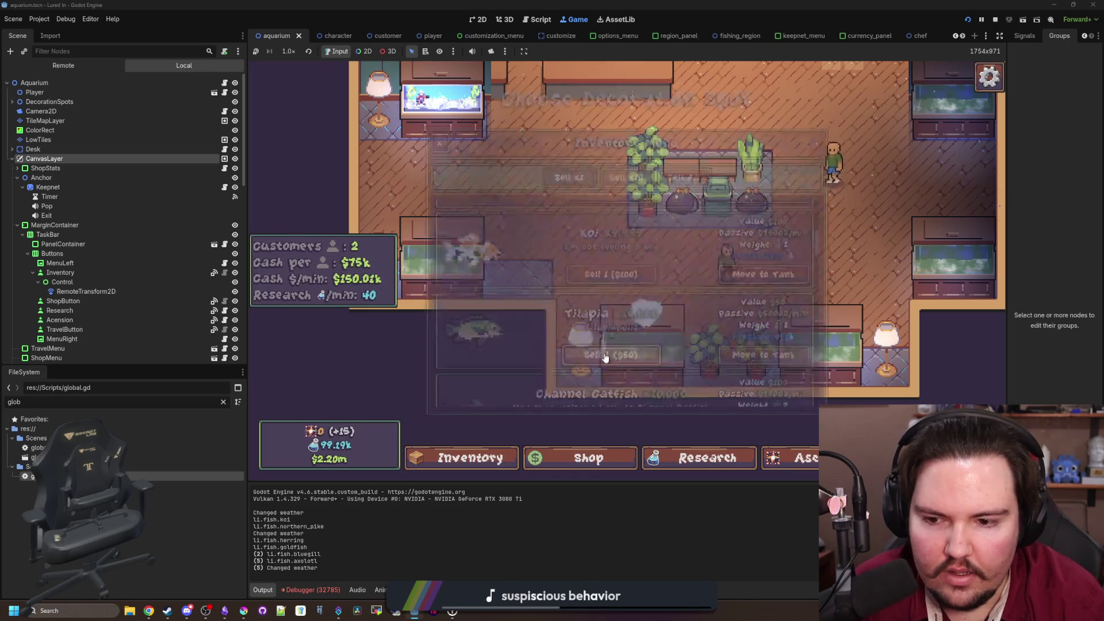
left_click(741, 273)
left_click(657, 331)
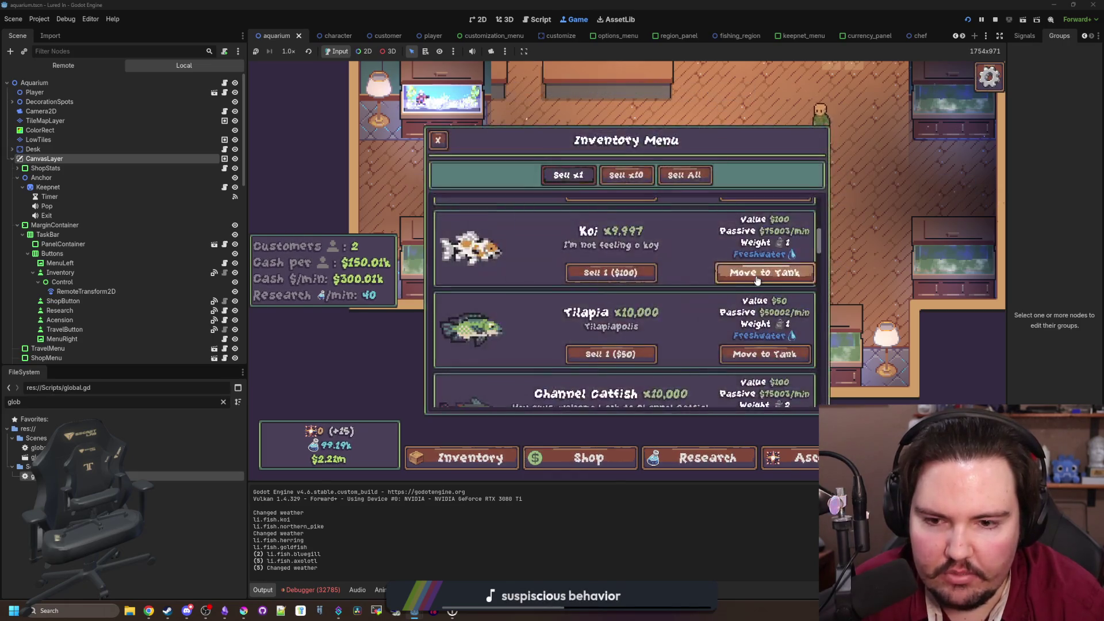
key("grave")
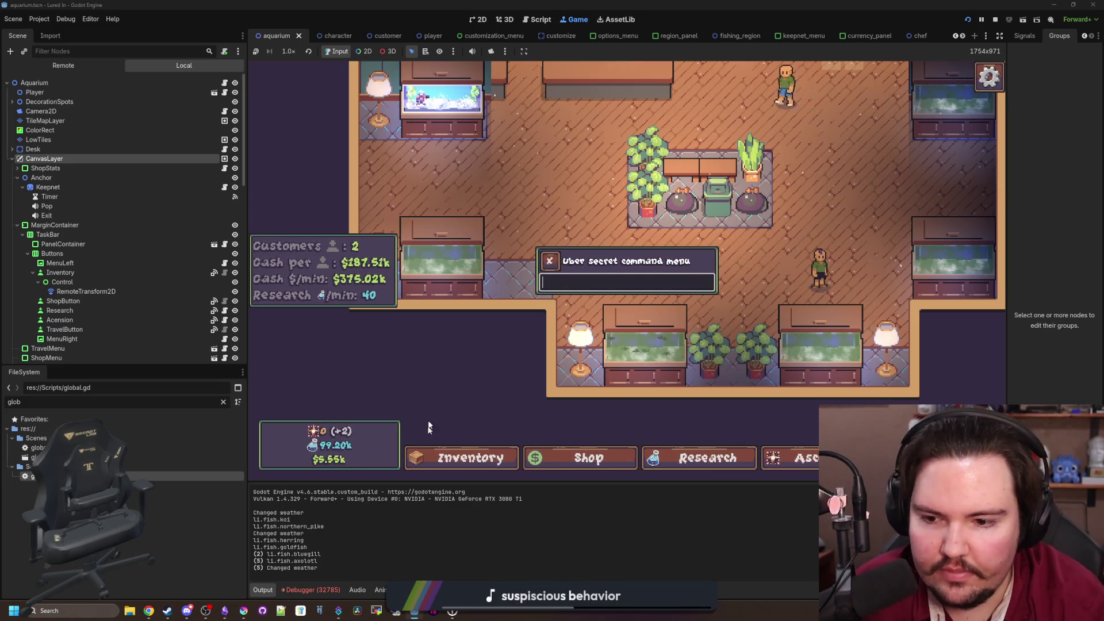
key("grave")
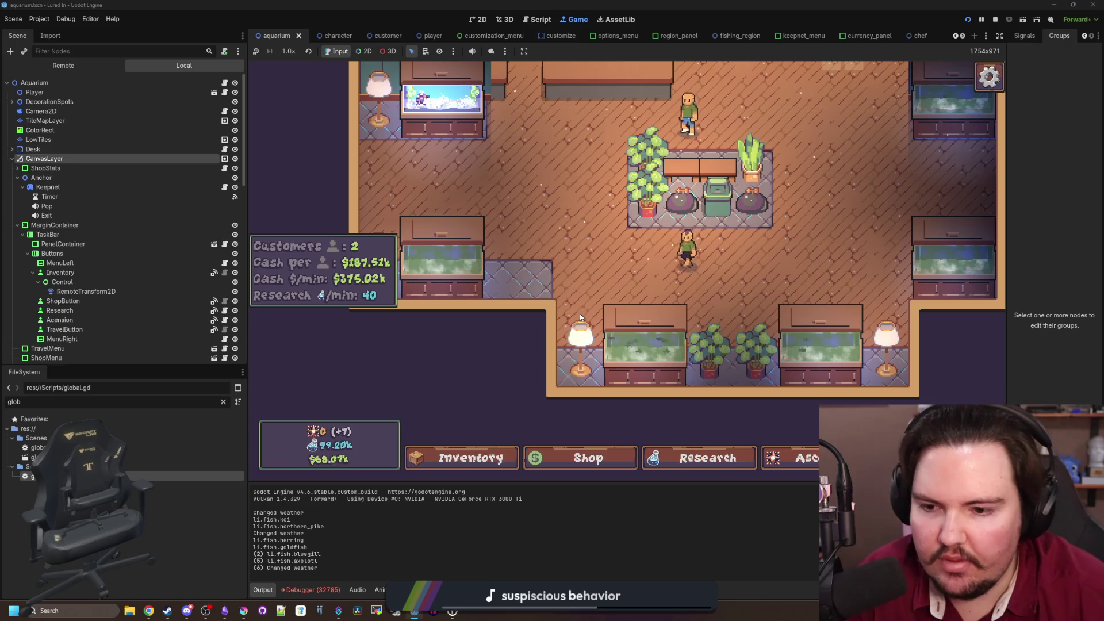
Pan around the shop room, then select PanelContainer and show the aquarium scene in 2D
key("Left")
key("Up")
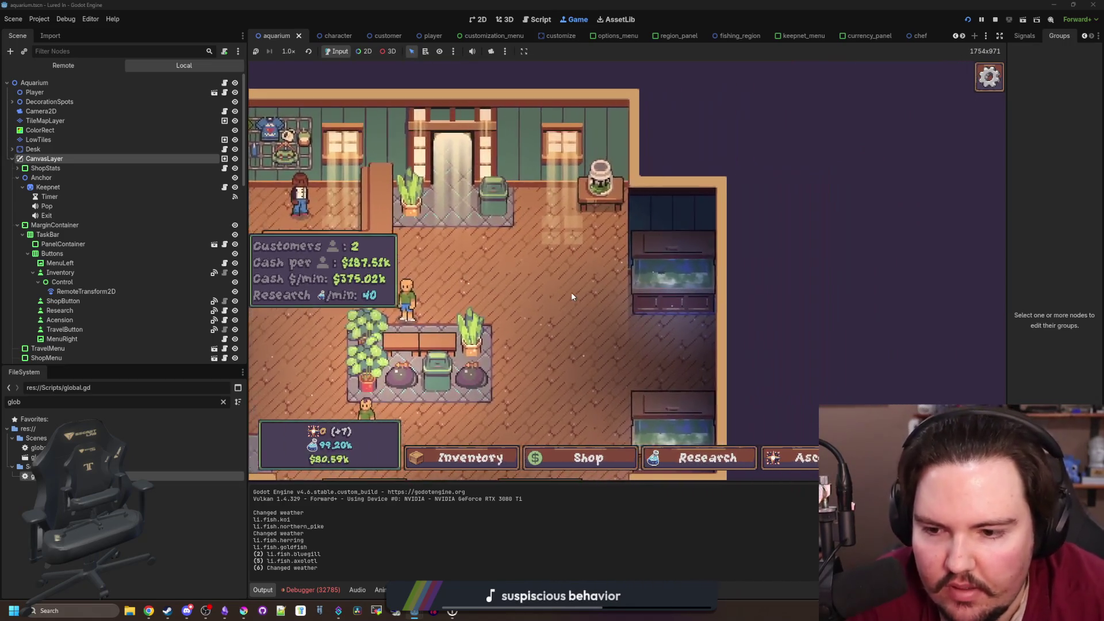
key("Left")
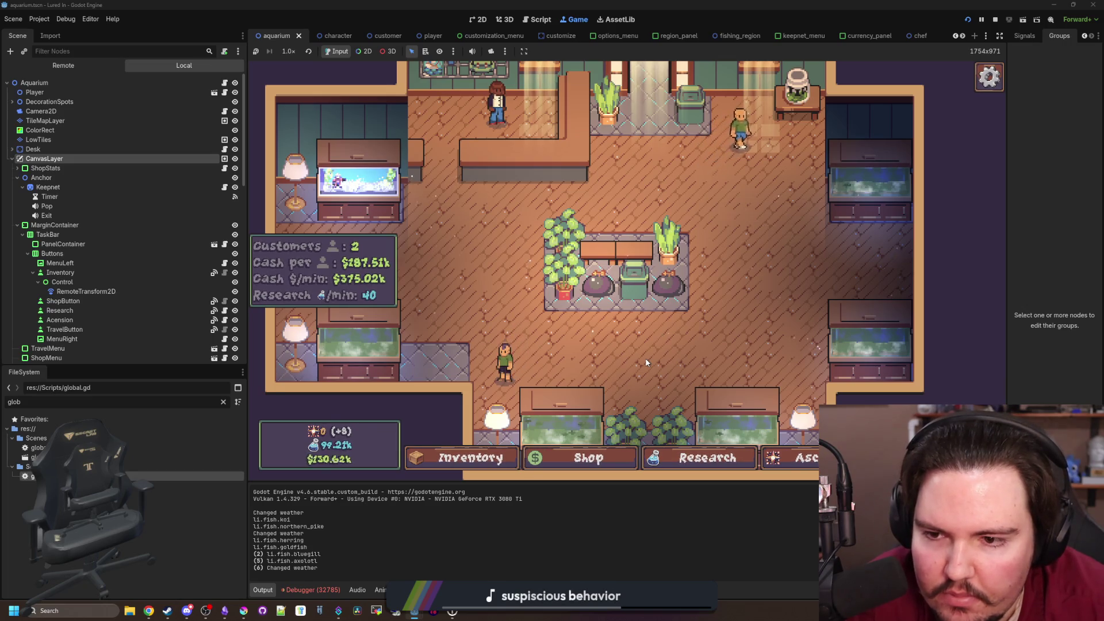
key("a")
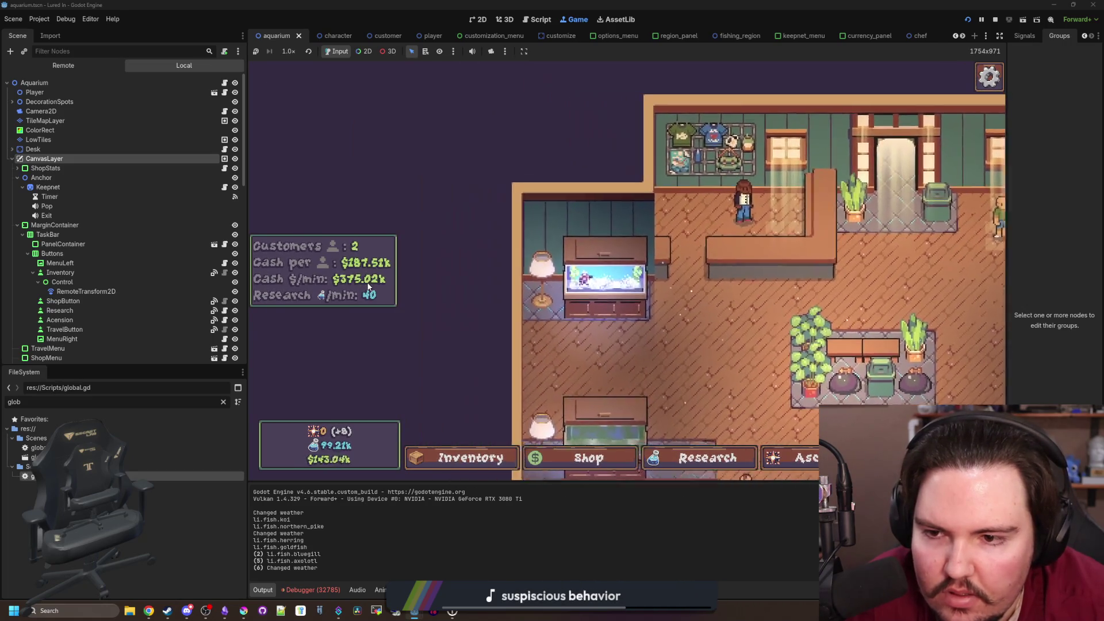
key("s")
key("d")
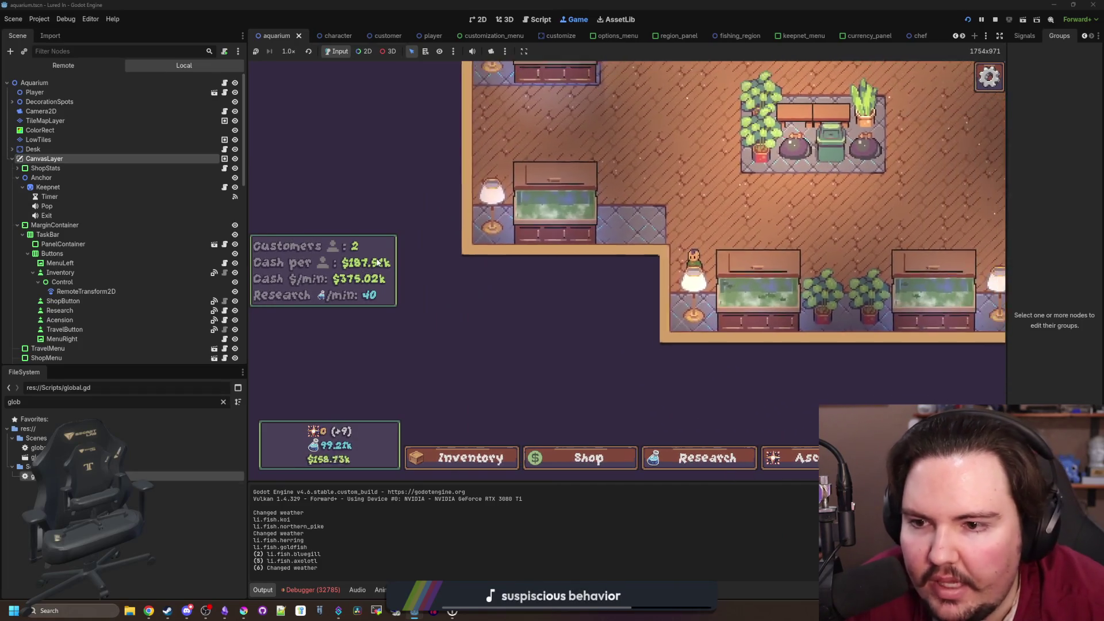
key("w")
key("d")
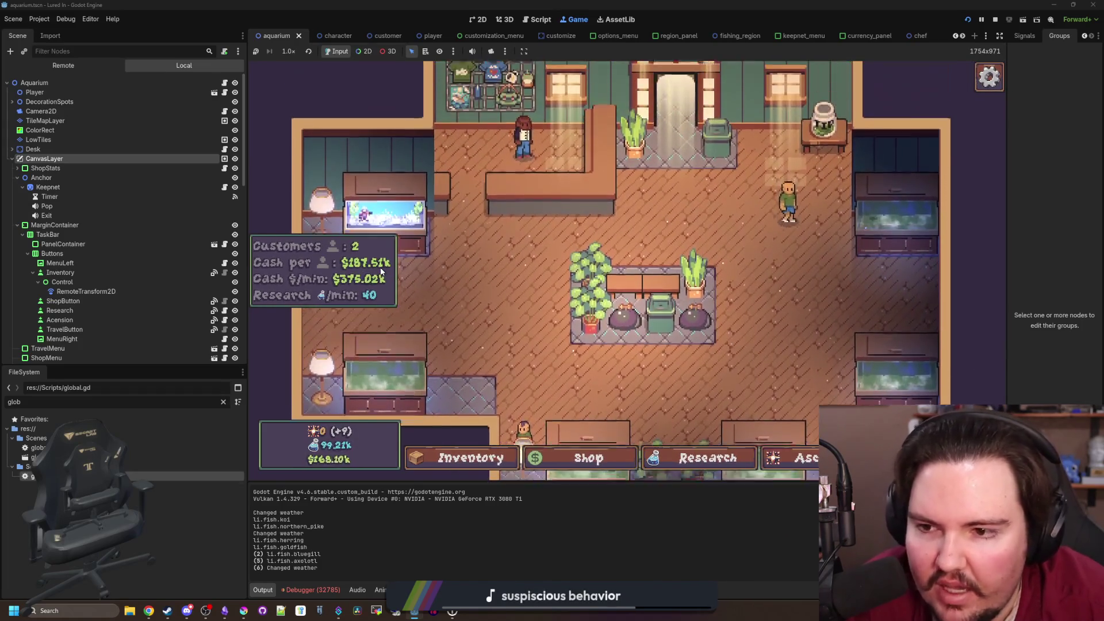
key("s")
key("a")
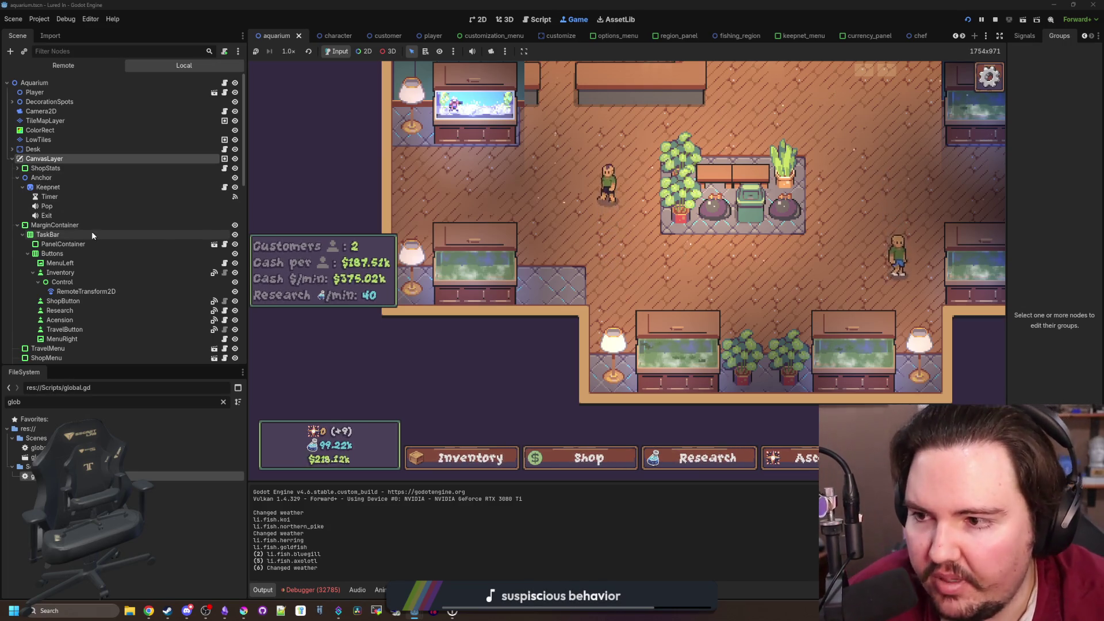
left_click(81, 244)
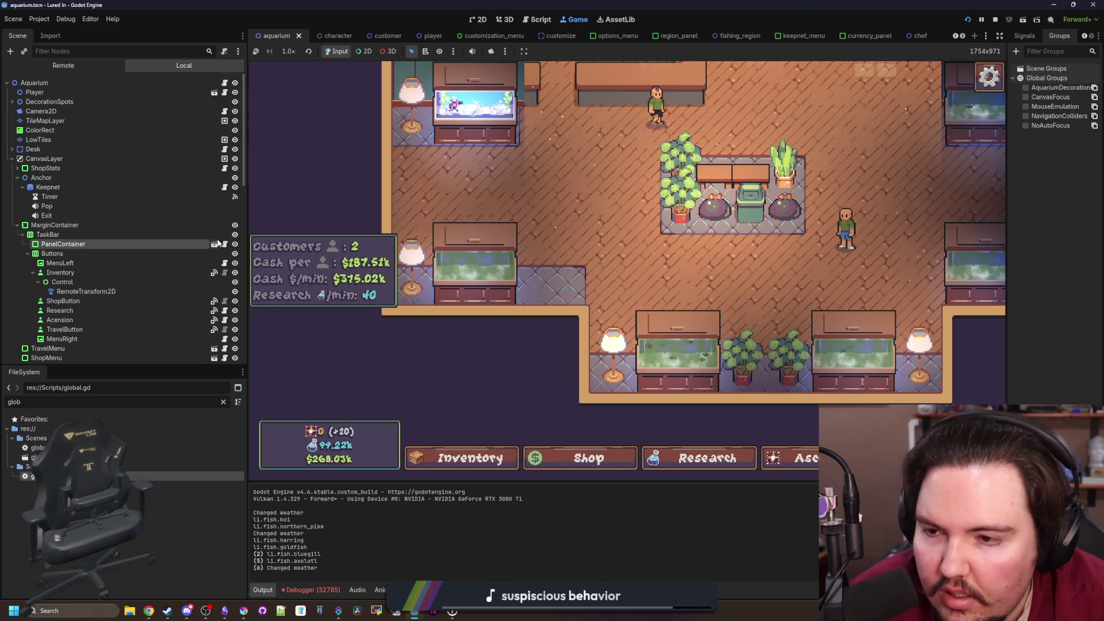
left_click(475, 21)
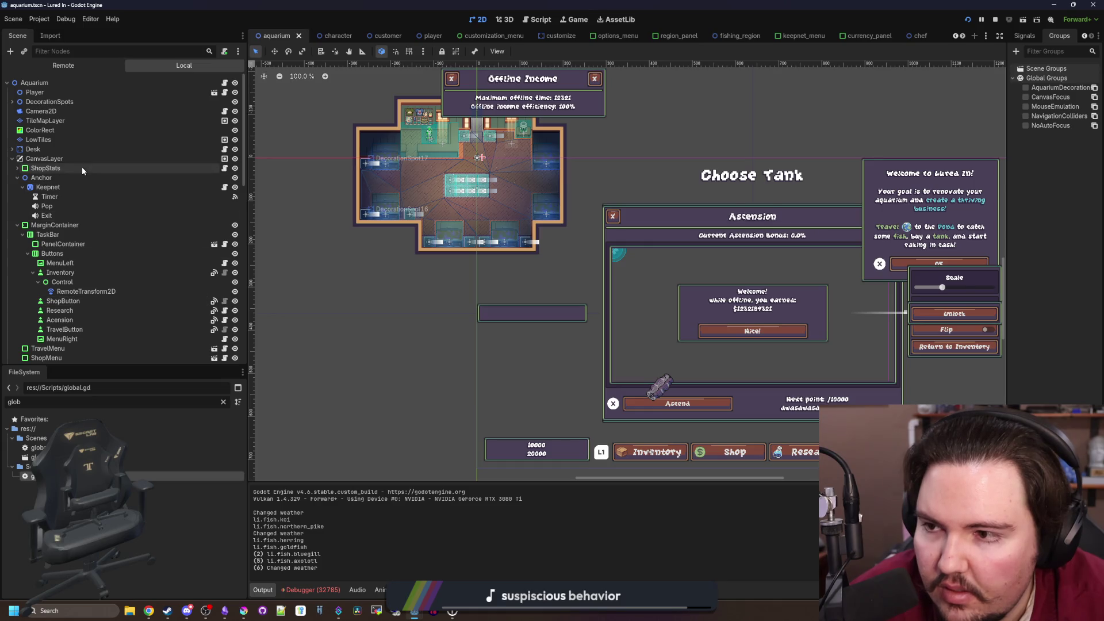
Set Autowrap Mode to Off on ShopStats' RichTextLabel child and rerun the game
left_click(215, 169)
left_click(20, 169)
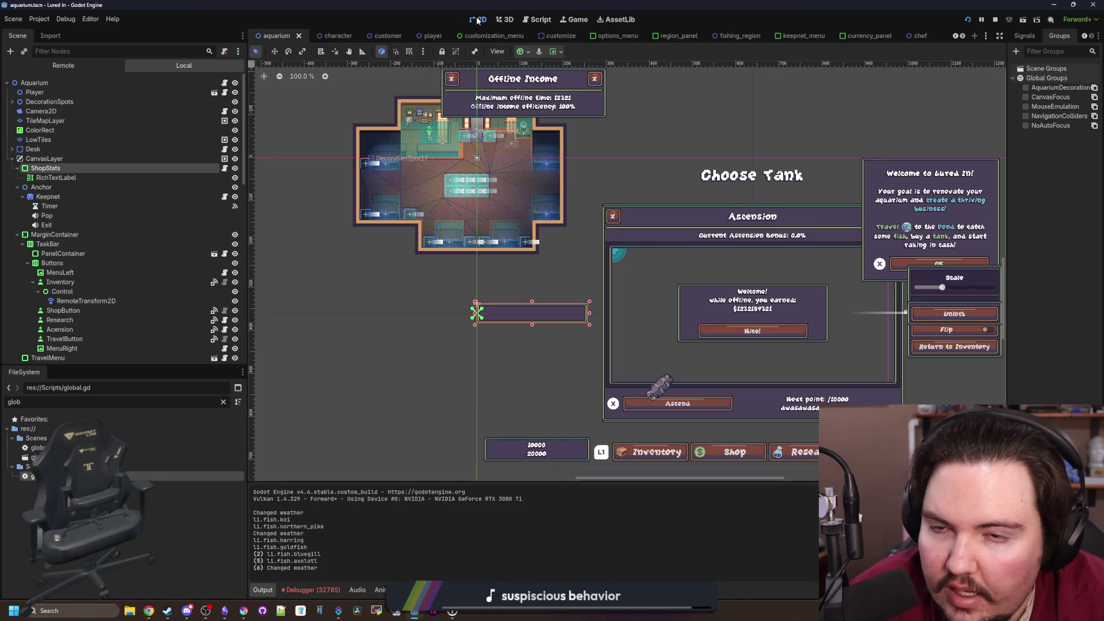
key("Down")
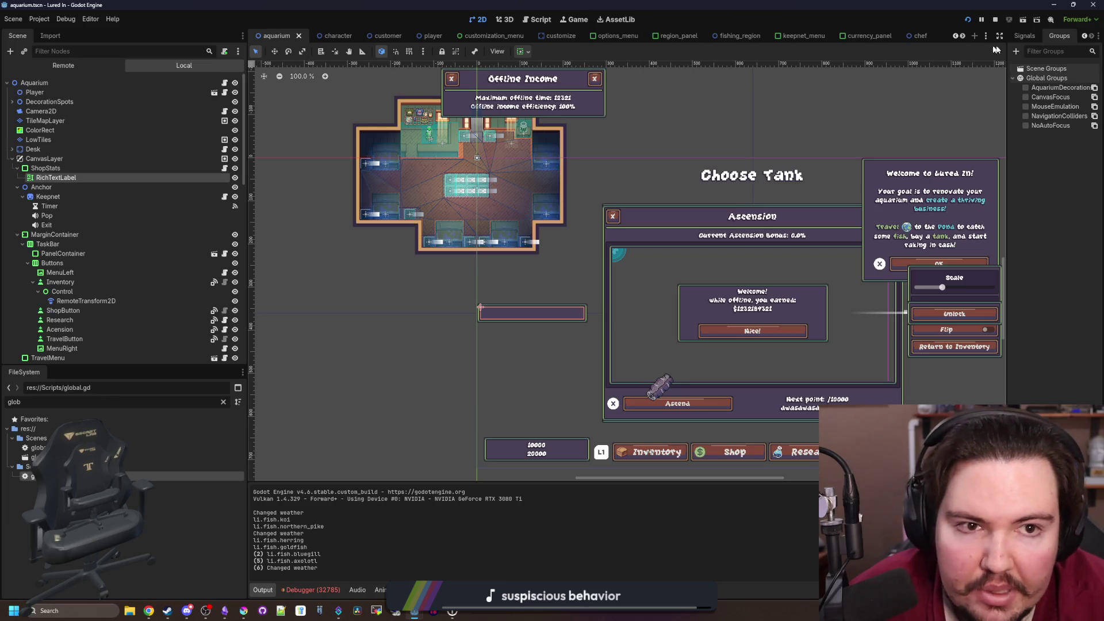
left_click(1025, 36)
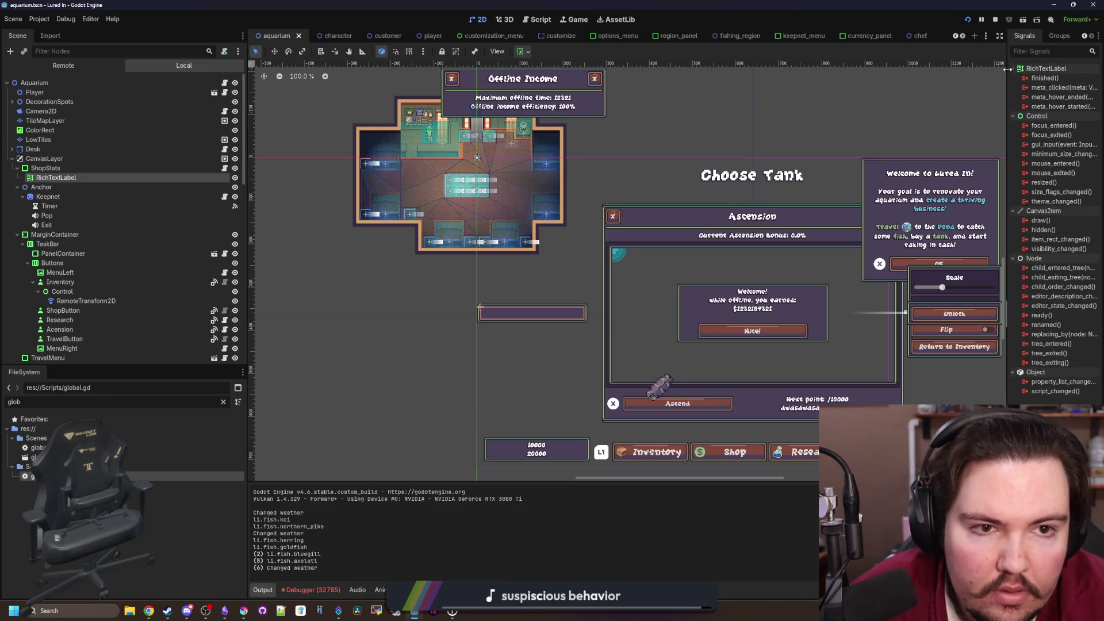
left_click_drag(1008, 69, 813, 69)
left_click(835, 36)
left_click(972, 246)
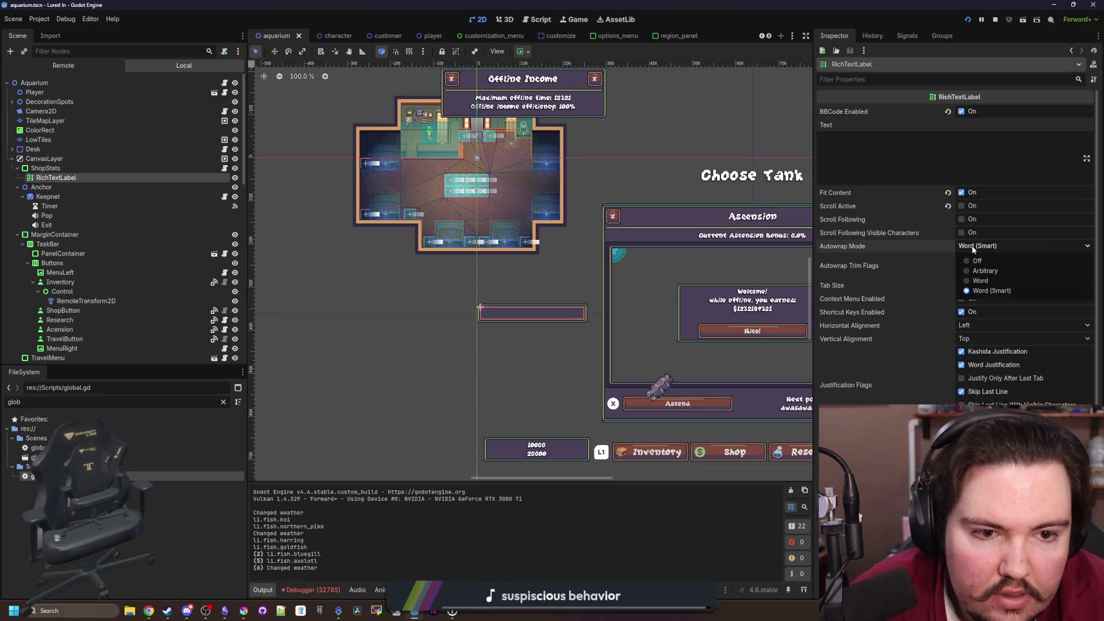
left_click(987, 259)
key("F5")
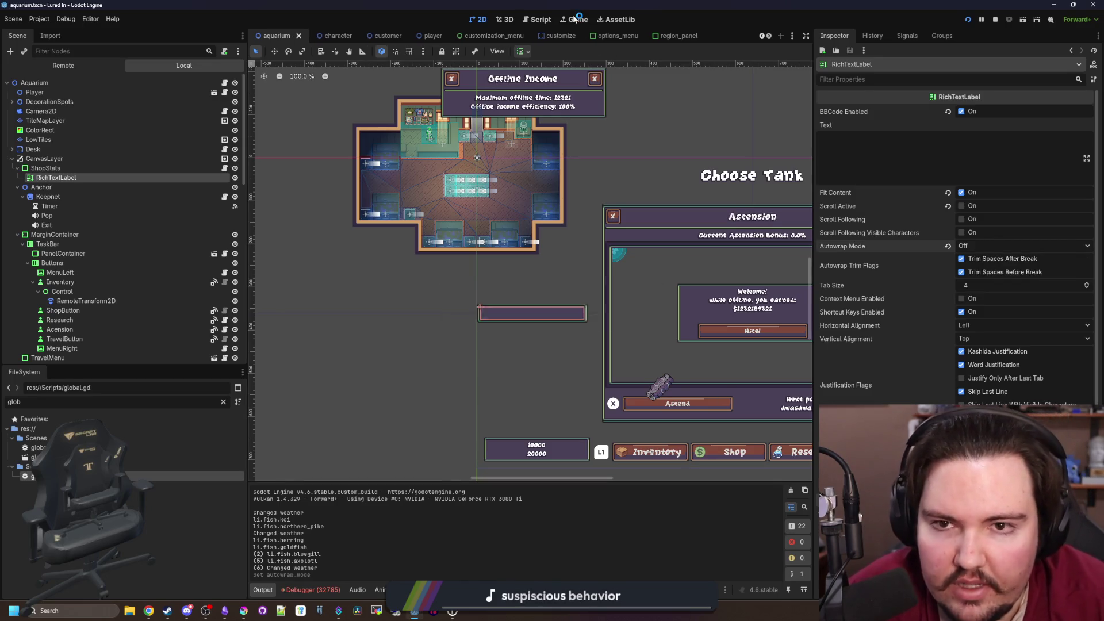
scroll(453, 308, "up", 3)
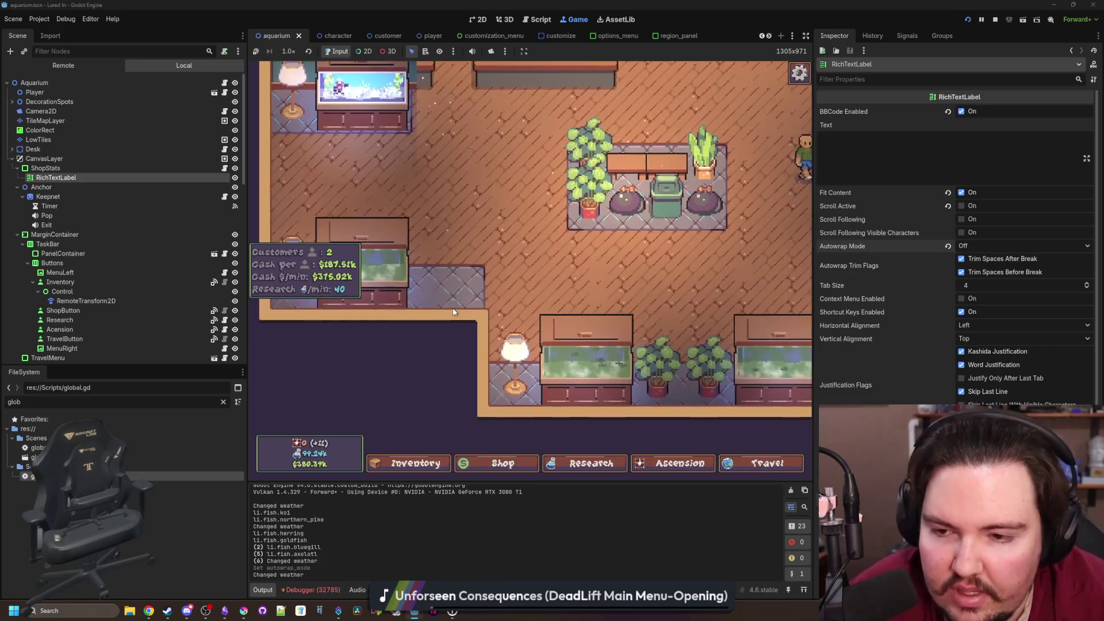
Move two Cat Fish from the inventory into Fish Tank 6
left_click(45, 168)
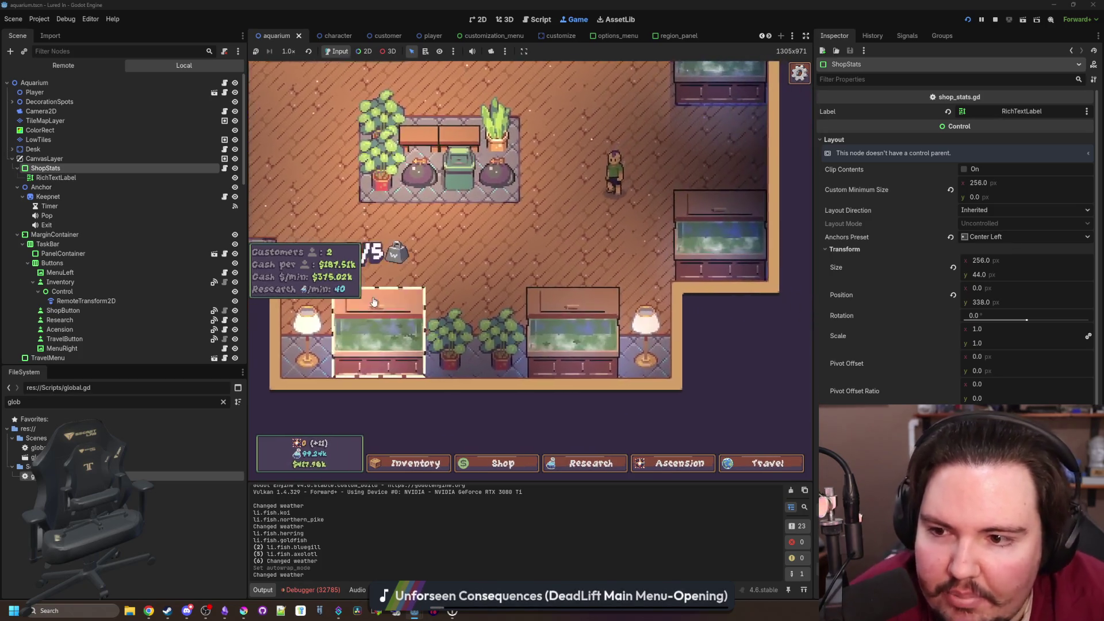
scroll(559, 318, "down", 2)
left_click(558, 318)
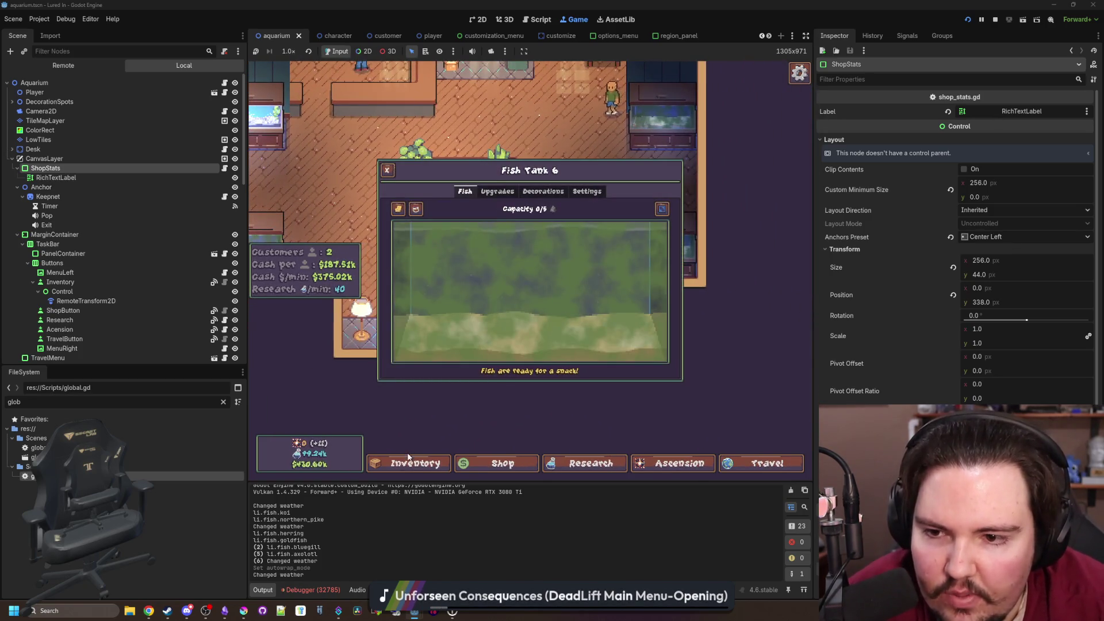
left_click(408, 460)
scroll(633, 326, "down", 8)
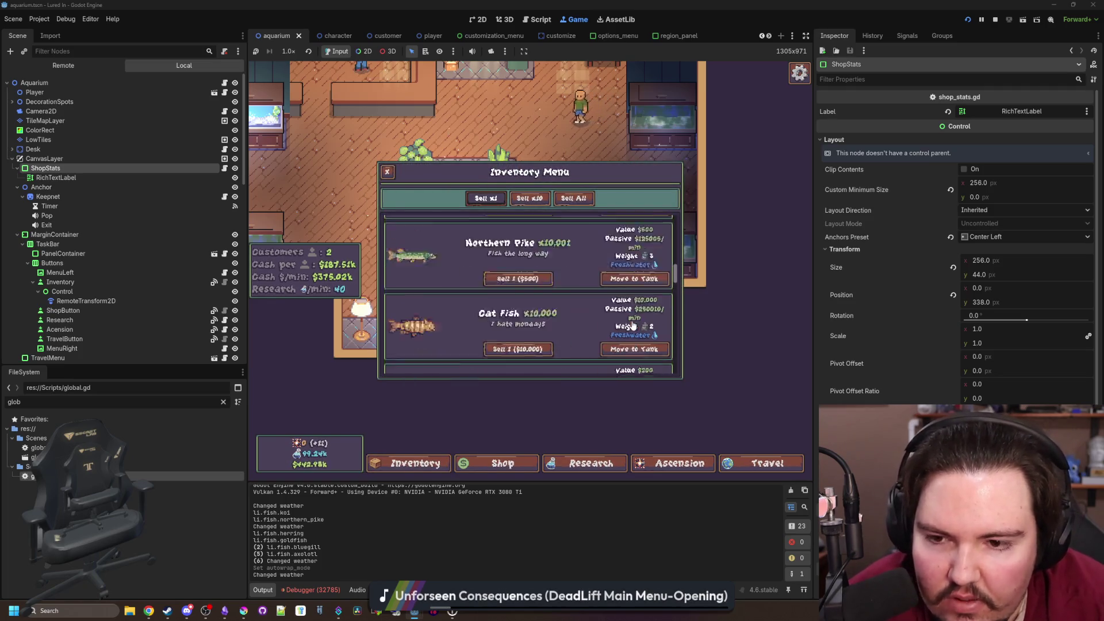
scroll(633, 326, "down", 1)
left_click(634, 325)
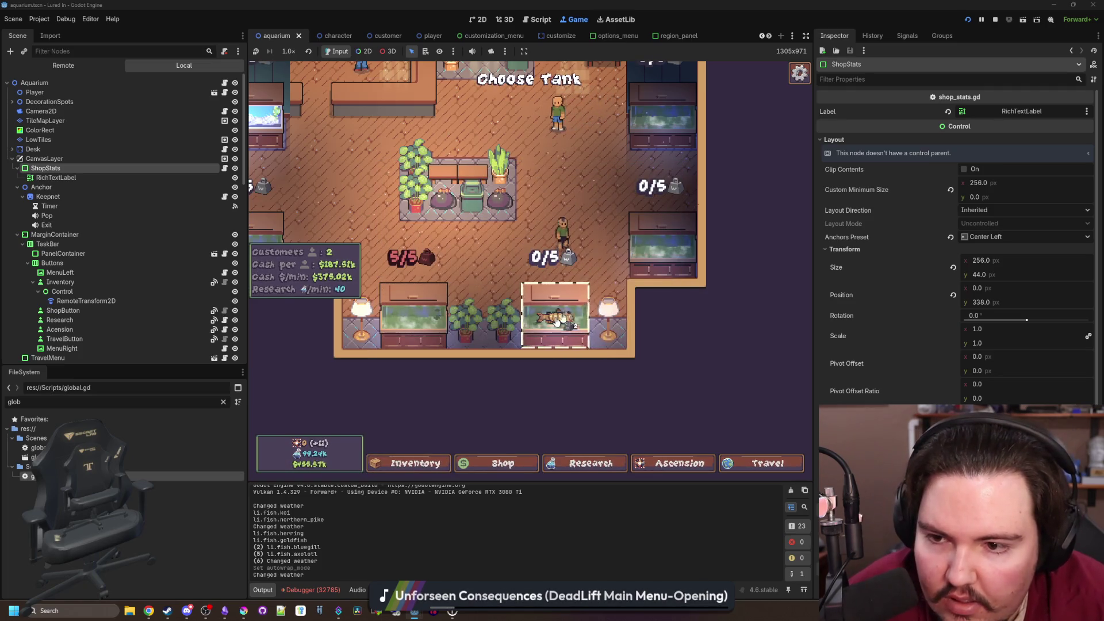
left_click(559, 318)
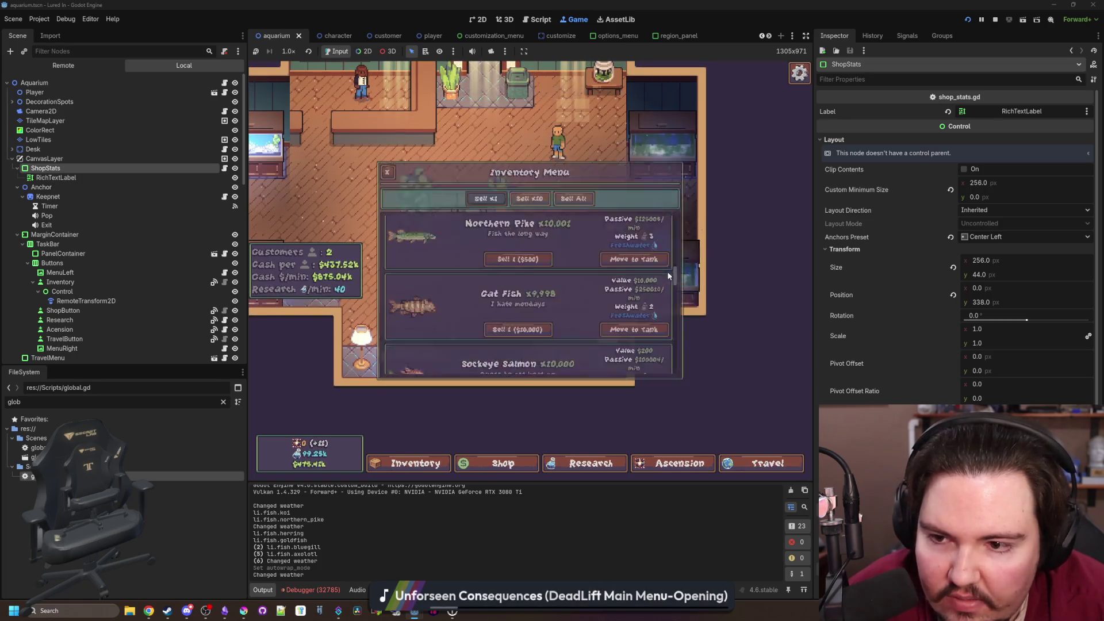
left_click(660, 329)
left_click(661, 280)
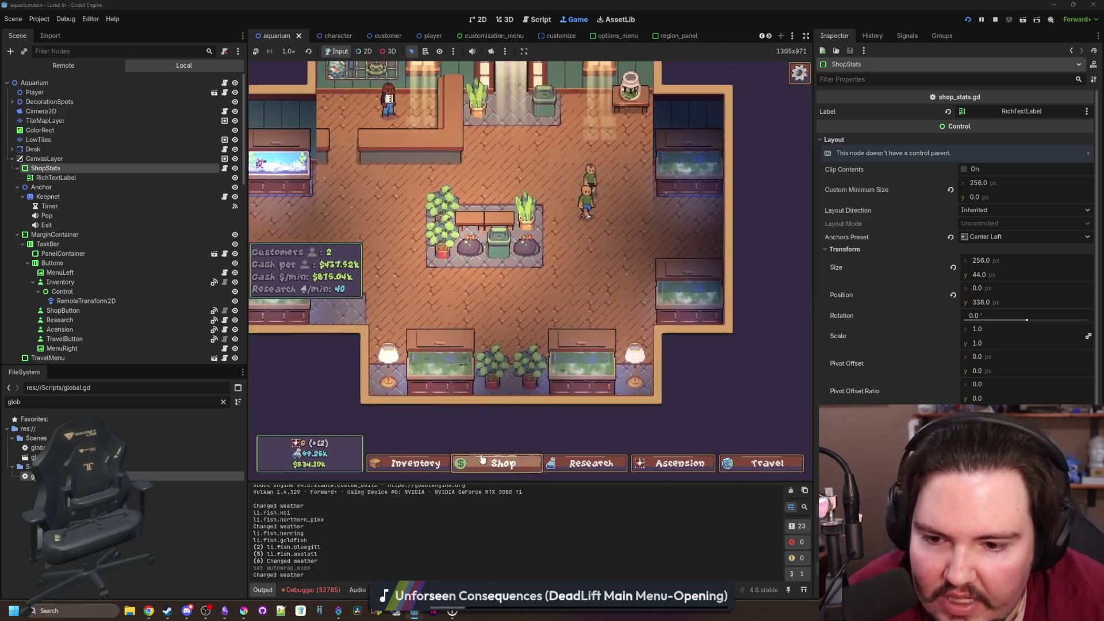
Browse the shop's Equipment and Marketing upgrades, then show the Debugger panel
left_click(499, 463)
left_click(546, 194)
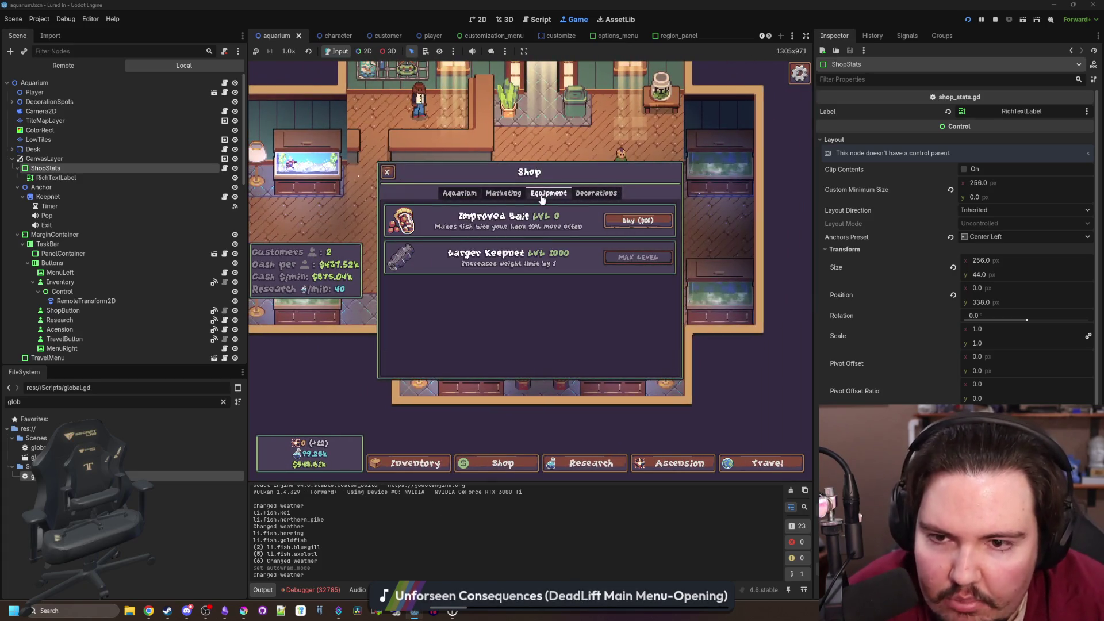
left_click(503, 192)
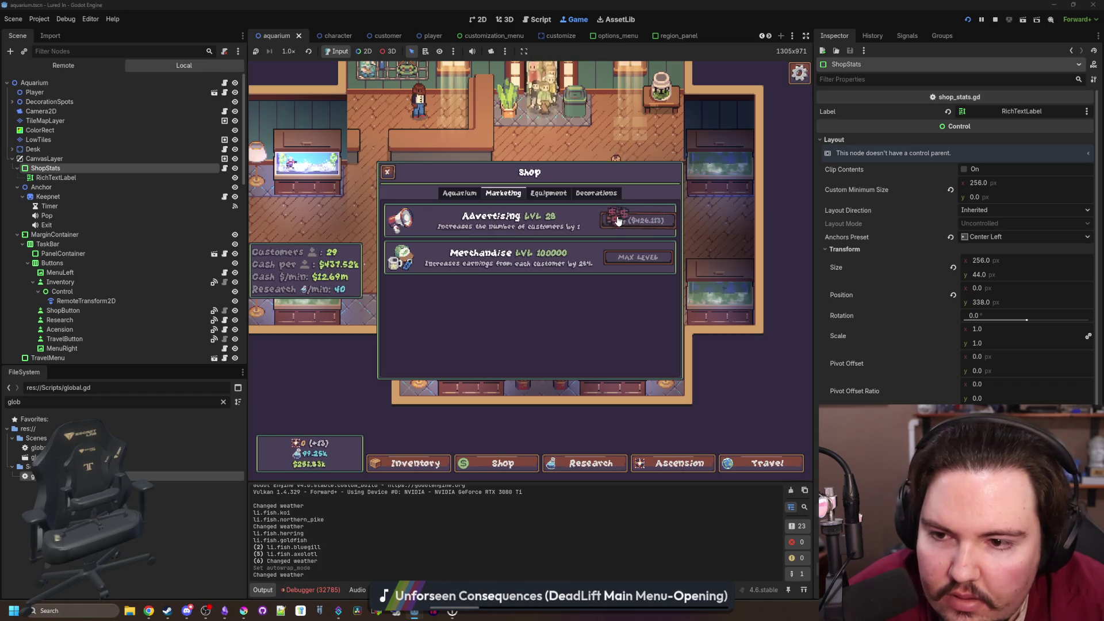
left_click(394, 171)
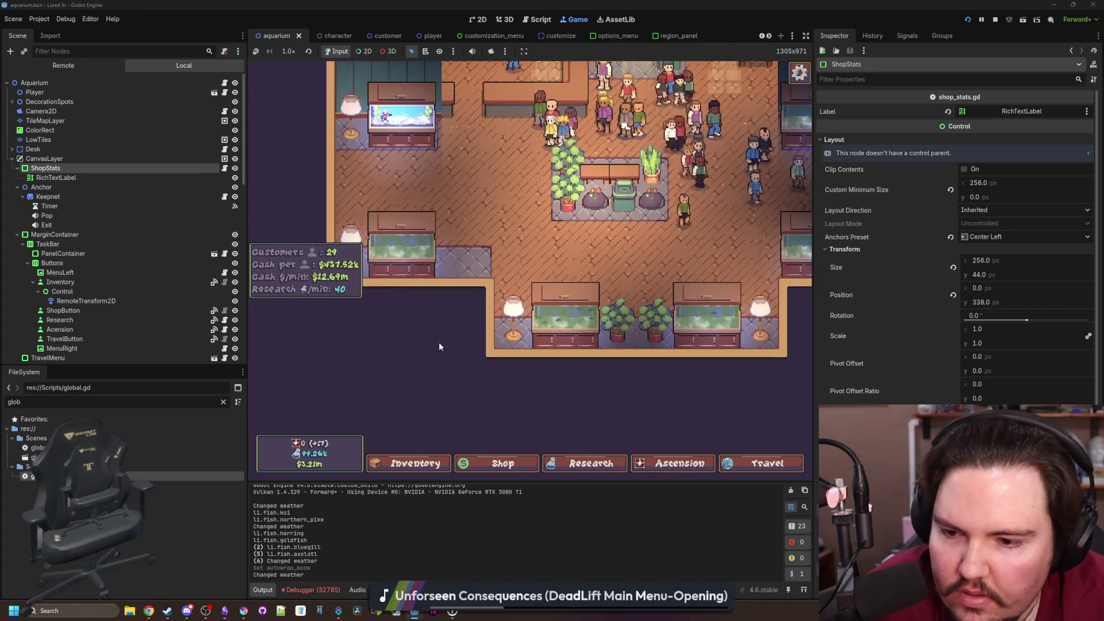
left_click(311, 589)
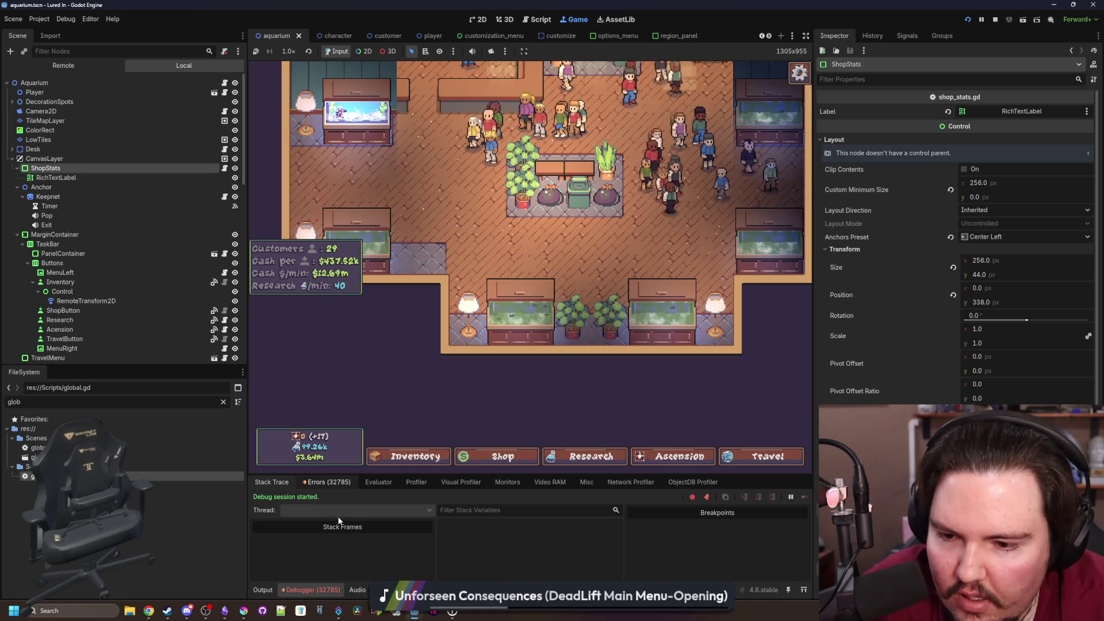
Clear the '0'-flag warnings from global.gd:392 and open global.gd at the format code
left_click(342, 481)
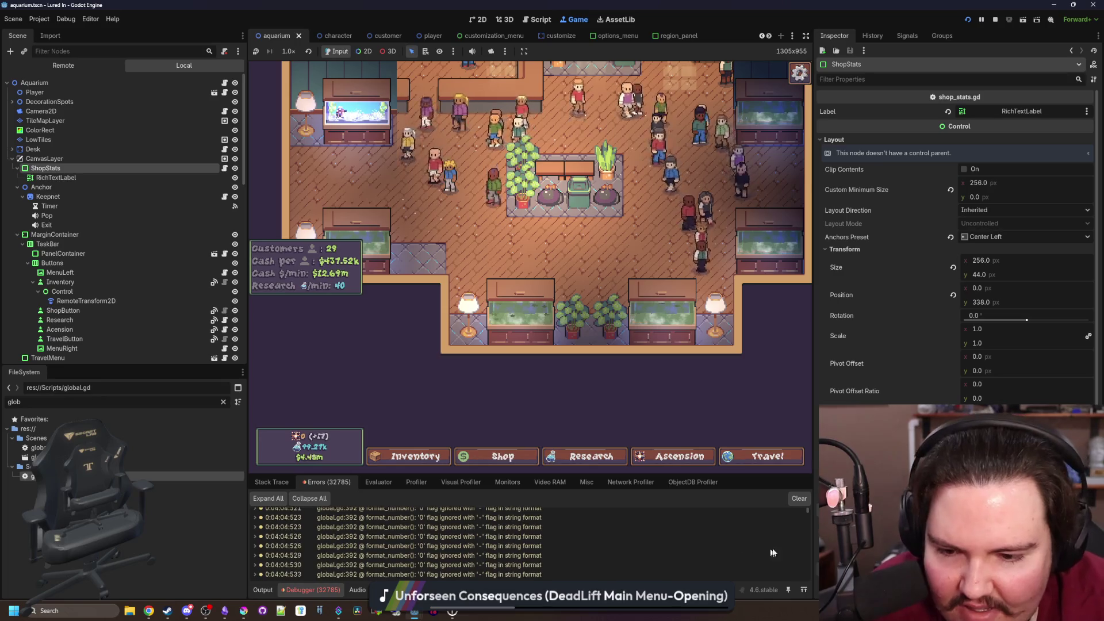
left_click_drag(805, 513, 809, 586)
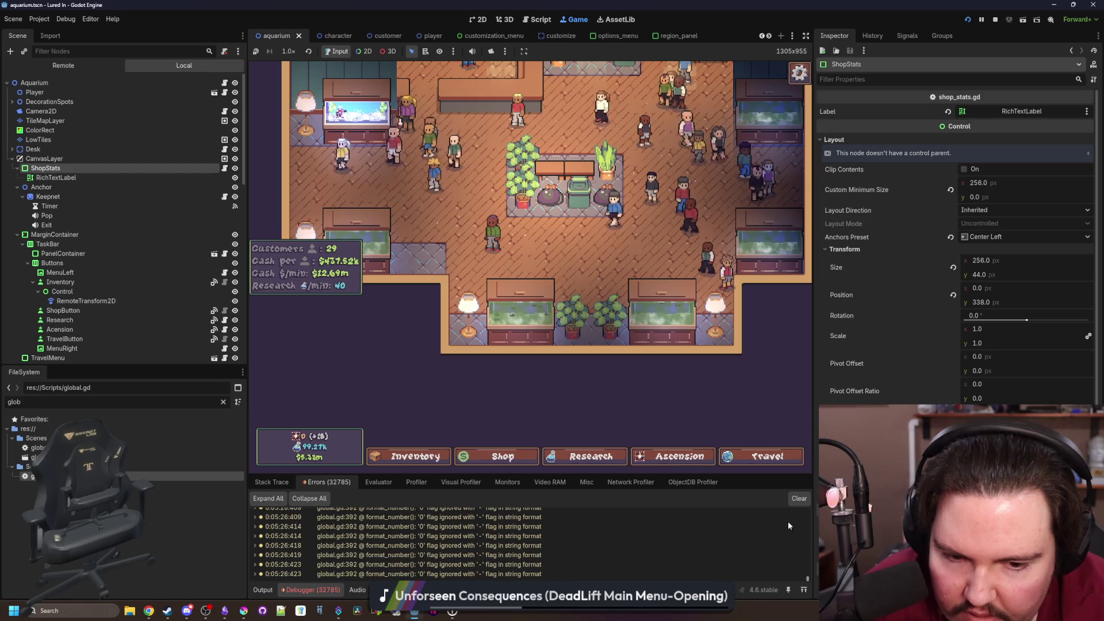
left_click(799, 499)
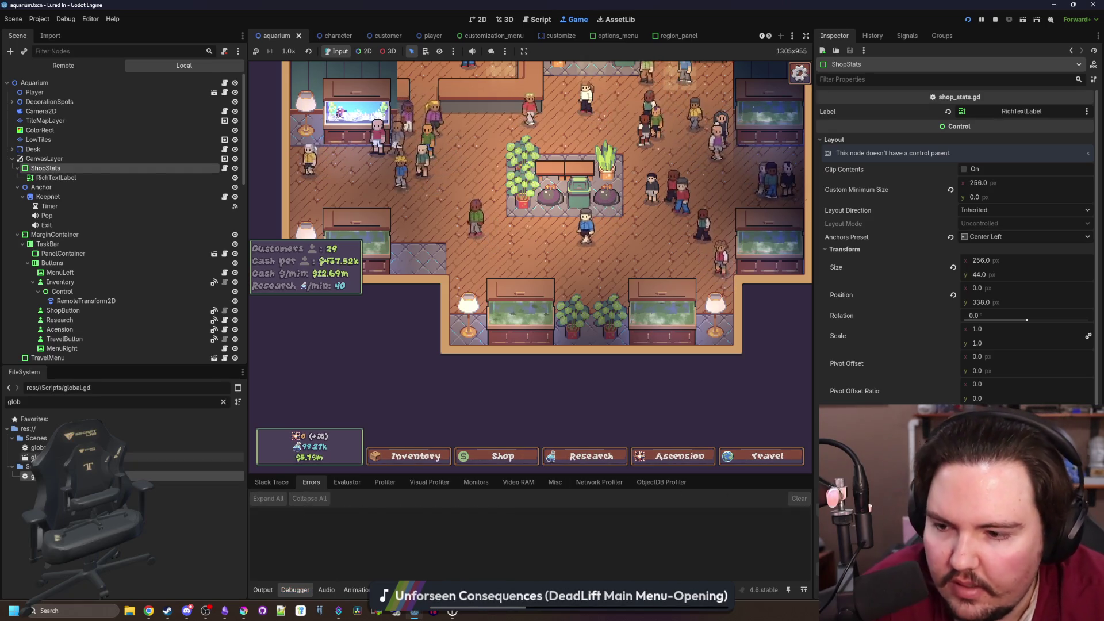
key("ctrl+F3")
left_click(578, 382)
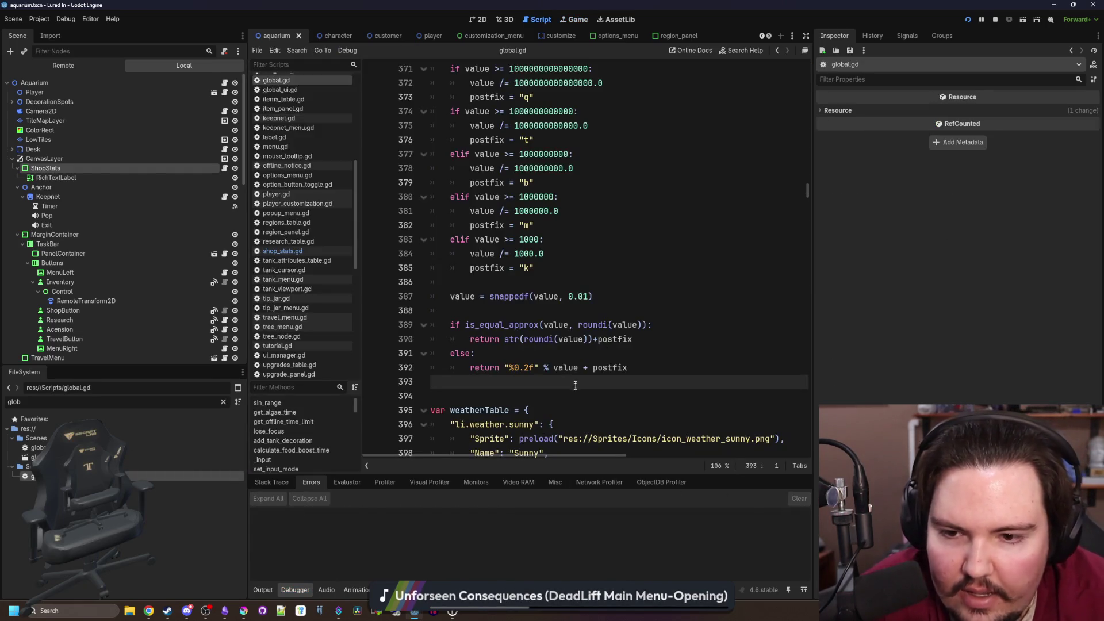
Delete the blank line 393 after format_number's return and save global.gd
key("BackSpace")
left_click(579, 359)
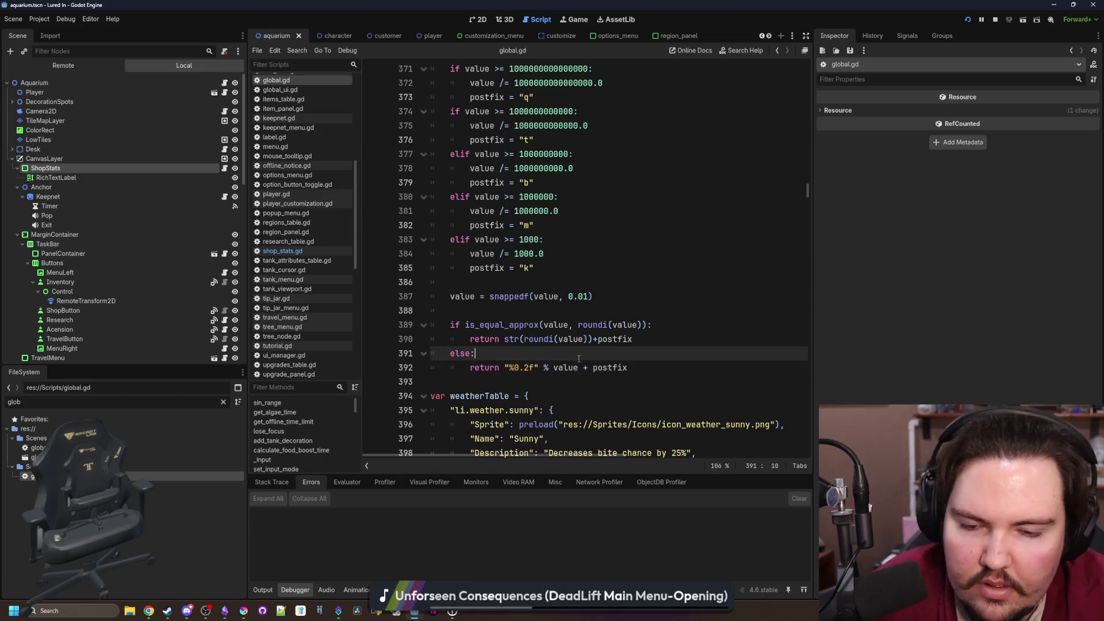
key("ctrl+s")
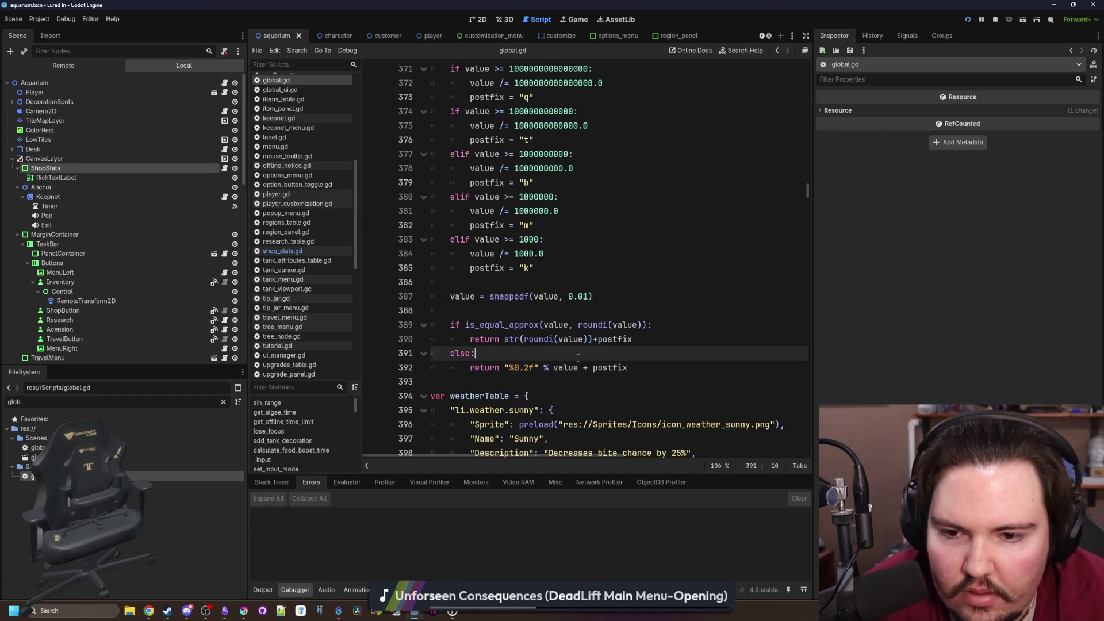
key("ctrl+s")
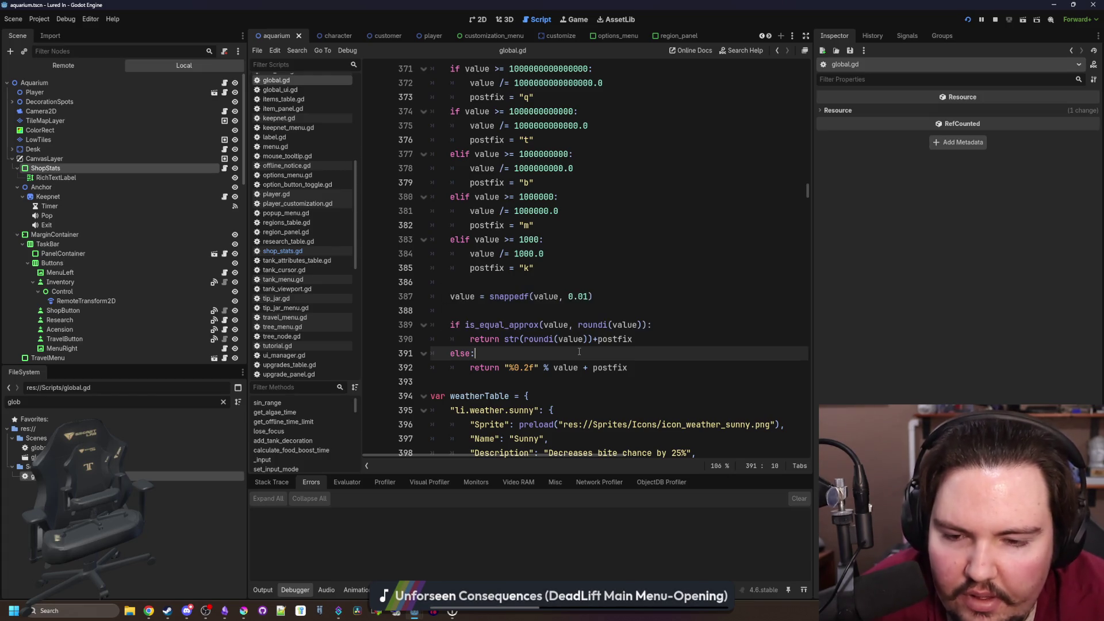
key("ctrl+s")
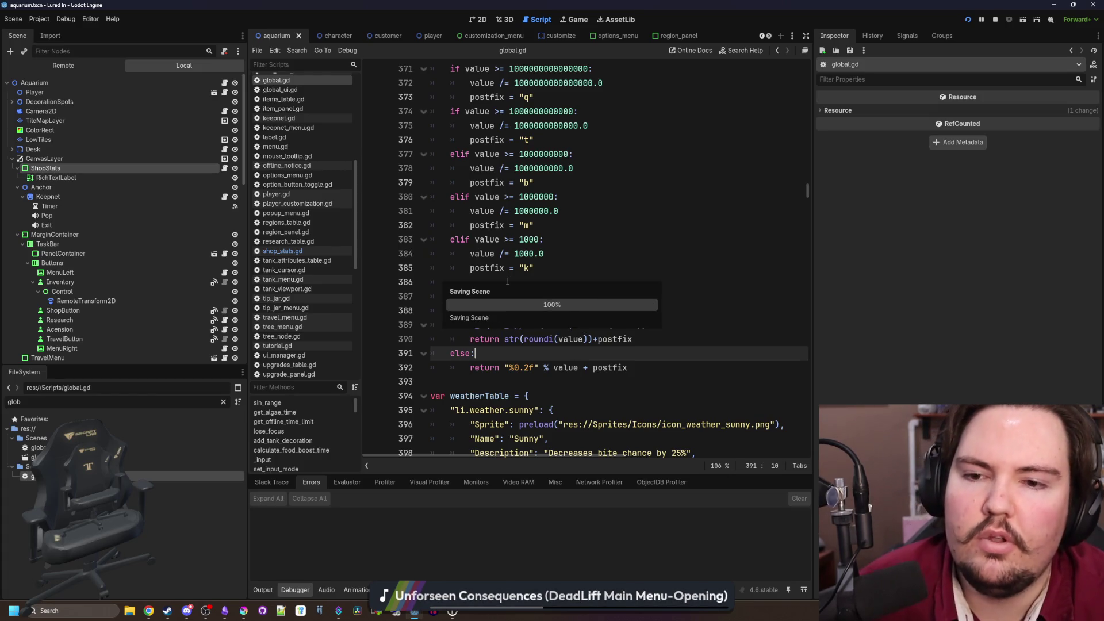
scroll(517, 305, "up", 2)
left_click(493, 371)
key("ctrl+s")
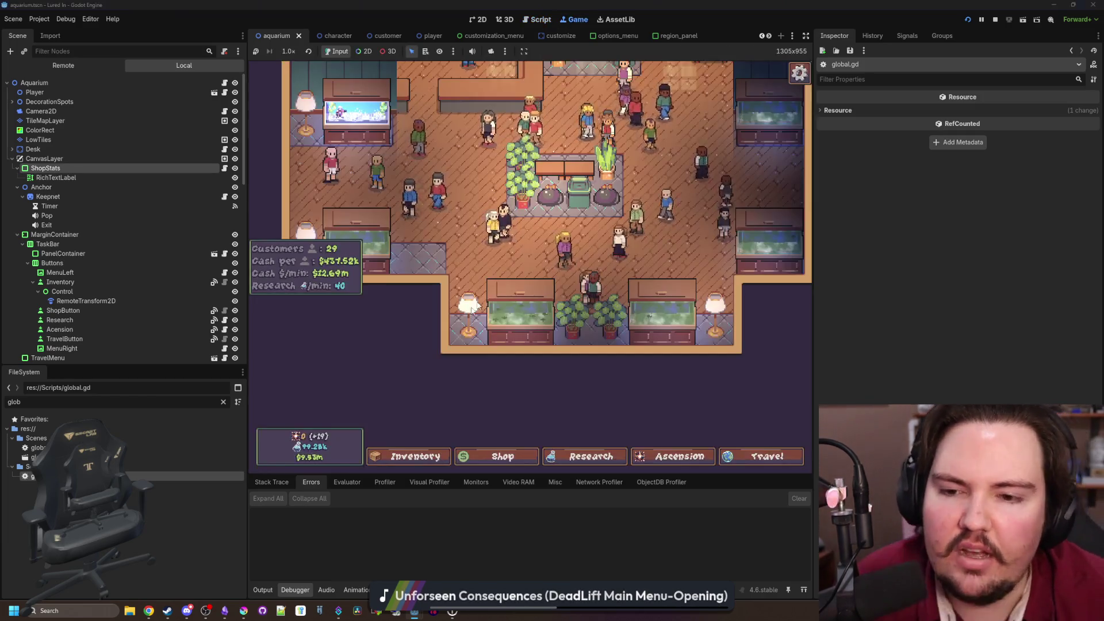
Pan the running aquarium and open the fish inventory to check its numbers
left_click_drag(434, 377, 489, 328)
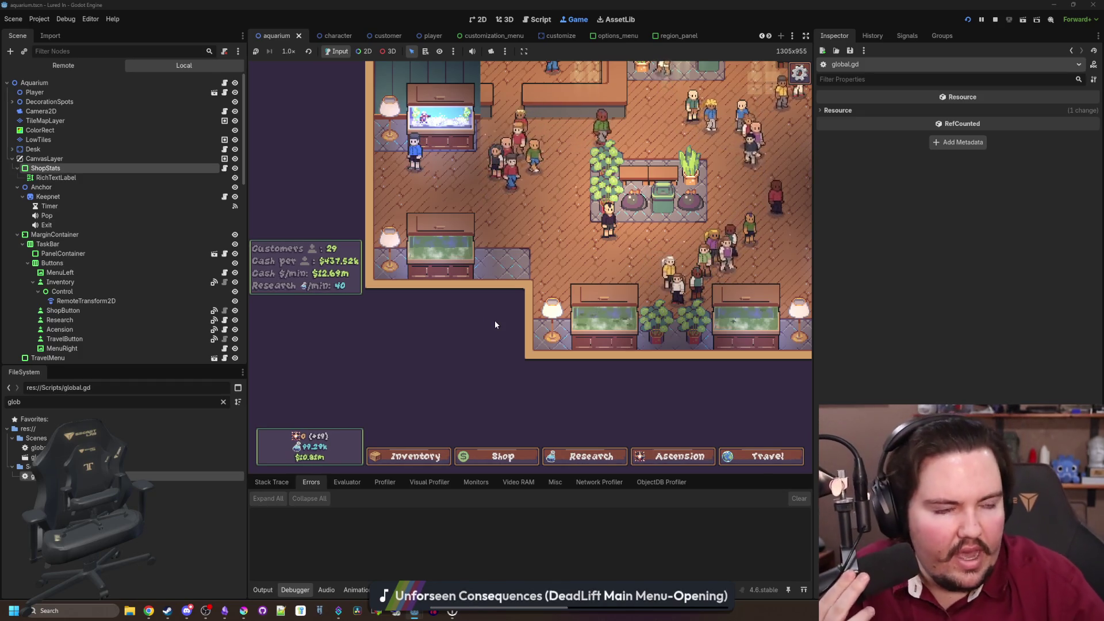
left_click(436, 455)
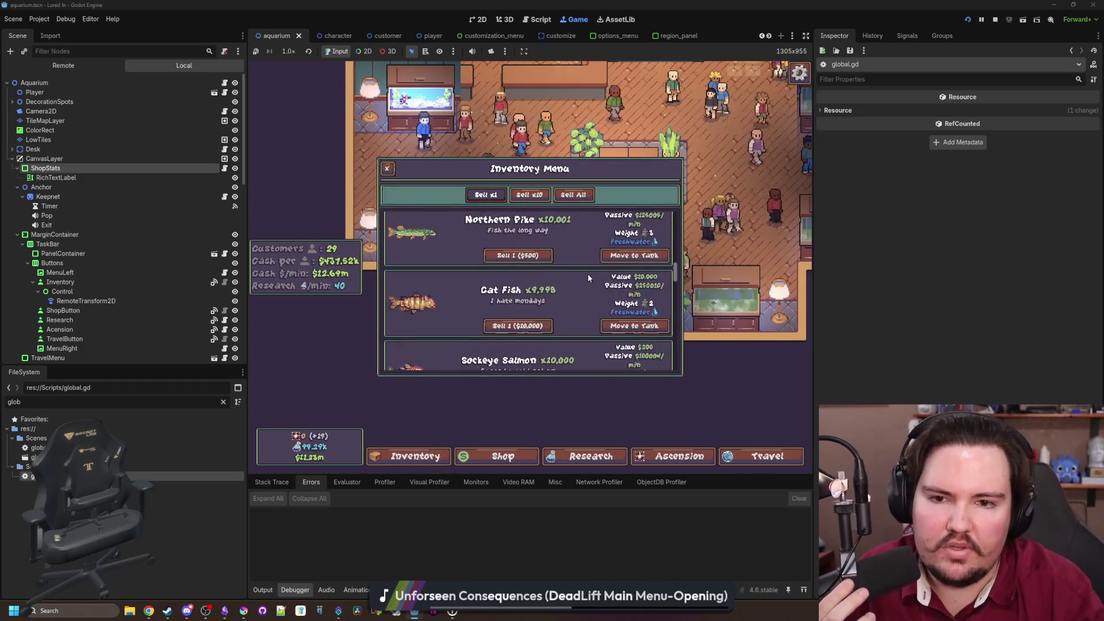
scroll(588, 273, "up", 10)
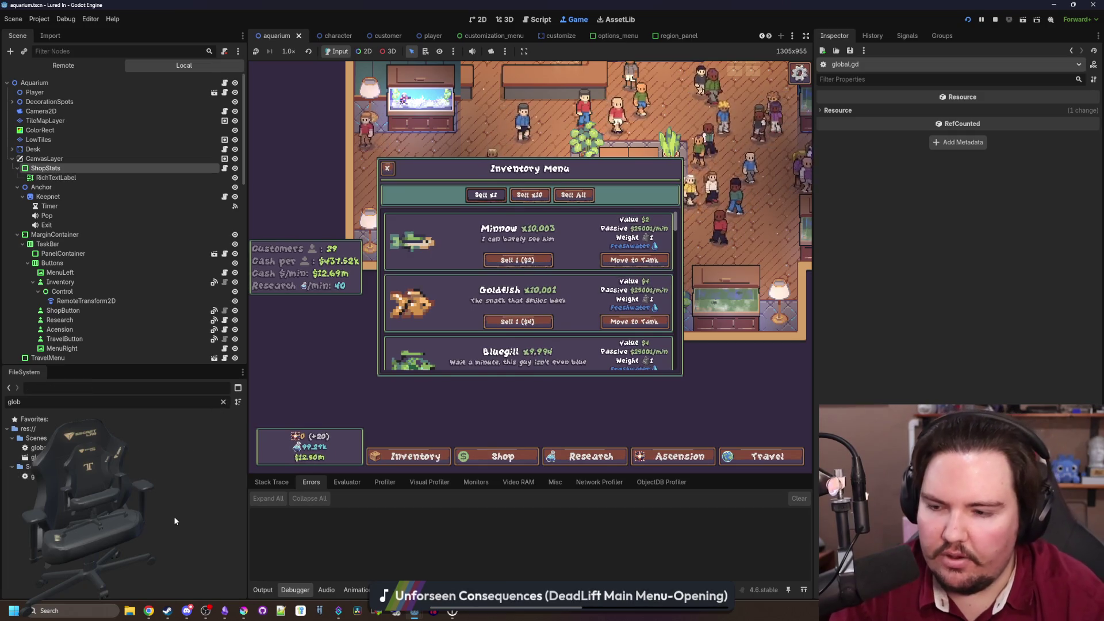
Filter FileSystem for 'item' and open item_panel.gd in the script editor
left_click(224, 401)
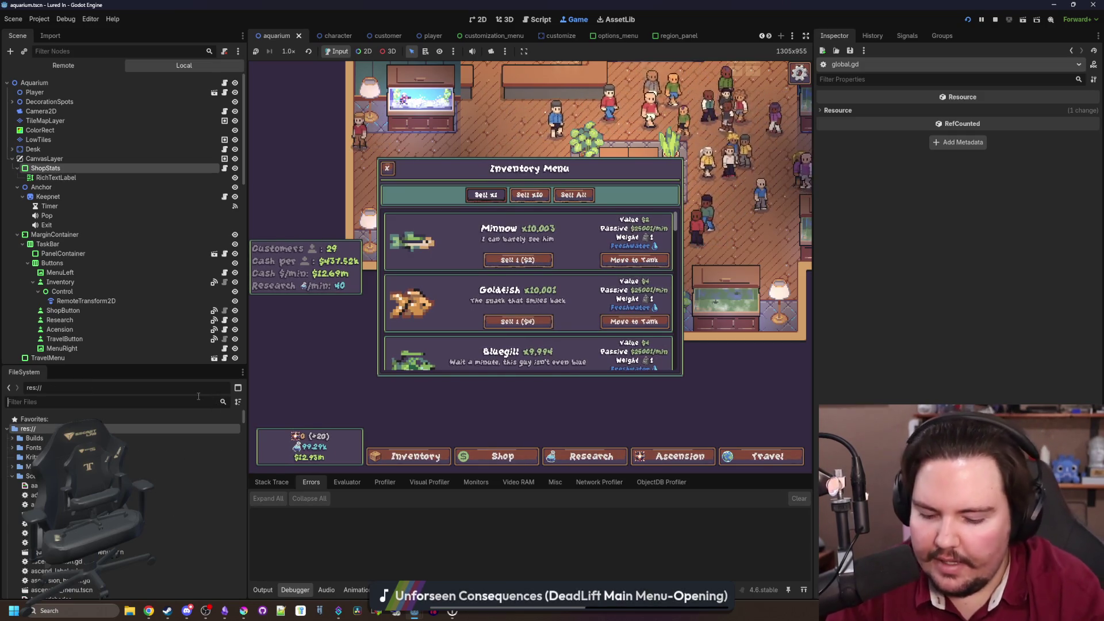
type("item")
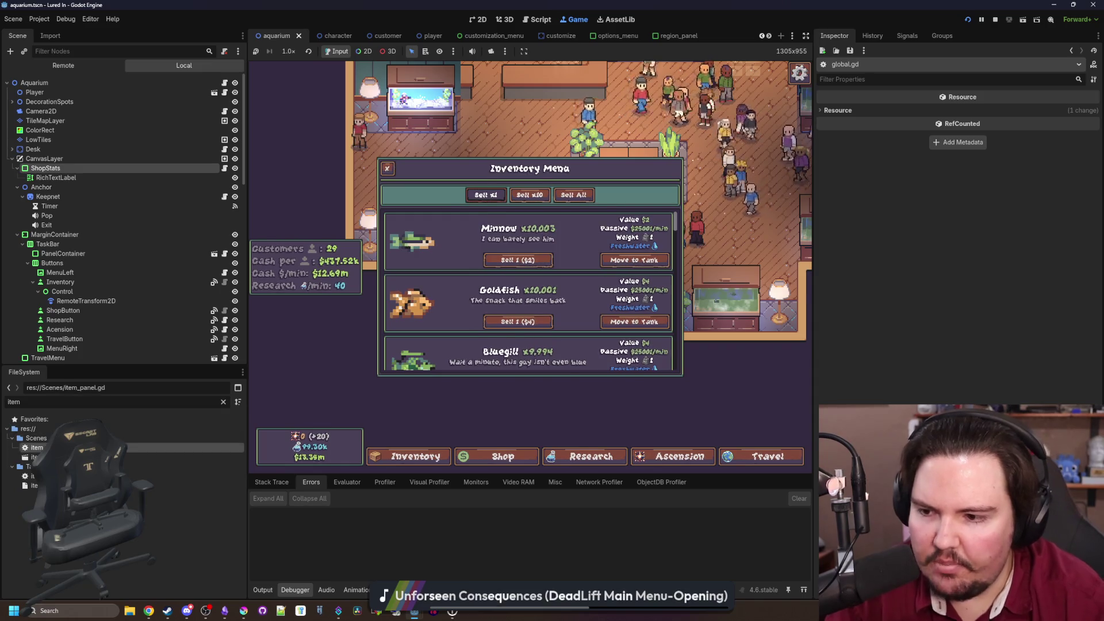
double_click(58, 447)
left_click_drag(815, 279, 1007, 279)
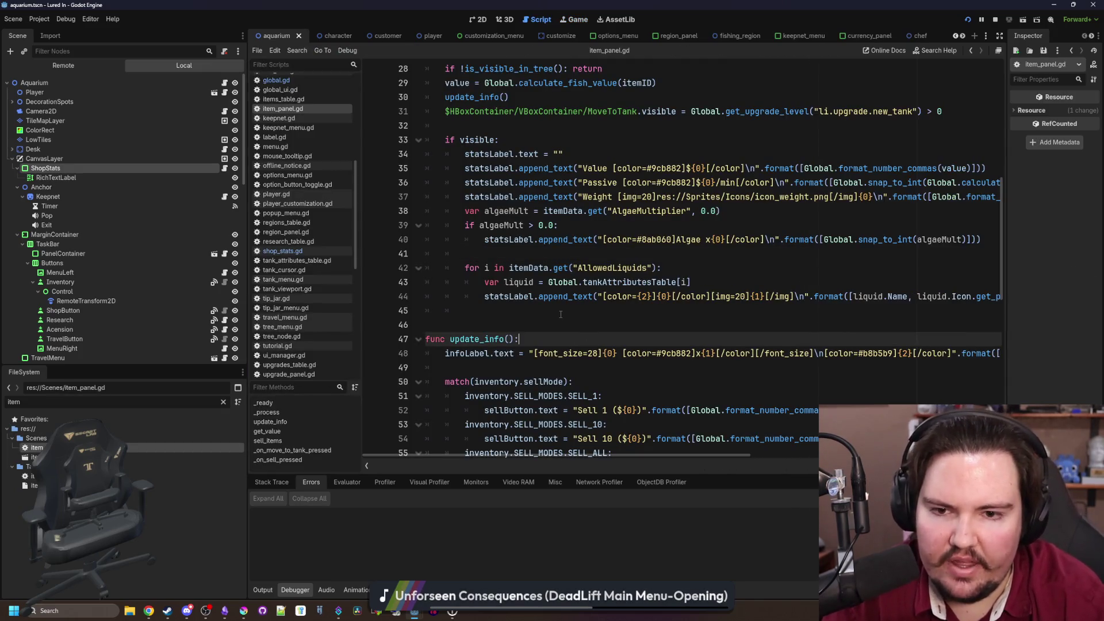
Replace format_number_commas with format_number on line 35 of item_panel.gd
scroll(671, 299, "up", 4)
left_click(671, 313)
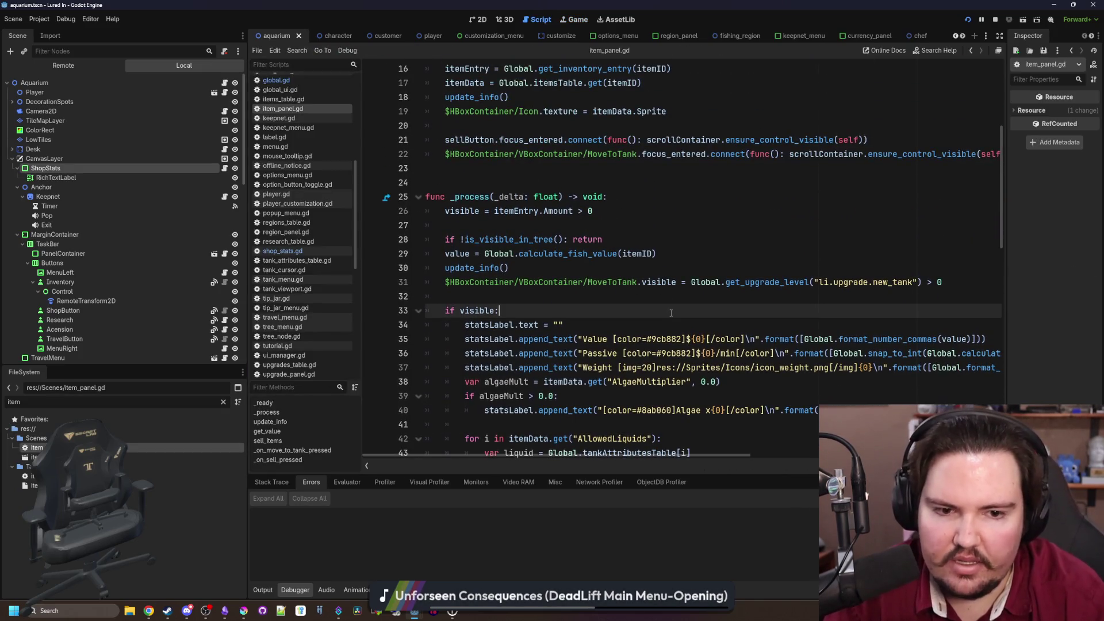
double_click(875, 339)
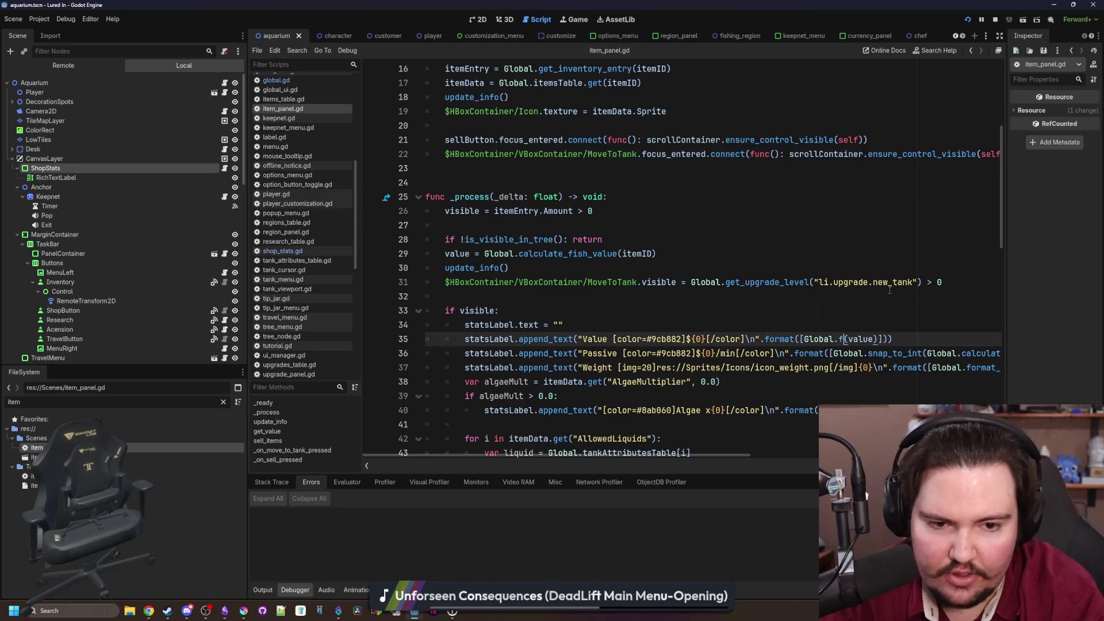
type("ormat_number")
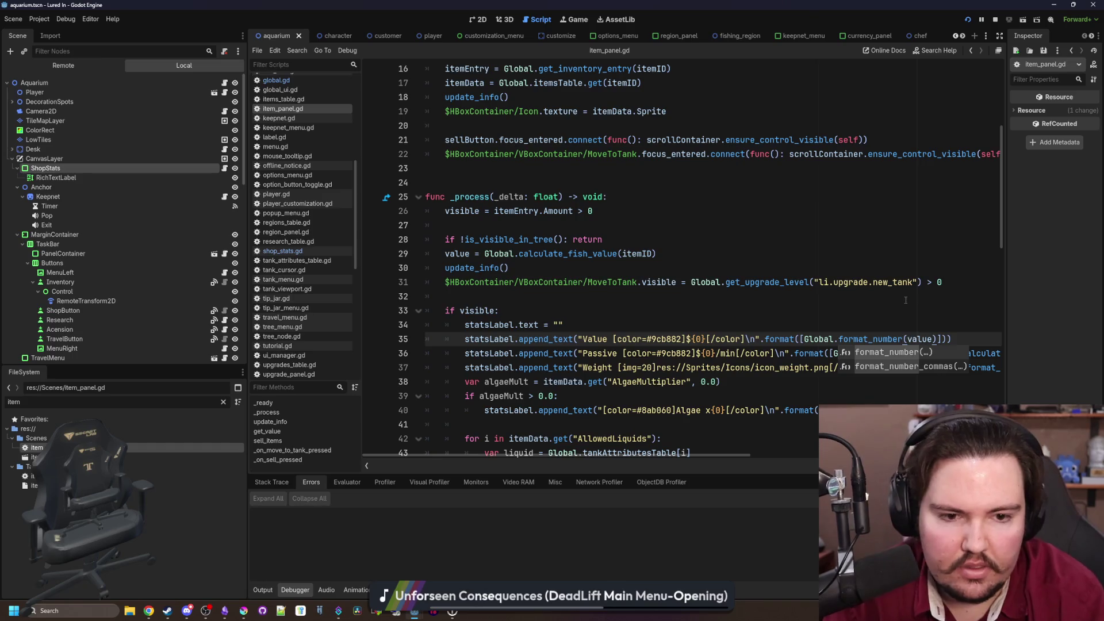
left_click(906, 305)
double_click(884, 339)
Swap snap_to_int and the weight and algae format calls for format_number, then save
double_click(899, 349)
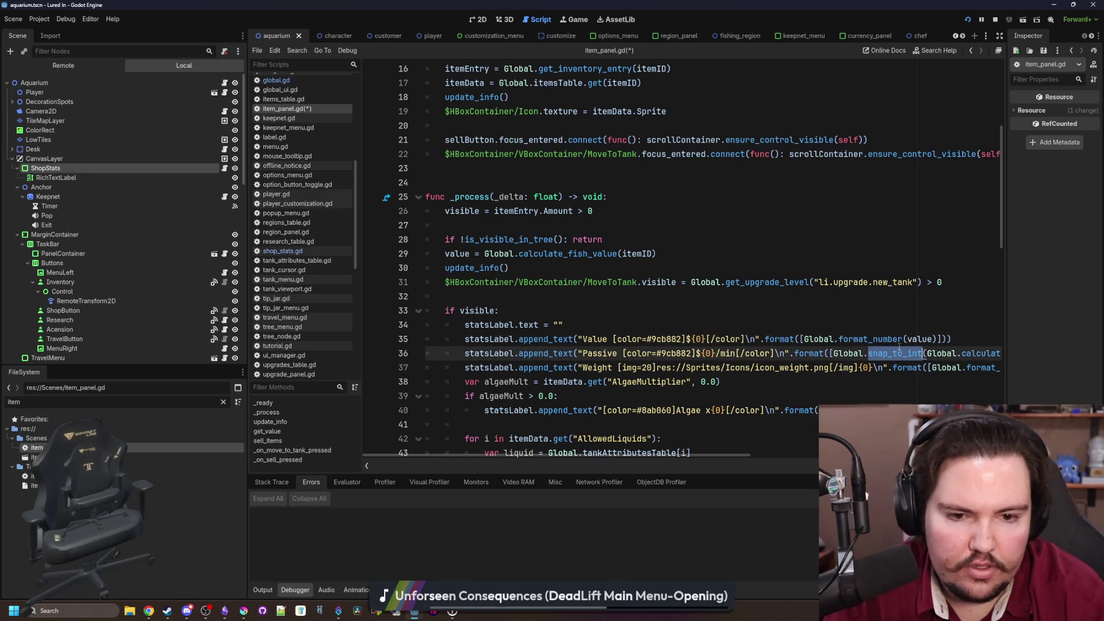
type("format_number")
left_click(878, 405)
scroll(888, 372, "right", 5)
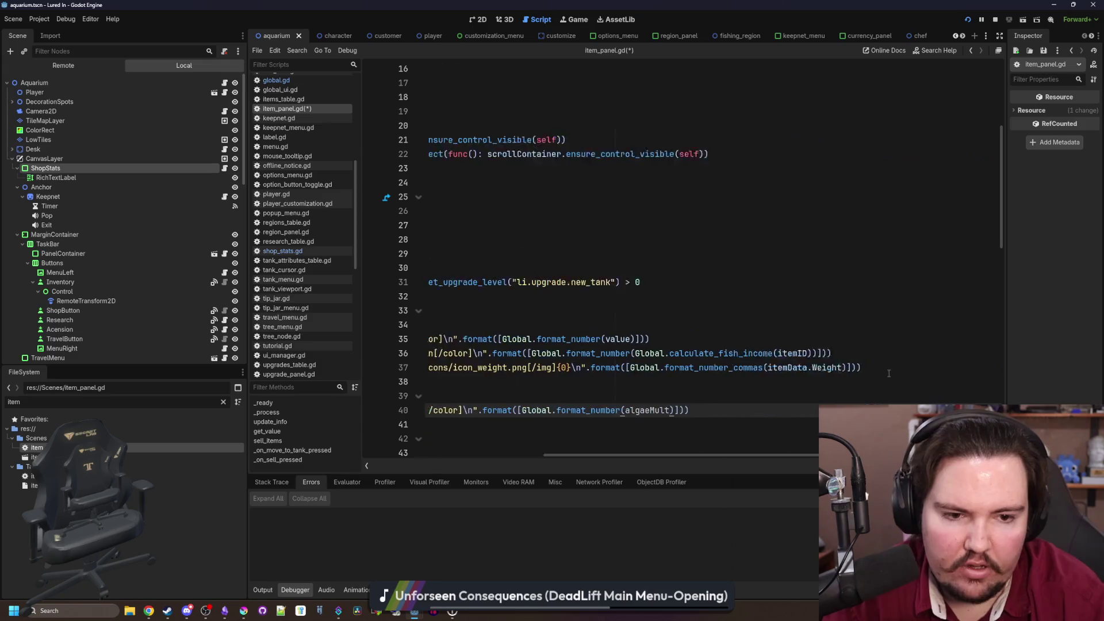
scroll(888, 373, "left", 4)
scroll(853, 355, "right", 2)
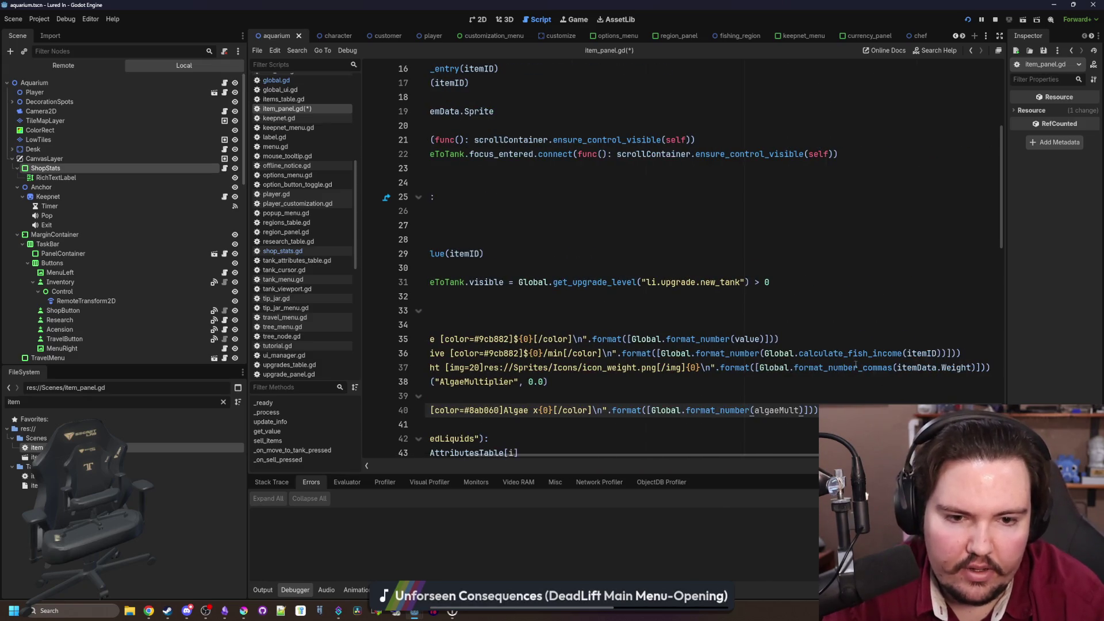
left_click(859, 368)
key("Delete")
key("Delete")
key("Delete")
scroll(823, 315, "left", 4)
left_click(632, 311)
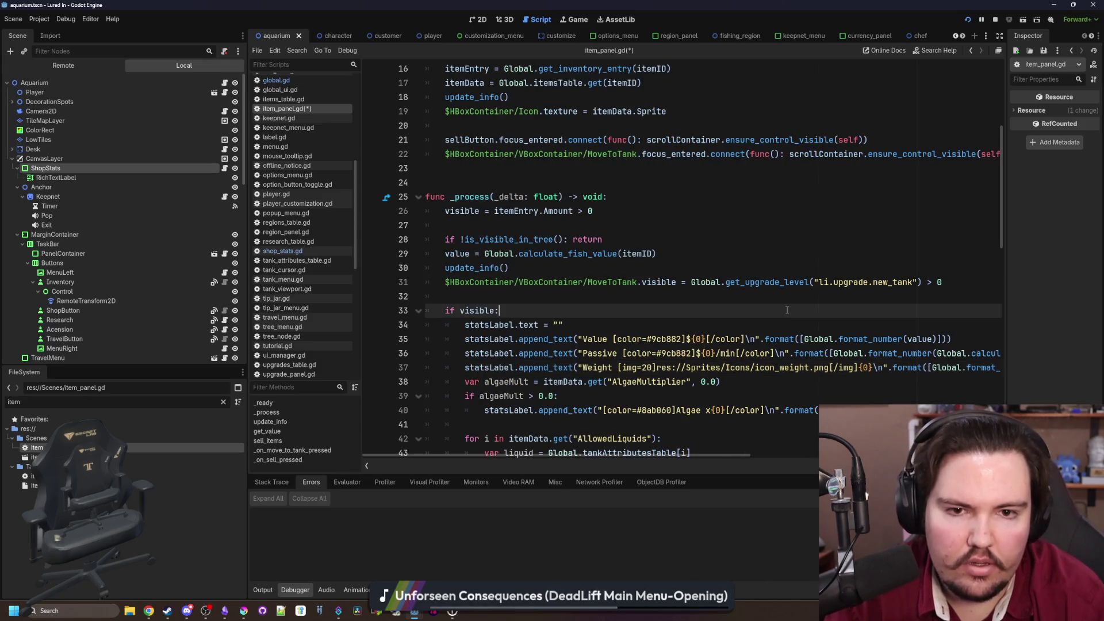
key("ctrl+s")
left_click(573, 22)
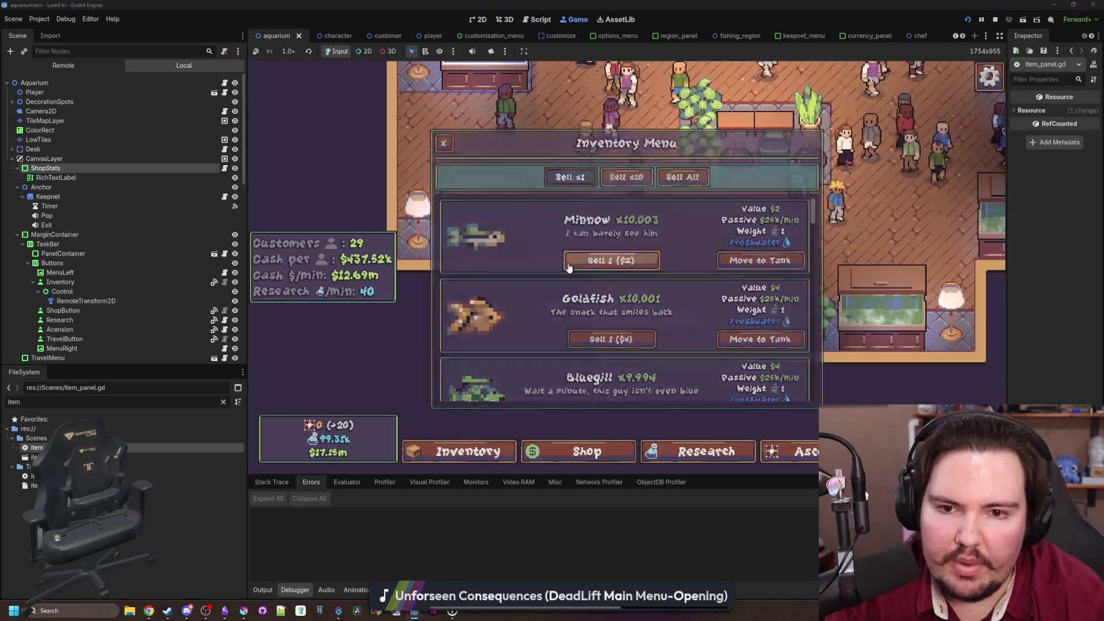
Review fish values and sell prices in the Inventory Menu, then return to item_panel.gd line 32
left_click(460, 451)
left_click(460, 451)
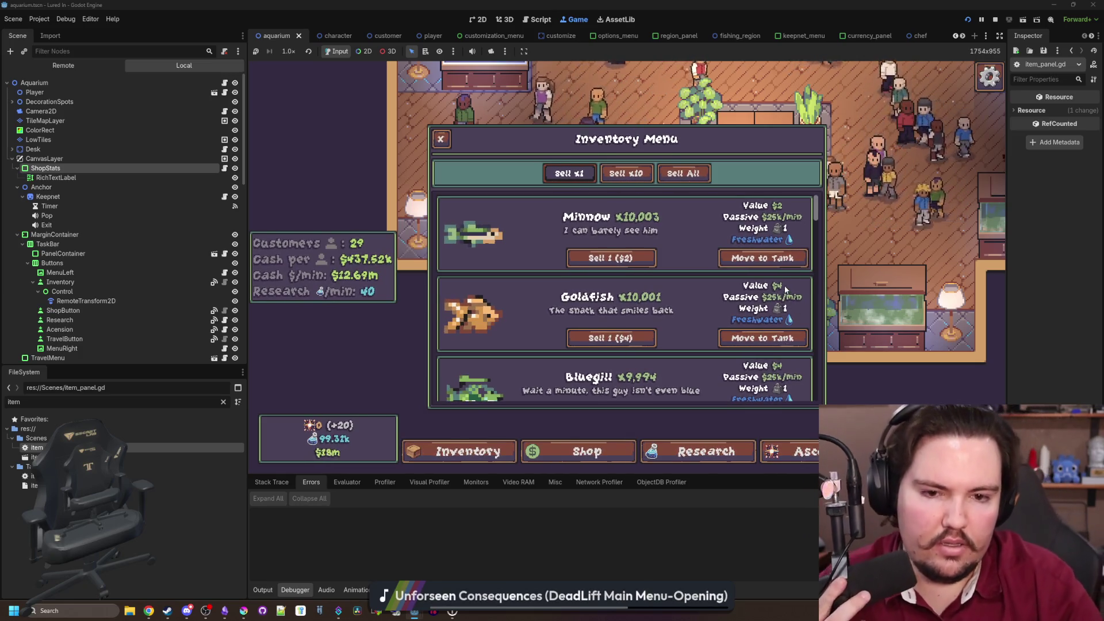
scroll(799, 305, "down", 3)
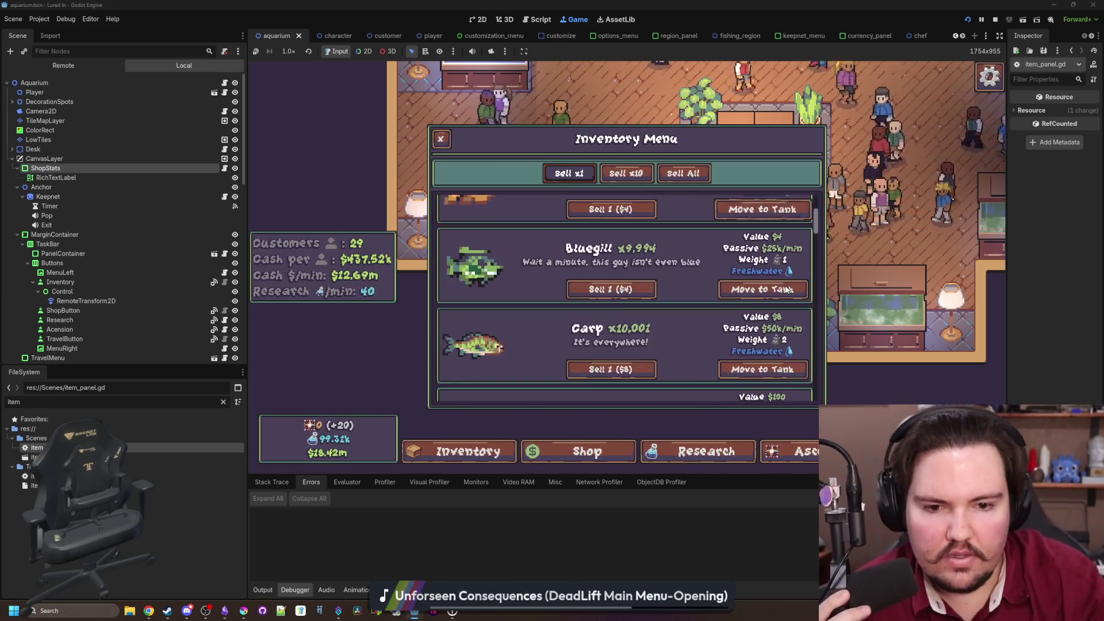
scroll(799, 305, "down", 10)
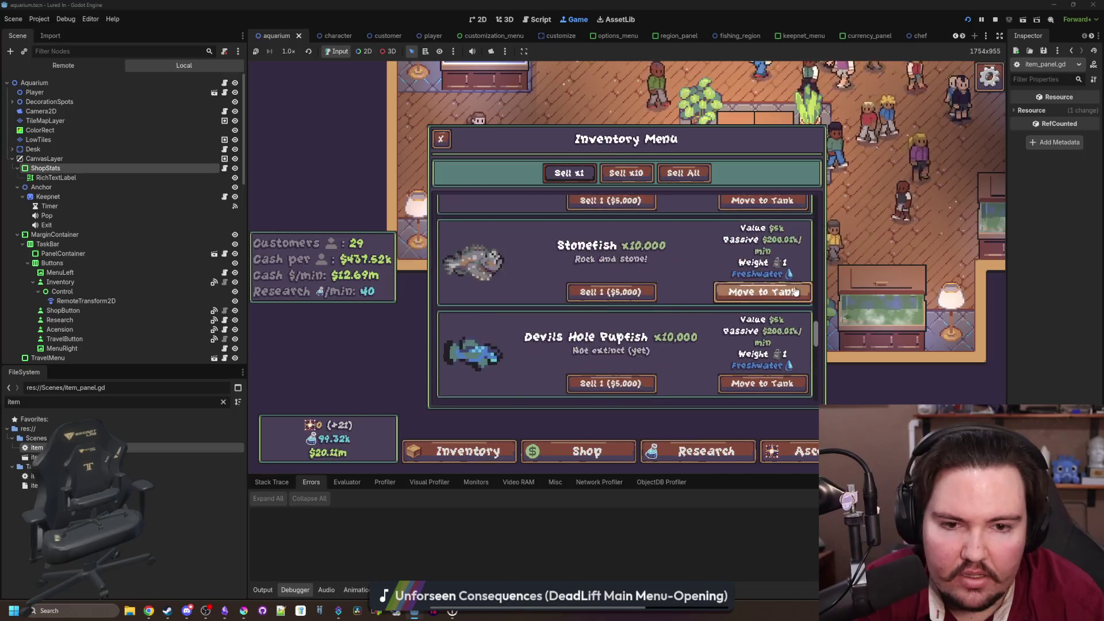
scroll(794, 296, "down", 3)
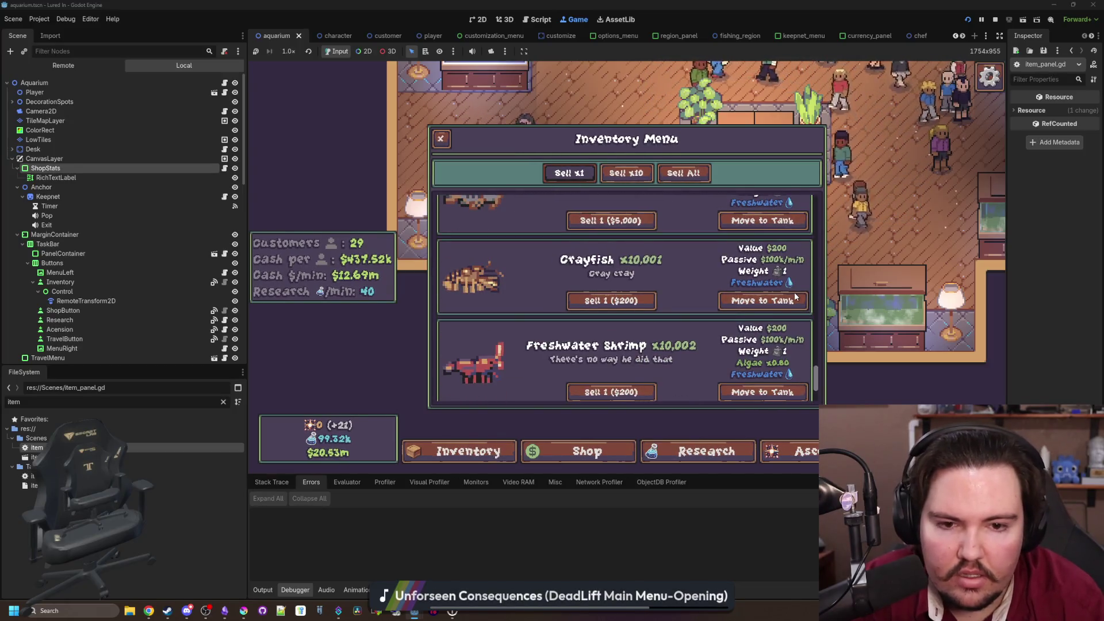
scroll(794, 352, "up", 3)
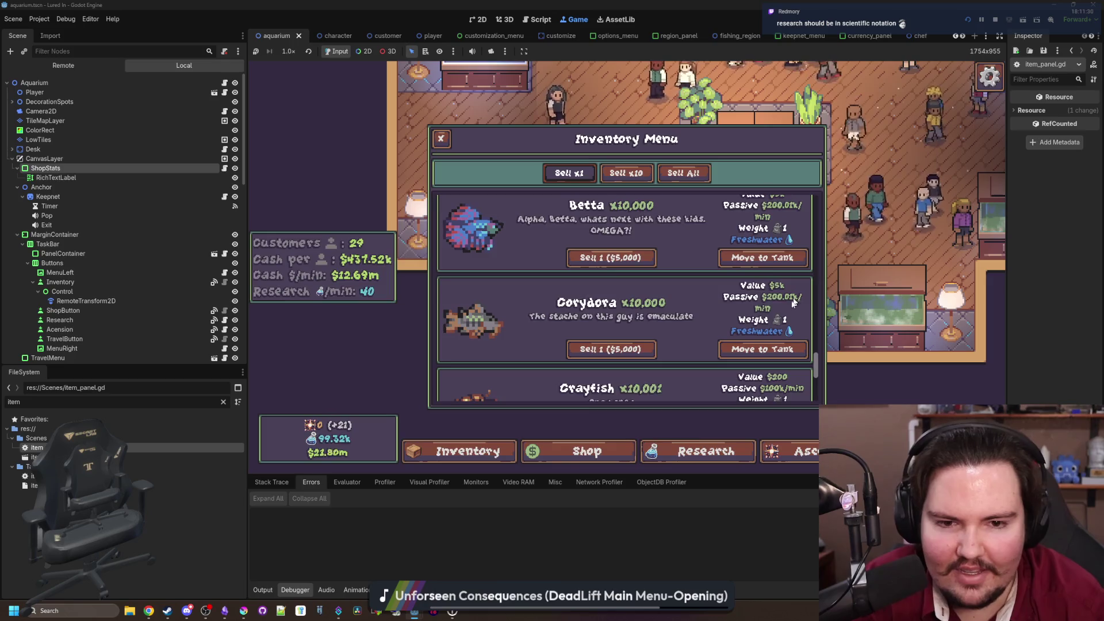
scroll(790, 302, "up", 15)
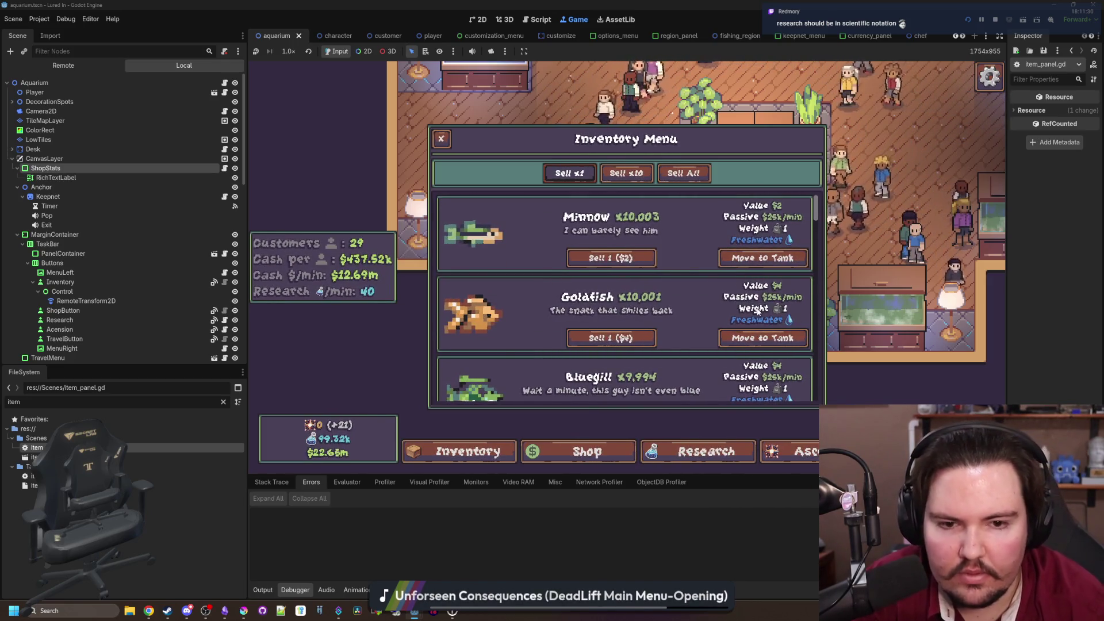
scroll(654, 305, "down", 3)
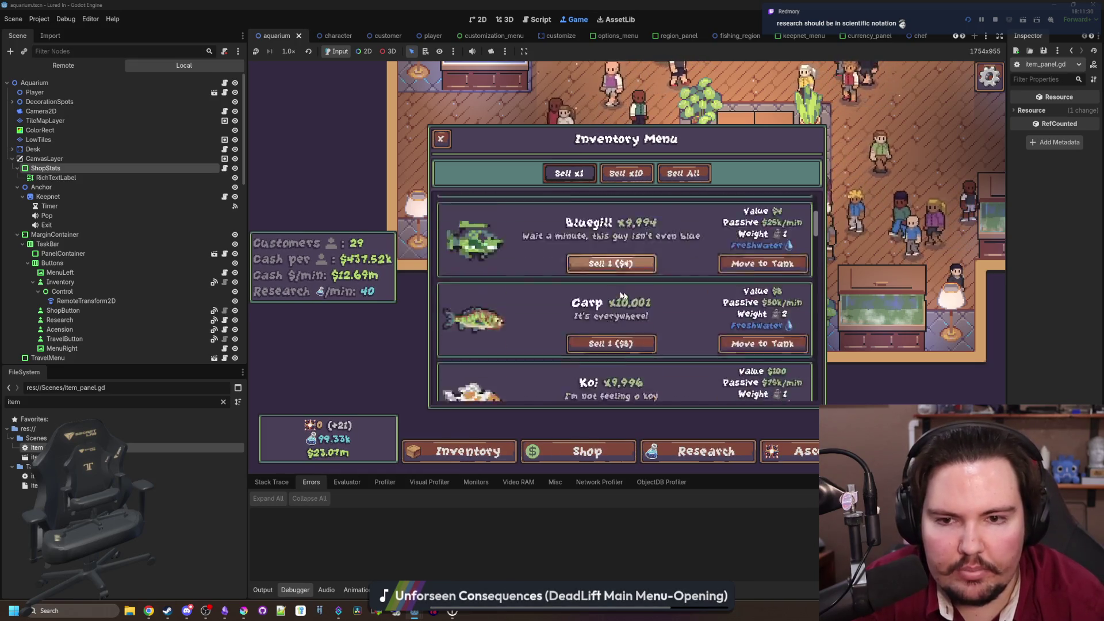
left_click(441, 138)
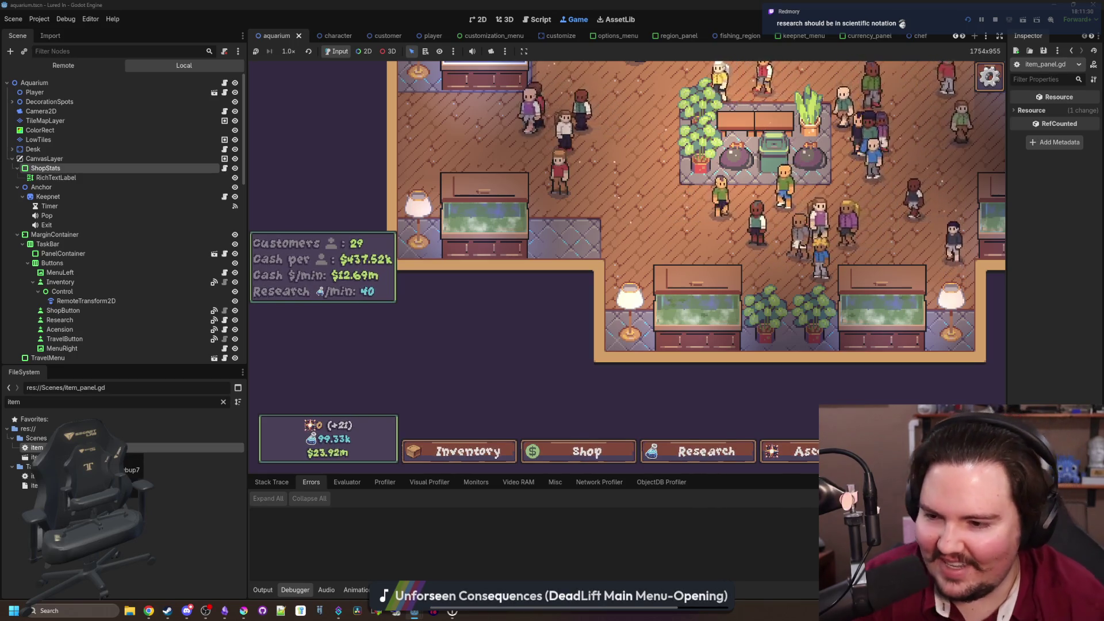
double_click(37, 447)
left_click(671, 296)
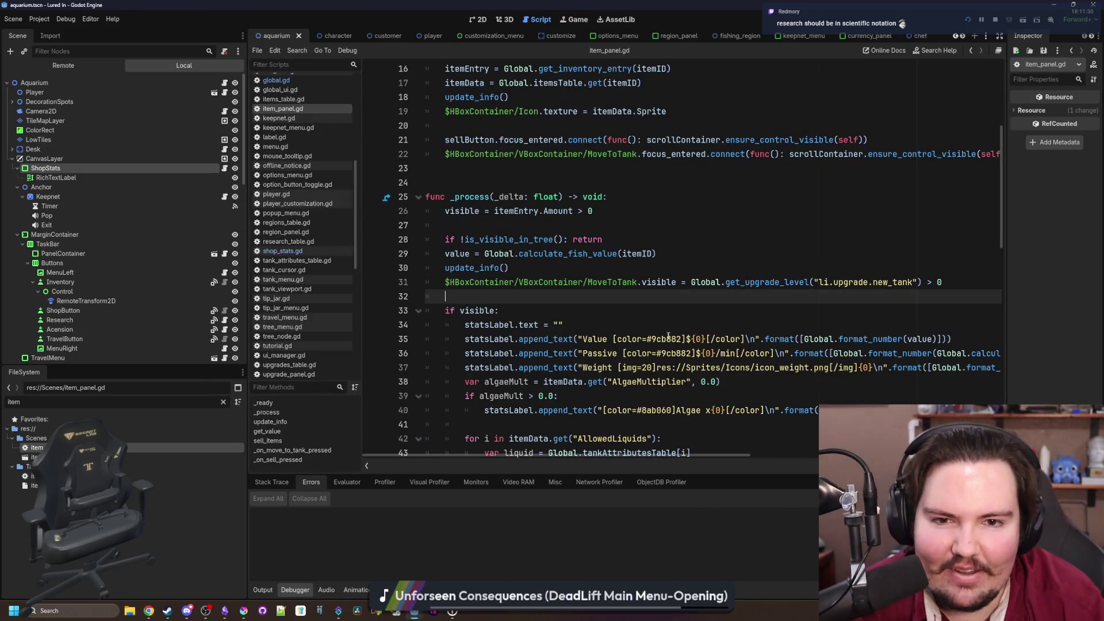
Change the Sell label calls on item_panel.gd lines 54 and 56 to format_number
scroll(692, 307, "up", 2)
scroll(715, 281, "down", 7)
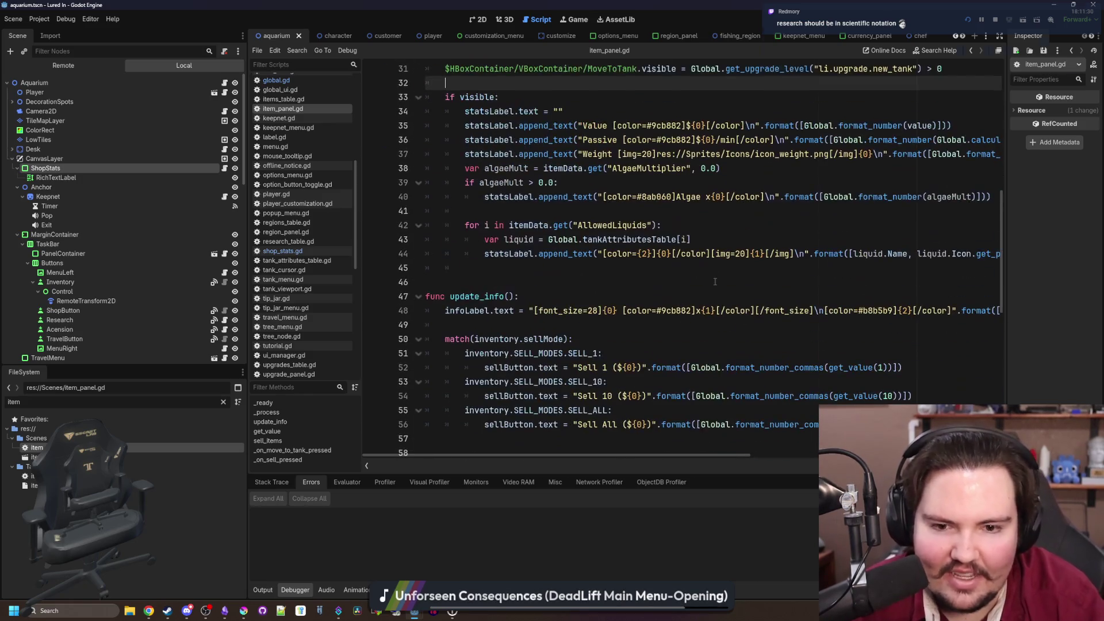
scroll(737, 279, "down", 3)
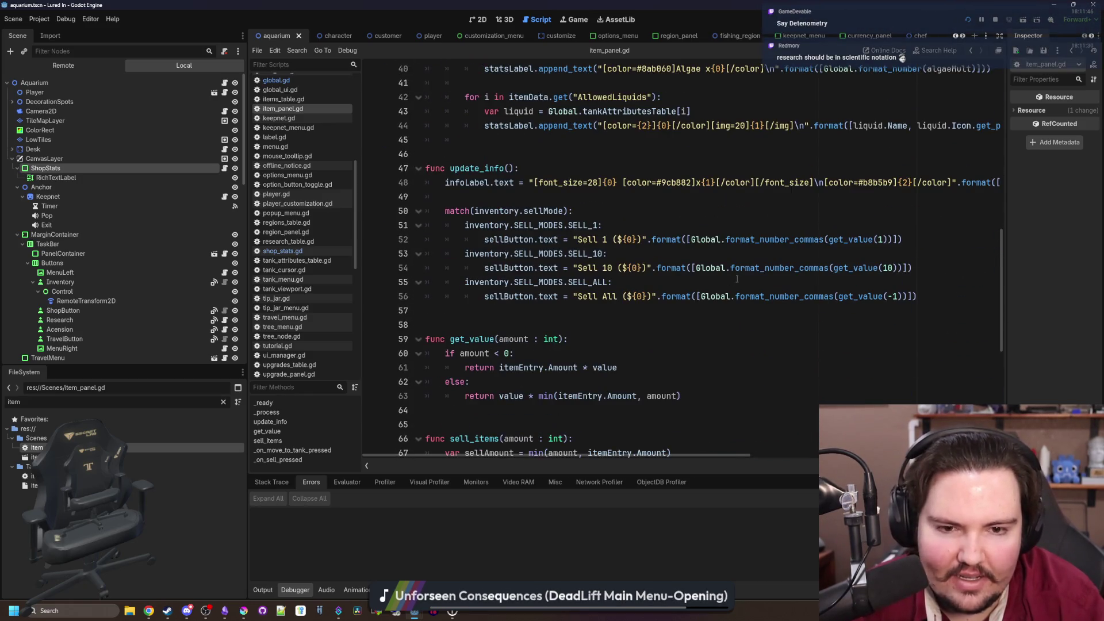
double_click(777, 295)
type("format_number")
left_click(776, 256)
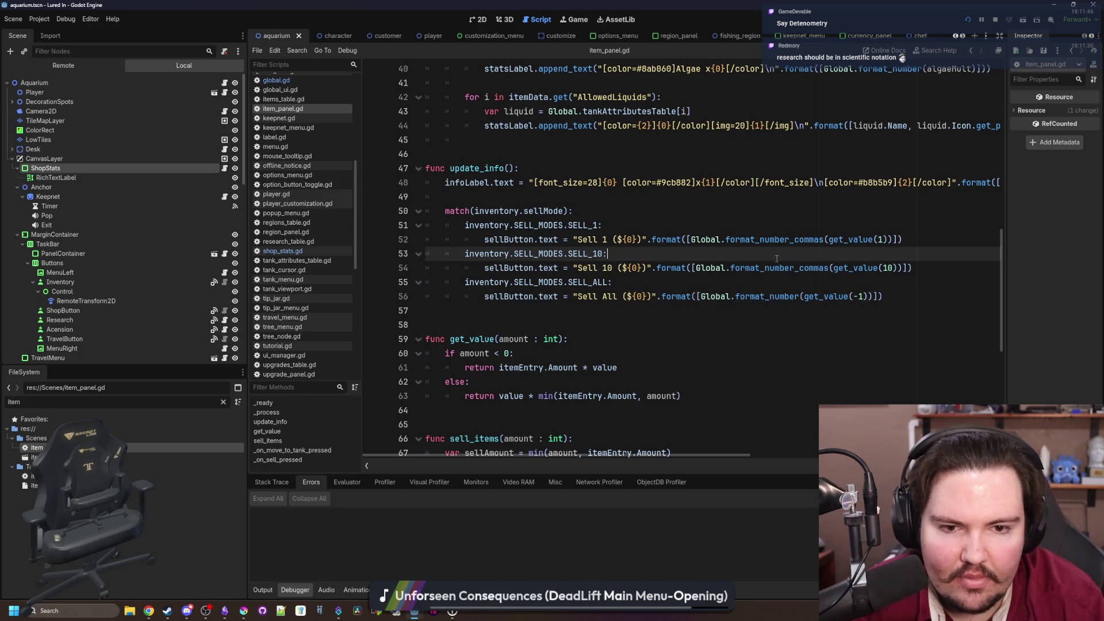
double_click(777, 268)
type("format_number")
left_click(780, 239)
Search the project files and switch upgrade_panel.gd line 72's buy cost to format_number
key("ctrl+shift+f")
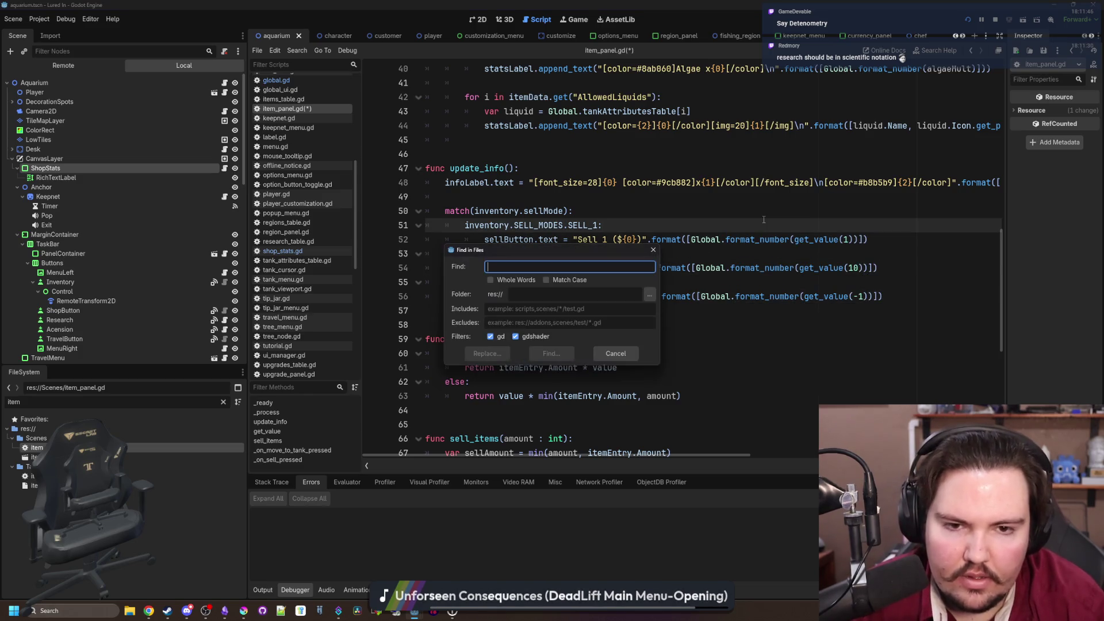
type("er")
key("Return")
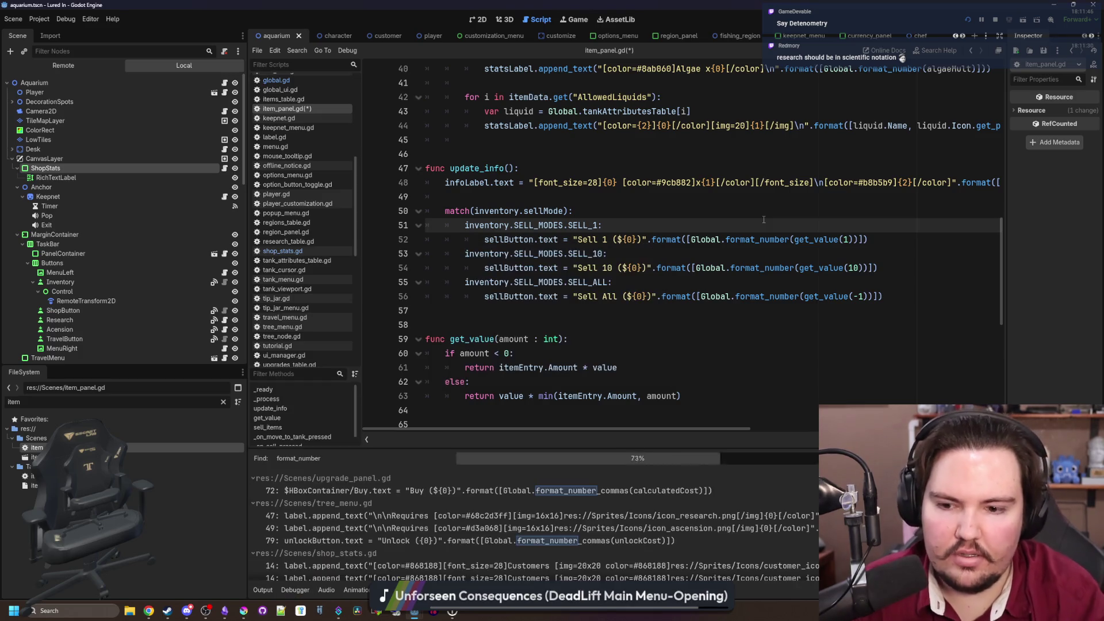
left_click(620, 490)
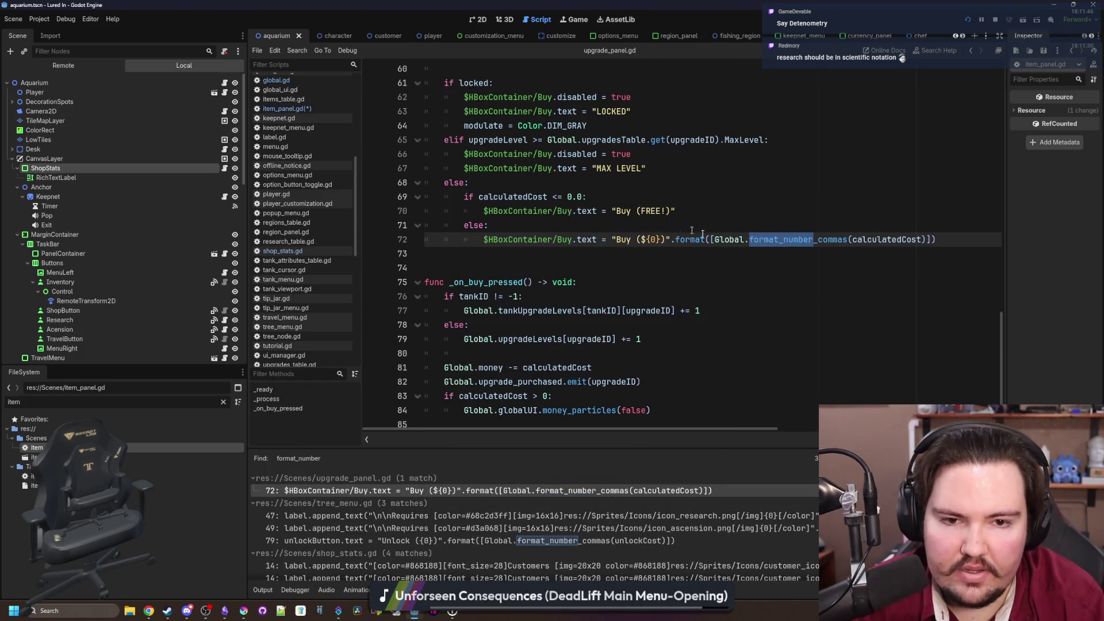
double_click(794, 239)
type("format_number")
Rerun the project-wide search to list the remaining format_number_commas calls
left_click(403, 516)
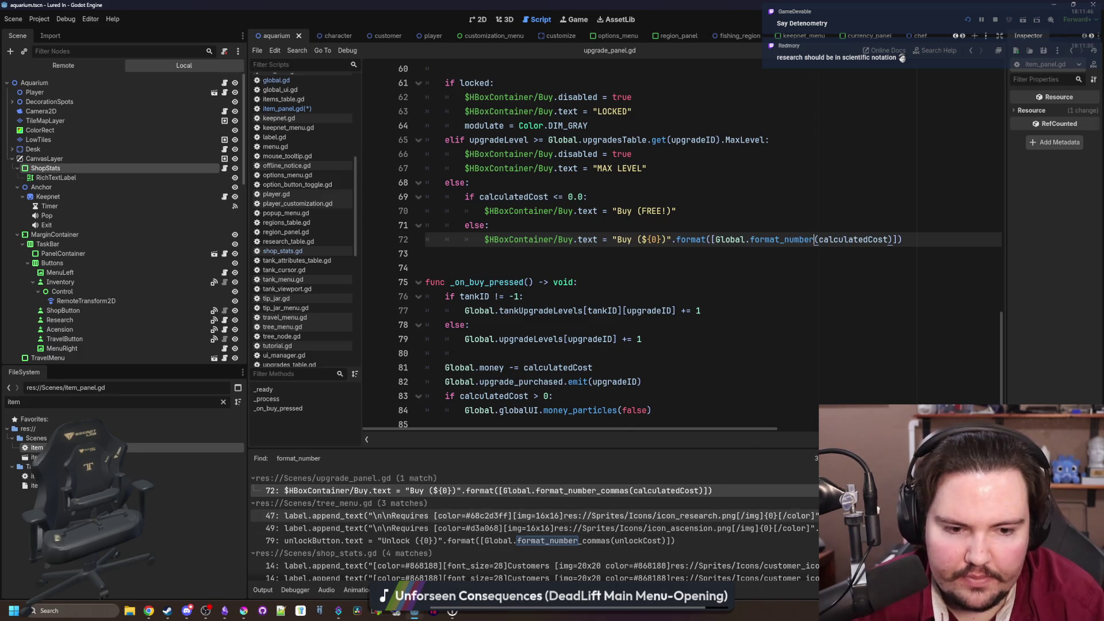
key("ctrl+shift+f")
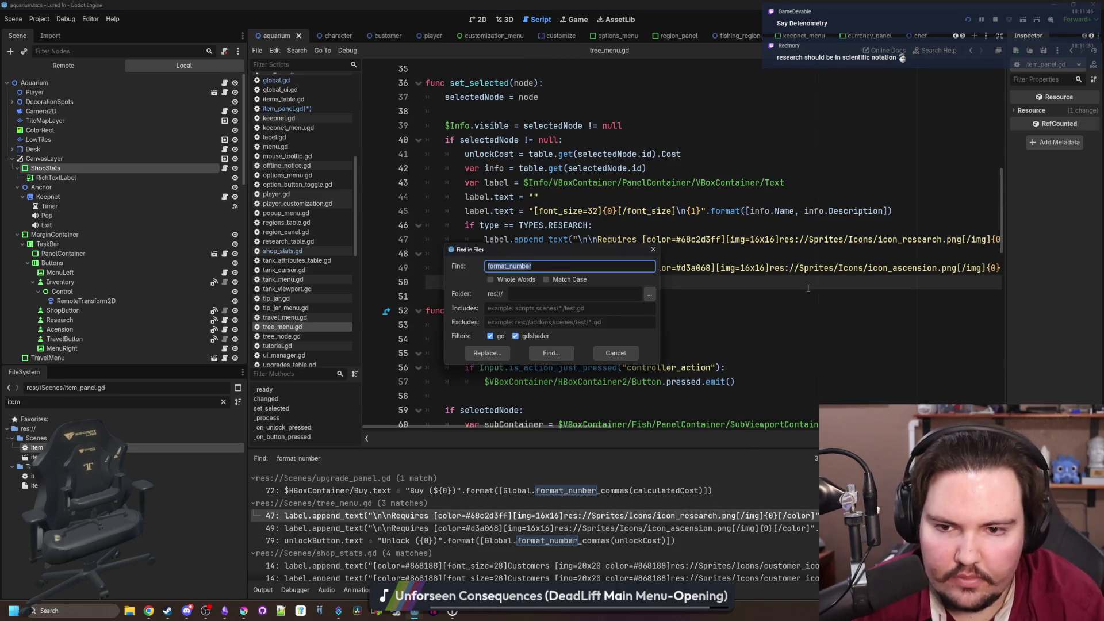
type("fo")
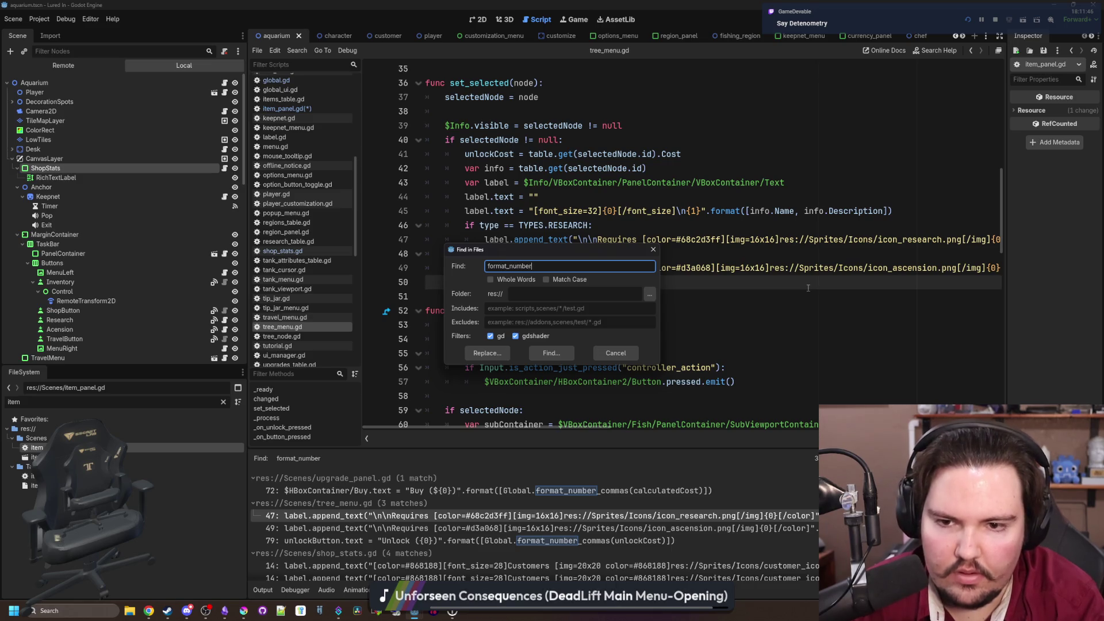
key("Return")
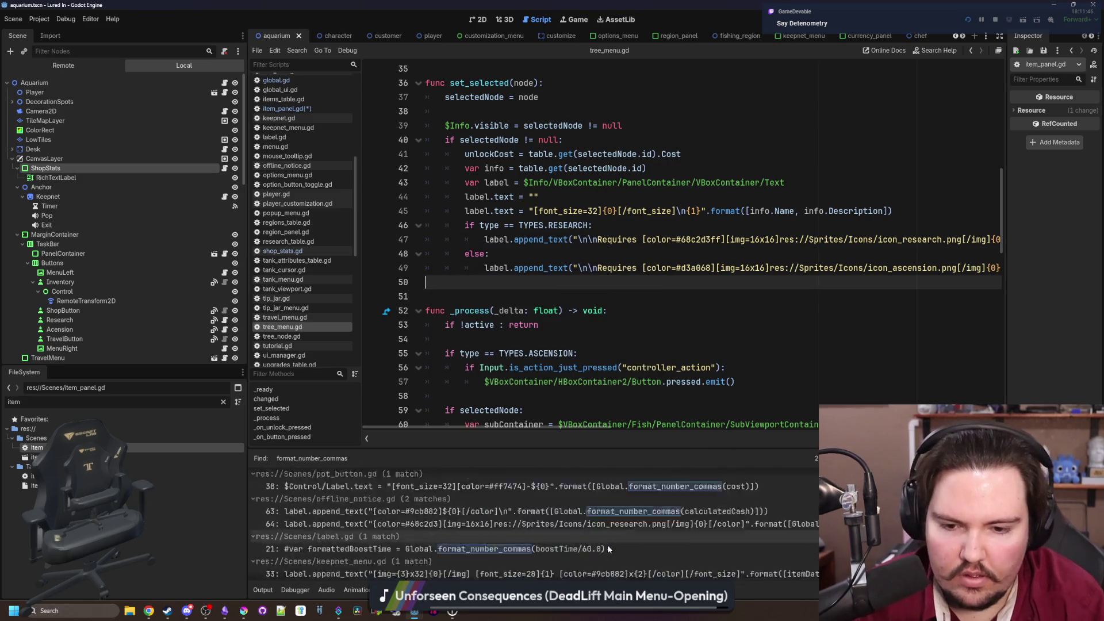
Replace the calls in ascend_label.gd line 5, chef_menu.gd line 38 and decoration_panel.gd line 61 with format_number
left_click_drag(507, 447, 508, 210)
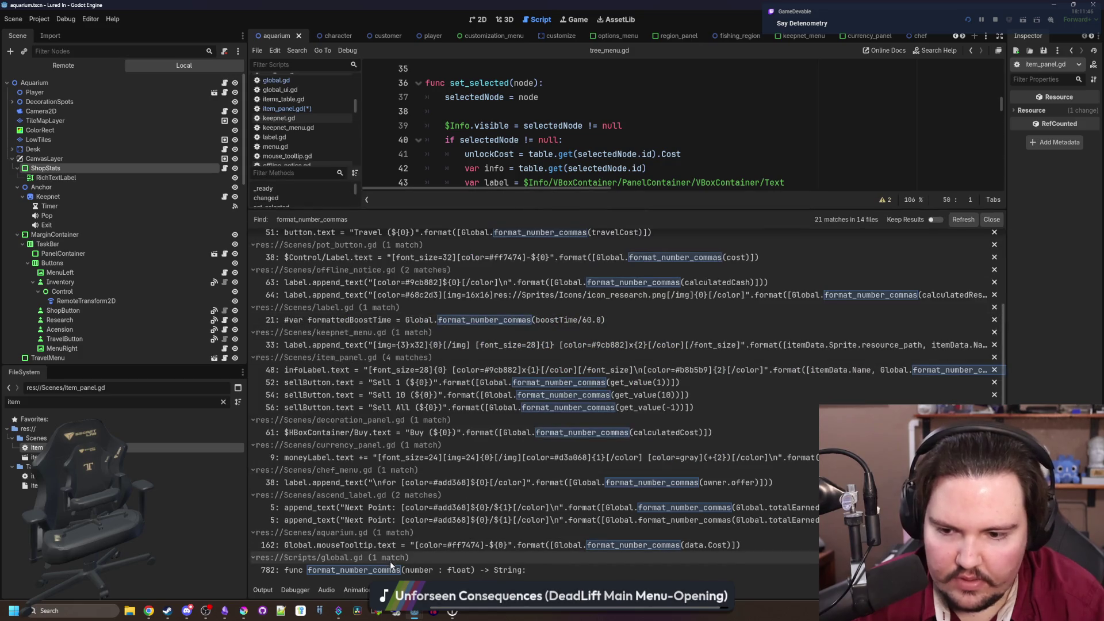
left_click(413, 546)
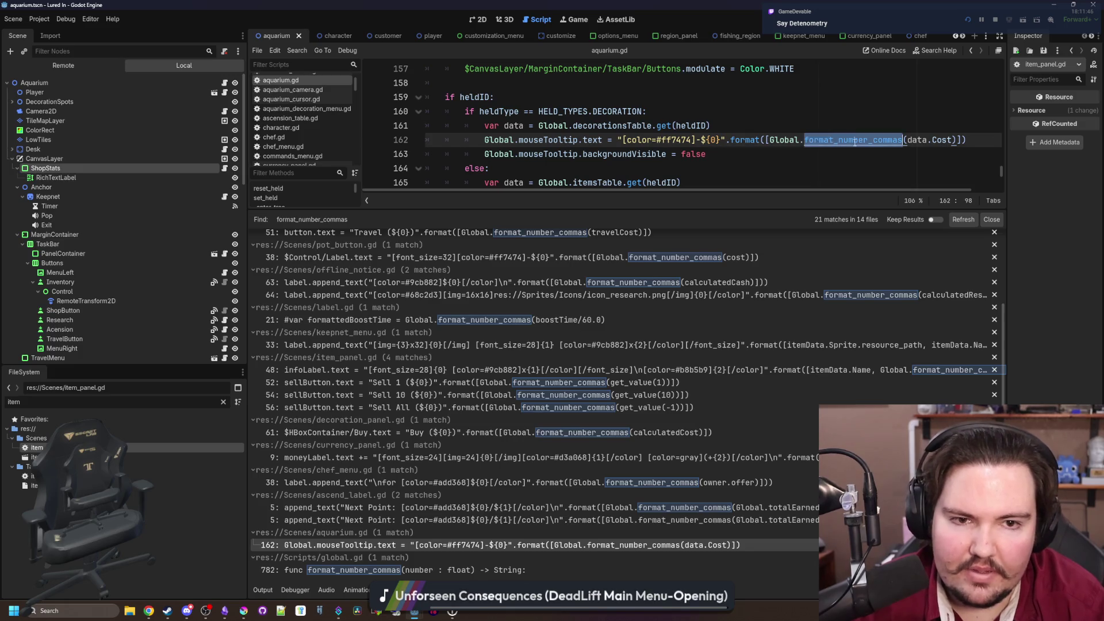
left_click(563, 520)
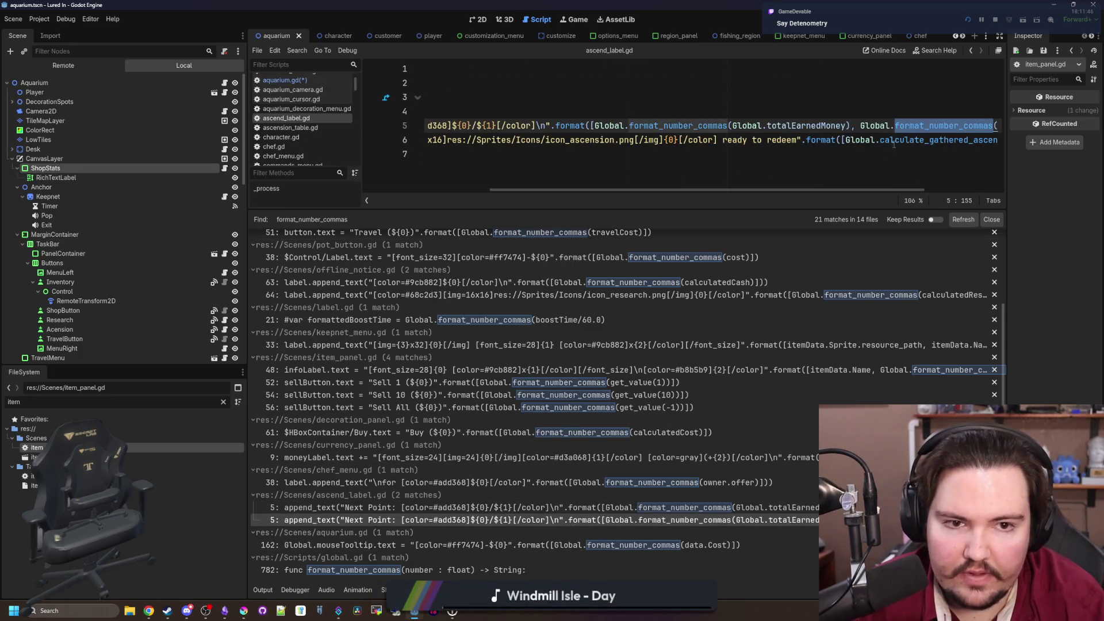
type("format_number")
key("ctrl+d")
type("format_number")
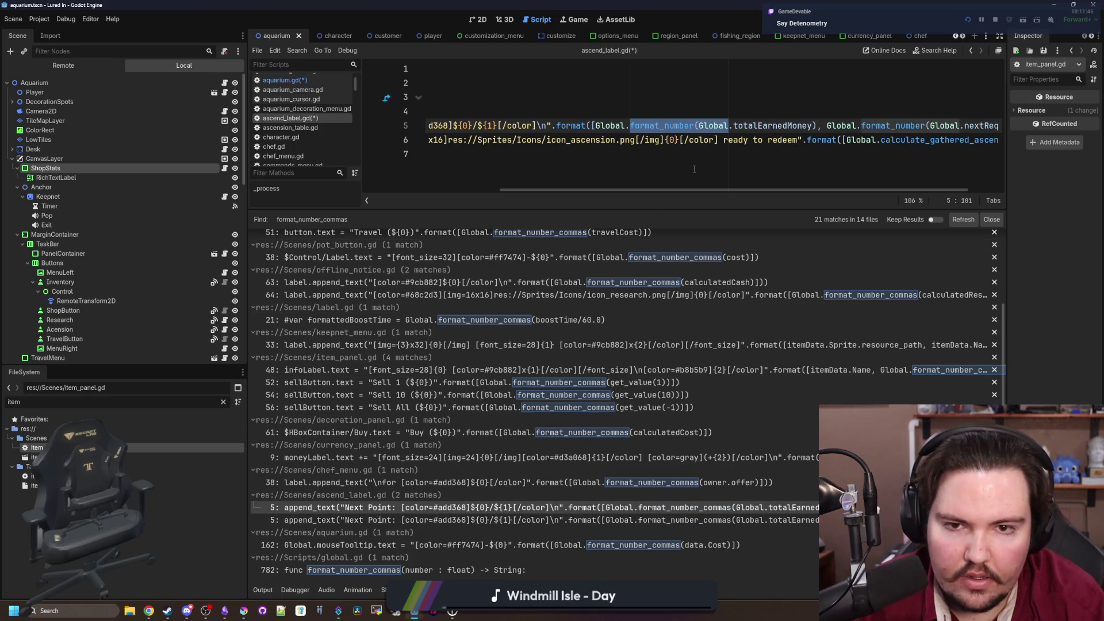
left_click(691, 484)
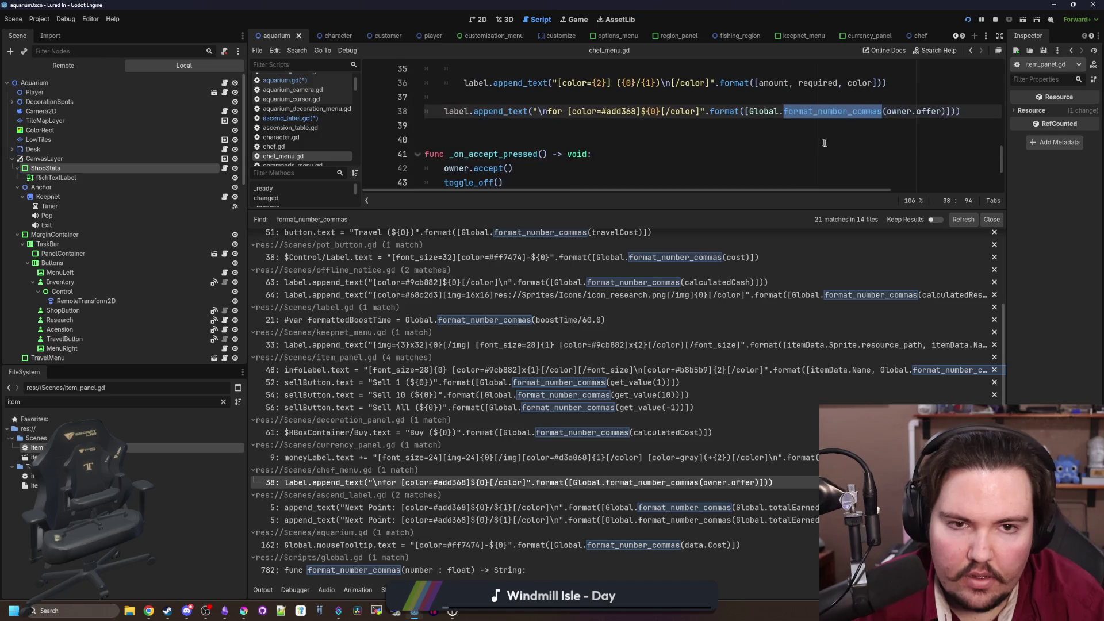
type("format_number")
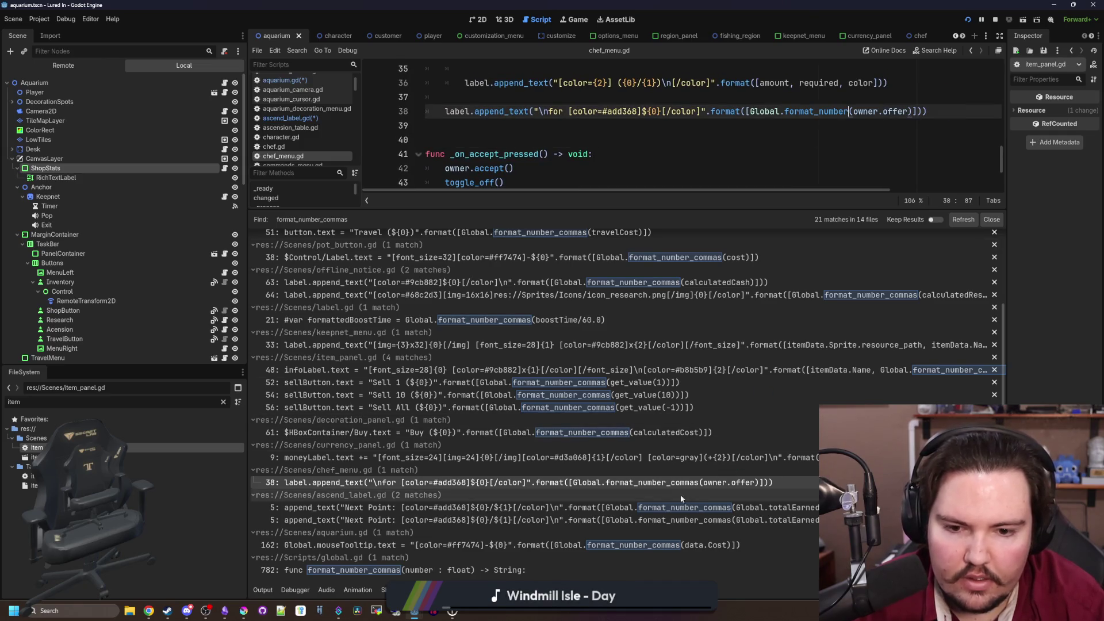
left_click(662, 432)
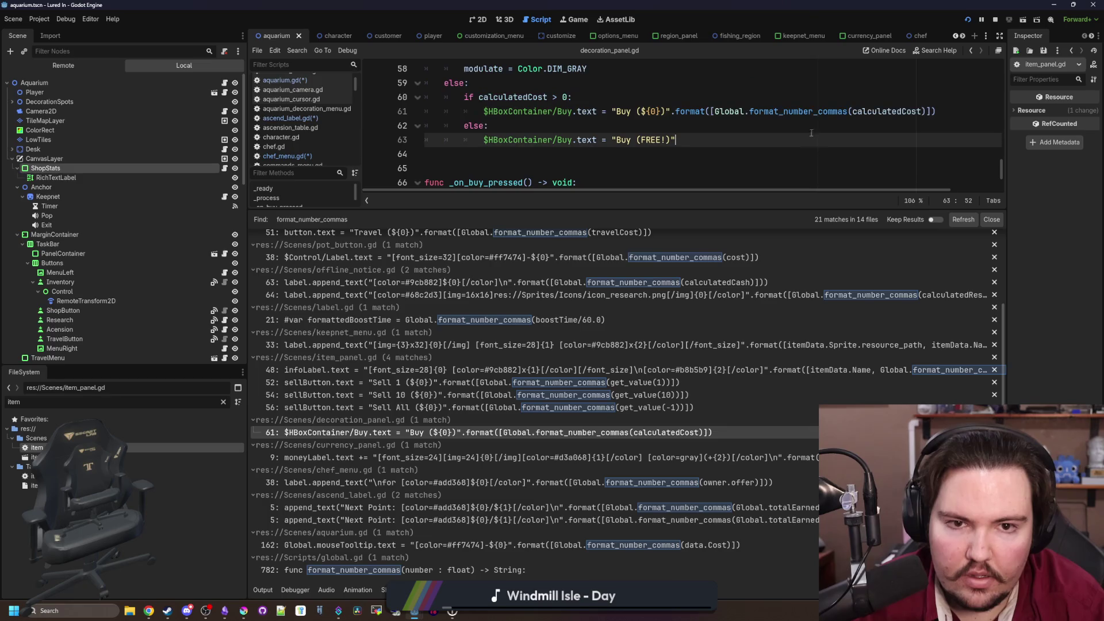
type("format_number")
Check item_panel.gd line 56, save the scripts, and refresh the format_number_commas search
left_click(618, 410)
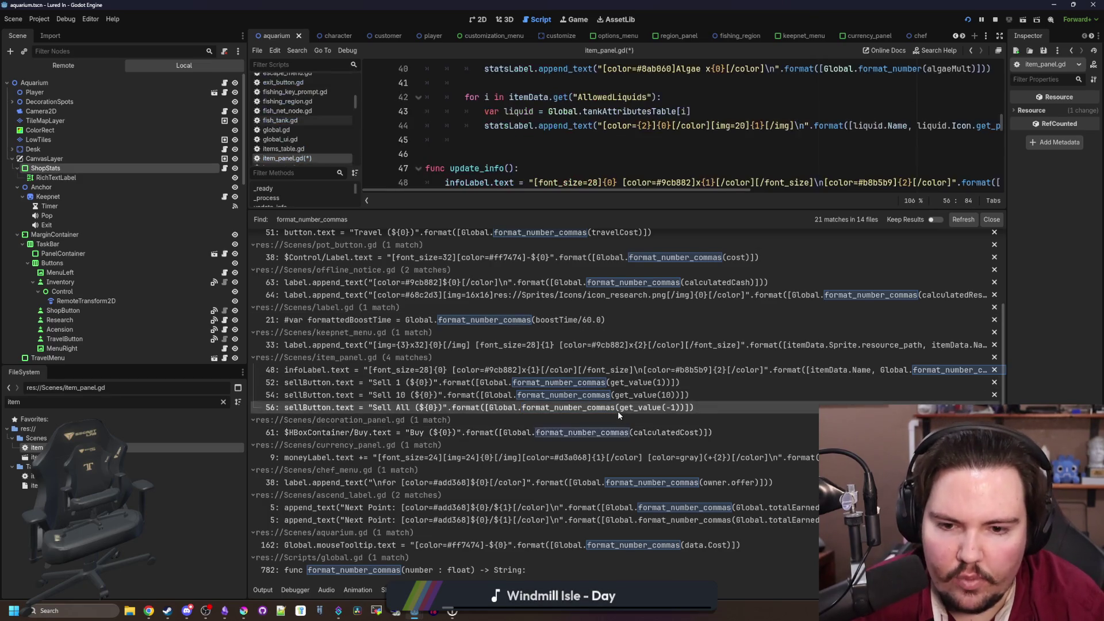
scroll(713, 152, "down", 2)
scroll(805, 155, "up", 5)
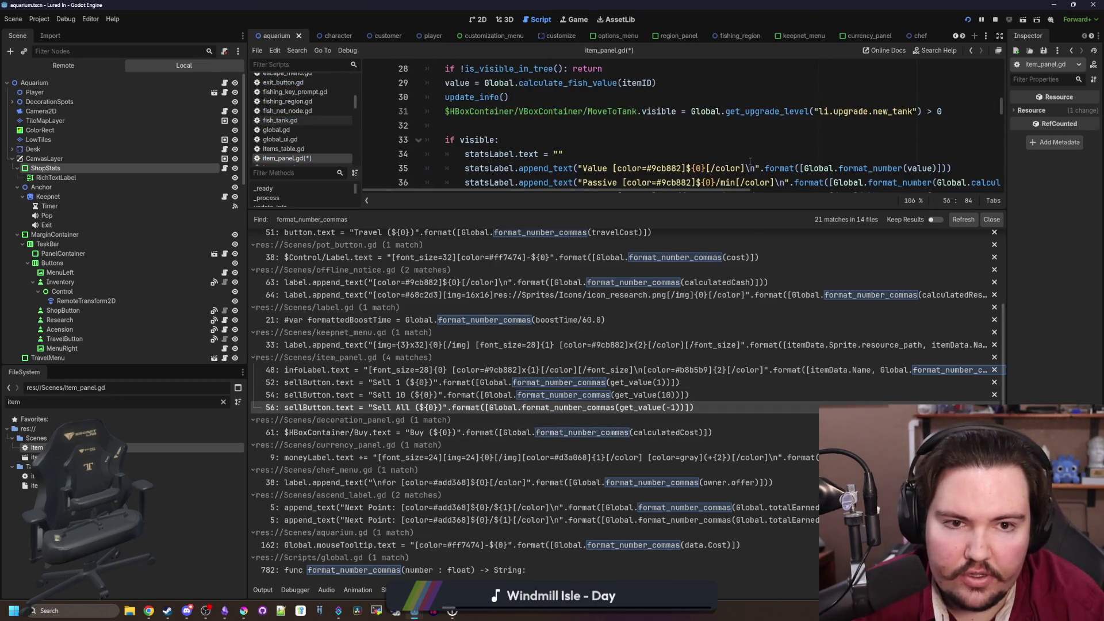
scroll(822, 138, "down", 4)
left_click(808, 110)
key("ctrl+s")
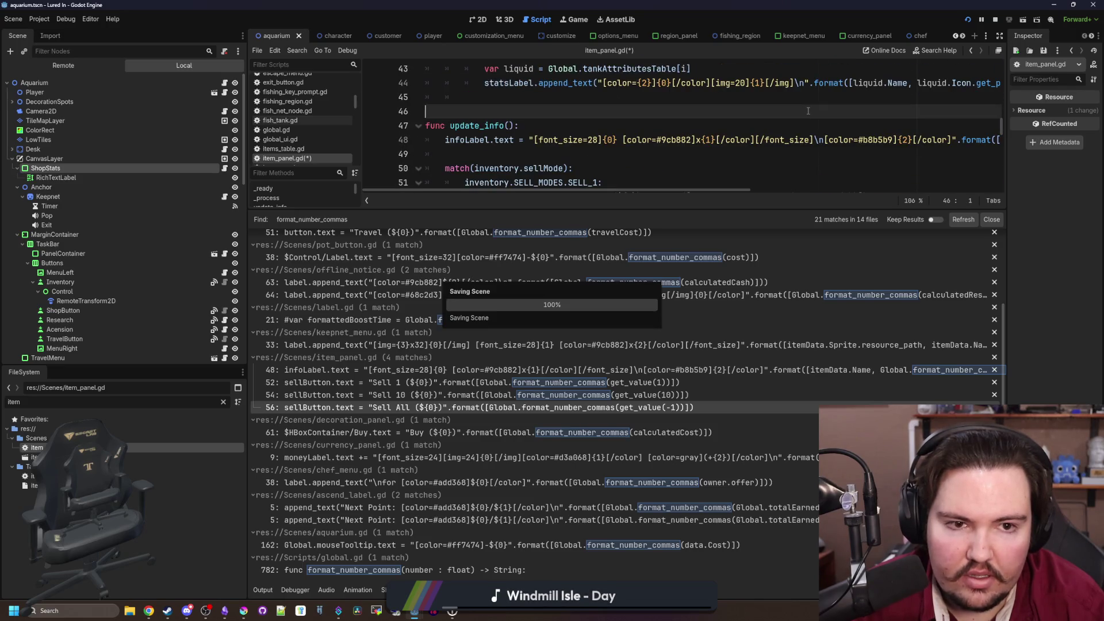
left_click(614, 120)
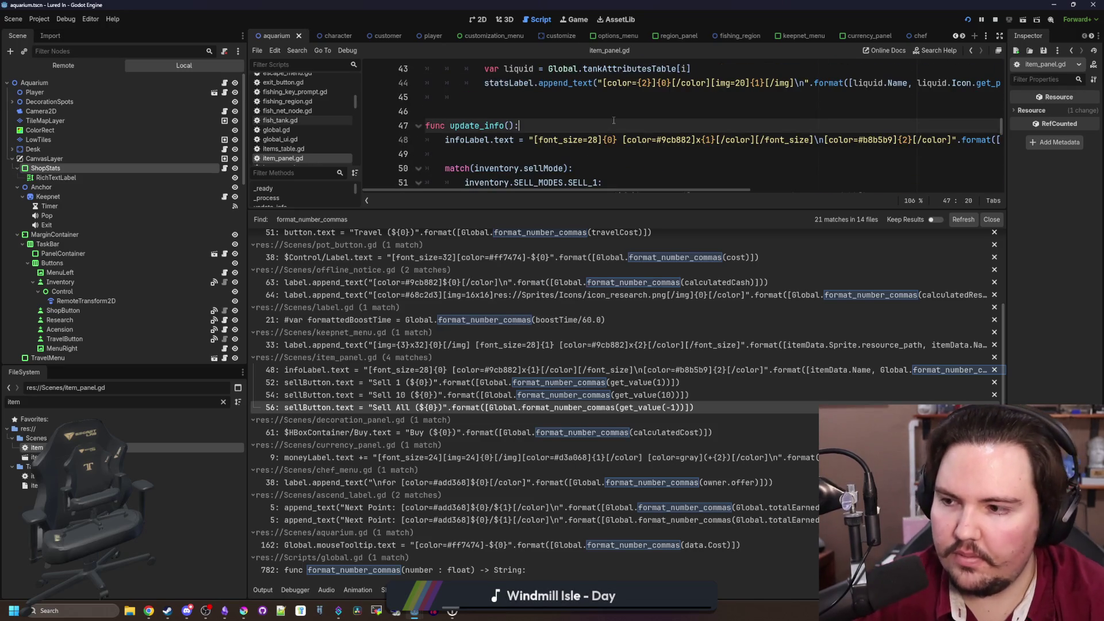
key("ctrl+shift+f")
key("Return")
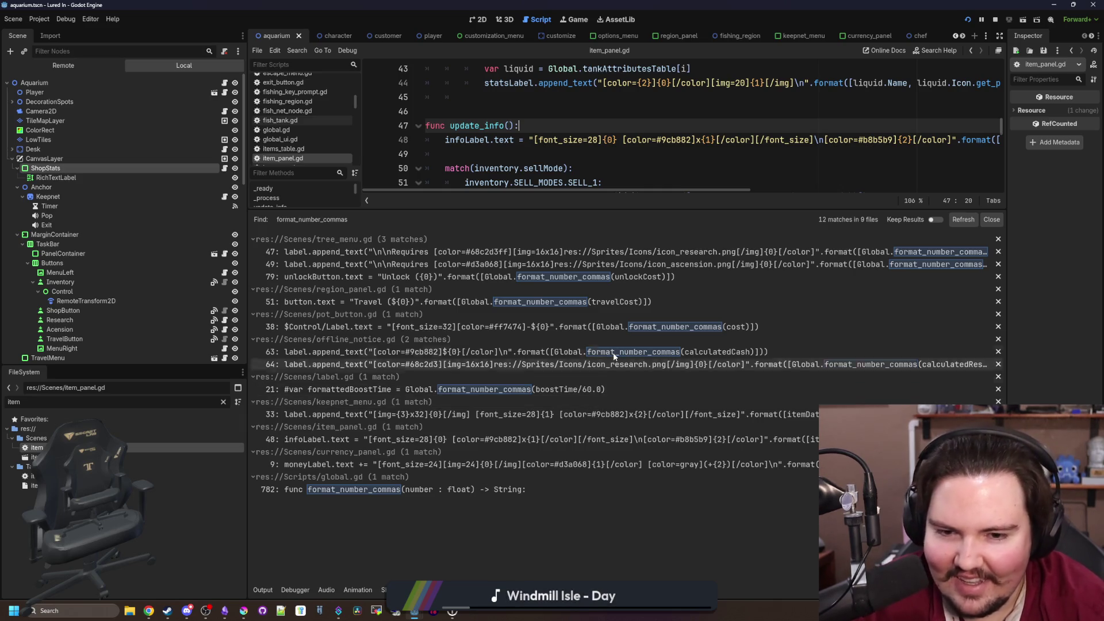
Inspect the format_number_commas definition, then switch tree_menu.gd's calls to format_number
left_click(448, 277)
left_click(757, 139)
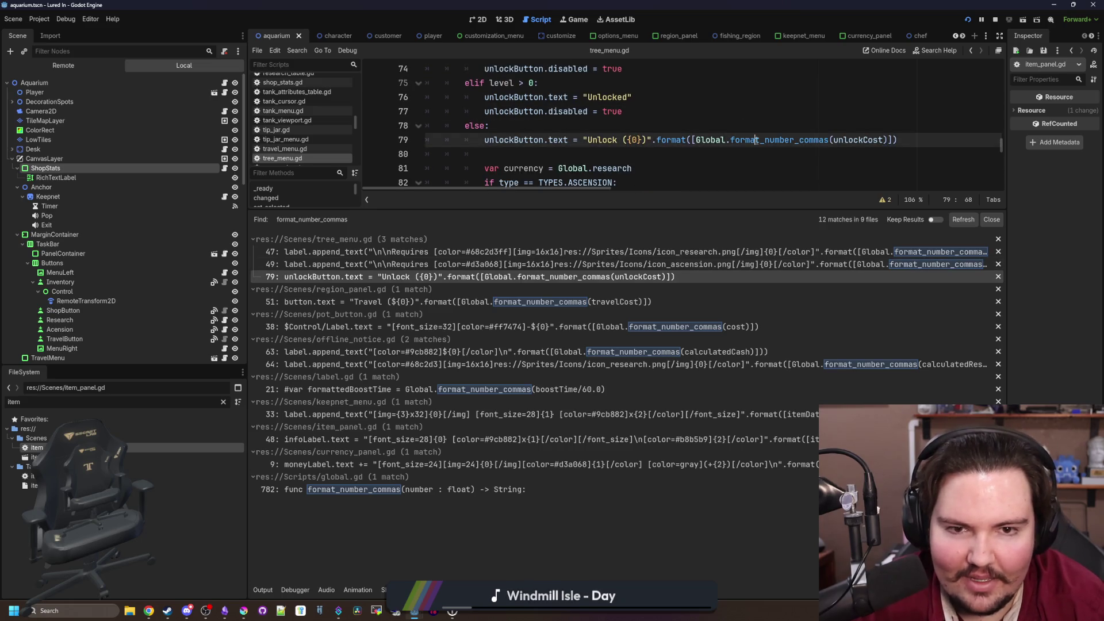
left_click(757, 140, "ctrl")
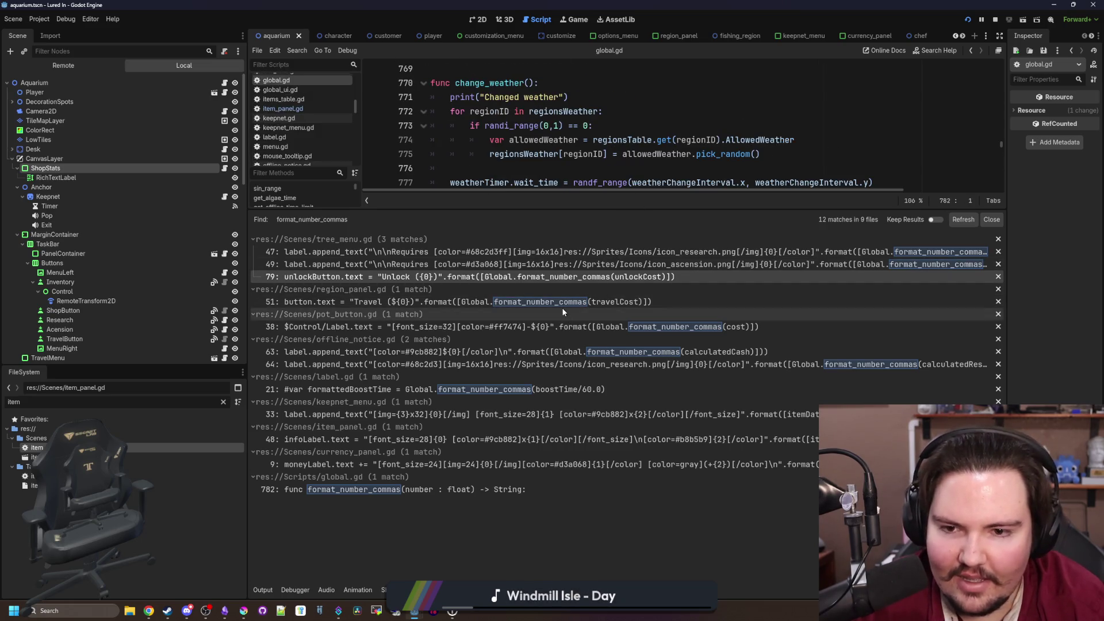
left_click(568, 314)
left_click(567, 277)
left_click(790, 156)
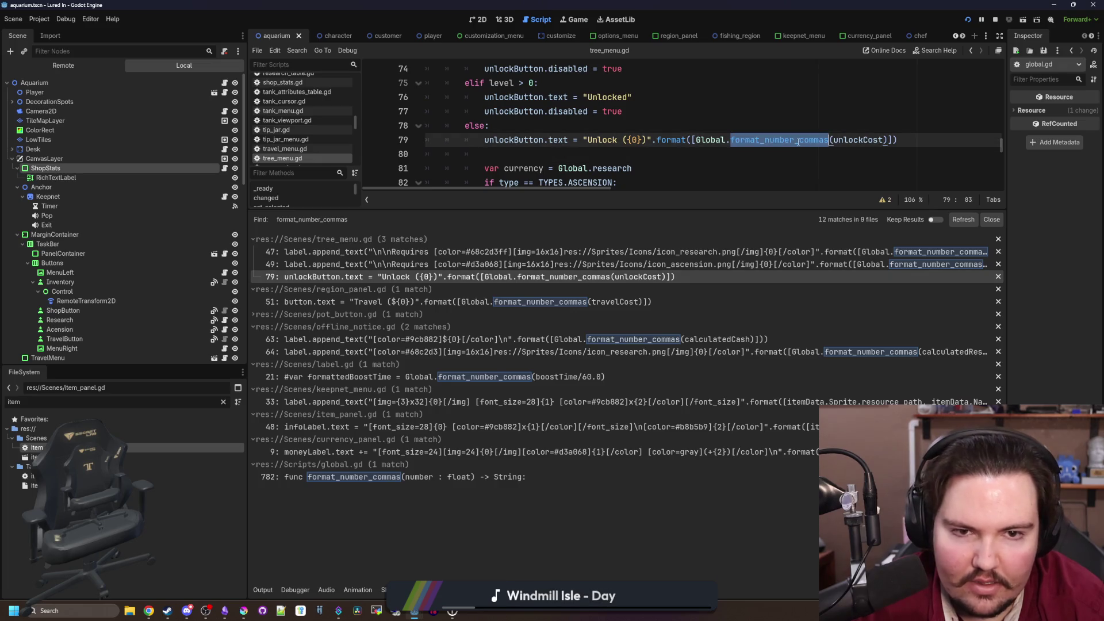
left_click(930, 267)
scroll(803, 133, "up", 1)
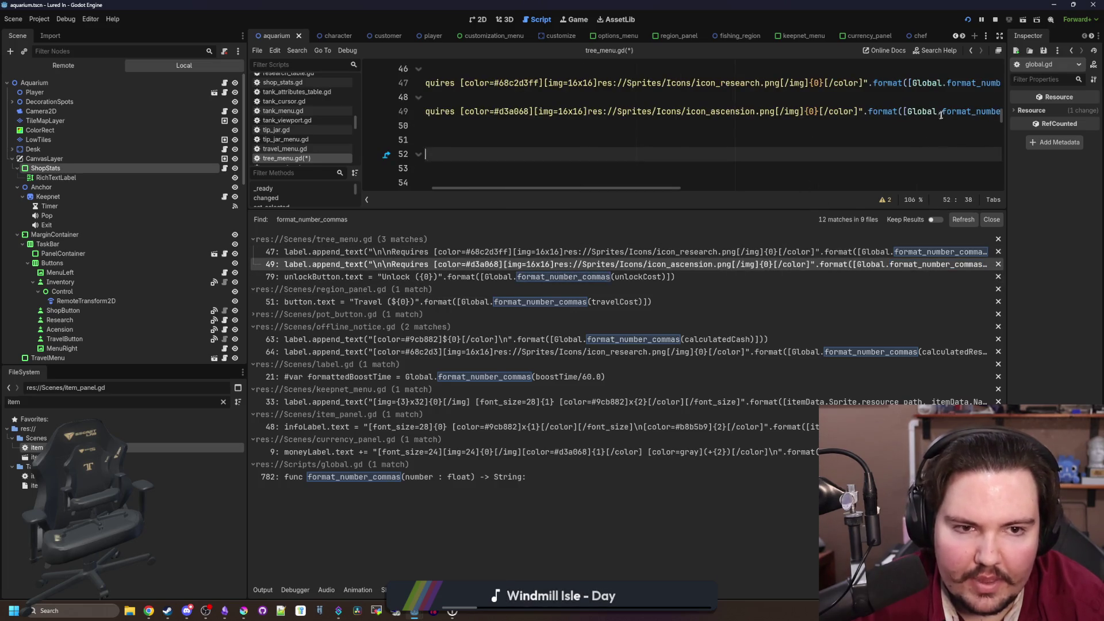
type("format_number(unlockCos")
double_click(966, 84)
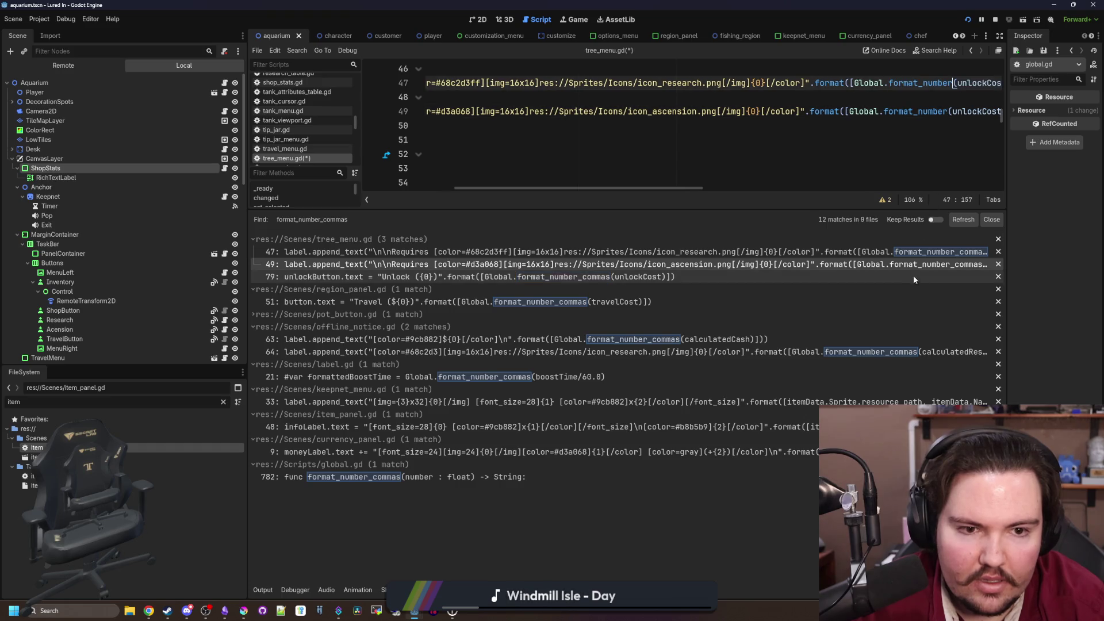
Convert region_panel.gd line 51 and offline_notice.gd lines 63–64 to format_number
left_click(578, 303)
scroll(747, 115, "up", 1)
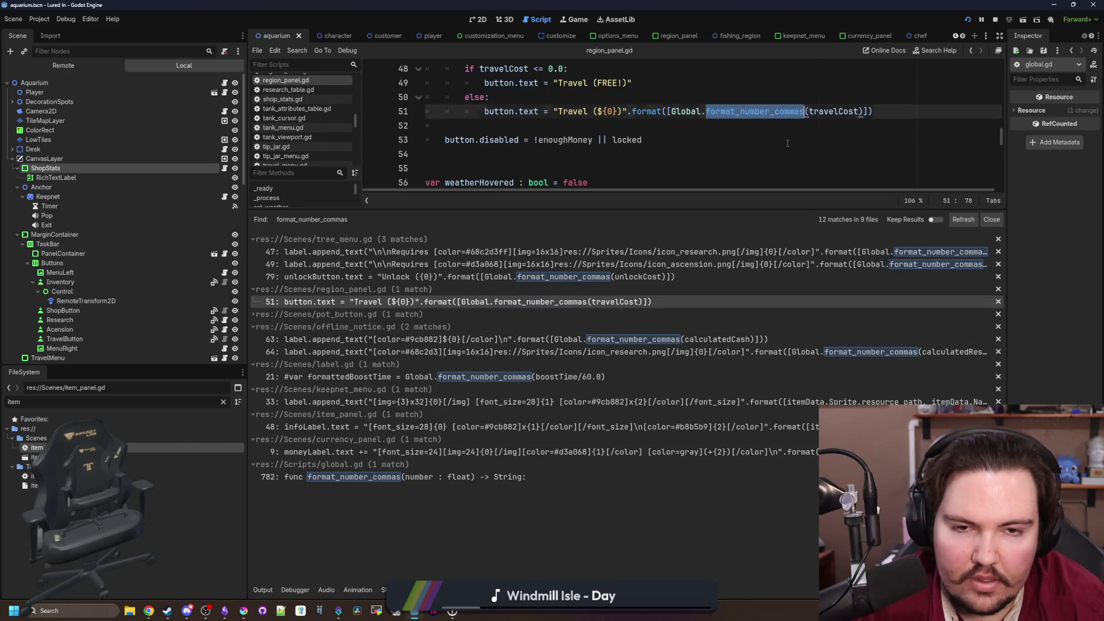
left_click(762, 111)
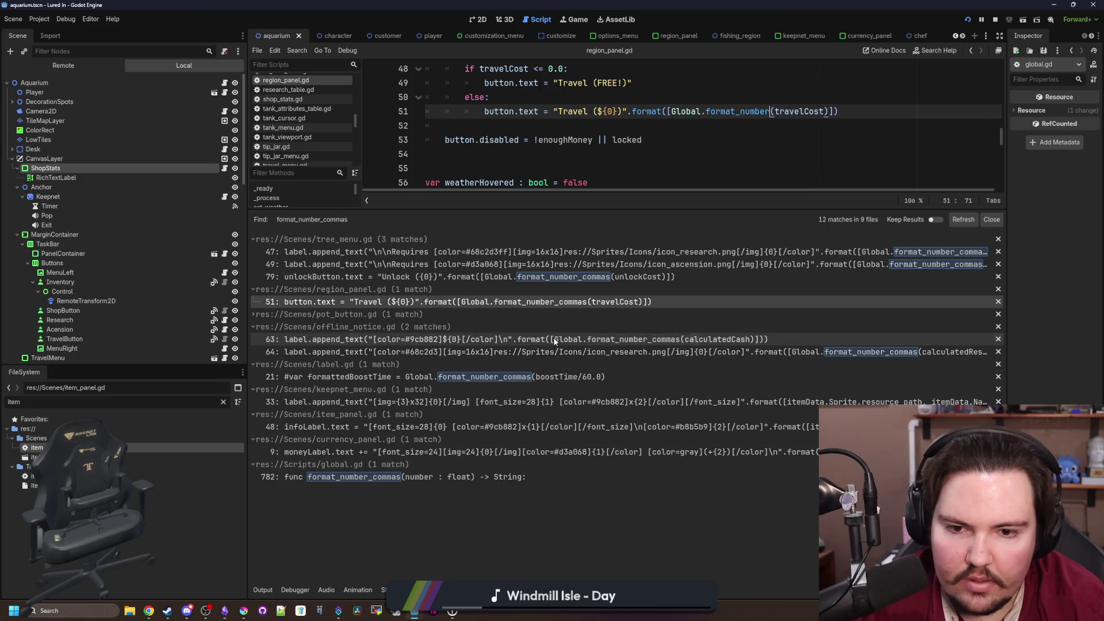
left_click(691, 339)
key("Down")
key("Down")
left_click(855, 111)
key("BackSpace")
key("ctrl+Delete")
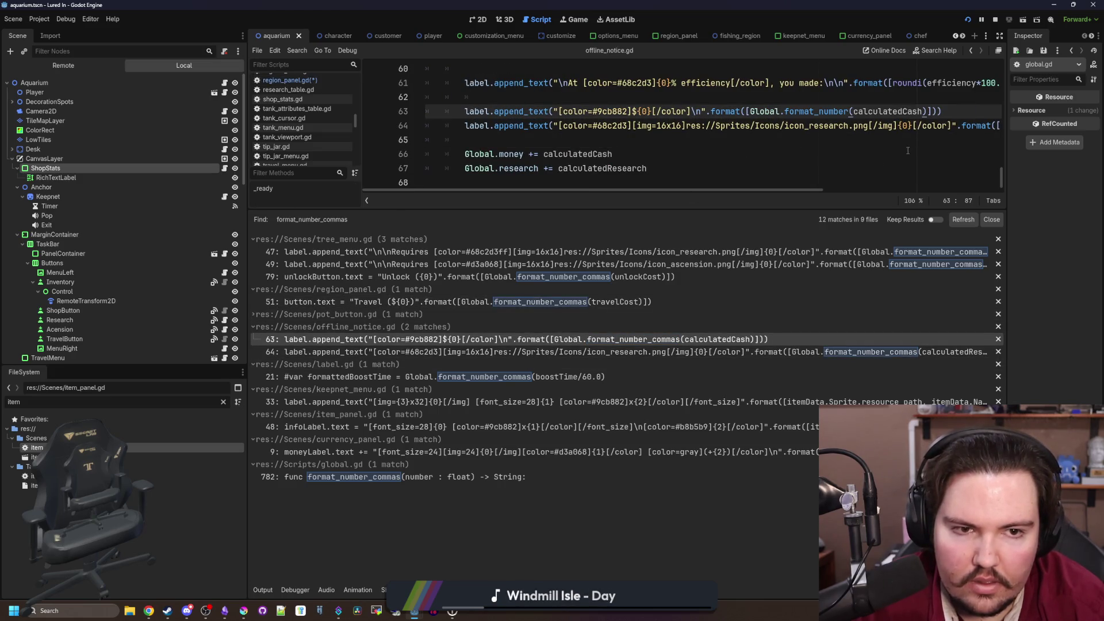
left_click(646, 352)
key("Down")
key("Down")
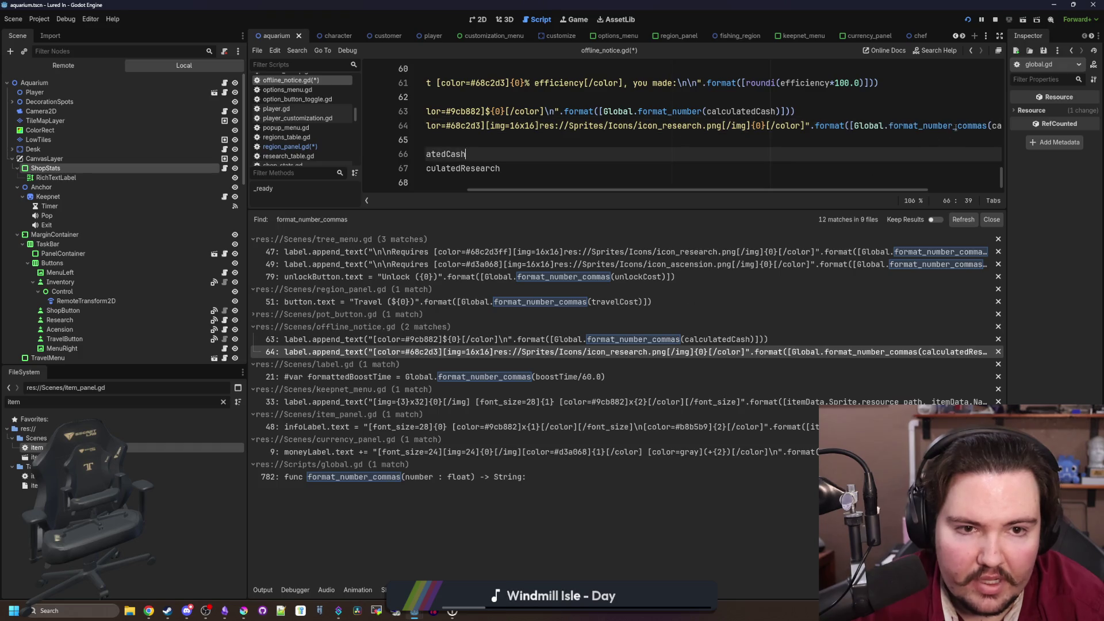
Convert keepnet_menu.gd line 33 and item_panel.gd line 48 calls to format_number
left_click(485, 377)
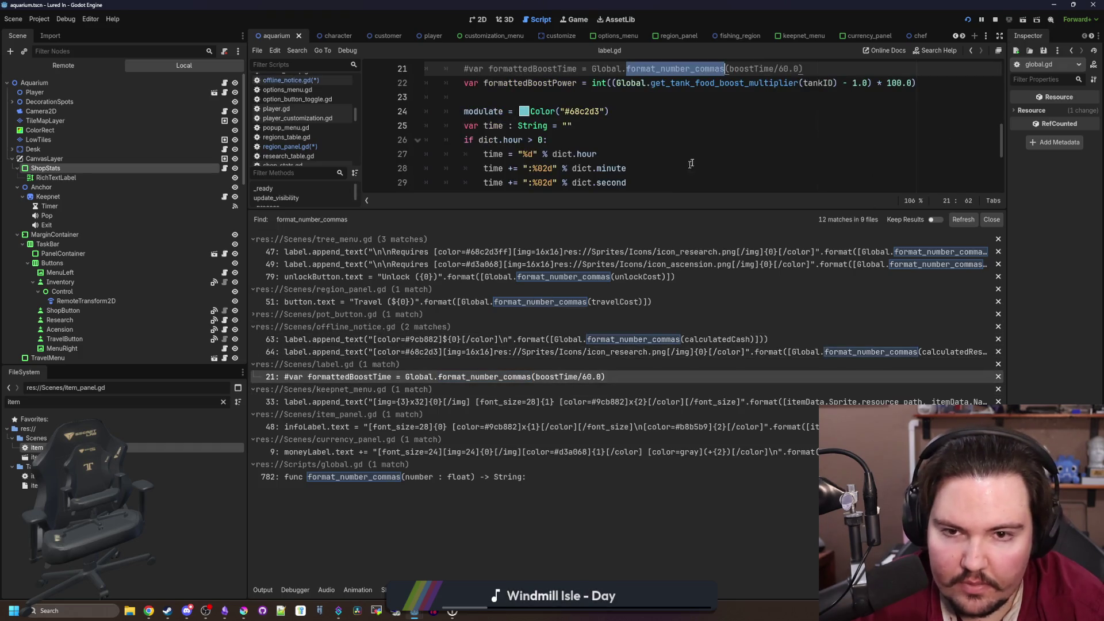
left_click(709, 100)
scroll(655, 140, "up", 1)
scroll(655, 139, "down", 1)
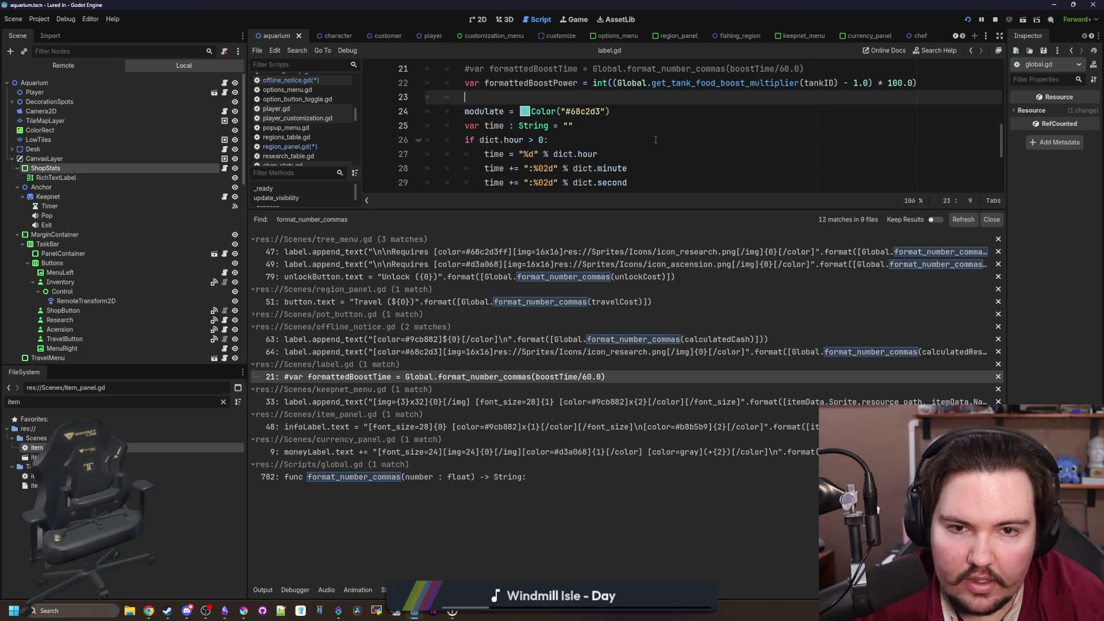
left_click(539, 400)
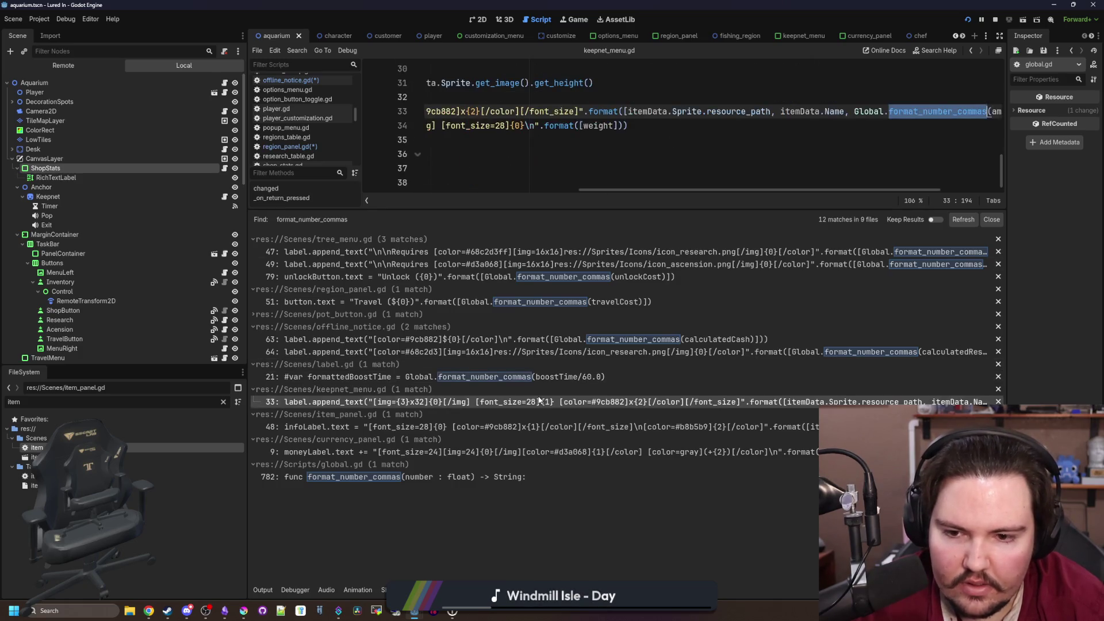
left_click(810, 428)
left_click(967, 167)
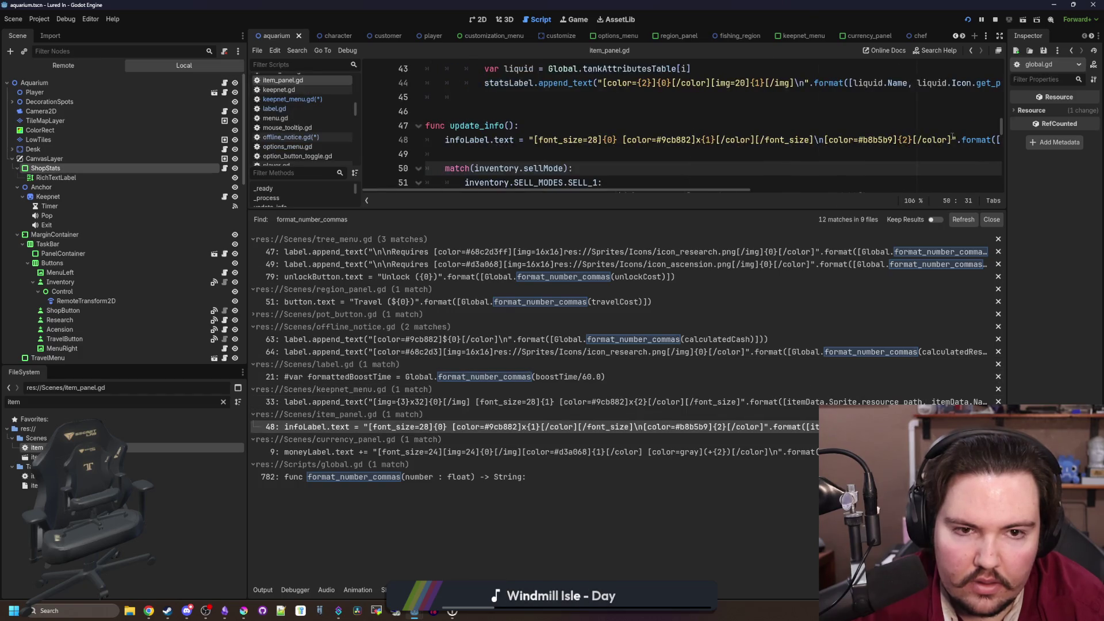
scroll(943, 150, "right", 5)
left_click(906, 140)
key("BackSpace")
key("BackSpace")
key("BackSpace")
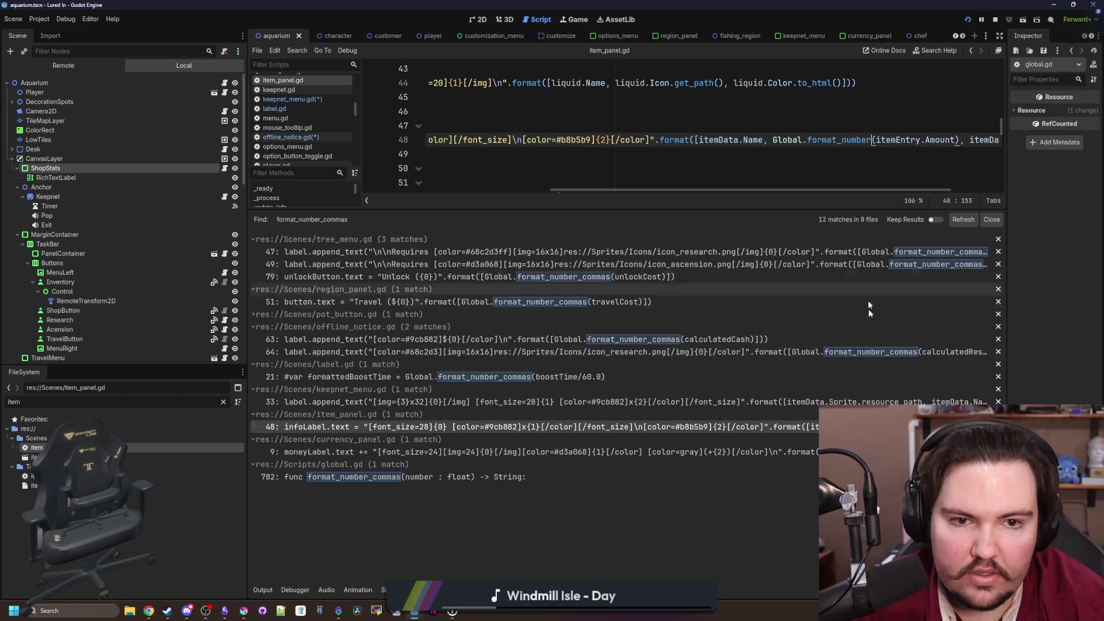
Save the scripts and rerun the search, leaving 4 matches in 4 files
left_click(862, 452)
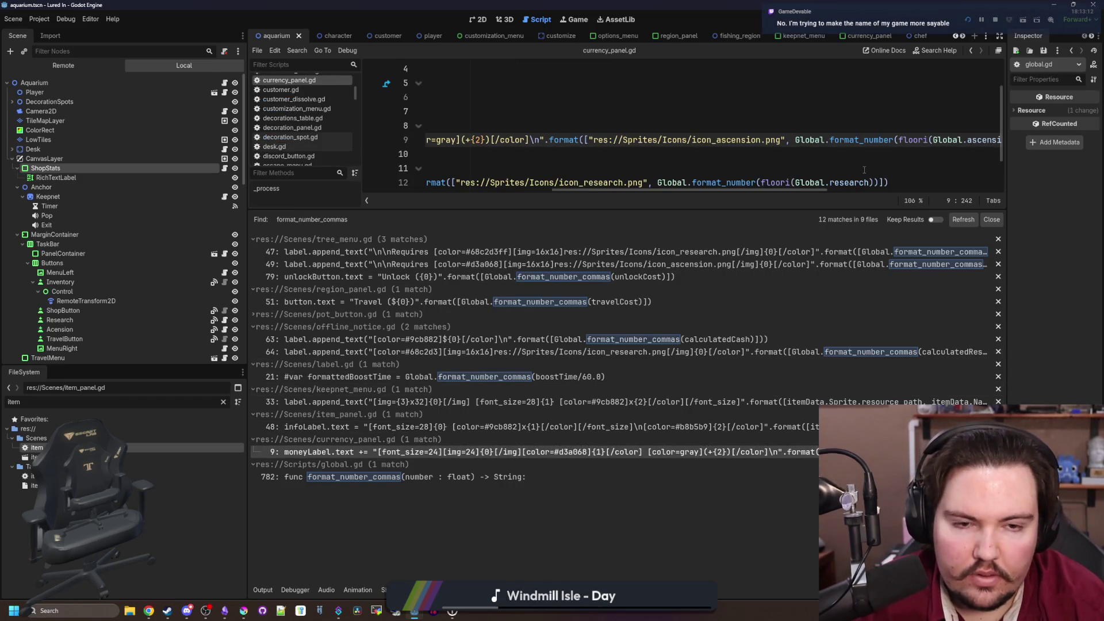
key("ctrl+s")
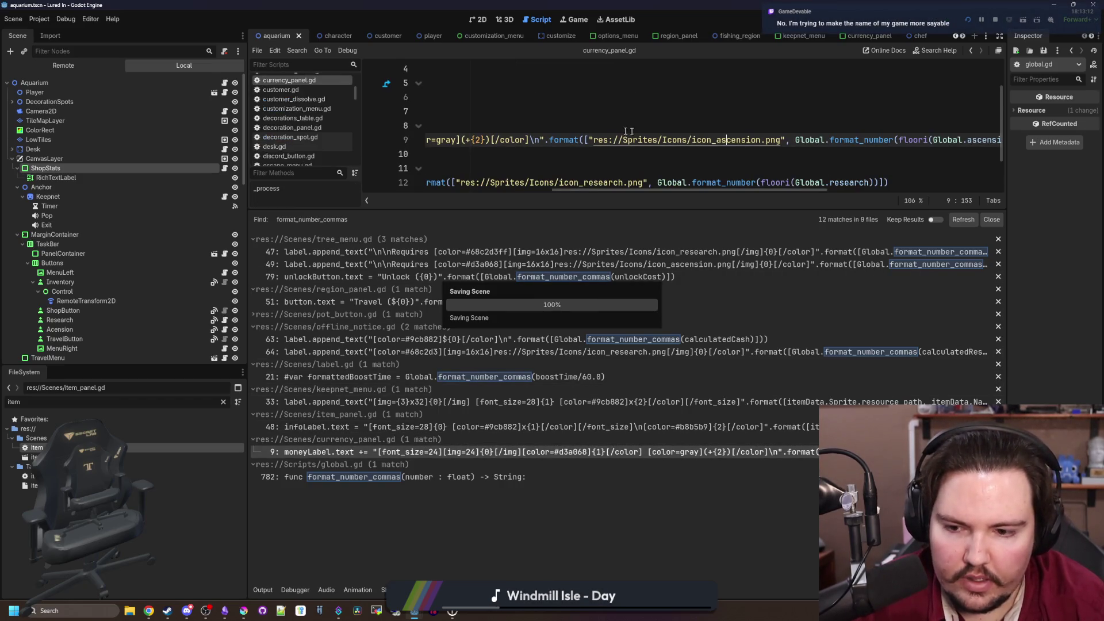
left_click(611, 111)
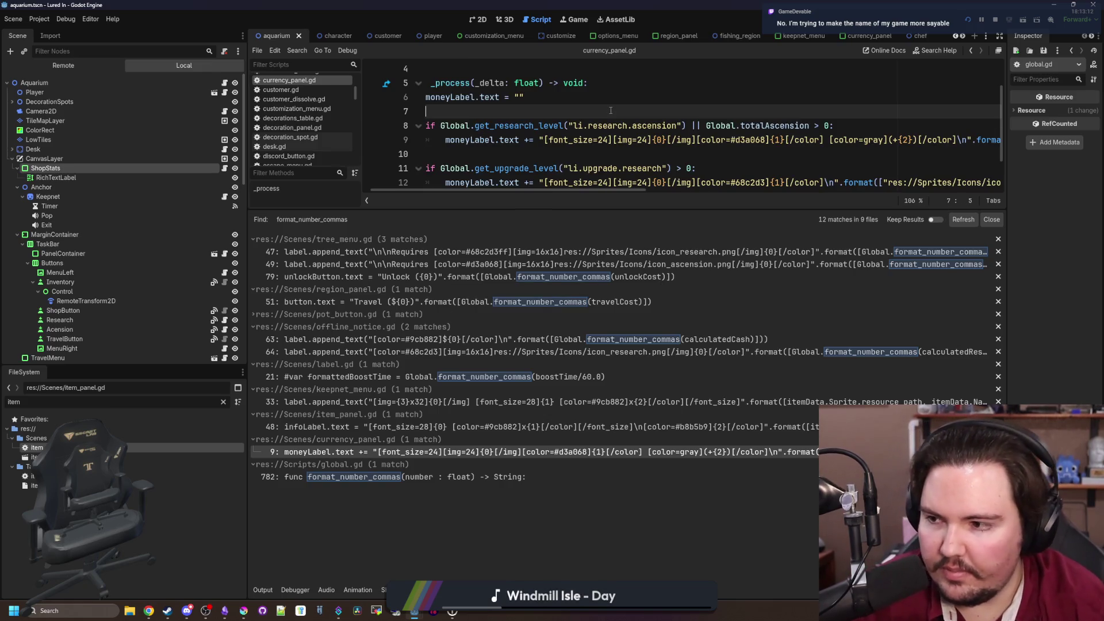
key("ctrl+shift+f")
key("Return")
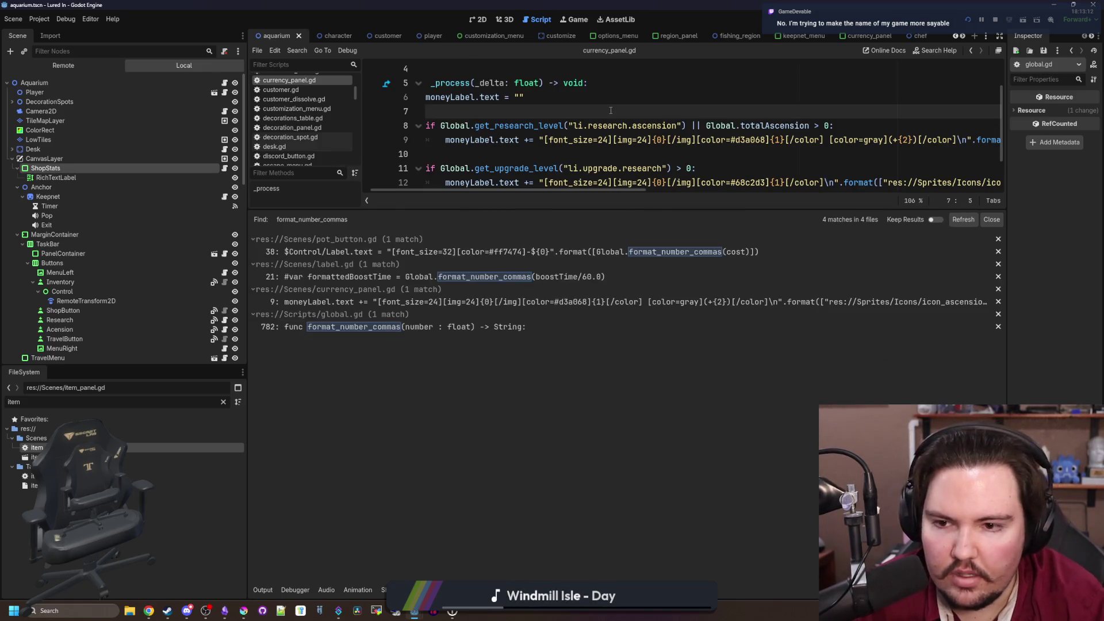
Delete the commented-out formattedBoostTime line in label.gd
left_click(485, 278)
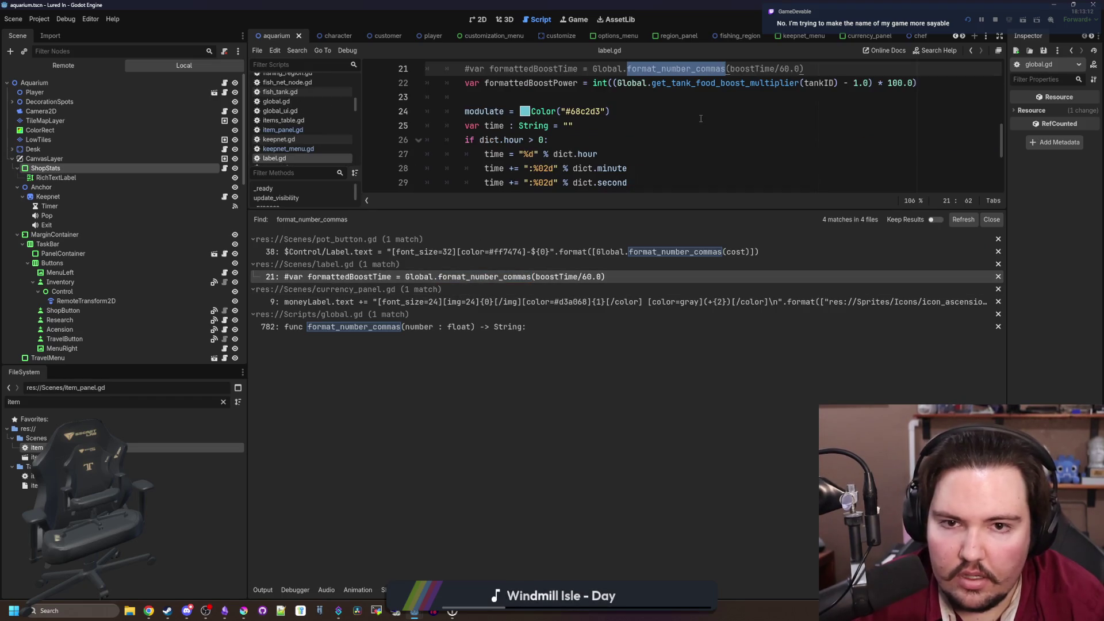
scroll(700, 119, "up", 3)
left_click_drag(806, 111, 755, 96)
key("BackSpace")
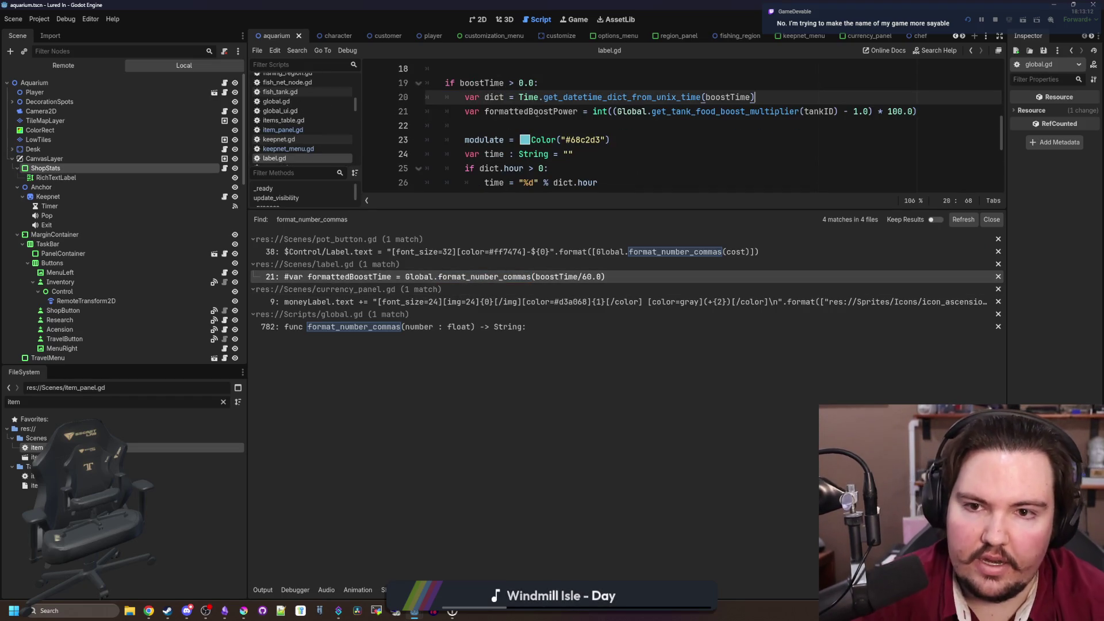
Convert the pot_button.gd line 38 call to format_number and save it
left_click(657, 251)
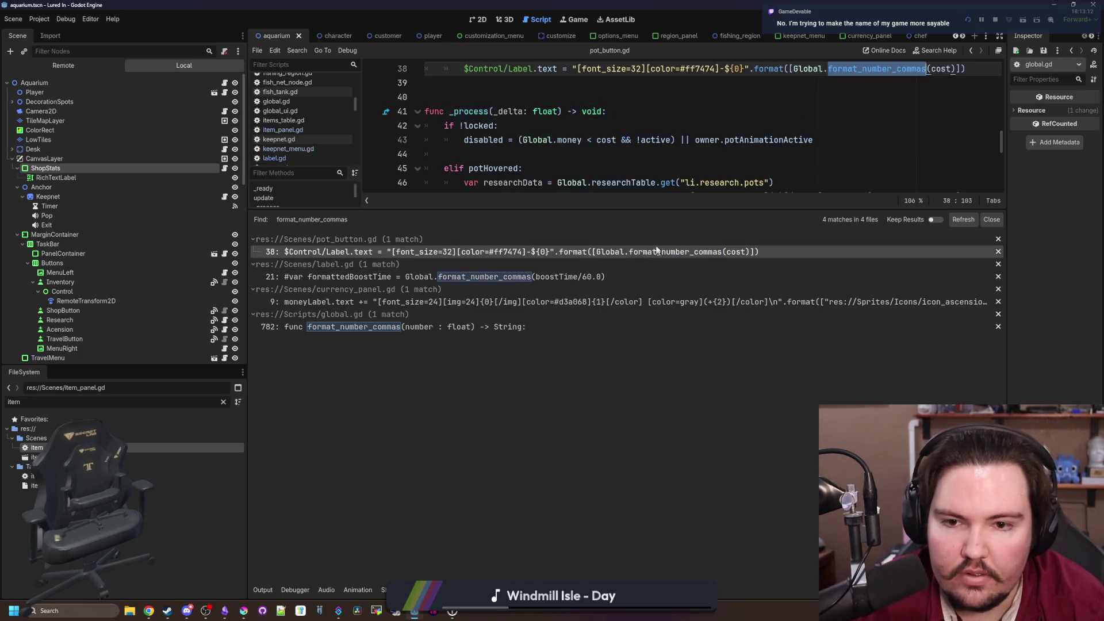
scroll(895, 112, "up", 1)
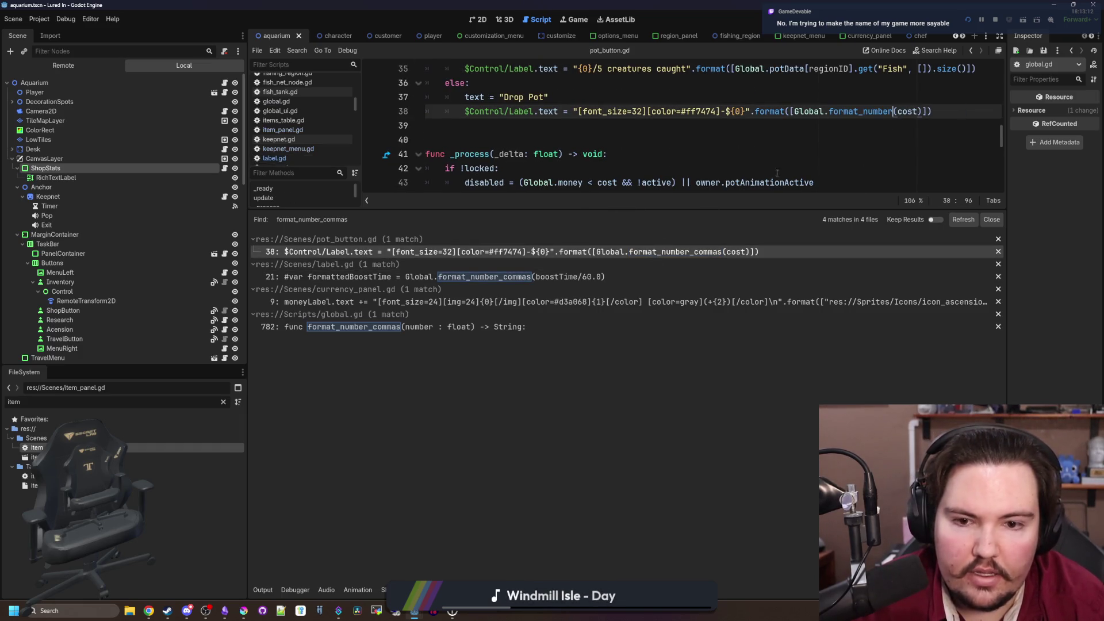
left_click(776, 155)
key("ctrl+s")
Rename the second call on currency_panel.gd line 9 to format_number and save
left_click(741, 301)
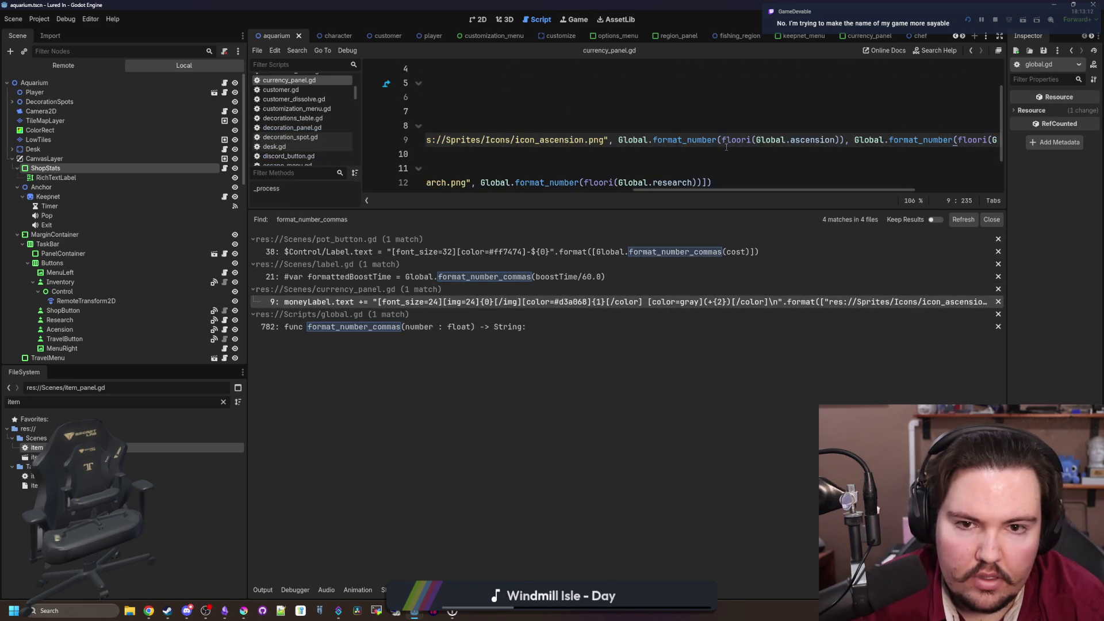
left_click(723, 125)
key("ctrl+s")
left_click(573, 154)
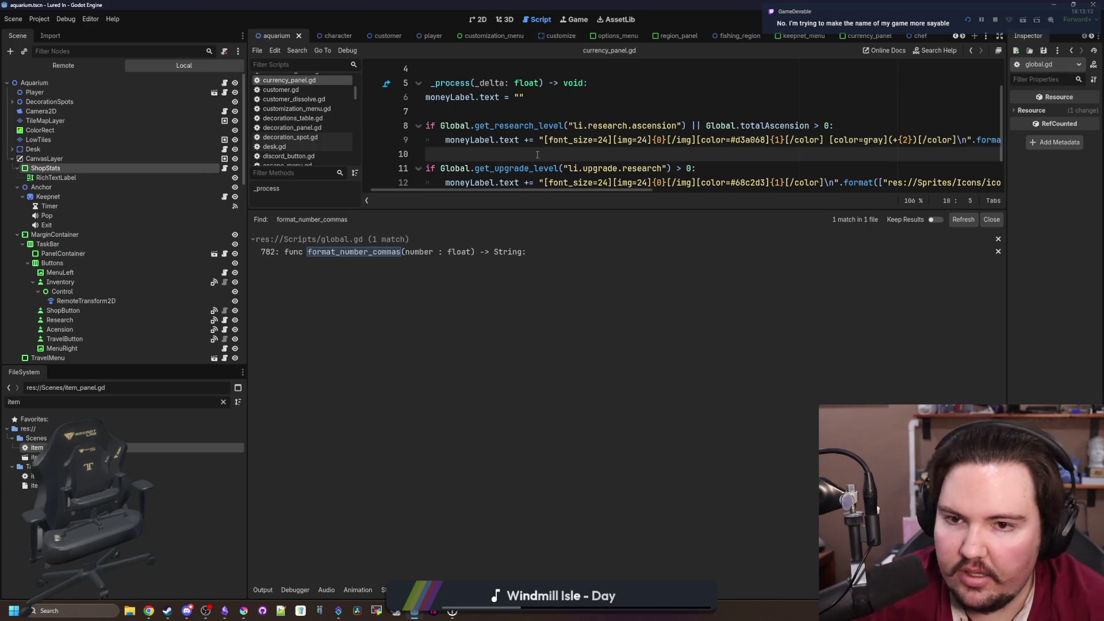
key("ctrl+s")
scroll(514, 167, "up", 1)
key("ctrl+s")
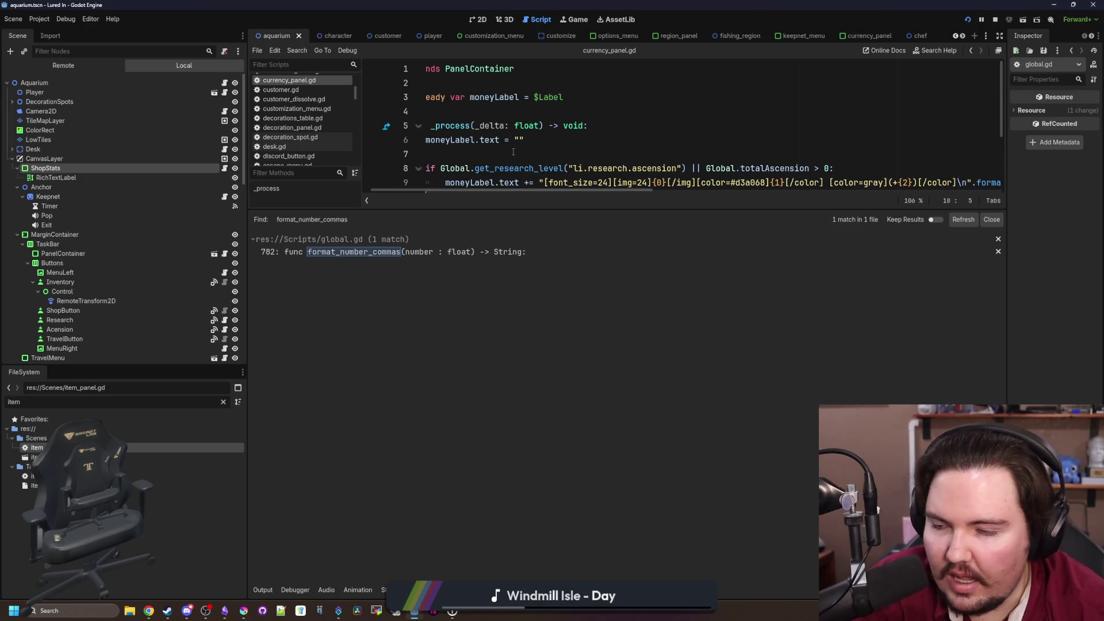
left_click(510, 153)
scroll(509, 153, "left", 1)
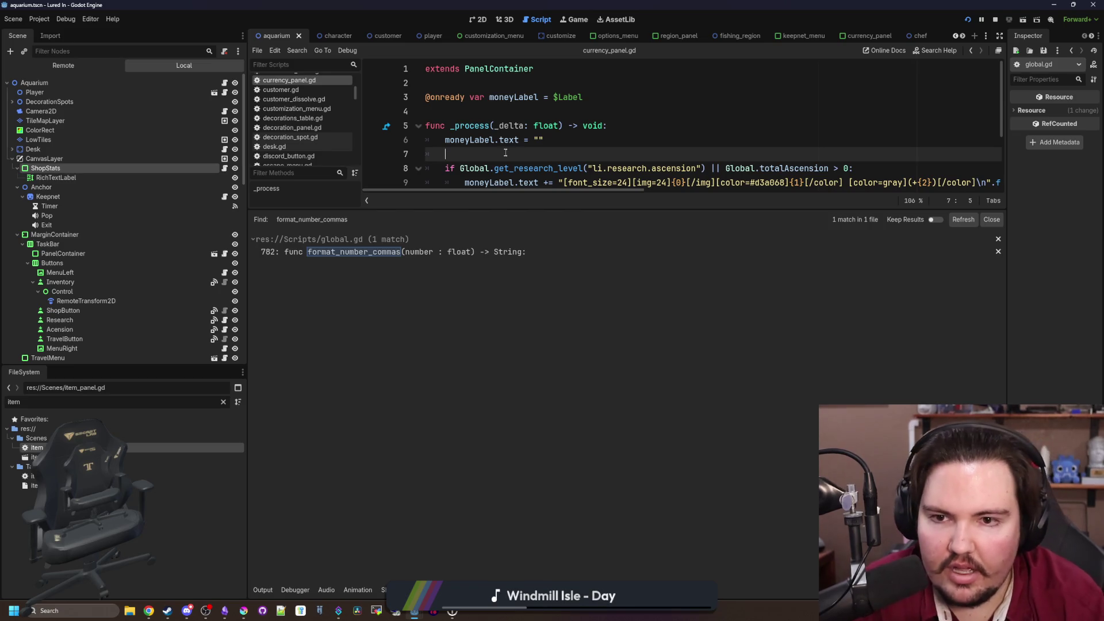
left_click_drag(513, 208, 513, 351)
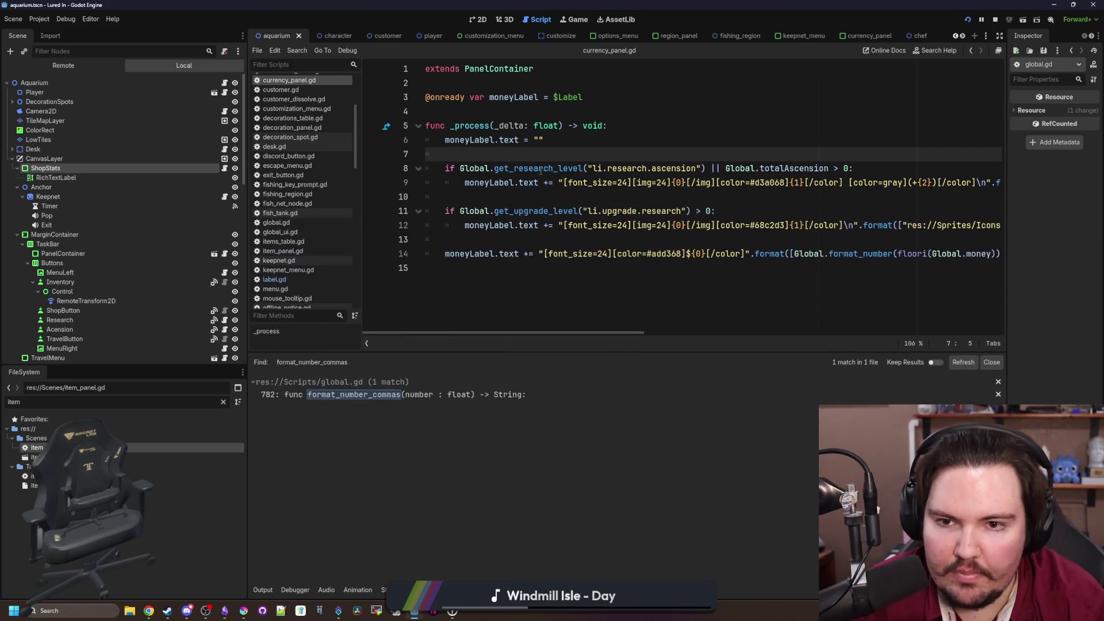
Search the whole project for snap_to_int usages
key("ctrl+shift+f")
type("sna")
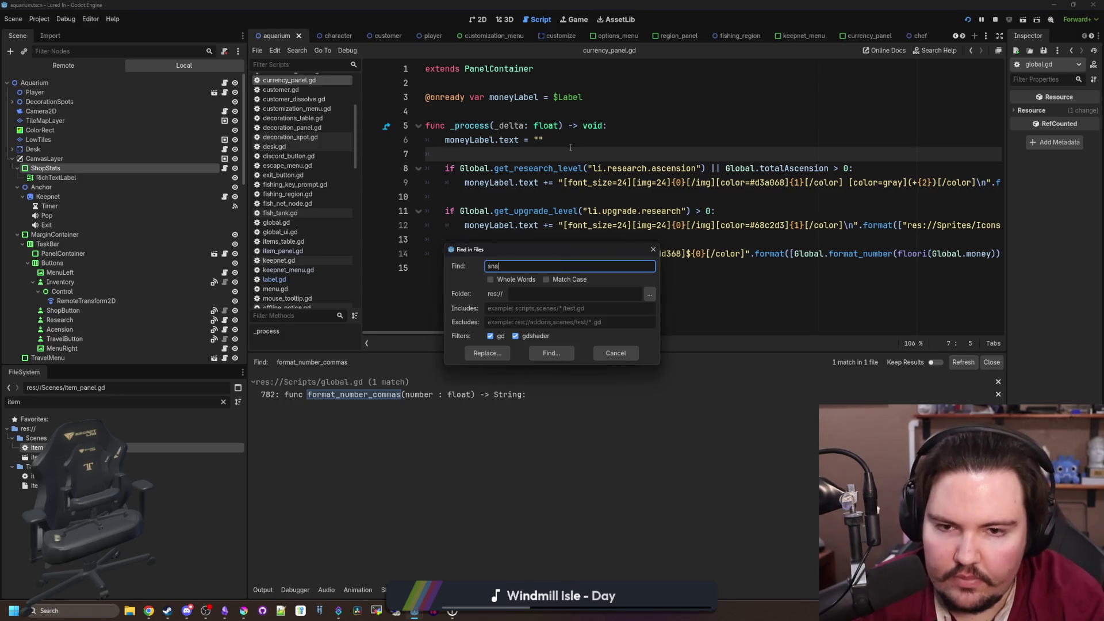
type("p_to_int")
key("Return")
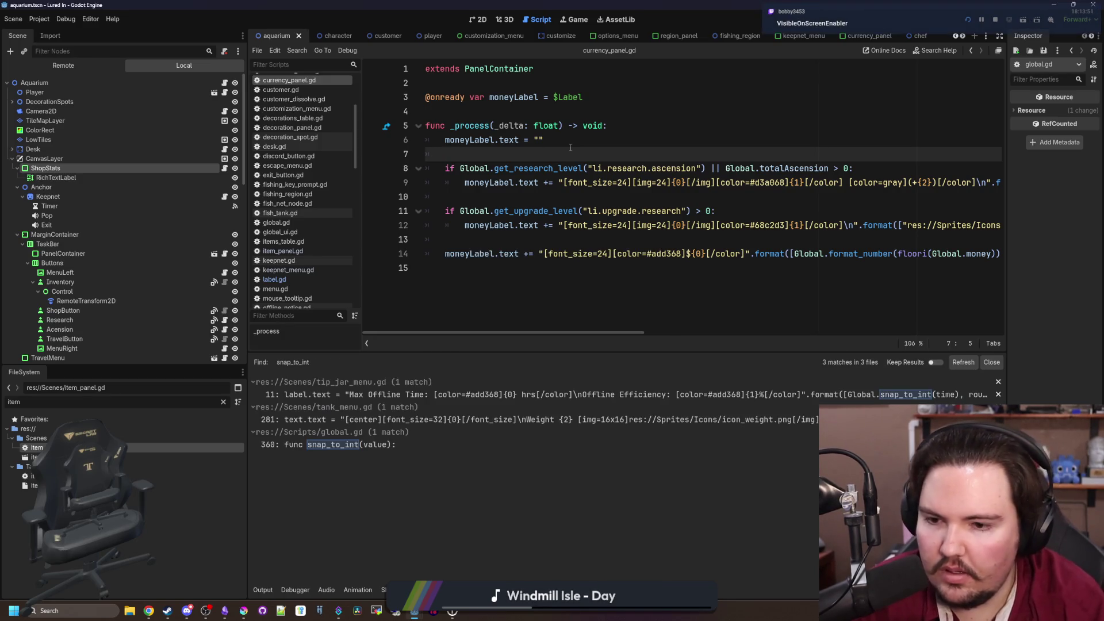
left_click(516, 393)
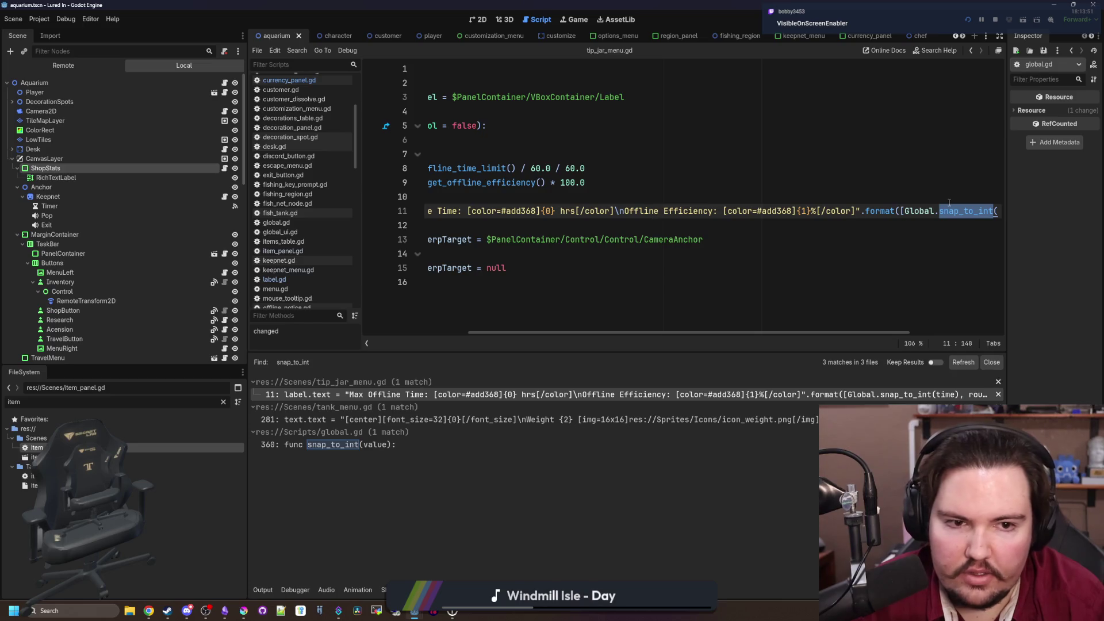
Remove the snap_to_int call on tank_menu.gd line 281 and save the script
left_click(768, 419)
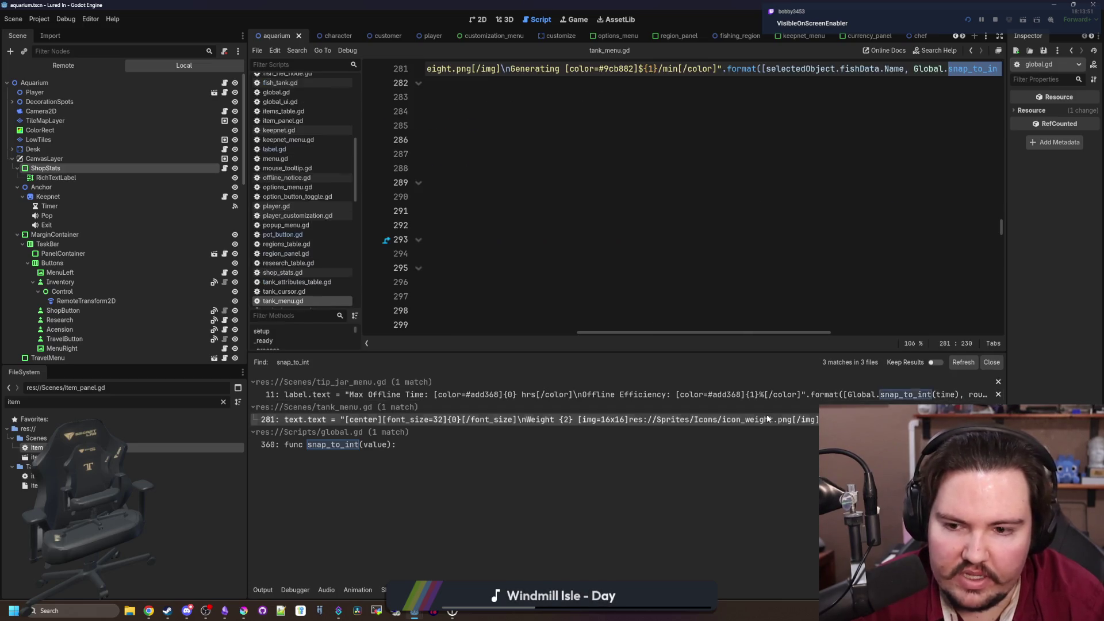
scroll(789, 175, "up", 3)
left_click(788, 172)
scroll(862, 150, "left", 5)
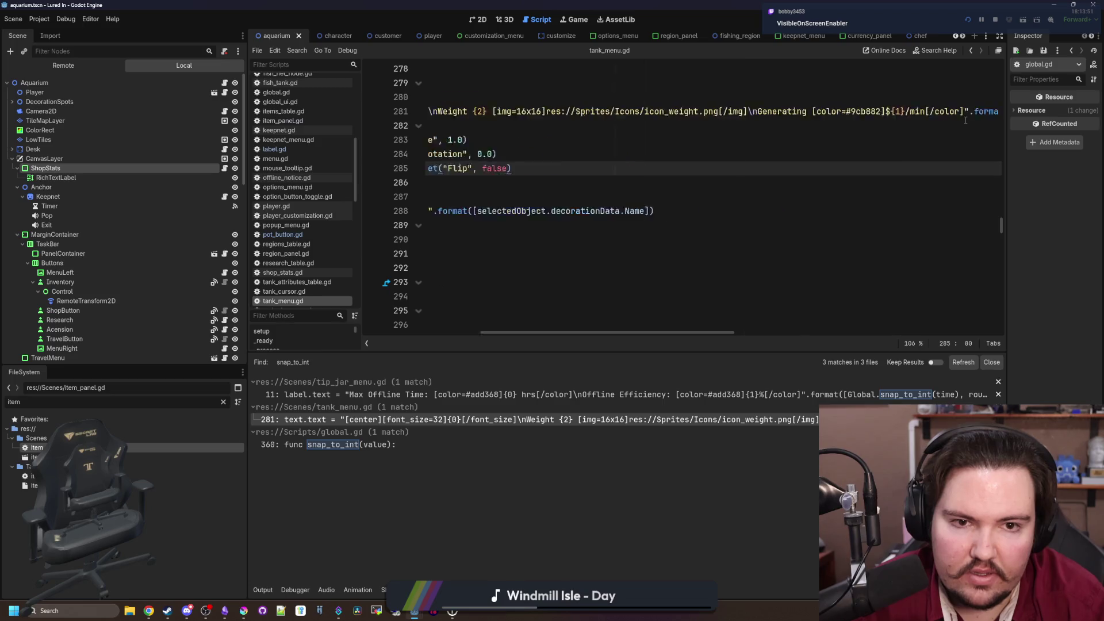
scroll(963, 120, "right", 5)
double_click(939, 111)
left_click(825, 188)
key("ctrl+s")
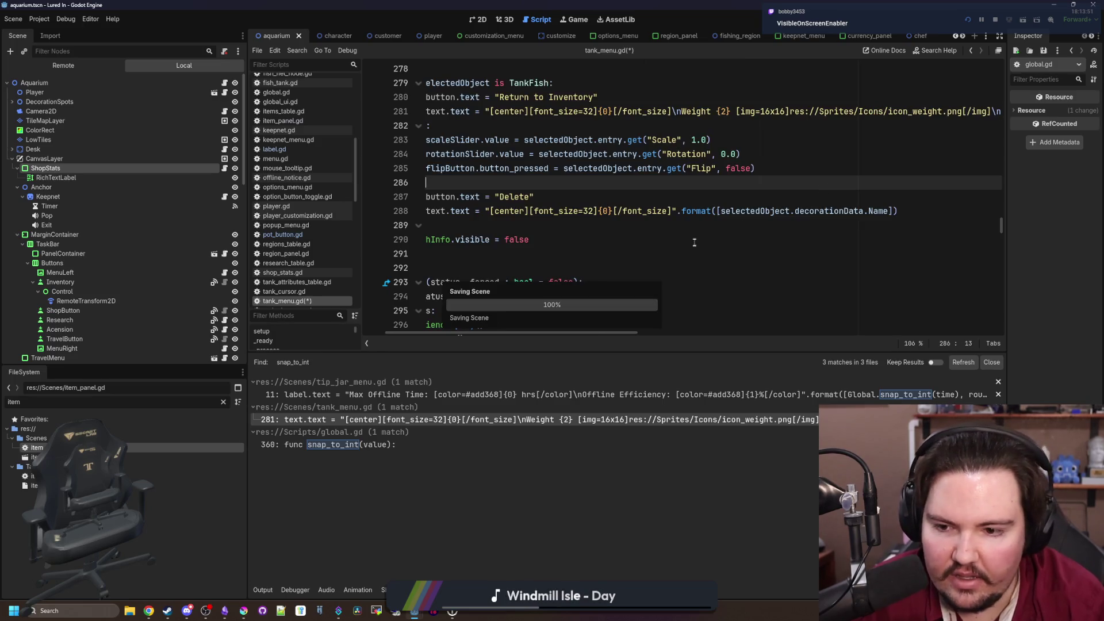
Rerun the snap_to_int search, save again, and launch the game
left_click(541, 241)
key("ctrl+shift+f")
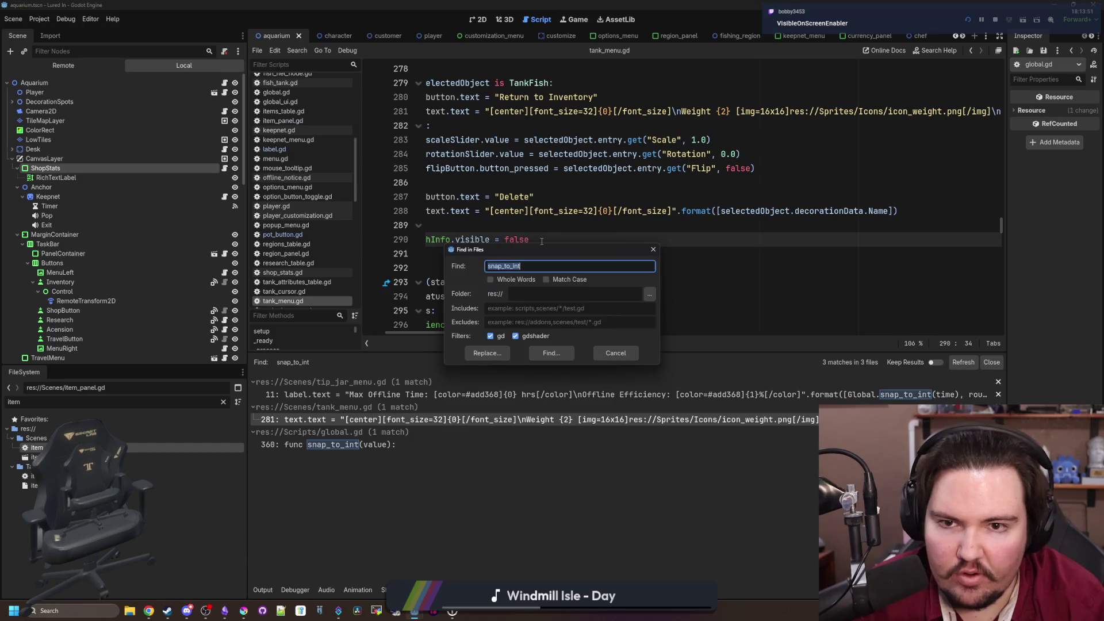
key("Return")
key("ctrl+s")
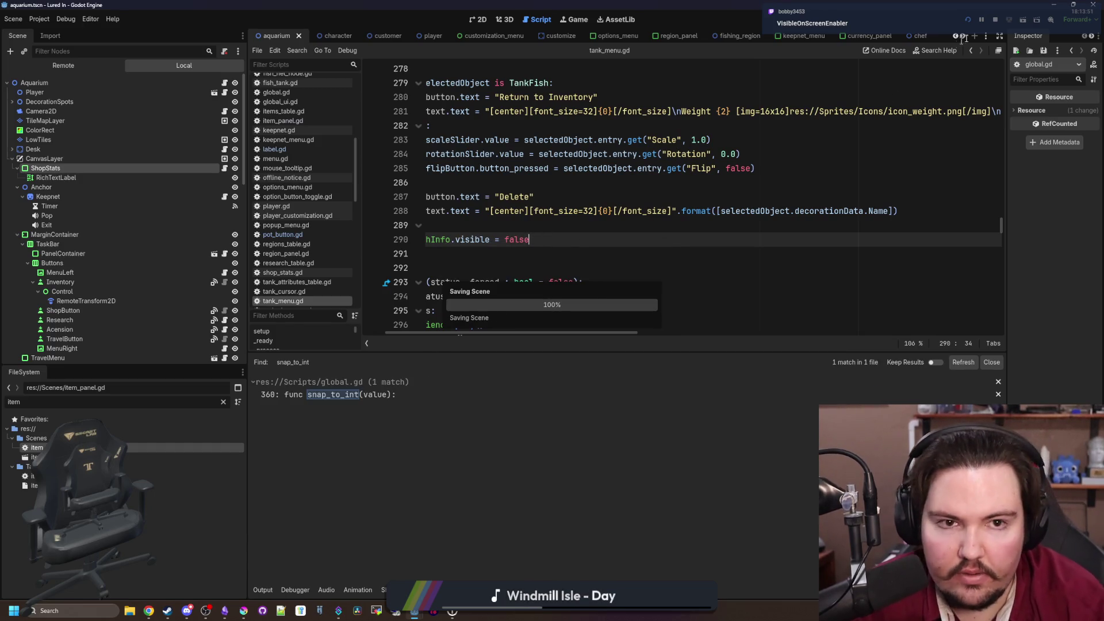
left_click(966, 22)
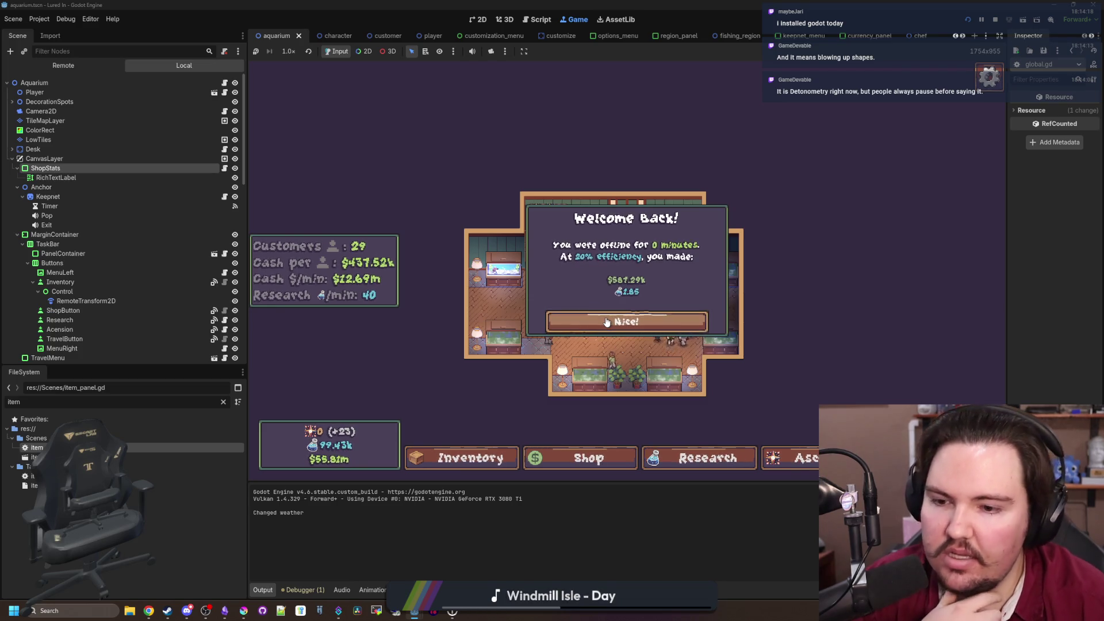
Dismiss Welcome Back, view and close the Offline Income panel, then open the Inventory Menu
left_click(637, 329)
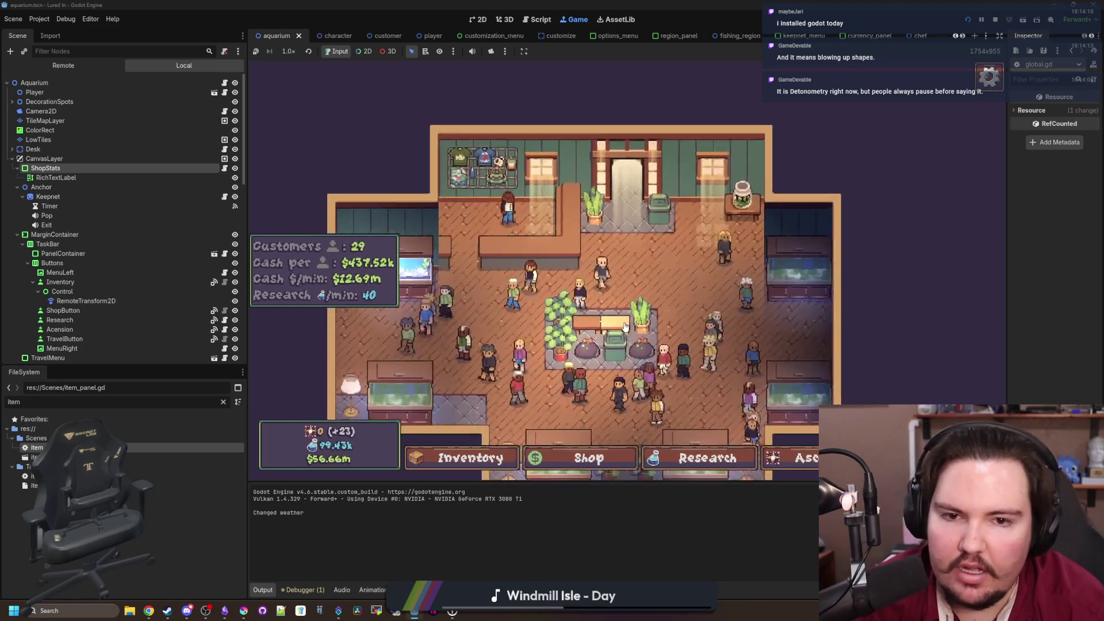
left_click(762, 180)
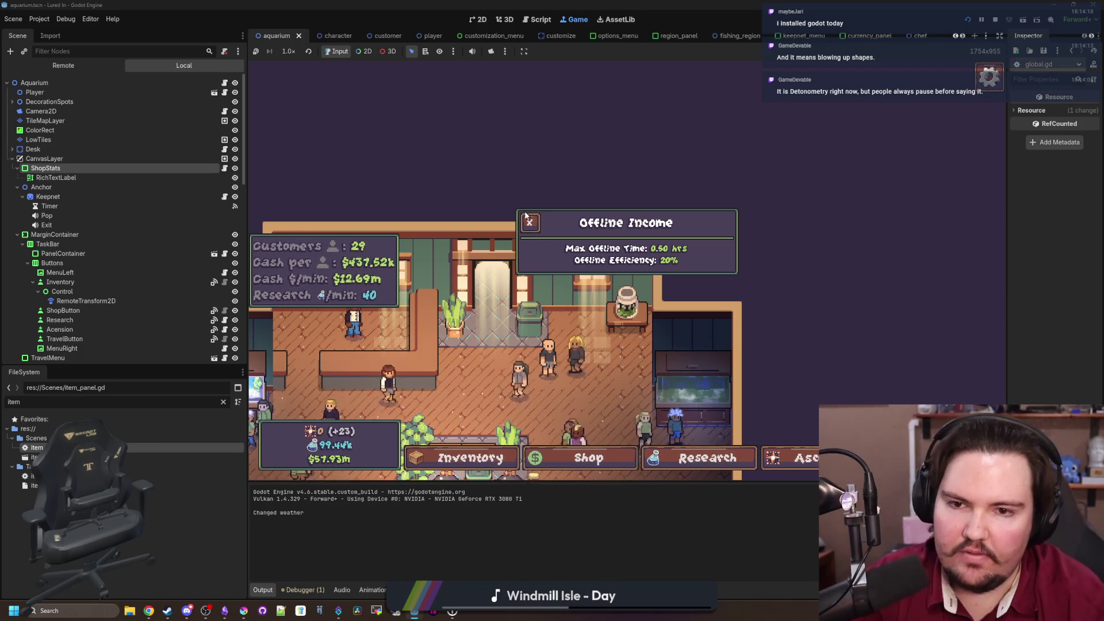
left_click(531, 222)
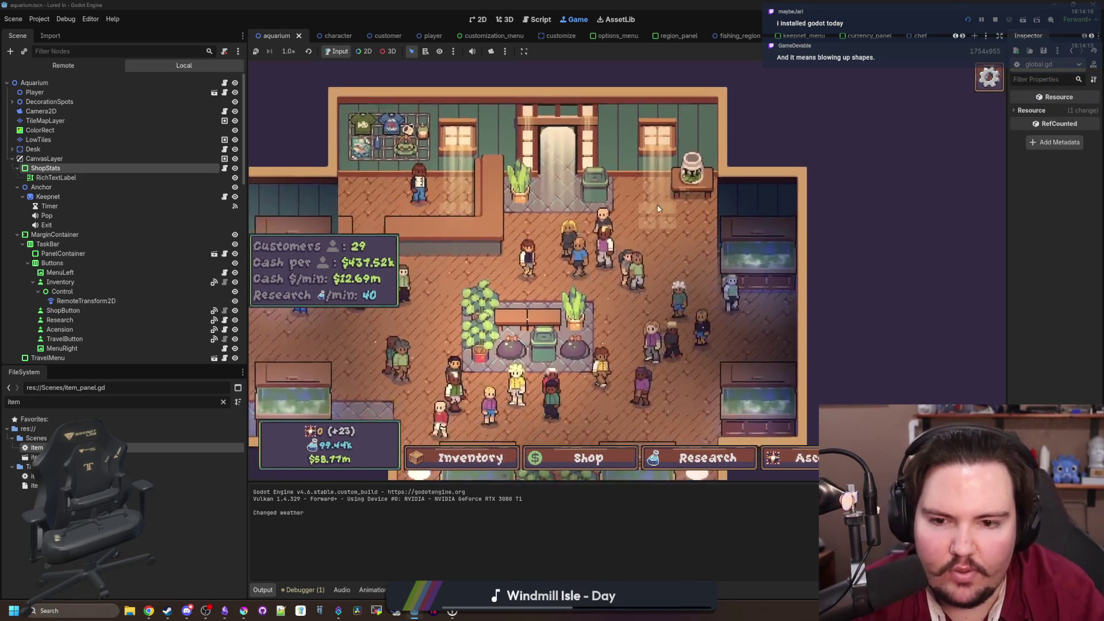
left_click(459, 460)
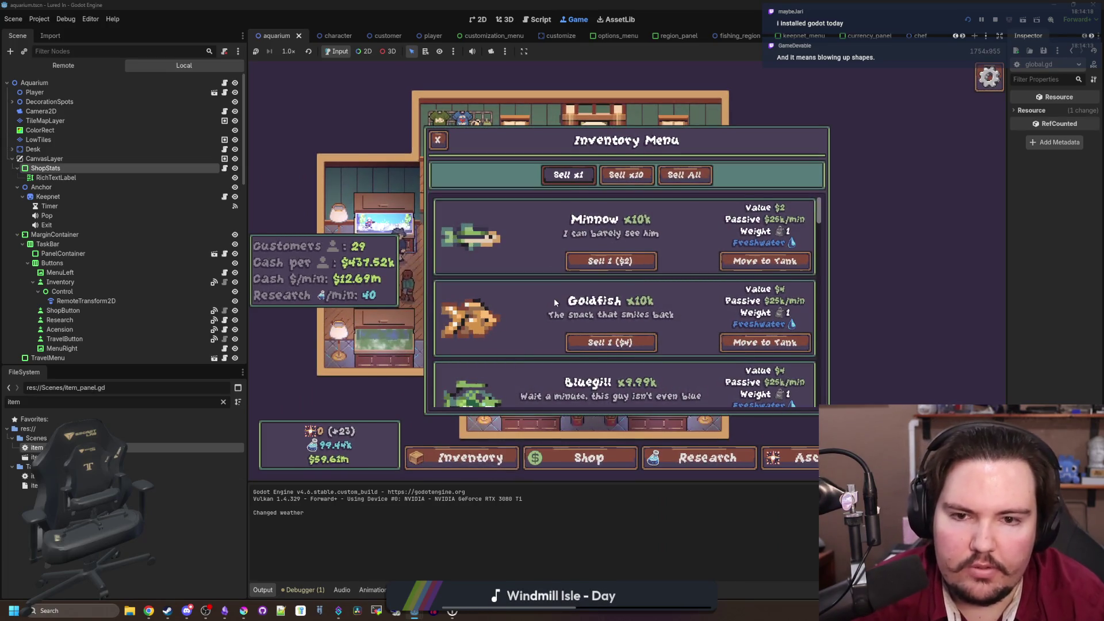
Scroll the inventory down to Freshwater Snail at x10k, then open a new Chrome window
scroll(633, 263, "down", 3)
scroll(578, 323, "up", 1)
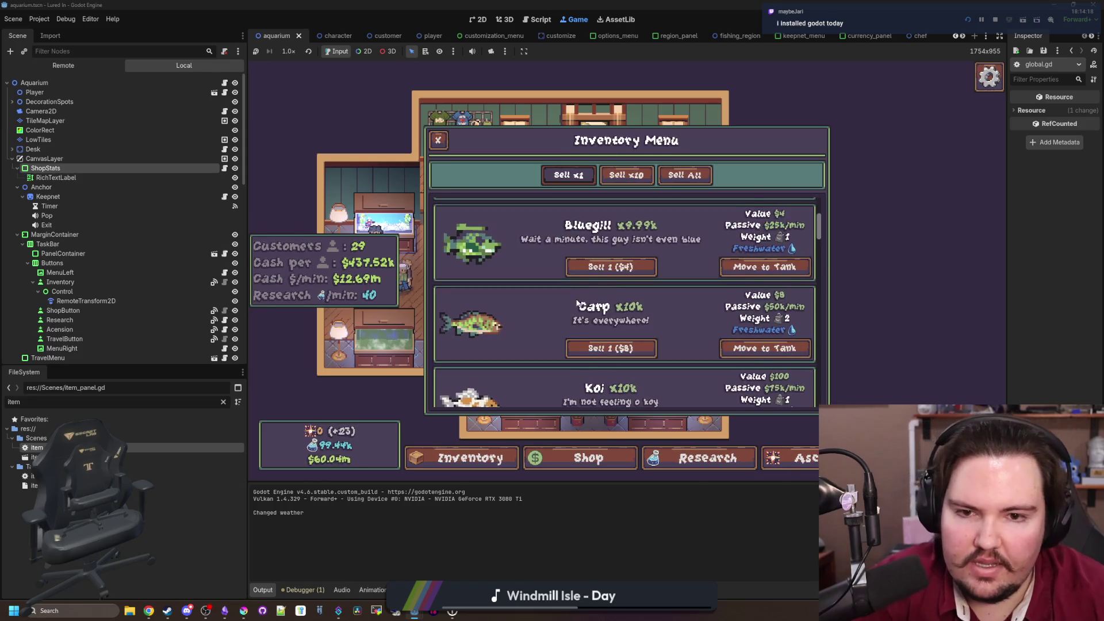
scroll(589, 257, "down", 6)
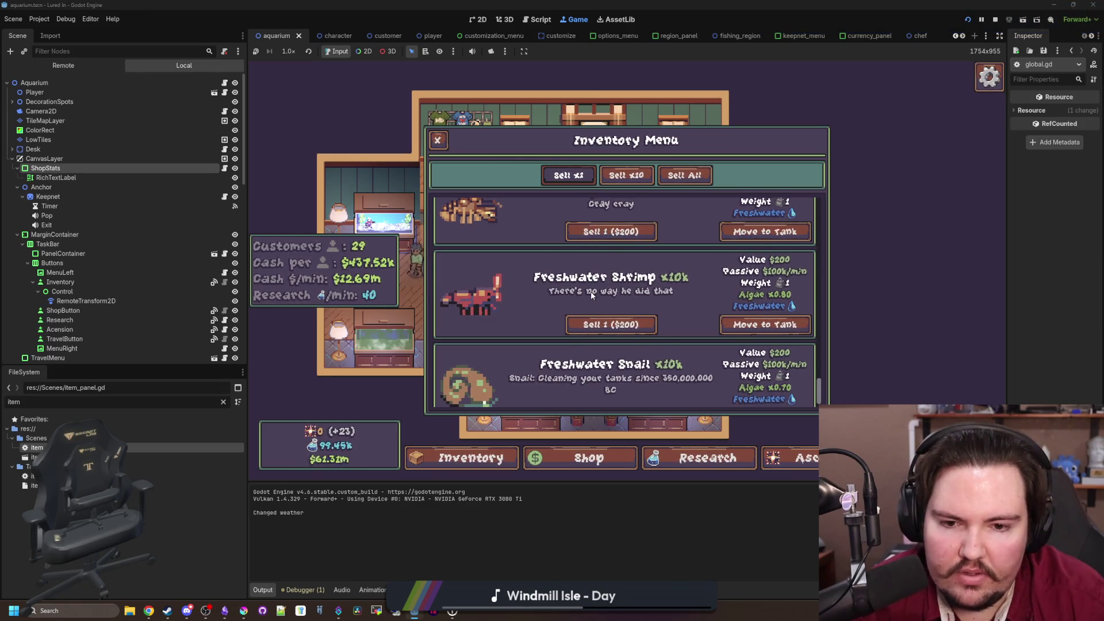
scroll(592, 296, "down", 1)
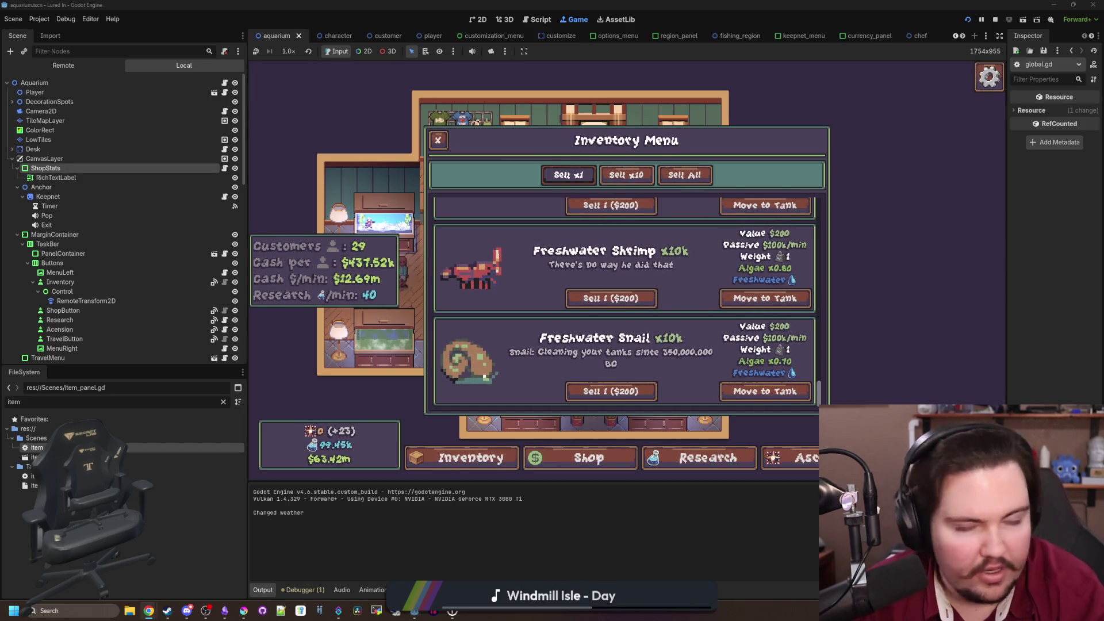
key("super+2")
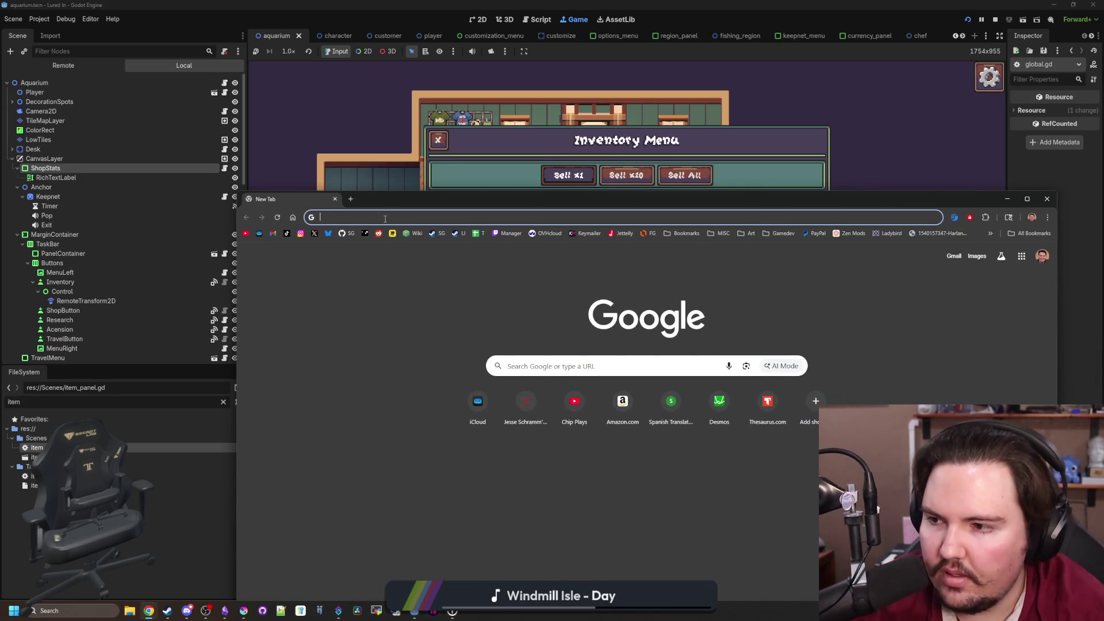
Search Google for 'detonometry', showing results for that exact spelling
type("detonometry")
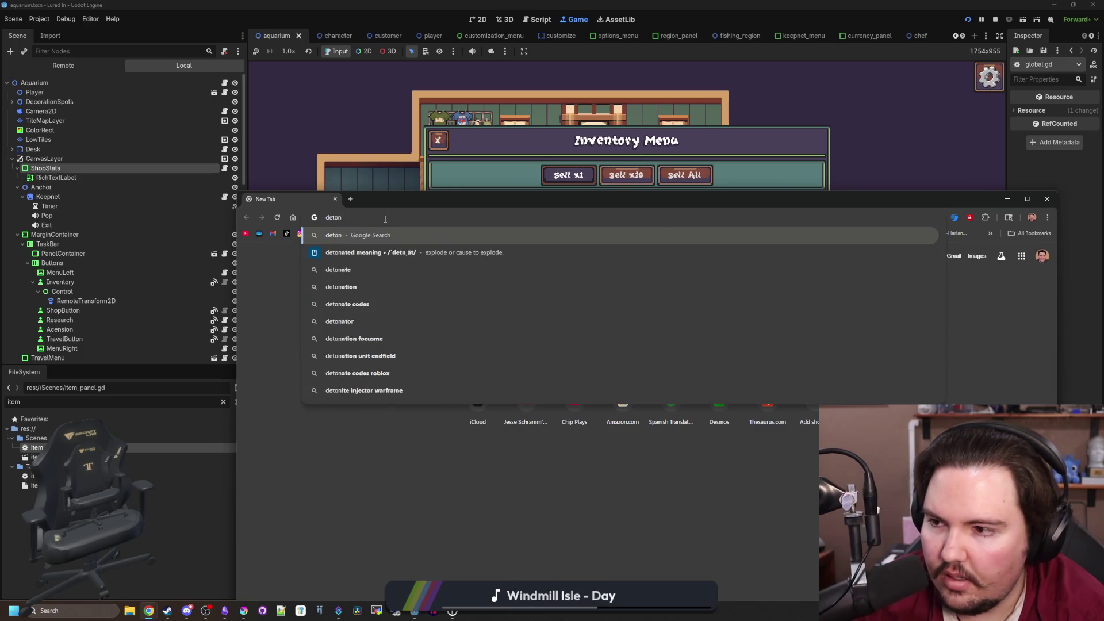
key("Return")
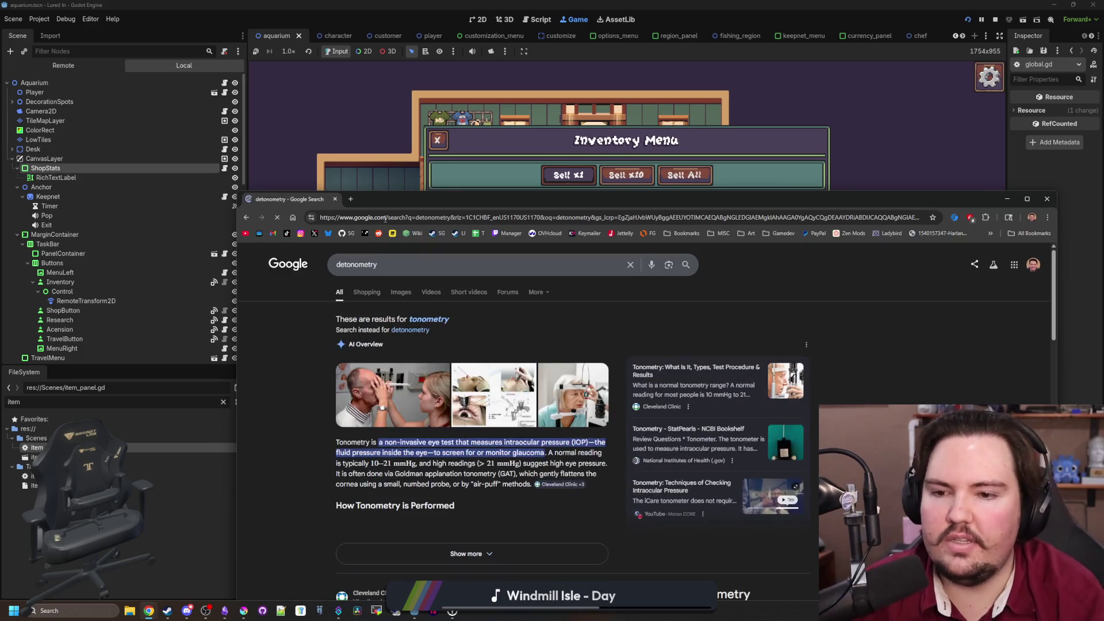
left_click(419, 330)
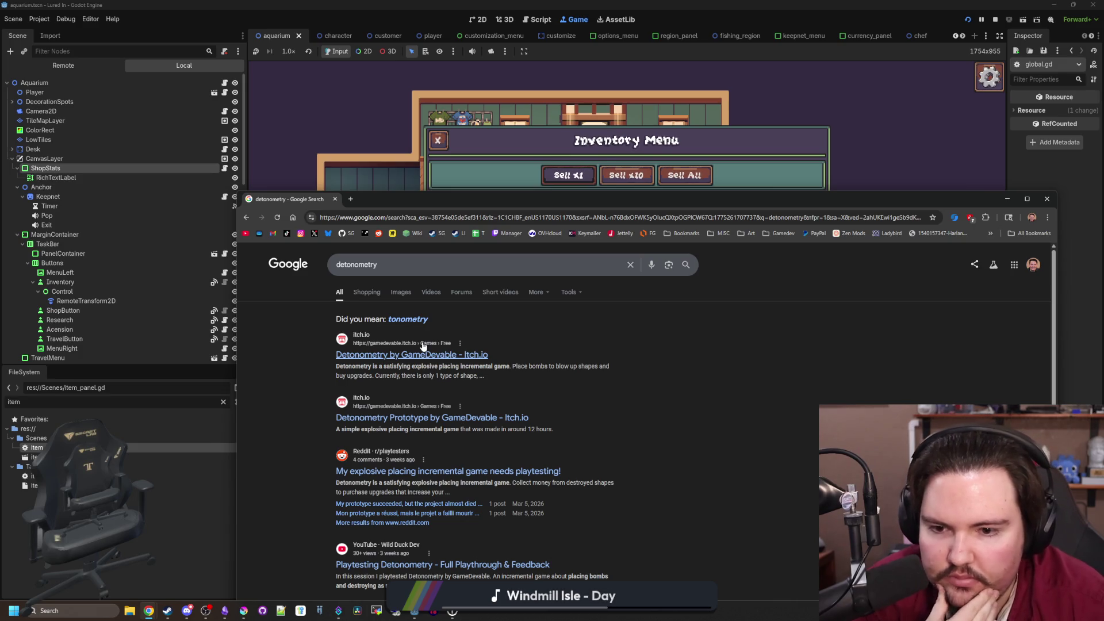
Open Detonometry by GameDevable on itch.io in a new tab, then browse the results
middle_click(456, 361)
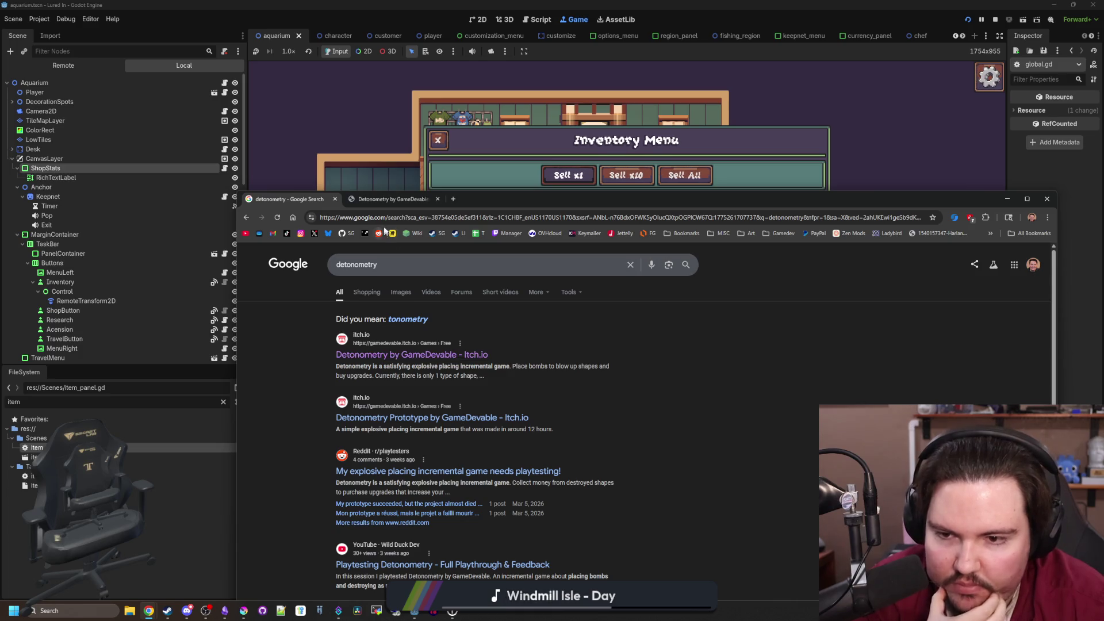
left_click(397, 199)
left_click(289, 200)
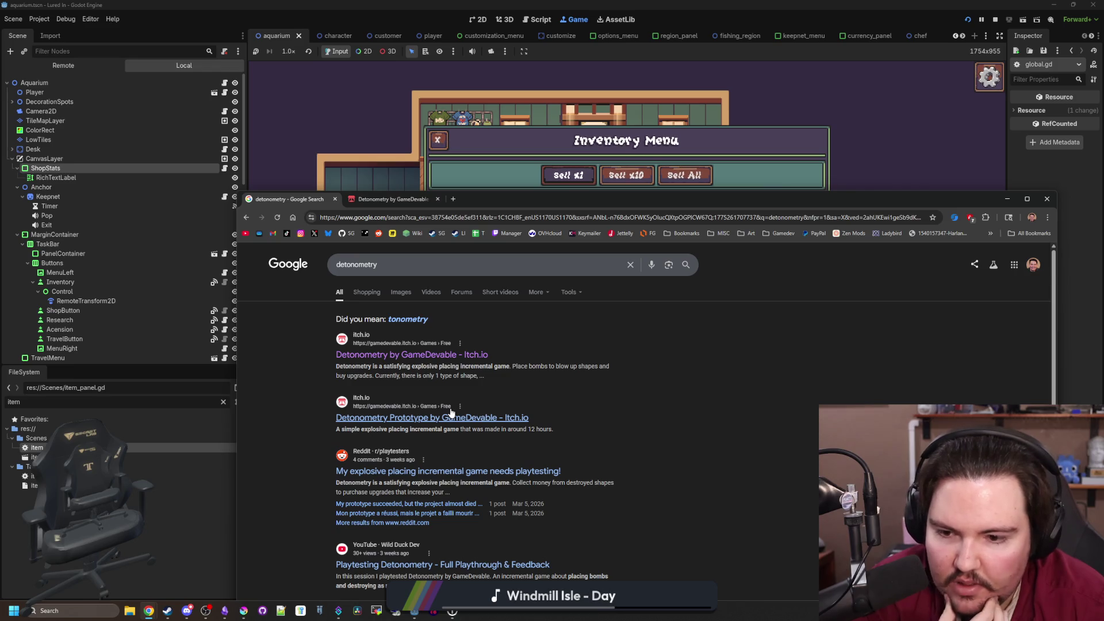
scroll(451, 412, "down", 2)
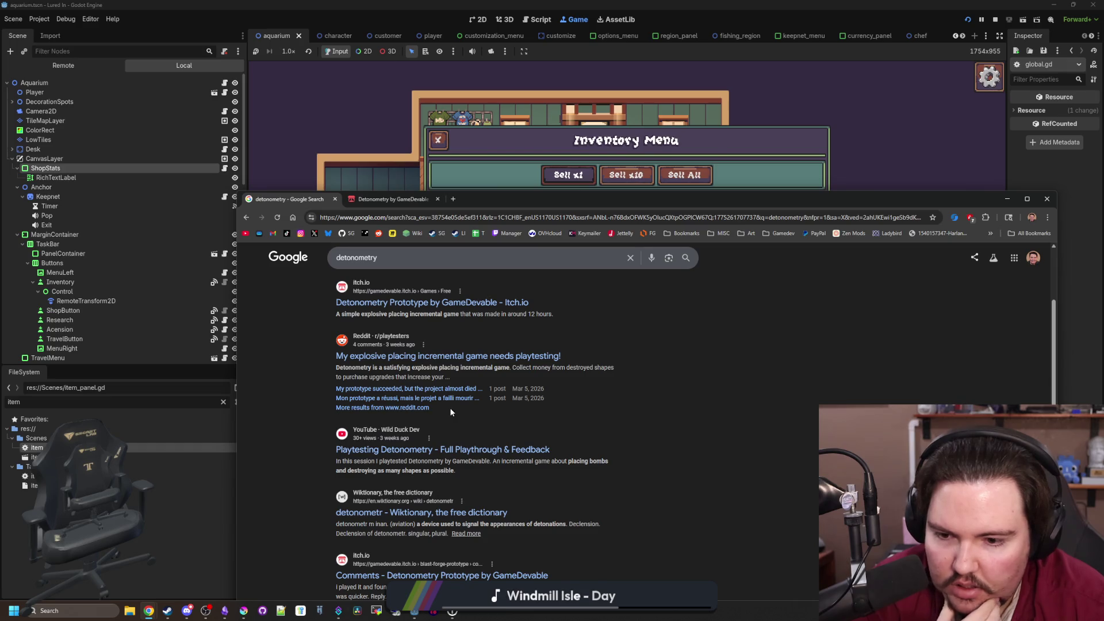
scroll(456, 525, "down", 2)
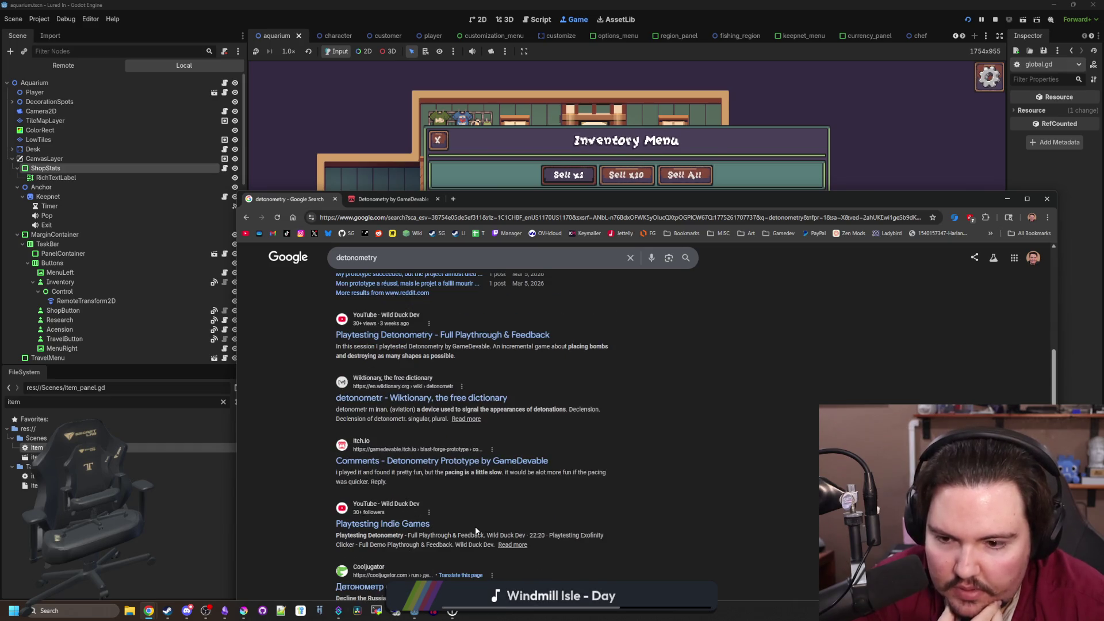
scroll(474, 519, "down", 2)
scroll(467, 506, "up", 5)
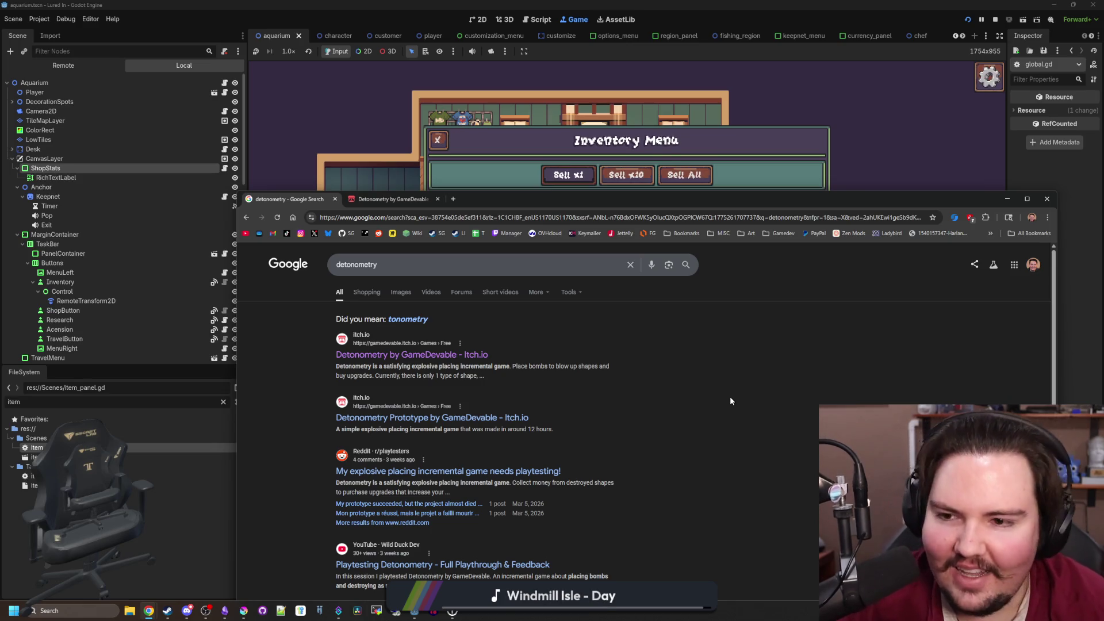
Close both Chrome tabs, scroll the inventory back up to Minnow, and open a new Chrome window
left_click(336, 199)
left_click(336, 199)
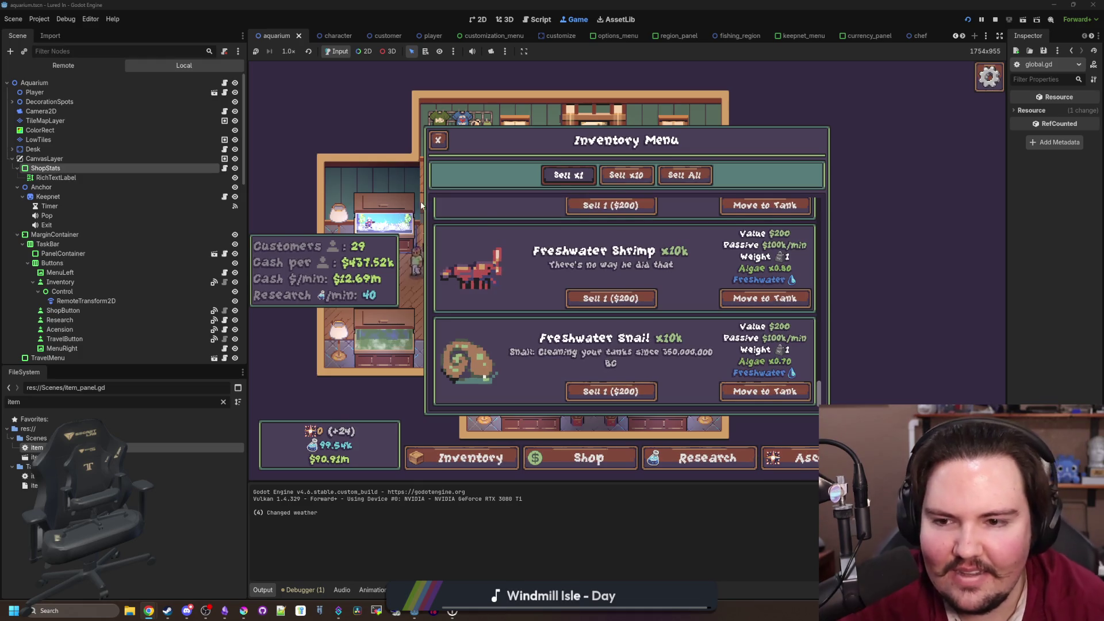
scroll(506, 301, "up", 8)
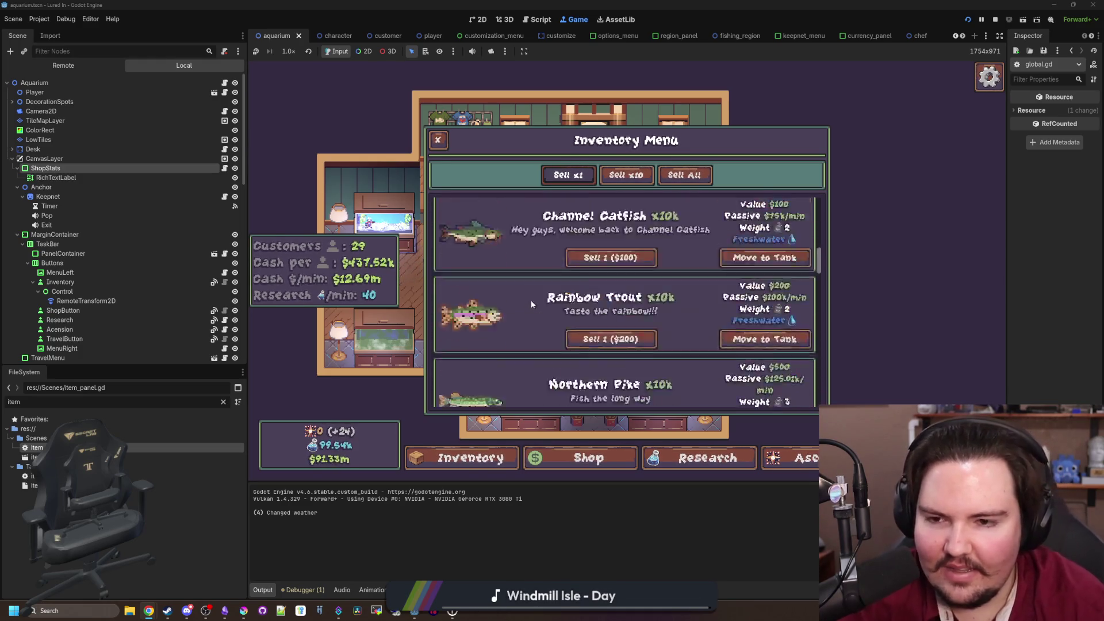
scroll(531, 300, "up", 5)
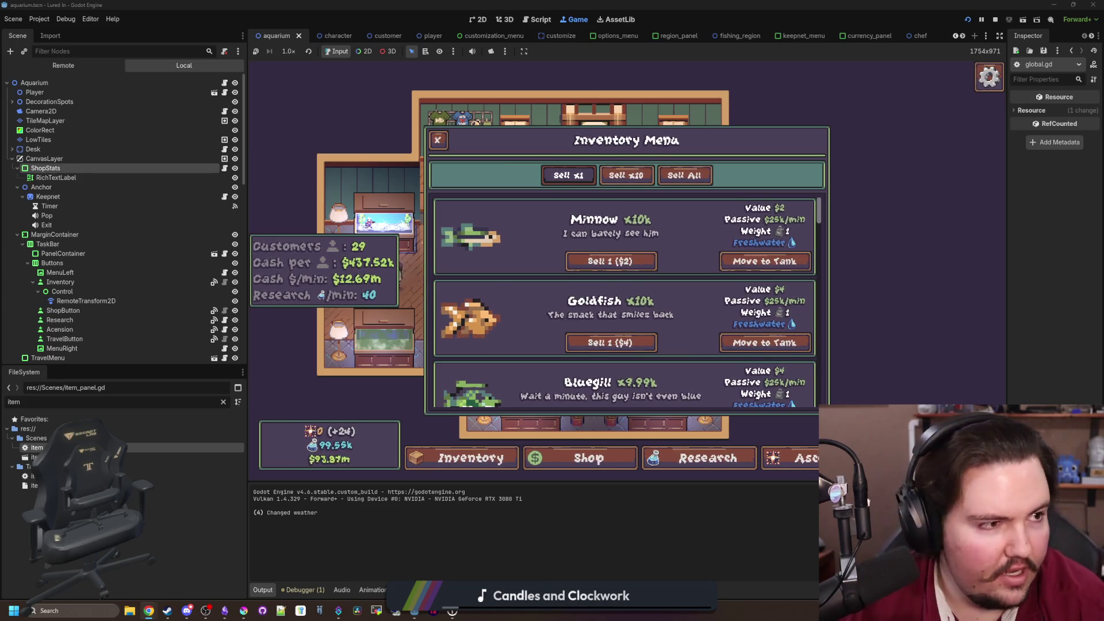
key("super+2")
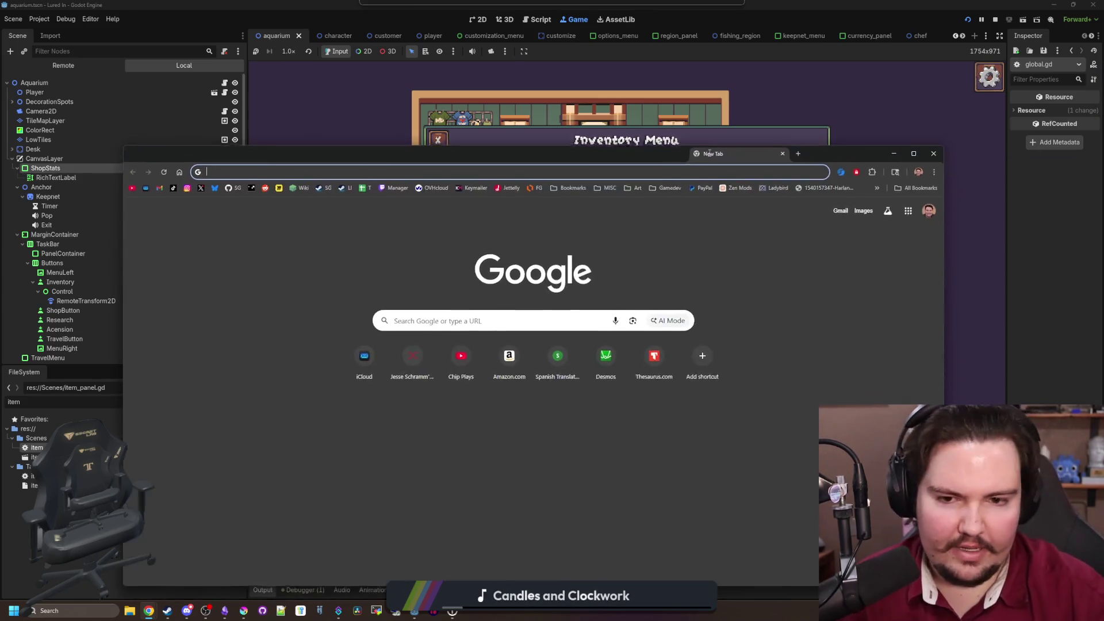
Search Google for 'rift fishing' and open its Steam store page in a maximized browser
left_click_drag(709, 153, 751, 133)
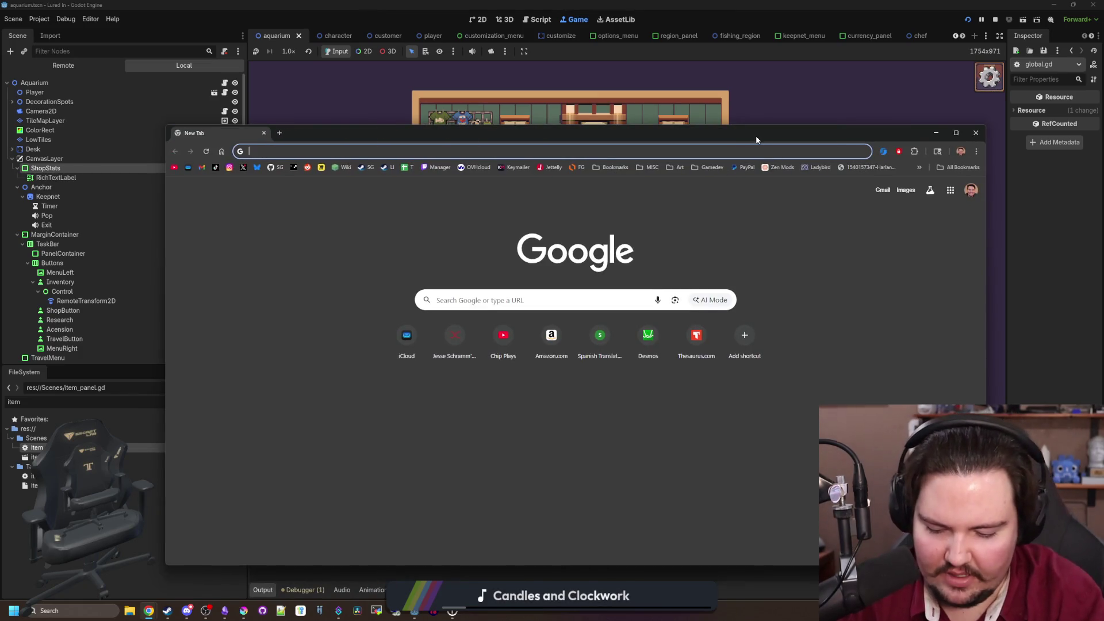
type("rift fishing")
key("Return")
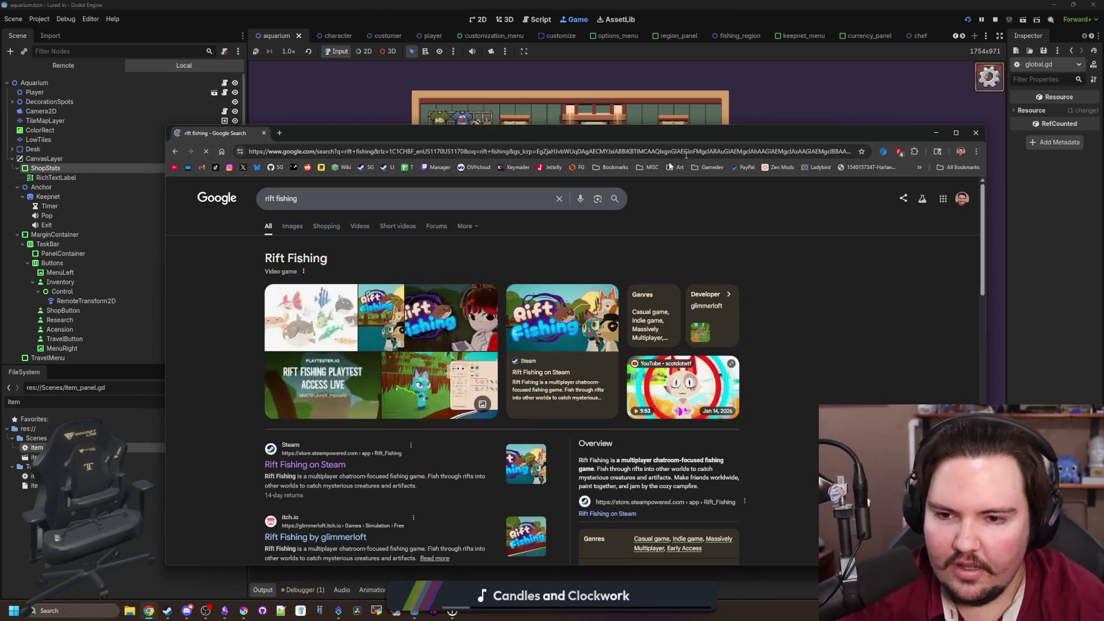
left_click(334, 466)
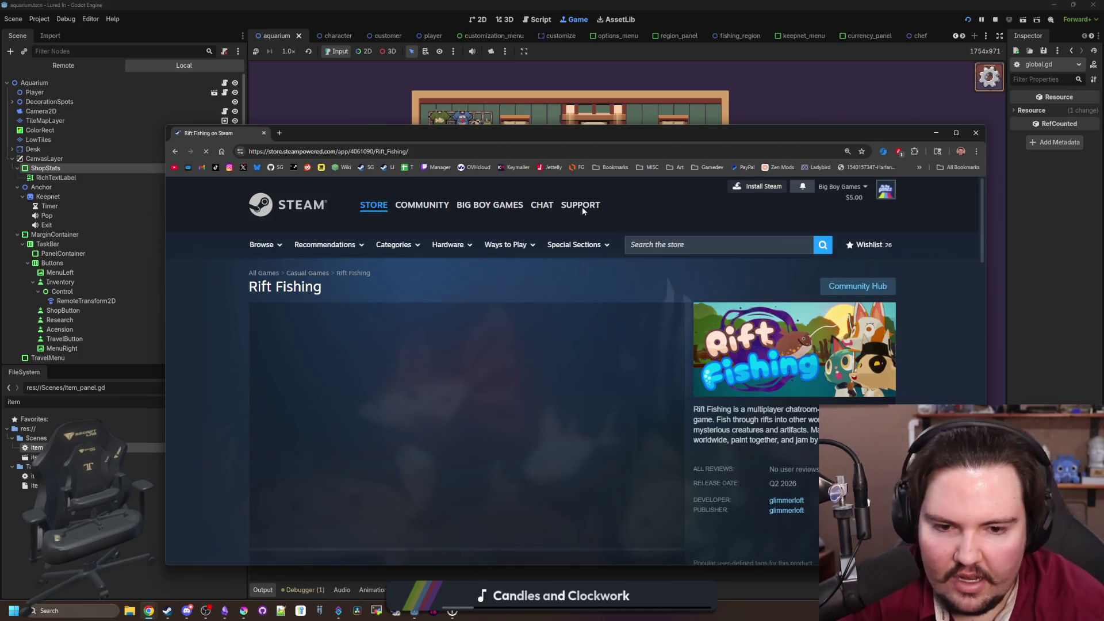
scroll(582, 206, "down", 3)
scroll(586, 259, "up", 3)
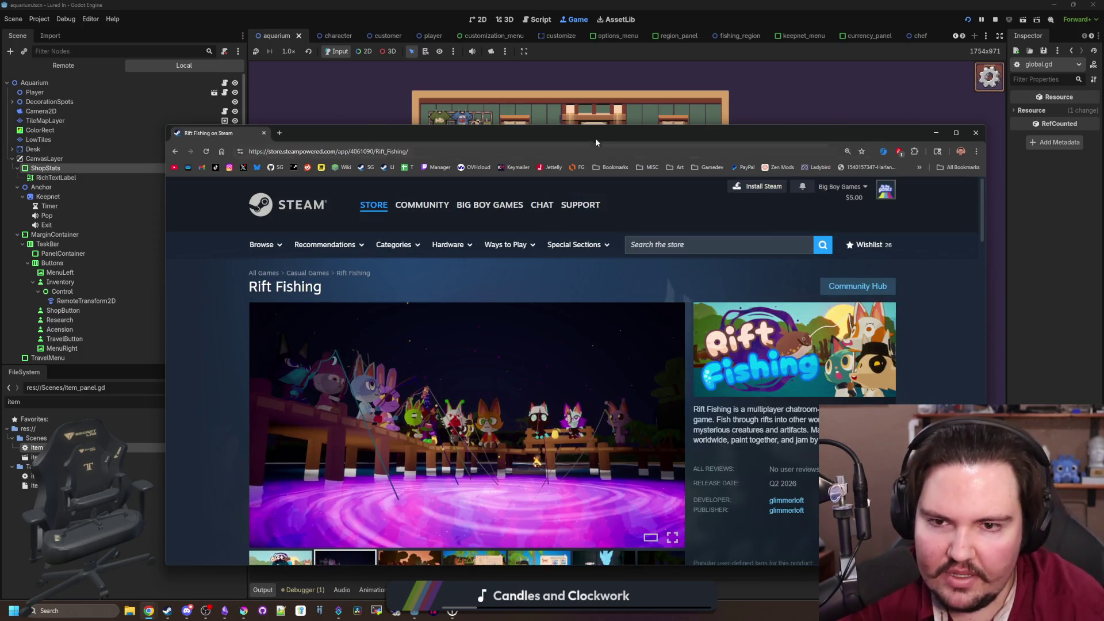
double_click(595, 142)
Flip through the Rift Fishing screenshot thumbnails up to the seventh screenshot
left_click(397, 451)
left_click(460, 451)
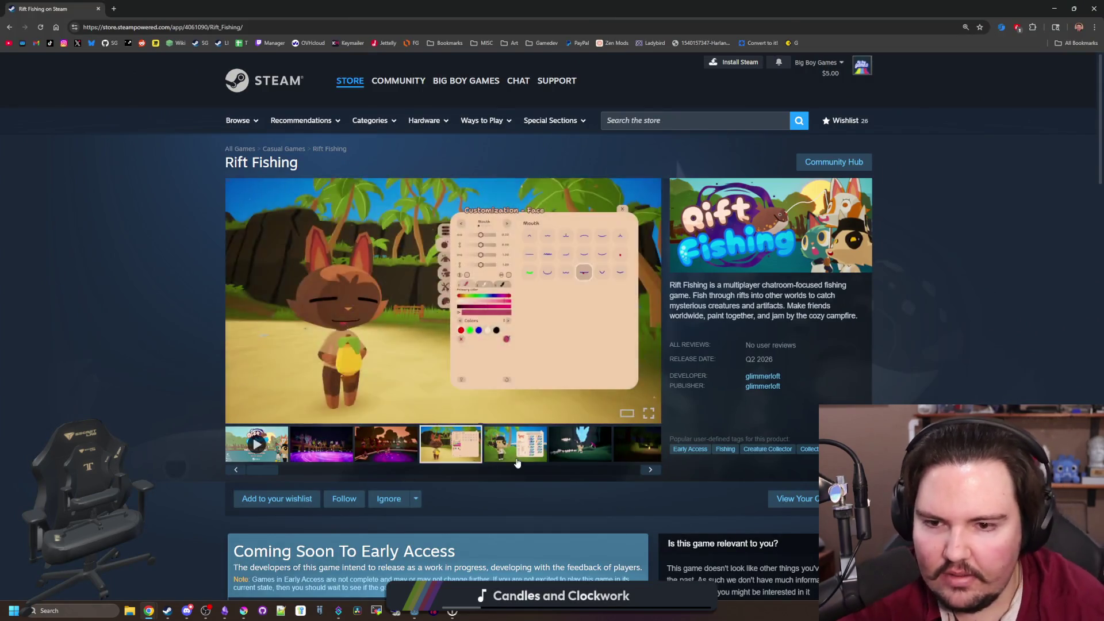
left_click(516, 455)
left_click(579, 448)
left_click(635, 449)
left_click(445, 456)
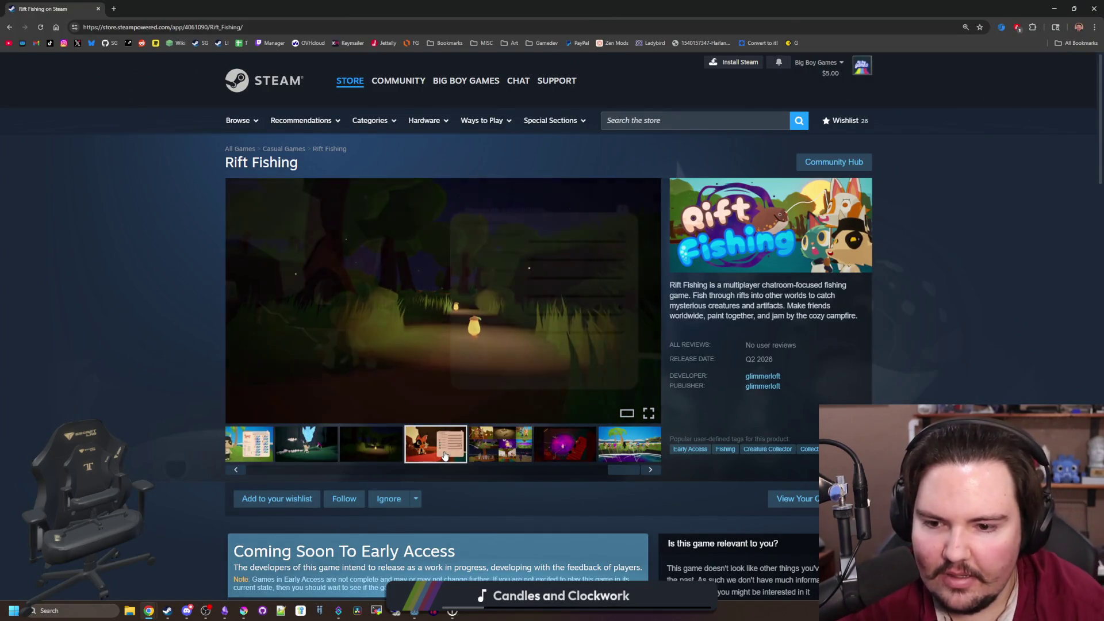
left_click(500, 449)
left_click(566, 445)
left_click(629, 445)
scroll(568, 444, "down", 2)
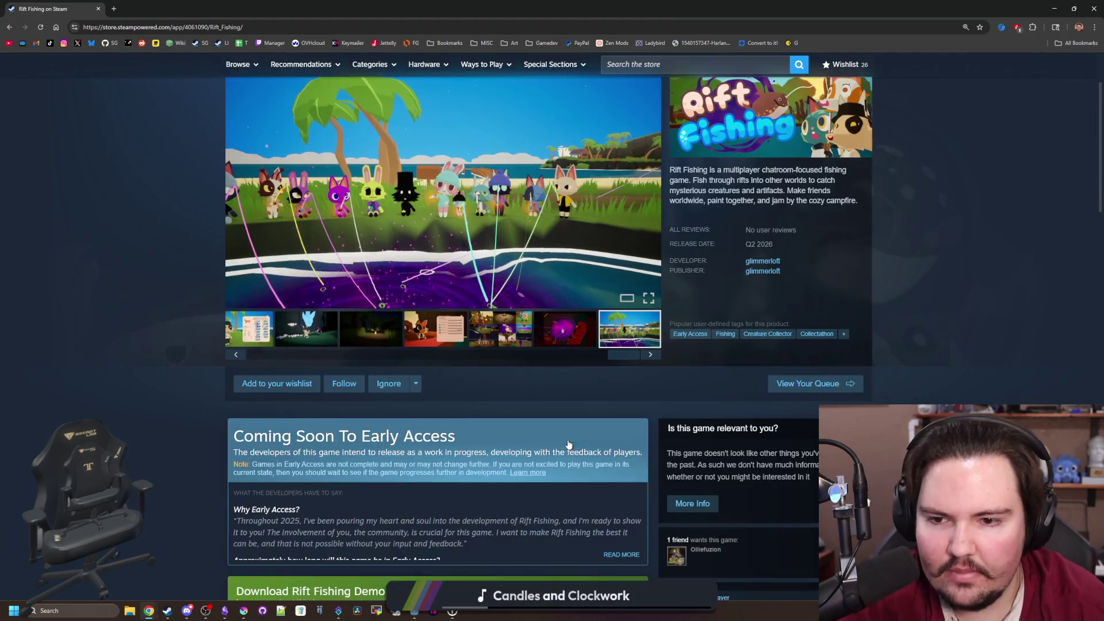
scroll(568, 445, "up", 2)
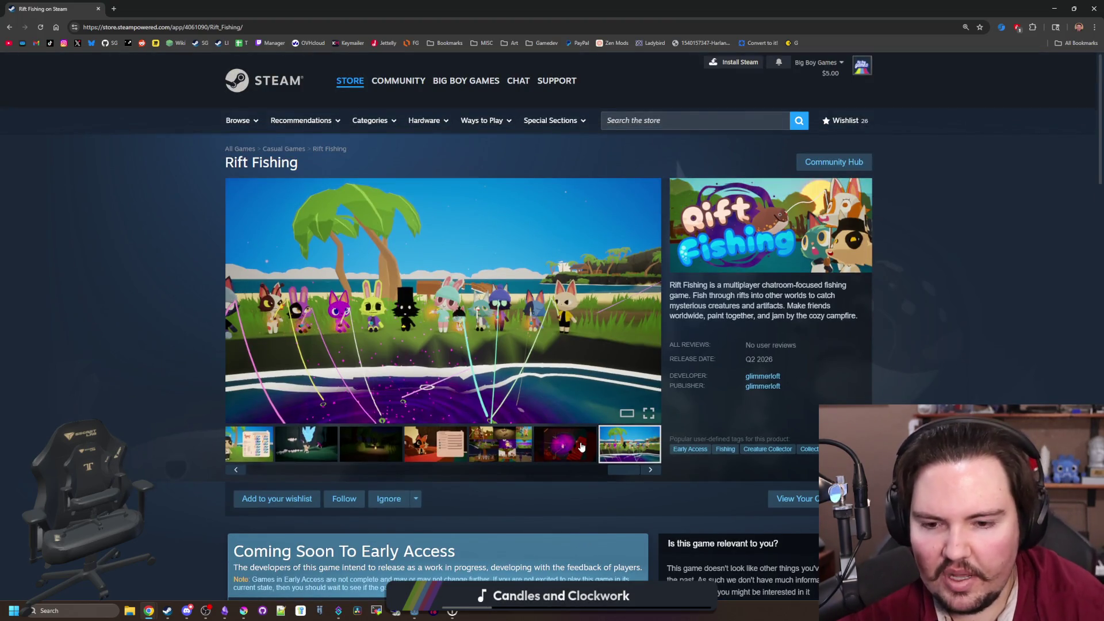
left_click_drag(624, 469, 281, 464)
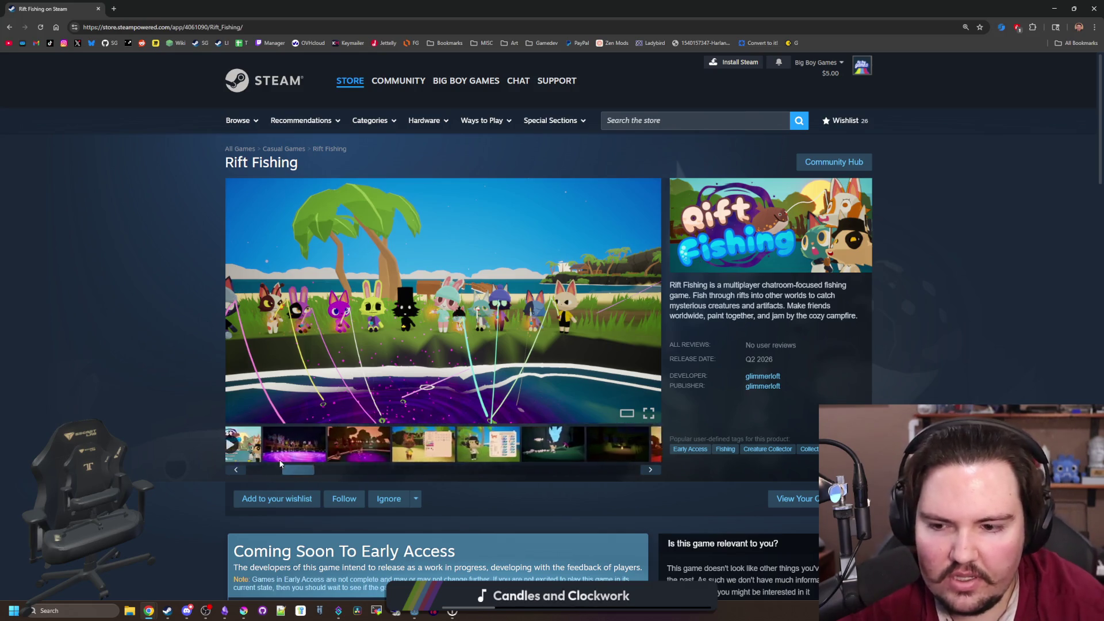
Step through the screenshots from the second to the beach shot, wrapping back to the first
left_click(318, 443)
left_click(382, 444)
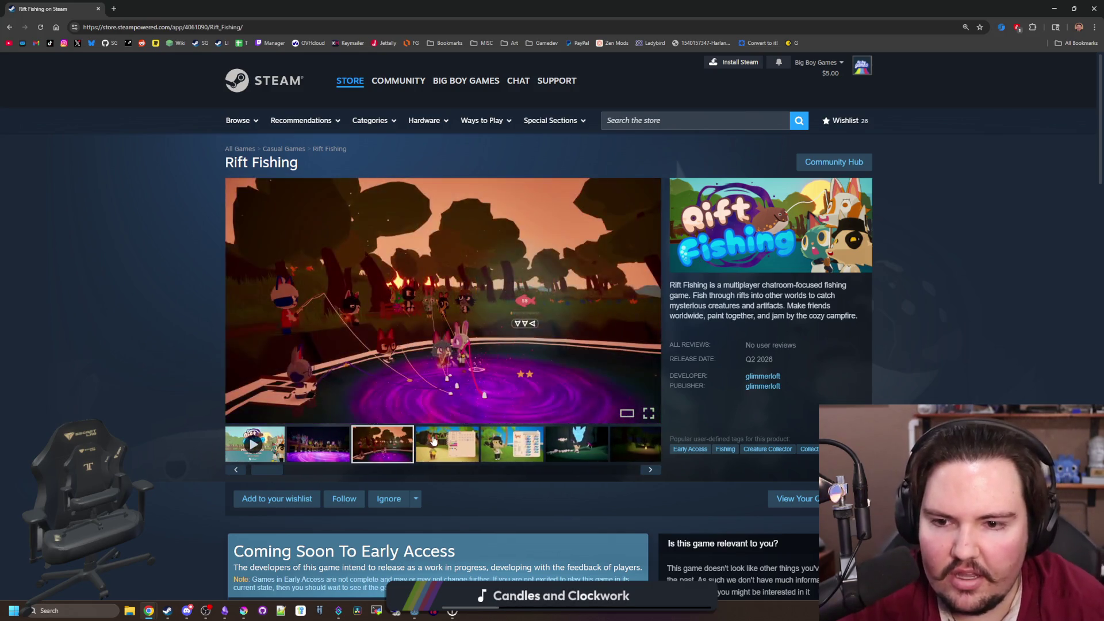
left_click(433, 442)
left_click(512, 444)
left_click(577, 444)
left_click(629, 445)
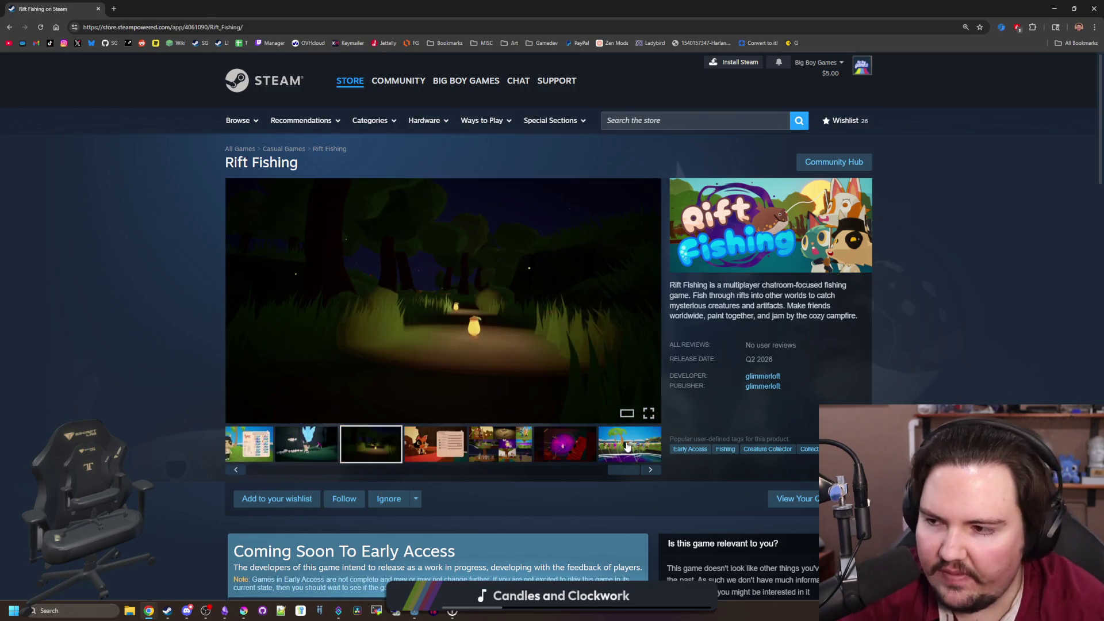
left_click(651, 470)
left_click(652, 471)
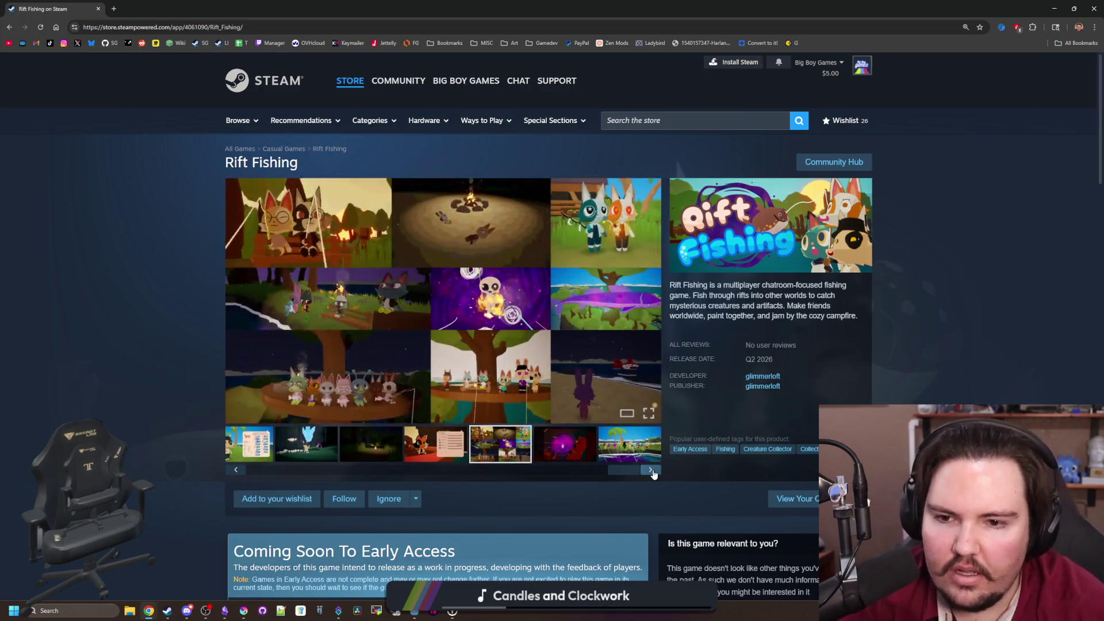
left_click(652, 471)
left_click(652, 472)
left_click(652, 472)
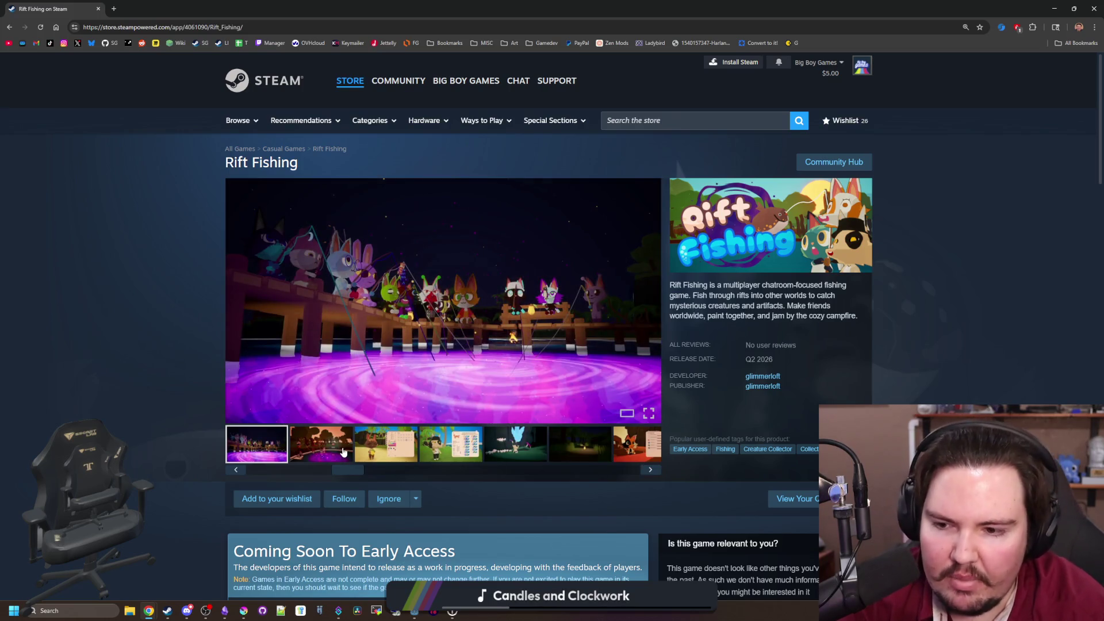
View the night pier screenshot full size, then close the viewer with Esc
left_click(344, 452)
left_click(320, 471)
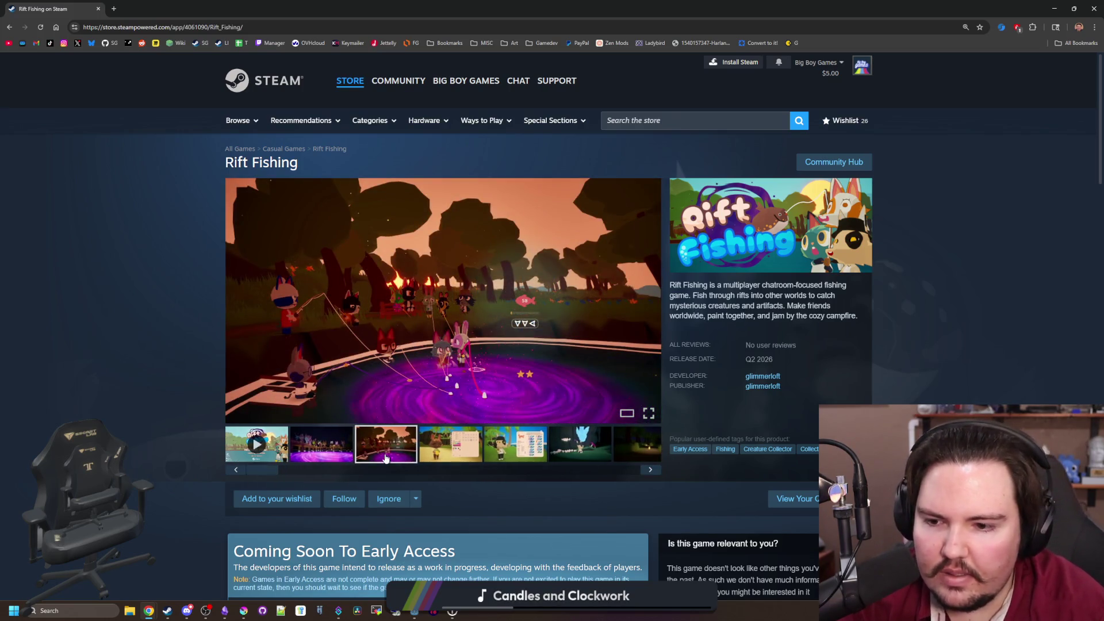
left_click(345, 446)
left_click(415, 376)
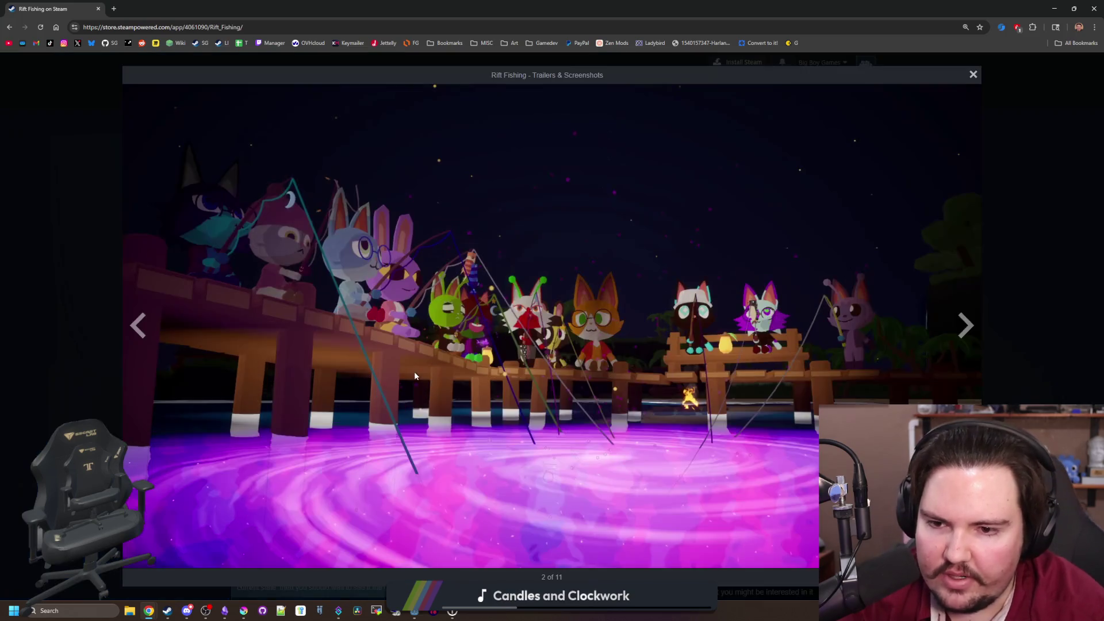
key("Escape")
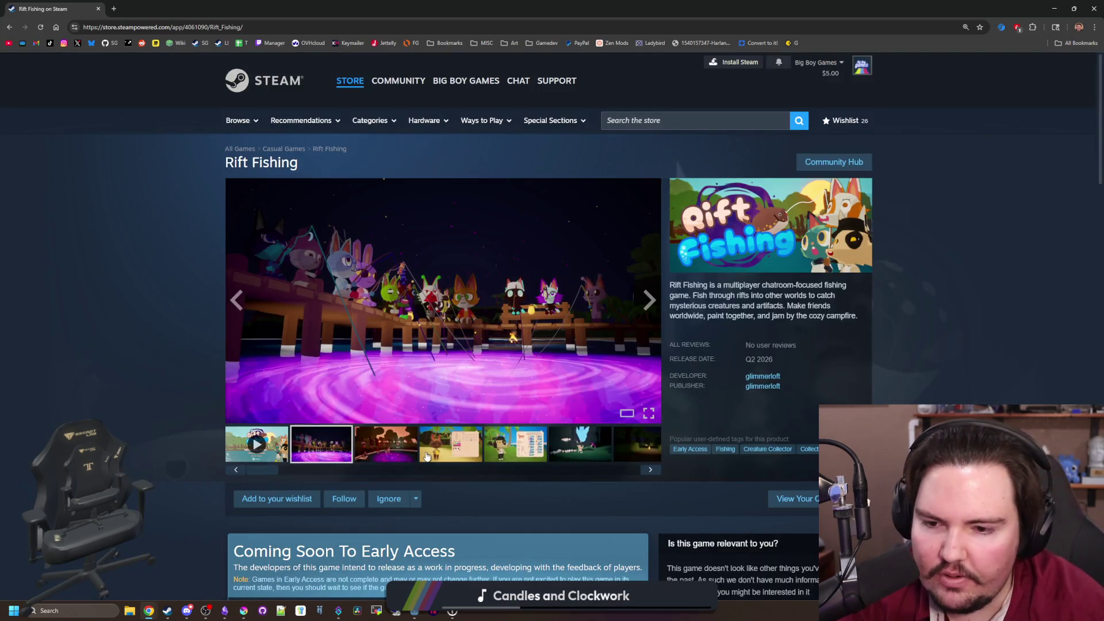
Continue past the customization, blue-crystal and fox-menu screenshots to the collage
left_click(427, 456)
left_click(533, 448)
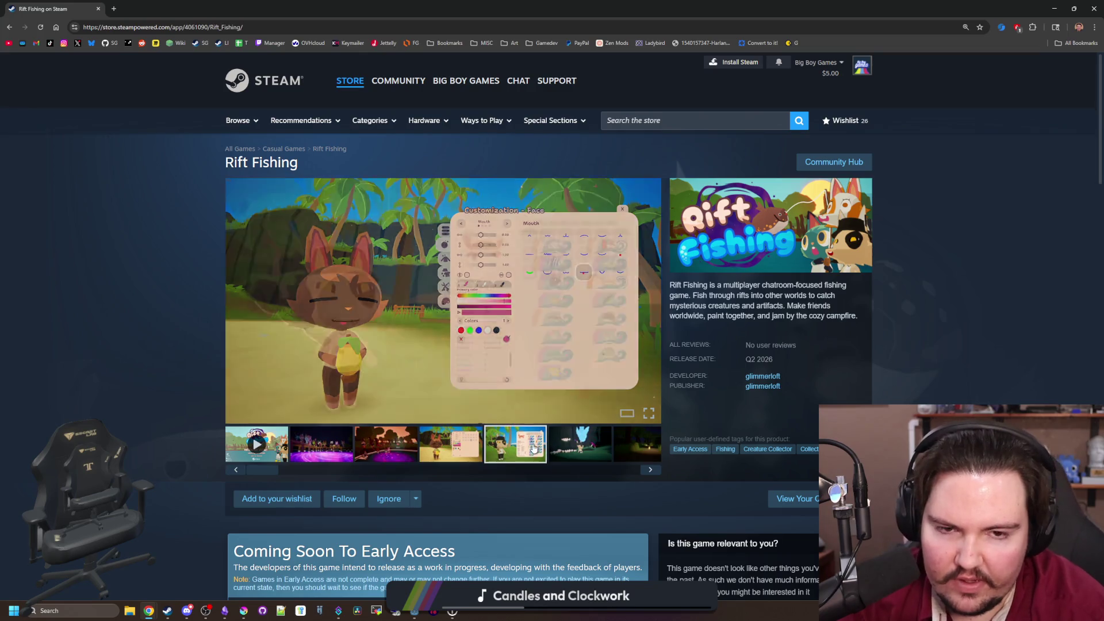
left_click(581, 443)
left_click(618, 456)
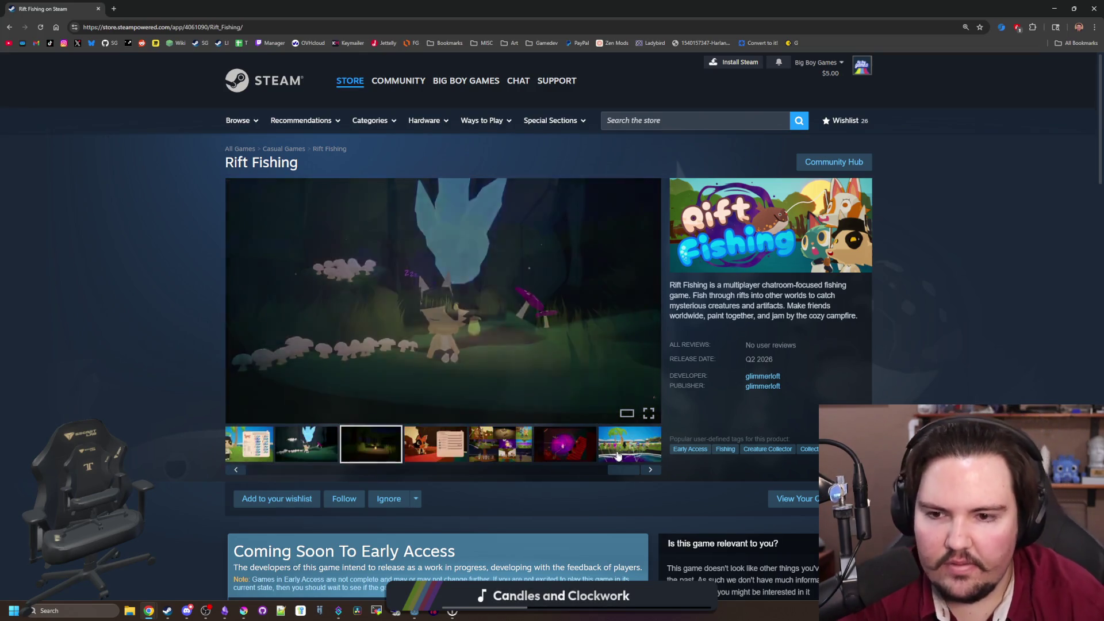
left_click(448, 450)
left_click(482, 449)
scroll(502, 427, "down", 3)
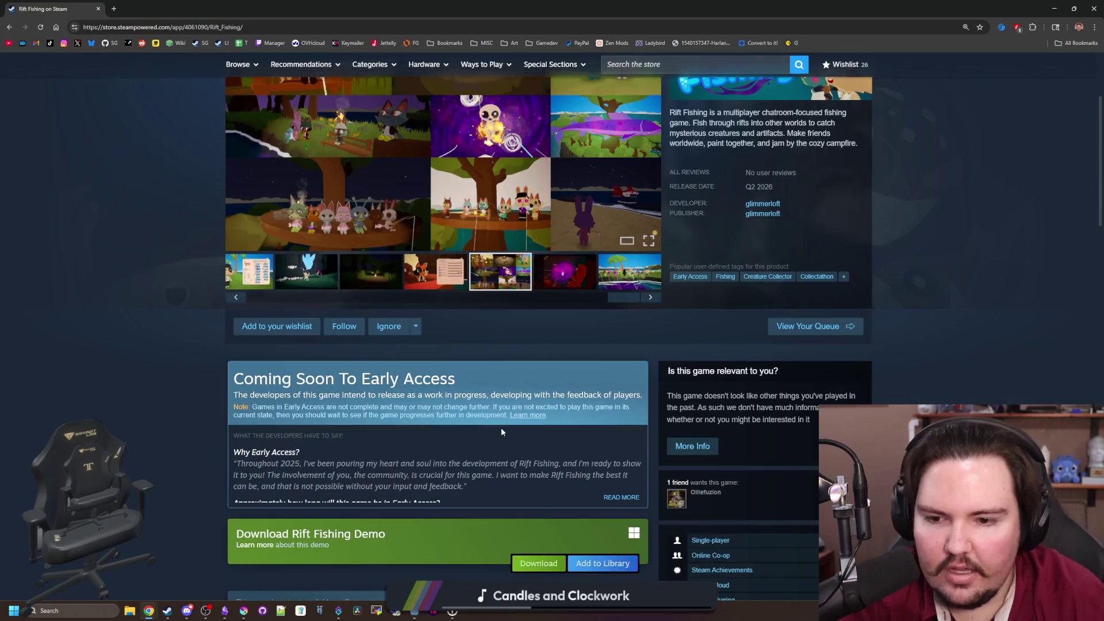
Expand the full Early Access developer text and read it
scroll(559, 259, "down", 3)
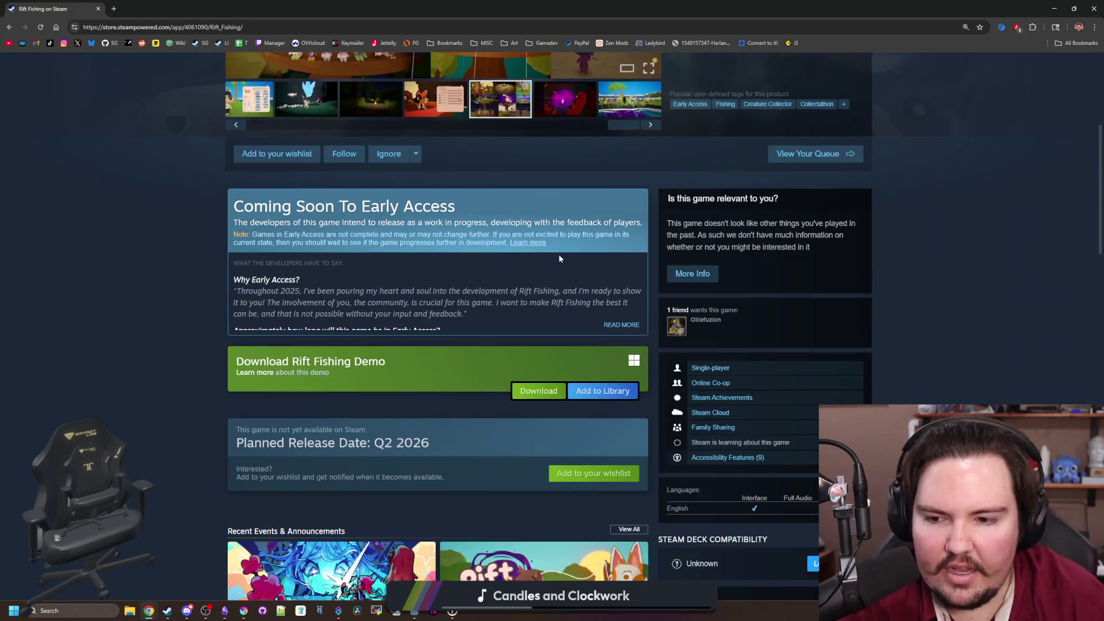
left_click(619, 326)
scroll(621, 328, "down", 8)
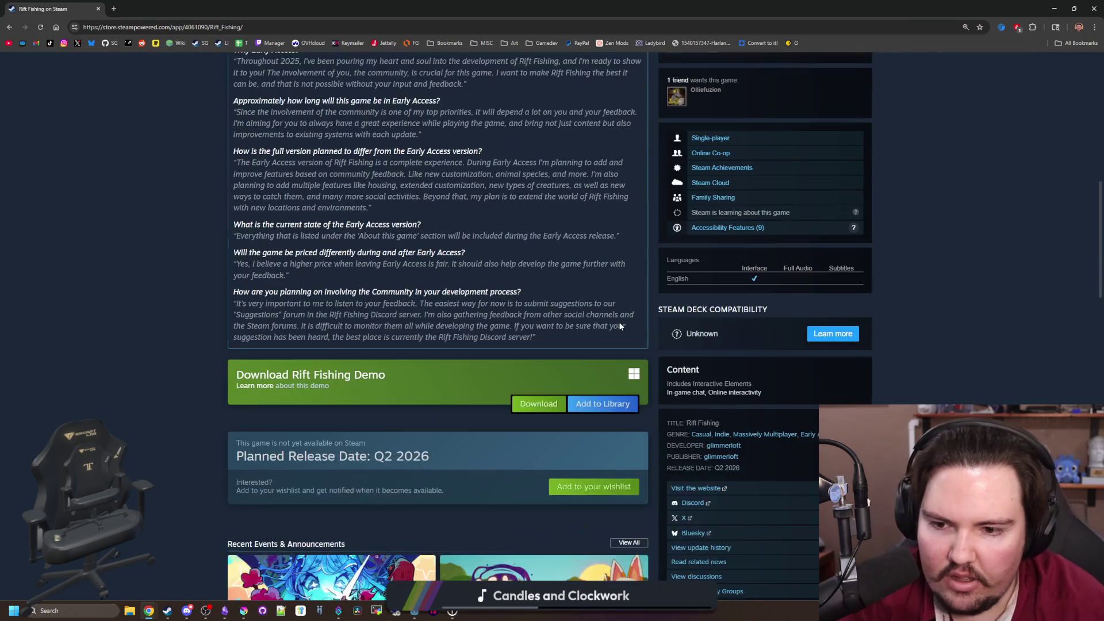
scroll(767, 492, "down", 2)
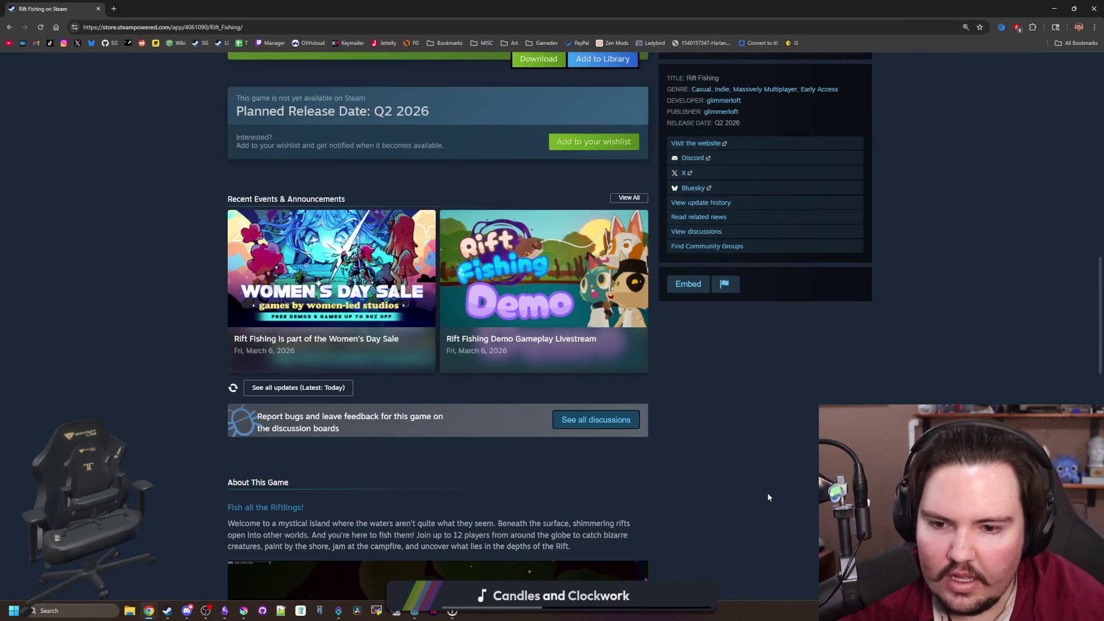
scroll(680, 368, "down", 3)
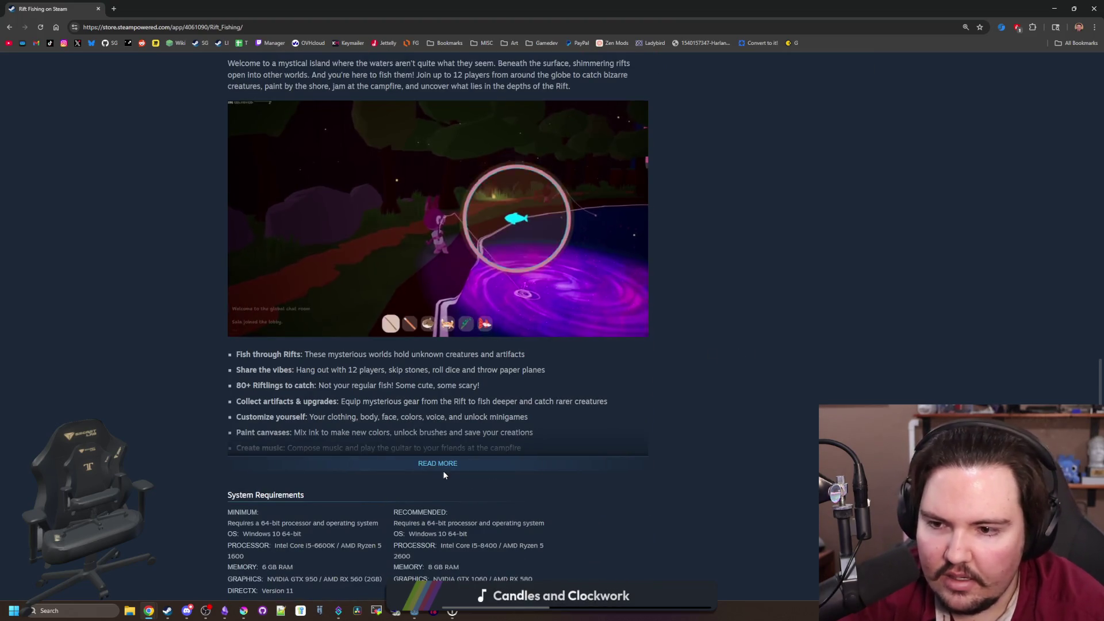
Expand About This Game, scroll to the page bottom and back, then move the browser aside
left_click(440, 464)
scroll(516, 410, "down", 5)
scroll(516, 410, "down", 9)
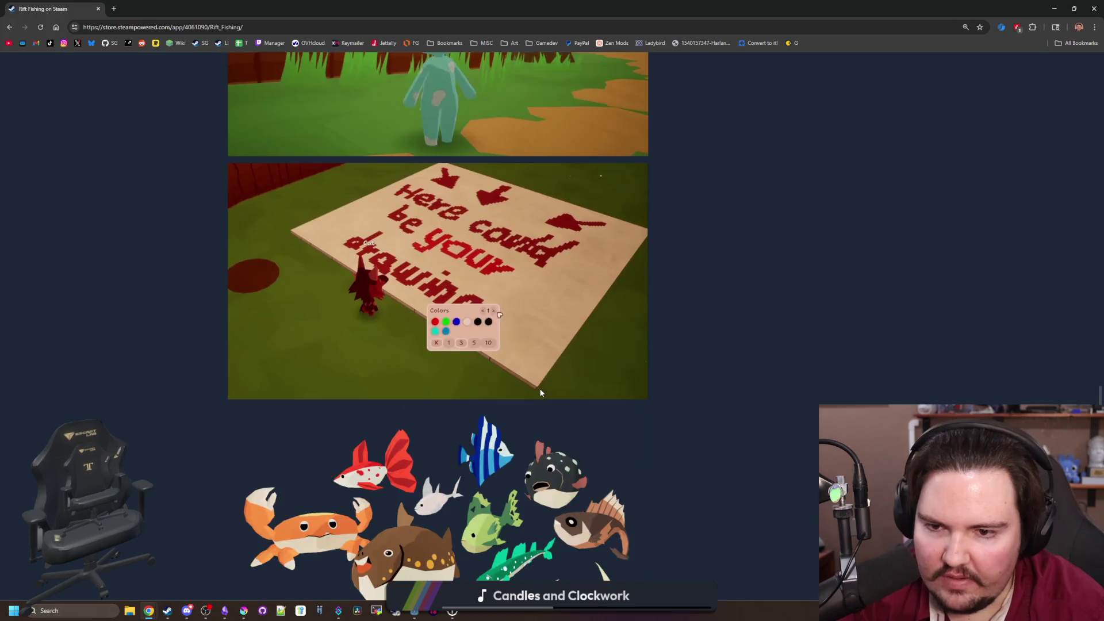
scroll(541, 392, "down", 4)
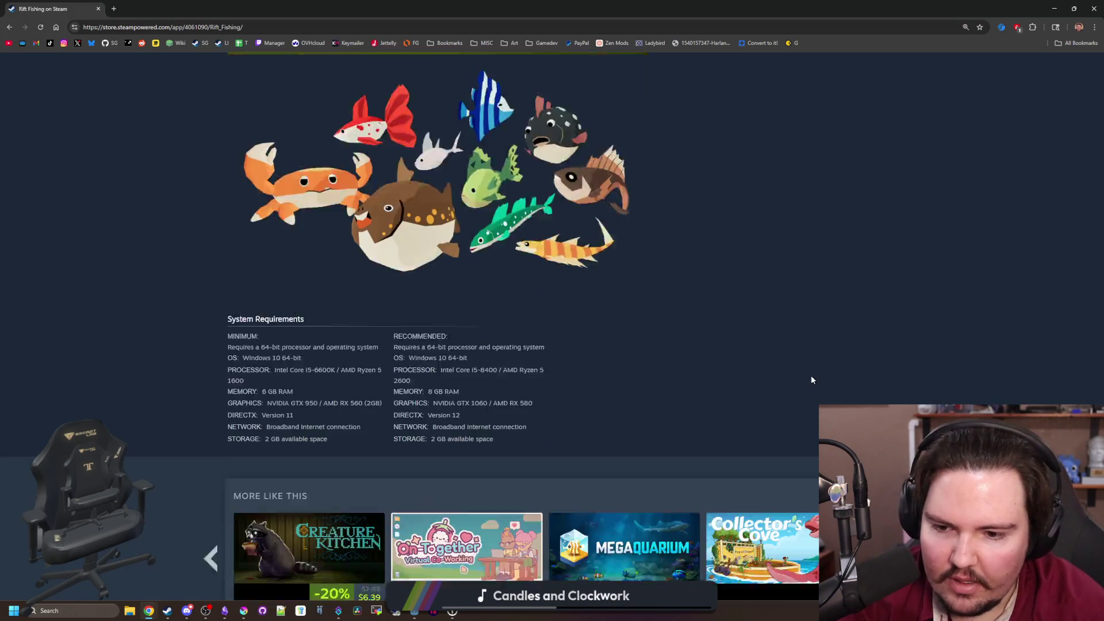
scroll(907, 294, "down", 5)
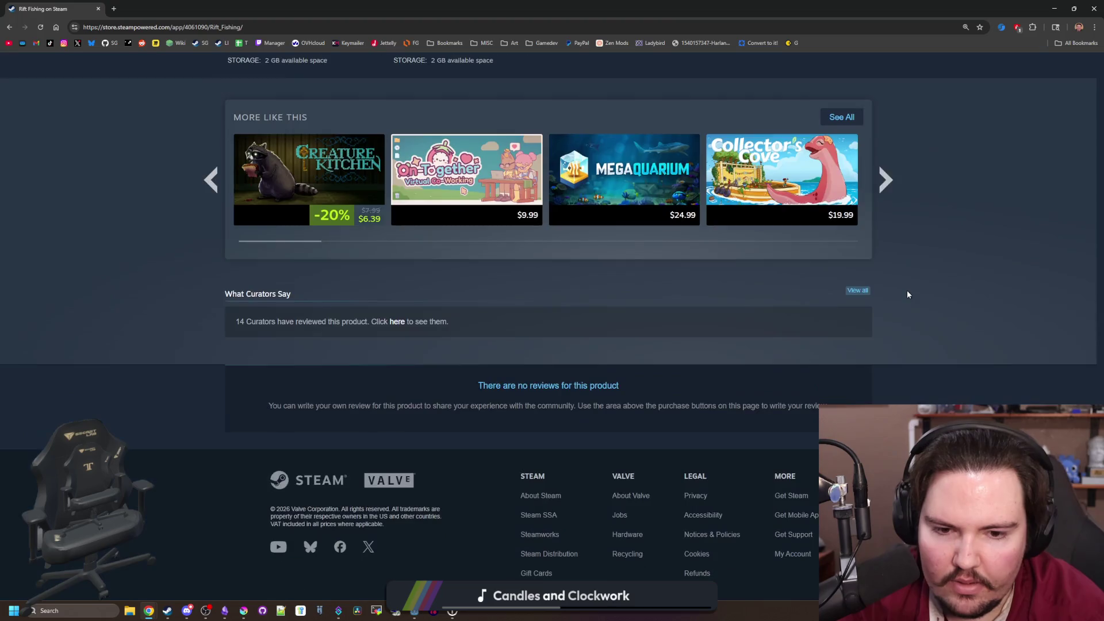
scroll(907, 294, "up", 20)
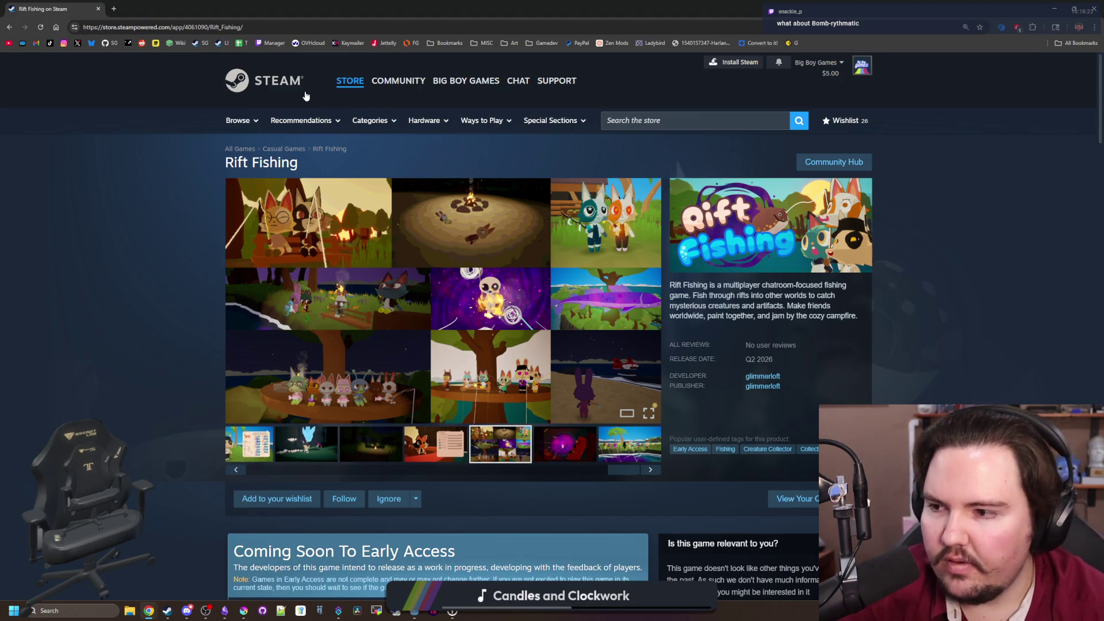
mouse_move(97, 12)
left_mouse_down()
mouse_move(535, 268)
mouse_move(554, 315)
left_mouse_up()
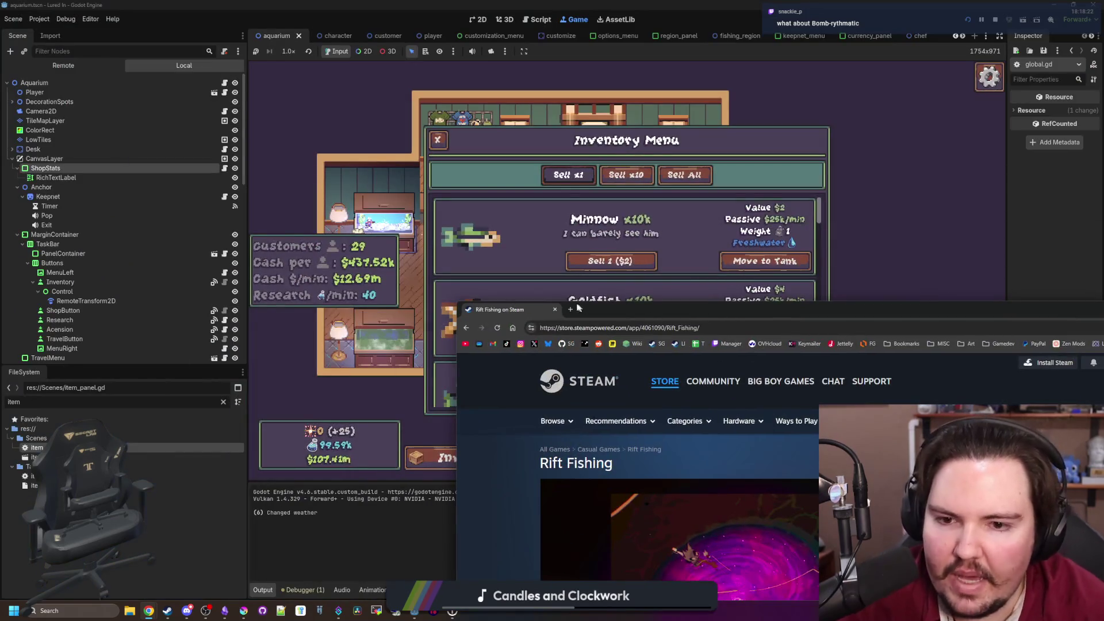
Close the Rift Fishing browser window, check the Inventory Menu fish counts, and dismiss the menu
left_click(554, 310)
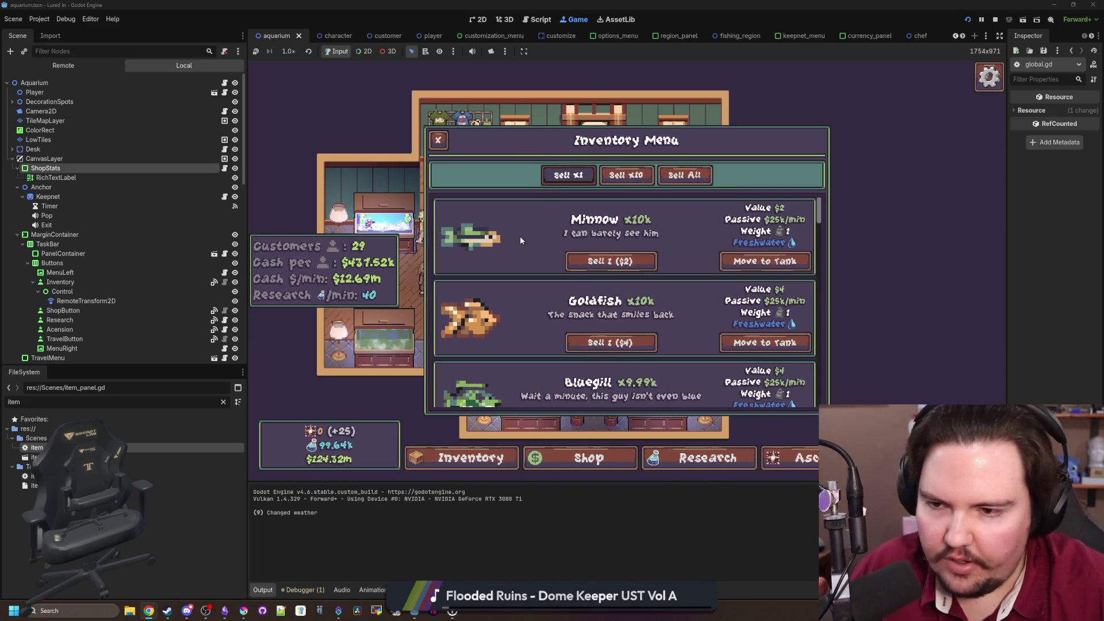
scroll(569, 328, "down", 2)
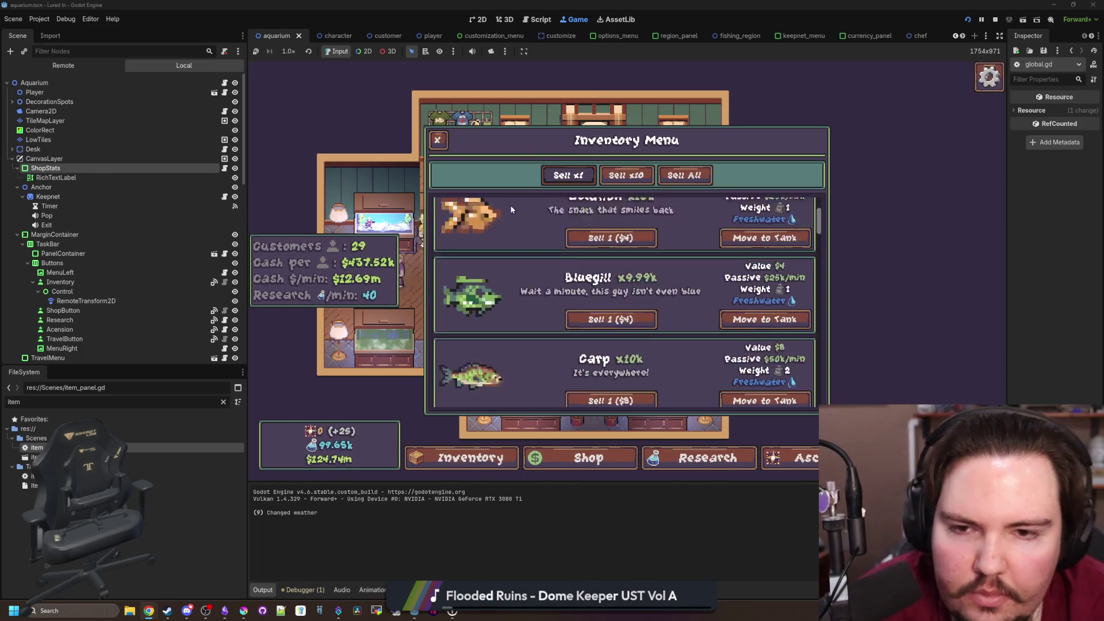
scroll(575, 325, "up", 1)
key("Escape")
left_click(653, 233)
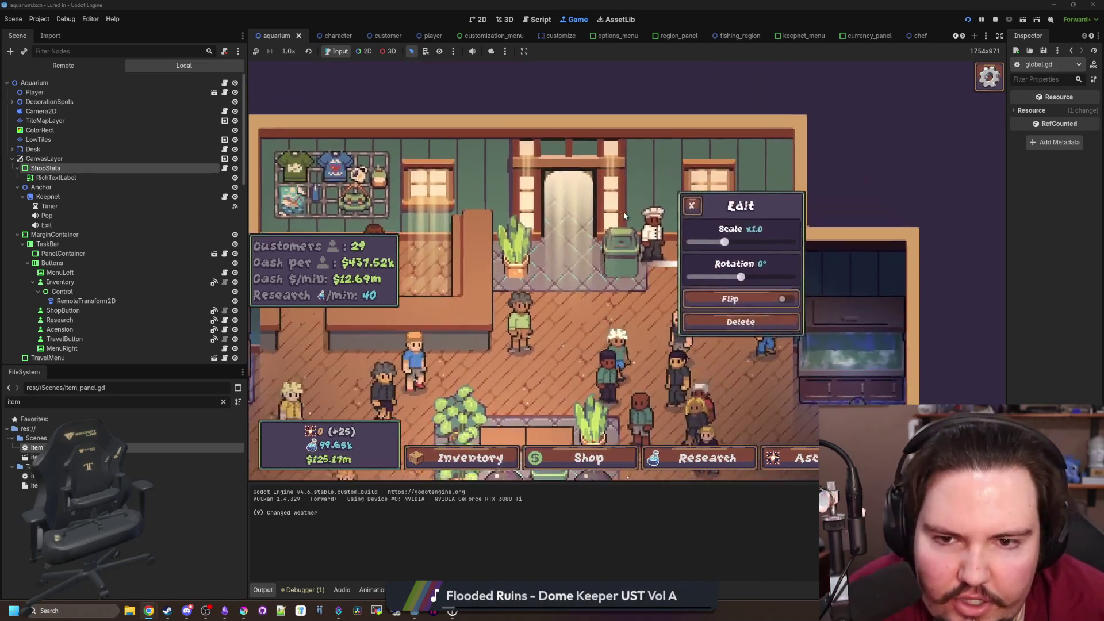
Bring up the chef's $38.06m fish offer, then filter files by 'chef' and open chef_menu.gd
left_click(653, 221)
left_click(653, 222)
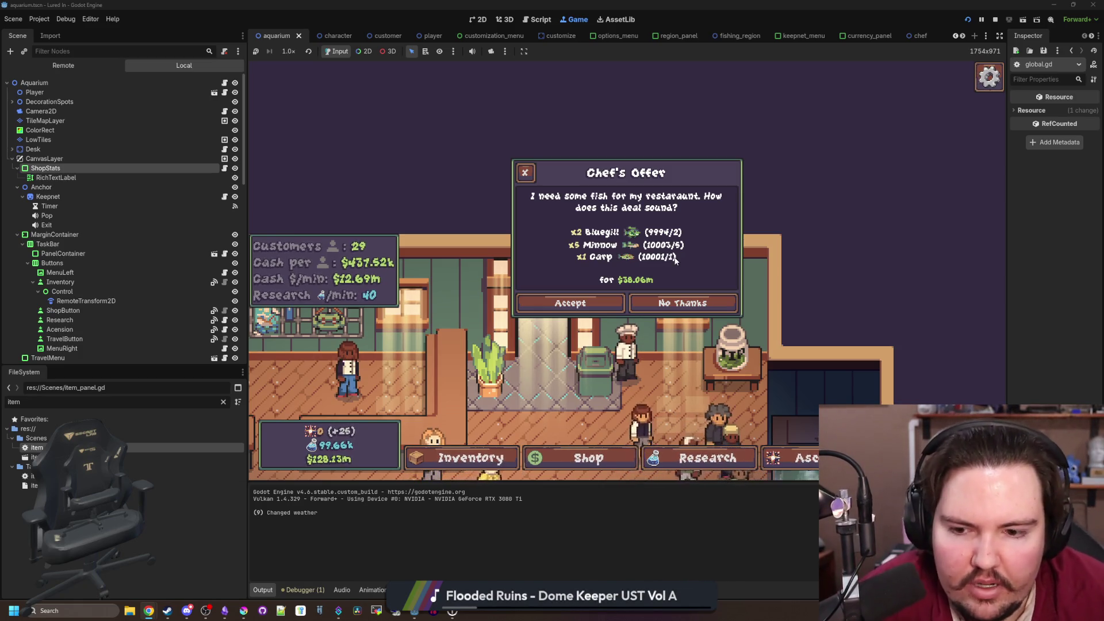
left_click(205, 403)
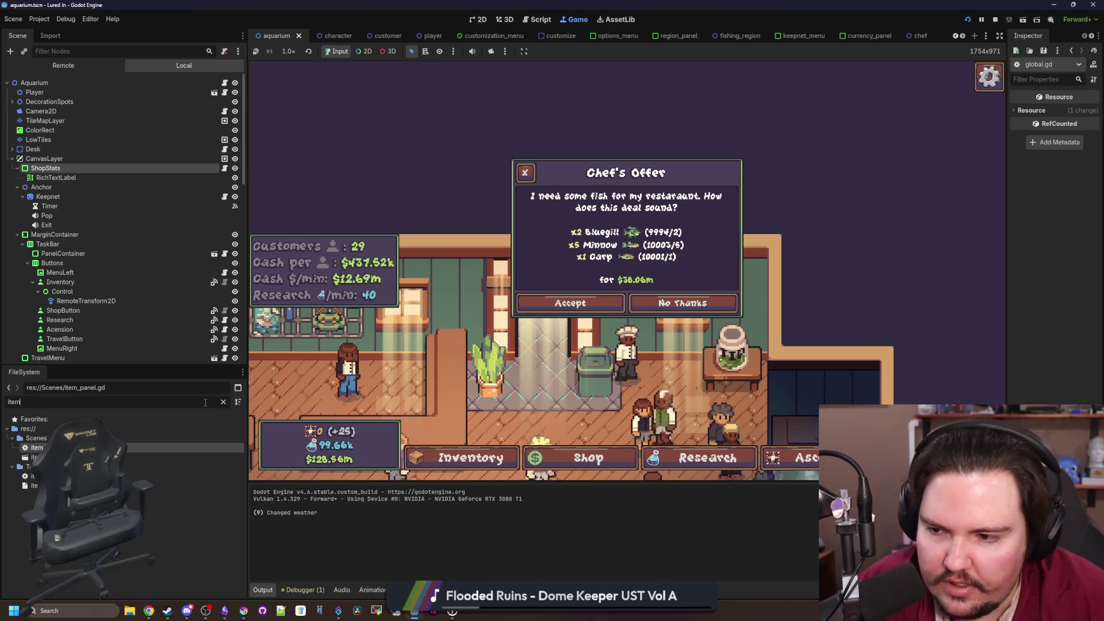
key("BackSpace")
key("BackSpace")
key("BackSpace")
type("chef")
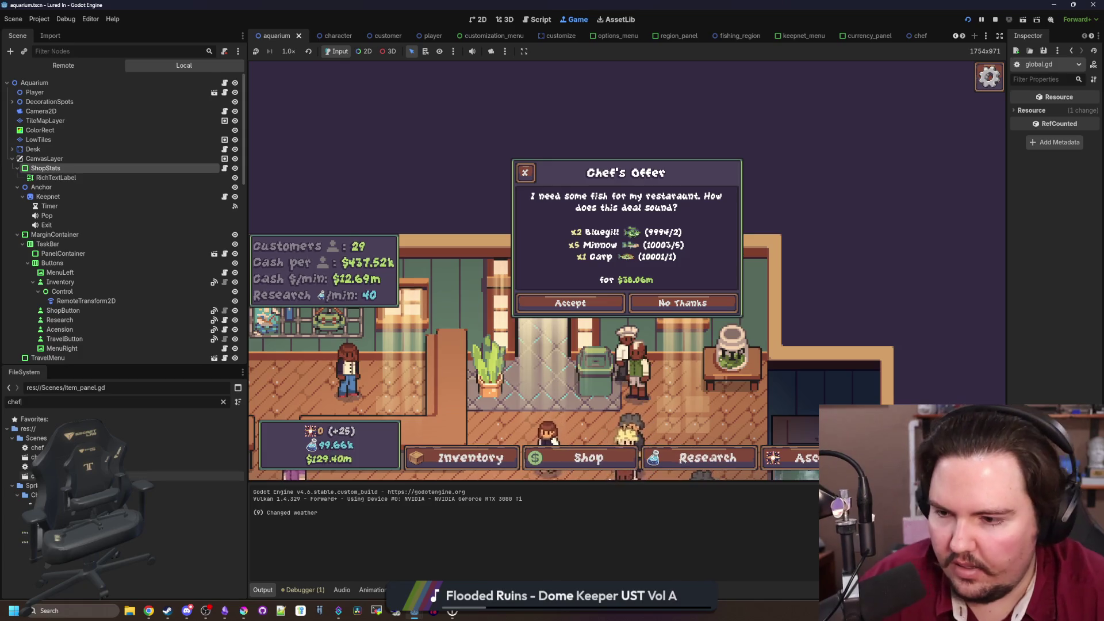
double_click(86, 466)
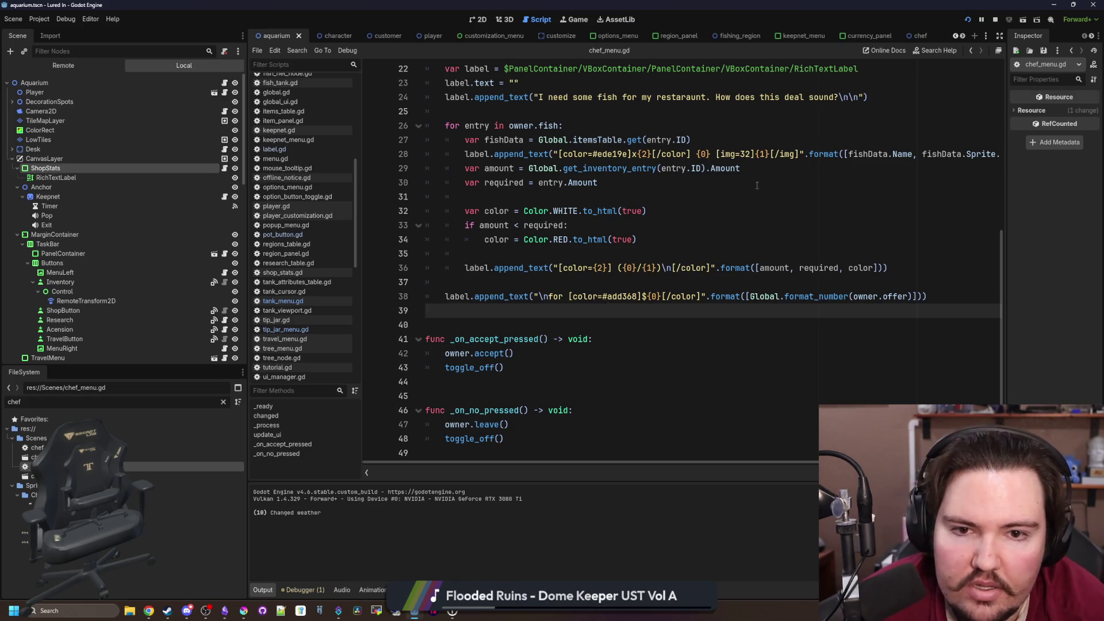
Wrap amount on line 36 in a Global.format_number() call
left_click_drag(742, 168, 494, 168)
left_click(524, 168)
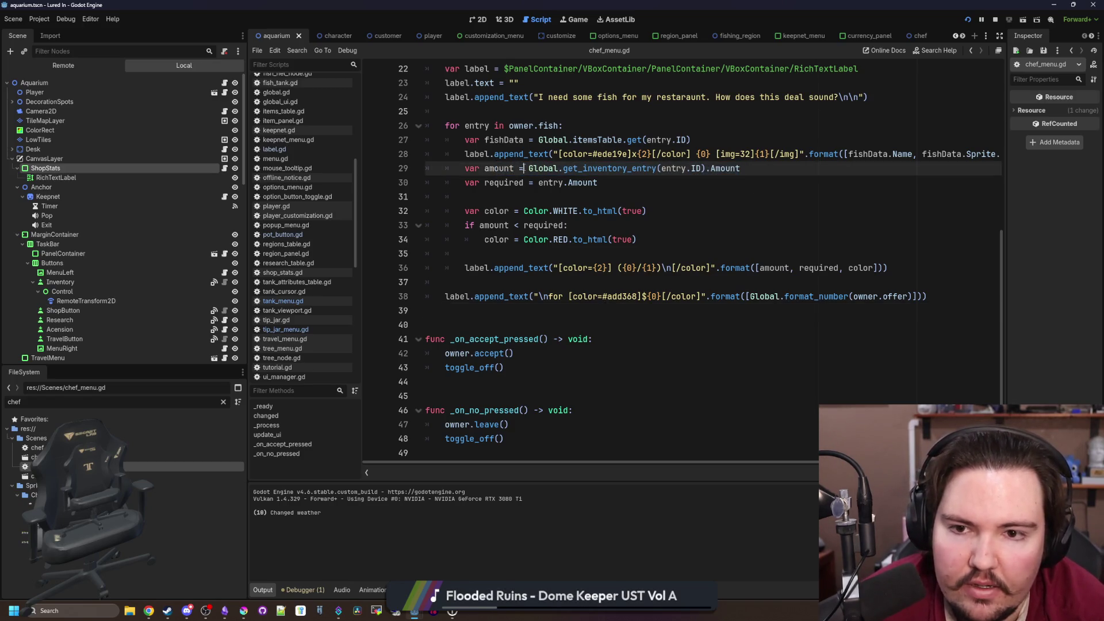
left_click(760, 267)
type("Global.")
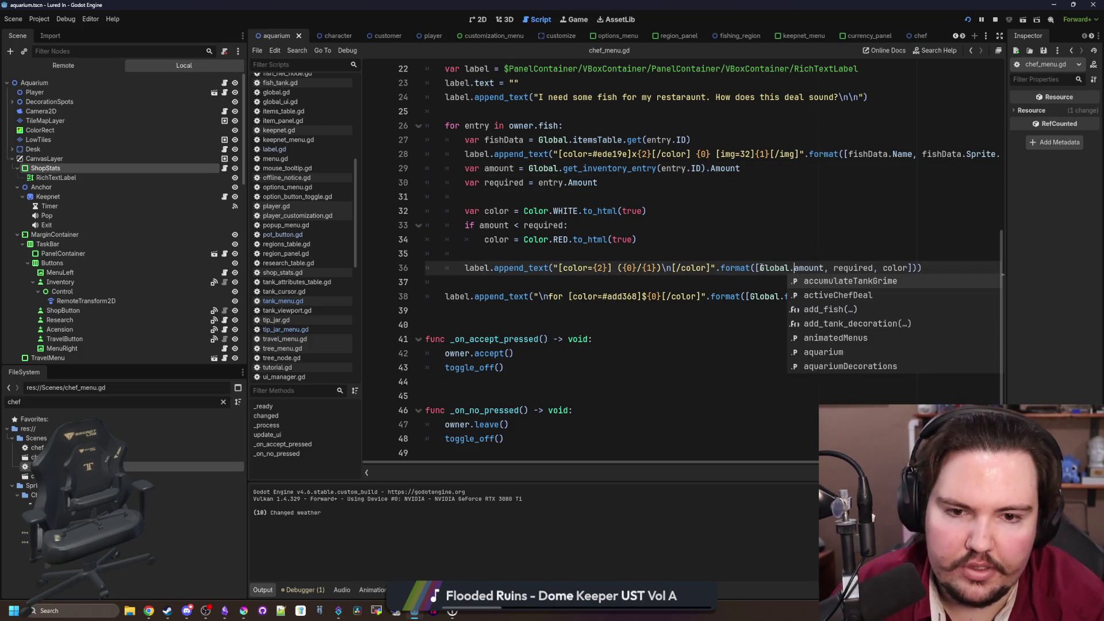
type("format_numbe")
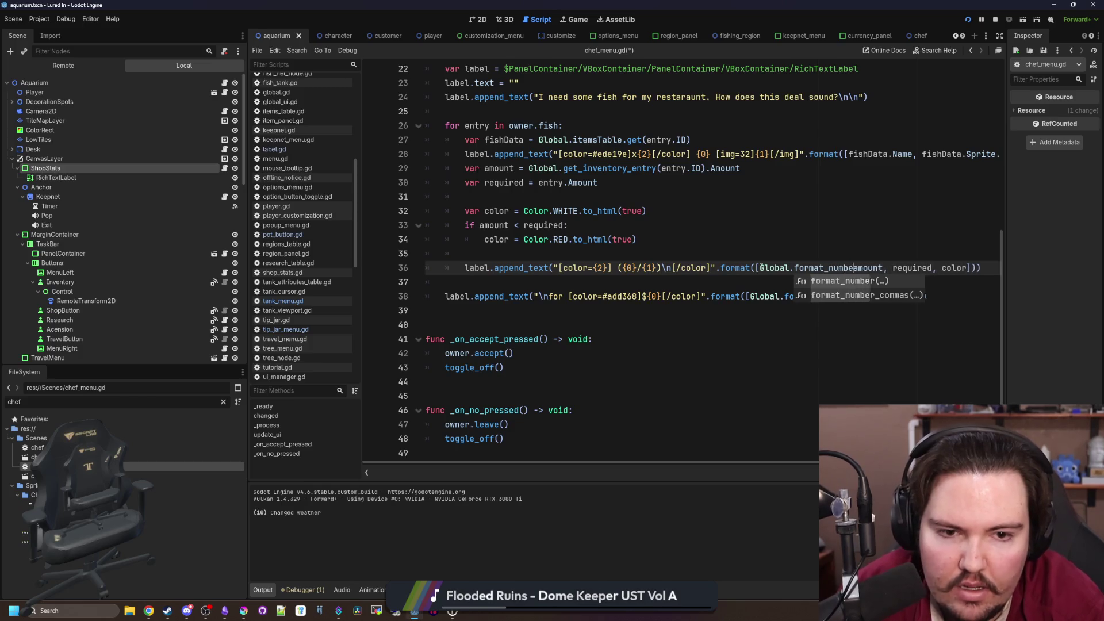
key("Return")
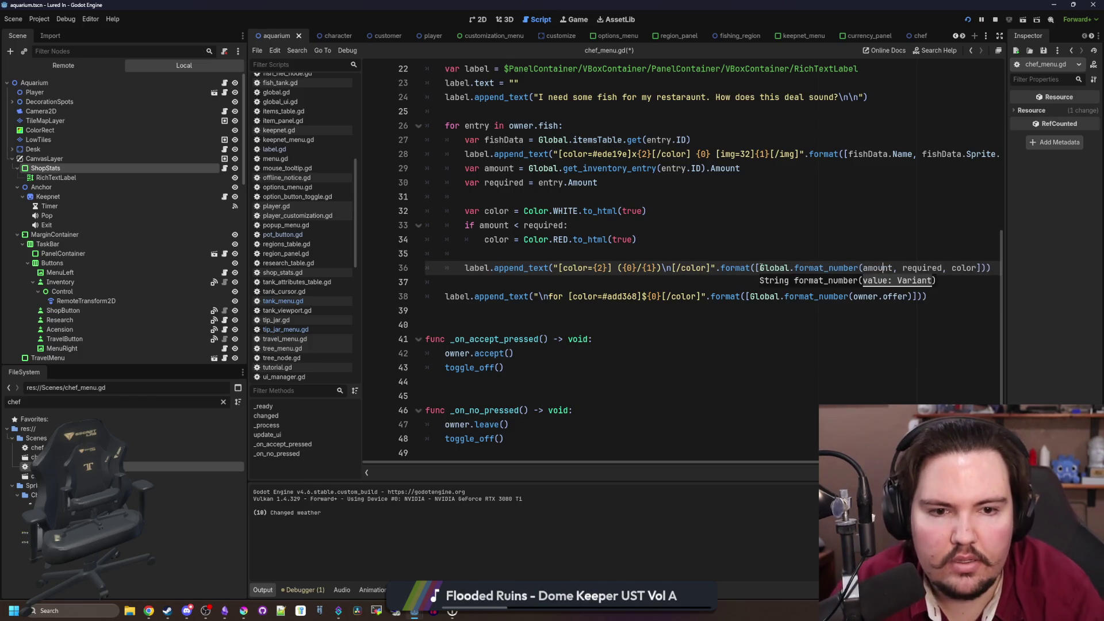
type(")")
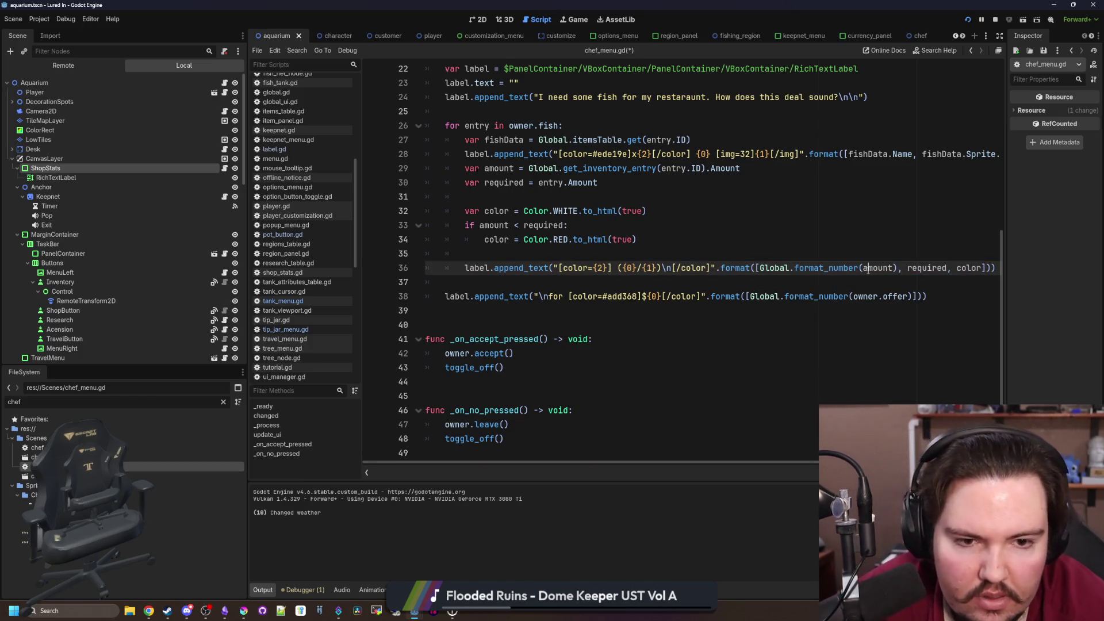
Wrap required in the same Global.format_number() call and save chef_menu.gd
left_click_drag(863, 268, 756, 268)
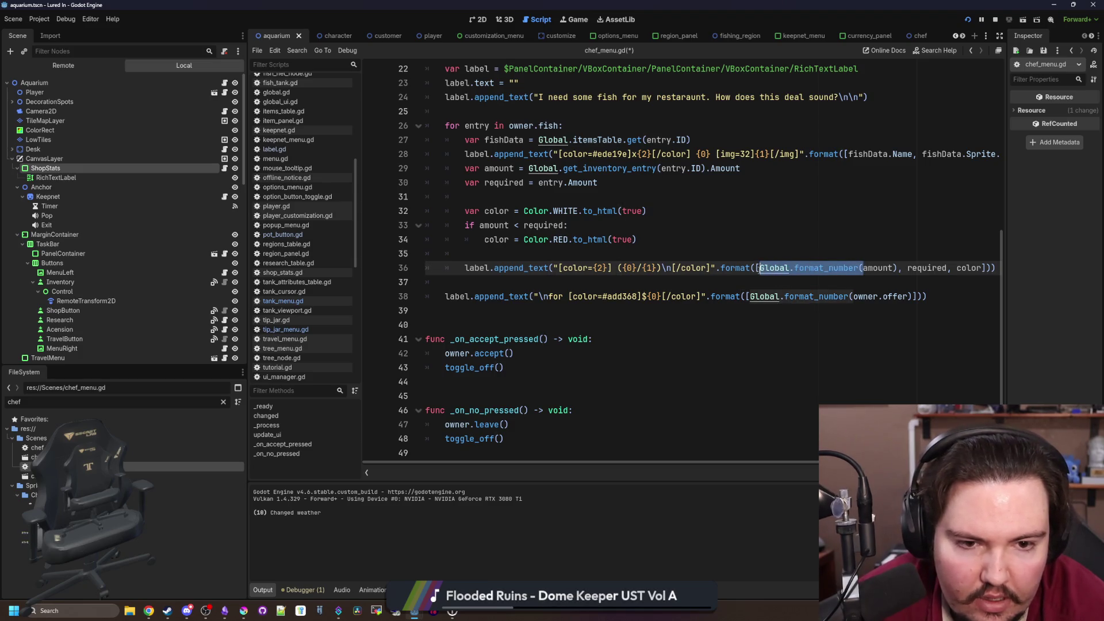
key("ctrl+c")
left_click(909, 268)
key("ctrl+v")
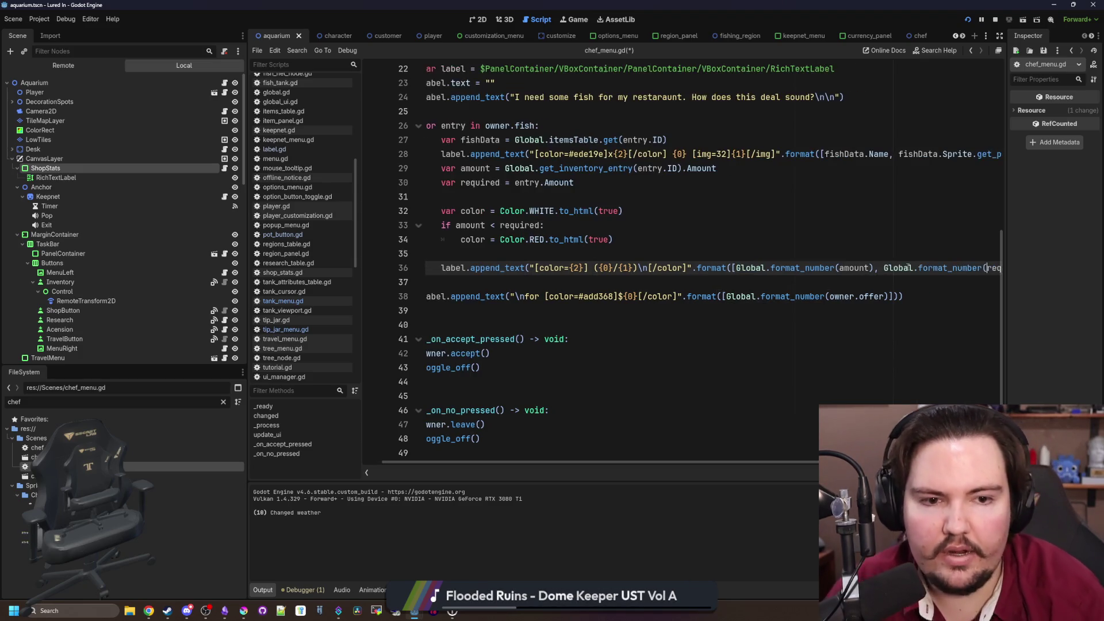
key("ctrl+Right")
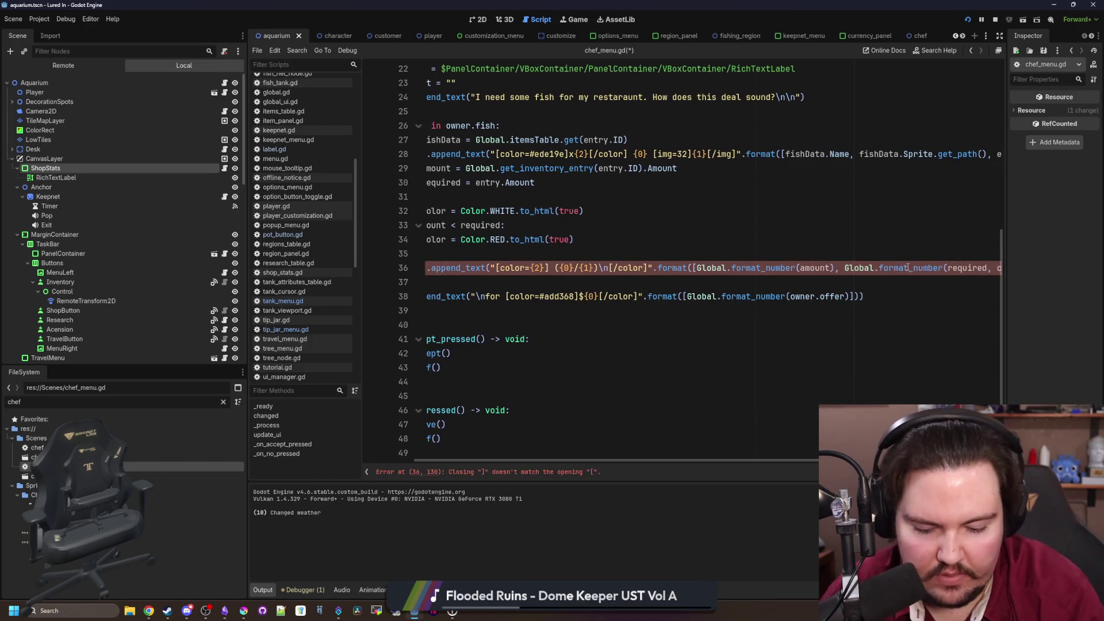
type(")")
key("Up")
key("Up")
key("ctrl+s")
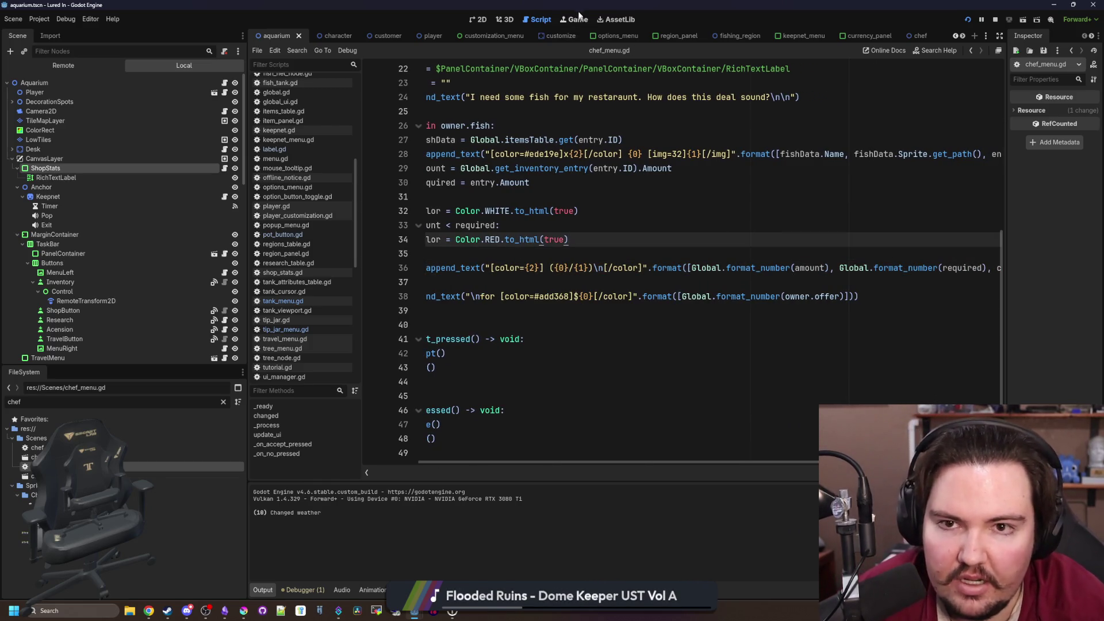
left_click(577, 19)
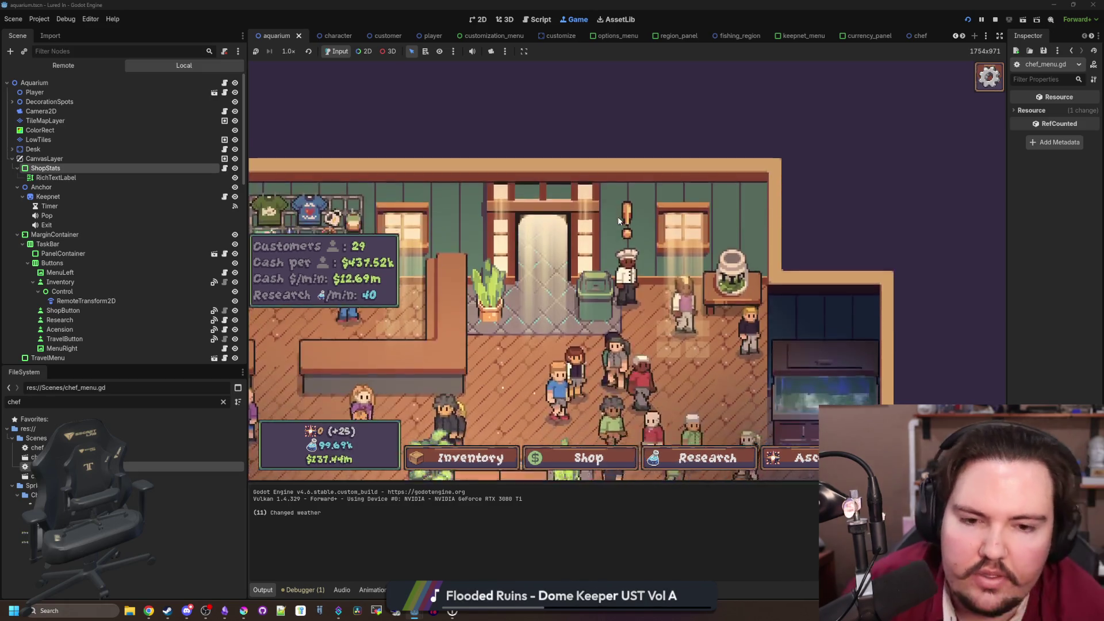
Check and close the game's Offline Income panel, then focus the FileSystem filter
left_click(620, 222)
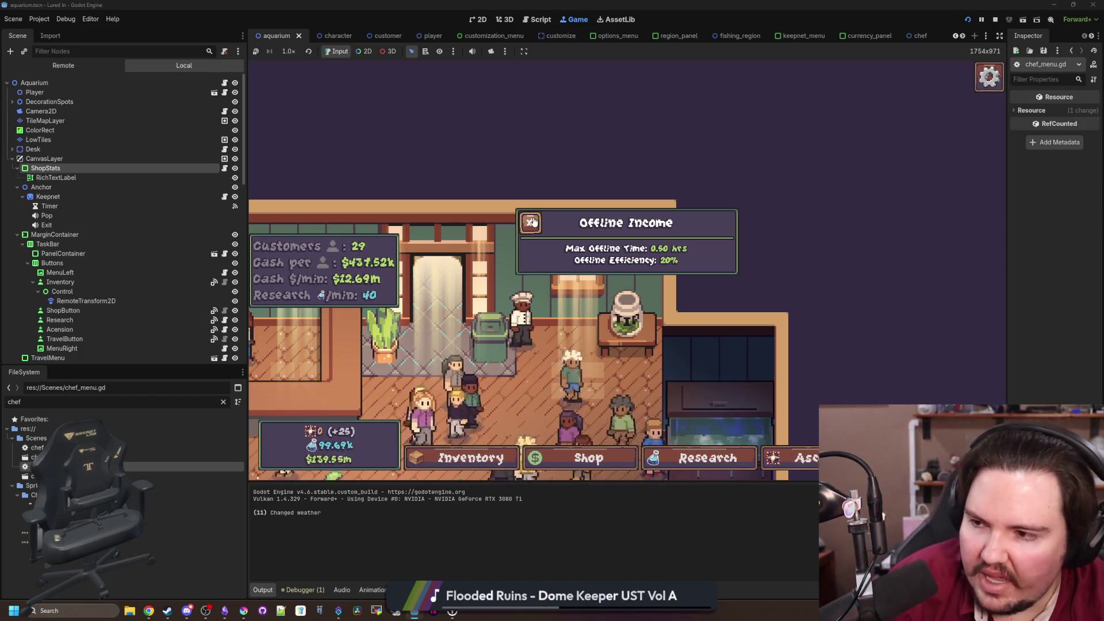
left_click(531, 222)
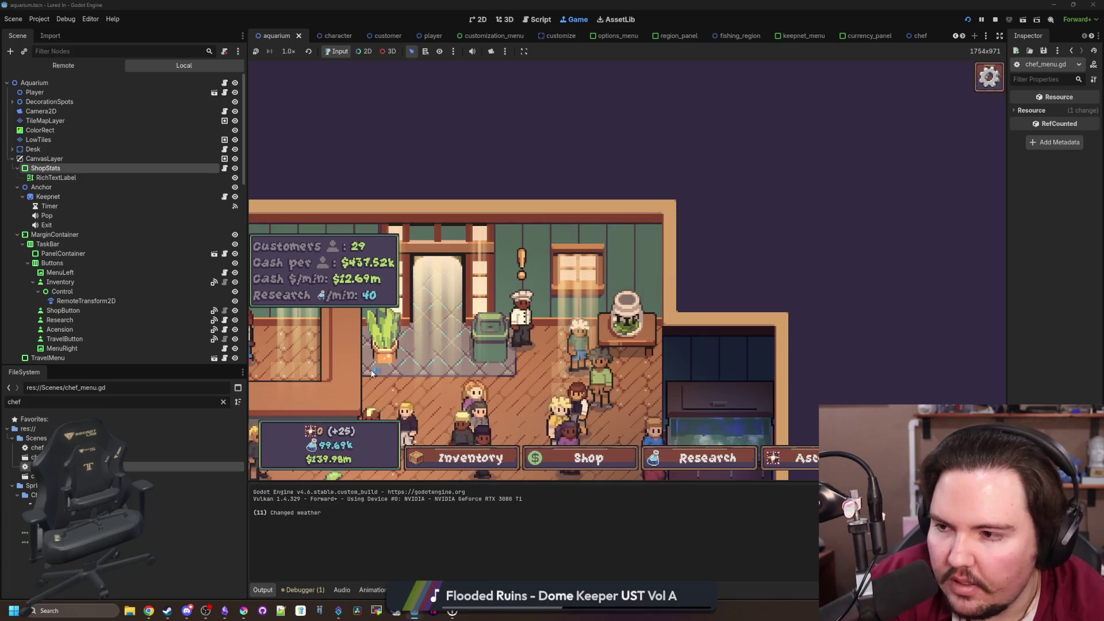
left_click(223, 402)
Filter files by 'glob', open global.gd, and comment out both comma-formatting functions
type("glob")
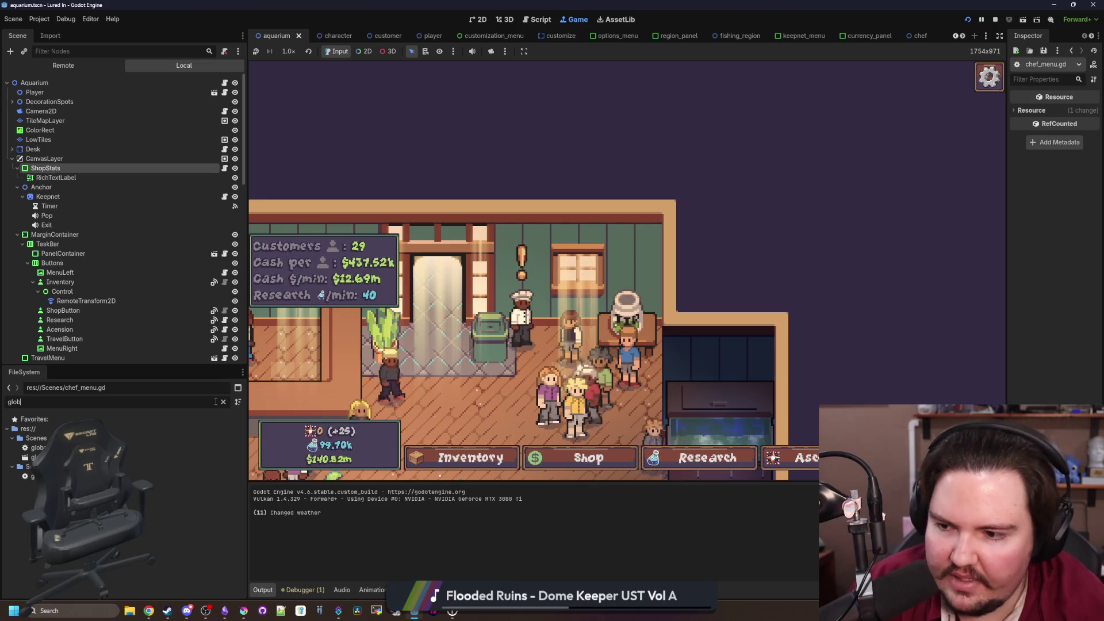
double_click(40, 476)
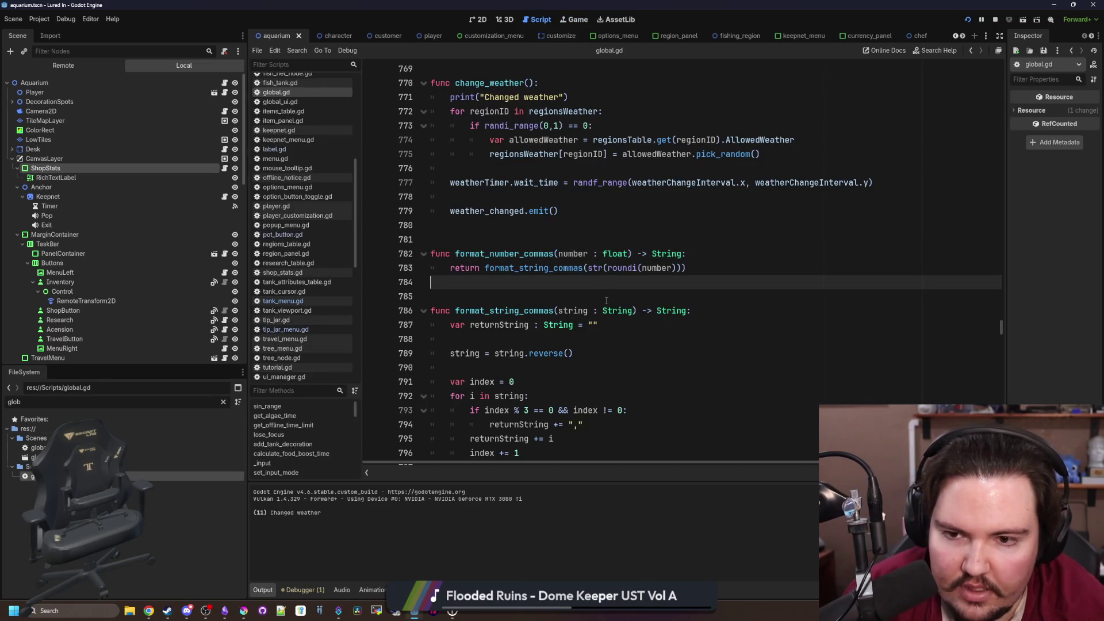
scroll(579, 308, "down", 4)
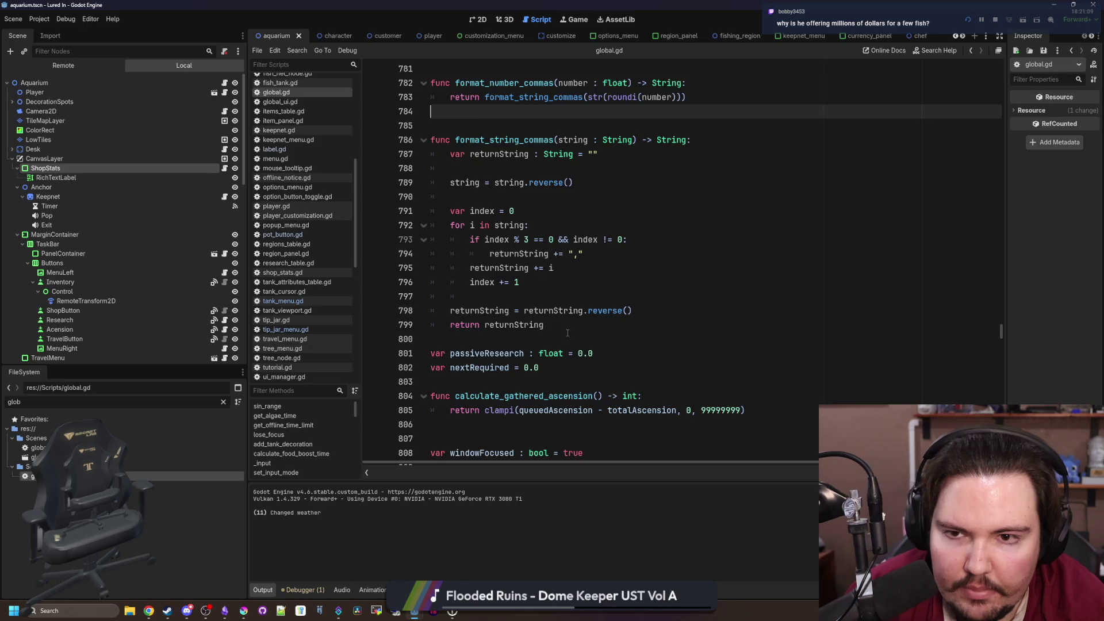
scroll(567, 333, "up", 4)
left_click(555, 293)
scroll(555, 277, "up", 1)
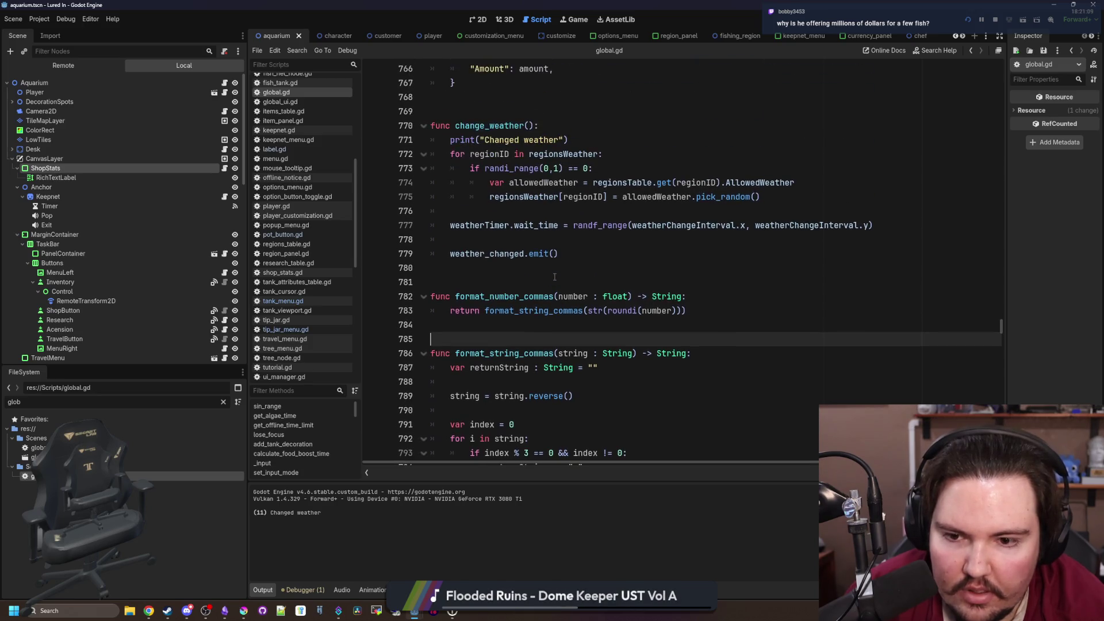
scroll(549, 293, "down", 4)
mouse_move(558, 363)
left_mouse_down()
mouse_move(460, 307)
mouse_move(399, 122)
left_mouse_up()
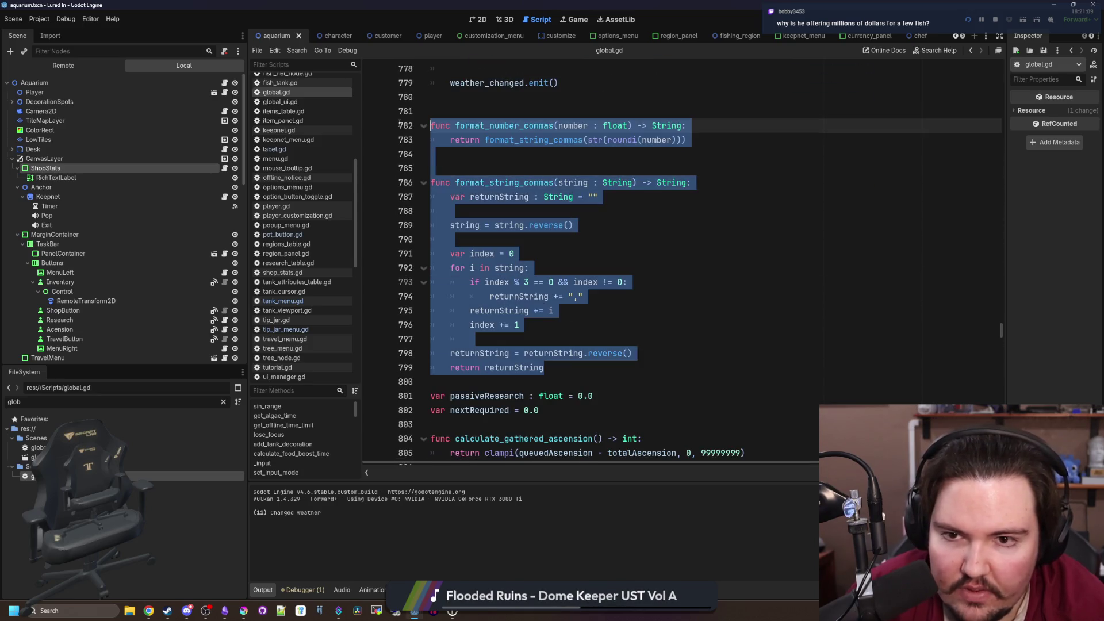
key("ctrl+k")
Find format_number and add a 'precision : float = 0.01' parameter
left_click(488, 134)
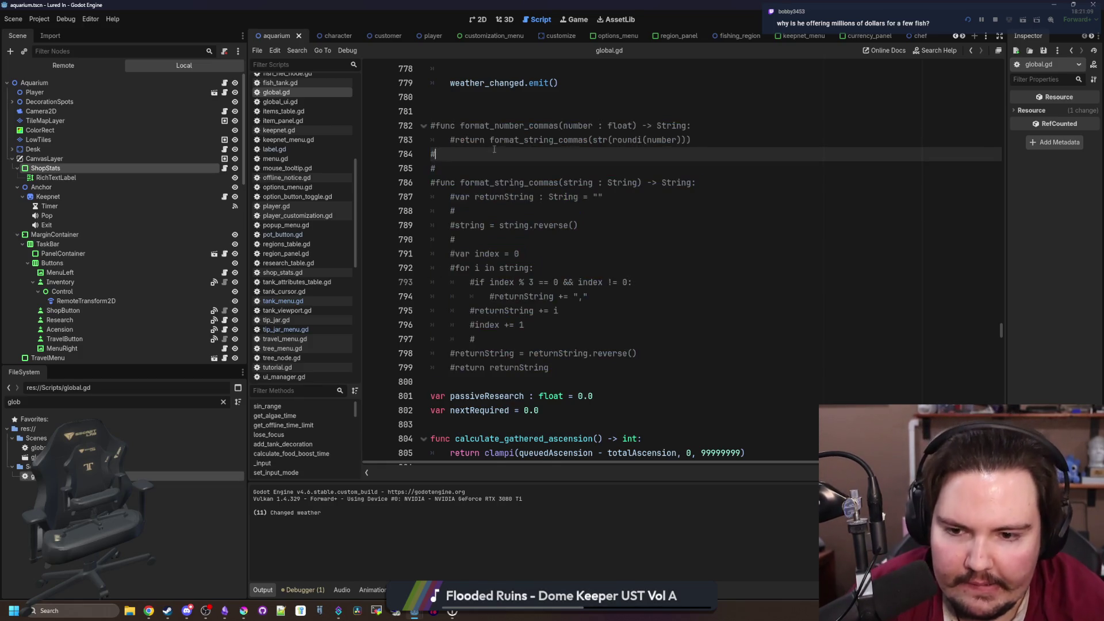
key("ctrl+f")
type("format_number")
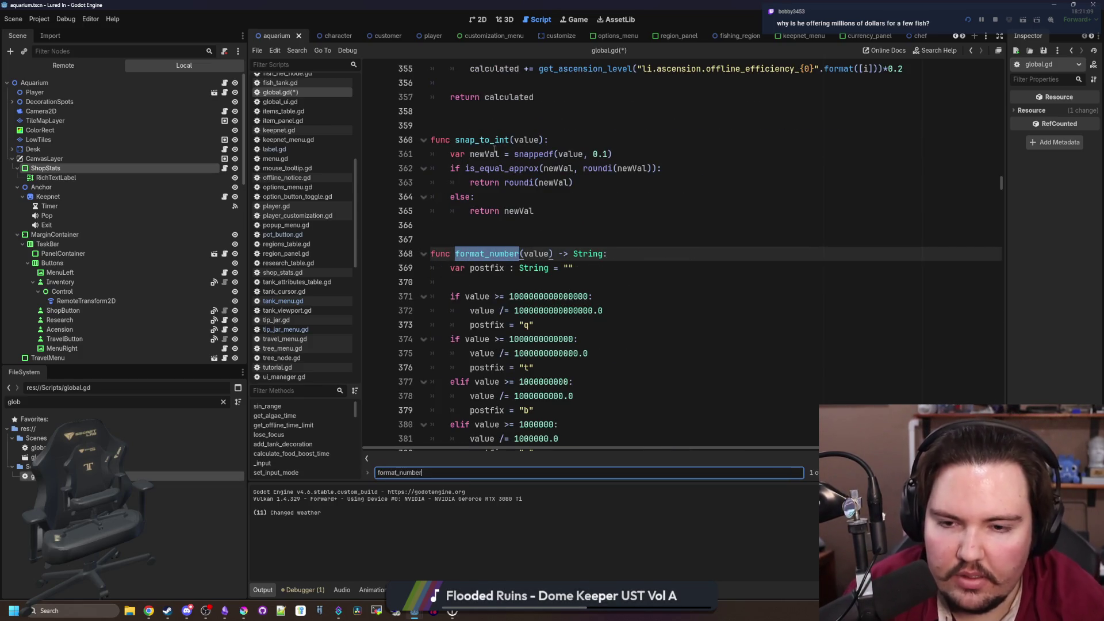
scroll(545, 204, "down", 2)
left_click(552, 168)
type(", precisi")
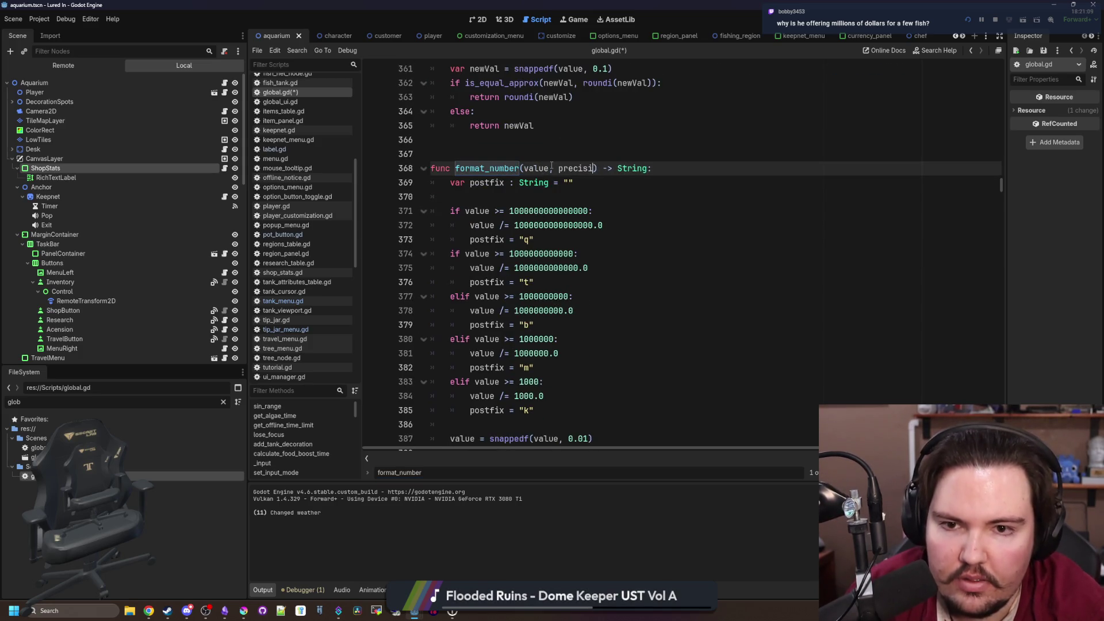
type("on : fl")
type("oat = 0.01")
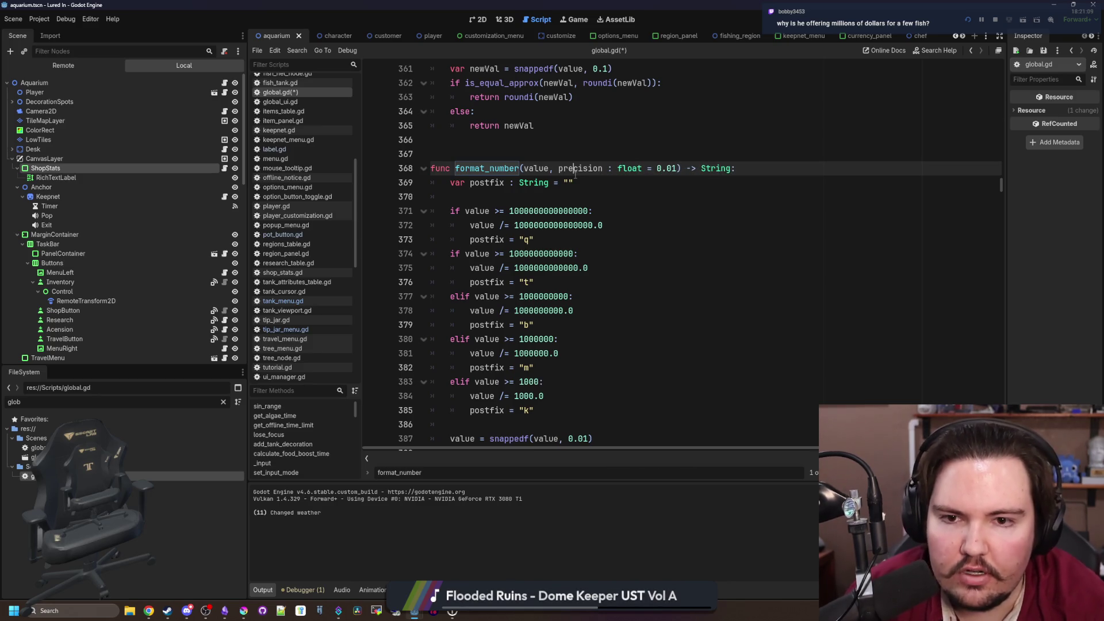
double_click(575, 170)
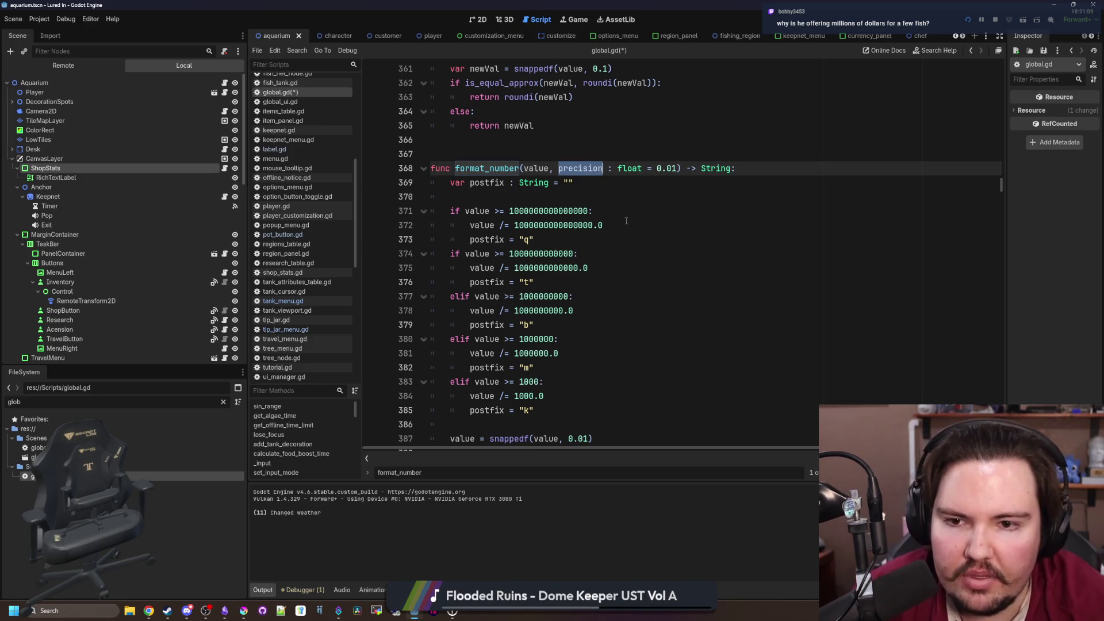
Use precision as the snappedf step on line 387 and save global.gd
scroll(575, 173, "down", 4)
left_click(582, 268)
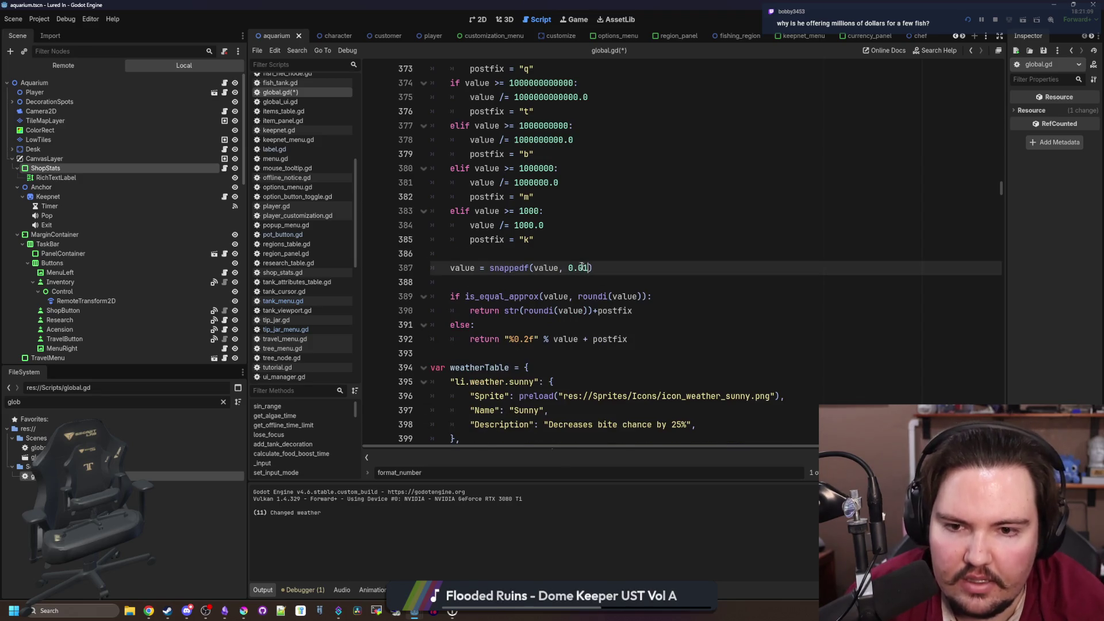
type("precision")
left_click(652, 231)
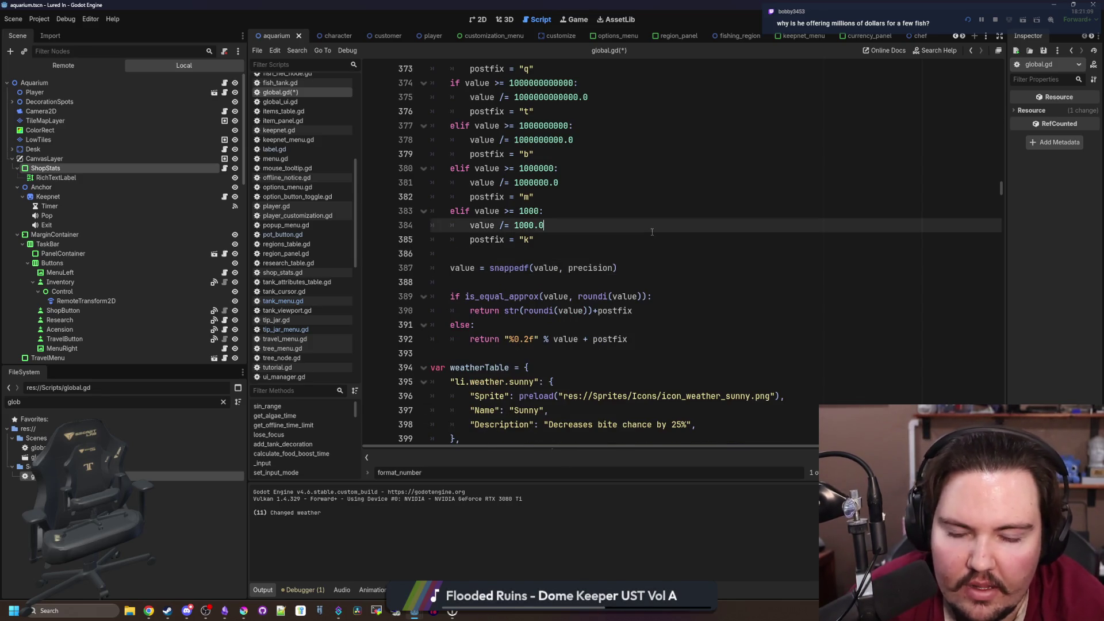
key("ctrl+s")
left_click(539, 253)
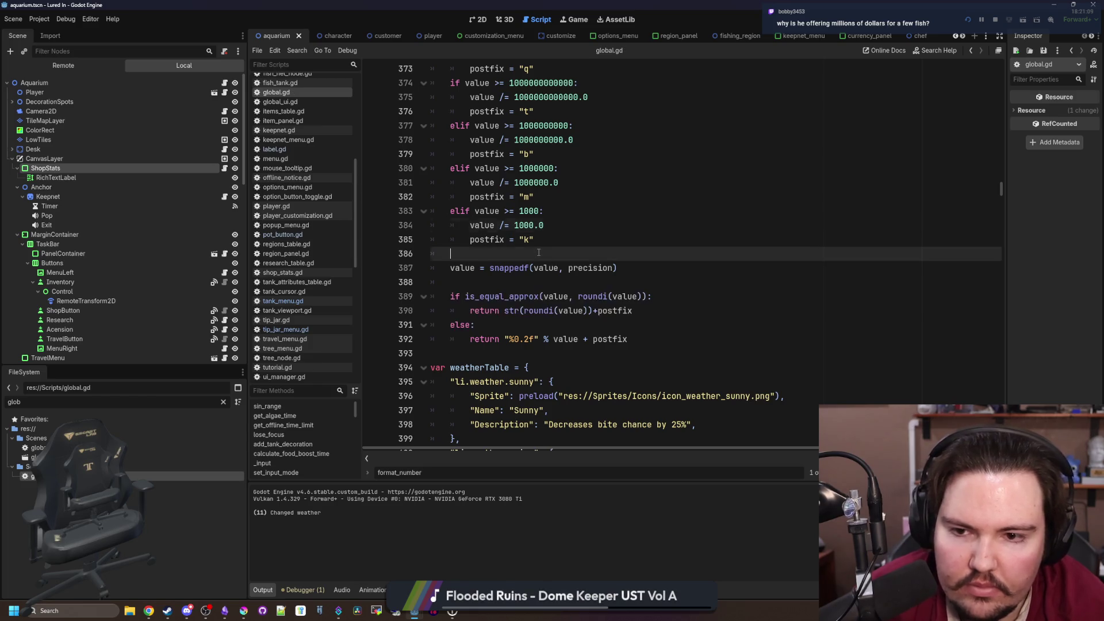
double_click(529, 340)
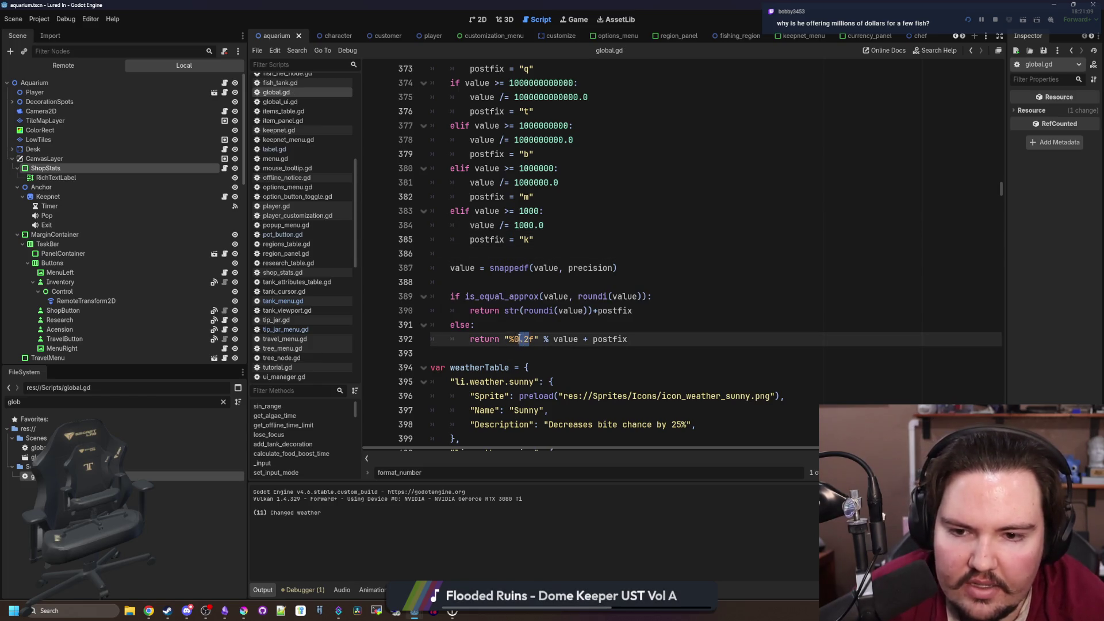
left_click(525, 326)
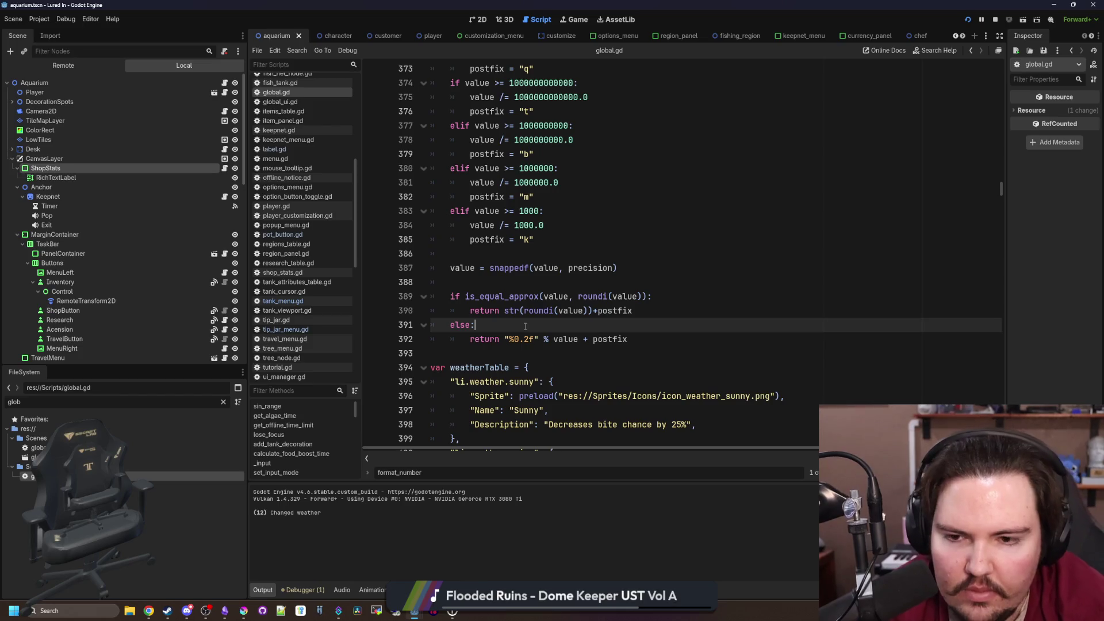
Add an 'if precision == 0.01:' branch and an 'else:' branch under the existing else
key("Return")
key("Return")
key("Up")
type("if")
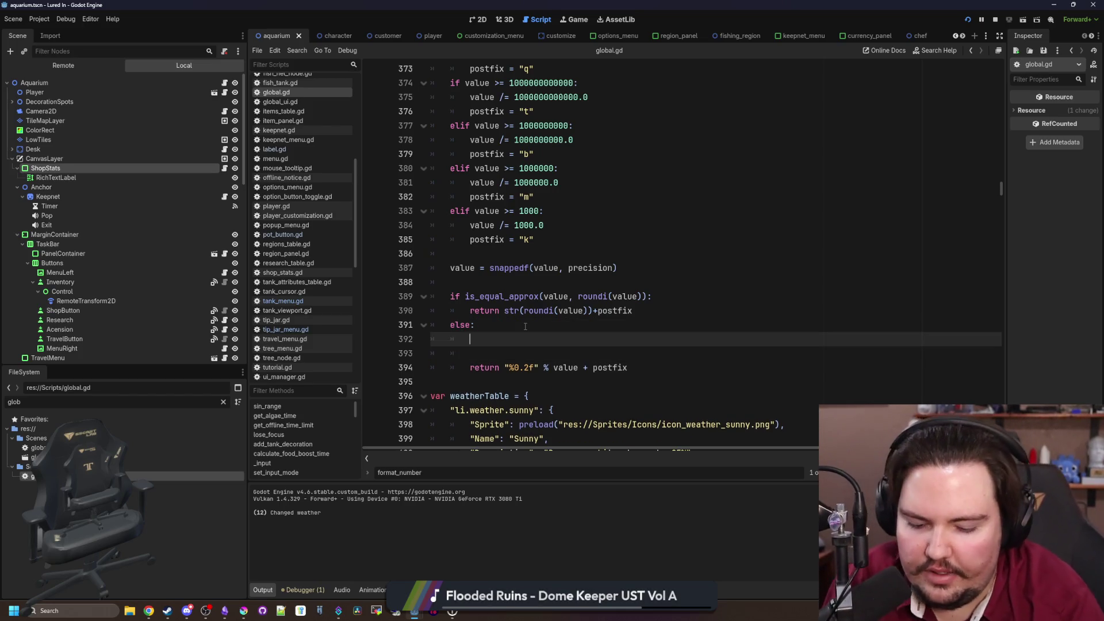
type(" precision == ")
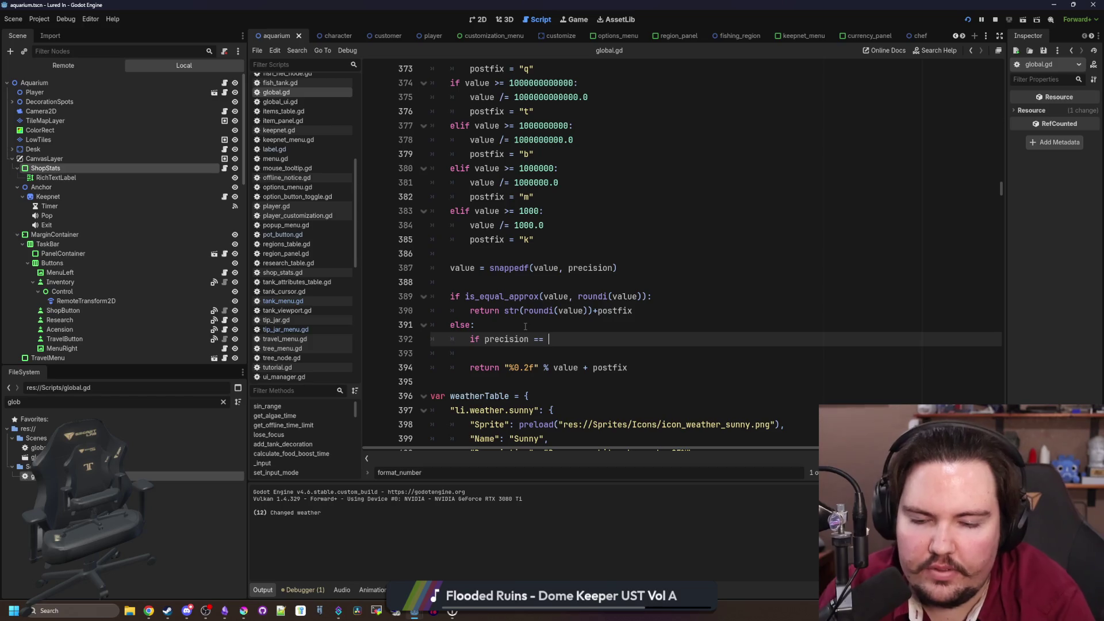
type("0.01:")
key("Return")
key("Return")
key("BackSpace")
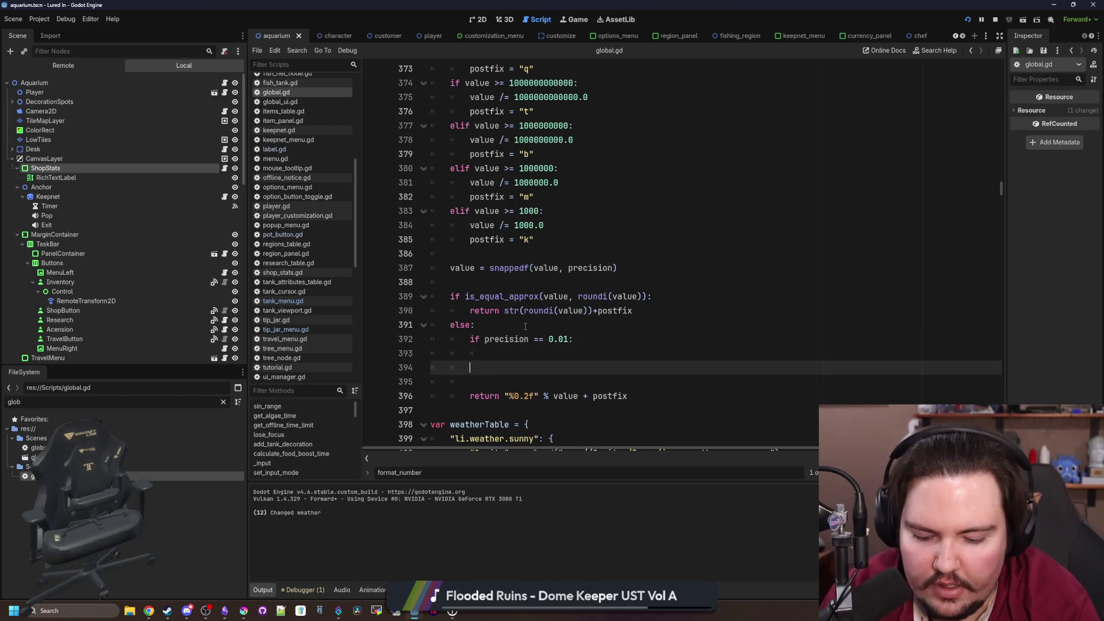
type("elif precisi")
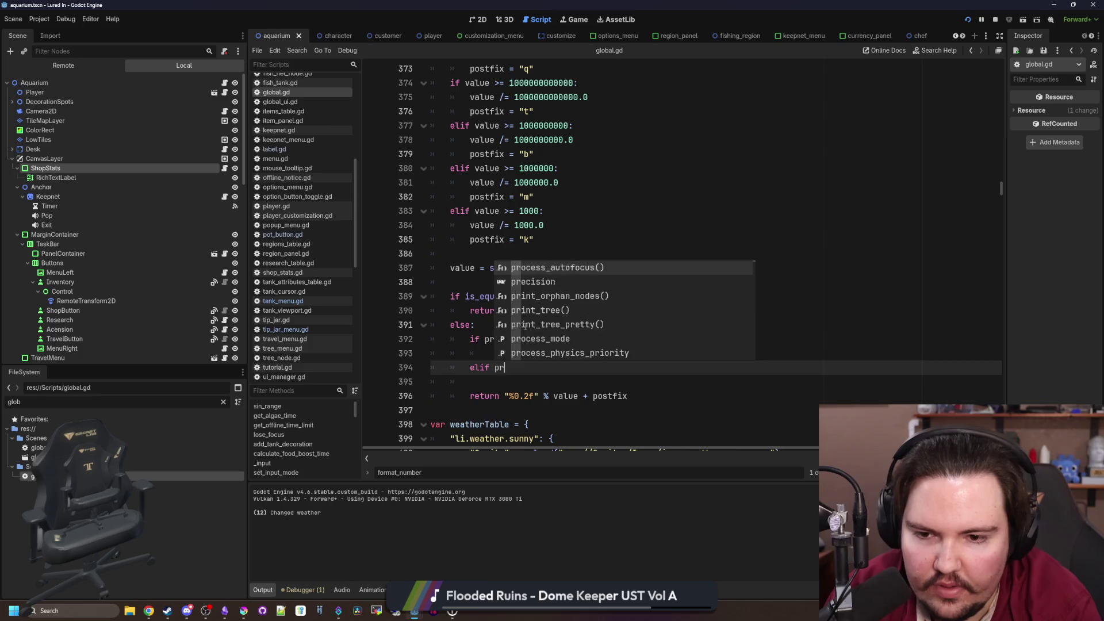
key("BackSpace")
key("BackSpace")
key("BackSpace")
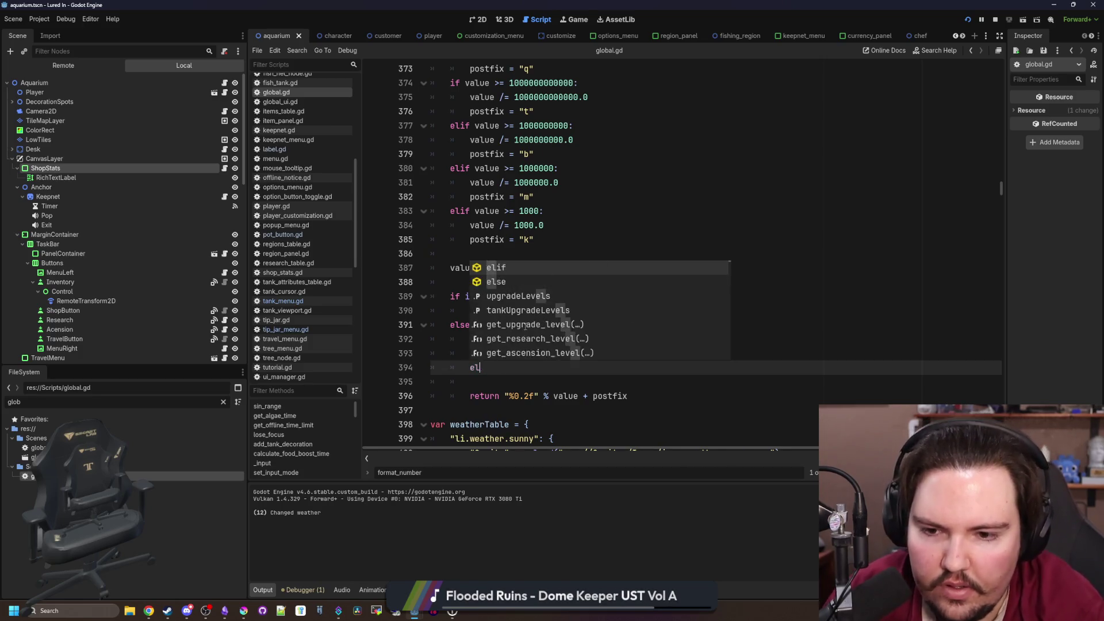
type("lse:")
scroll(525, 327, "right", 1)
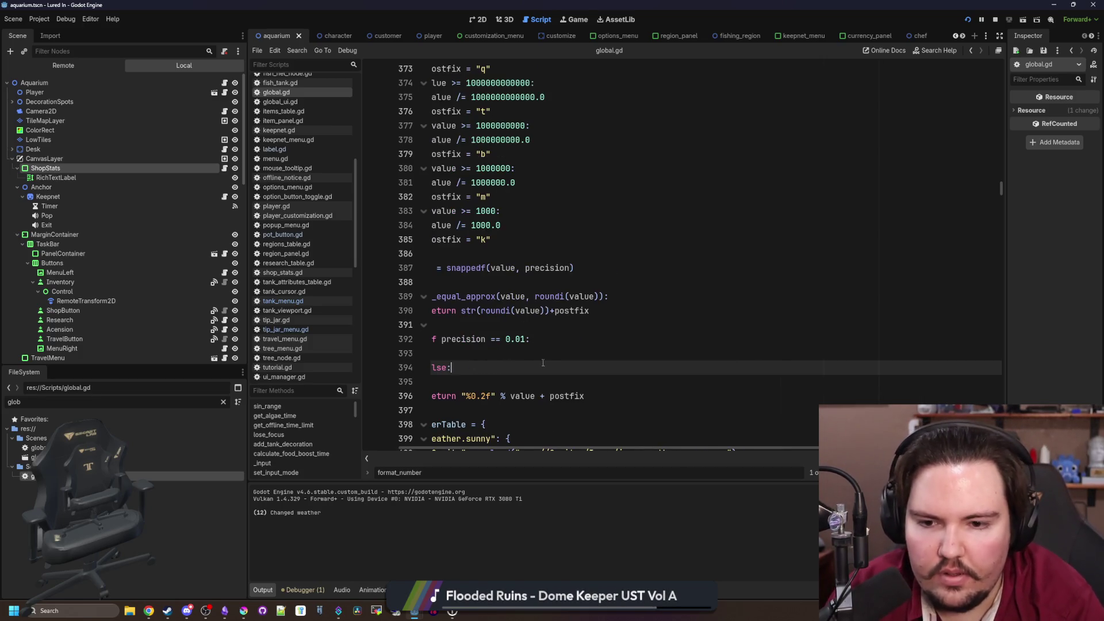
scroll(543, 363, "left", 1)
Put the return under both branches, changing the if branch's format to "%0.1f"
left_click_drag(647, 396, 470, 396)
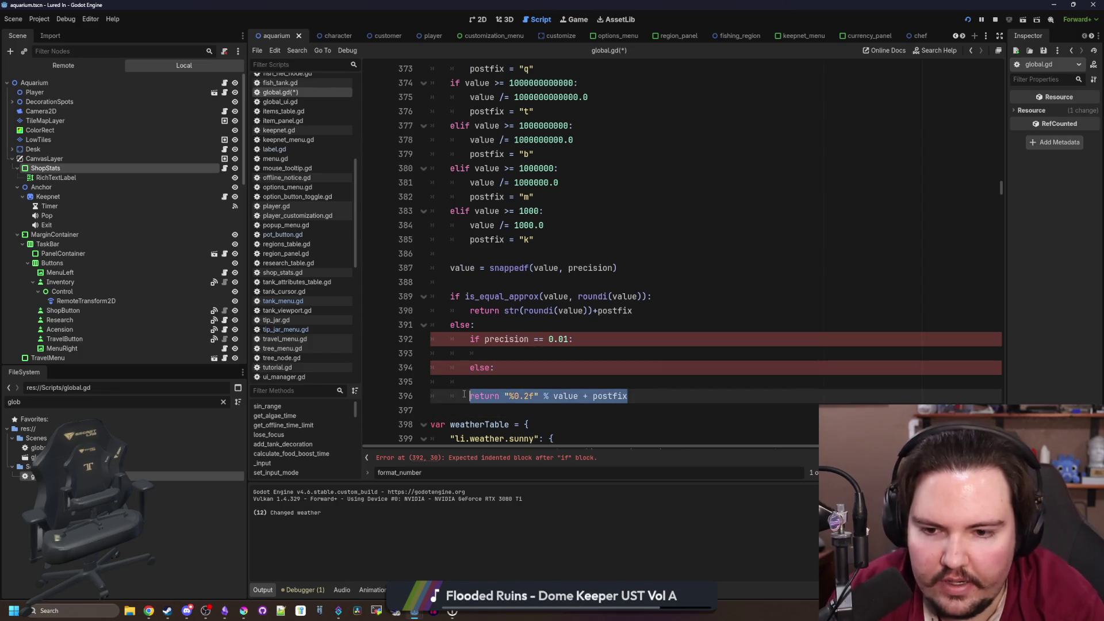
key("Tab")
key("ctrl+c")
key("Up")
key("Up")
key("Up")
key("ctrl+v")
left_click(514, 381)
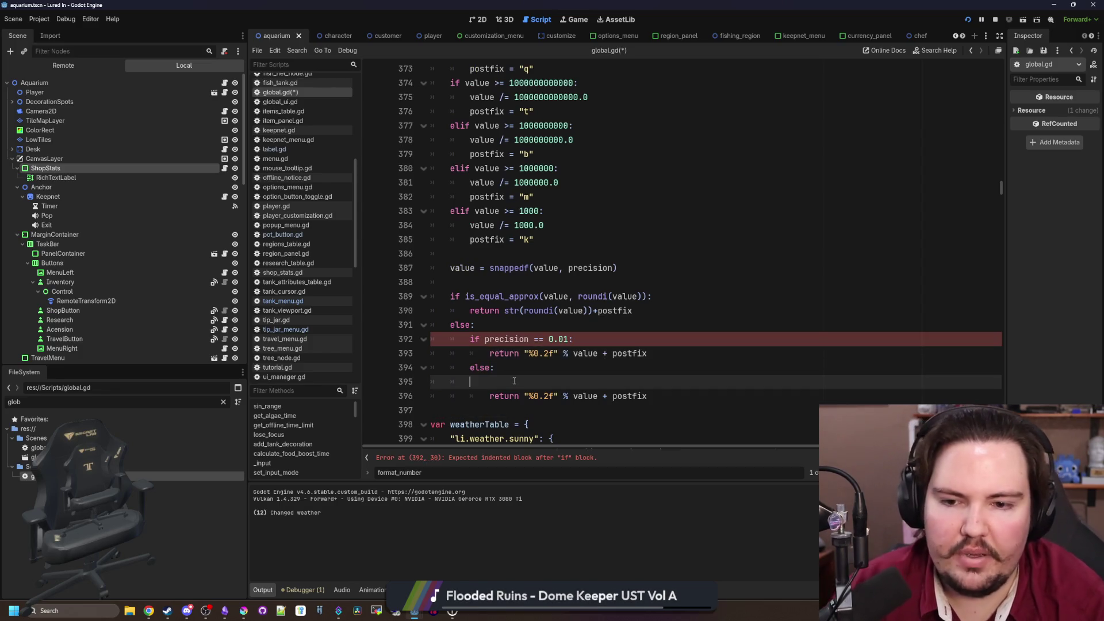
key("BackSpace")
key("BackSpace")
key("BackSpace")
left_click(546, 355)
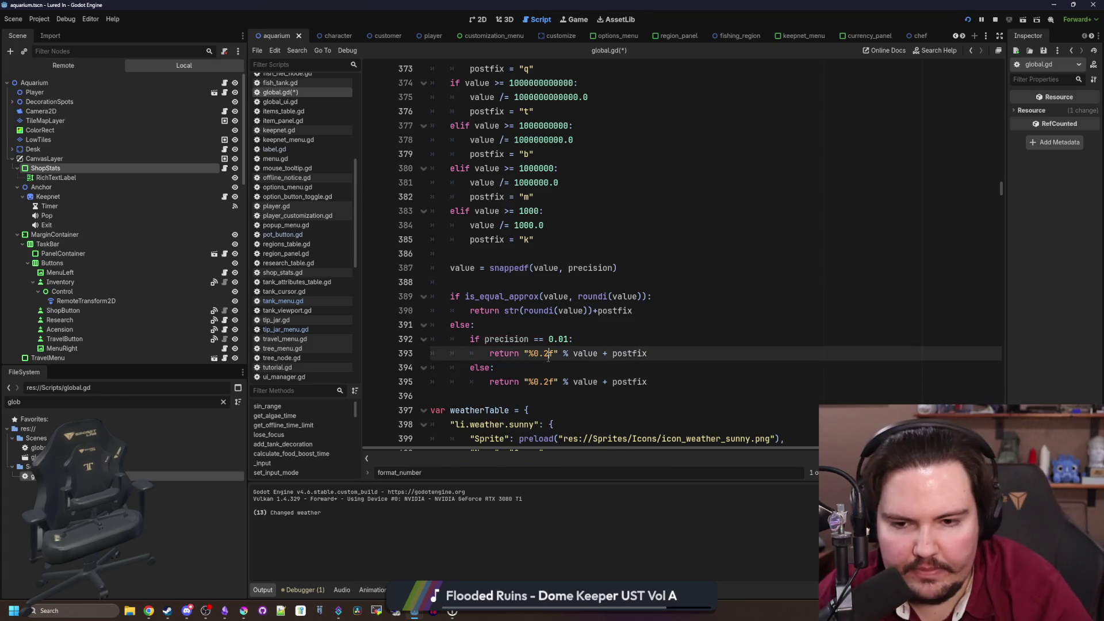
key("BackSpace")
type("1")
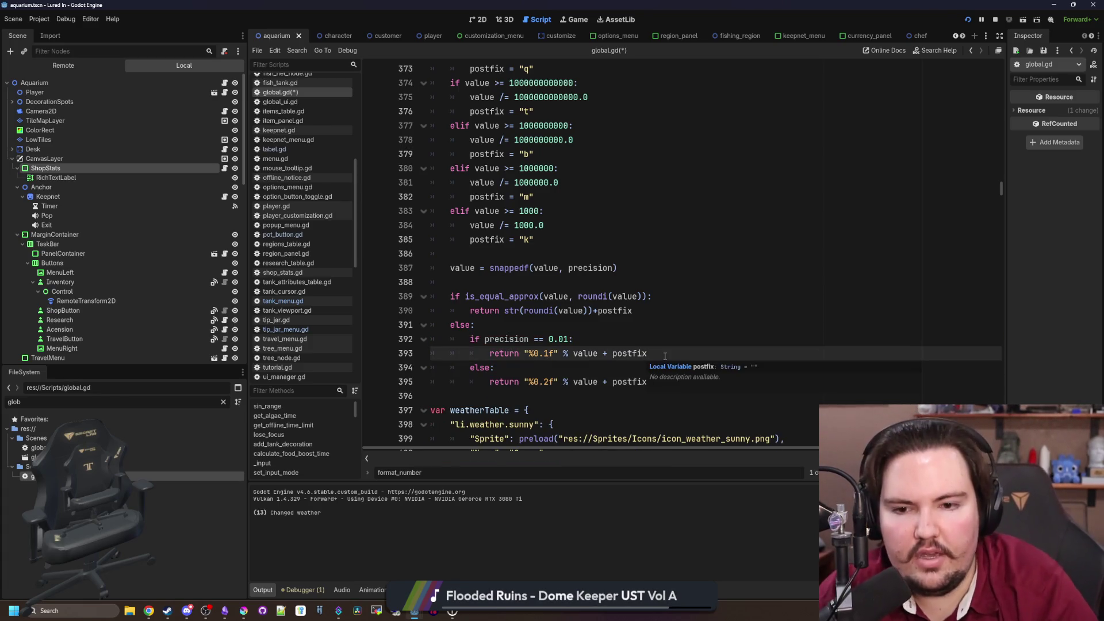
Review the precision branches and snappedf line, saving global.gd
left_click(678, 355)
left_click(598, 336)
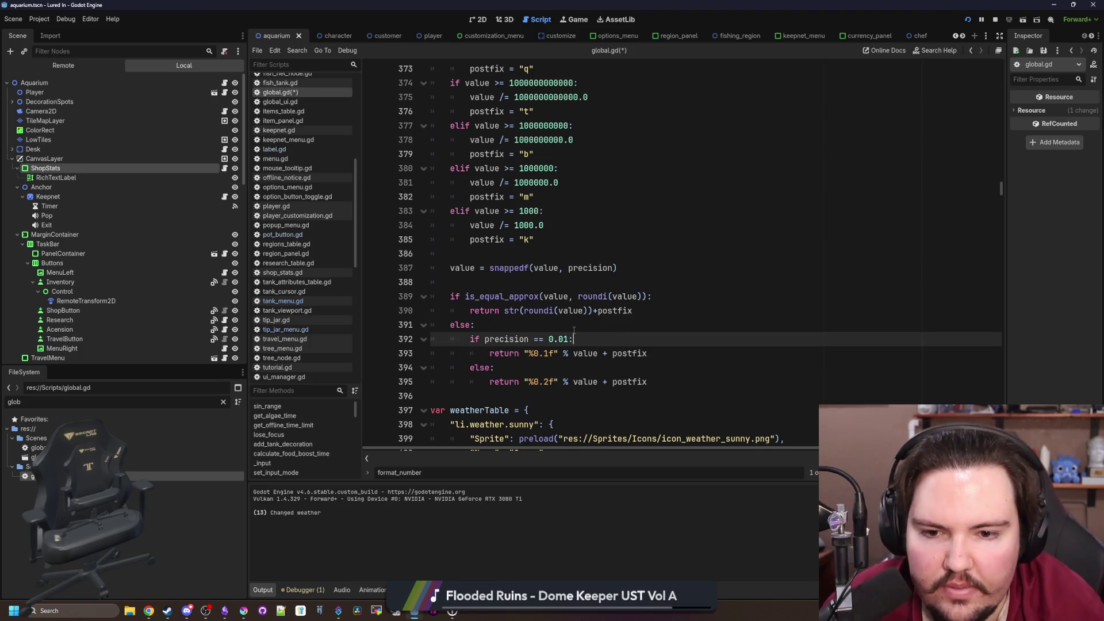
left_click(601, 322)
key("ctrl+s")
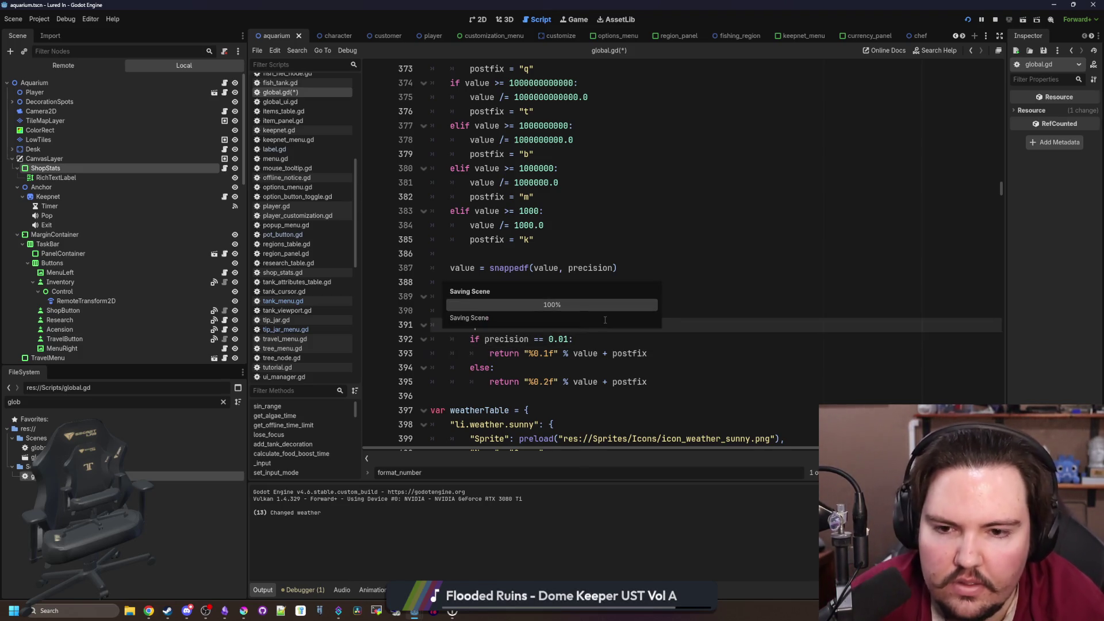
left_click(608, 267)
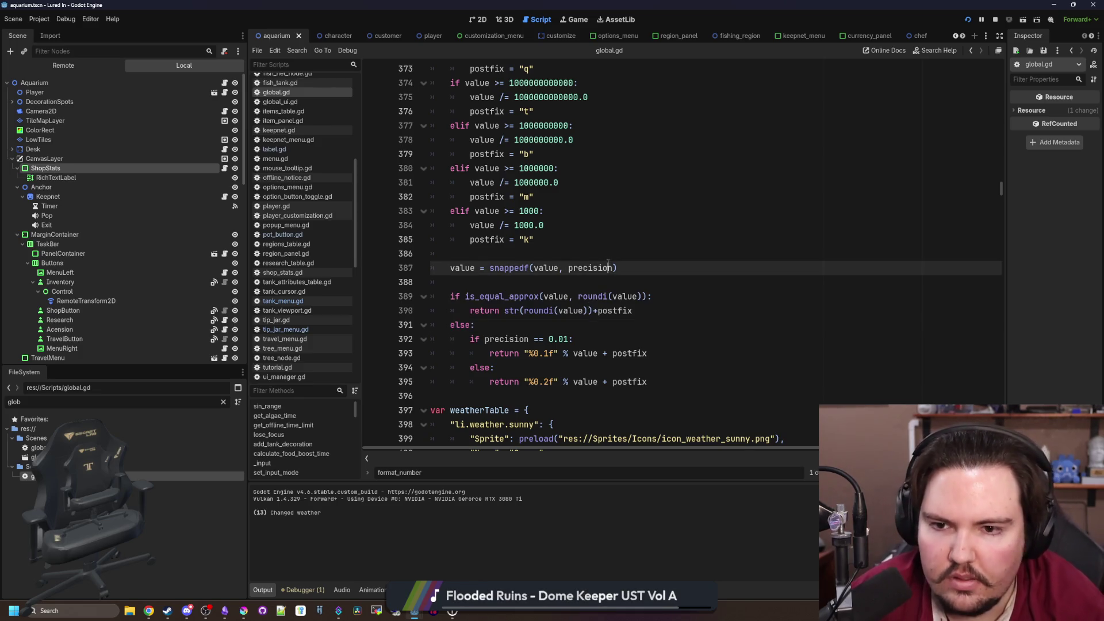
key("ctrl+s")
left_click(224, 402)
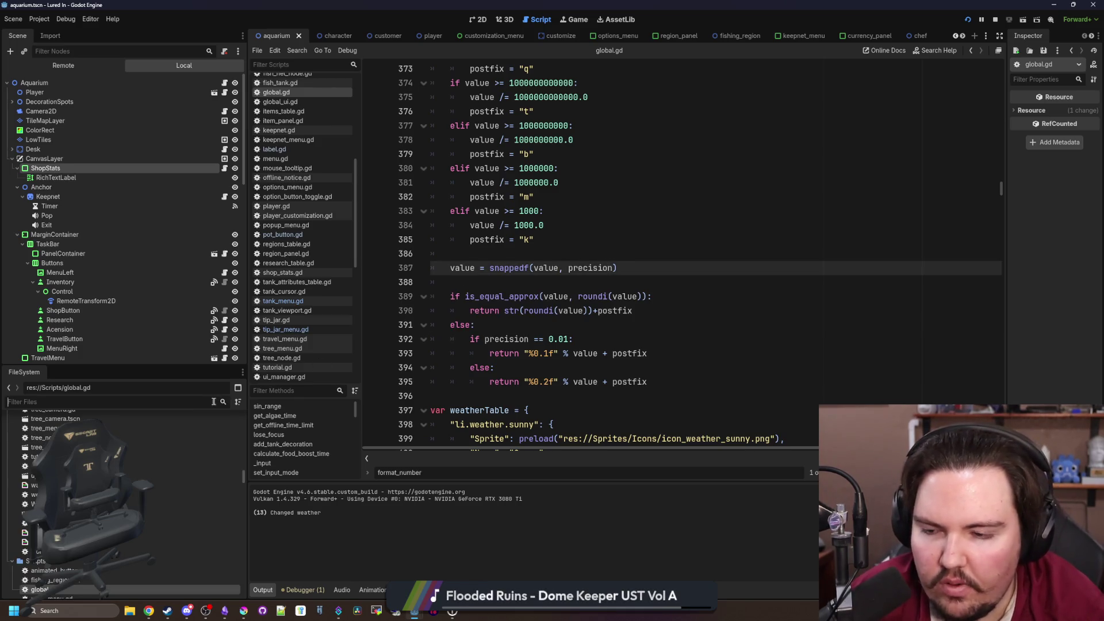
Open tip_jar_menu.gd, change line 11 to Global.format_number(time, 0.1), and save
type("jar_")
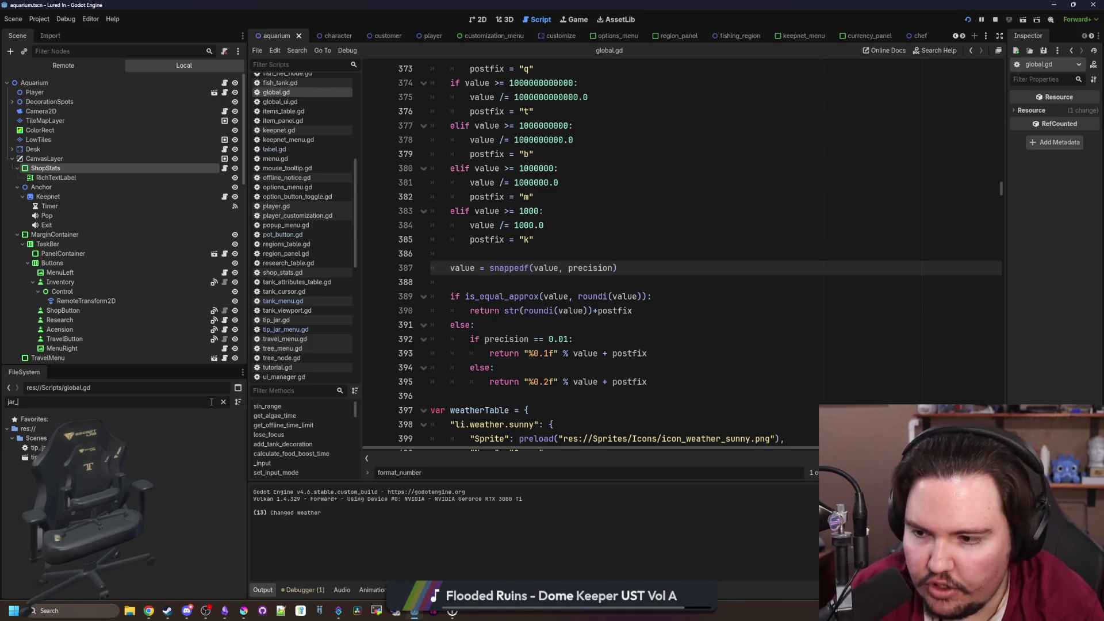
double_click(86, 448)
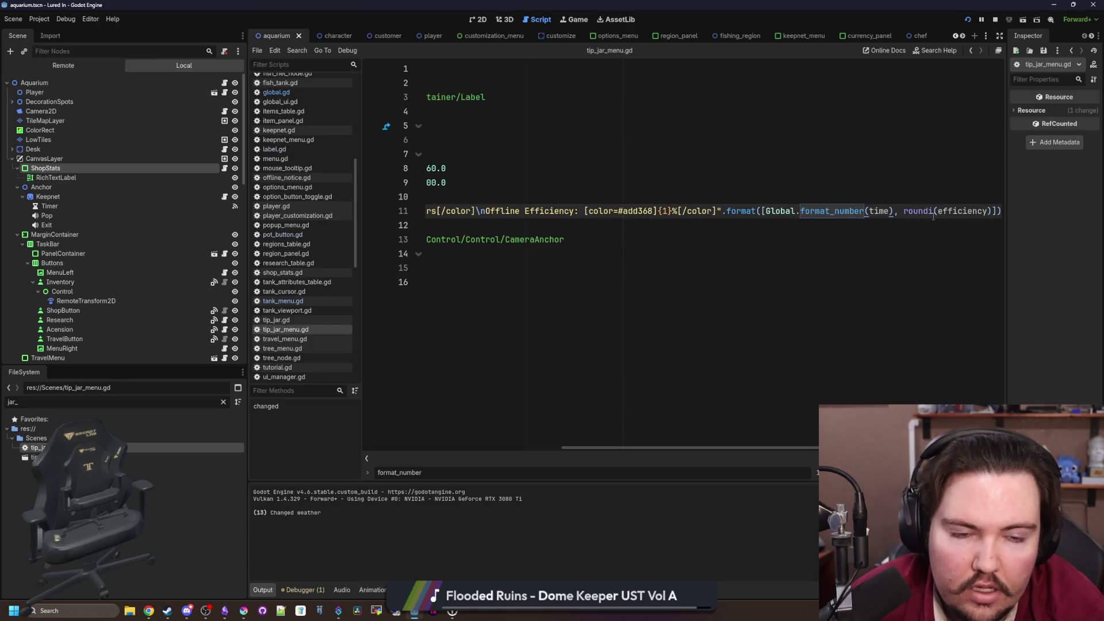
scroll(937, 218, "left", 5)
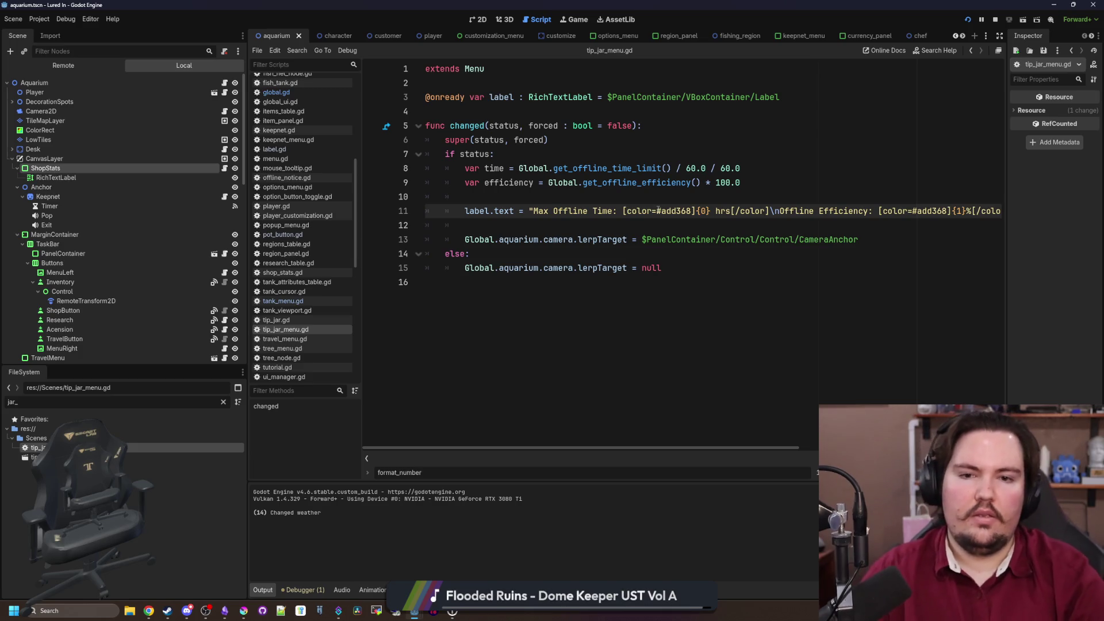
scroll(658, 210, "right", 5)
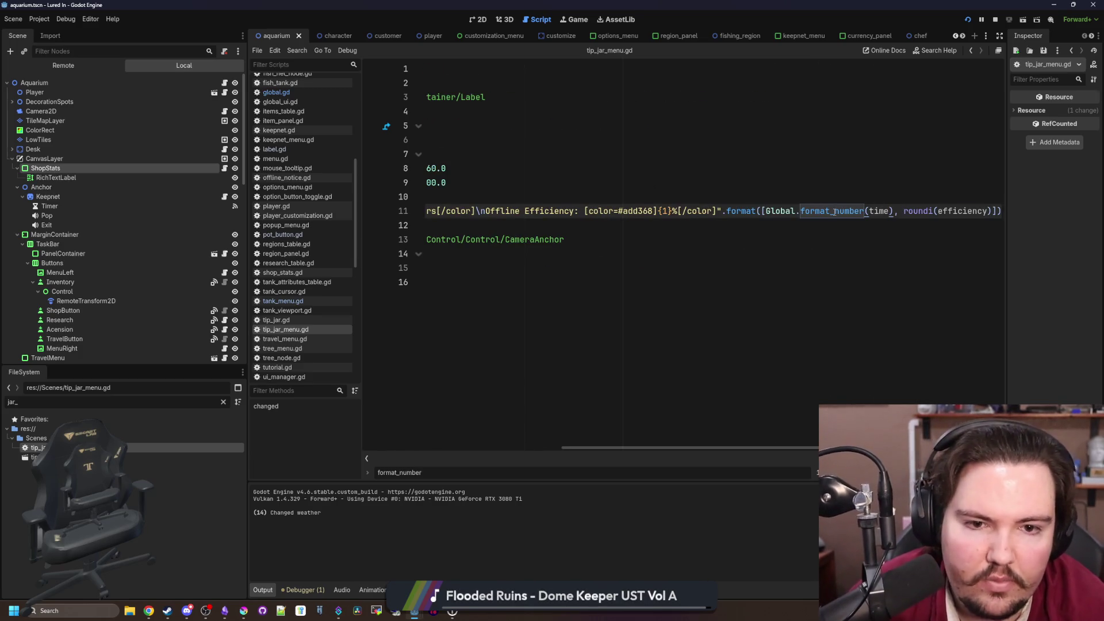
double_click(845, 212)
left_click(890, 211)
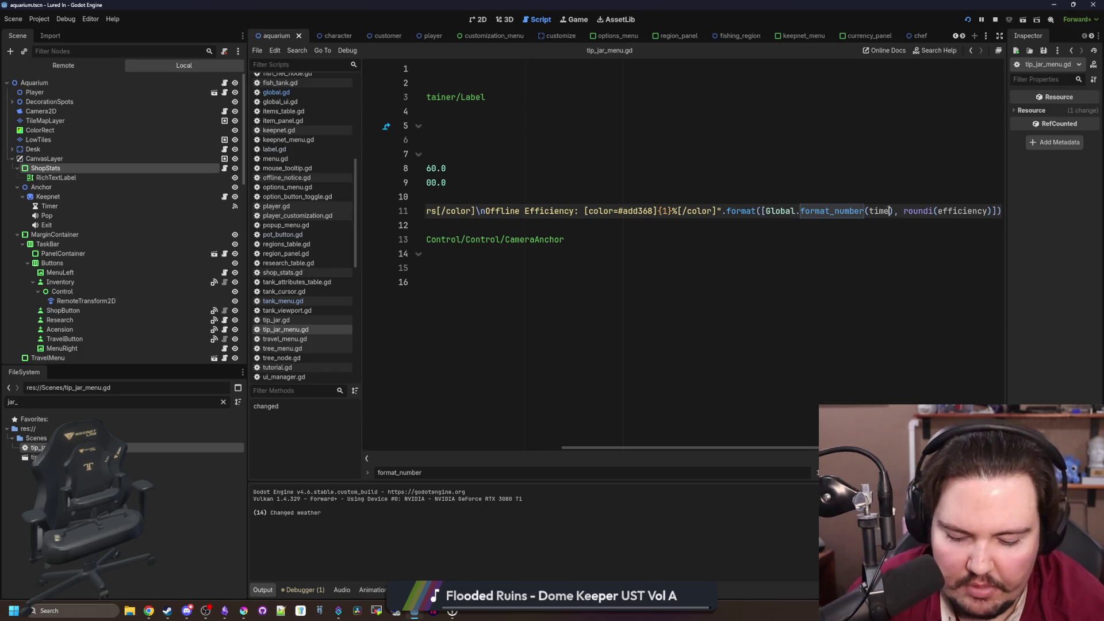
type(", 0.1")
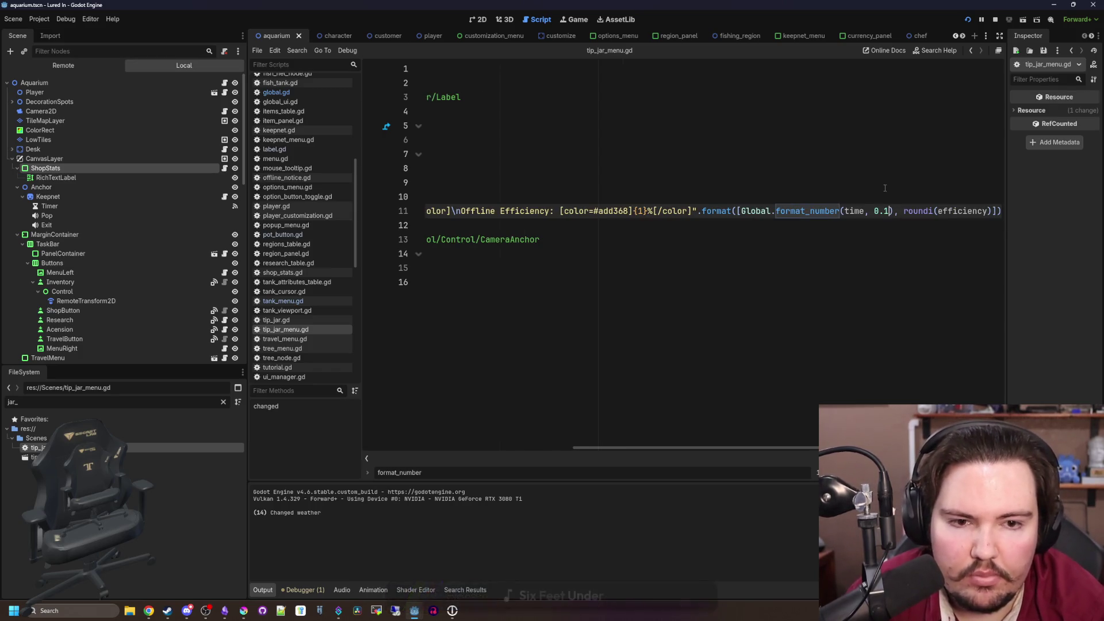
left_click(885, 187)
key("ctrl+s")
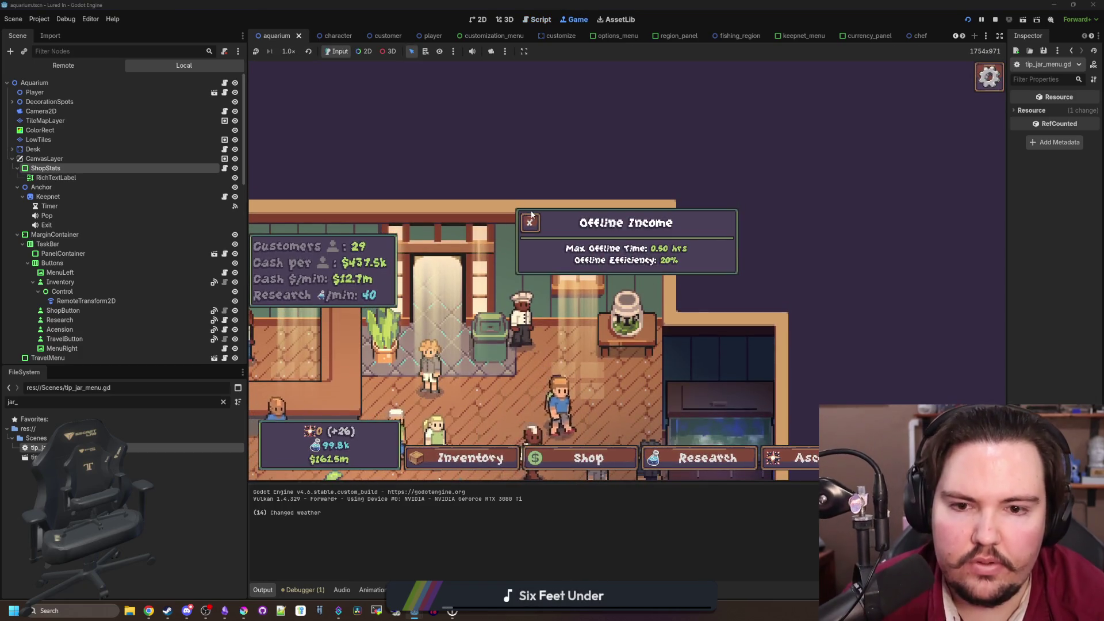
Restart from the title screen to confirm the Offline Income popup shows 0.50 hrs, then return to scripts
left_click(530, 219)
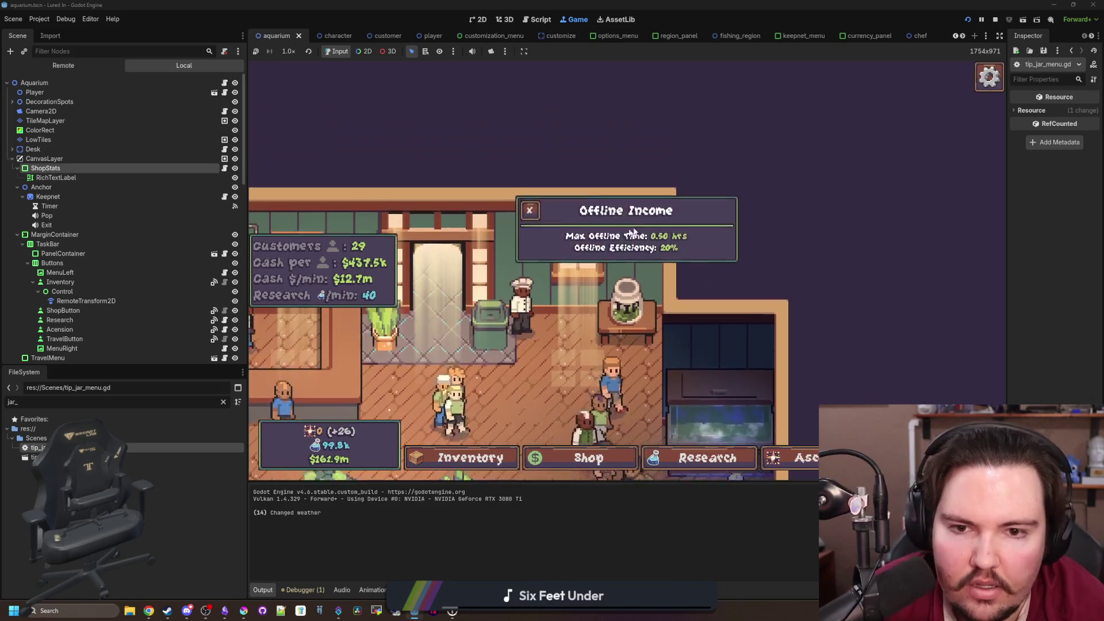
key("Escape")
left_click(618, 299)
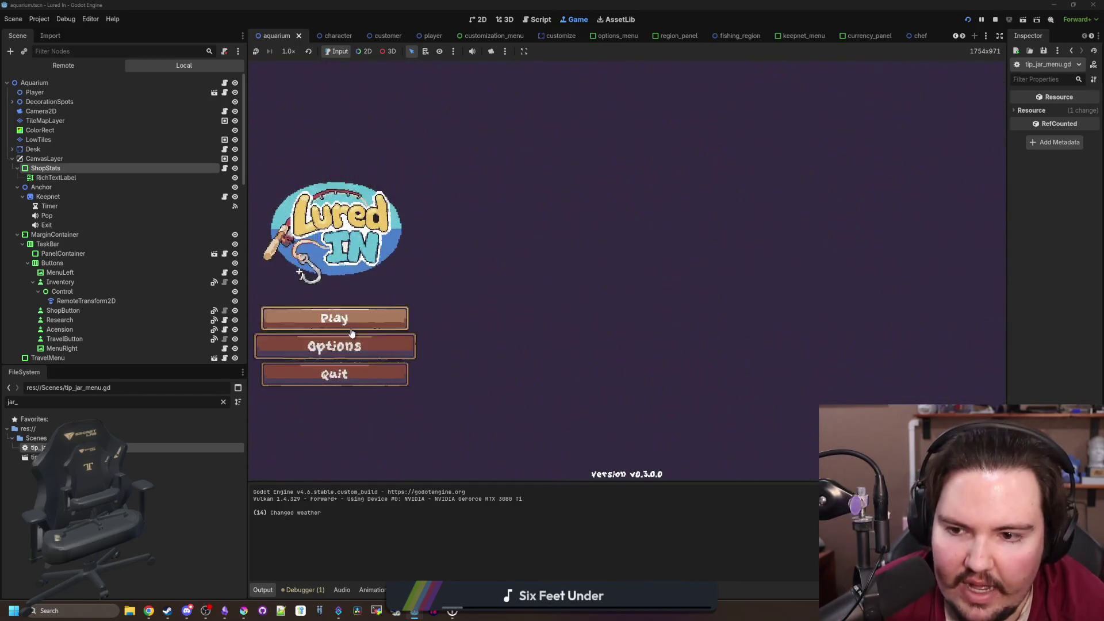
left_click(354, 326)
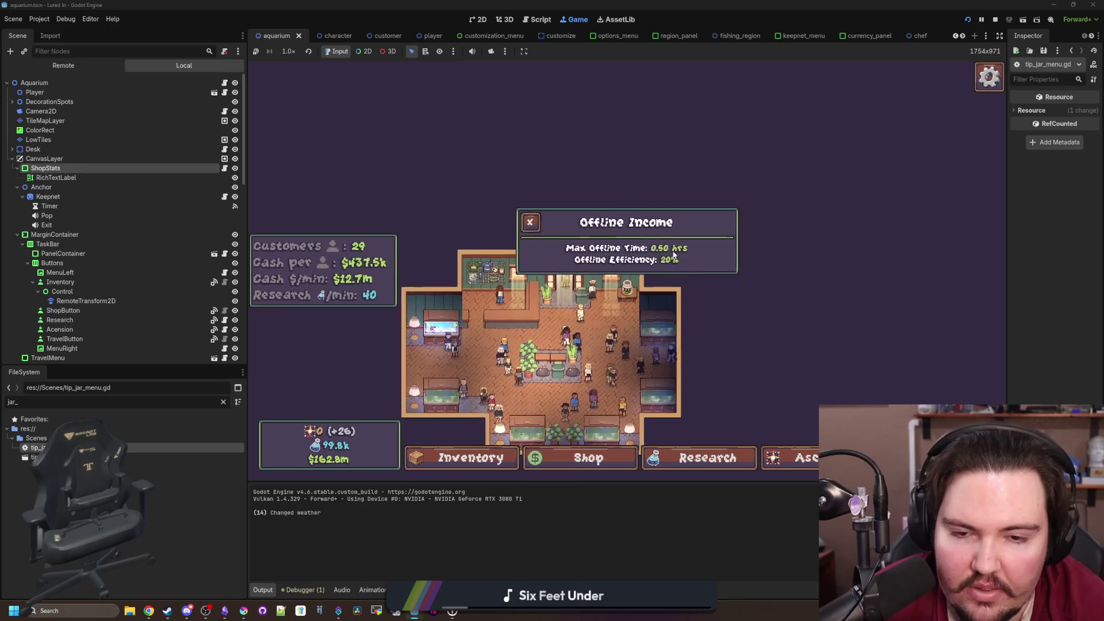
left_click(647, 302)
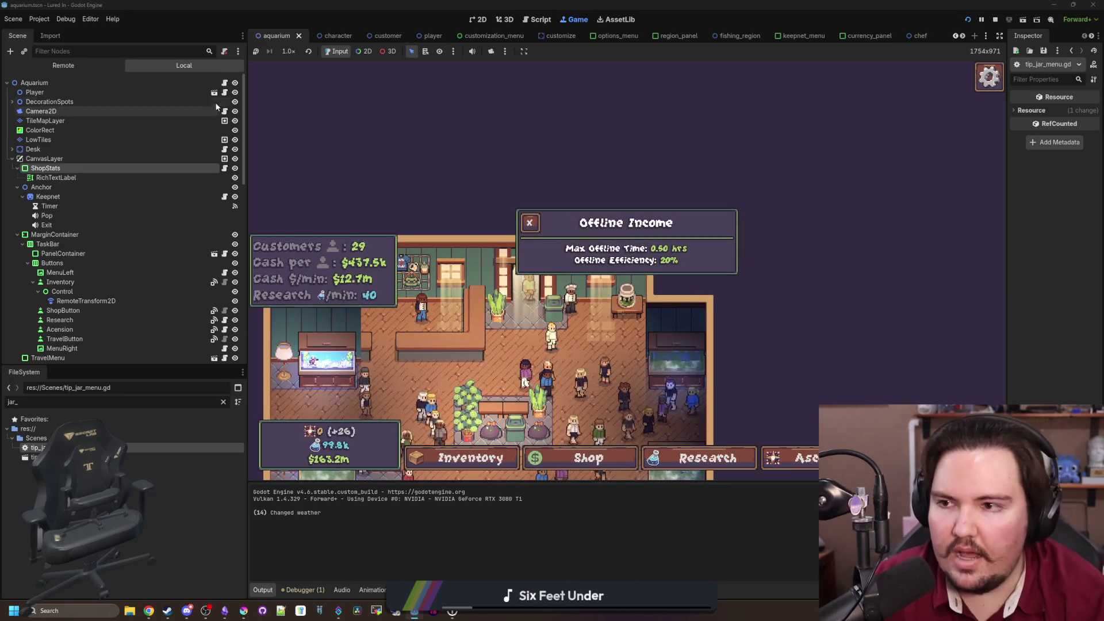
key("ctrl+F3")
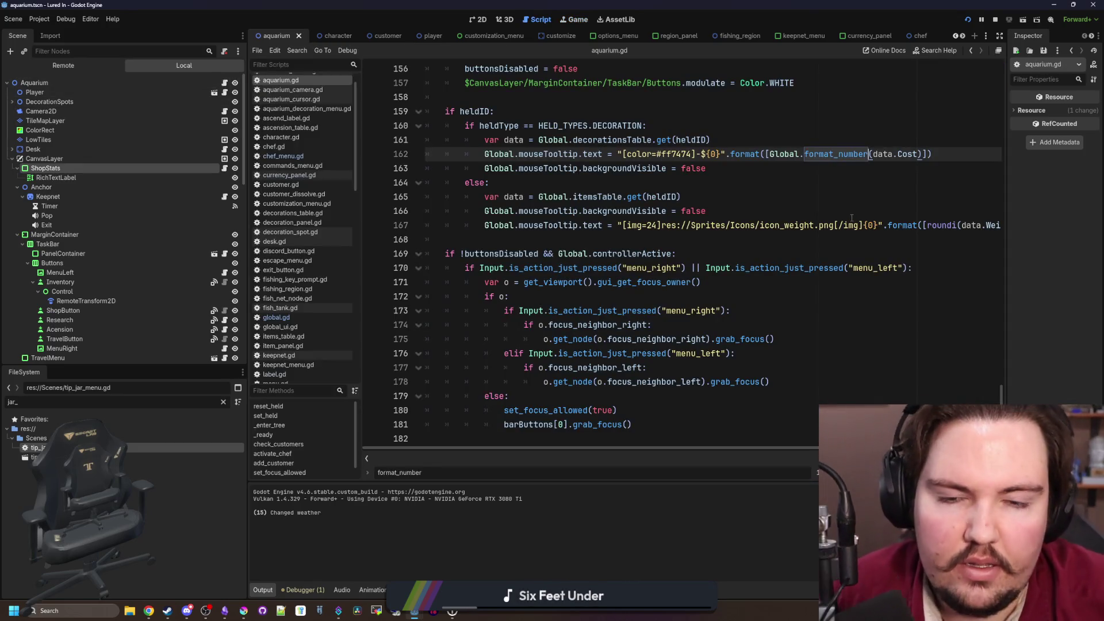
Inspect the decoration cost tooltip code on lines 162–166 of aquarium.gd, then switch to global.gd
left_click(852, 216)
scroll(852, 216, "right", 1)
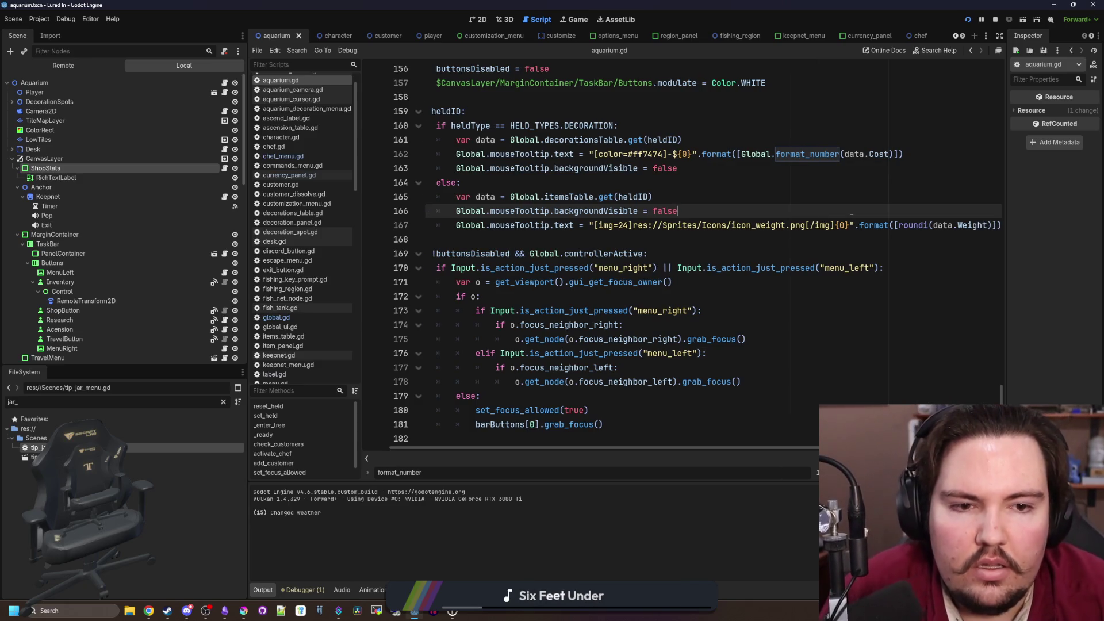
scroll(822, 207, "up", 3)
scroll(822, 207, "down", 3)
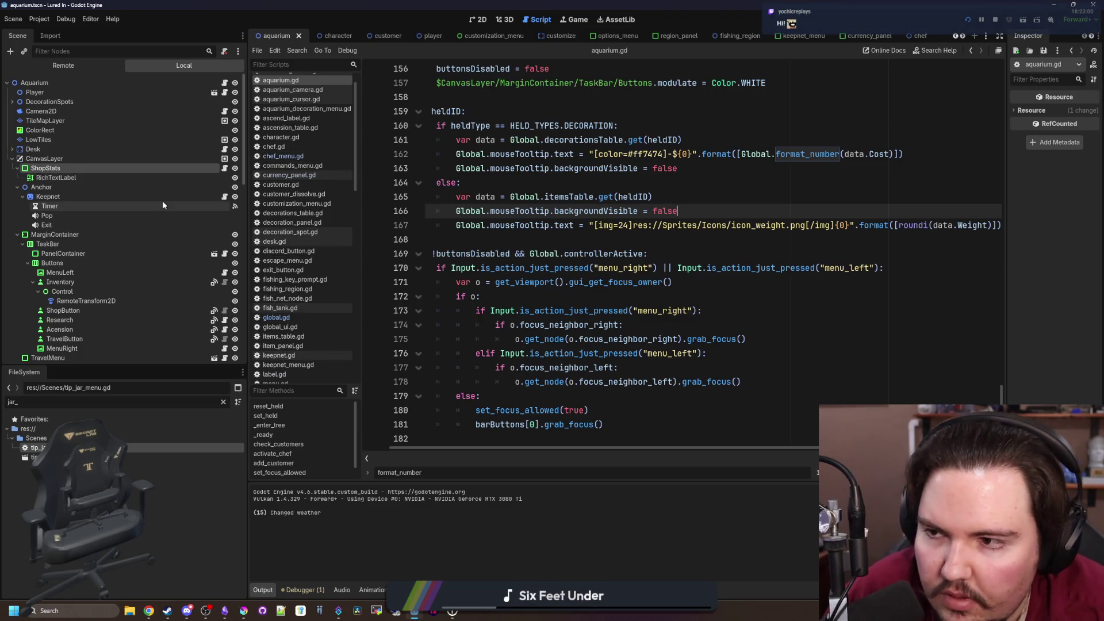
left_click(741, 192)
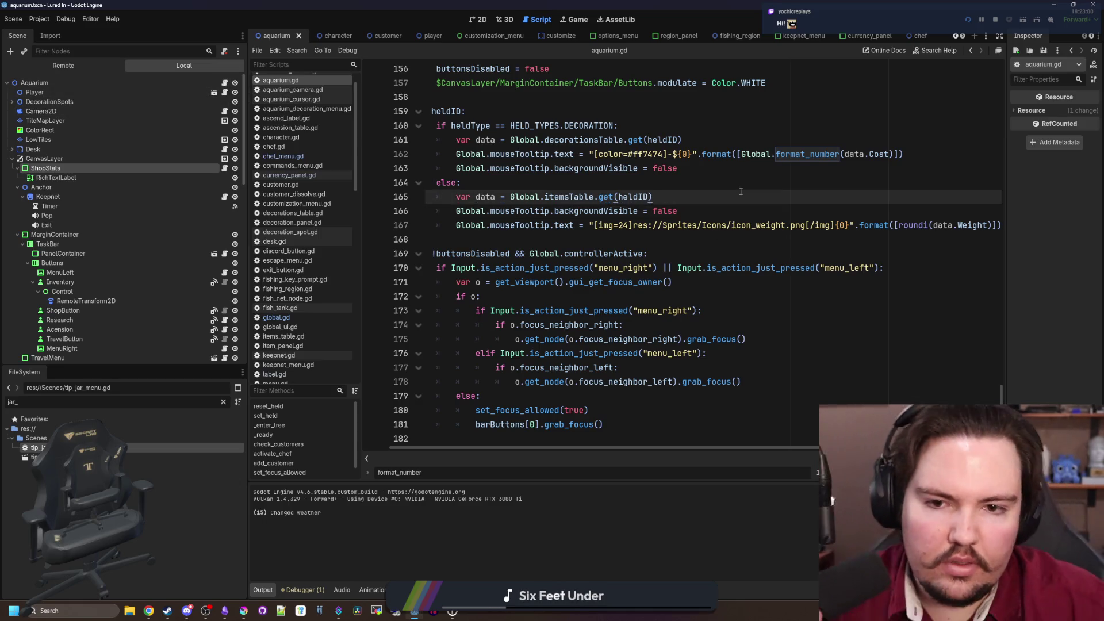
left_click(290, 317)
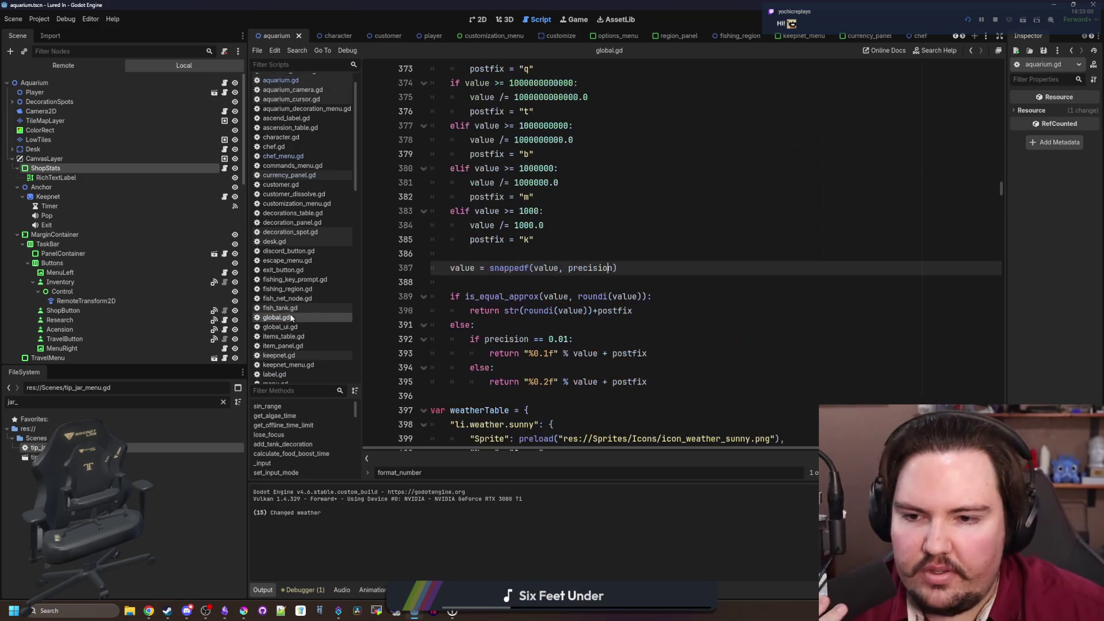
Change format_number's precision parameter default from the float 0.01 to int = 2
scroll(605, 205, "up", 5)
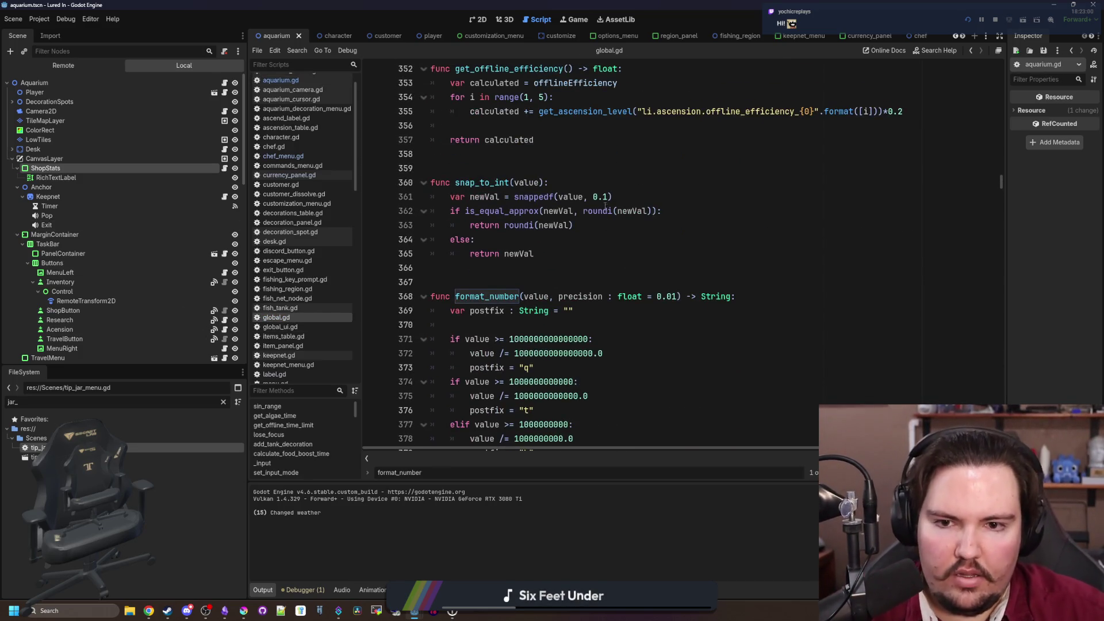
left_click_drag(677, 296, 618, 296)
type("int = ")
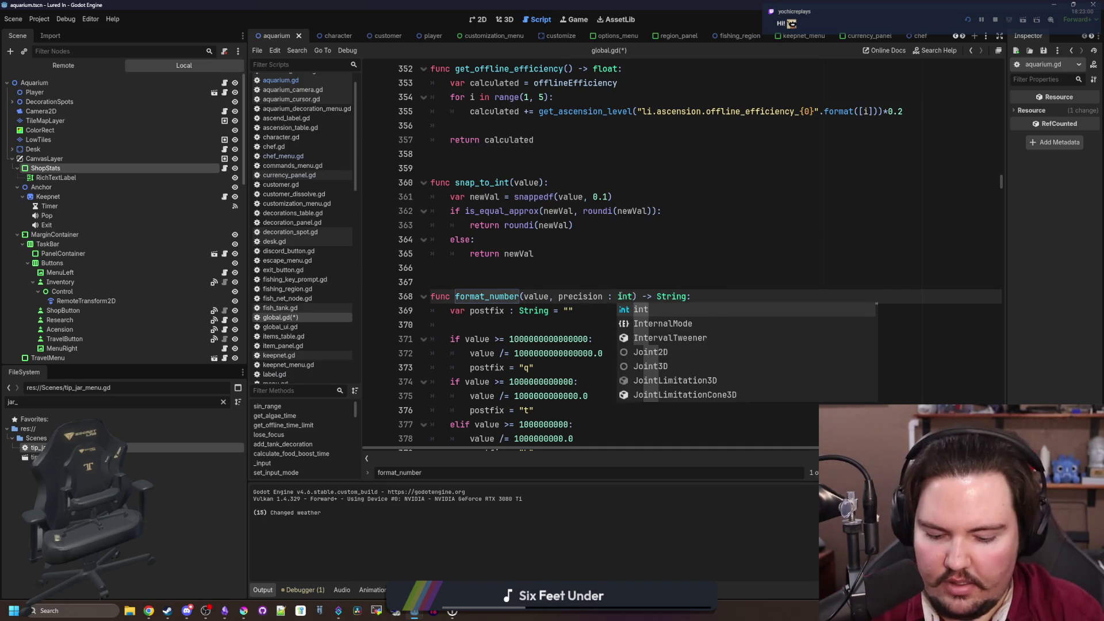
type("2")
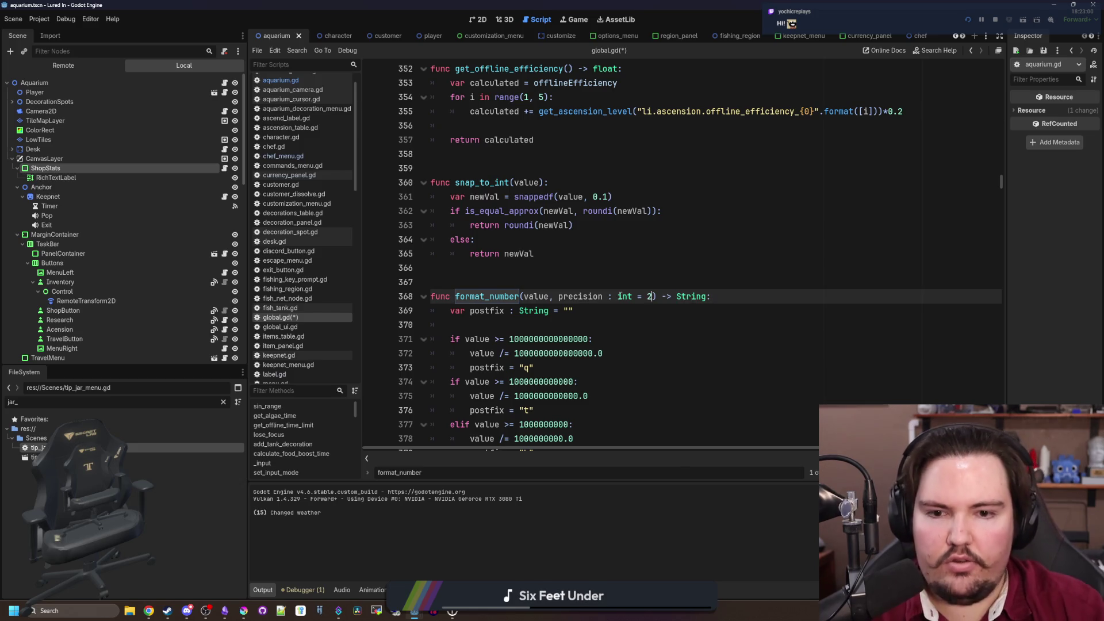
double_click(580, 297)
scroll(603, 295, "down", 5)
scroll(602, 295, "down", 1)
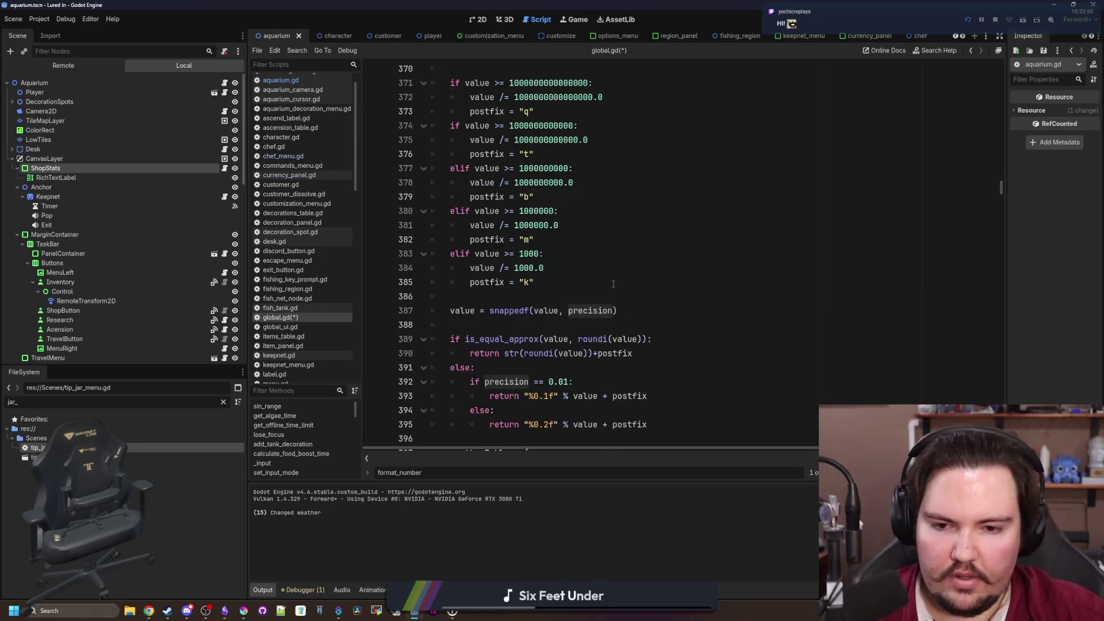
Edit the precision argument of the snappedf call on line 387
double_click(605, 311)
key("Right")
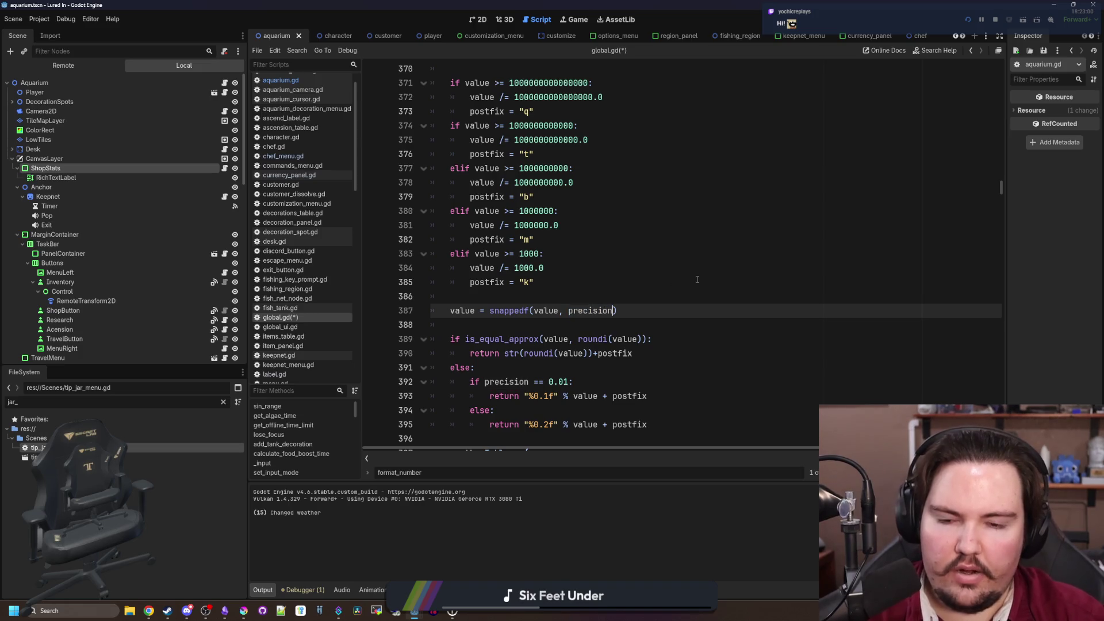
type("/")
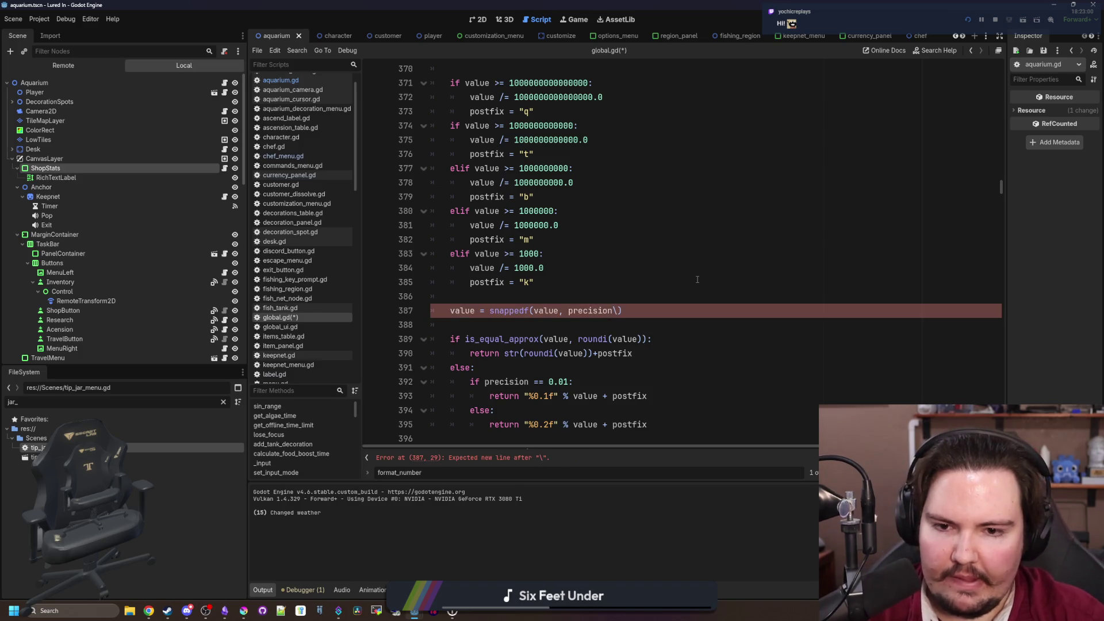
key("BackSpace")
key("BackSpace")
key("BackSpace")
key("BackSpace")
key("BackSpace")
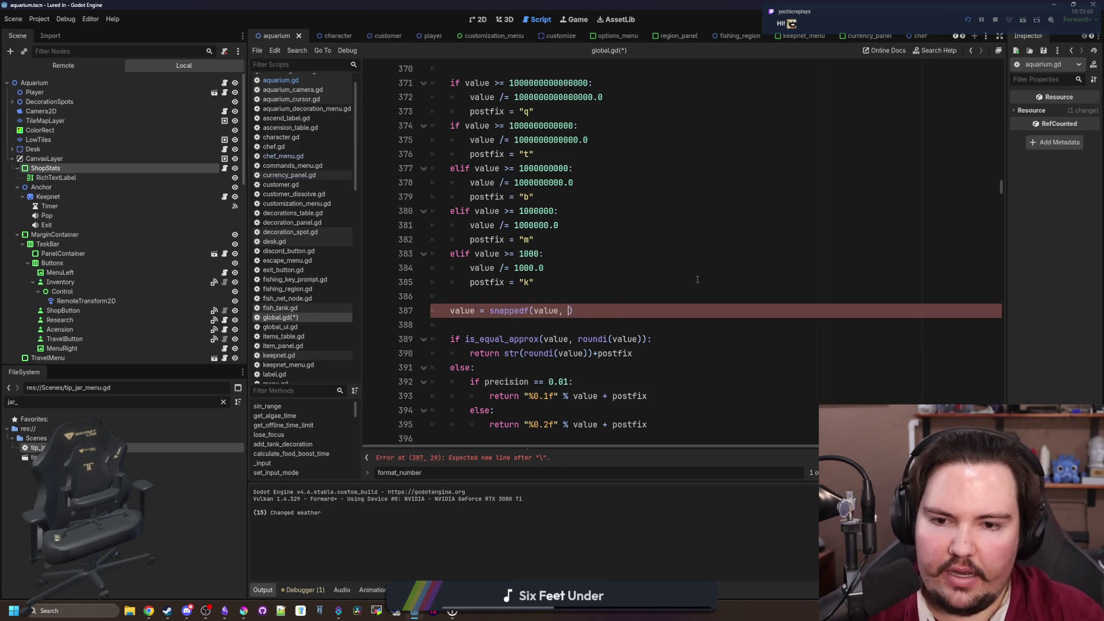
Read the snappedf documentation, return to line 387, and bring the Chrome window over the editor
left_click(505, 311, "ctrl")
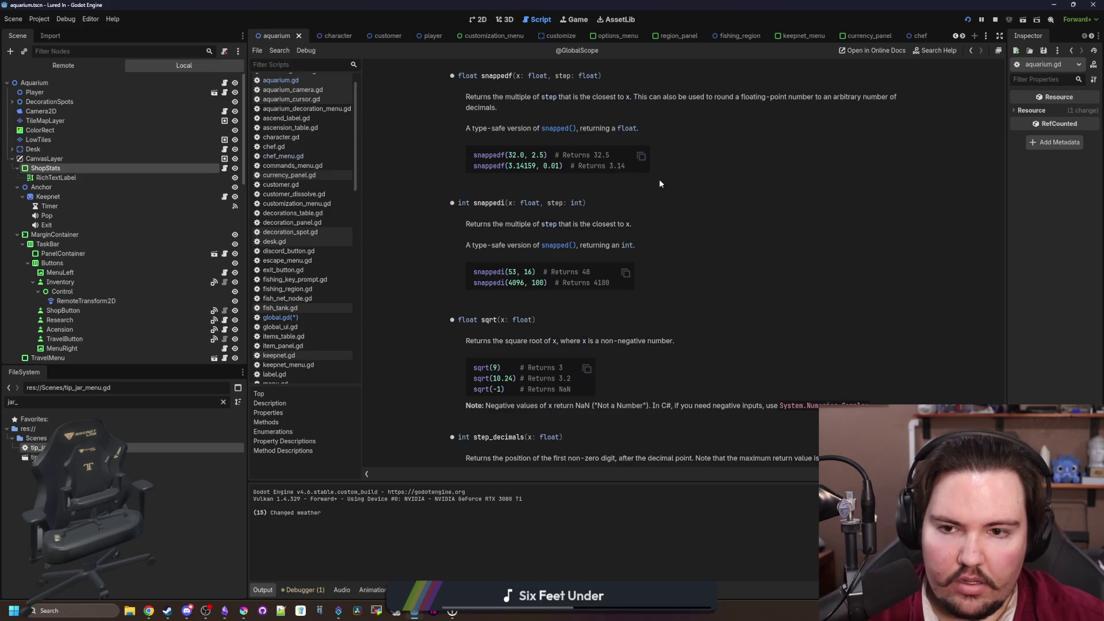
key("alt+Left")
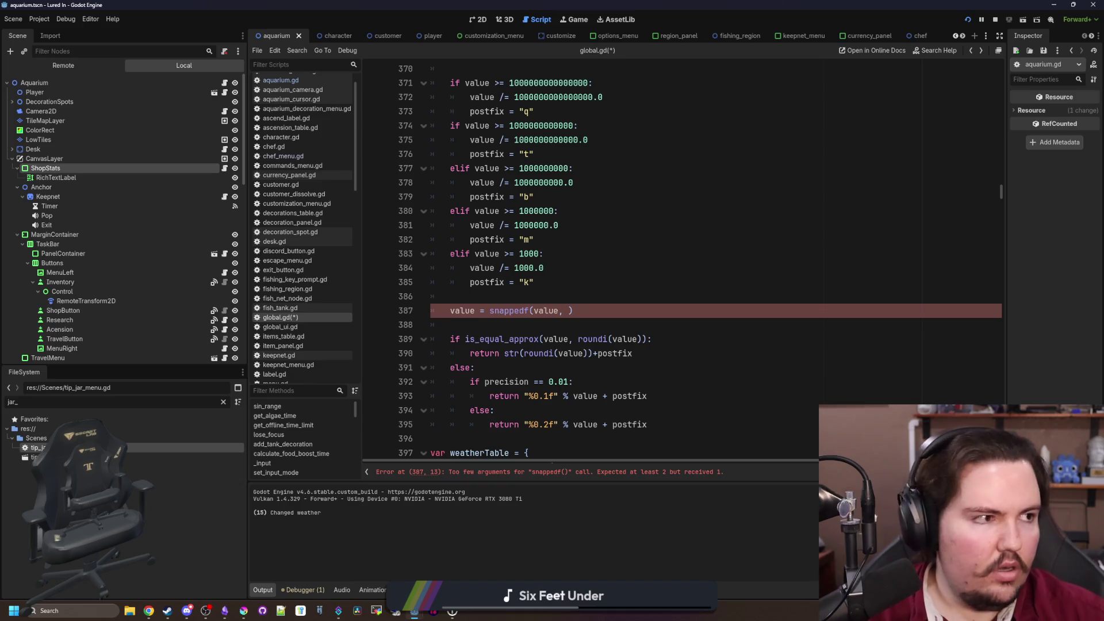
key("alt+Tab")
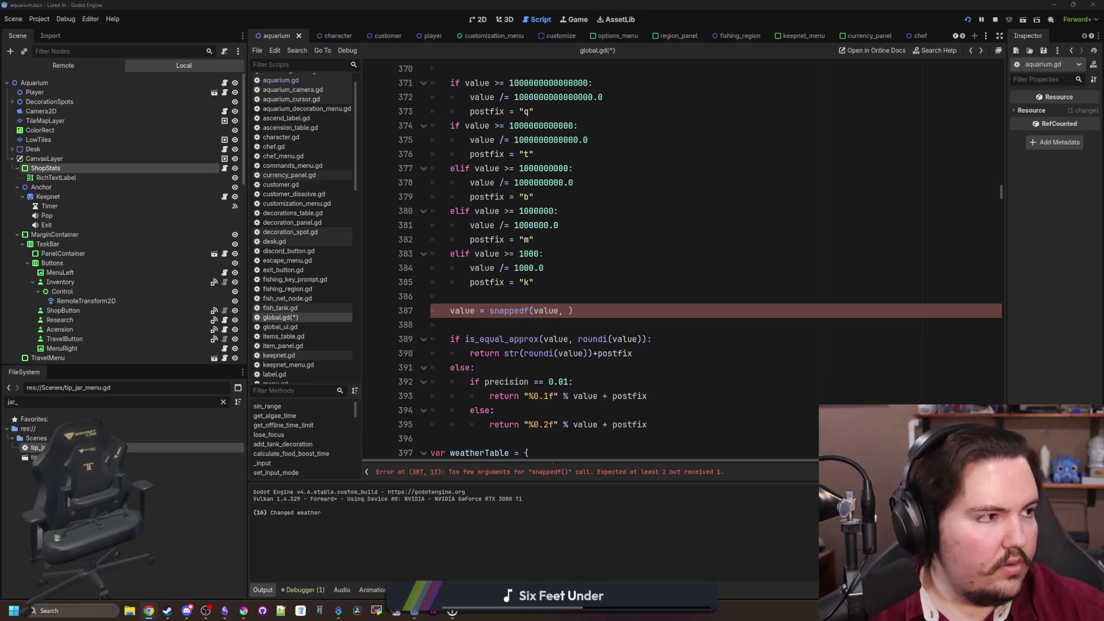
key("super+shift+Left")
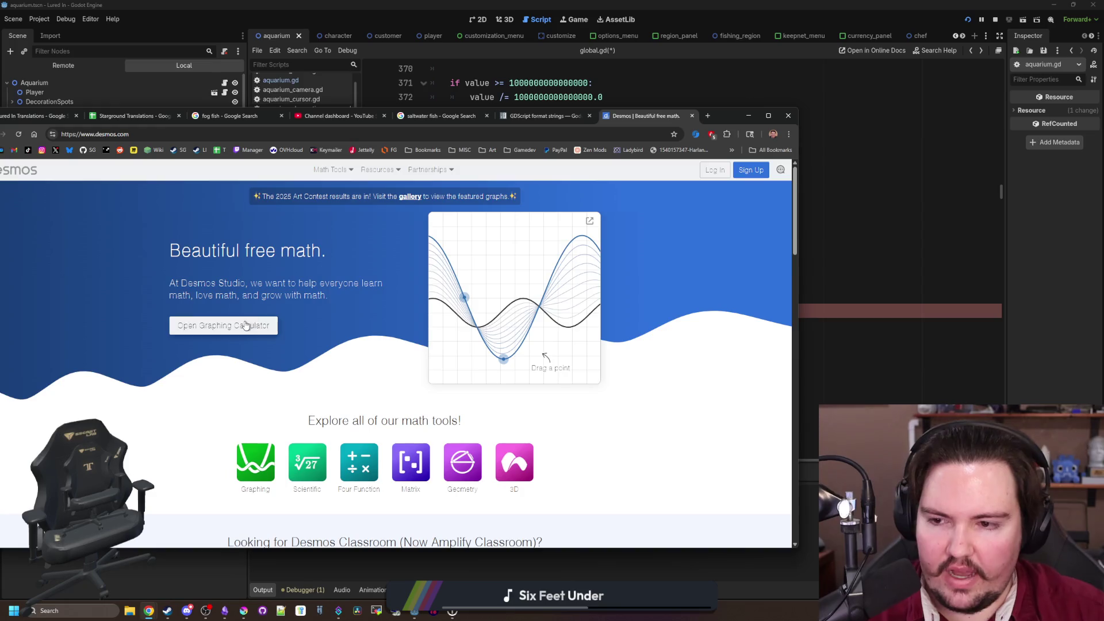
Open the Desmos graphing calculator and plot 1/x, panning to show x from -6 to 14
left_click(246, 326)
left_click_drag(743, 113, 931, 104)
type("1")
key("shift+Return")
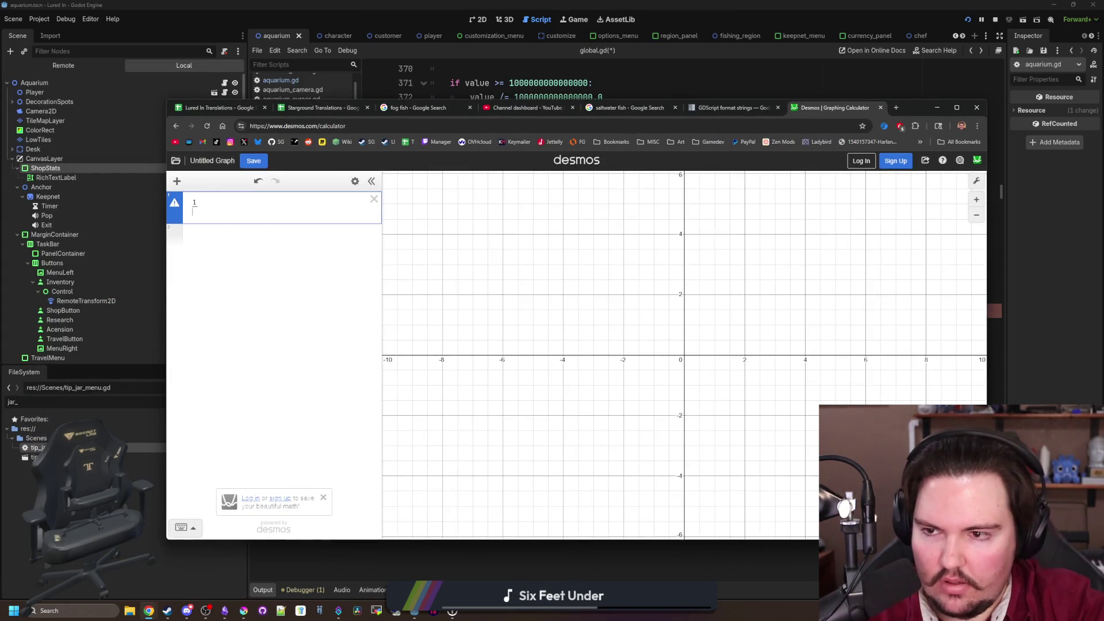
type("x")
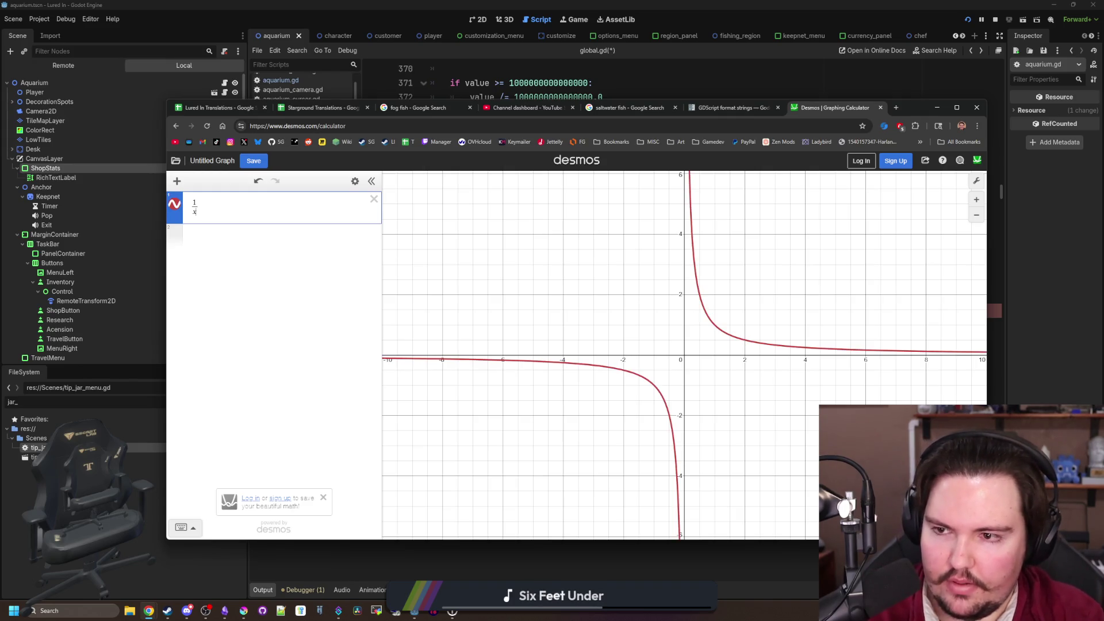
mouse_move(541, 336)
left_mouse_down()
mouse_move(442, 338)
mouse_move(411, 356)
left_mouse_up()
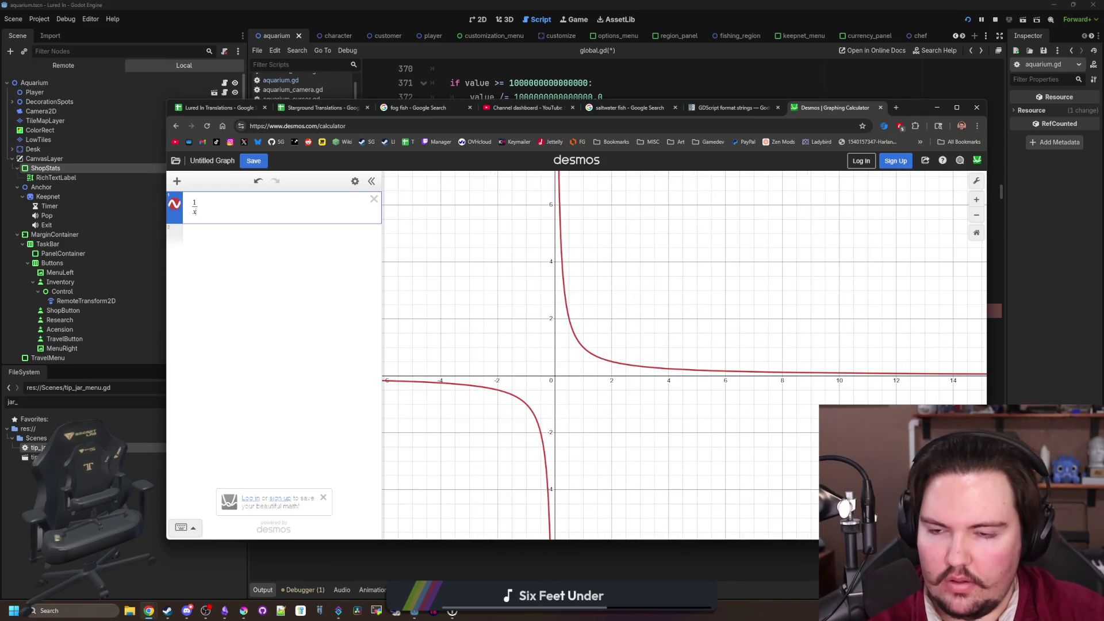
Replace the expression with 1/2², then 1/x², then trim it back to 1
left_click(374, 199)
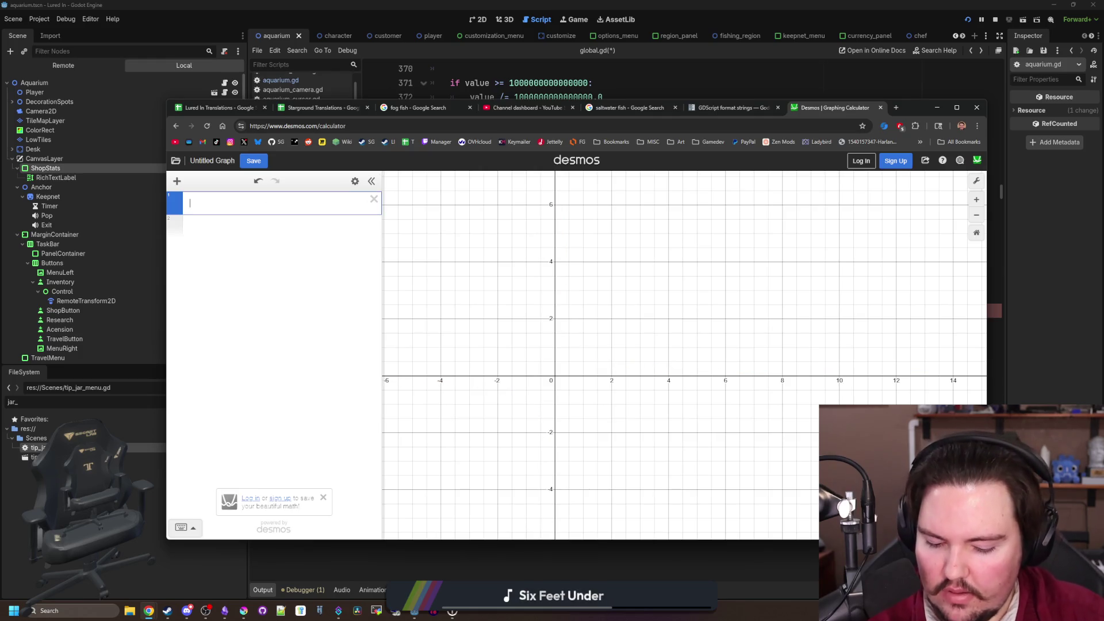
type("1/2")
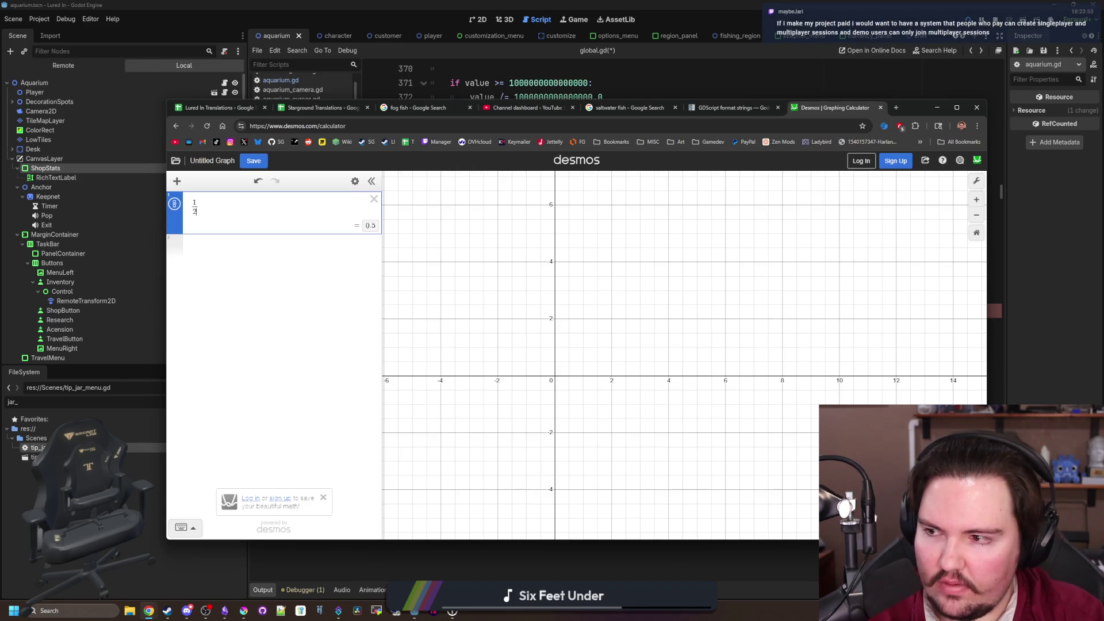
type("^2")
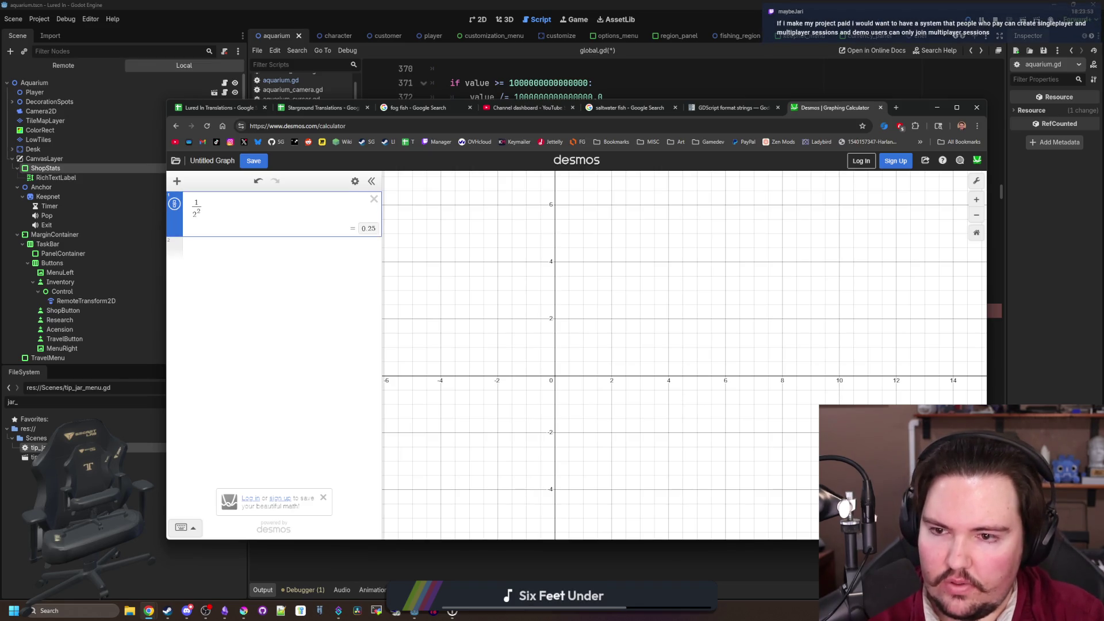
key("BackSpace")
key("BackSpace")
key("BackSpace")
type("x^2")
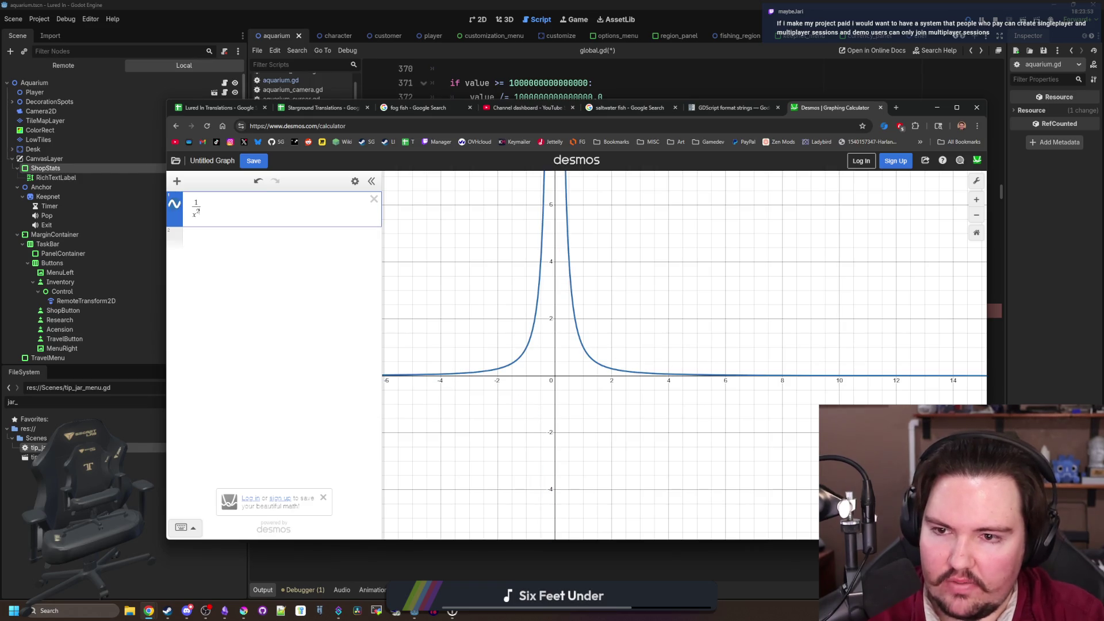
key("BackSpace")
key("BackSpace")
key("BackSpace")
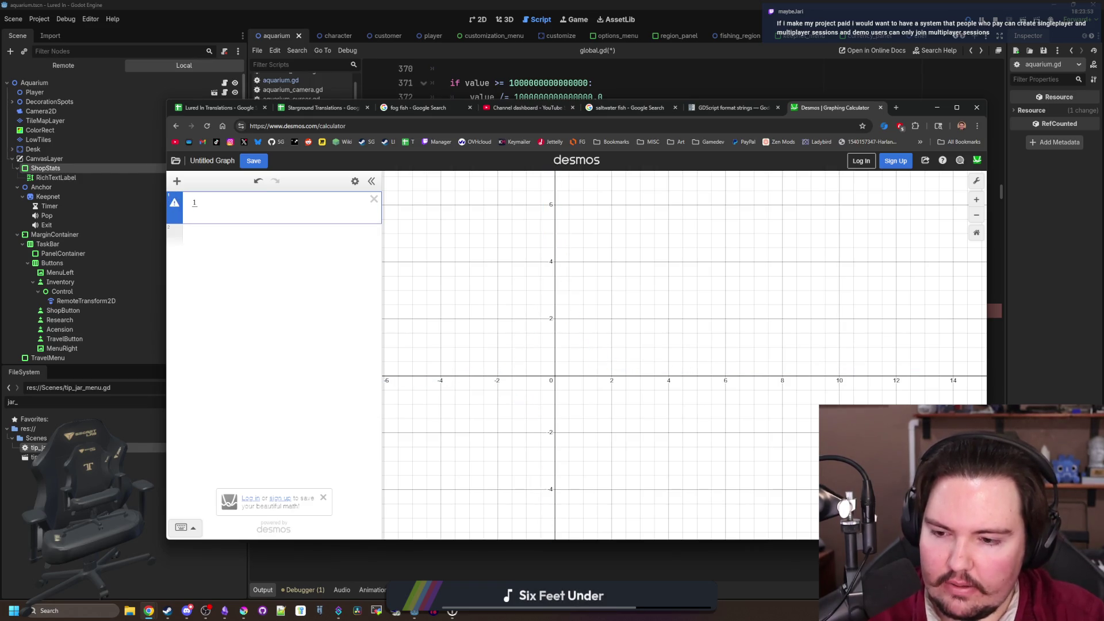
Evaluate 1/2^x, then try exponents 1, 2, 3, 4 and 6
type("1^2")
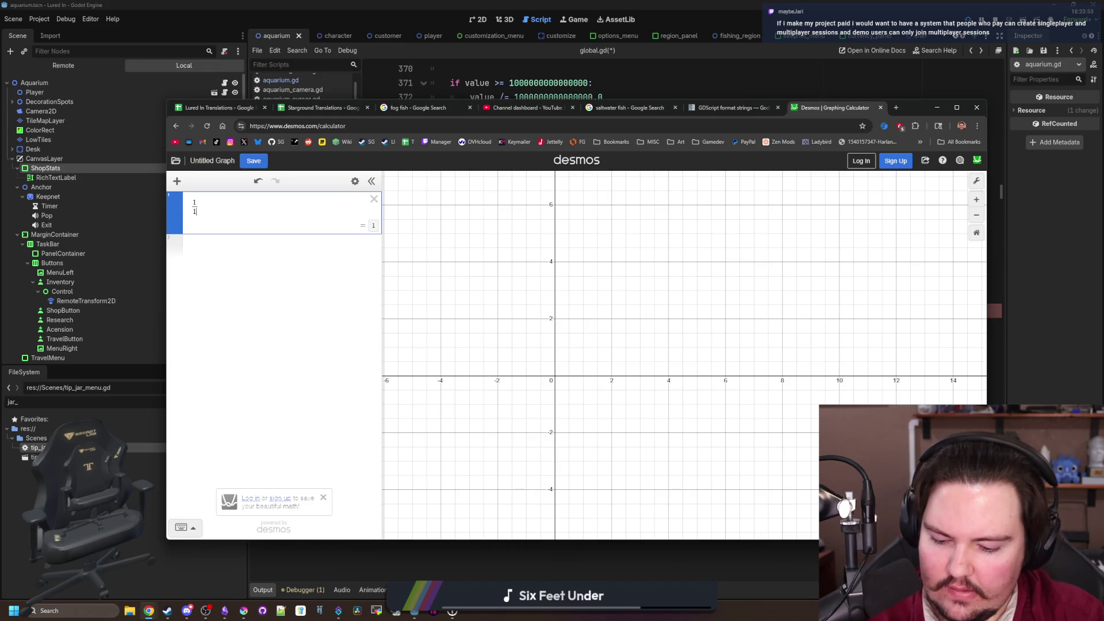
key("BackSpace")
key("BackSpace")
key("BackSpace")
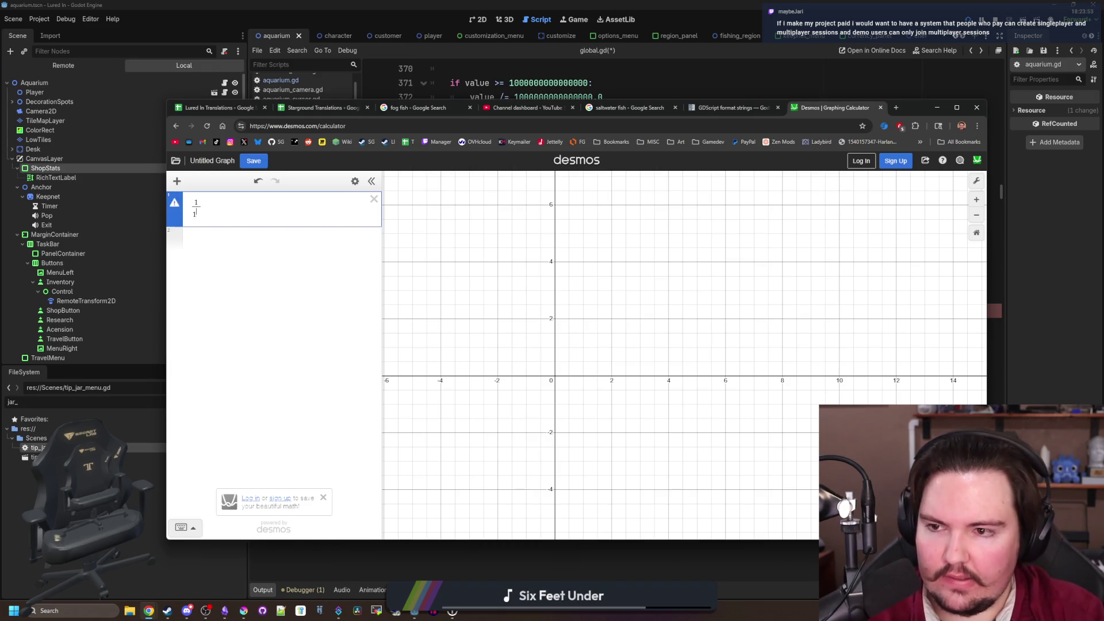
type("/2^x")
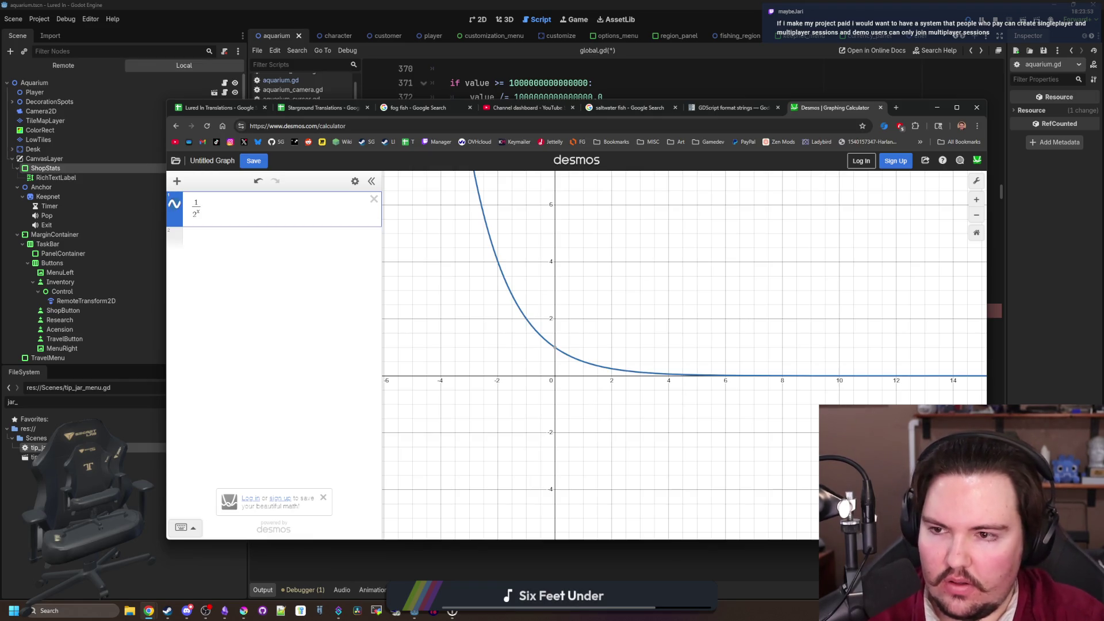
key("BackSpace")
type("1")
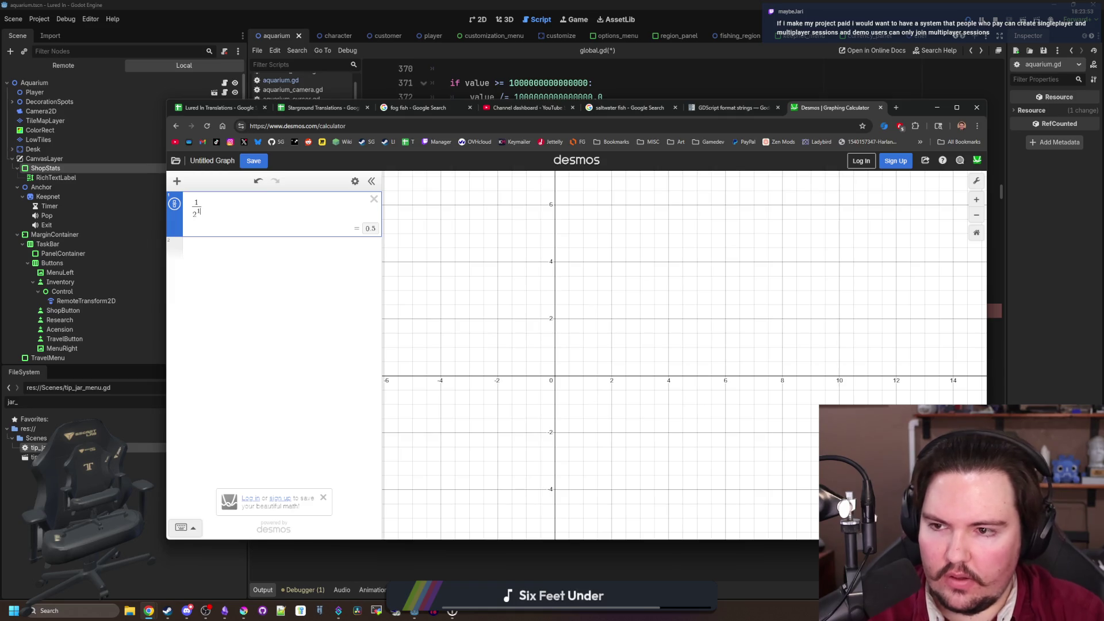
key("BackSpace")
type("2")
key("BackSpace")
type("3")
key("BackSpace")
type("4")
key("BackSpace")
type("6")
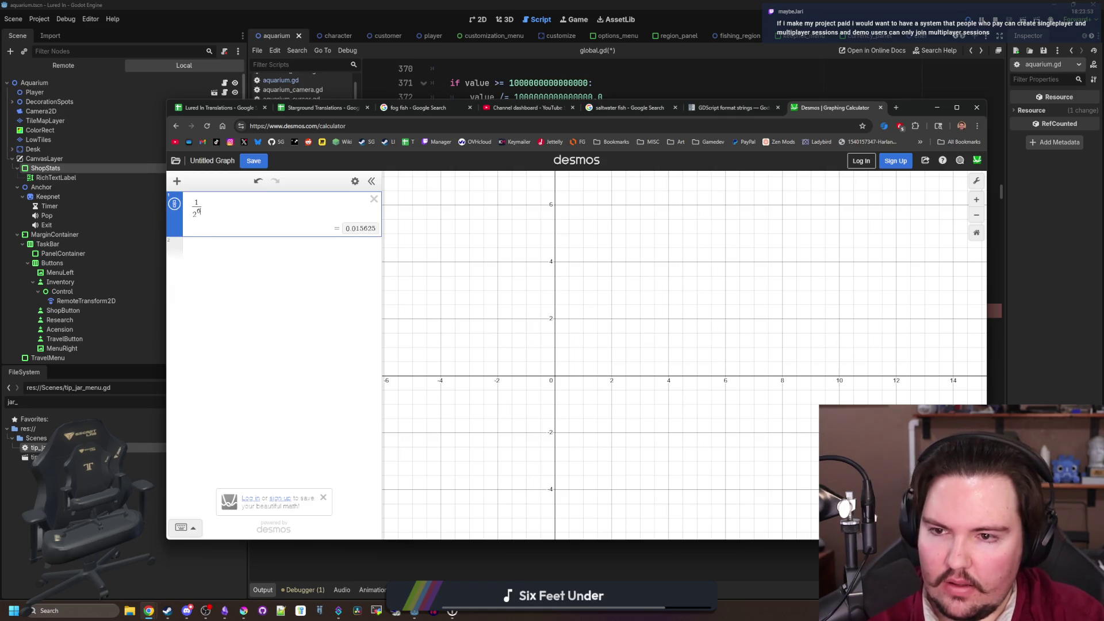
key("BackSpace")
key("BackSpace")
key("BackSpace")
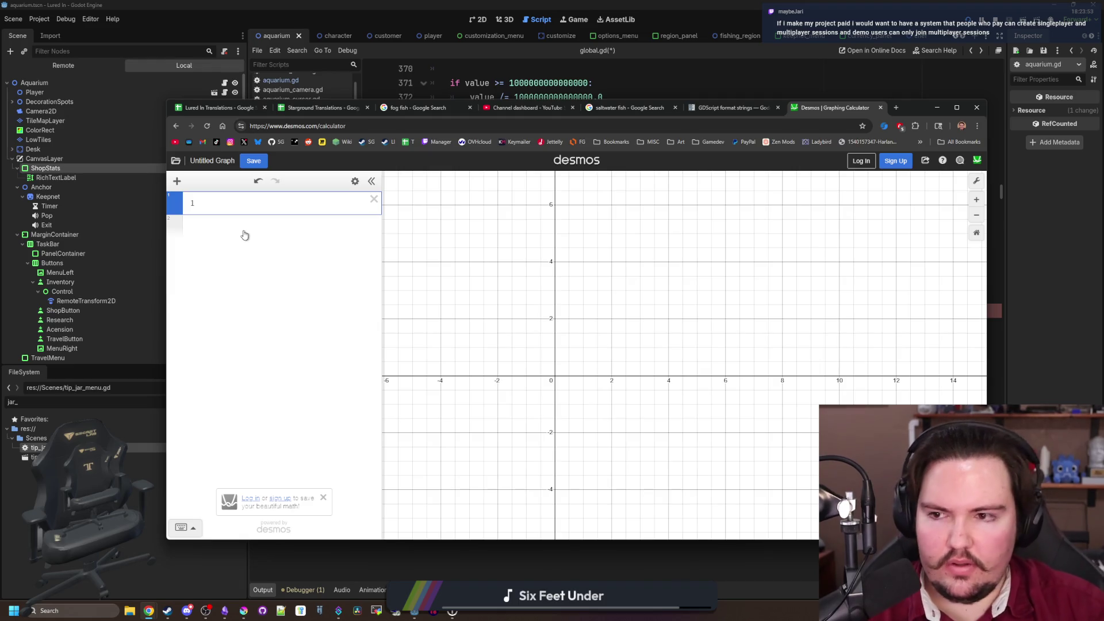
Evaluate factorial denominators 1/6!, 1/7!, 1/1!, 1/2!, ending on 1/1! = 1
type("/2!")
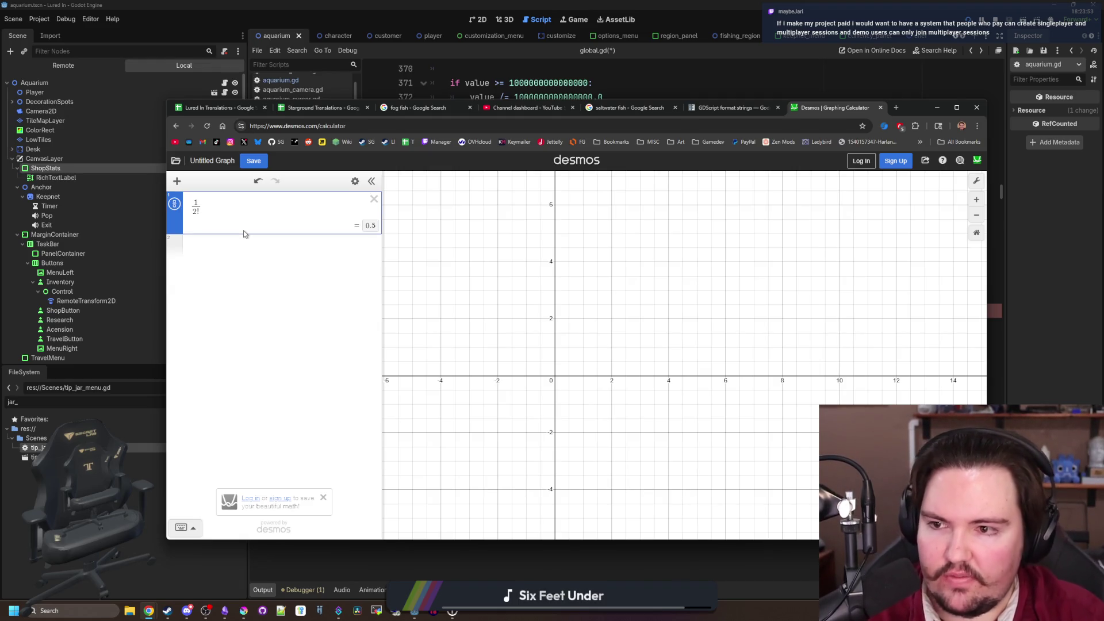
key("BackSpace")
type("6!")
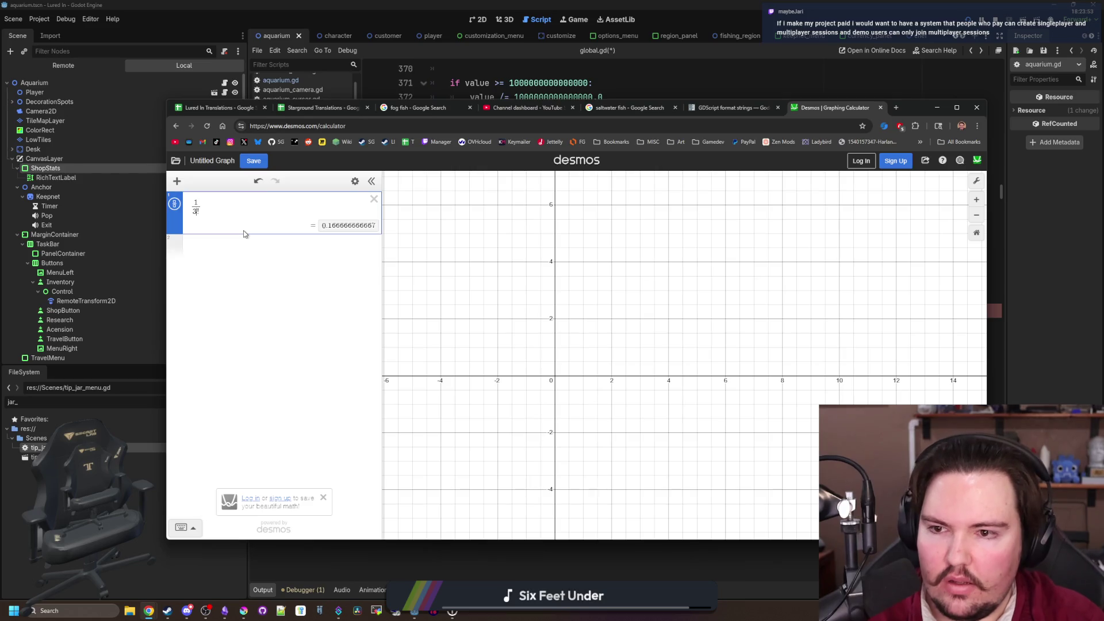
key("BackSpace")
key("BackSpace")
type("7!")
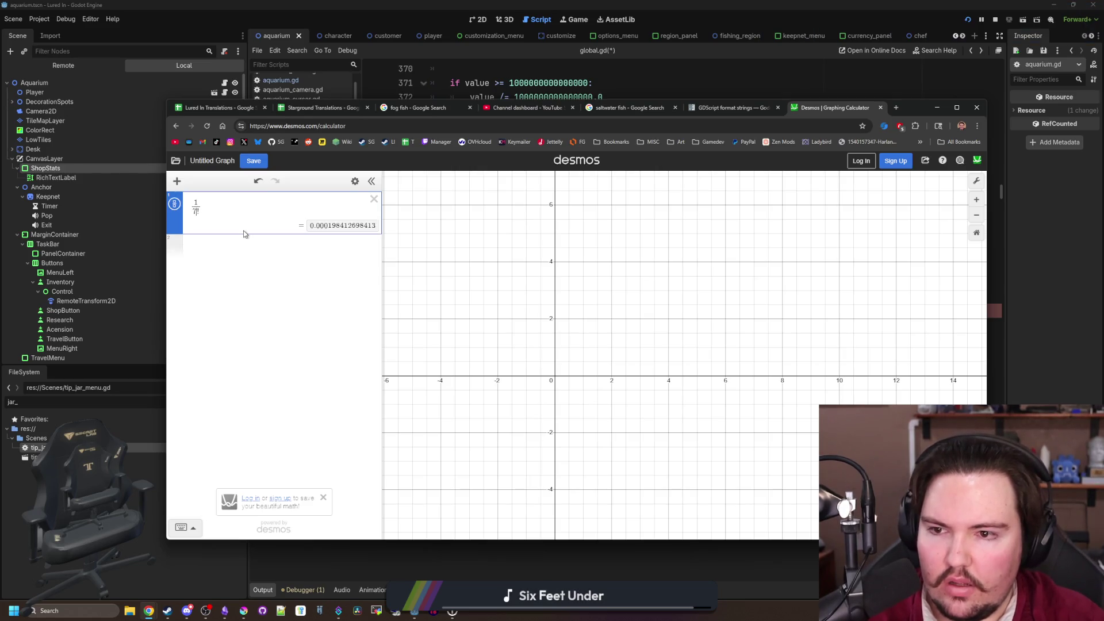
key("BackSpace")
key("BackSpace")
type("1!")
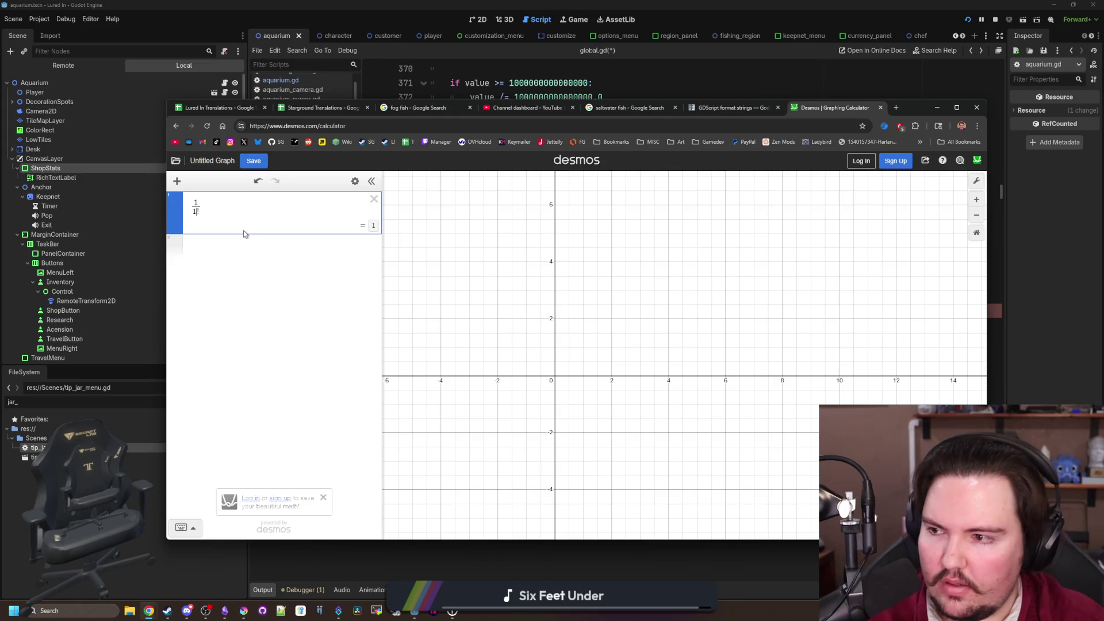
key("BackSpace")
key("BackSpace")
type("2!")
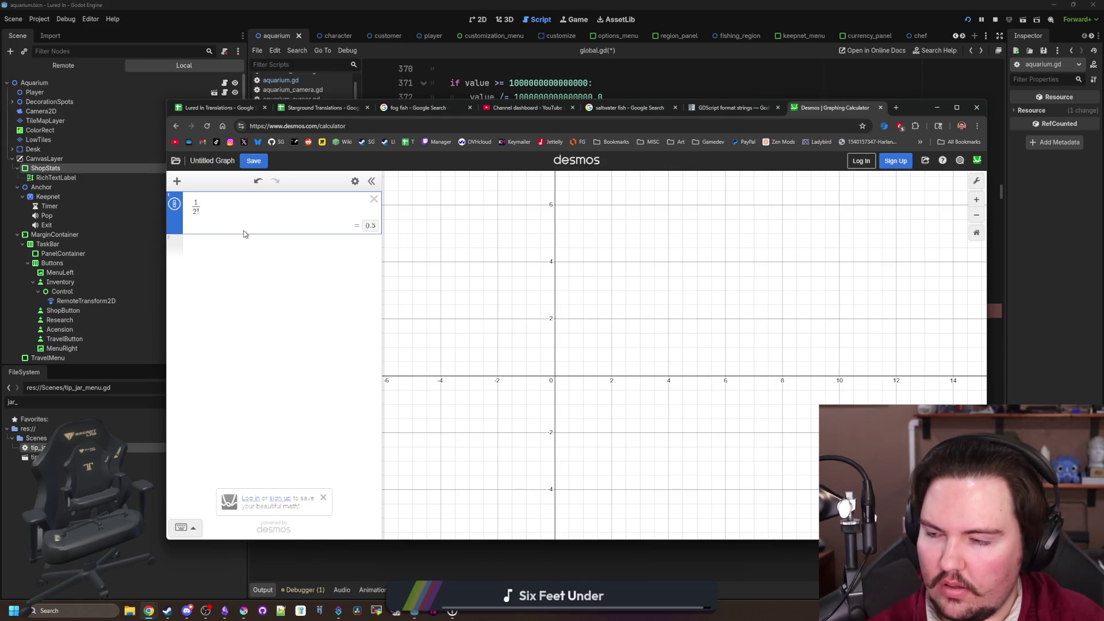
key("BackSpace")
key("BackSpace")
type("1!")
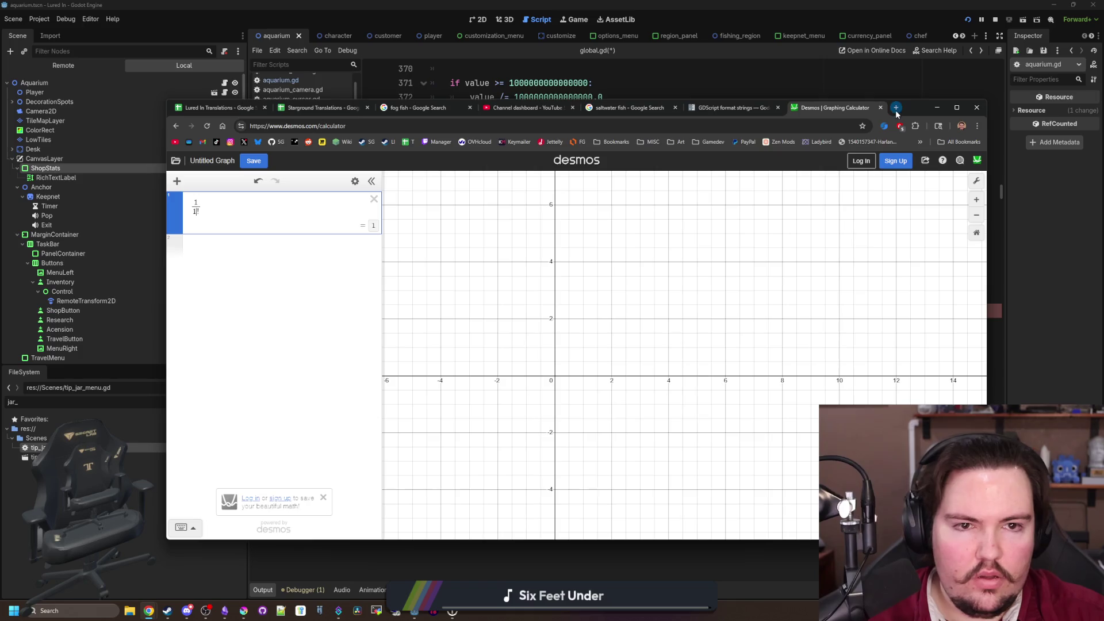
left_click(897, 110)
key("ctrl+w")
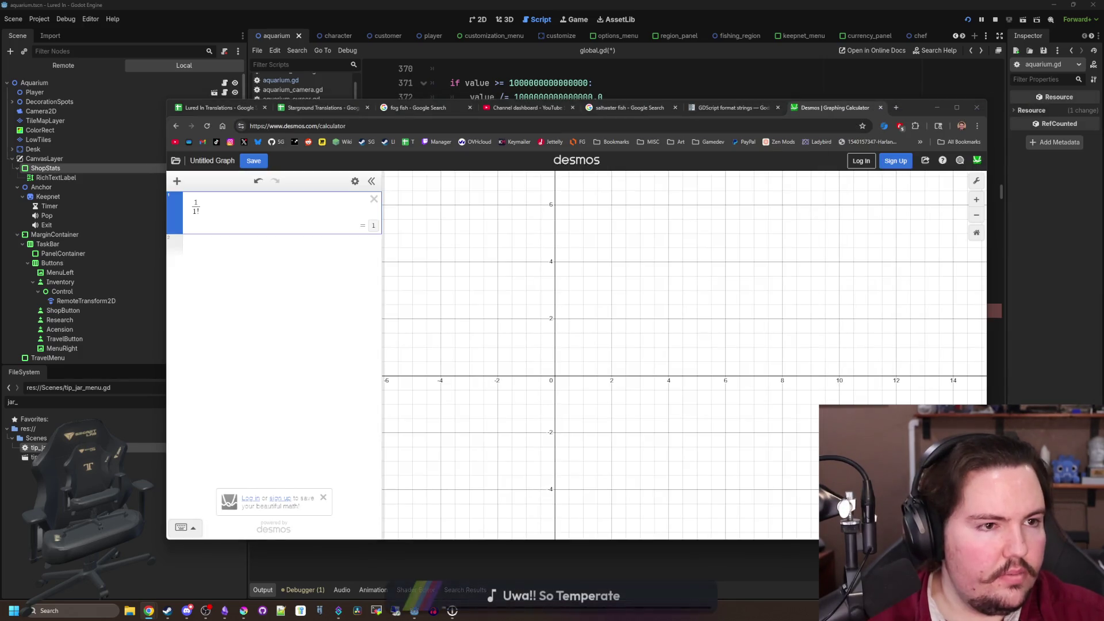
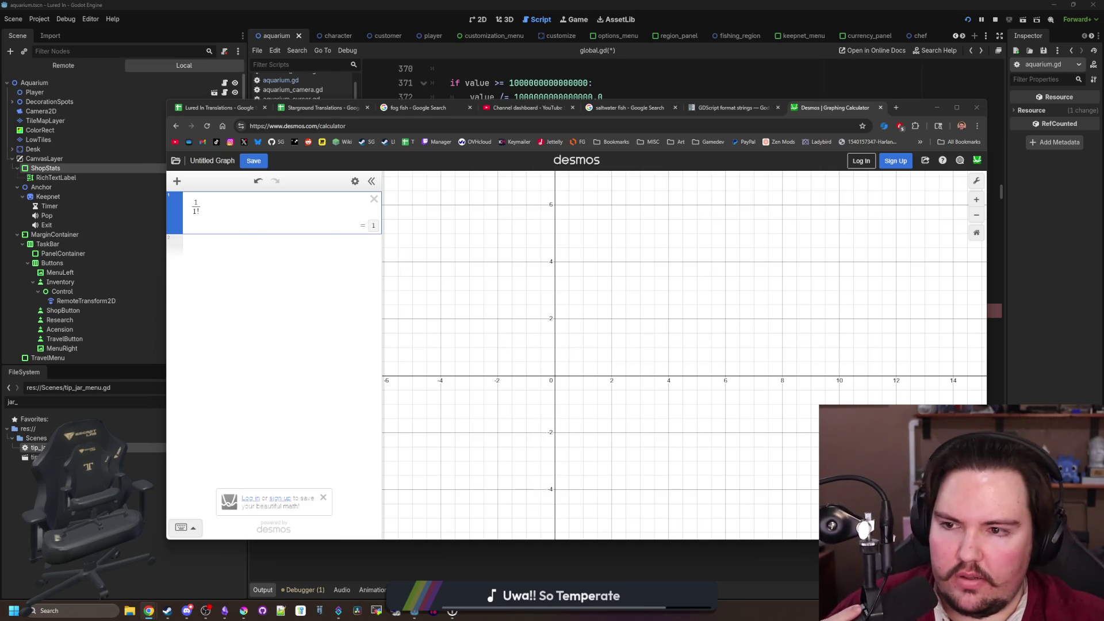
Edit the Desmos factorial test expression, trying 20 and then 15 in the denominator
left_click(326, 247)
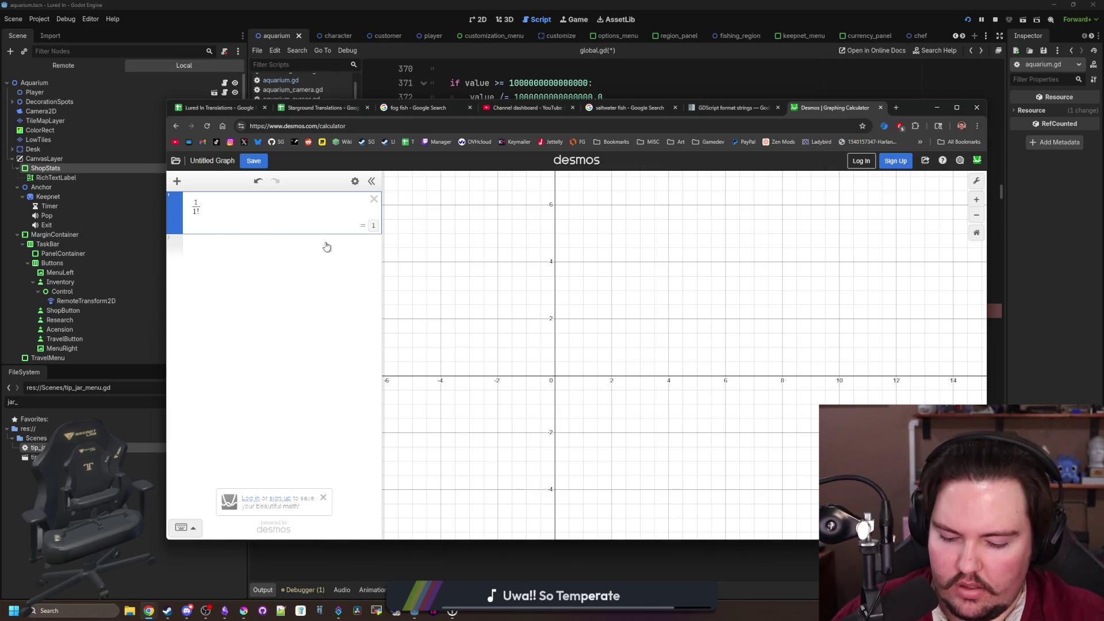
key("BackSpace")
type("2")
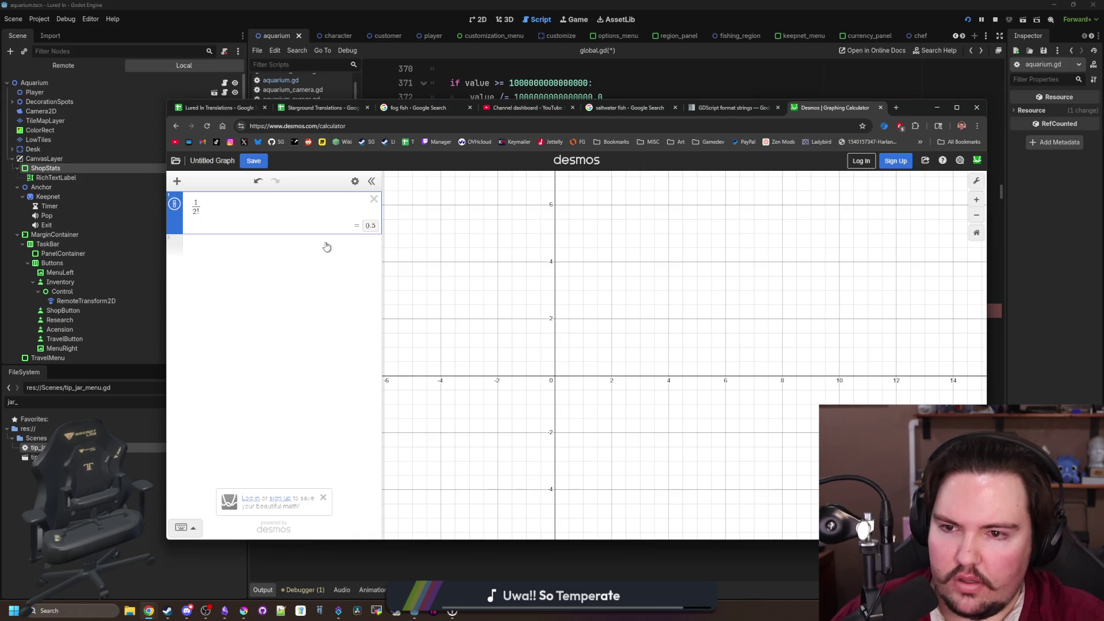
type("0")
key("BackSpace")
key("BackSpace")
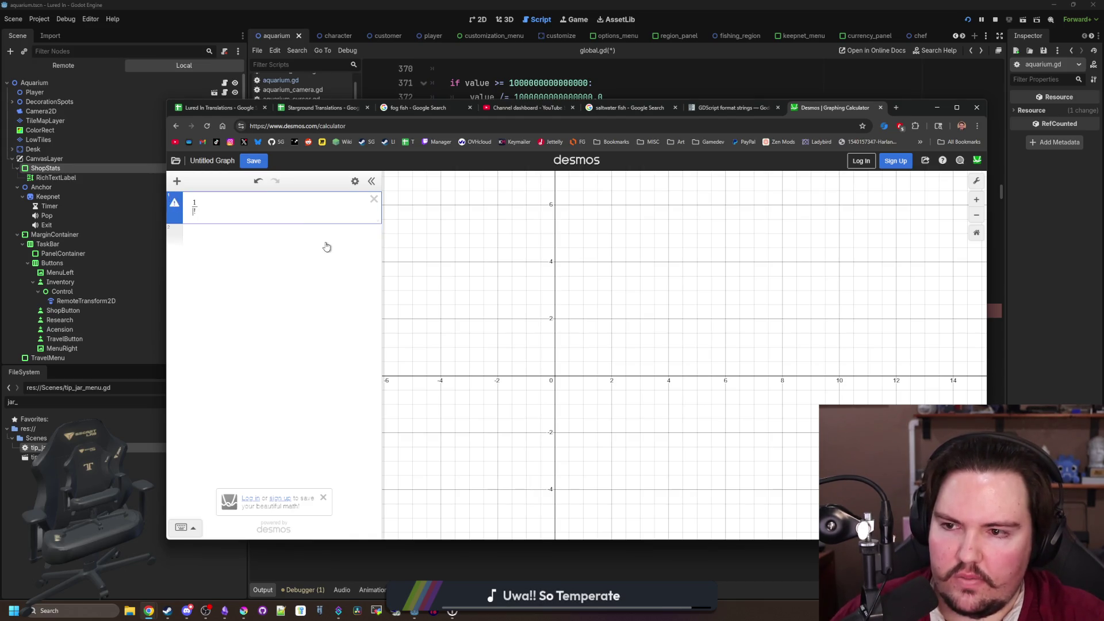
type("15")
Delete the Desmos expression entirely and return to the Godot script editor
key("BackSpace")
key("BackSpace")
key("BackSpace")
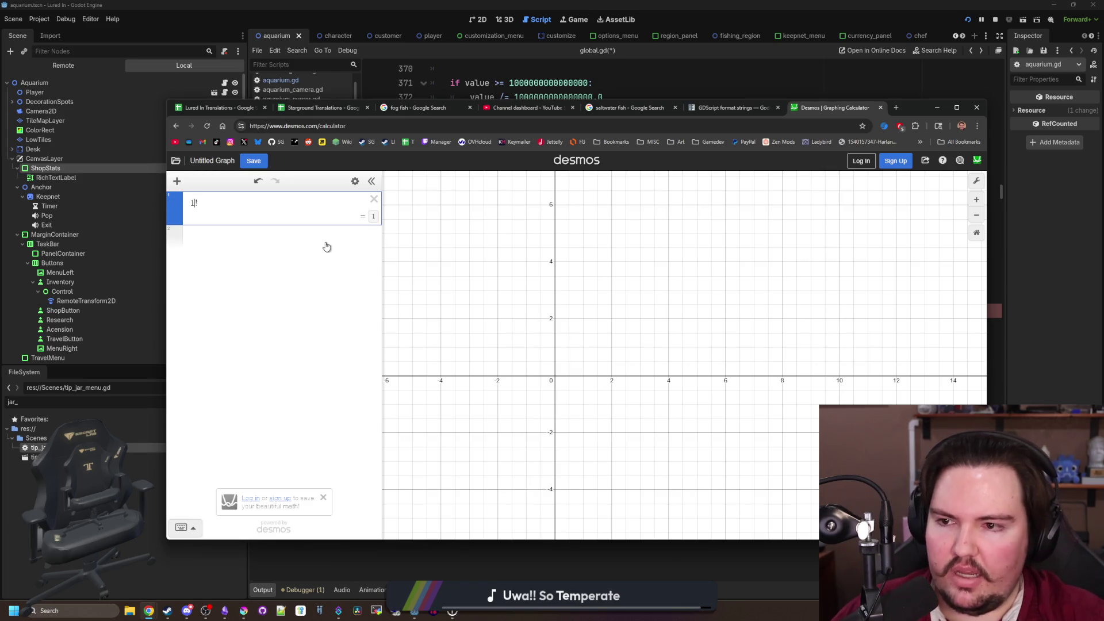
key("BackSpace")
key("BackSpace")
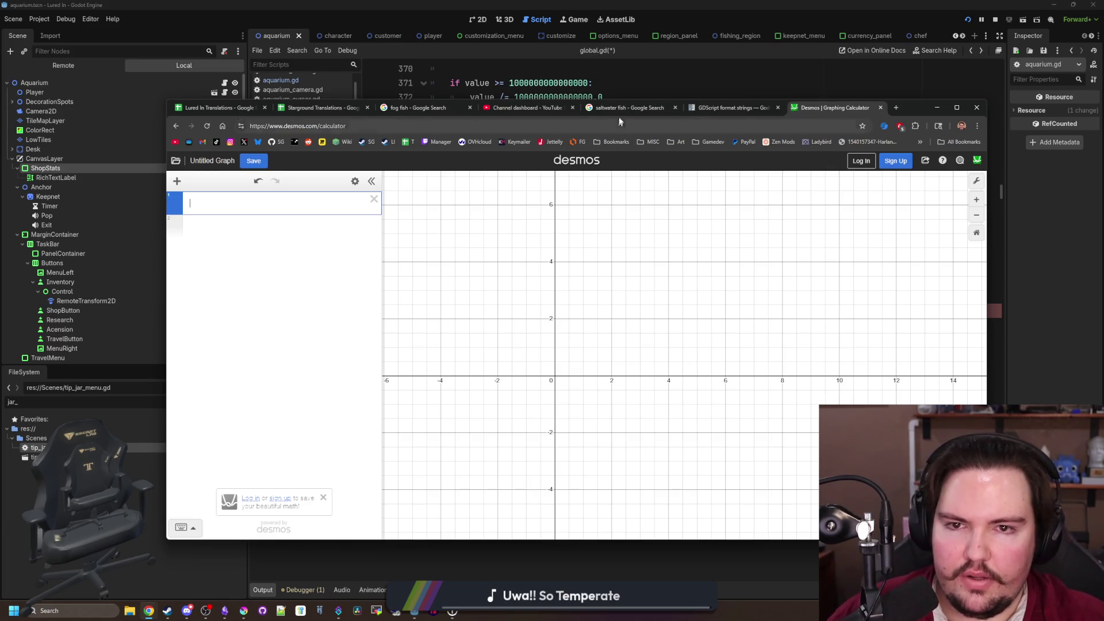
key("alt+Tab")
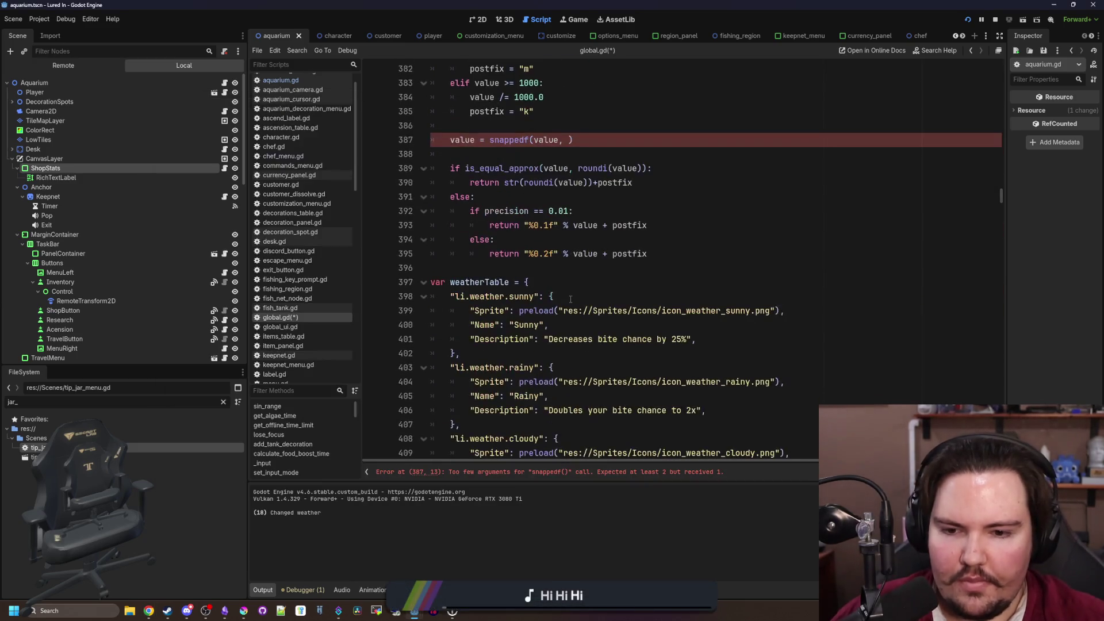
Pass precision as snappedf's second argument on line 387 and save global.gd
scroll(571, 298, "up", 2)
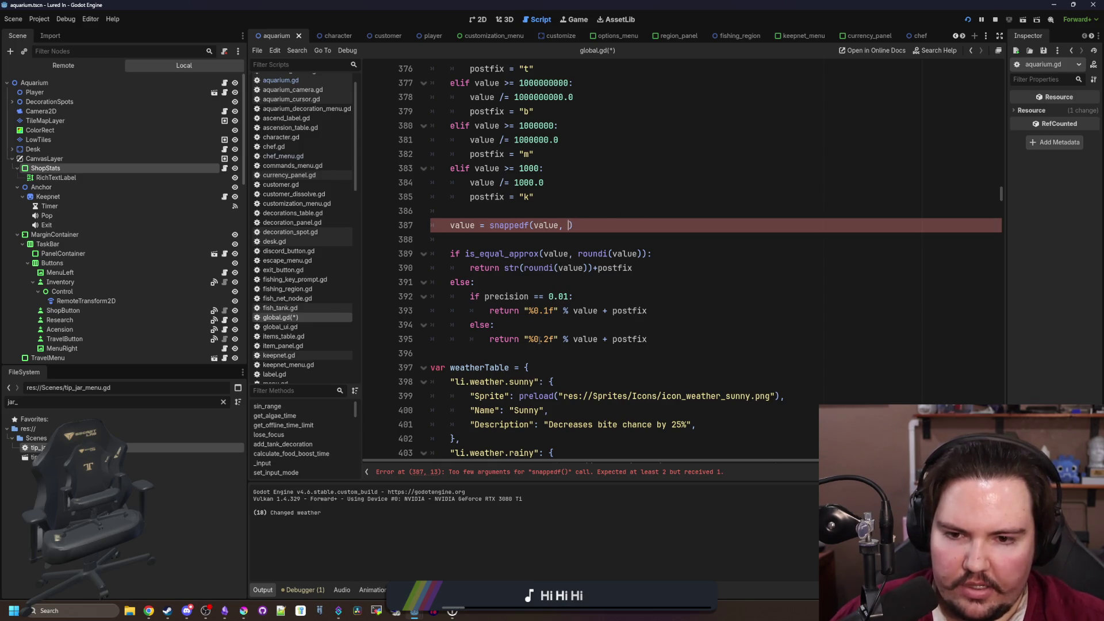
scroll(570, 269, "up", 1)
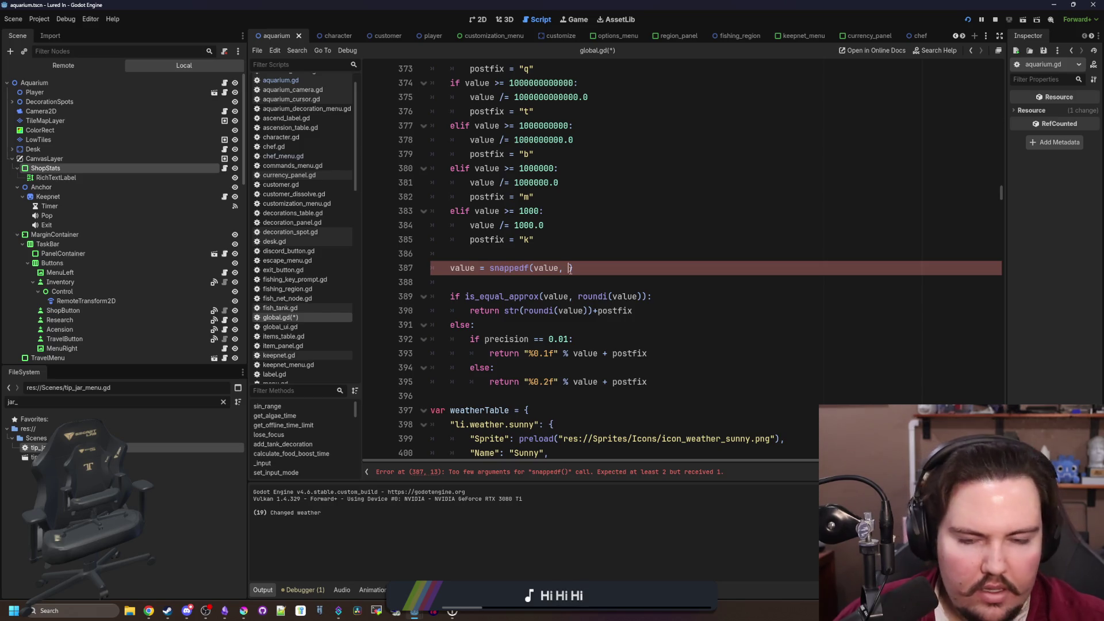
scroll(607, 177, "up", 6)
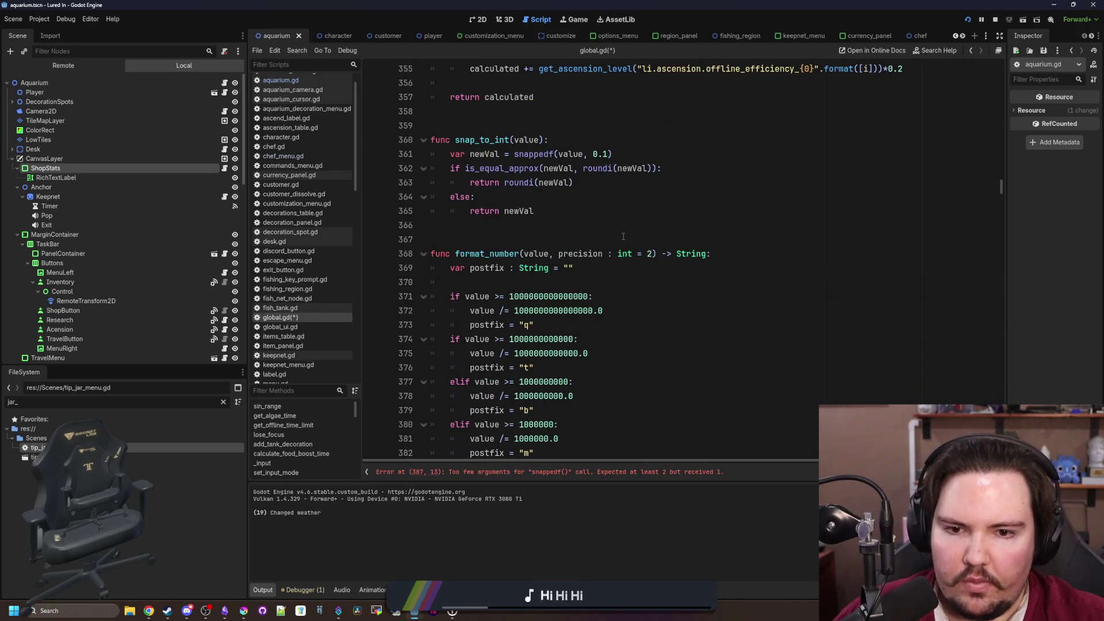
scroll(623, 236, "down", 2)
key("ctrl+shift+Left")
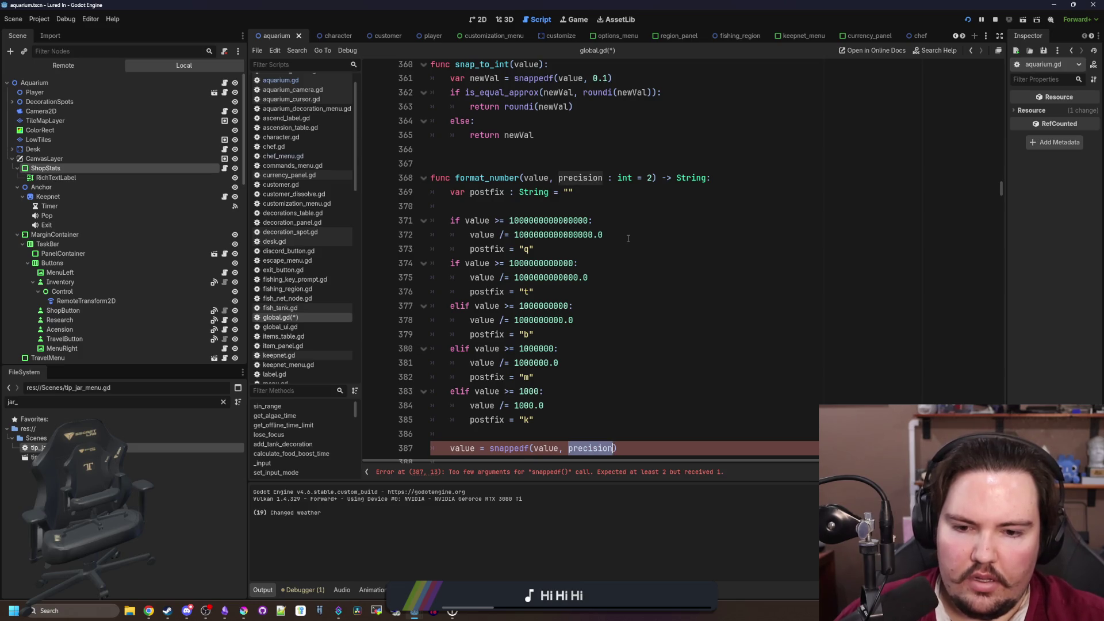
key("ctrl+z")
scroll(604, 265, "down", 5)
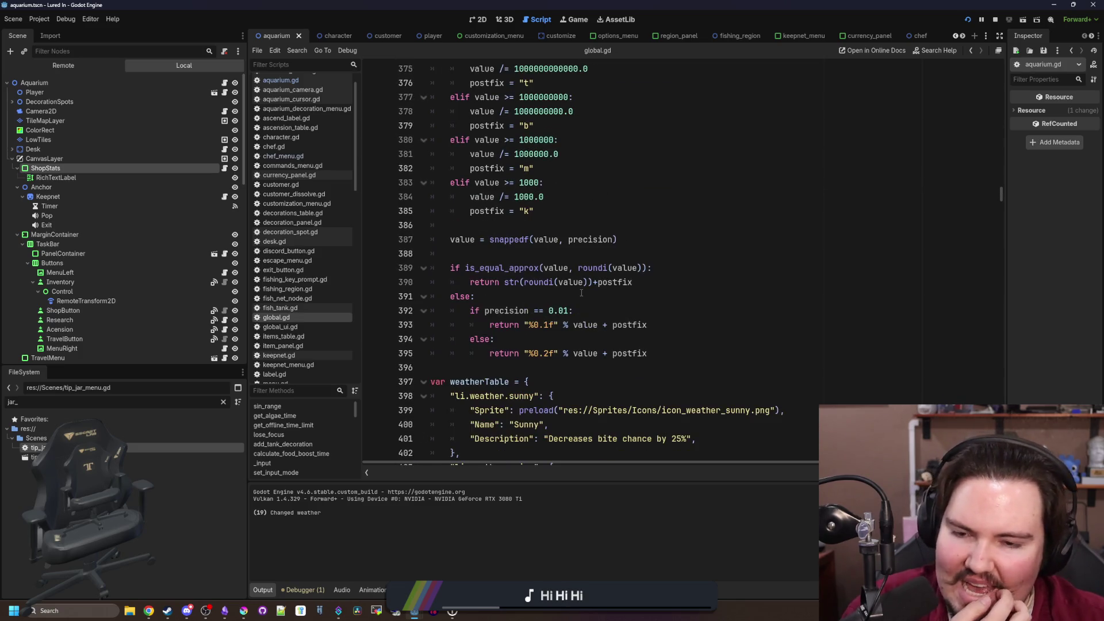
left_click(148, 610)
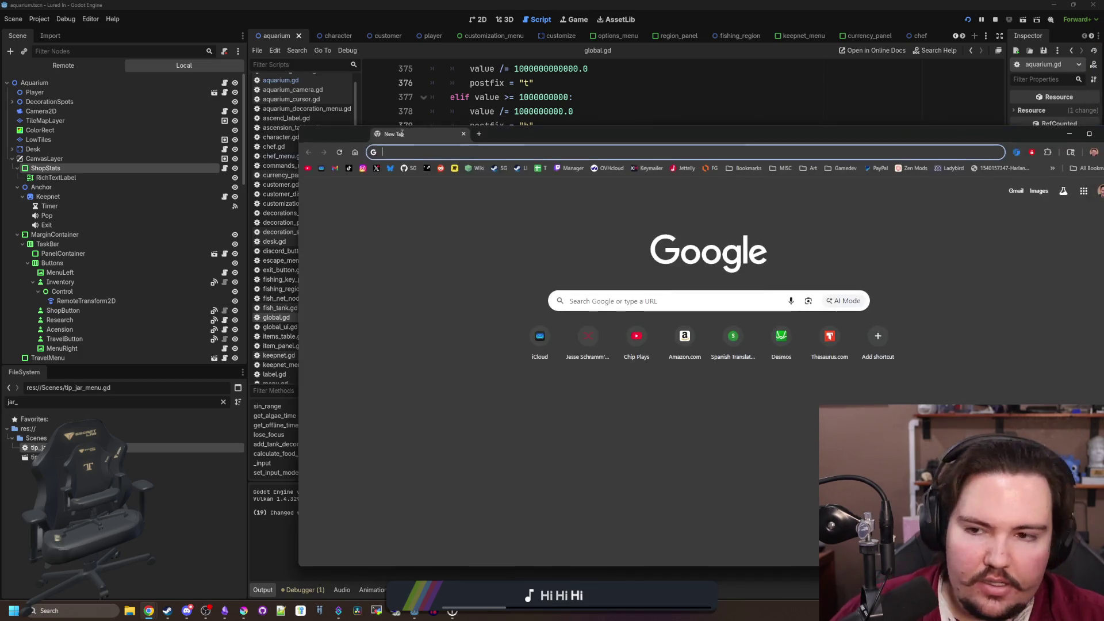
Load desmos.com and open a fresh Desmos graphing calculator
type("desmos.com")
key("Return")
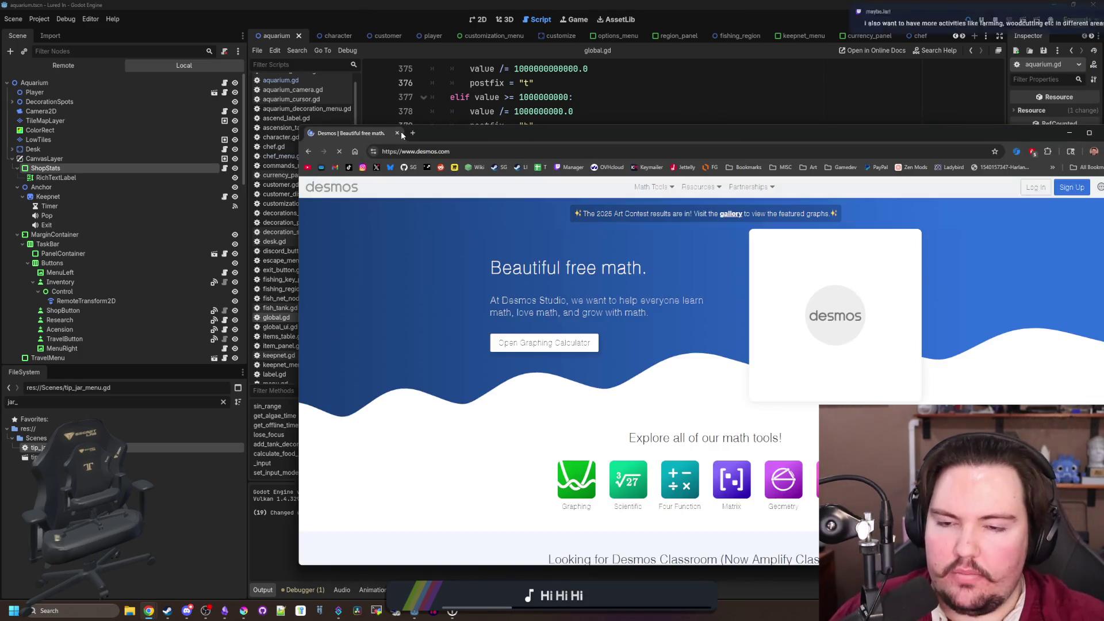
left_click(526, 342)
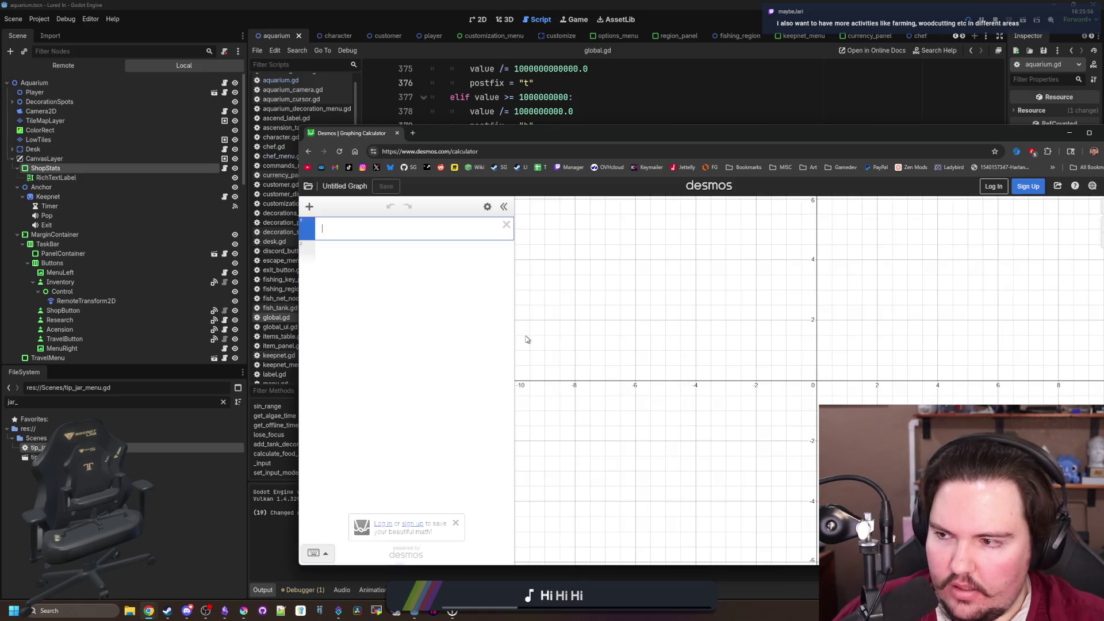
Enter 0.1 mod 0.1 in Desmos, check the script, then switch to CalculatorSoup's Modulo Calculator
type("0.")
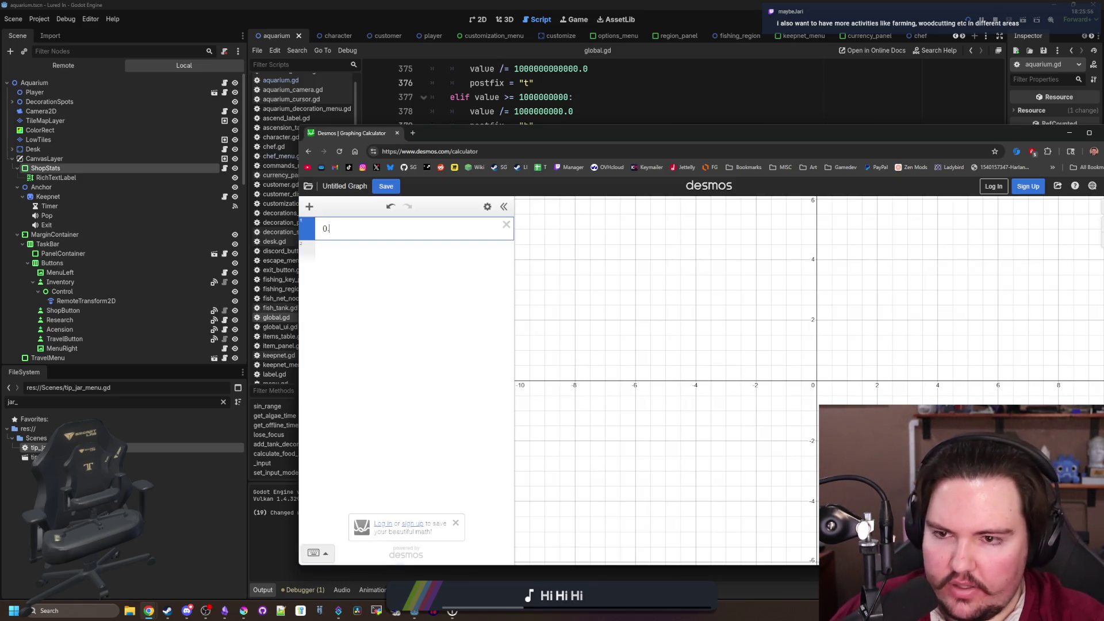
type("1 % of 0.1")
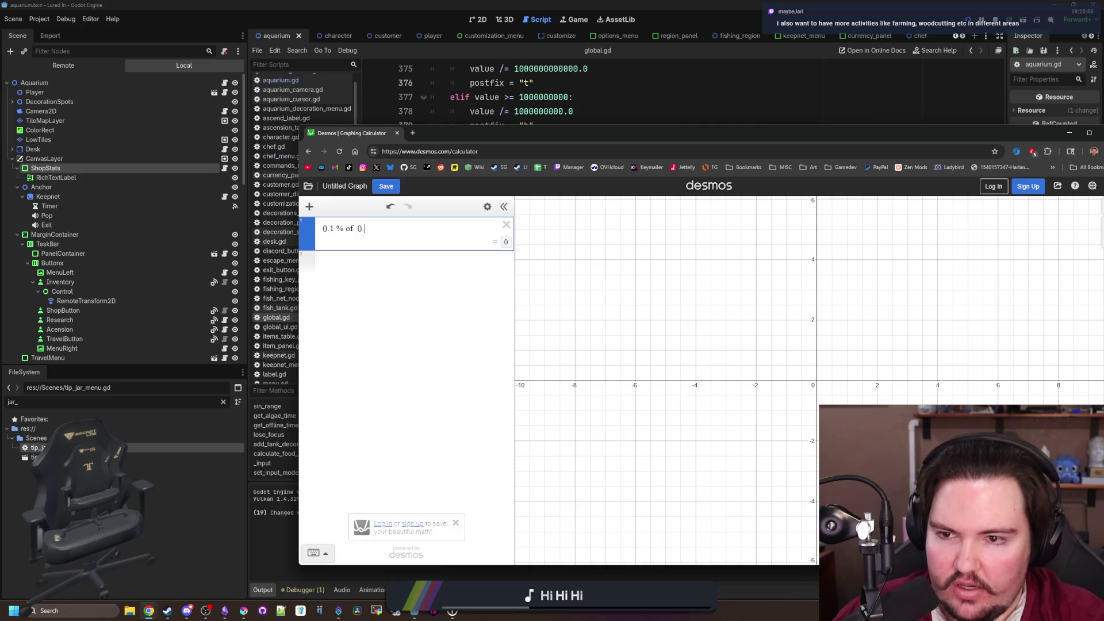
key("BackSpace")
key("BackSpace")
key("BackSpace")
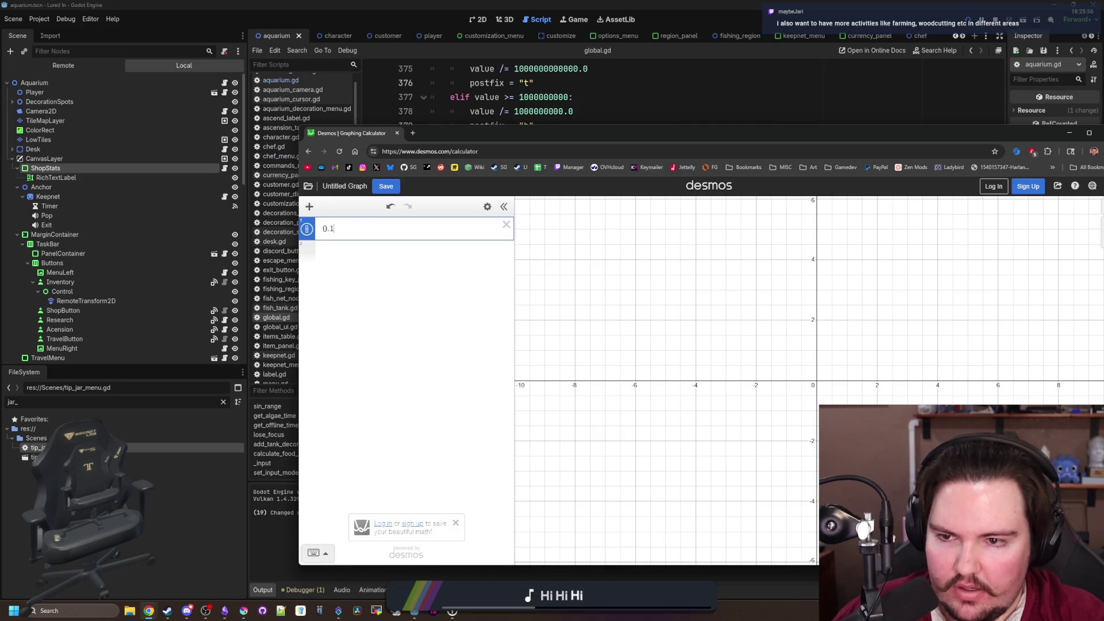
type(" mod 0.1")
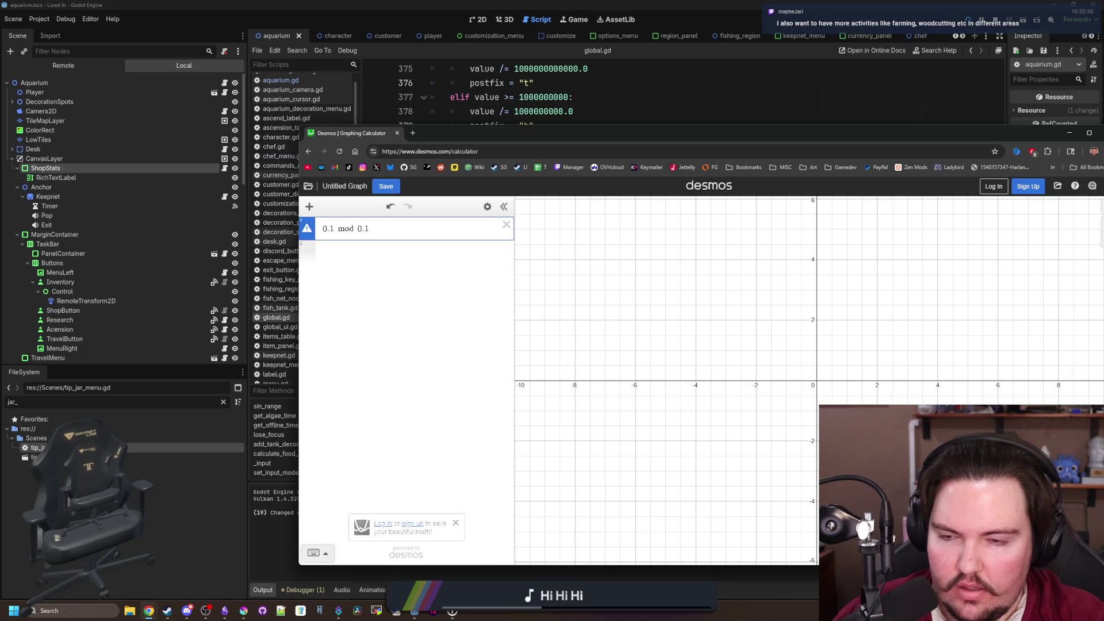
left_click(514, 112)
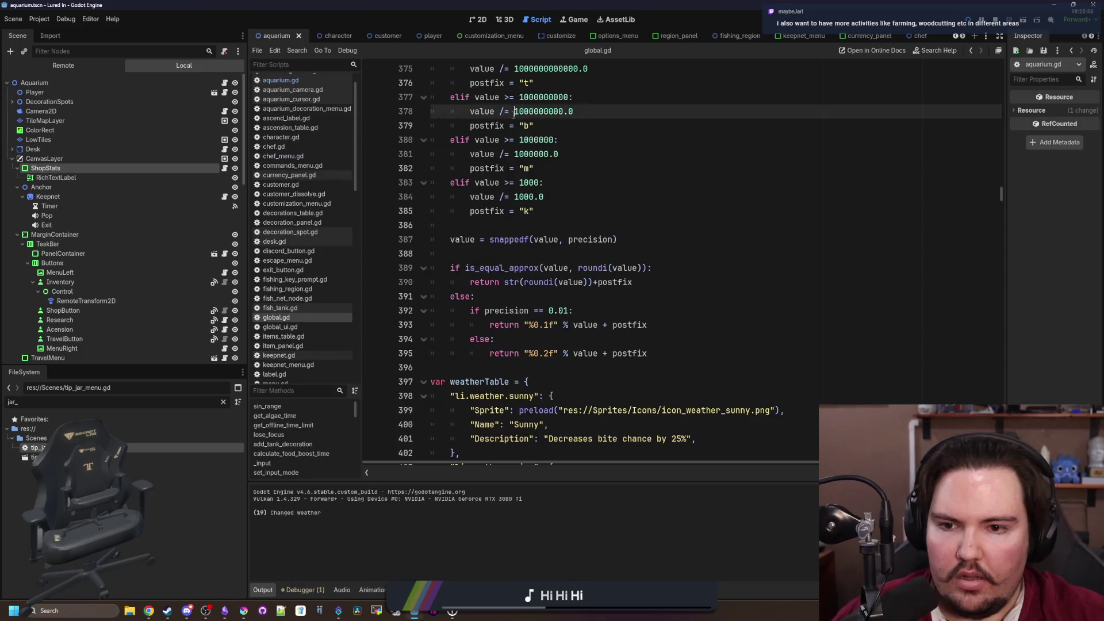
left_click(487, 256)
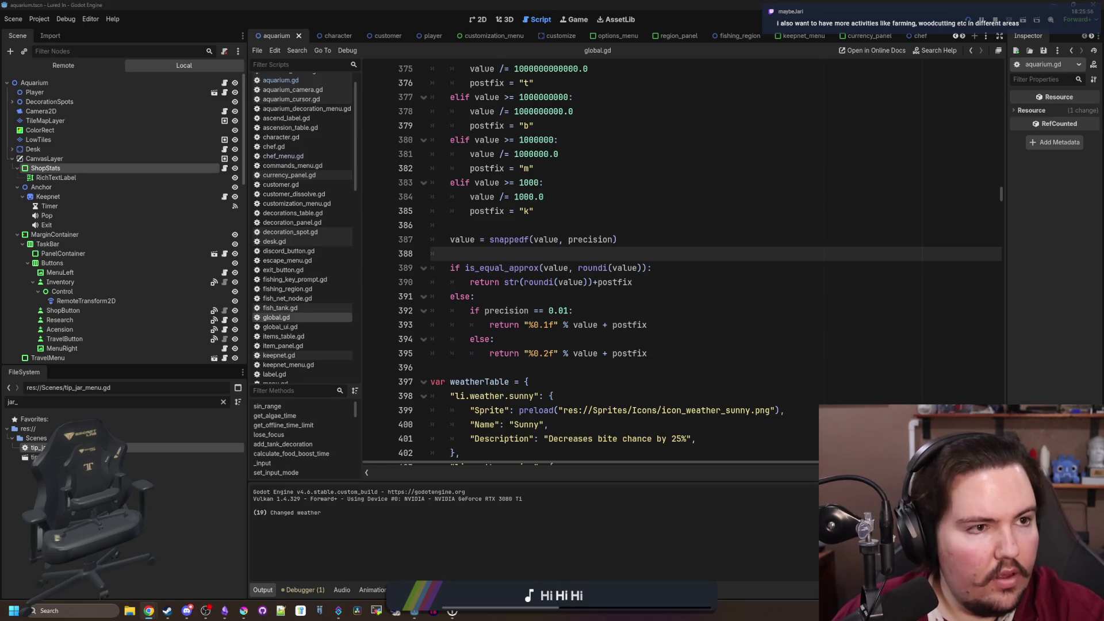
key("alt+Tab")
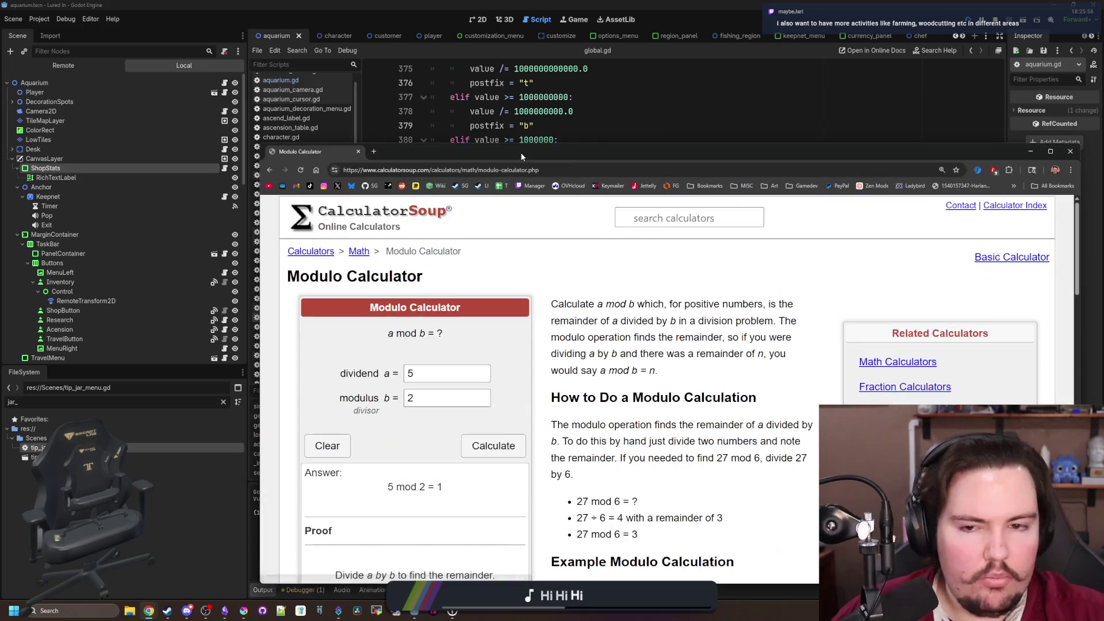
Calculate 0.1 mod 0.1 in the Modulo Calculator, getting a remainder of 0
left_click(440, 371)
key("BackSpace")
type("0.1")
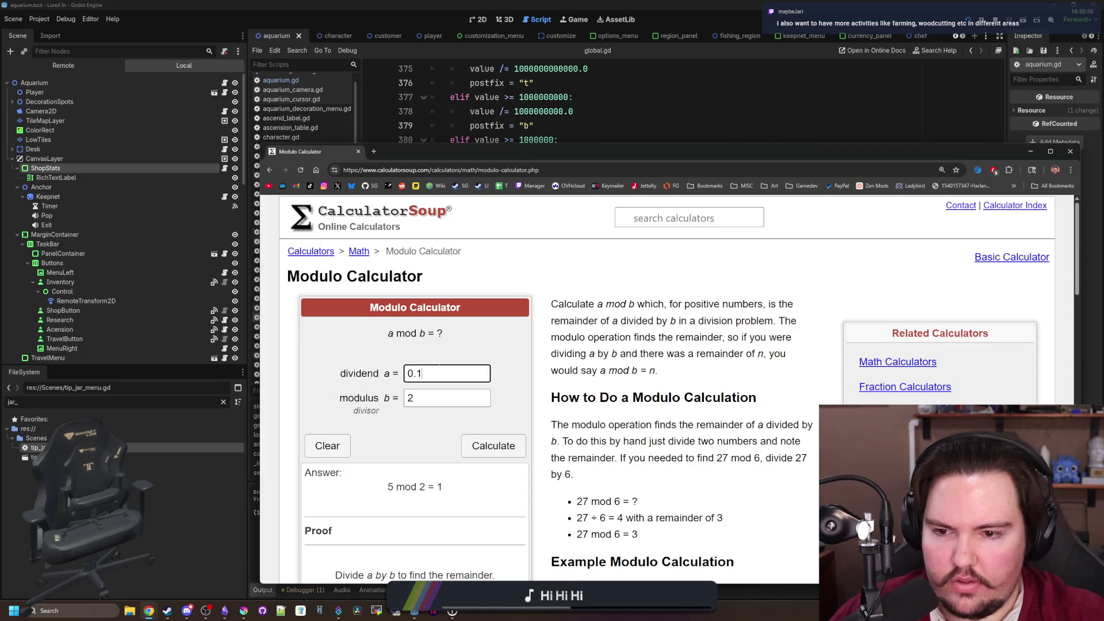
left_click(444, 401)
key("BackSpace")
type("0.1")
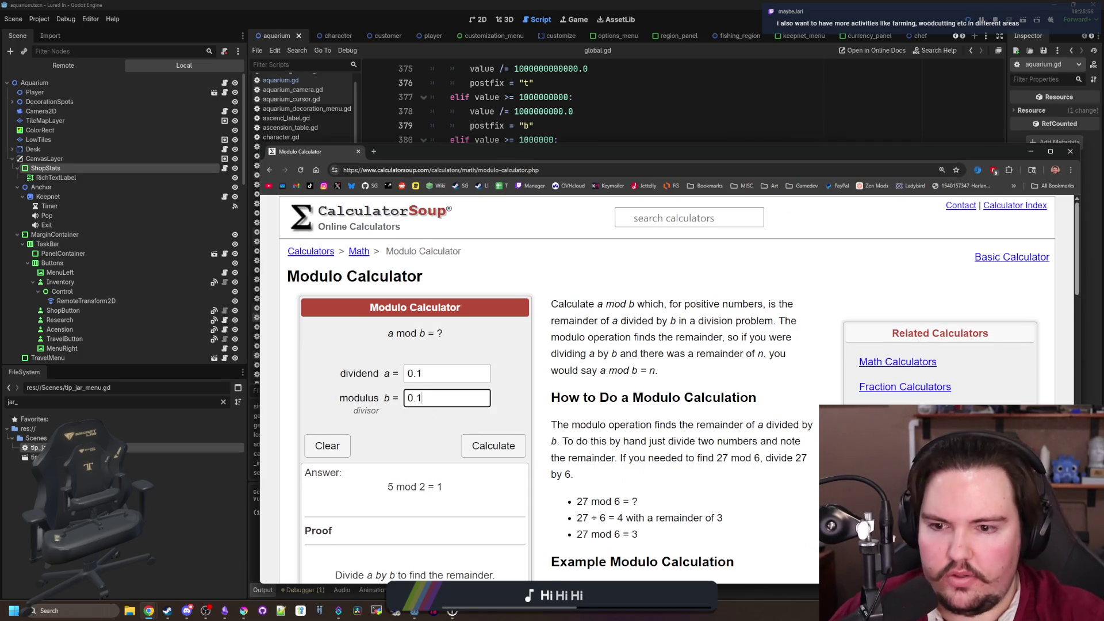
left_click(493, 446)
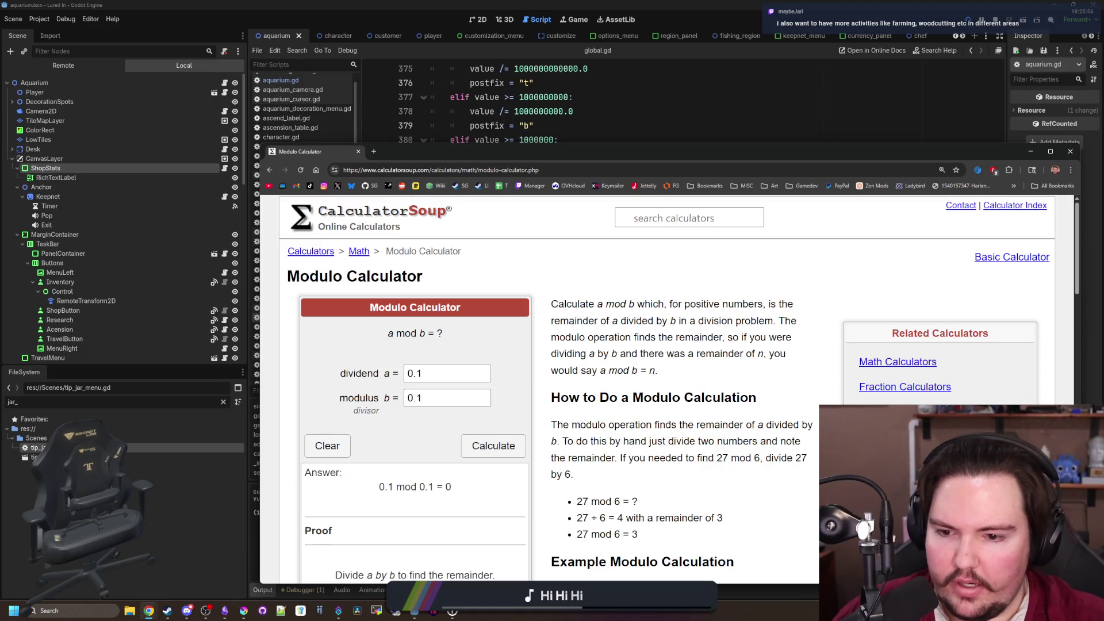
scroll(667, 385, "down", 1)
Change the dividend to 0.2 and calculate 0.2 mod 0.1, again giving 0
left_click(454, 341)
key("BackSpace")
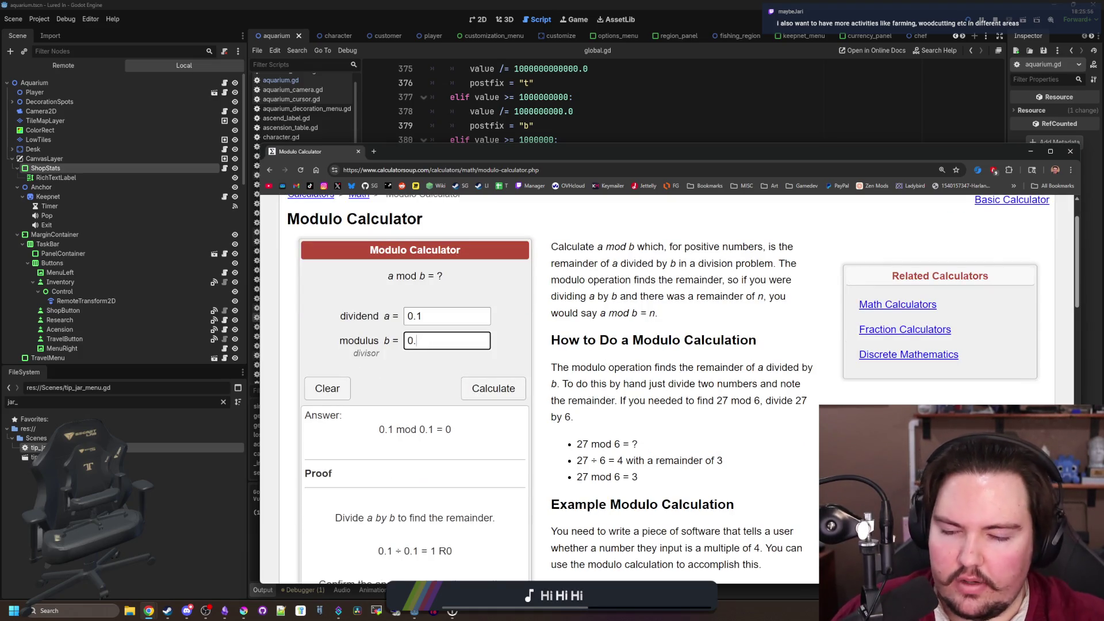
type("2")
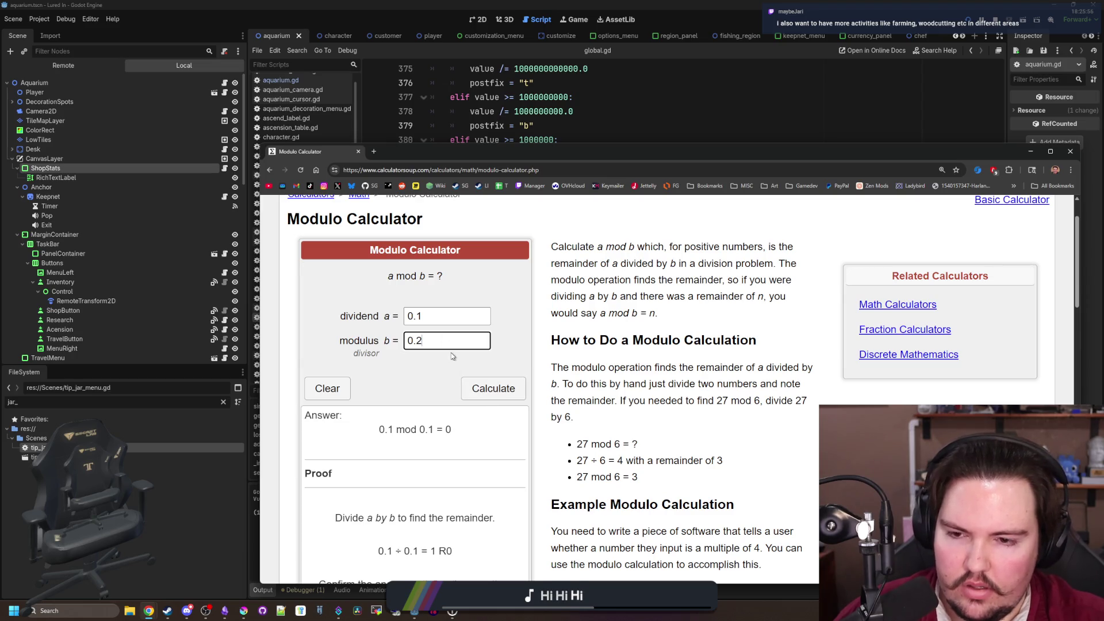
key("BackSpace")
type("1")
left_click(440, 316)
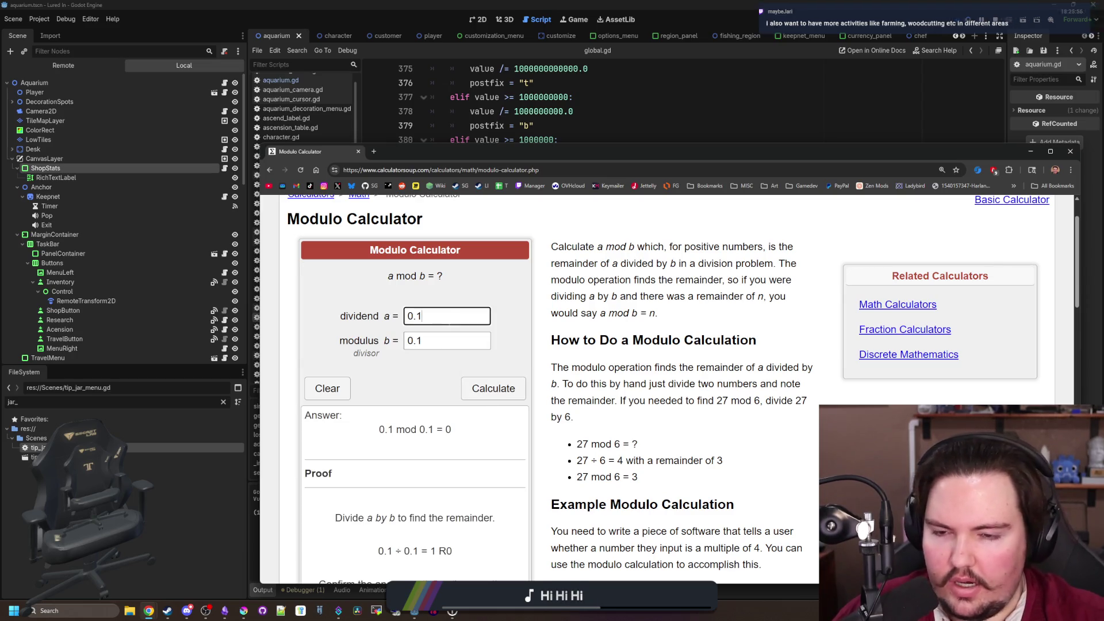
key("BackSpace")
type("2")
left_click(506, 393)
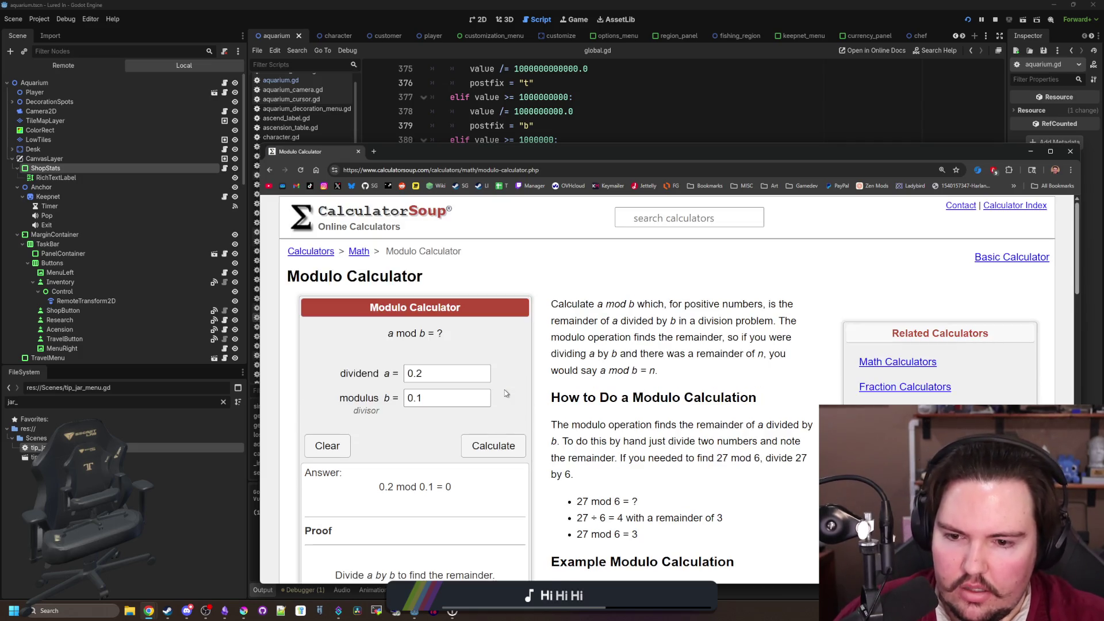